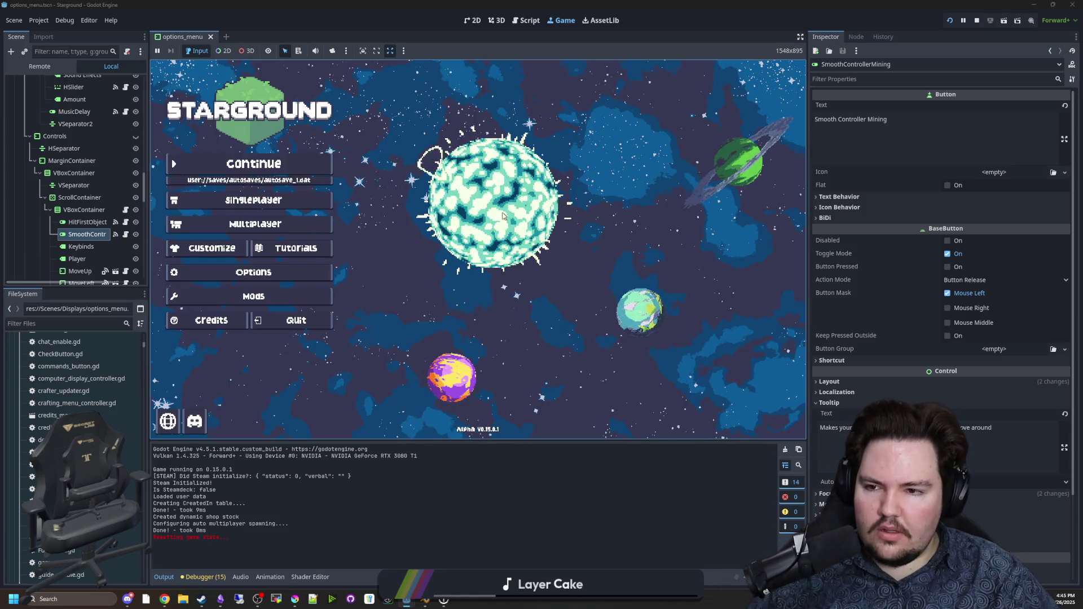
Step: Paste a copy of the save into the saves folder as '9 of 9 (1)', then return to Load Game
{"action": "left_click", "coordinate": [254, 200]}
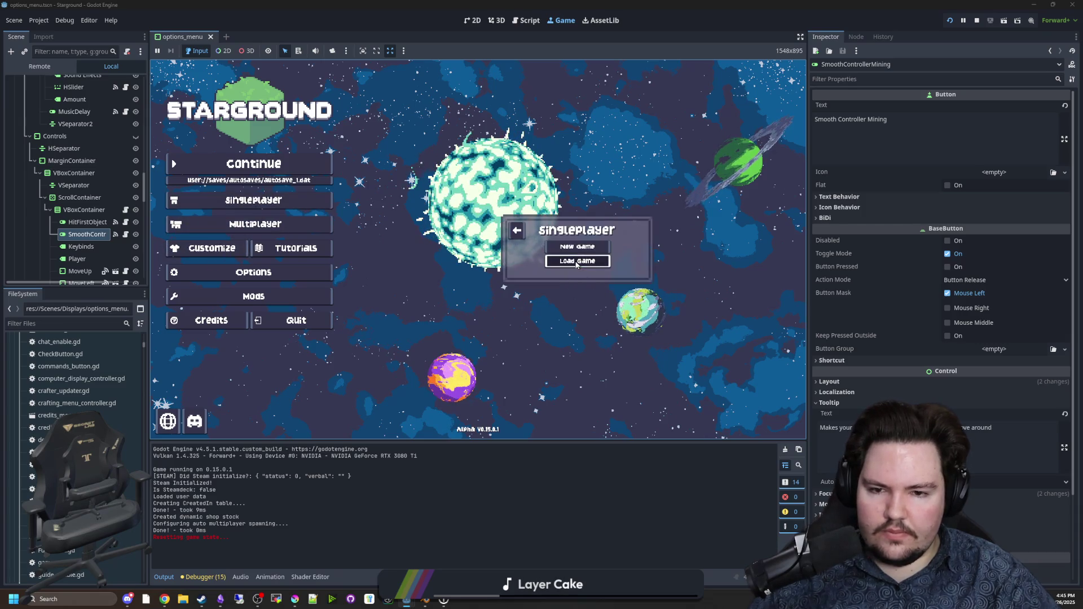
{"action": "left_click", "coordinate": [553, 262]}
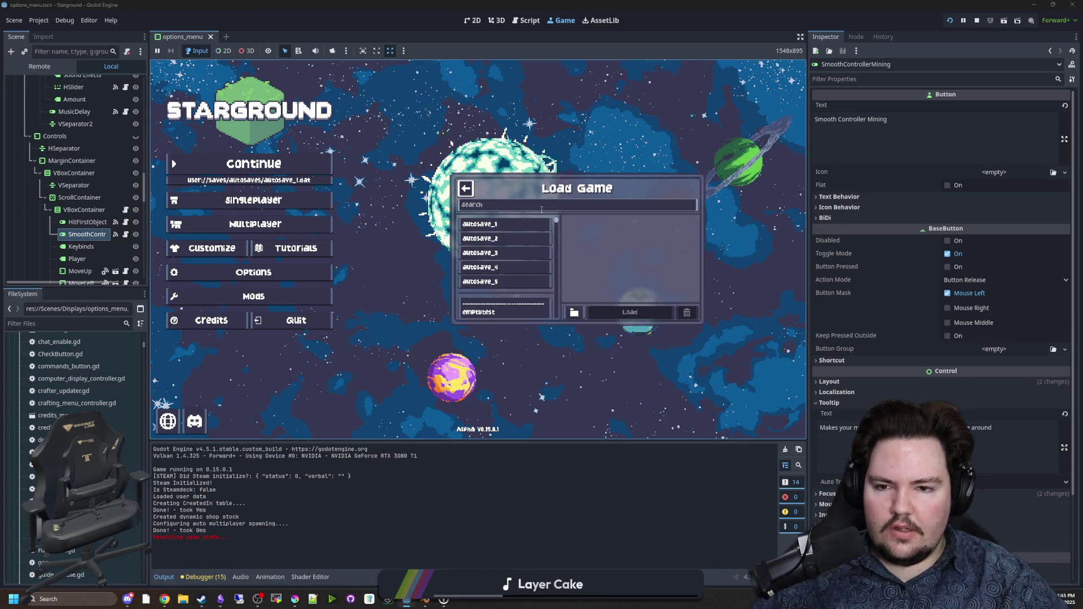
{"action": "type", "text": "9 0f"}
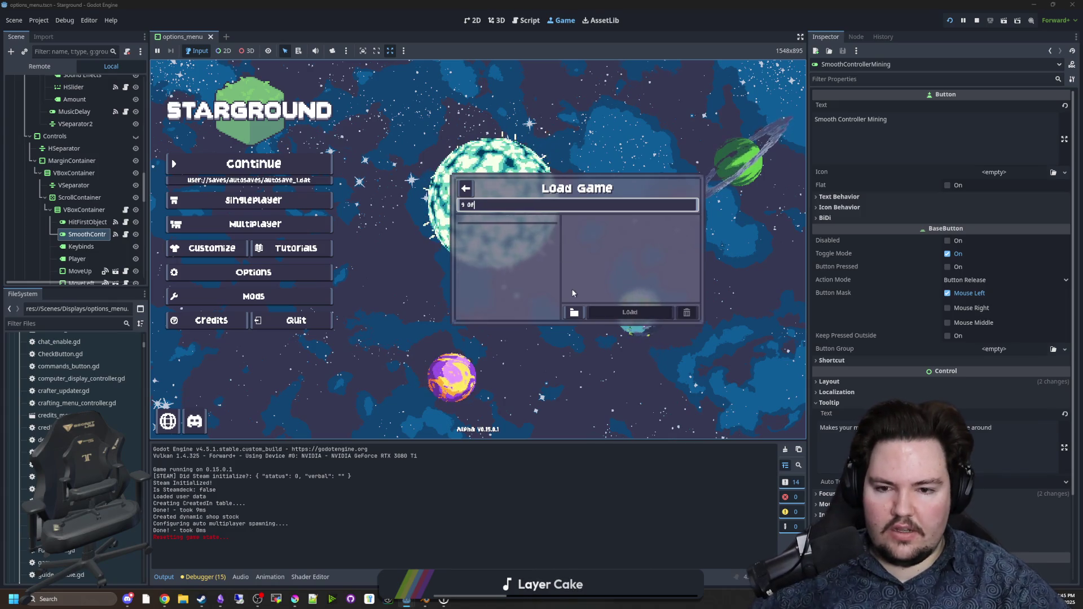
{"action": "left_click", "coordinate": [574, 312]}
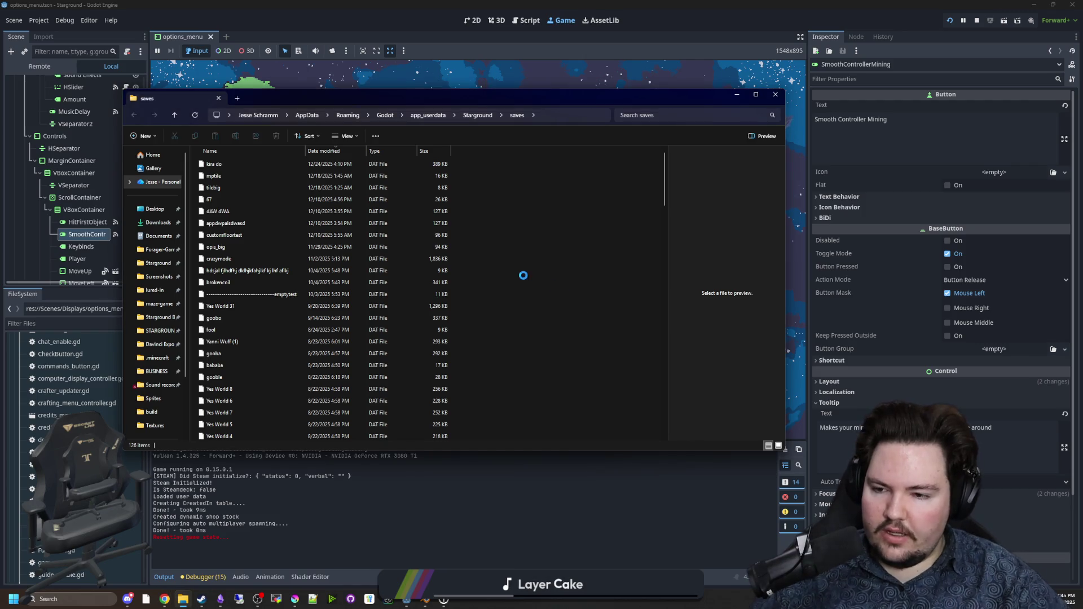
{"action": "key", "text": "ctrl+v"}
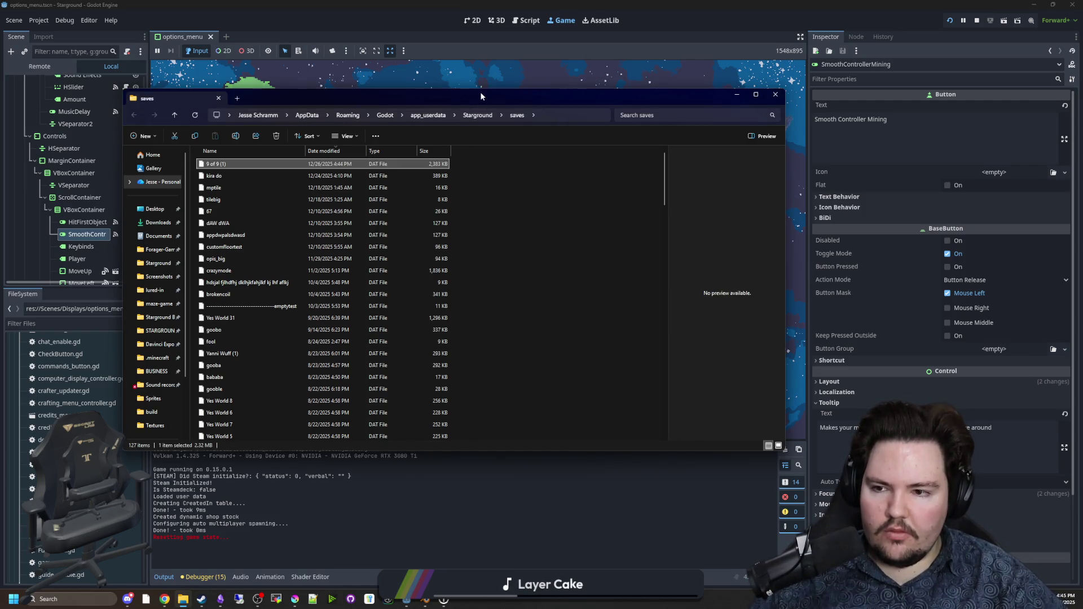
{"action": "left_click", "coordinate": [736, 95]}
Step: Try searching '9 of', then back out and reopen the Load Game list
{"action": "left_click", "coordinate": [525, 207]}
{"action": "type", "text": "9 of"}
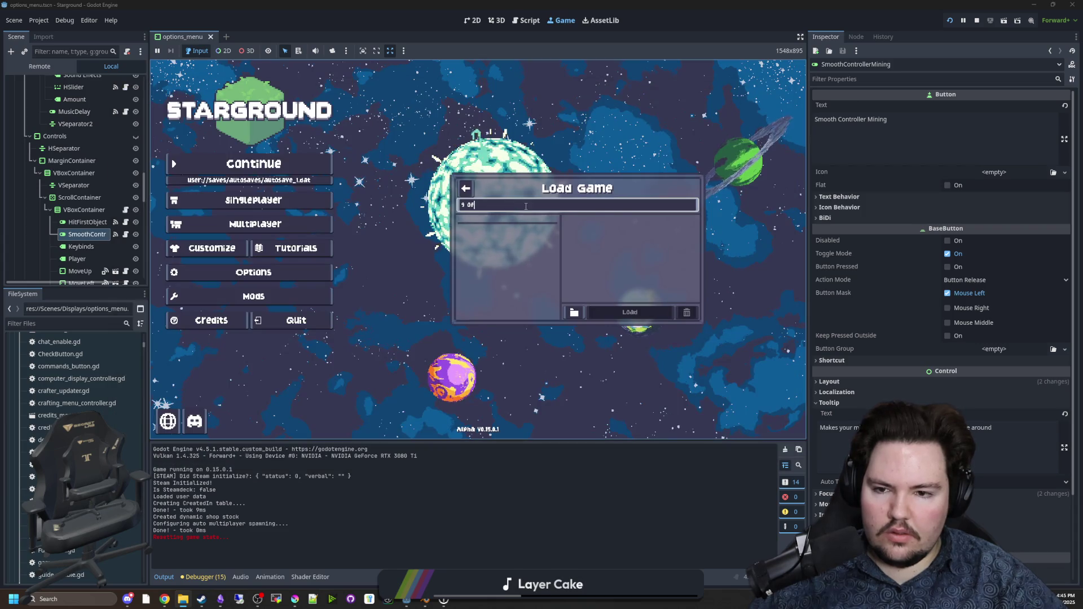
{"action": "key", "text": "BackSpace"}
{"action": "key", "text": "BackSpace"}
{"action": "left_click", "coordinate": [466, 188]}
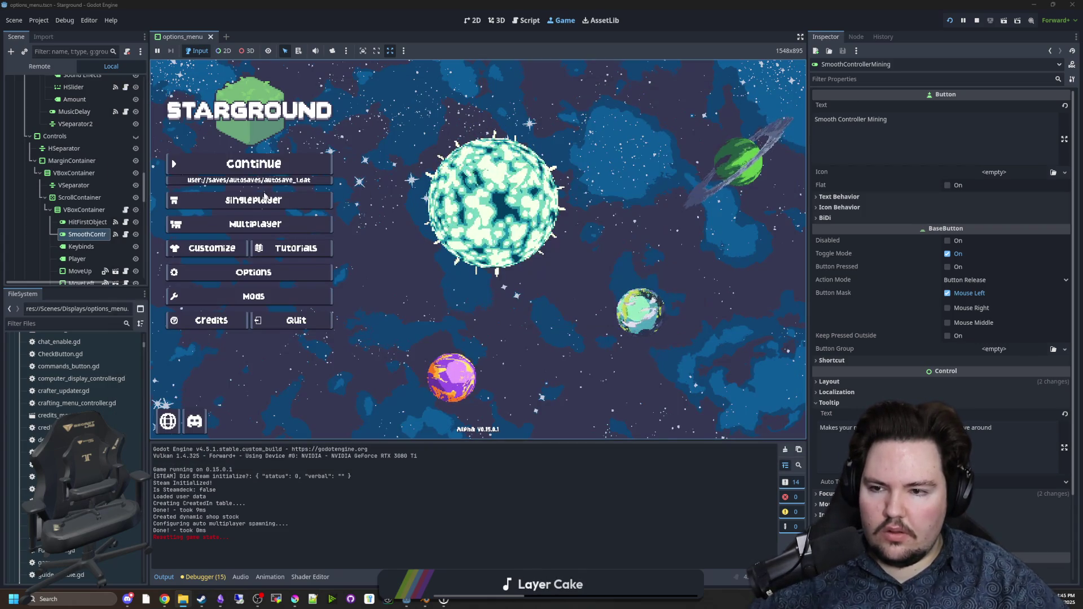
{"action": "left_click", "coordinate": [253, 200]}
{"action": "left_click", "coordinate": [577, 263]}
Step: Search for '9 of 9 (1)' and load that save
{"action": "type", "text": "9 of 9 (1)"}
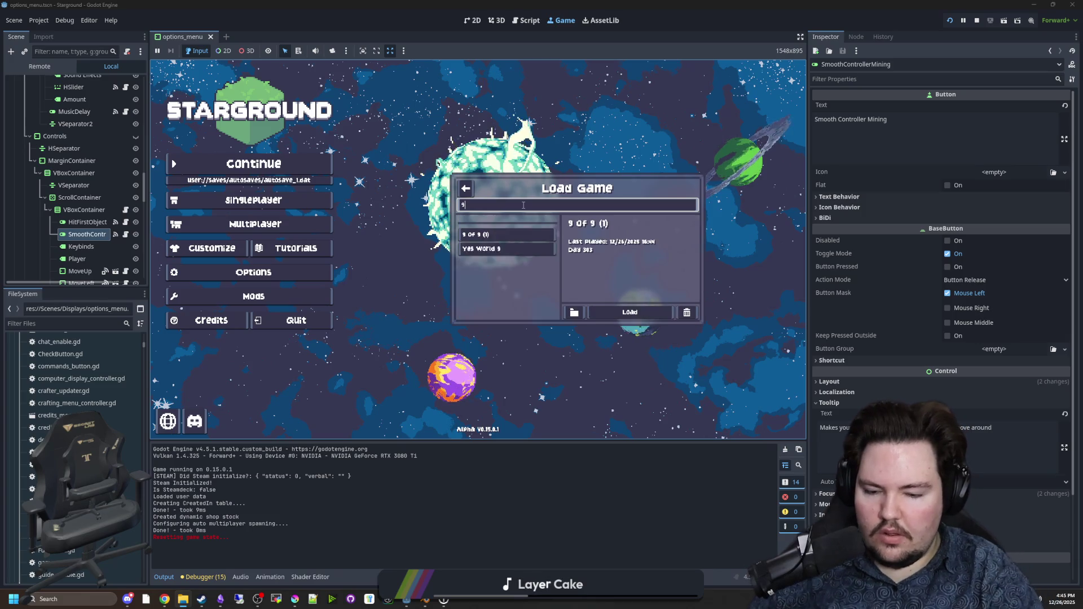
{"action": "left_click", "coordinate": [506, 235]}
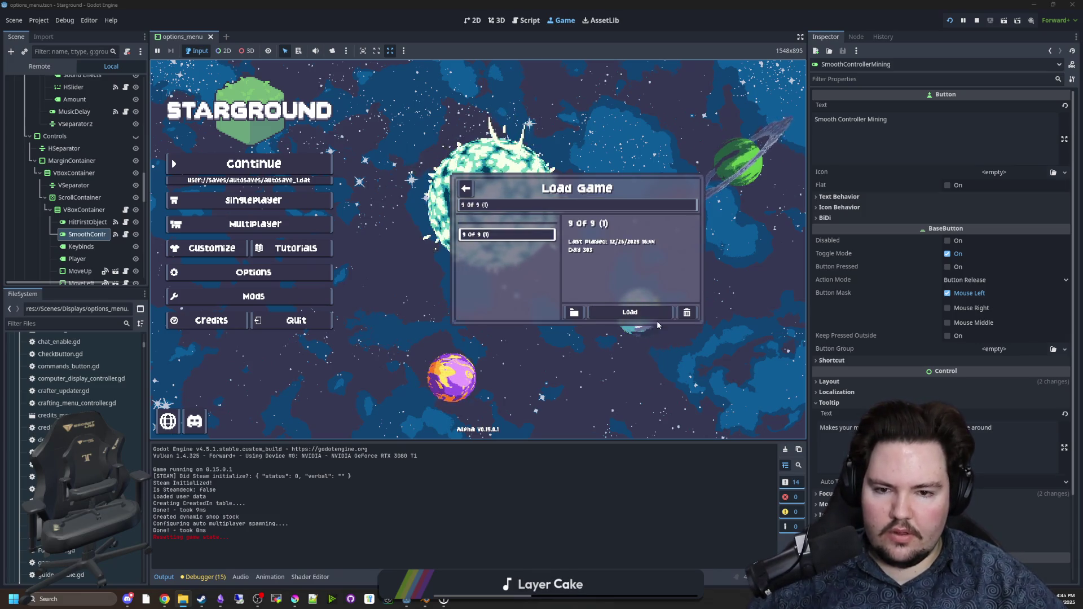
{"action": "left_click", "coordinate": [630, 312]}
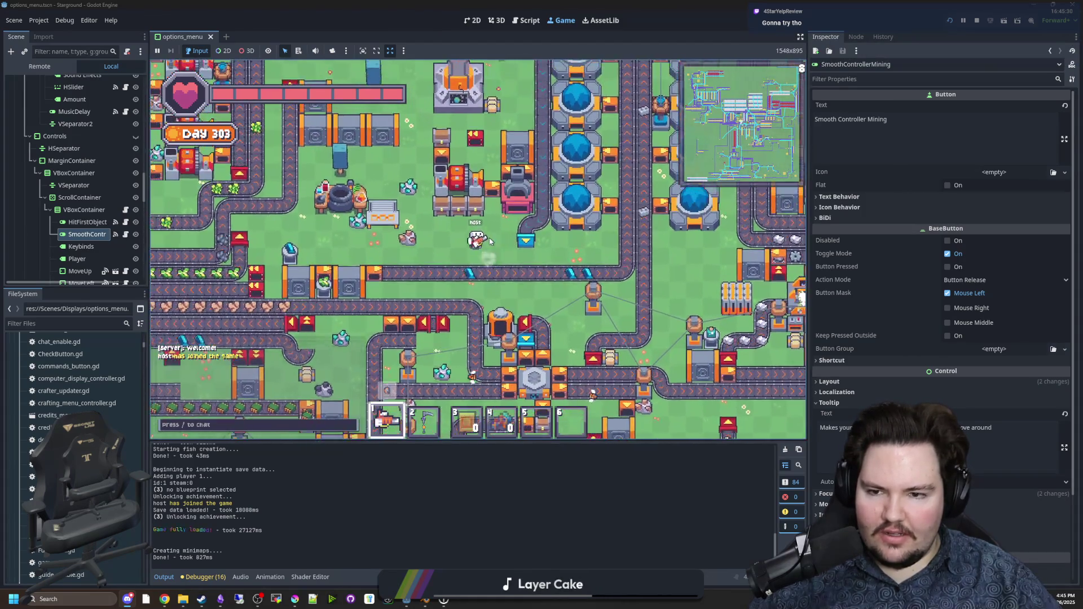
Step: Walk the player around the main factory base, zooming the view out
{"action": "key", "text": "w"}
{"action": "scroll", "coordinate": [491, 226], "scroll_direction": "down", "scroll_amount": 2}
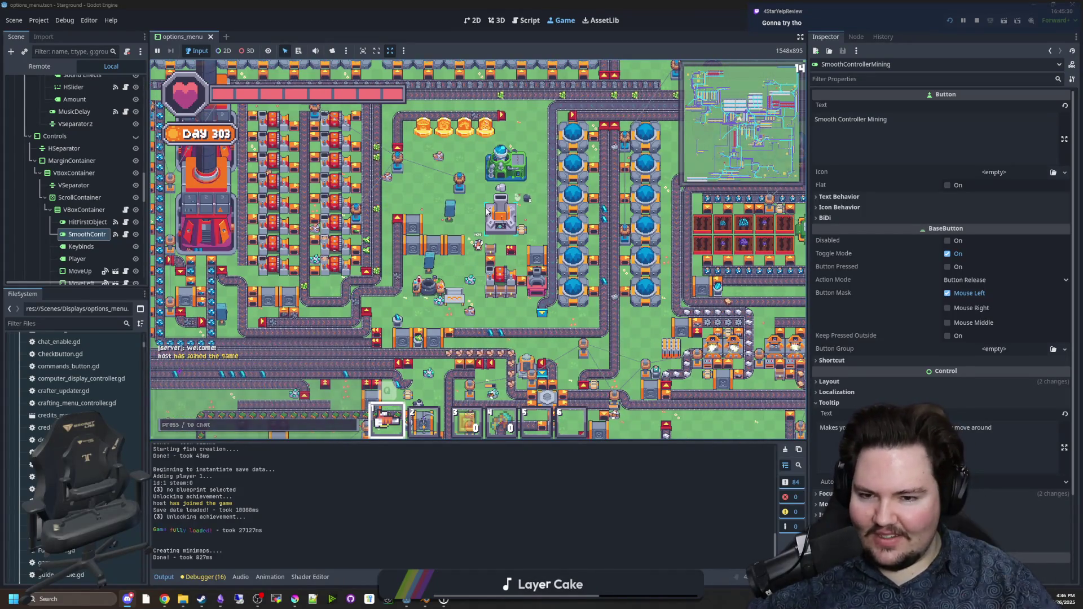
{"action": "key", "text": "s"}
{"action": "key", "text": "s"}
{"action": "key", "text": "d"}
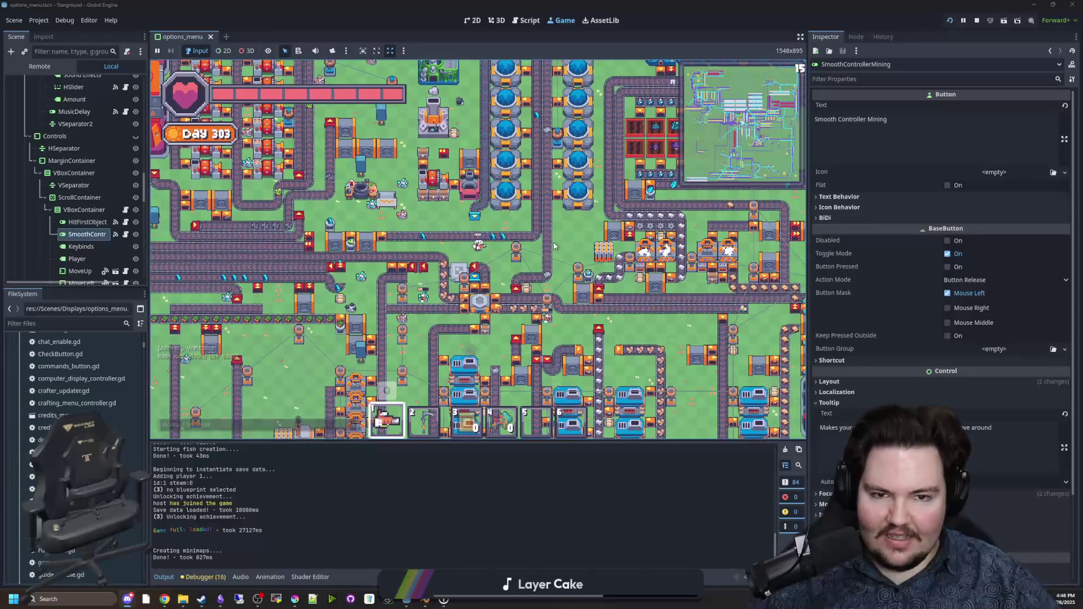
{"action": "key", "text": "d"}
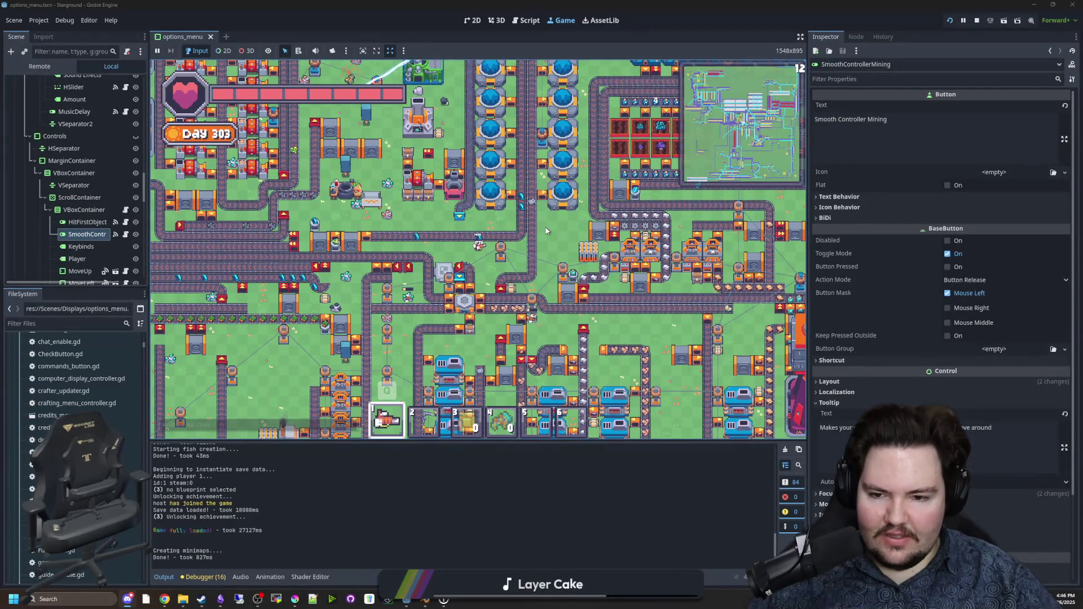
{"action": "key", "text": "w"}
{"action": "key", "text": "a"}
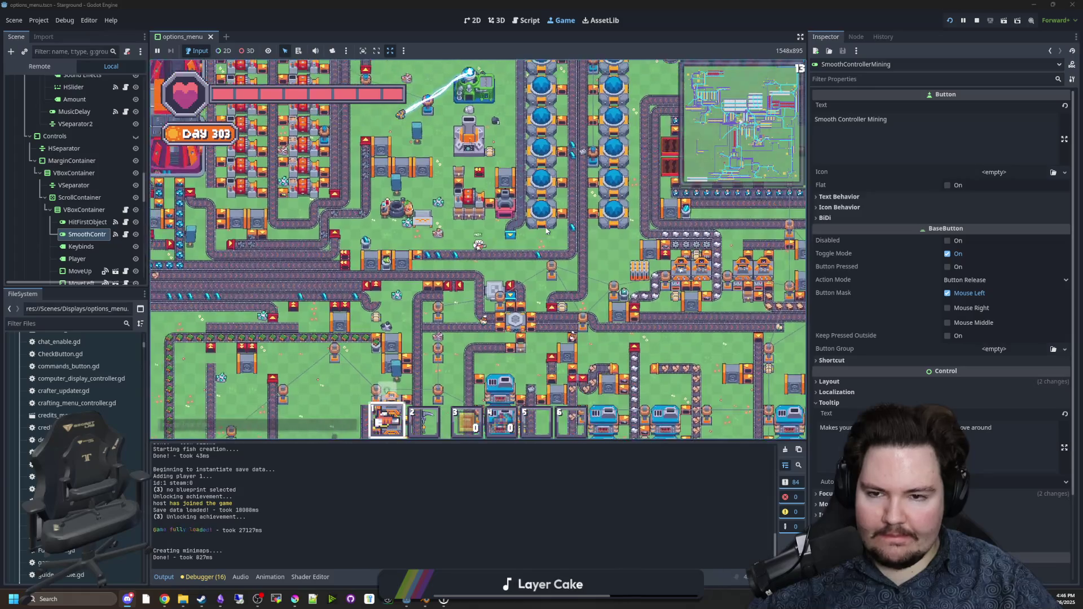
{"action": "key", "text": "w"}
{"action": "key", "text": "d"}
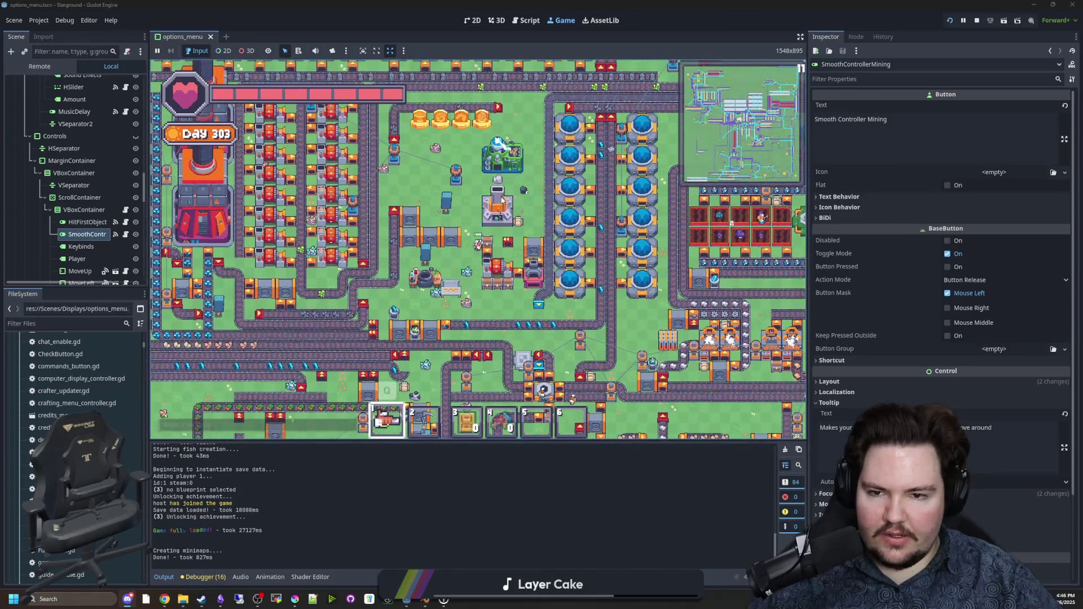
Step: Open and close the Starlauncher, then head up-right to the pink planet outpost
{"action": "left_click", "coordinate": [498, 216]}
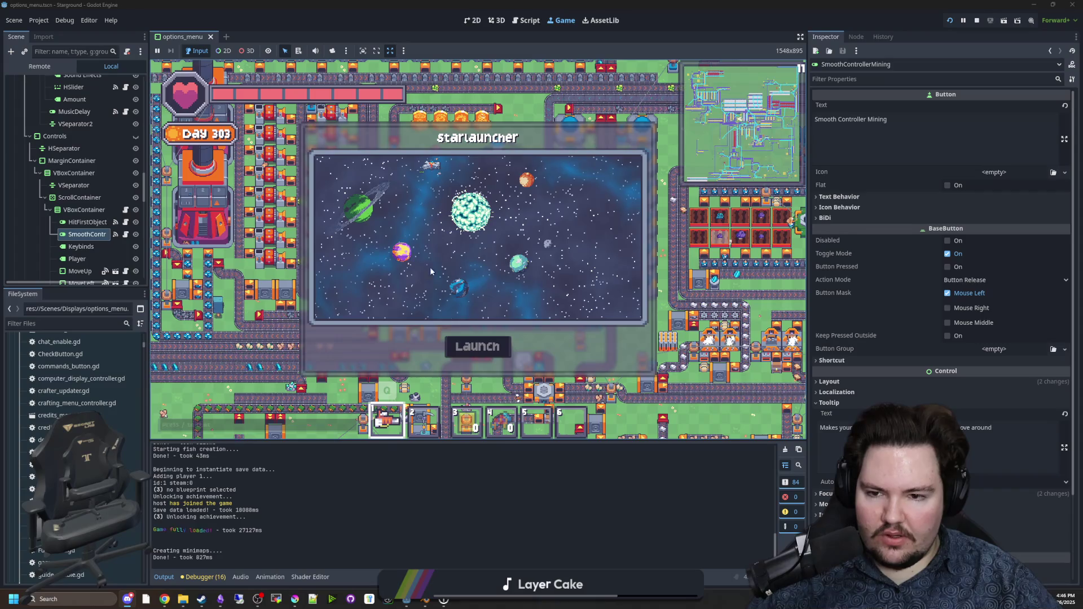
{"action": "key", "text": "w"}
{"action": "key", "text": "d"}
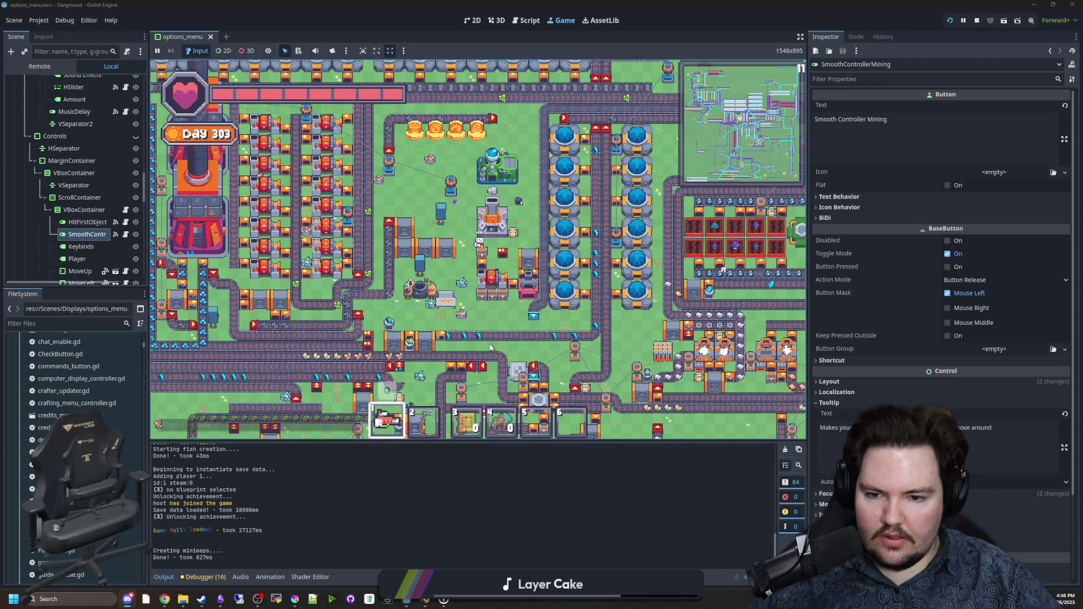
{"action": "key", "text": "w"}
{"action": "key", "text": "d"}
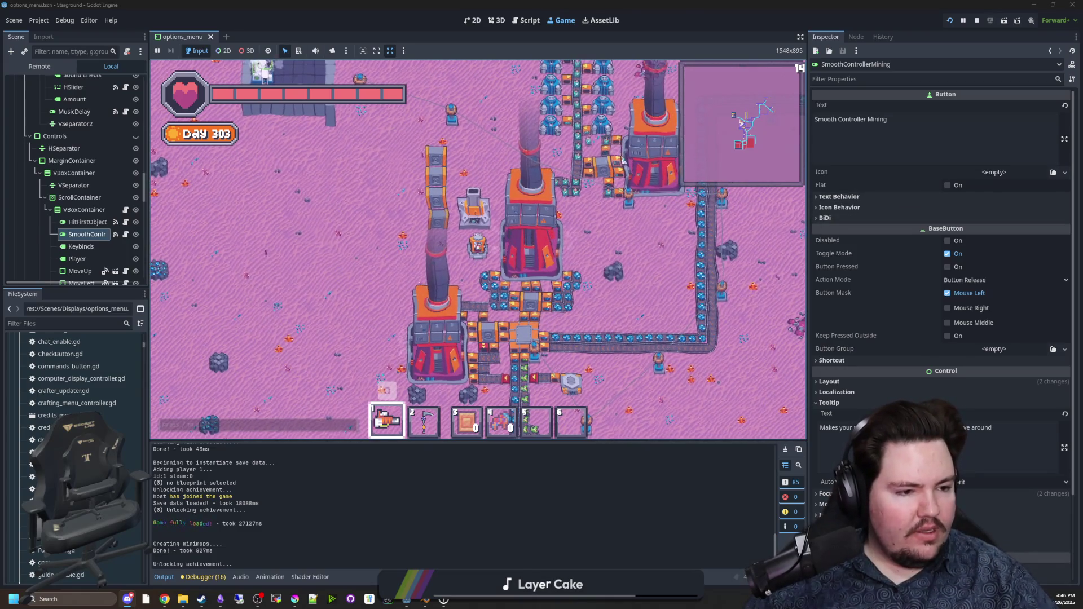
Step: Walk the player left toward the outpost base, zooming in and out along the way
{"action": "key", "text": "a"}
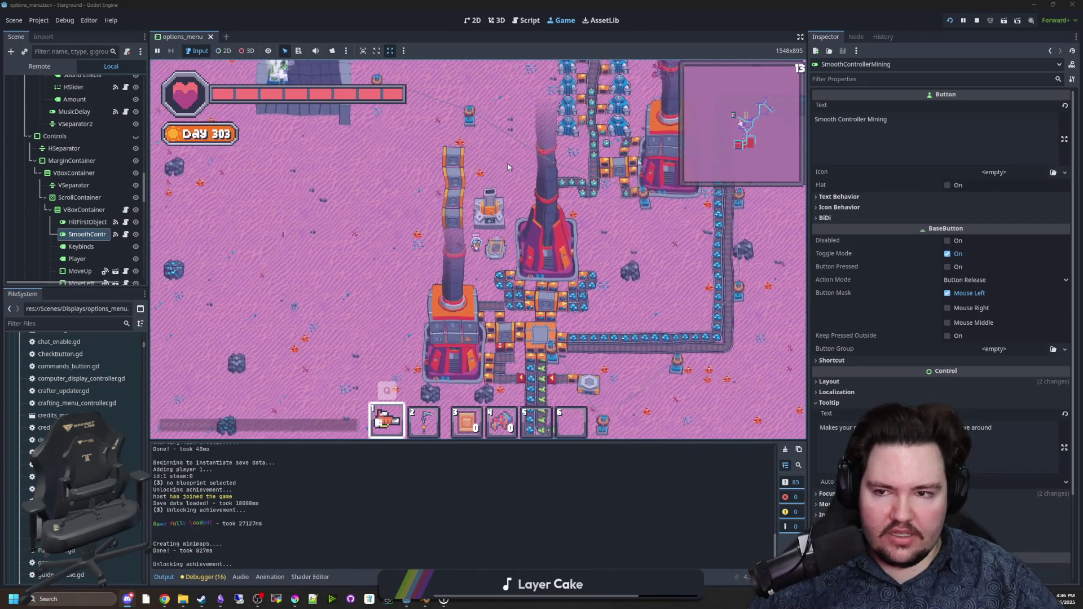
{"action": "key", "text": "w"}
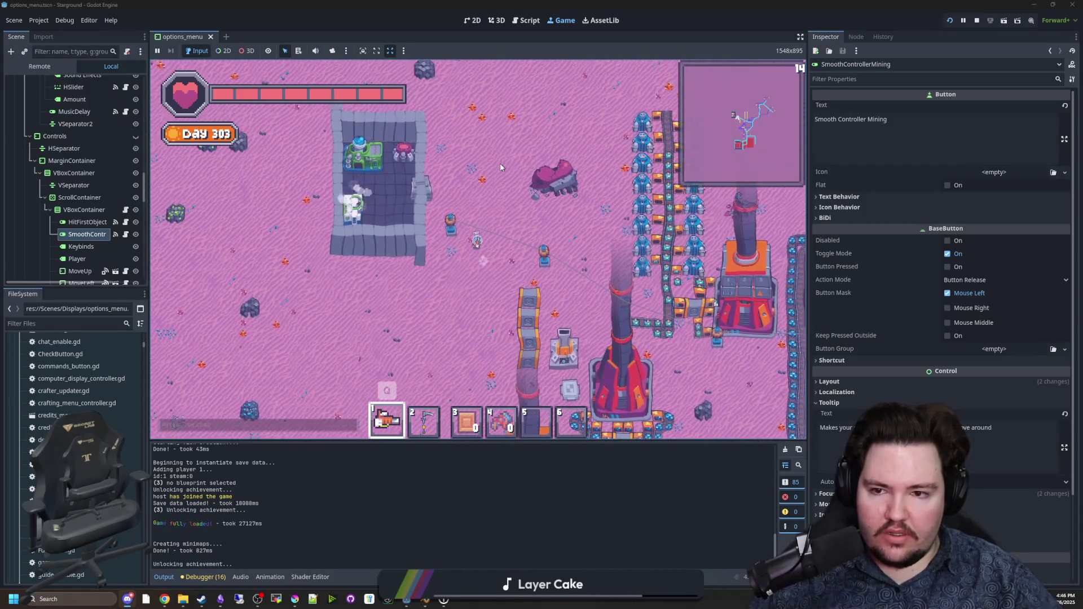
{"action": "key", "text": "w"}
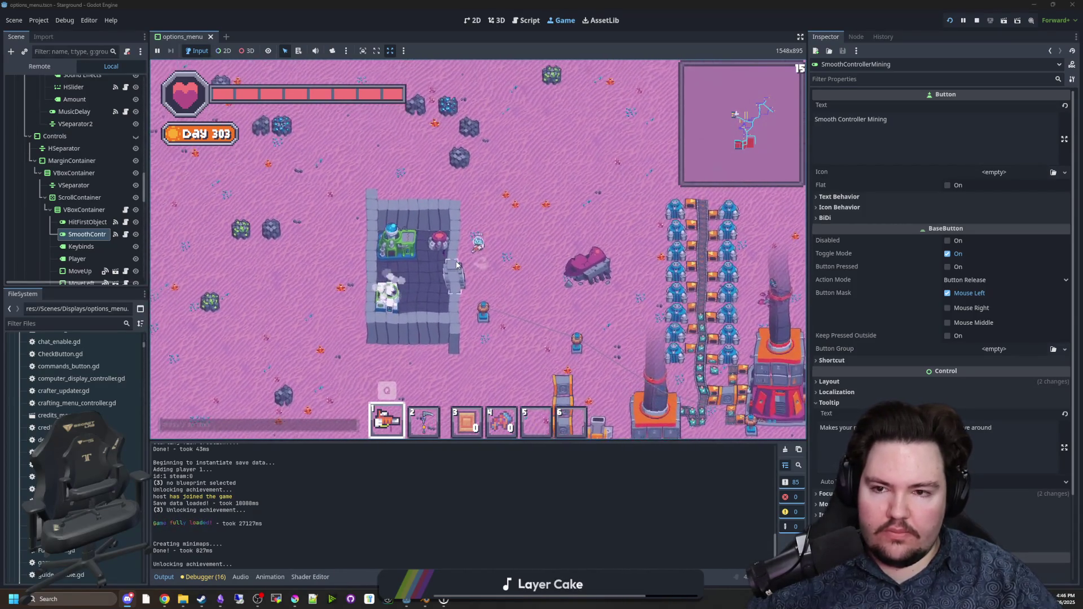
{"action": "scroll", "coordinate": [457, 265], "scroll_direction": "up", "scroll_amount": 4}
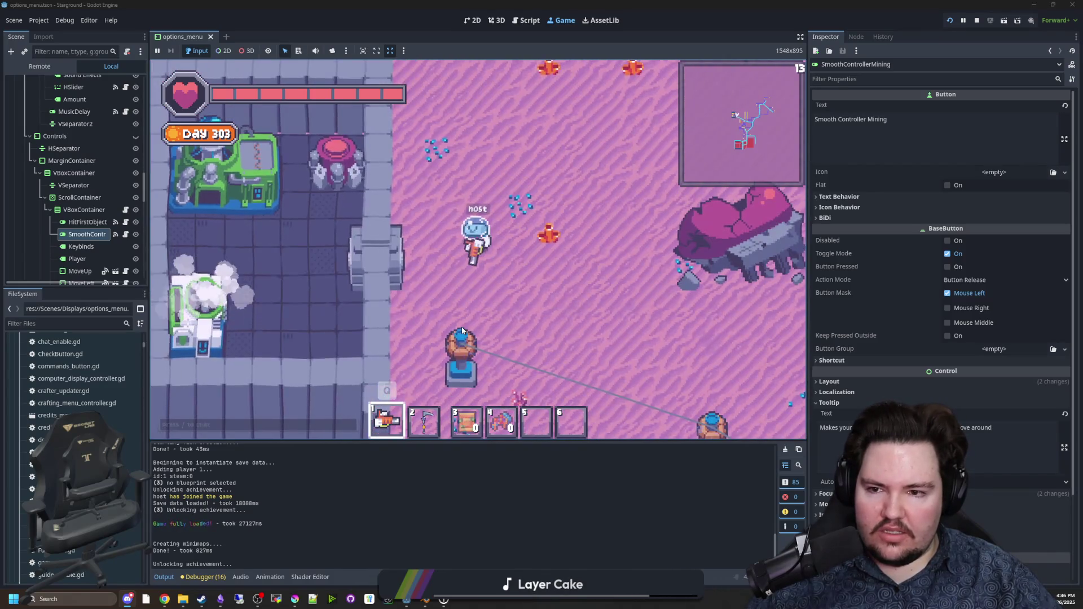
{"action": "scroll", "coordinate": [462, 329], "scroll_direction": "down", "scroll_amount": 5}
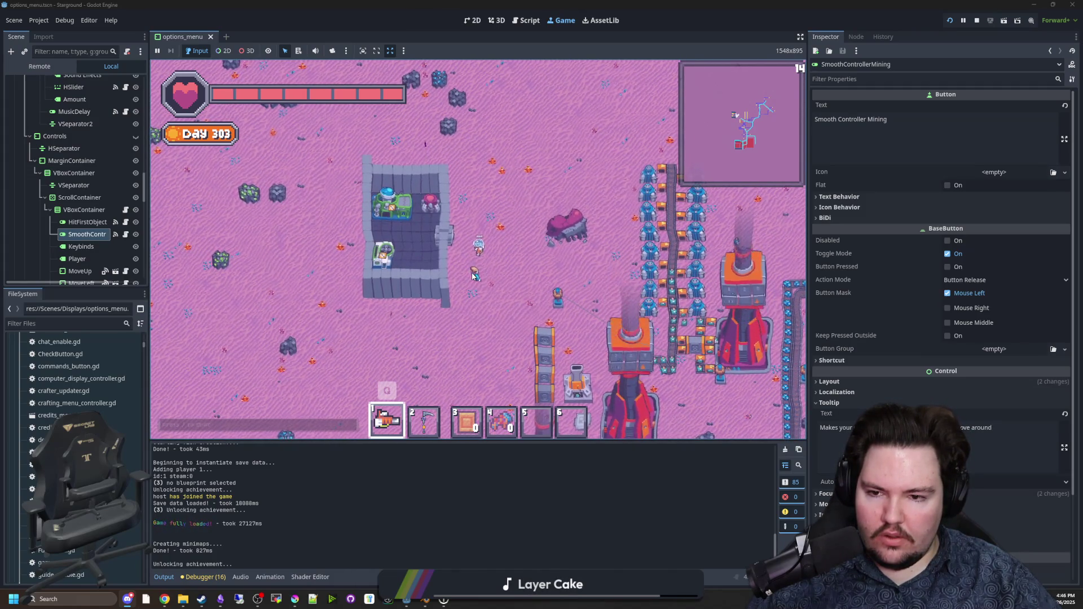
{"action": "key", "text": "s"}
{"action": "key", "text": "a"}
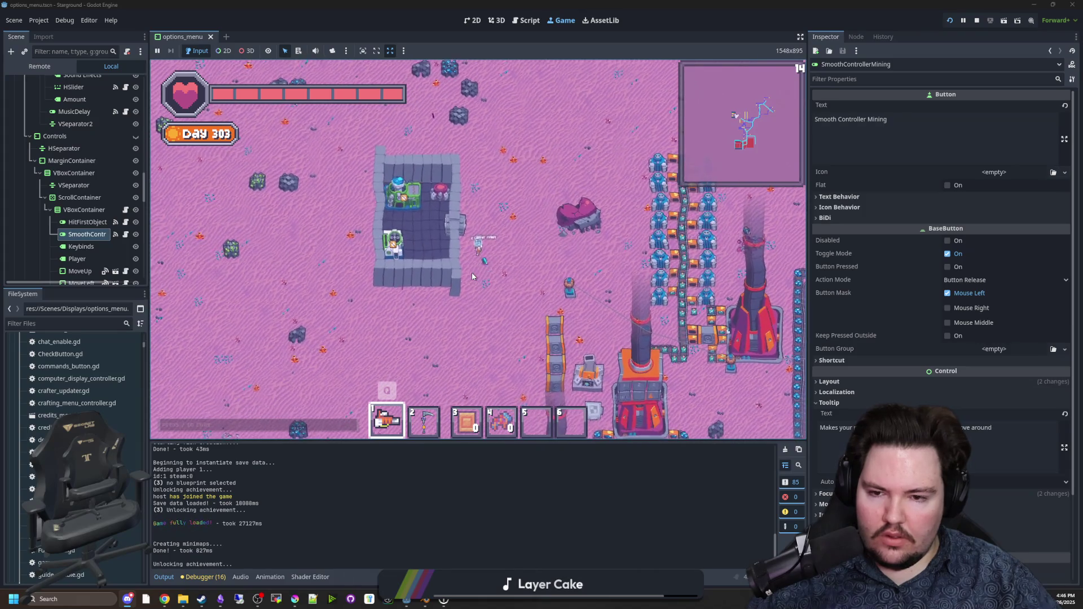
{"action": "scroll", "coordinate": [530, 299], "scroll_direction": "up", "scroll_amount": 2}
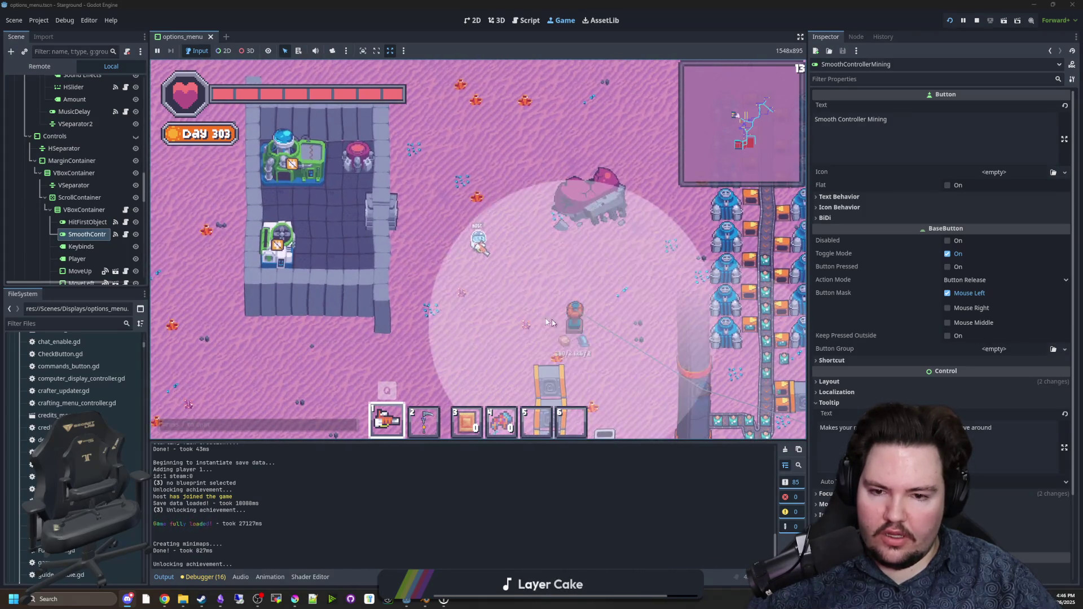
{"action": "key", "text": "a"}
{"action": "key", "text": "w"}
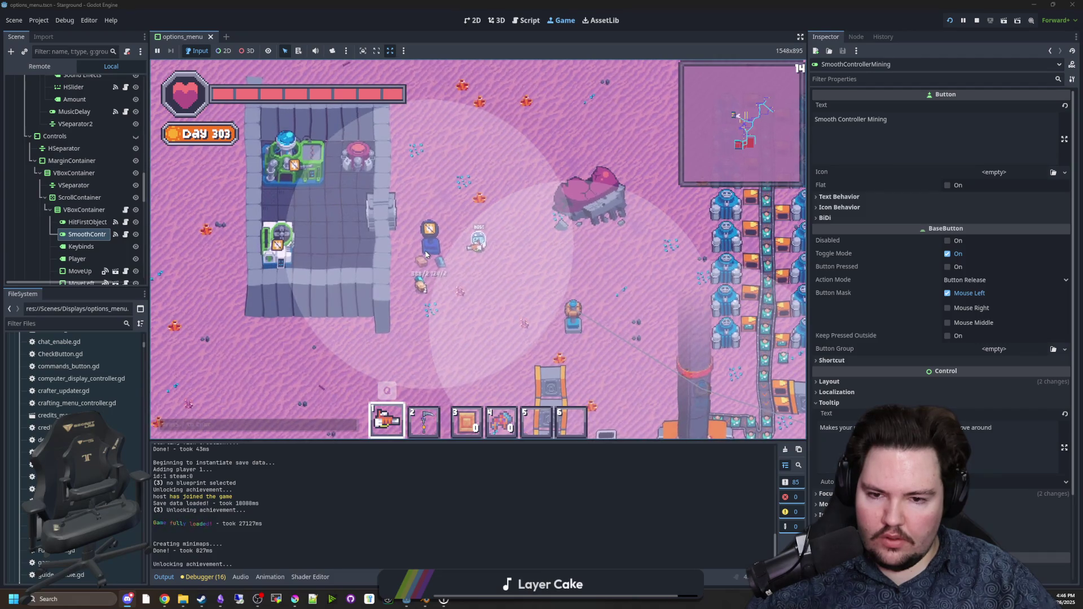
{"action": "key", "text": "s"}
{"action": "scroll", "coordinate": [477, 251], "scroll_direction": "down", "scroll_amount": 3}
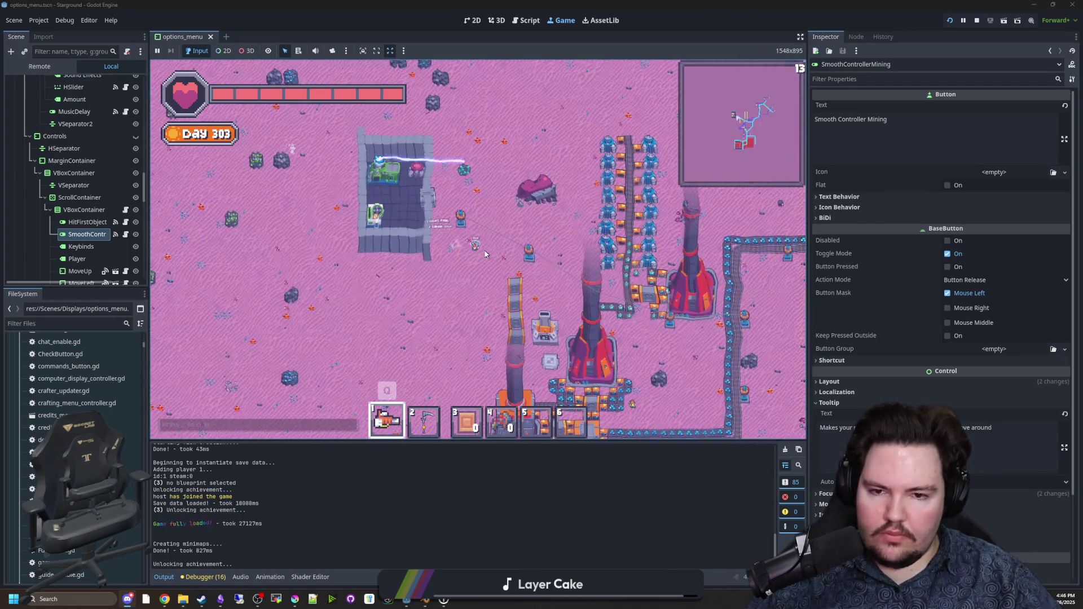
{"action": "key", "text": "d"}
{"action": "key", "text": "s"}
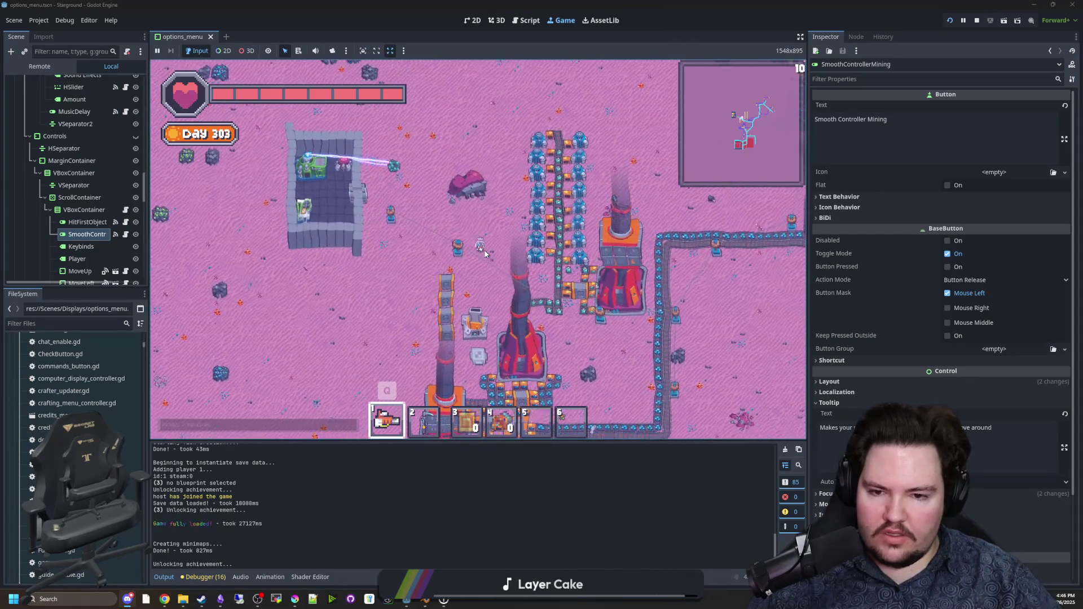
Step: Walk the player north, then right and back down toward the base
{"action": "key", "text": "w"}
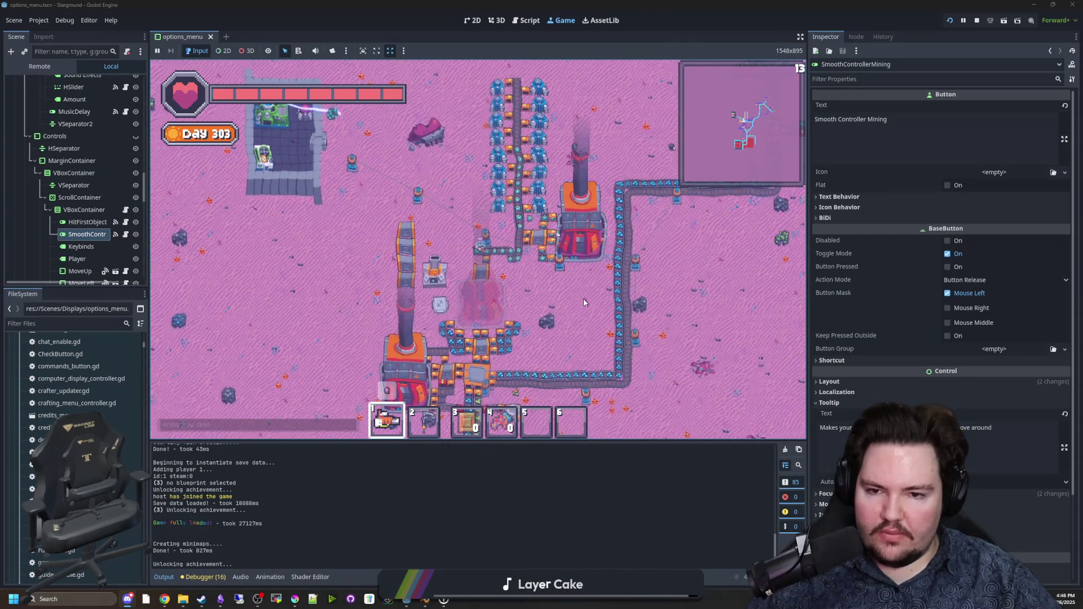
{"action": "key", "text": "w"}
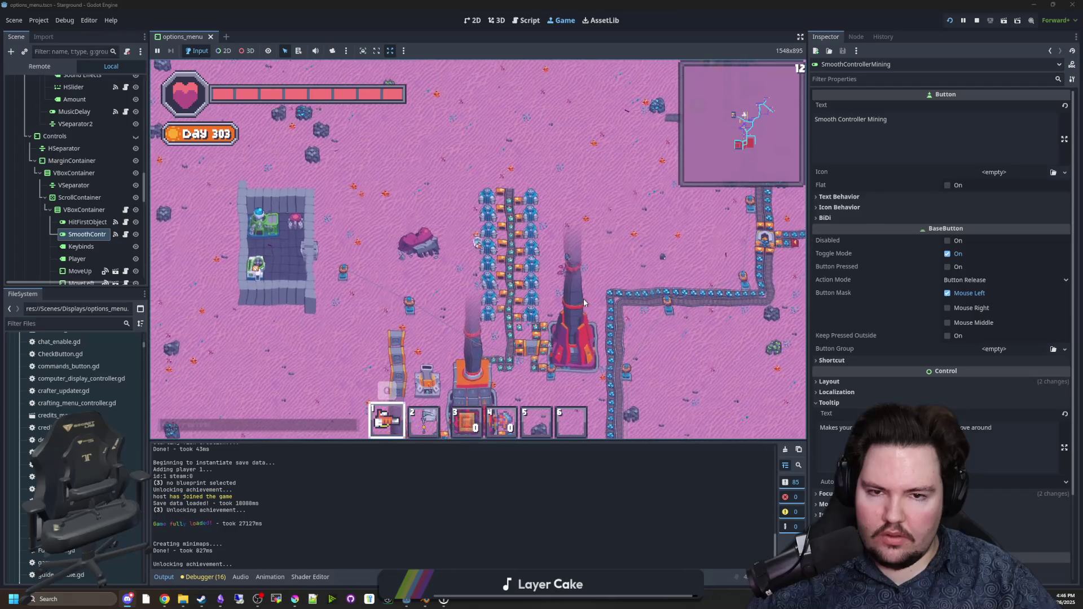
{"action": "key", "text": "w"}
{"action": "key", "text": "d"}
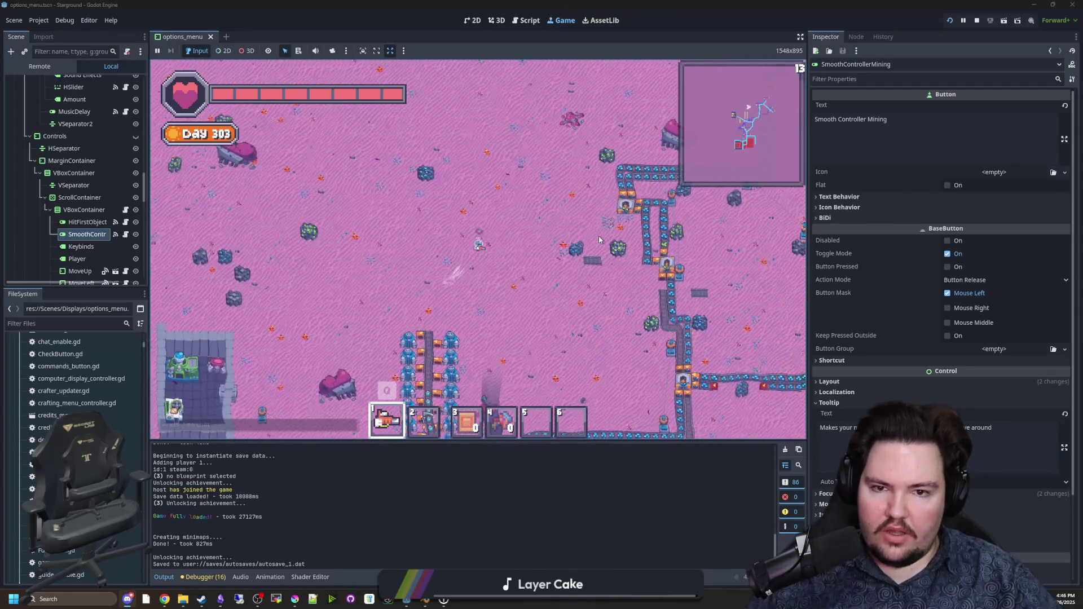
{"action": "key", "text": "s"}
{"action": "key", "text": "d"}
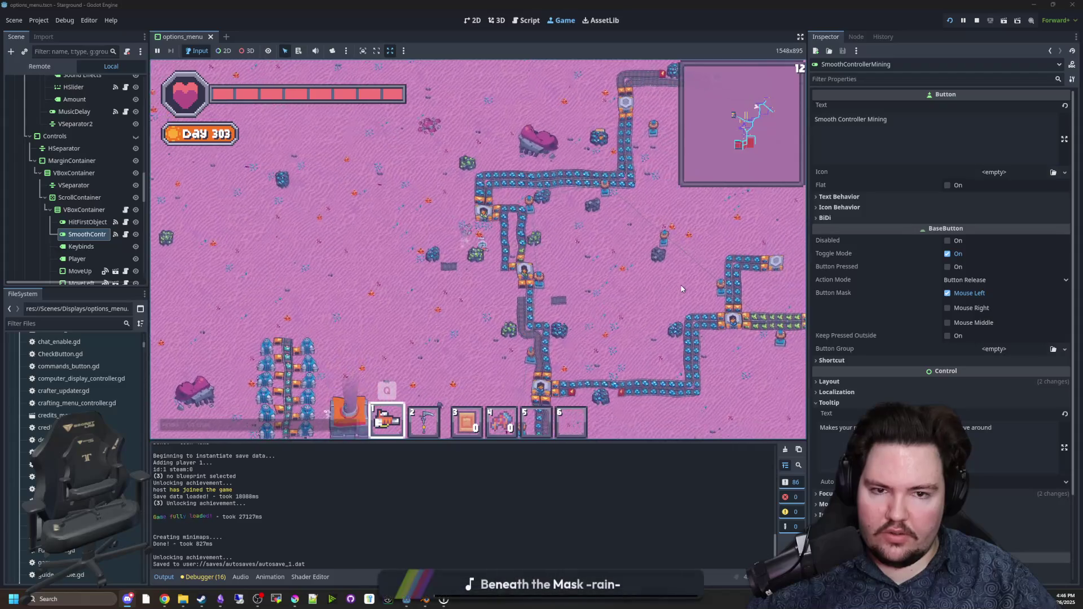
{"action": "key", "text": "s"}
{"action": "key", "text": "a"}
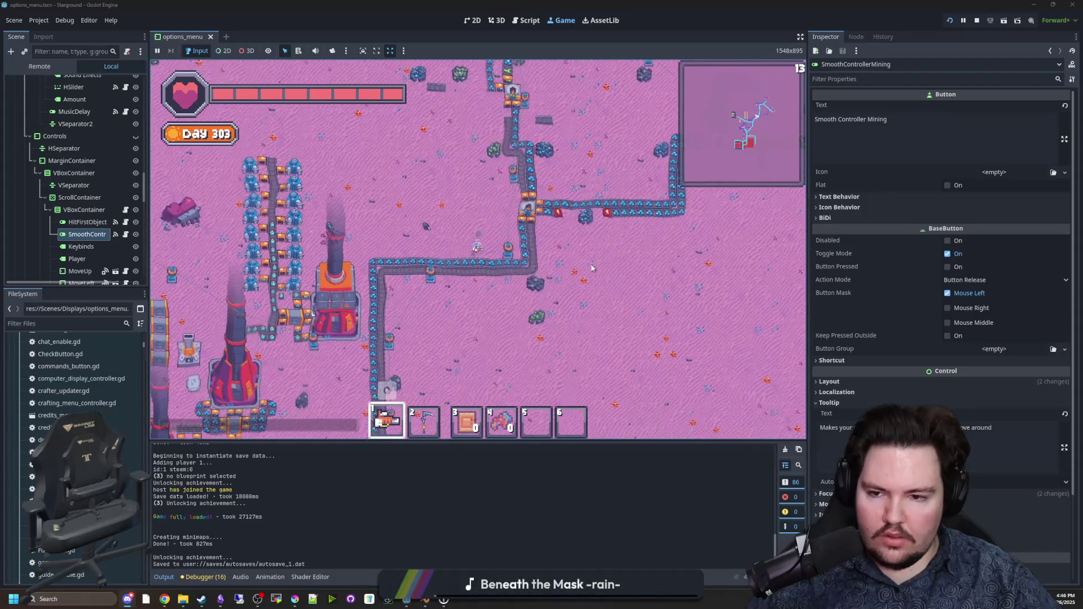
{"action": "key", "text": "s"}
{"action": "key", "text": "a"}
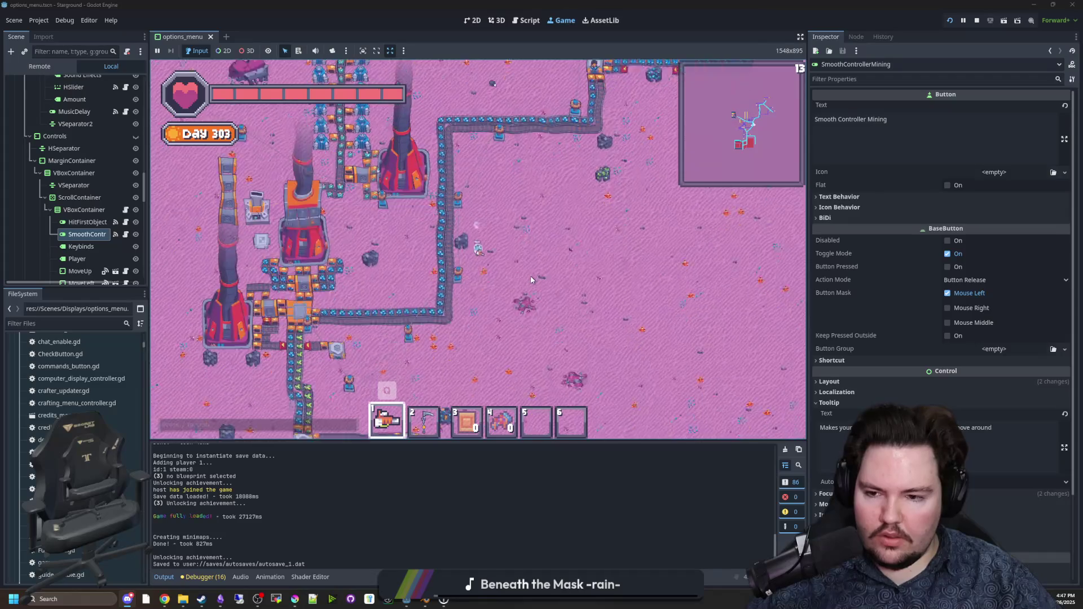
Step: Walk past the solar panels and back up-left to the furnaces and base wall
{"action": "key", "text": "s"}
{"action": "key", "text": "a"}
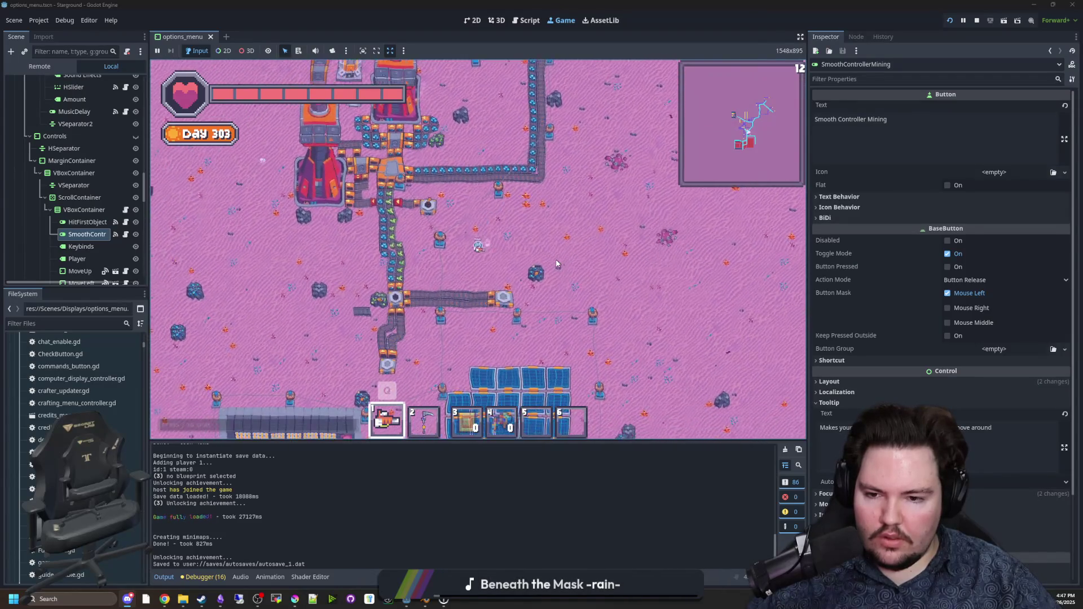
{"action": "key", "text": "s"}
{"action": "key", "text": "a"}
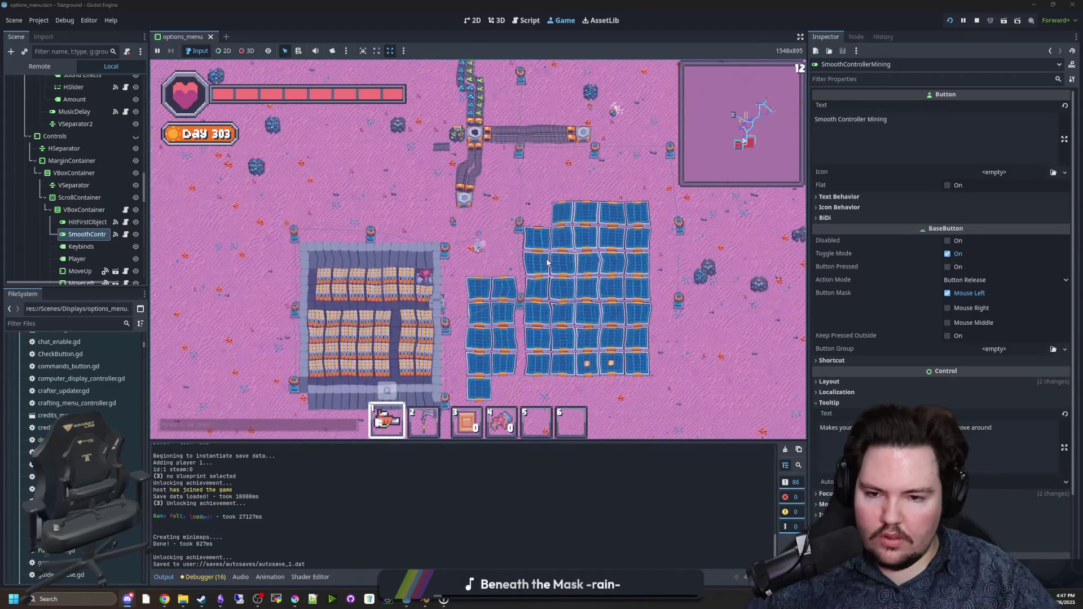
{"action": "key", "text": "w"}
{"action": "key", "text": "a"}
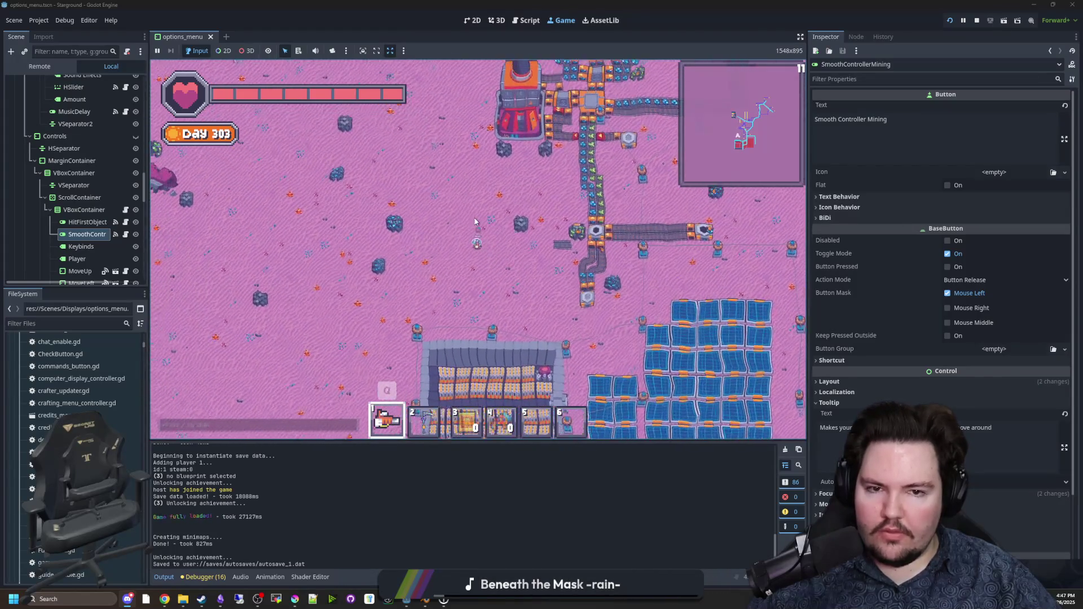
{"action": "key", "text": "w"}
{"action": "key", "text": "a"}
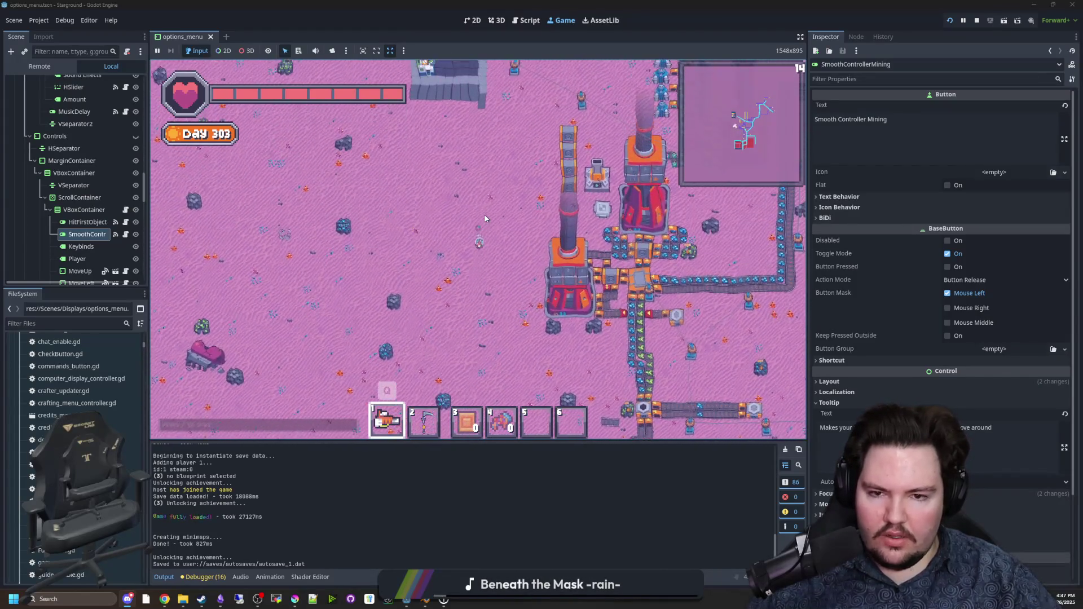
{"action": "key", "text": "w"}
{"action": "scroll", "coordinate": [389, 248], "scroll_direction": "up", "scroll_amount": 3}
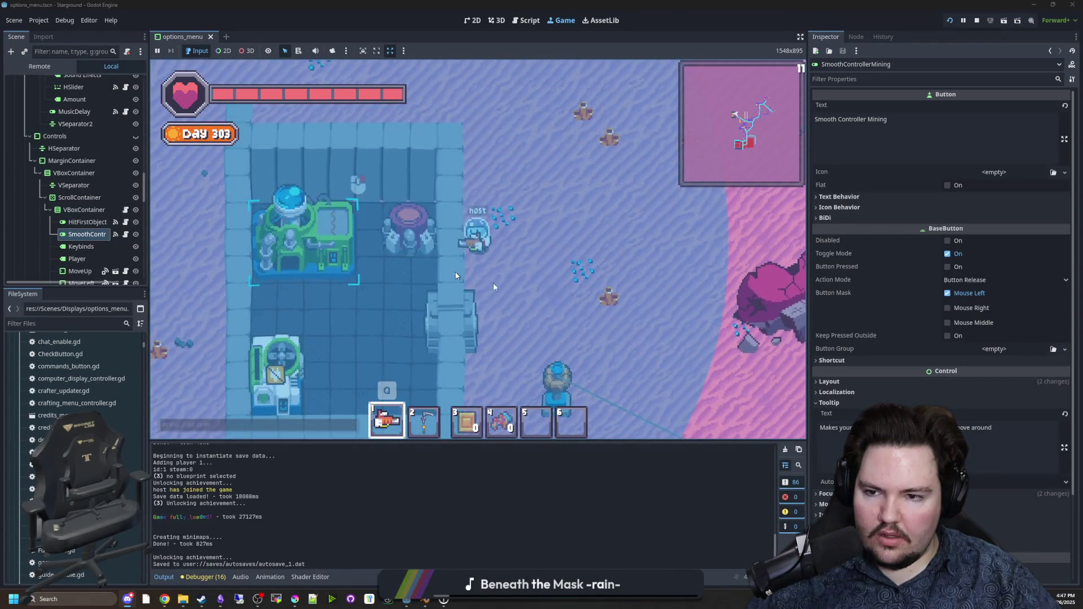
{"action": "scroll", "coordinate": [474, 275], "scroll_direction": "down", "scroll_amount": 5}
Step: Walk to the launcher, open the Starlauncher planet view, and close it
{"action": "key", "text": "s"}
{"action": "key", "text": "d"}
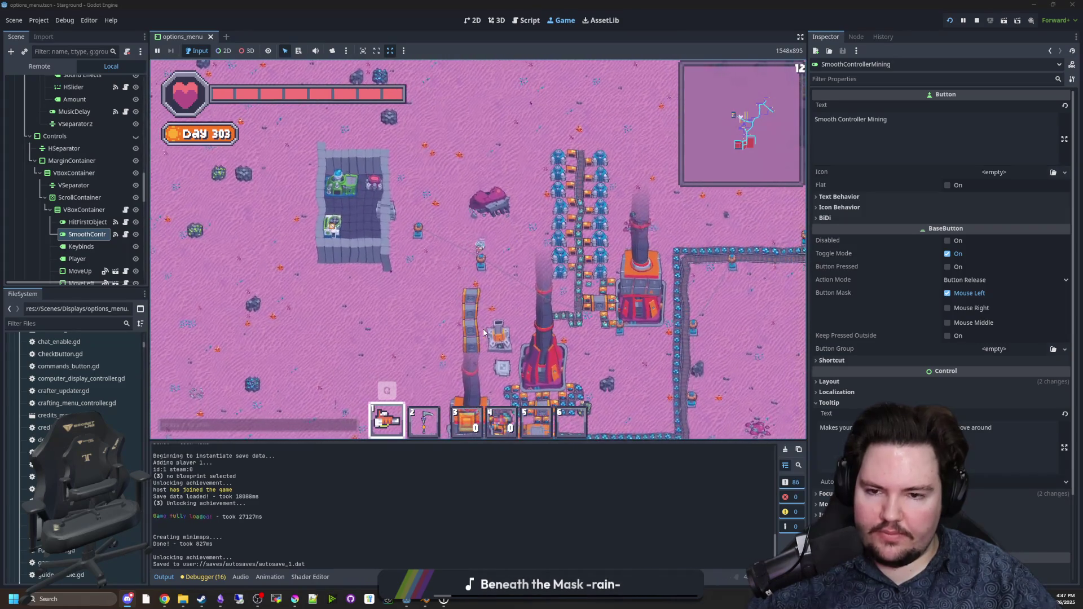
{"action": "left_click", "coordinate": [478, 287]}
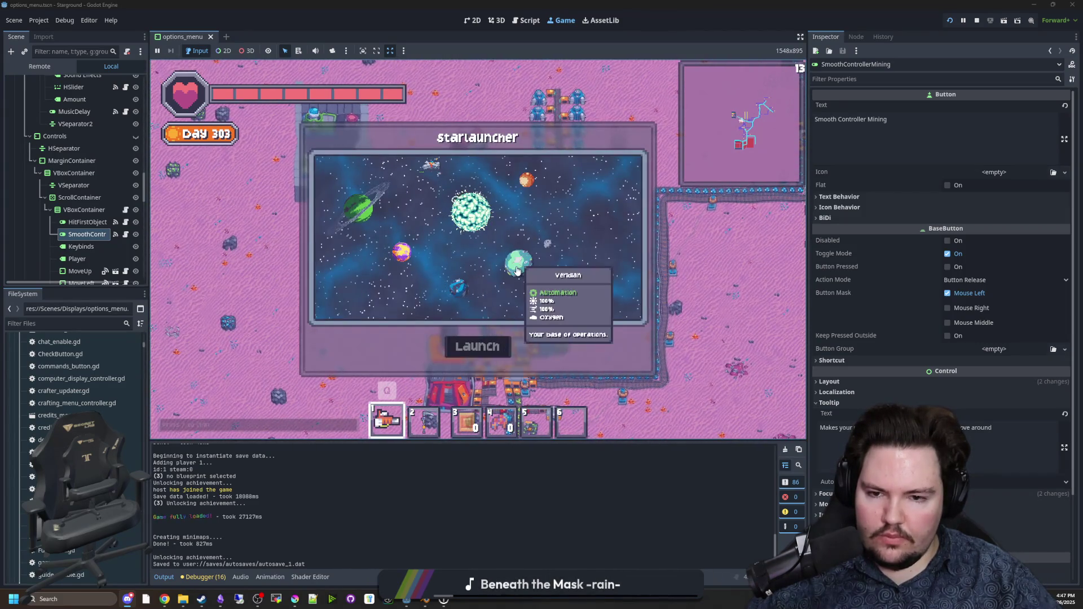
{"action": "left_click", "coordinate": [476, 346]}
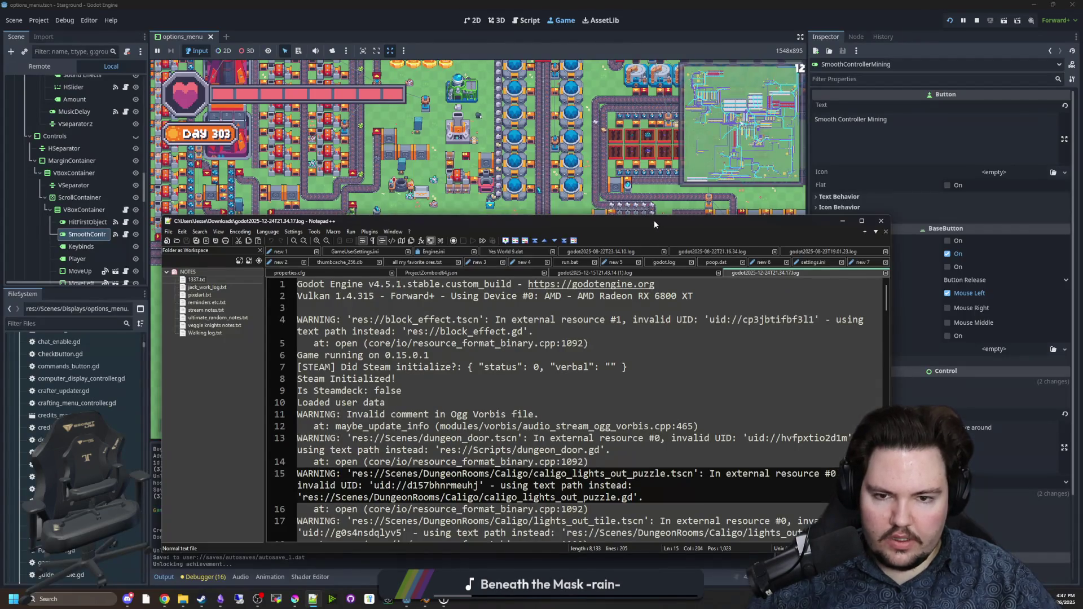
Step: Maximize Notepad++, jump to the log's end, and inspect the shutdown leak warnings
{"action": "double_click", "coordinate": [654, 222]}
{"action": "key", "text": "ctrl+End"}
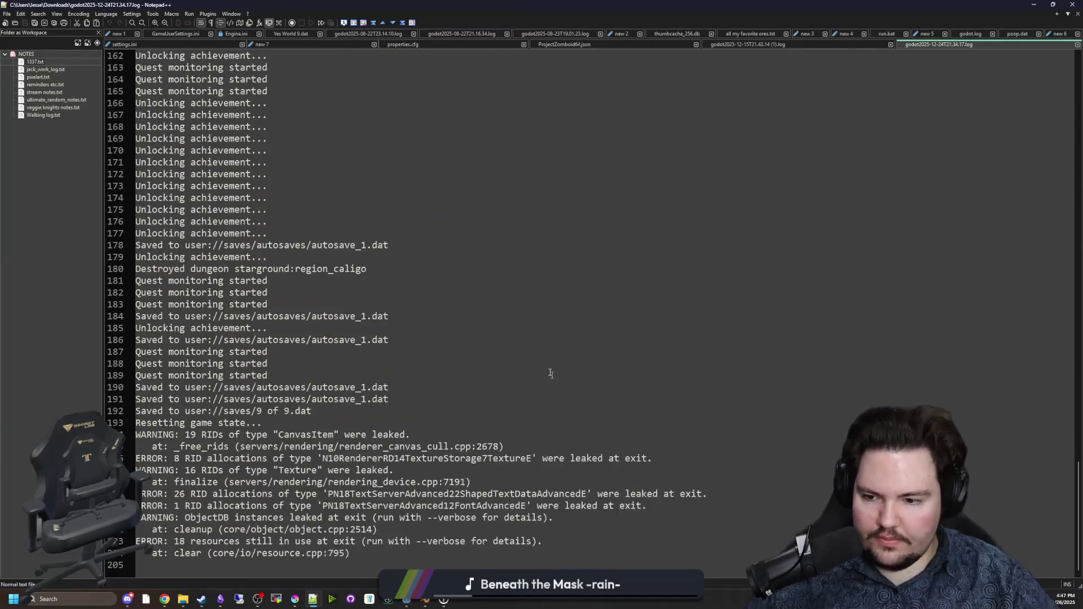
{"action": "left_click", "coordinate": [547, 341]}
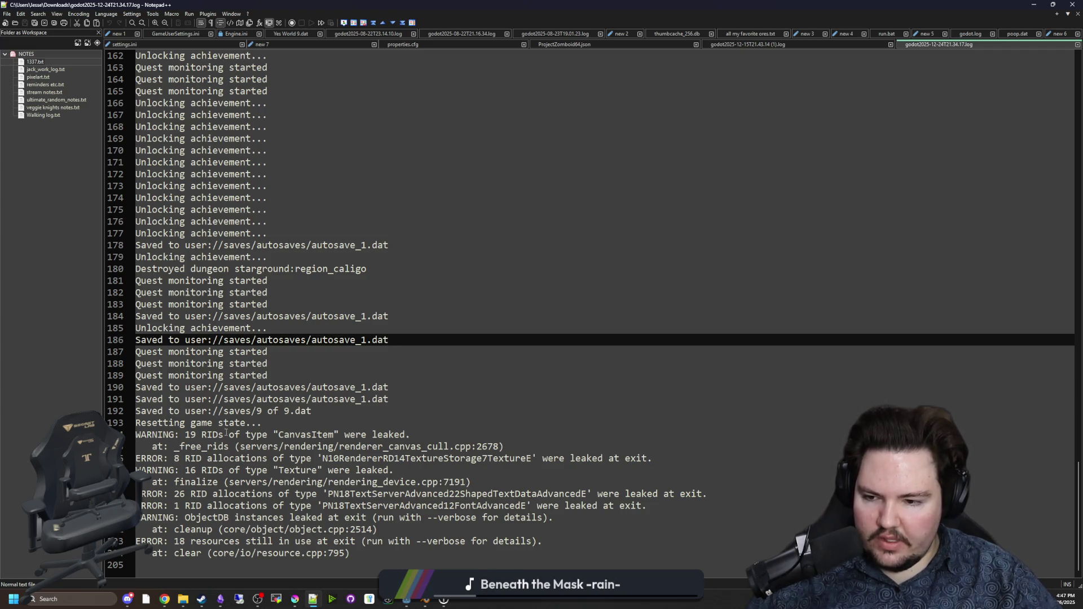
{"action": "mouse_move", "coordinate": [163, 415]}
{"action": "left_mouse_down"}
{"action": "mouse_move", "coordinate": [271, 422]}
{"action": "mouse_move", "coordinate": [450, 554]}
{"action": "left_mouse_up"}
{"action": "left_click", "coordinate": [504, 446]}
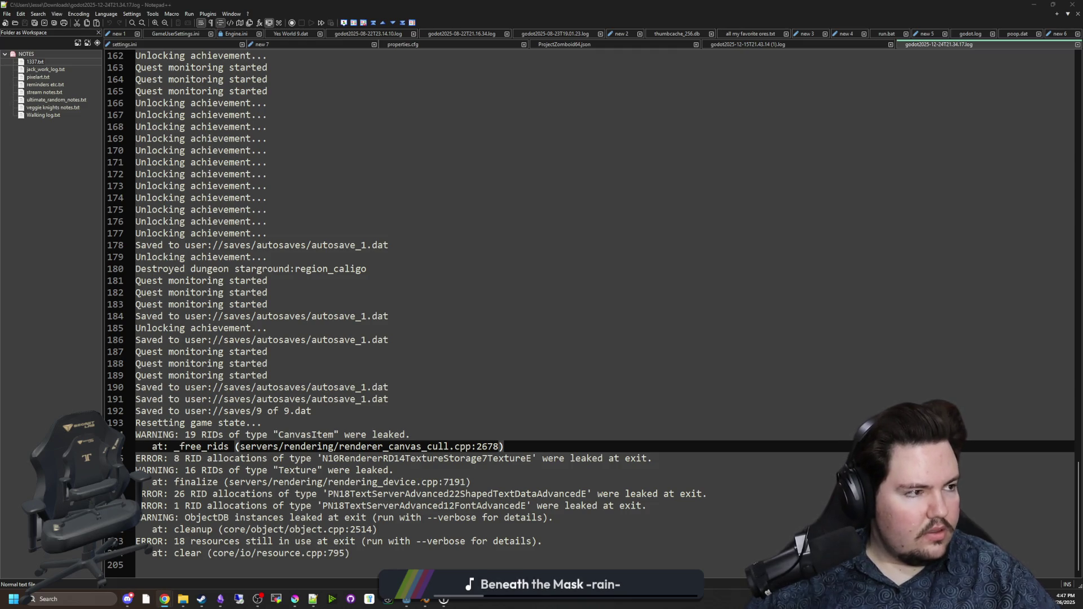
Step: Scroll through the log and inspect the 'No building data found' lines, briefly switching windows
{"action": "scroll", "coordinate": [702, 344], "scroll_direction": "down", "scroll_amount": 20}
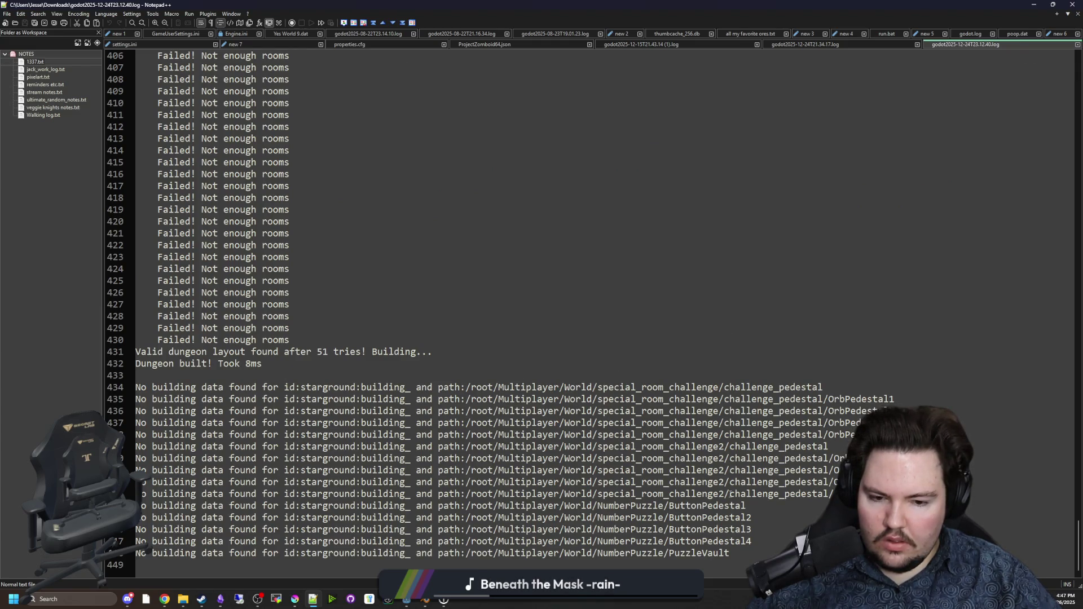
{"action": "mouse_move", "coordinate": [752, 555]}
{"action": "left_mouse_down"}
{"action": "mouse_move", "coordinate": [357, 399]}
{"action": "mouse_move", "coordinate": [356, 388]}
{"action": "mouse_move", "coordinate": [152, 377]}
{"action": "left_mouse_up"}
{"action": "left_click", "coordinate": [161, 376]}
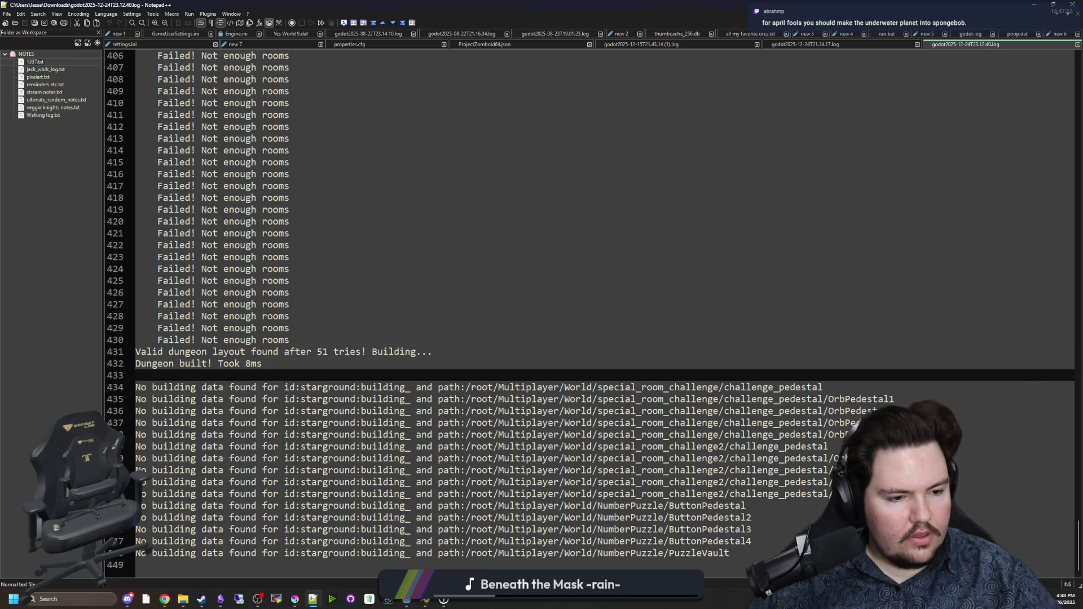
{"action": "key", "text": "alt+Tab"}
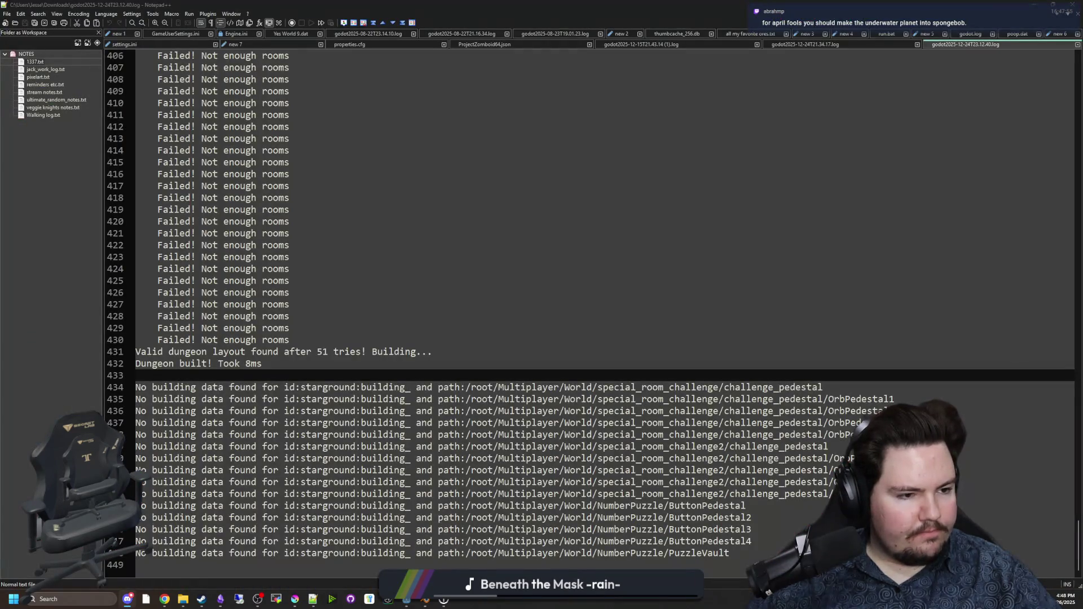
{"action": "key", "text": "alt+Tab"}
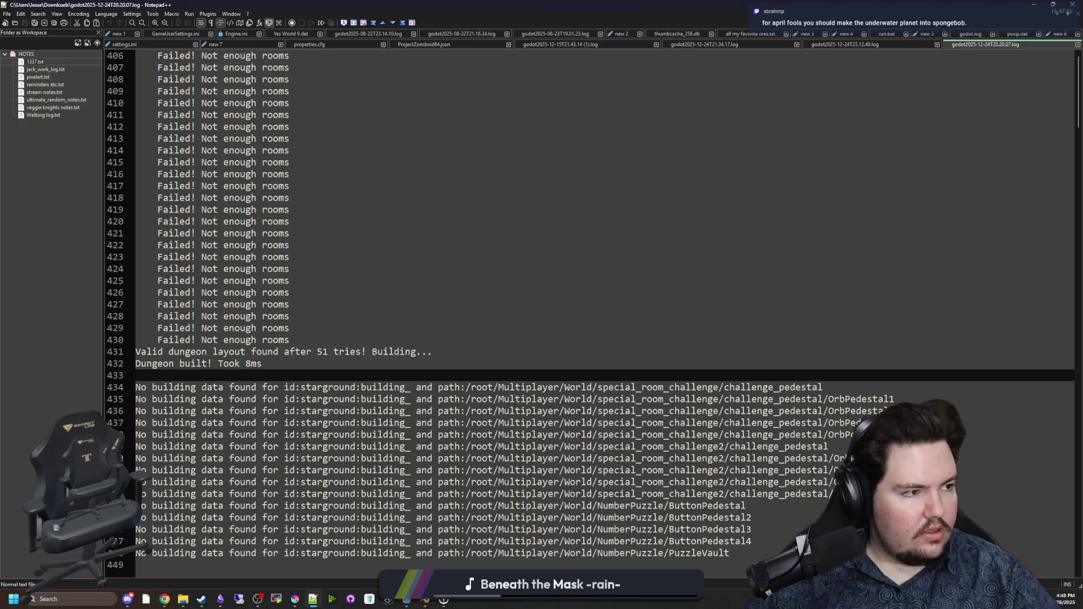
{"action": "scroll", "coordinate": [303, 431], "scroll_direction": "down", "scroll_amount": 20}
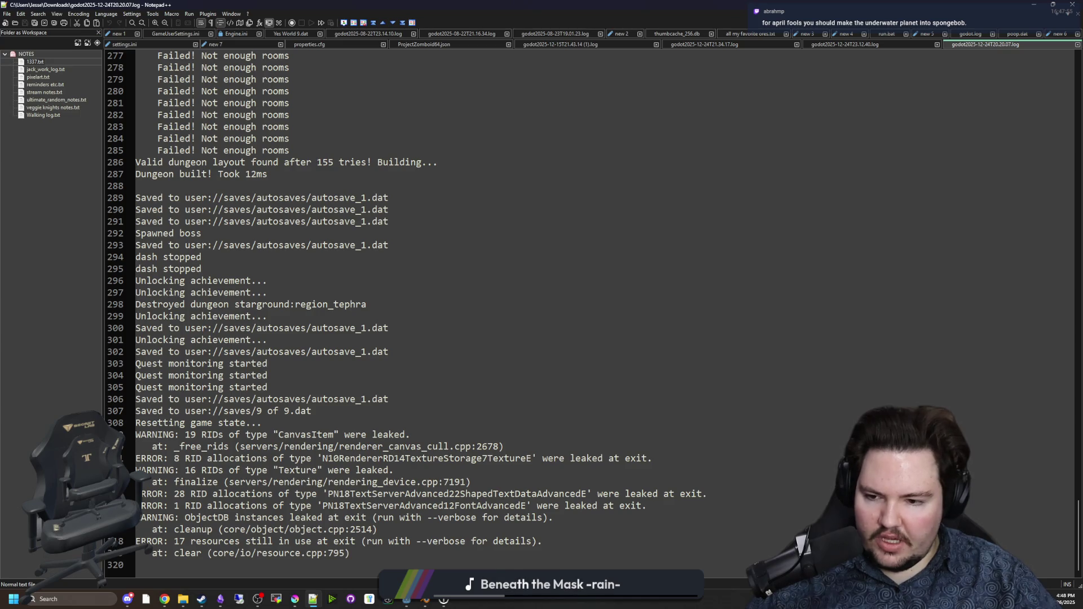
{"action": "key", "text": "alt+Tab"}
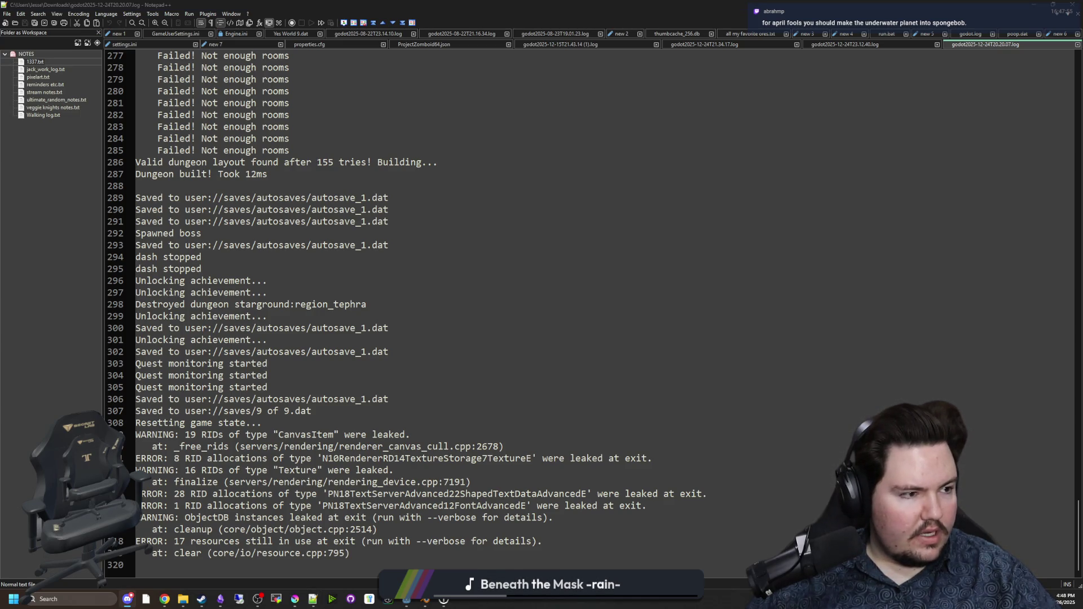
{"action": "key", "text": "alt+Tab"}
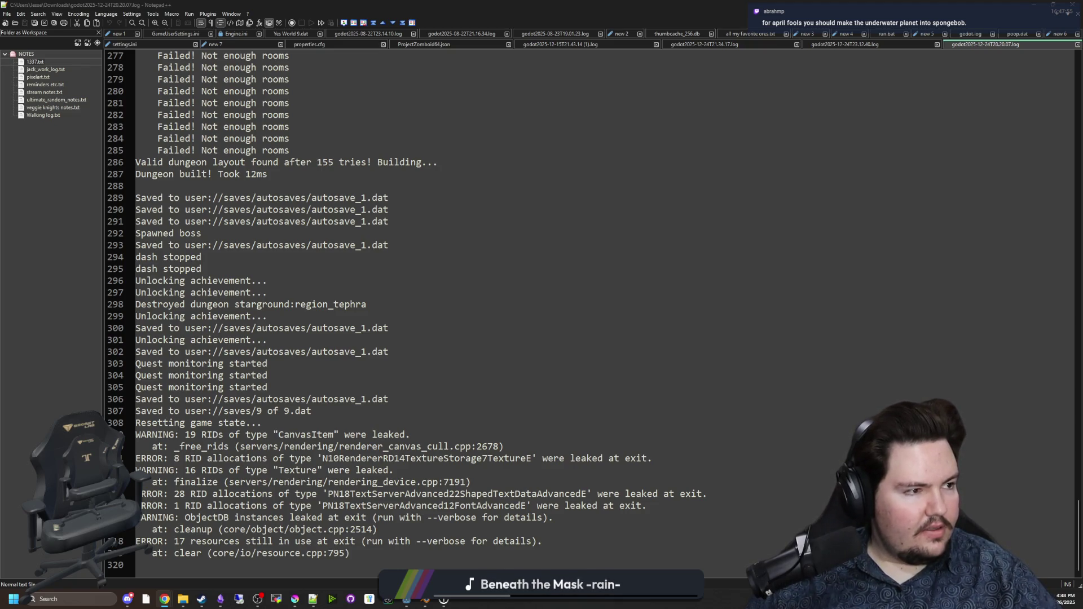
Step: Scroll to the end of the 18.40.52 log and inspect the final leak errors
{"action": "scroll", "coordinate": [514, 320], "scroll_direction": "down", "scroll_amount": 20}
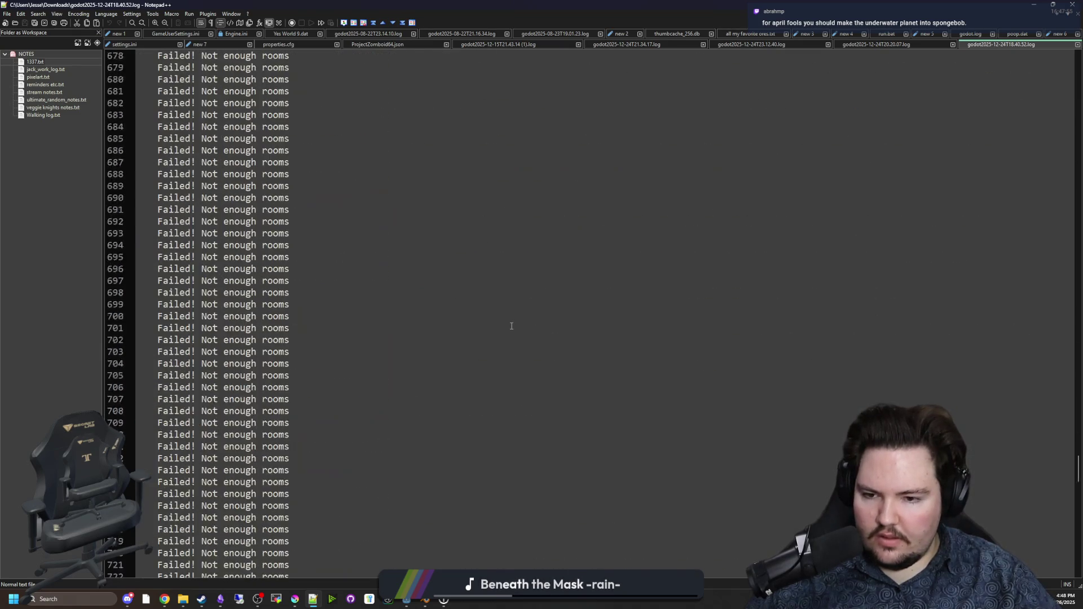
{"action": "scroll", "coordinate": [512, 326], "scroll_direction": "down", "scroll_amount": 12}
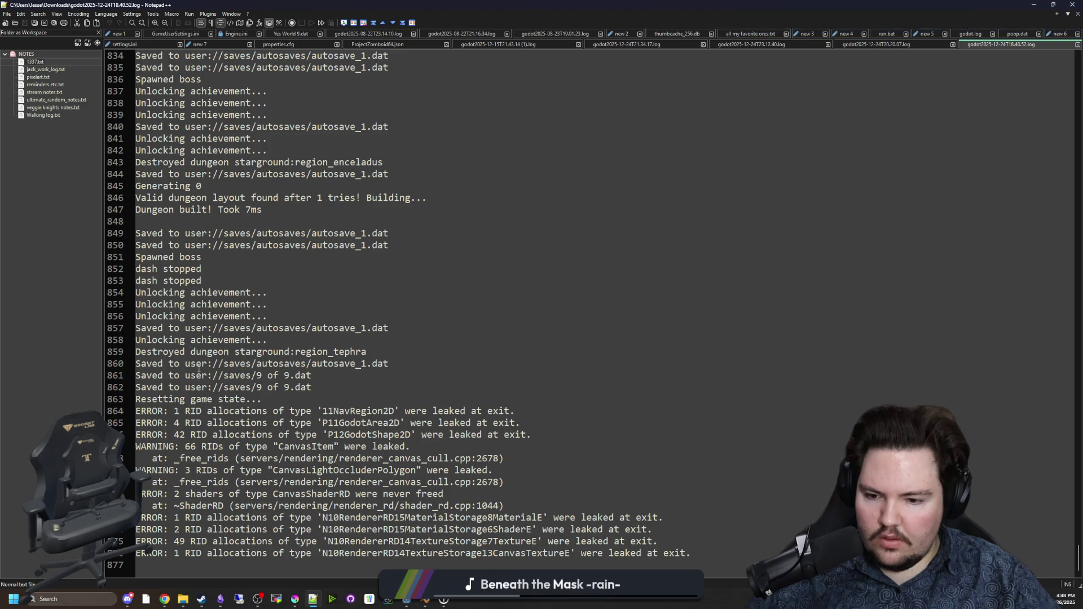
{"action": "left_click_drag", "start_coordinate": [594, 557], "coordinate": [141, 375]}
{"action": "left_click", "coordinate": [323, 434]}
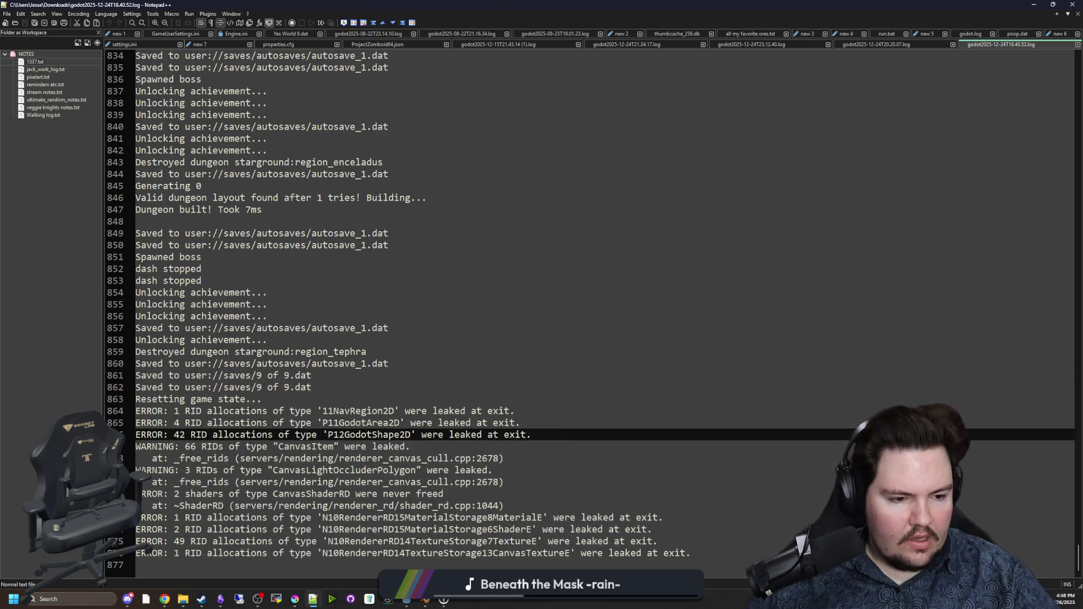
{"action": "key", "text": "alt+Tab"}
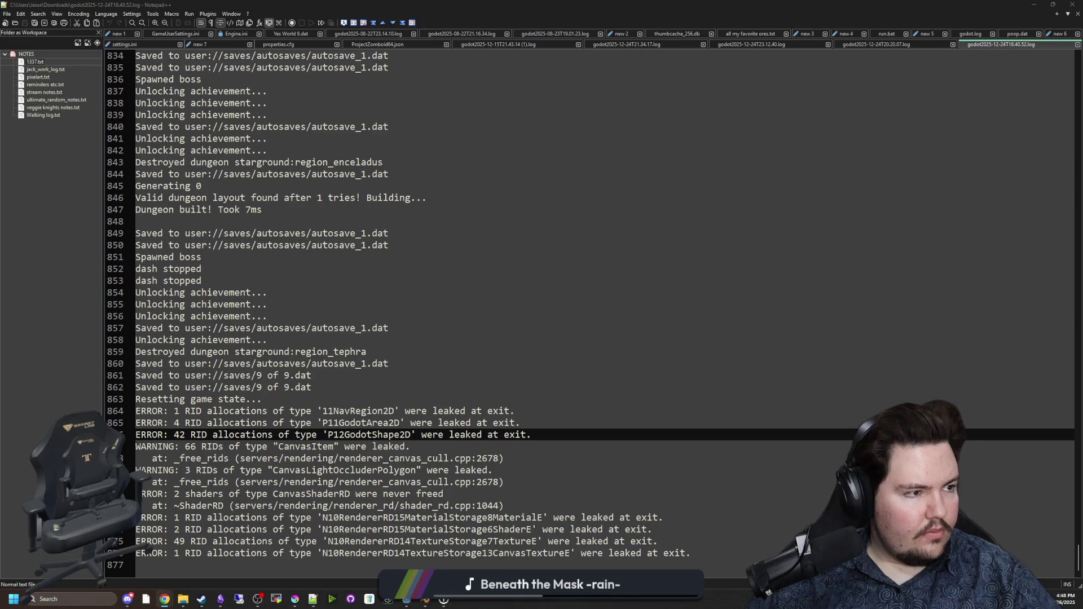
{"action": "scroll", "coordinate": [481, 423], "scroll_direction": "down", "scroll_amount": 20}
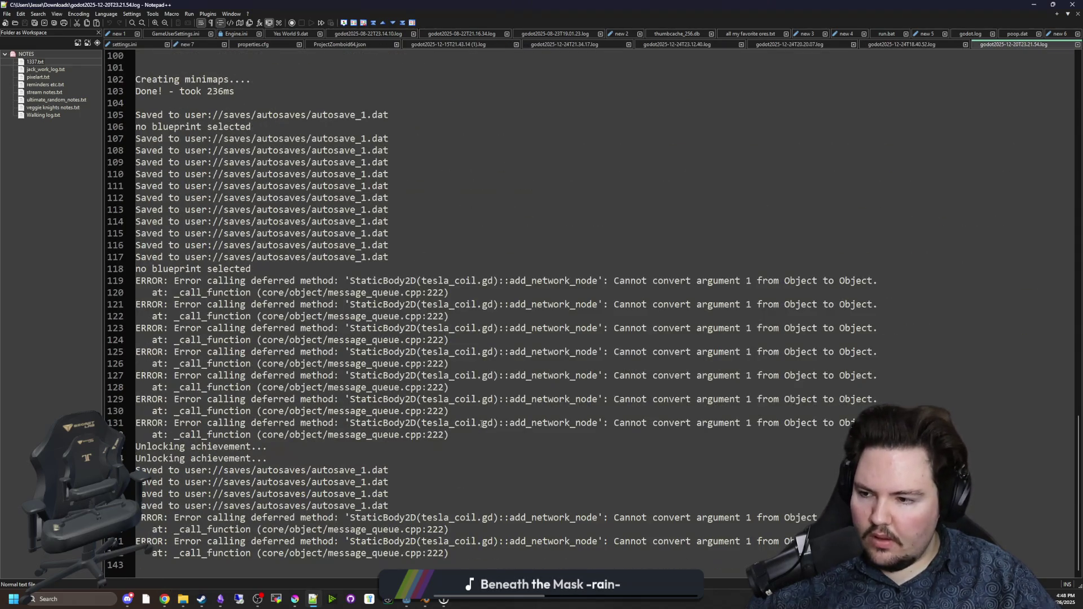
{"action": "left_click", "coordinate": [473, 269]}
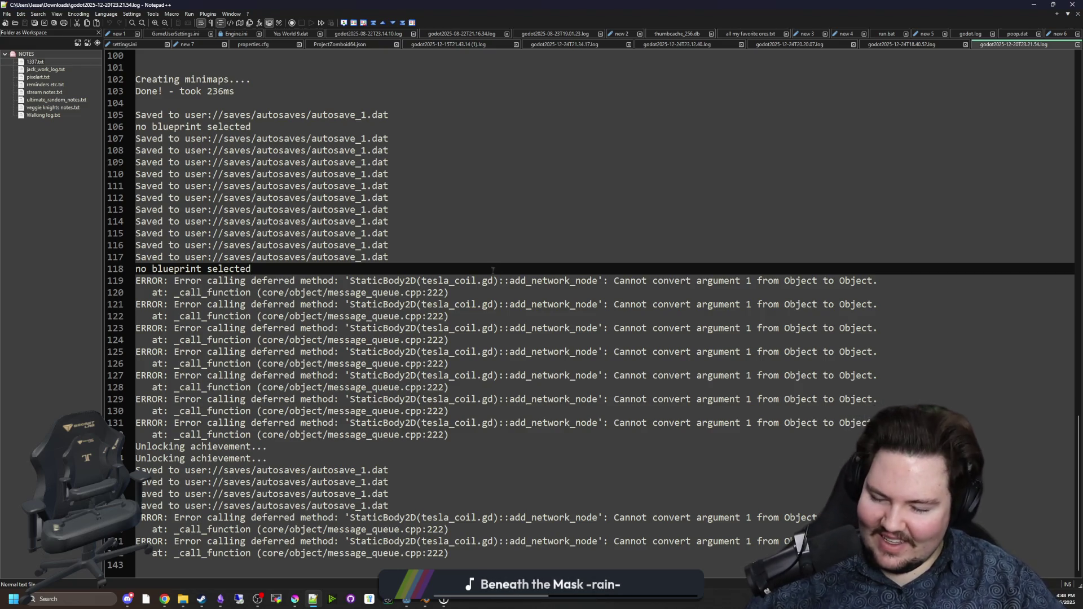
{"action": "left_click", "coordinate": [440, 448]}
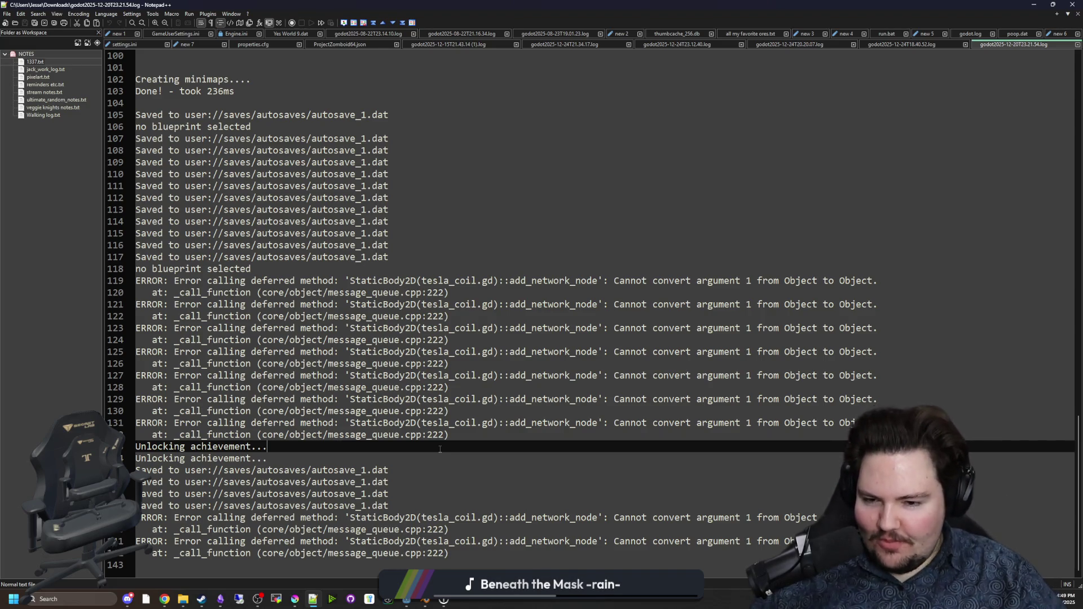
{"action": "left_click", "coordinate": [404, 463]}
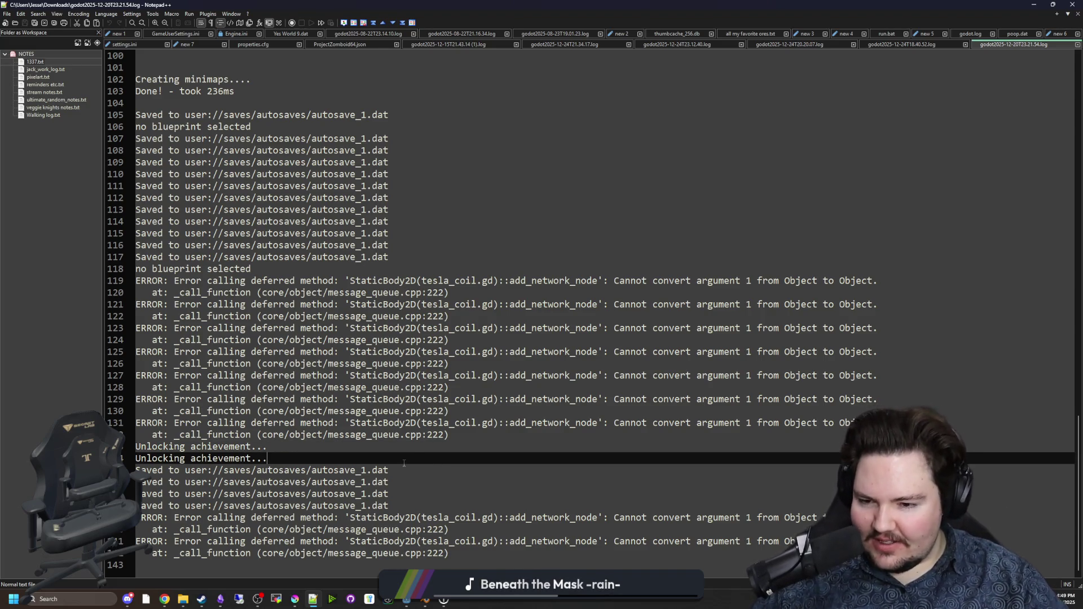
{"action": "left_click", "coordinate": [410, 448]}
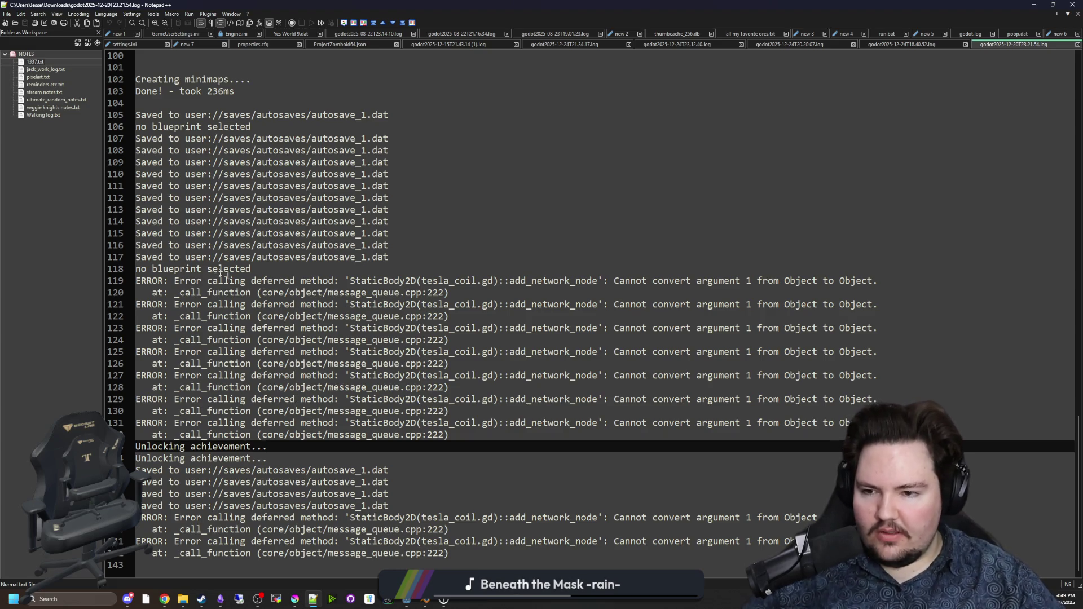
{"action": "mouse_move", "coordinate": [251, 292]}
{"action": "left_mouse_down"}
{"action": "mouse_move", "coordinate": [438, 304]}
{"action": "mouse_move", "coordinate": [507, 281]}
{"action": "left_mouse_up"}
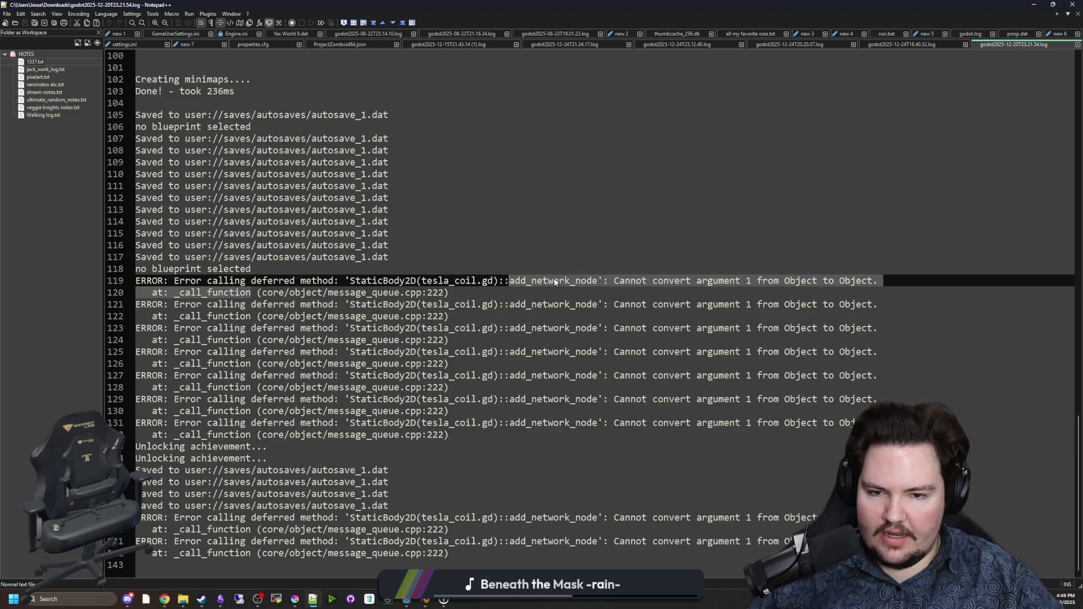
{"action": "left_click", "coordinate": [592, 280]}
{"action": "mouse_move", "coordinate": [615, 281]}
{"action": "left_mouse_down"}
{"action": "mouse_move", "coordinate": [800, 292]}
{"action": "mouse_move", "coordinate": [809, 281]}
{"action": "left_mouse_up"}
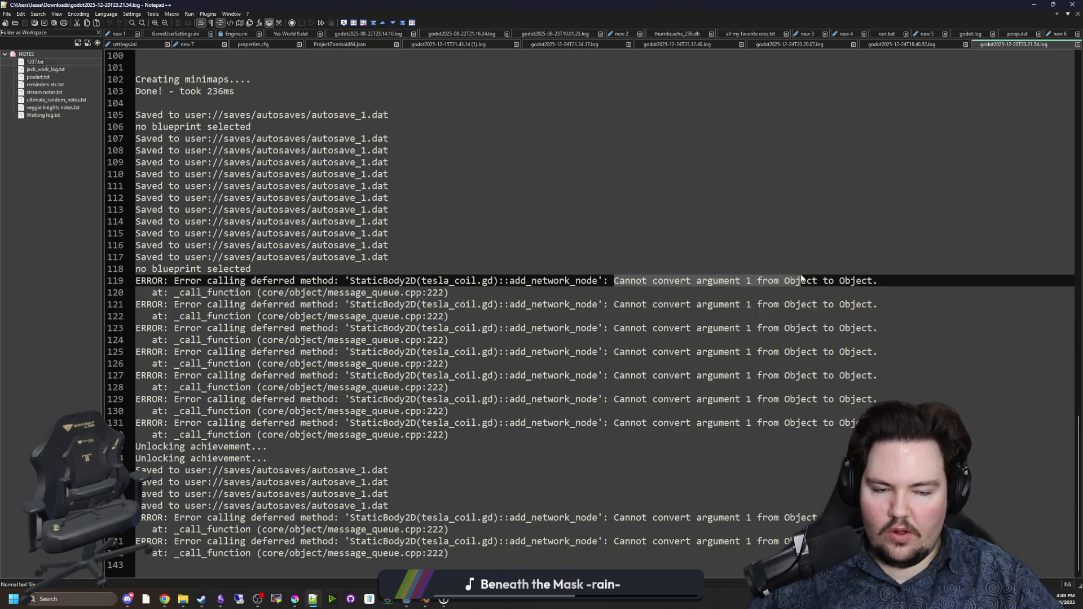
{"action": "left_click", "coordinate": [850, 293]}
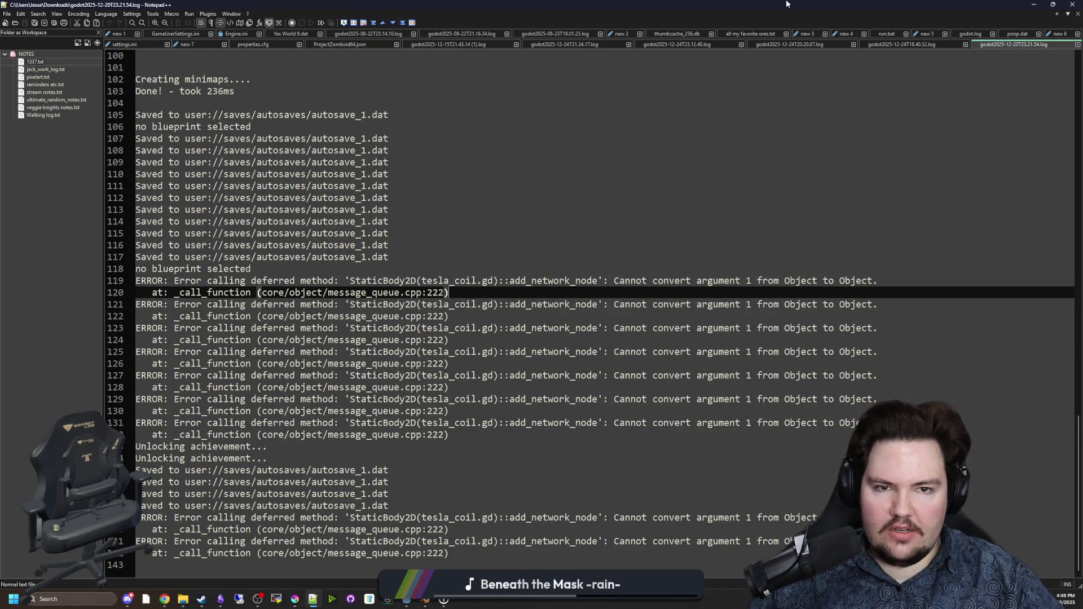
{"action": "key", "text": "alt+Tab"}
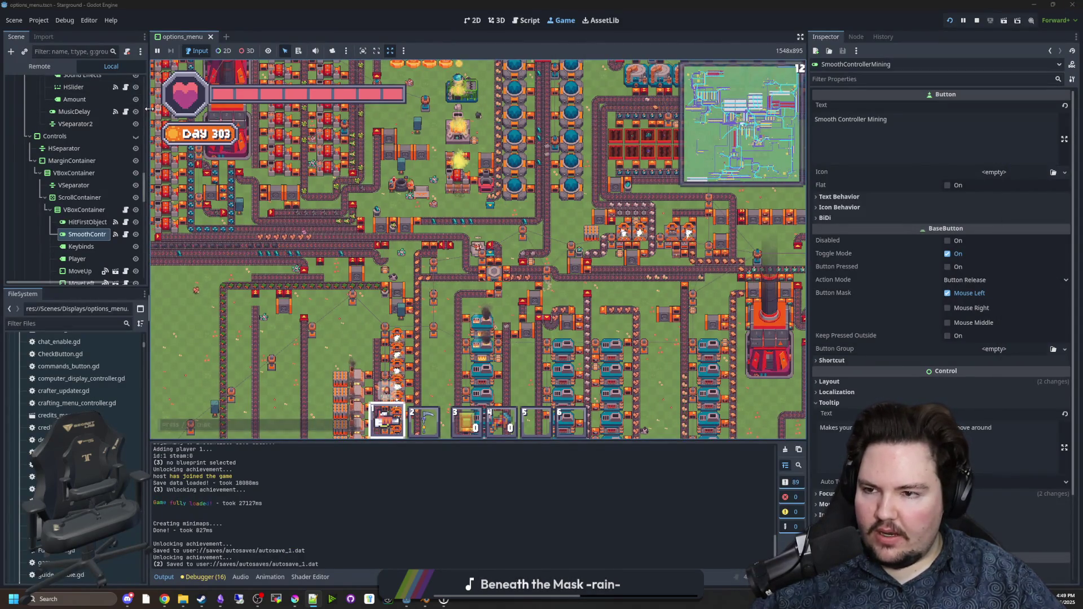
Step: Widen the side panels, filter FileSystem for 'tesla', and open tesla_coil.gd
{"action": "left_click_drag", "start_coordinate": [149, 109], "coordinate": [212, 112]}
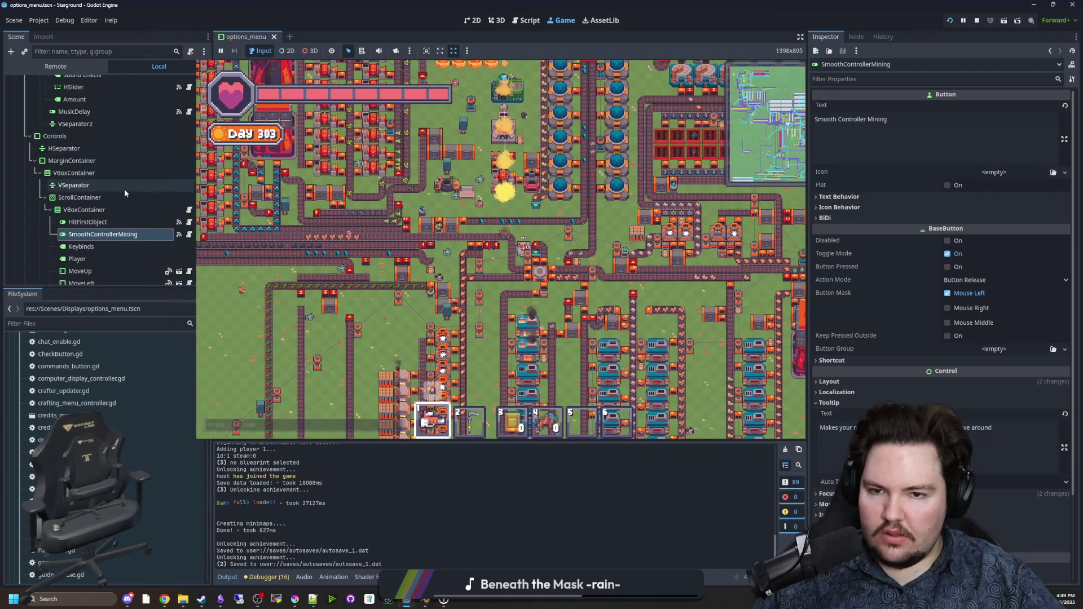
{"action": "scroll", "coordinate": [134, 174], "scroll_direction": "up", "scroll_amount": 5}
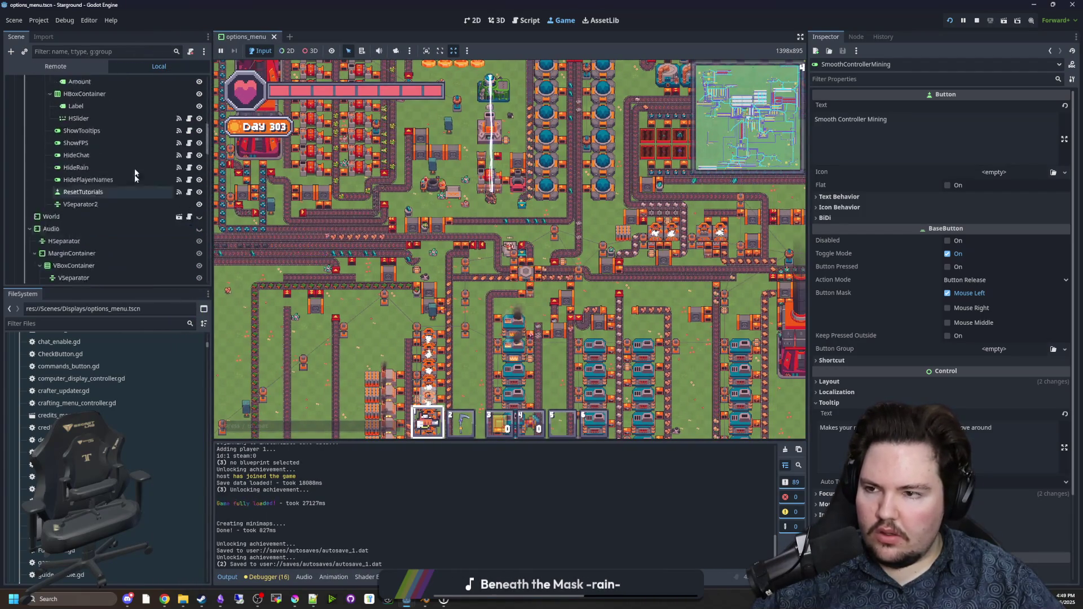
{"action": "scroll", "coordinate": [134, 174], "scroll_direction": "up", "scroll_amount": 5}
{"action": "left_click", "coordinate": [163, 323]}
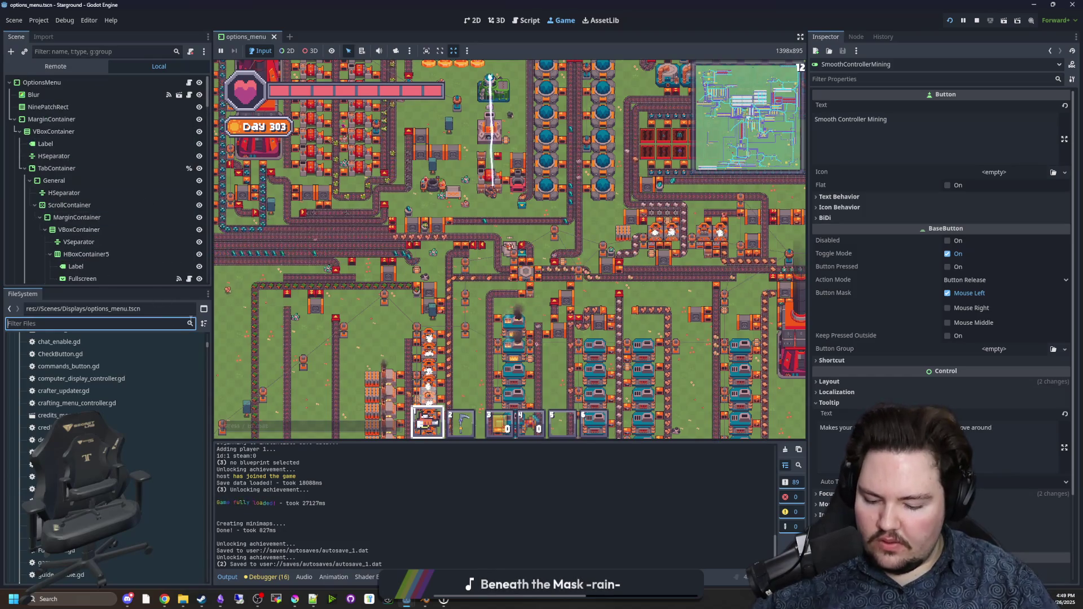
{"action": "type", "text": "tesla"}
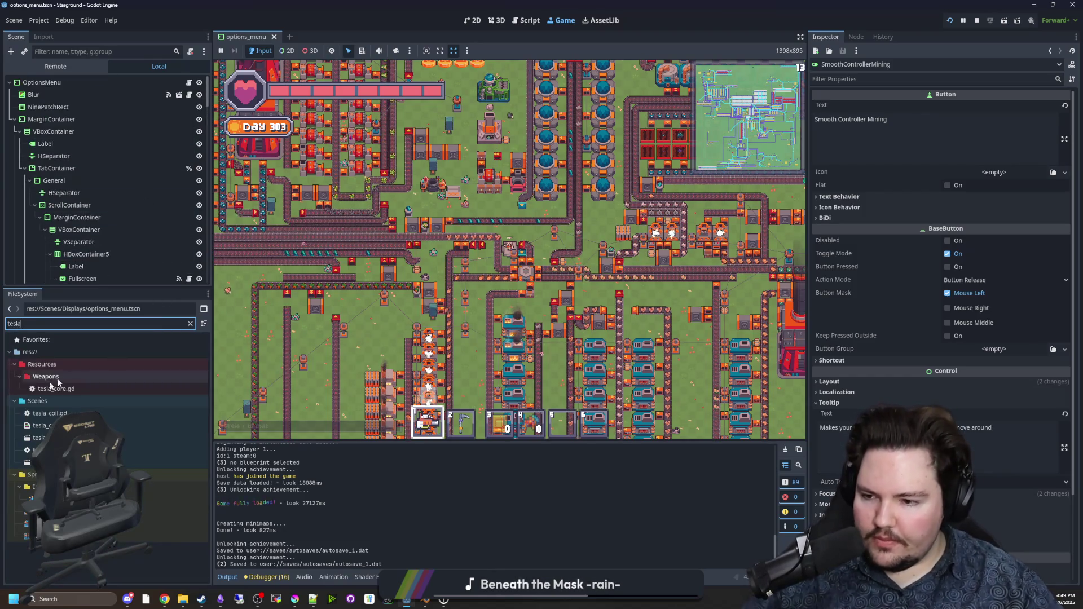
{"action": "double_click", "coordinate": [50, 413]}
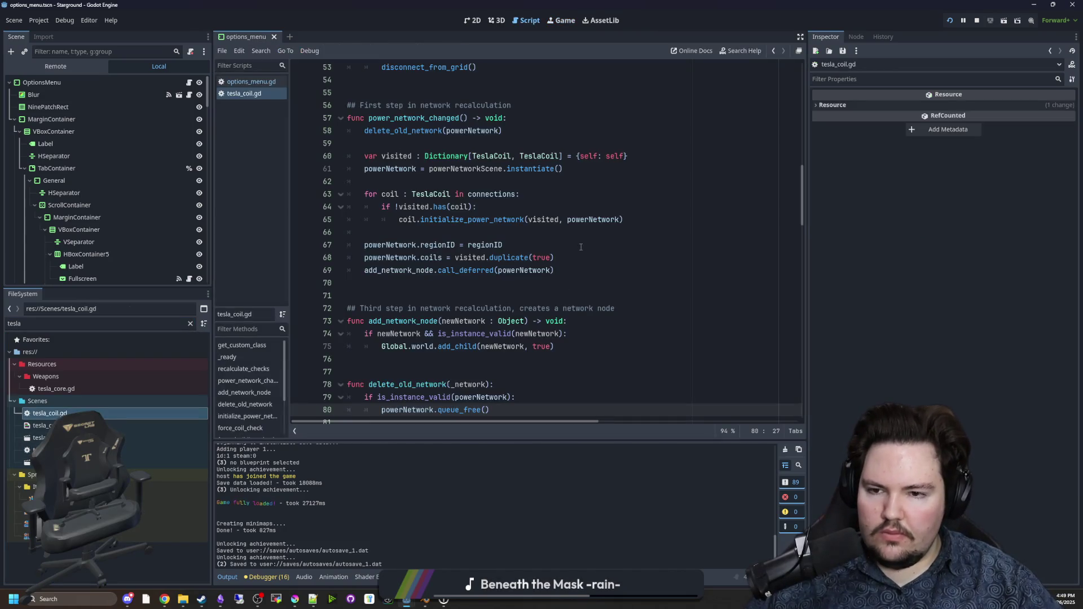
Step: Remove the Object type from add_network_node's newNetwork parameter and save
{"action": "scroll", "coordinate": [580, 246], "scroll_direction": "down", "scroll_amount": 2}
{"action": "mouse_move", "coordinate": [546, 274]}
{"action": "left_mouse_down"}
{"action": "mouse_move", "coordinate": [387, 252]}
{"action": "mouse_move", "coordinate": [350, 228]}
{"action": "left_mouse_up"}
{"action": "left_click", "coordinate": [448, 206]}
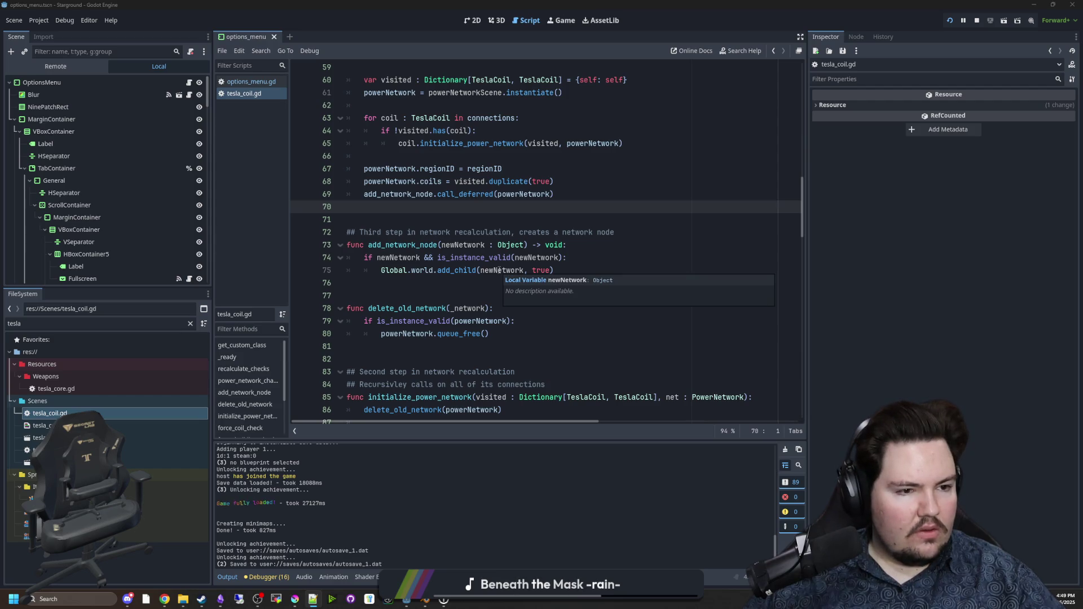
{"action": "double_click", "coordinate": [510, 245]}
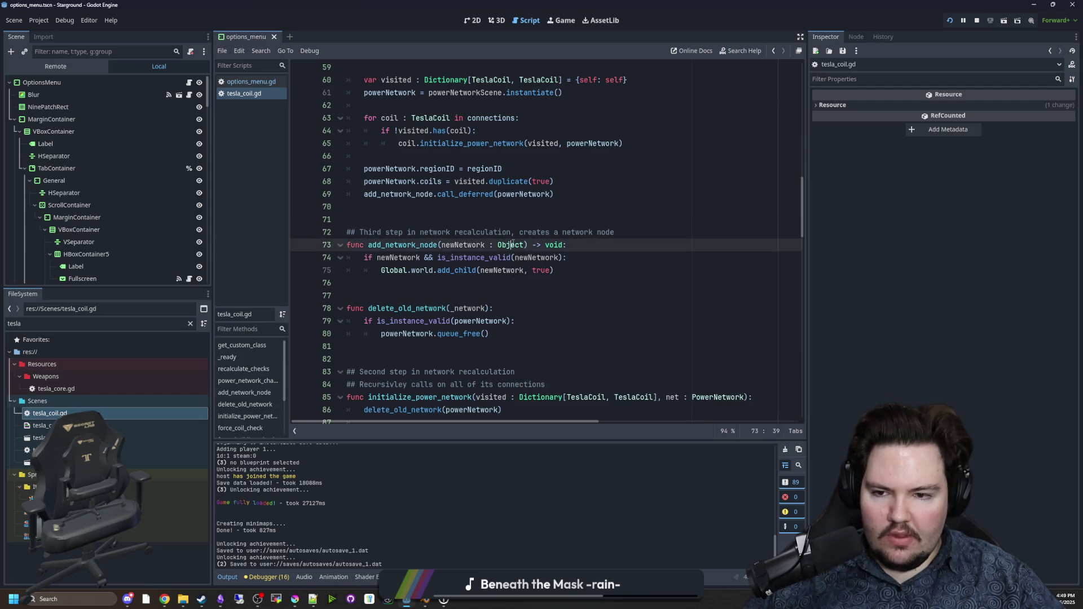
{"action": "key", "text": "BackSpace"}
{"action": "key", "text": "BackSpace"}
{"action": "key", "text": "BackSpace"}
{"action": "left_click", "coordinate": [680, 245]}
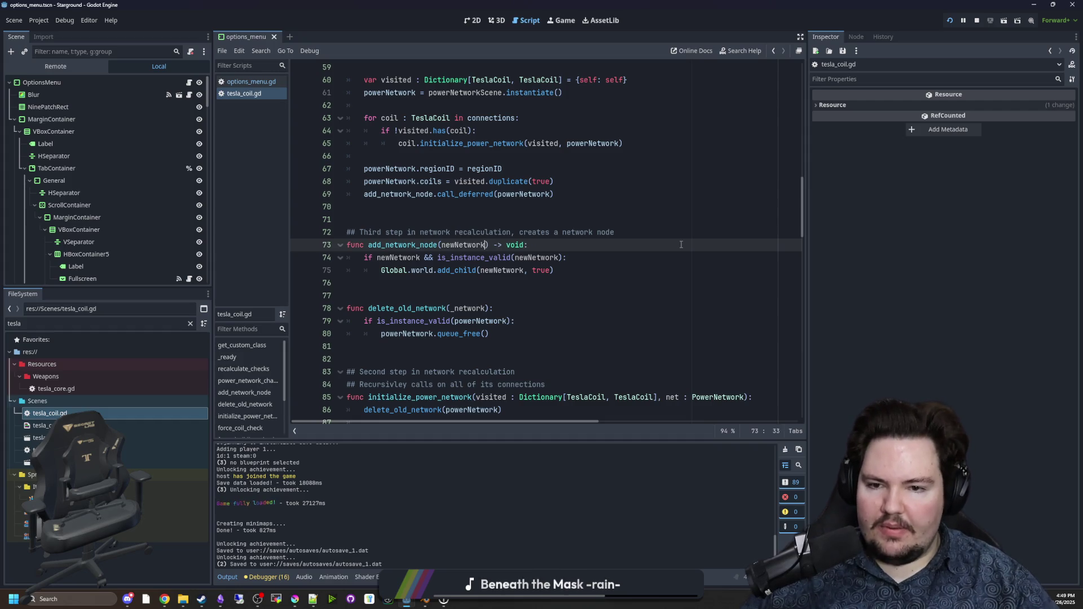
{"action": "left_click", "coordinate": [632, 220]}
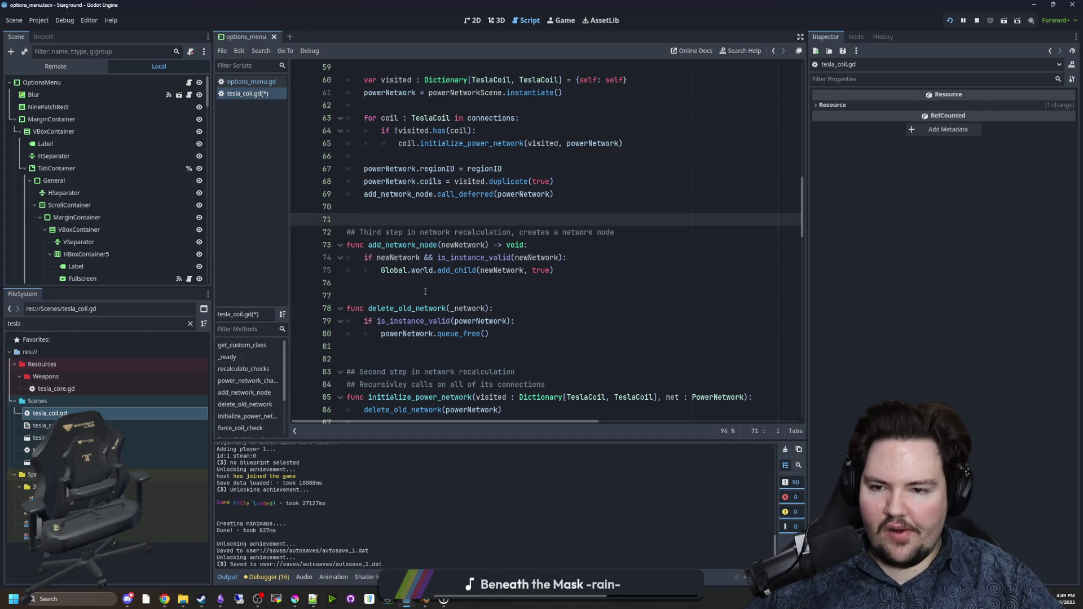
{"action": "left_click", "coordinate": [426, 270]}
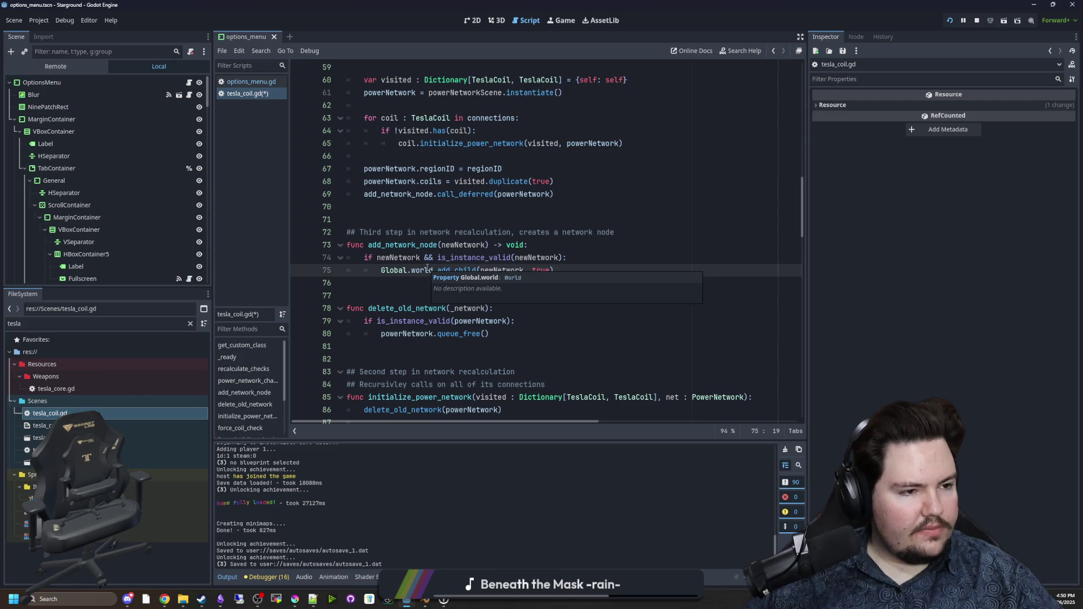
{"action": "left_click", "coordinate": [442, 223]}
{"action": "key", "text": "ctrl+s"}
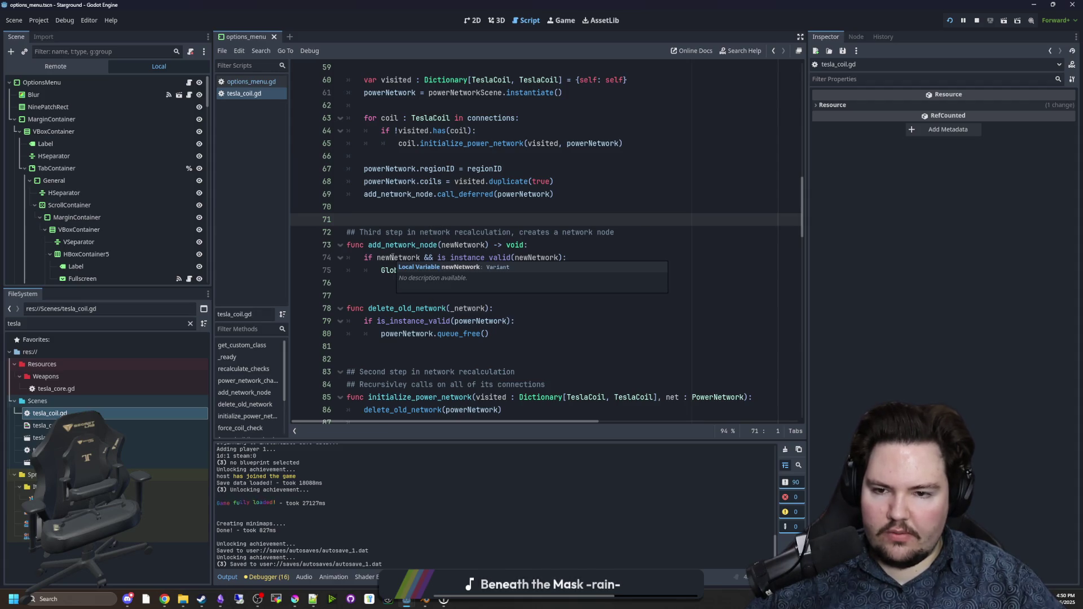
Step: Review the add_network_node body and save tesla_coil.gd again
{"action": "left_click", "coordinate": [379, 287]}
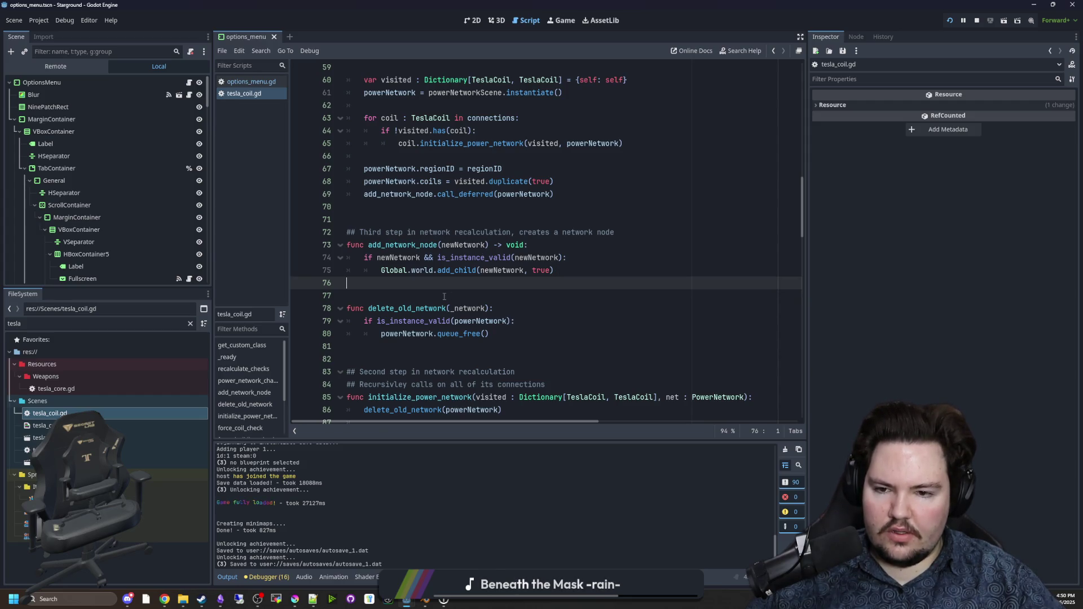
{"action": "mouse_move", "coordinate": [486, 288]}
{"action": "left_mouse_down"}
{"action": "mouse_move", "coordinate": [364, 258]}
{"action": "mouse_move", "coordinate": [389, 296]}
{"action": "mouse_move", "coordinate": [396, 289]}
{"action": "left_mouse_up"}
{"action": "key", "text": "ctrl+s"}
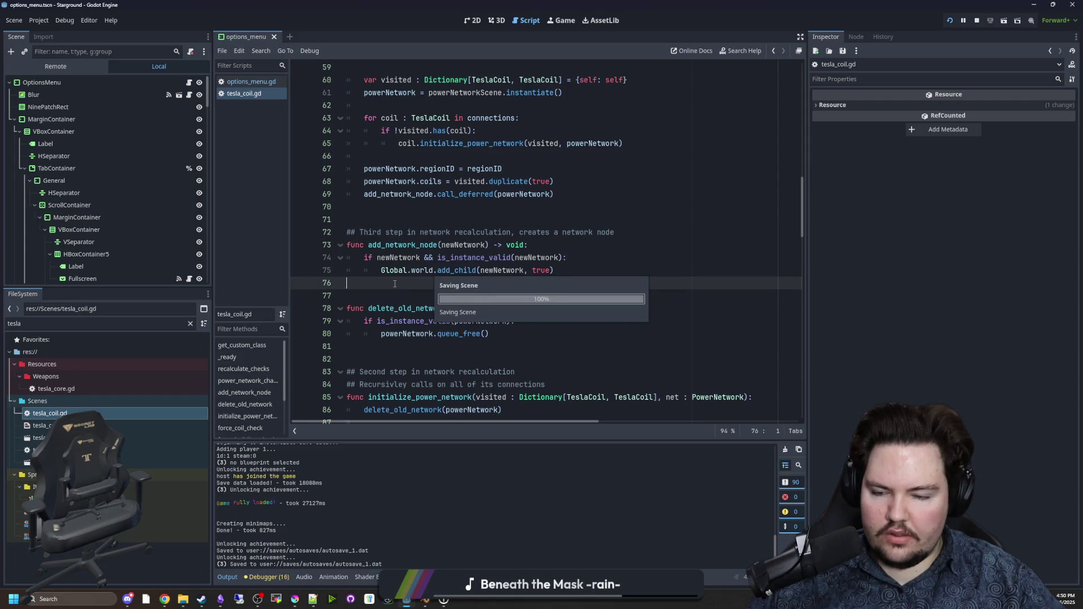
Step: Save, quit the game to the main menu, and begin a new singleplayer world
{"action": "key", "text": "ctrl+s"}
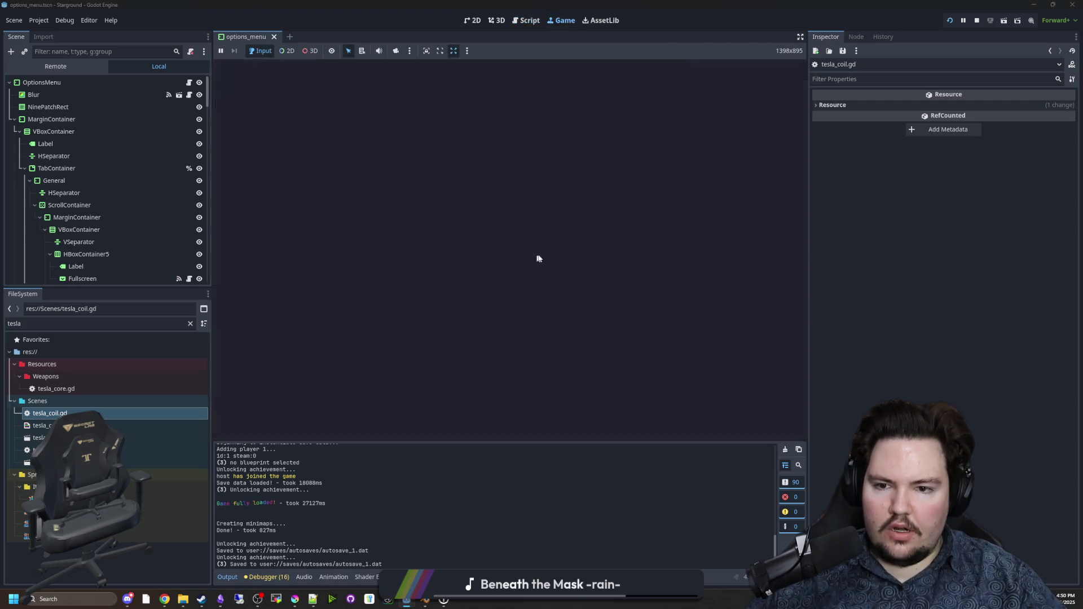
{"action": "key", "text": "Escape"}
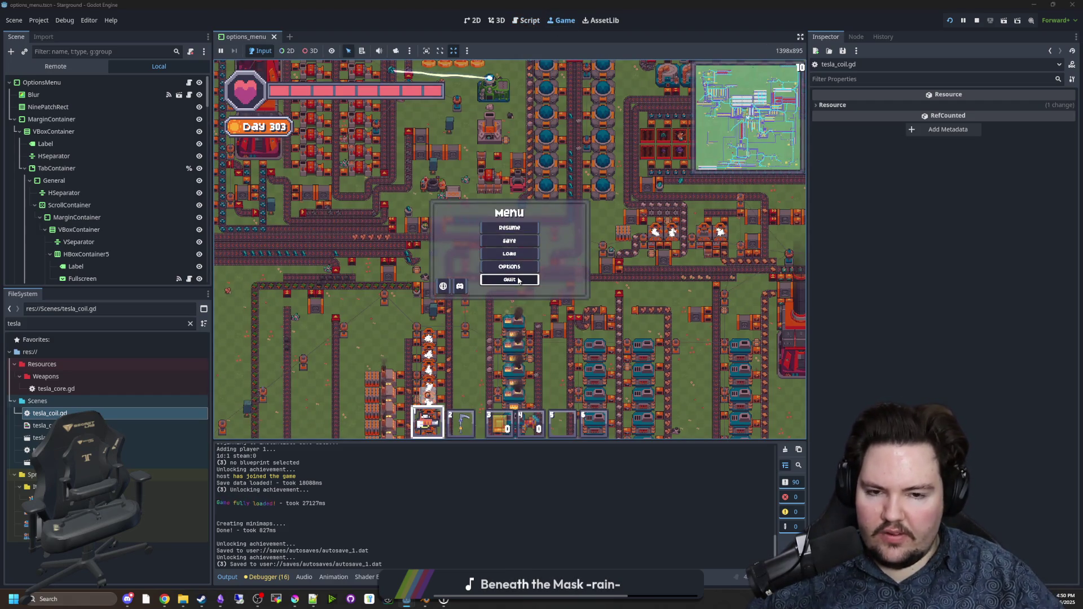
{"action": "left_click", "coordinate": [518, 281]}
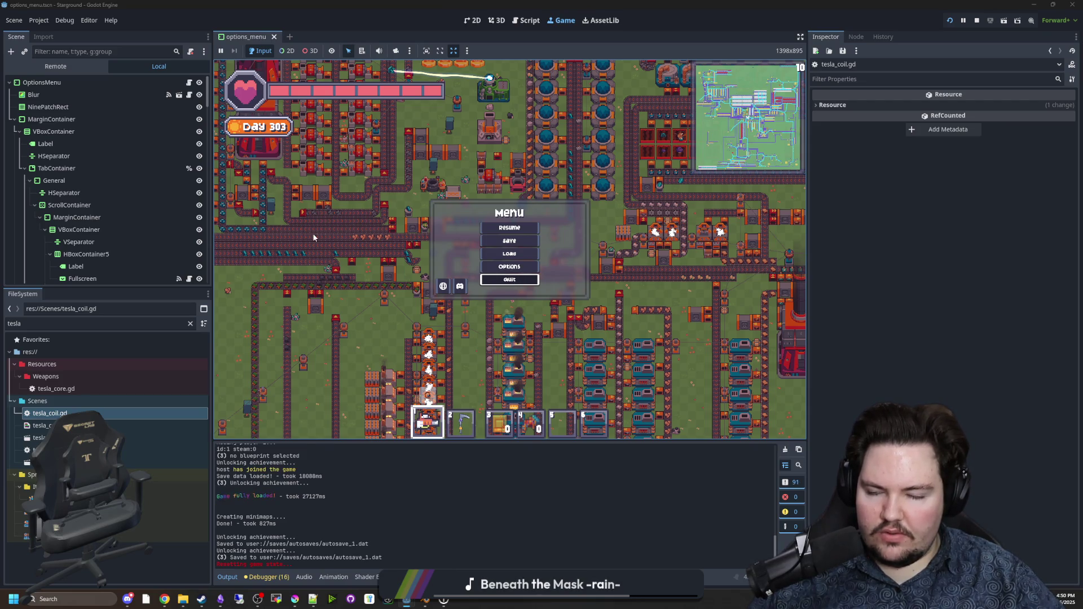
{"action": "left_click", "coordinate": [299, 186]}
{"action": "left_click", "coordinate": [599, 246]}
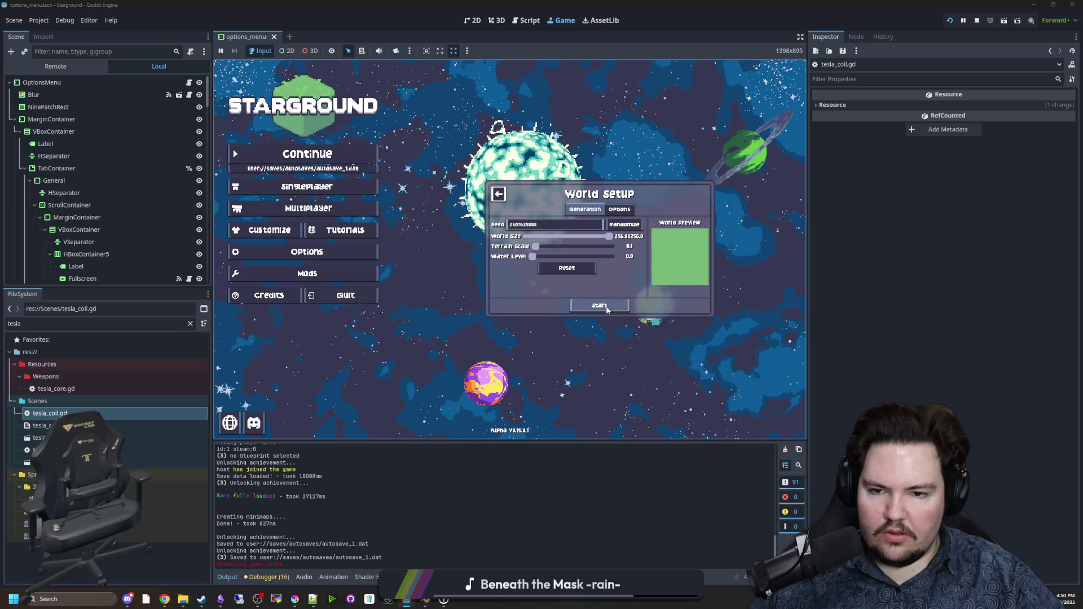
Step: Enable cheats, set Creative difficulty, and start the new world
{"action": "left_click", "coordinate": [620, 209]}
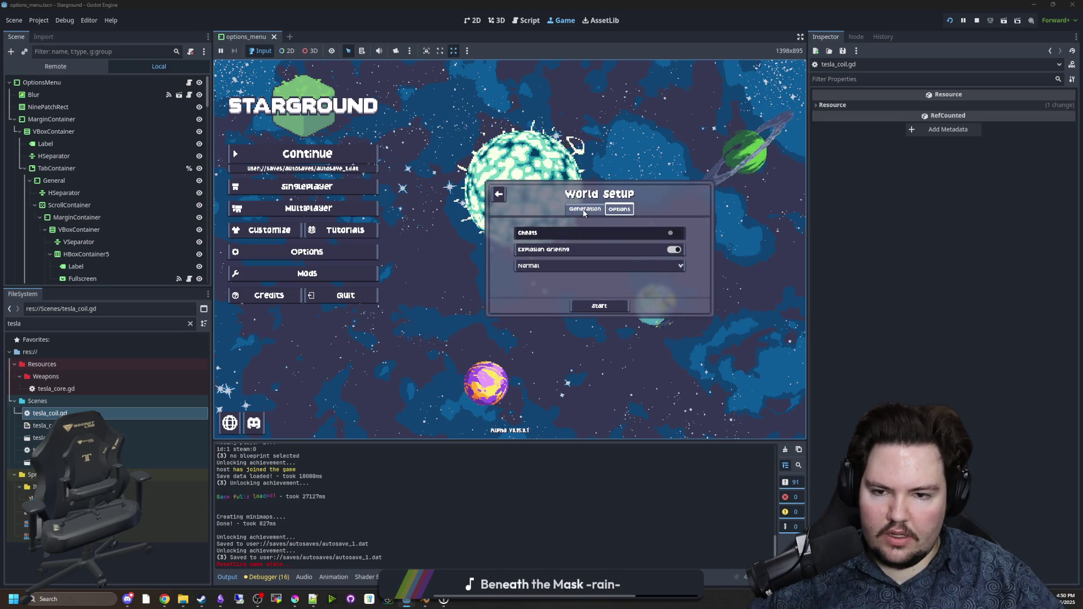
{"action": "left_click", "coordinate": [591, 237]}
{"action": "left_click", "coordinate": [569, 265]}
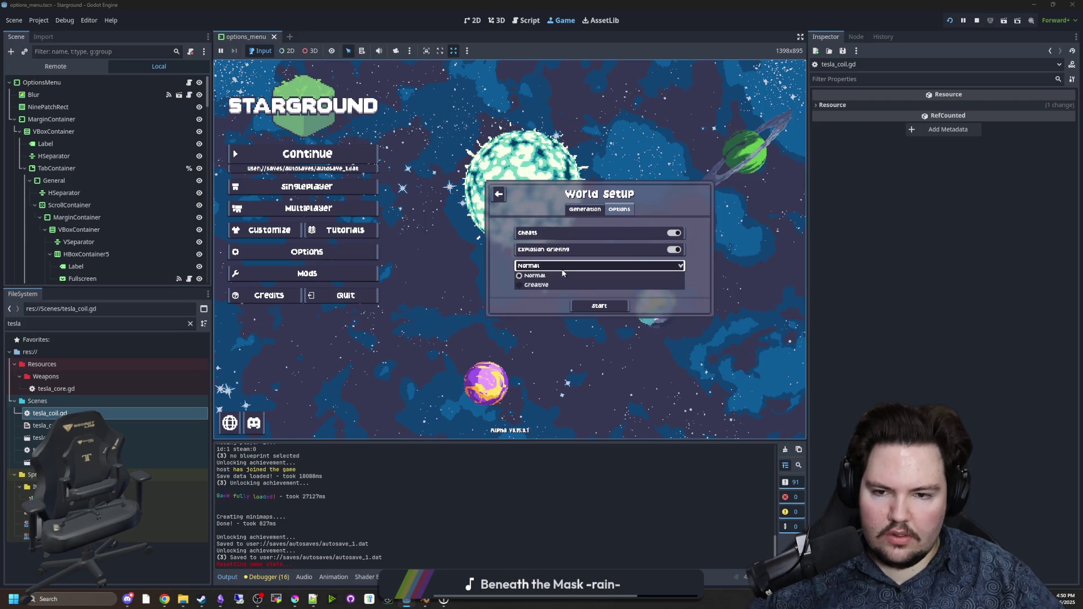
{"action": "left_click", "coordinate": [569, 284]}
{"action": "left_click", "coordinate": [585, 209]}
{"action": "left_click", "coordinate": [596, 308]}
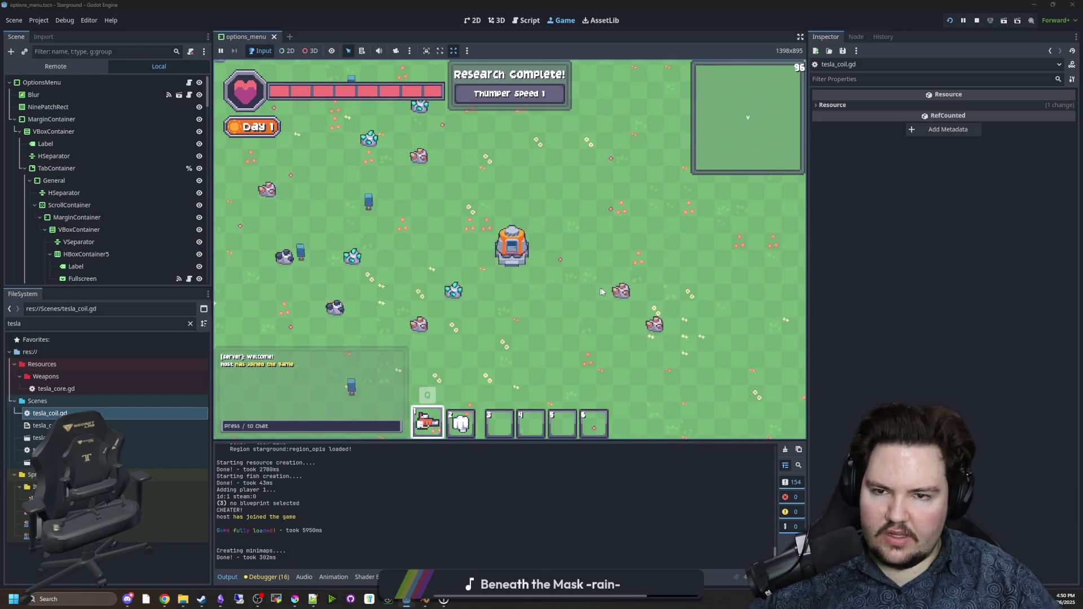
Step: Select the Tesla Coil blueprint and place a line of coils across the base
{"action": "key", "text": "s"}
{"action": "key", "text": "a"}
{"action": "key", "text": "b"}
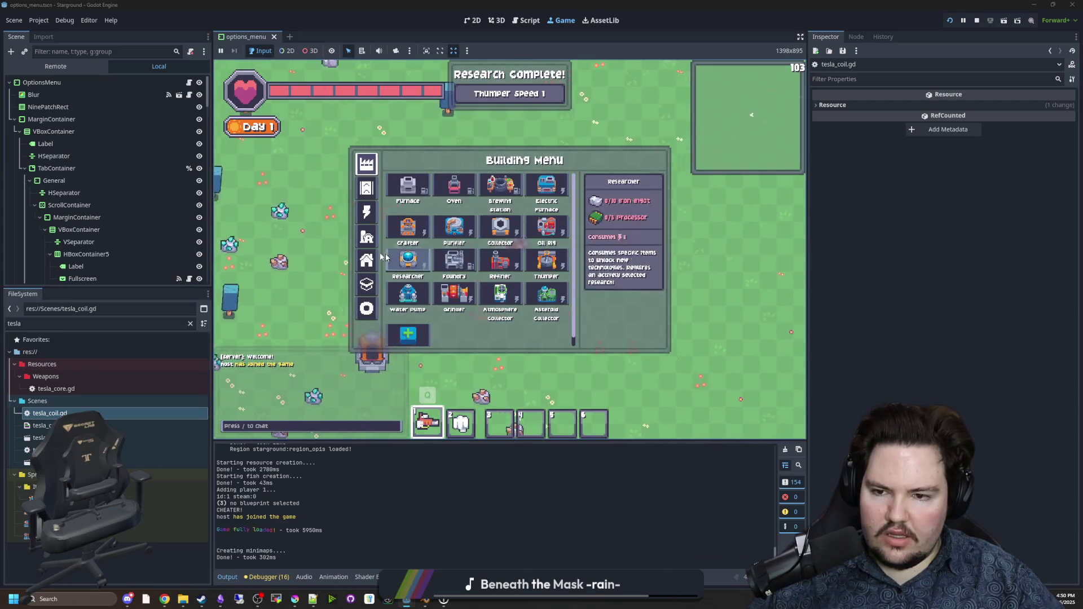
{"action": "key", "text": "a"}
{"action": "key", "text": "b"}
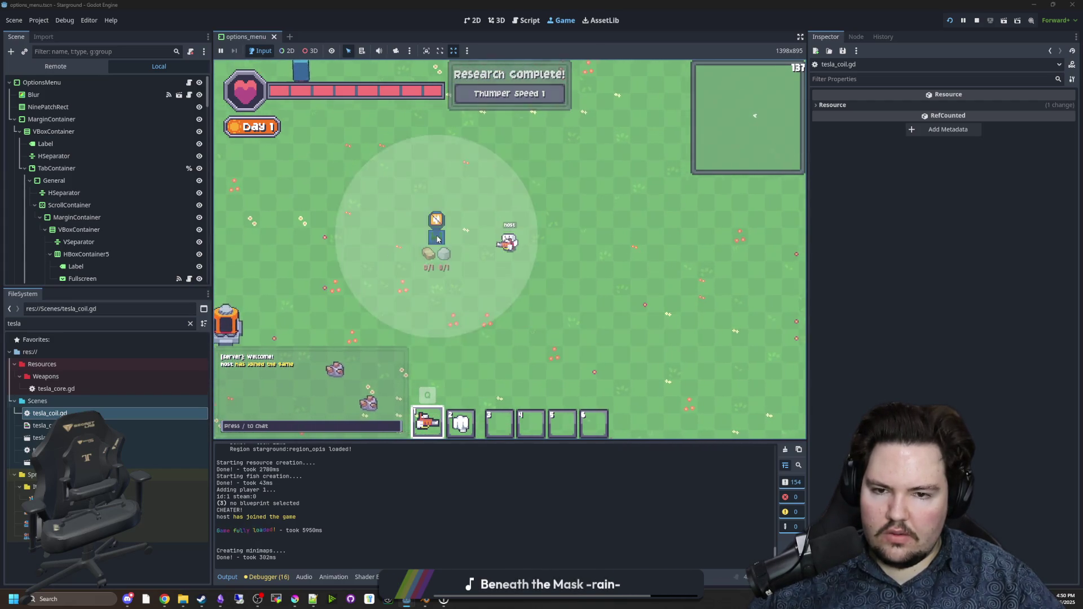
{"action": "key", "text": "w"}
{"action": "key", "text": "d"}
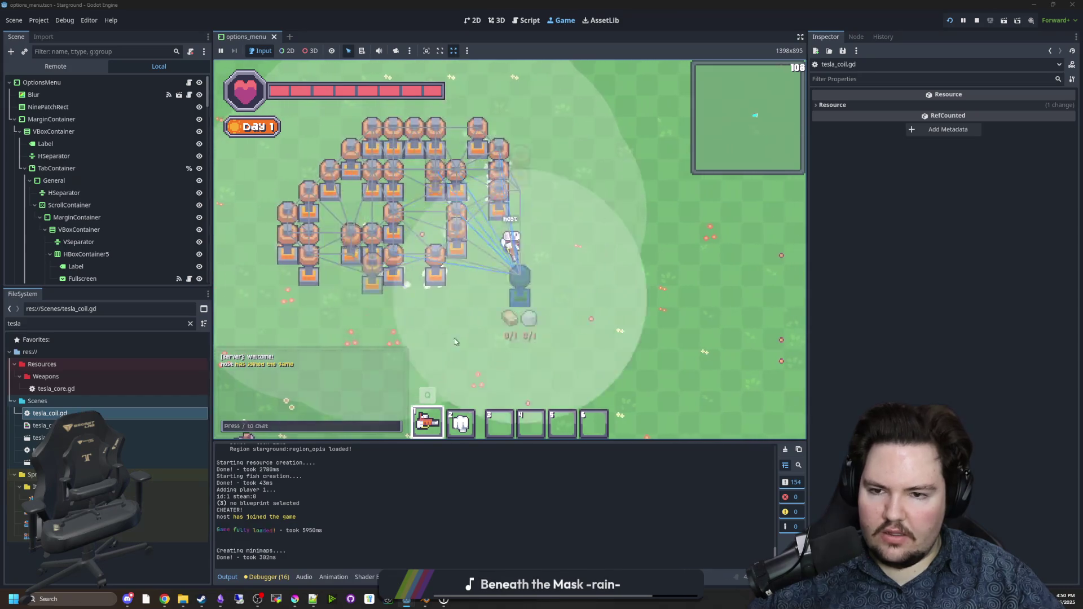
{"action": "key", "text": "s"}
{"action": "key", "text": "d"}
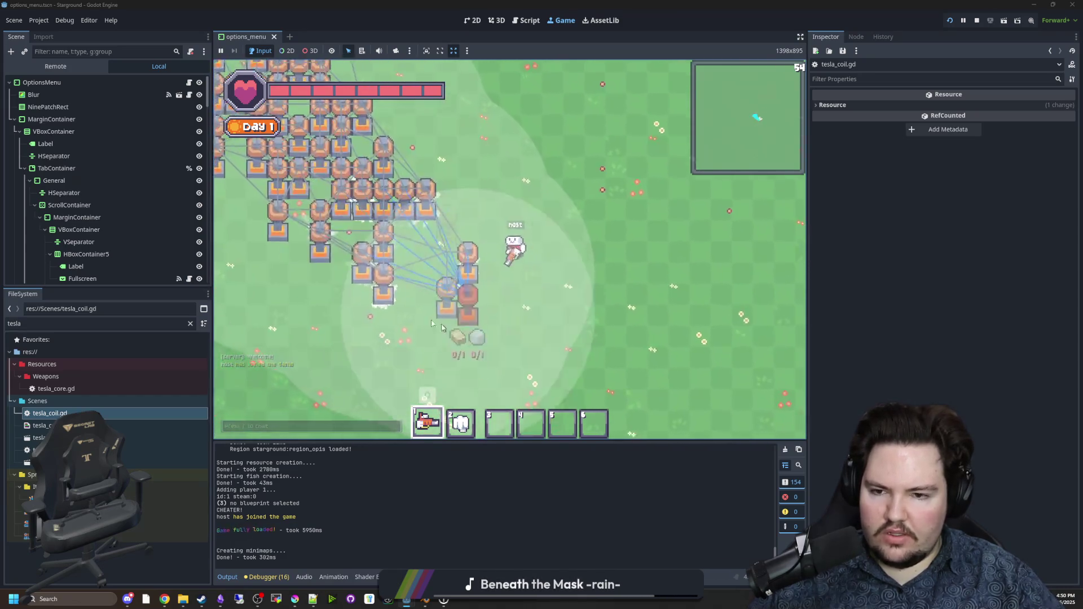
{"action": "left_click_drag", "start_coordinate": [655, 324], "coordinate": [475, 276]}
Step: Walk up-left, deconstructing the tesla coils near the player, then stop the lightning beam
{"action": "key", "text": "w"}
{"action": "key", "text": "a"}
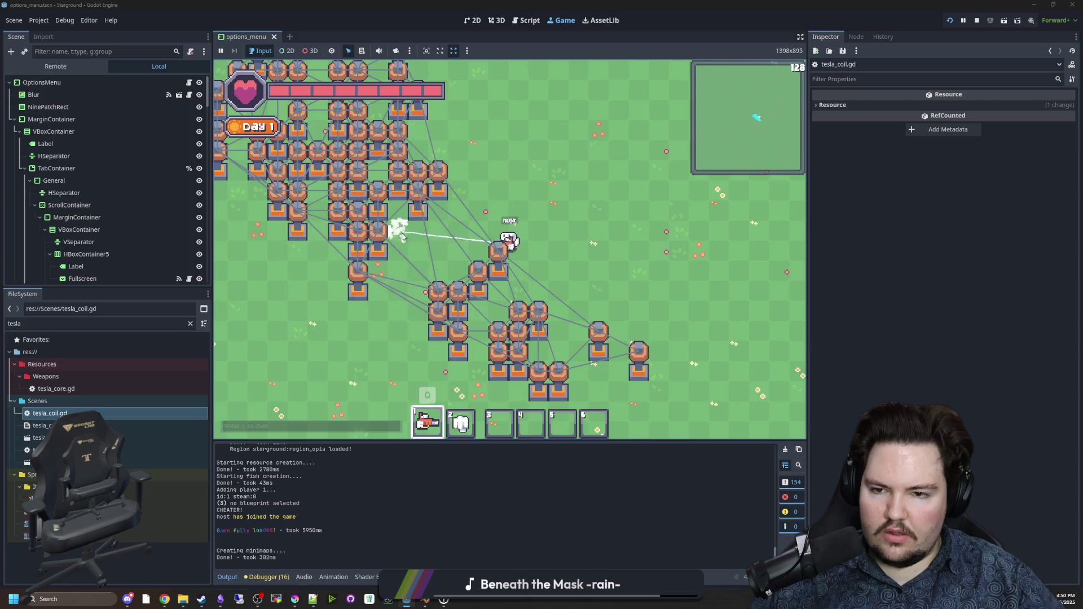
{"action": "key", "text": "w"}
{"action": "key", "text": "a"}
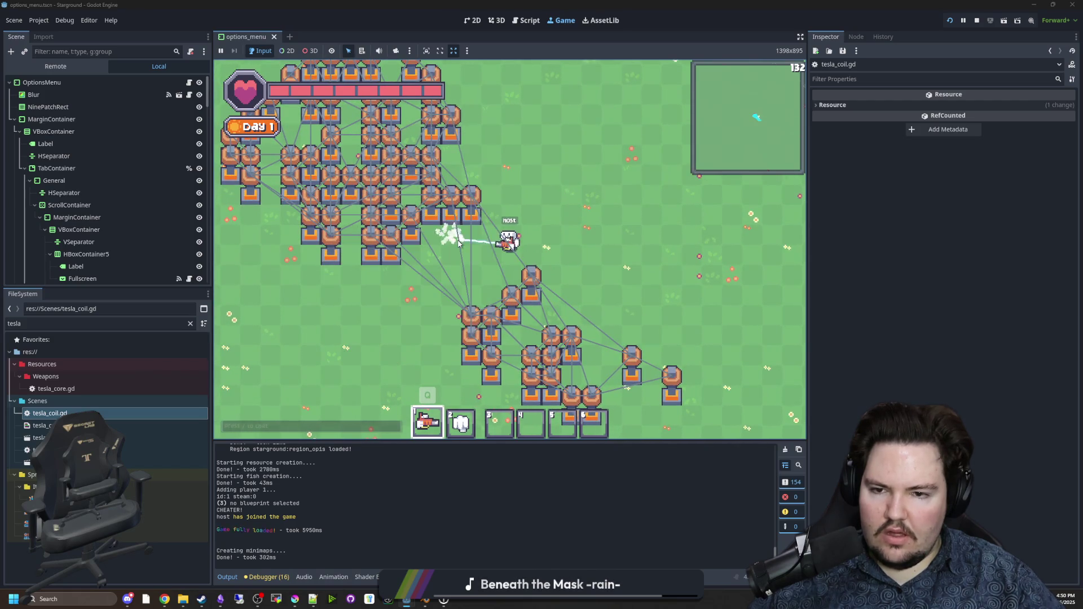
{"action": "key", "text": "a"}
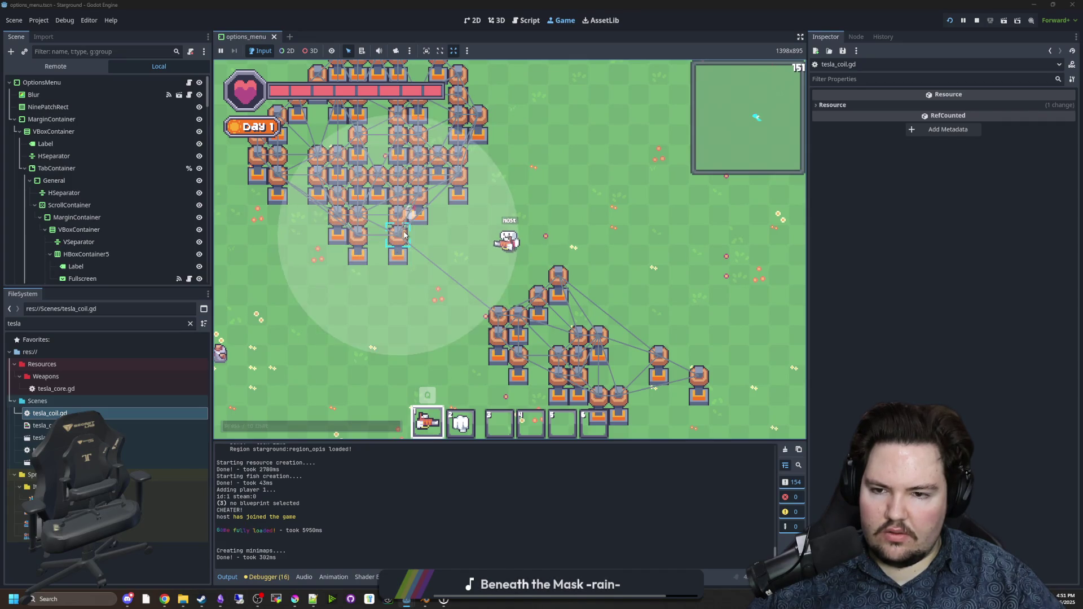
{"action": "mouse_move", "coordinate": [422, 227]}
{"action": "left_mouse_down"}
{"action": "mouse_move", "coordinate": [423, 193]}
{"action": "mouse_move", "coordinate": [384, 190]}
{"action": "mouse_move", "coordinate": [373, 178]}
{"action": "mouse_move", "coordinate": [407, 149]}
{"action": "mouse_move", "coordinate": [390, 154]}
{"action": "mouse_move", "coordinate": [369, 234]}
{"action": "mouse_move", "coordinate": [477, 182]}
{"action": "mouse_move", "coordinate": [521, 194]}
{"action": "left_mouse_up"}
{"action": "key", "text": "w"}
{"action": "key", "text": "a"}
{"action": "left_click_drag", "start_coordinate": [505, 153], "coordinate": [506, 155]}
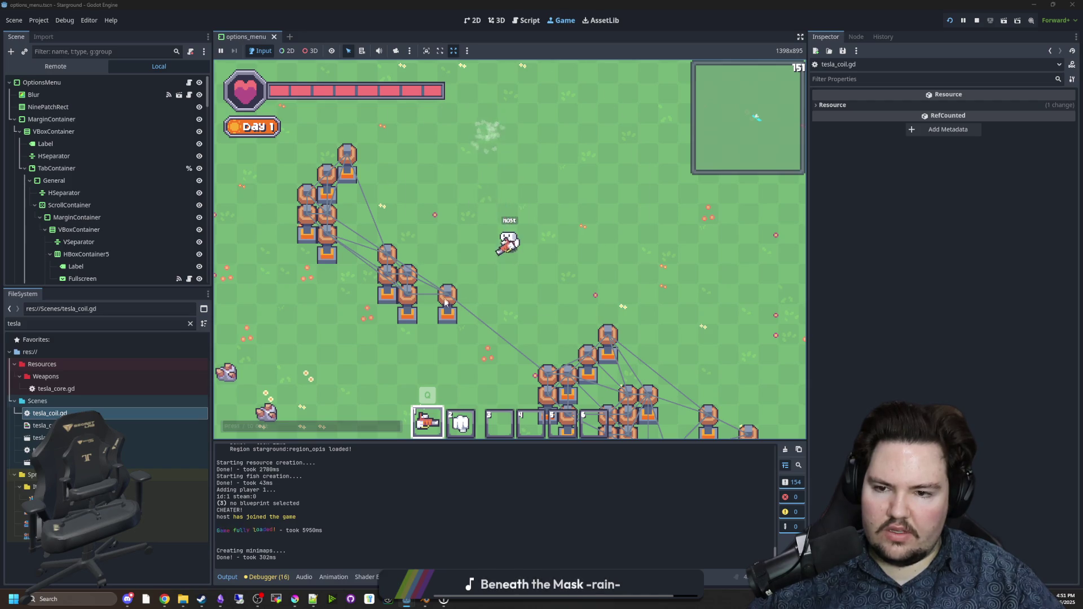
Step: Place a chain of wire-linked tesla coils that closes into a ring around the player
{"action": "key", "text": "q"}
{"action": "key", "text": "w"}
{"action": "key", "text": "w"}
{"action": "key", "text": "d"}
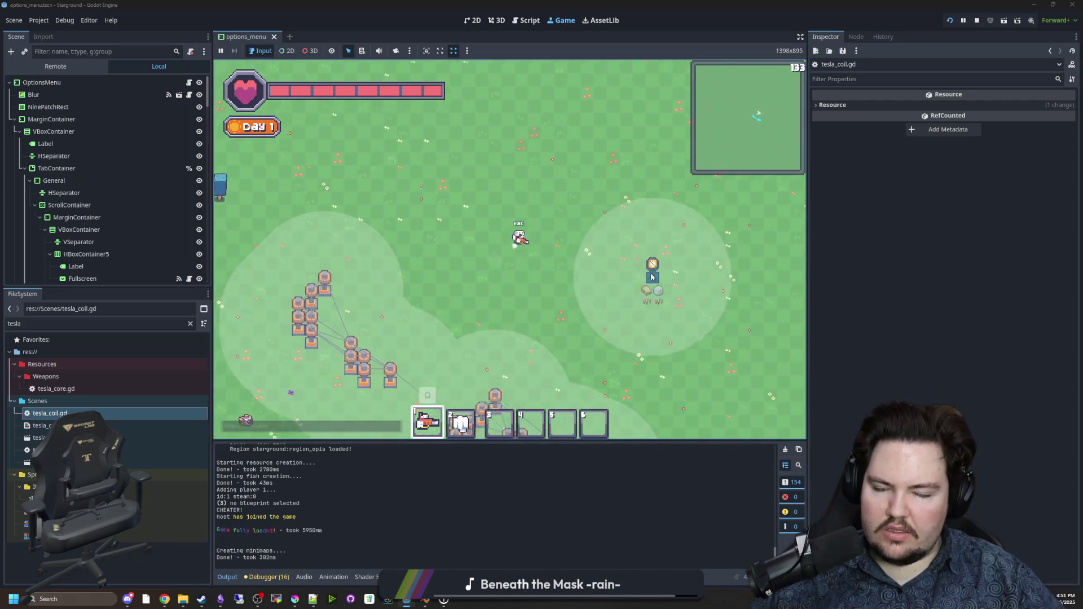
{"action": "left_click", "coordinate": [381, 206]}
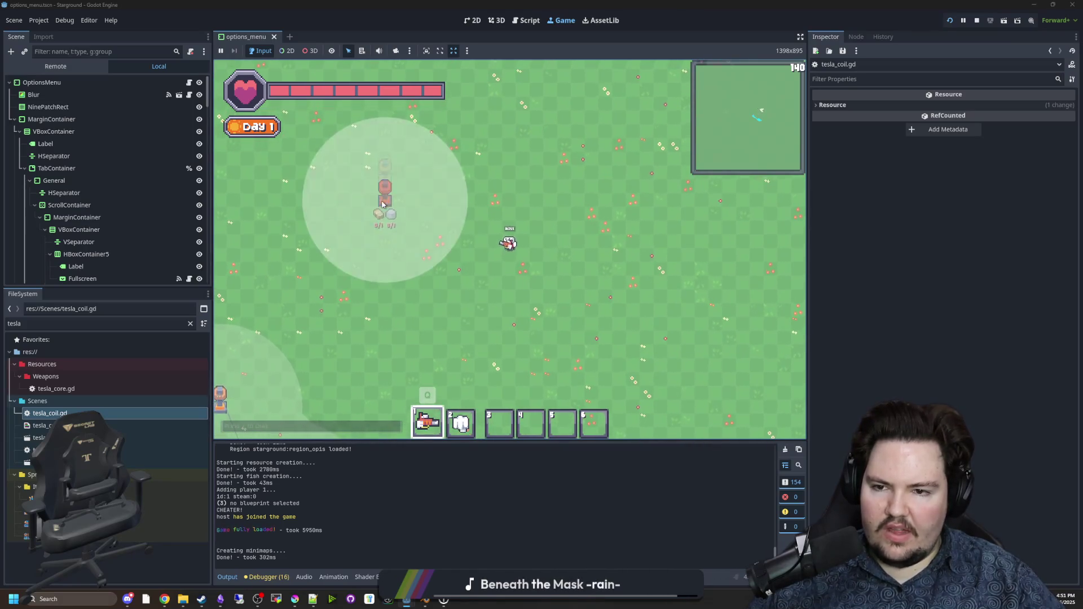
{"action": "left_click", "coordinate": [476, 313]}
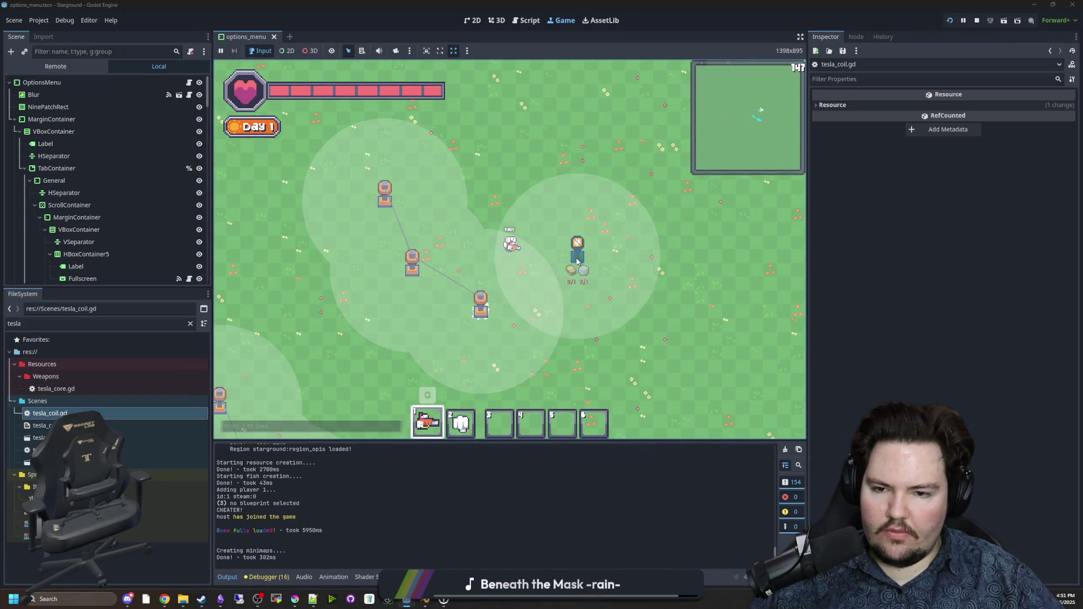
{"action": "left_click", "coordinate": [536, 282]}
{"action": "left_click", "coordinate": [592, 215]}
{"action": "left_click", "coordinate": [568, 131]}
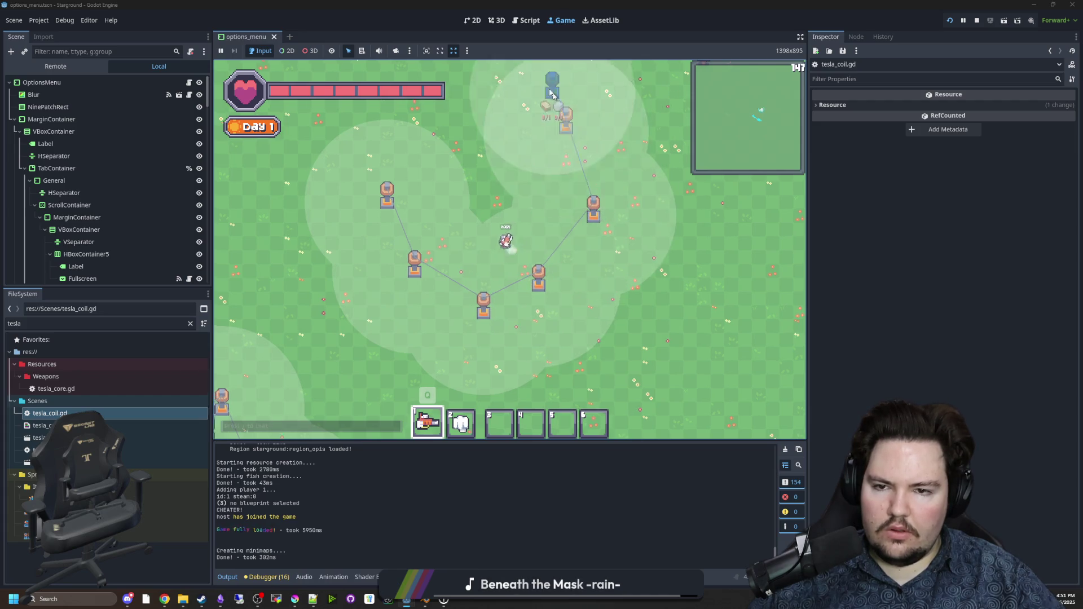
{"action": "key", "text": "w"}
{"action": "key", "text": "a"}
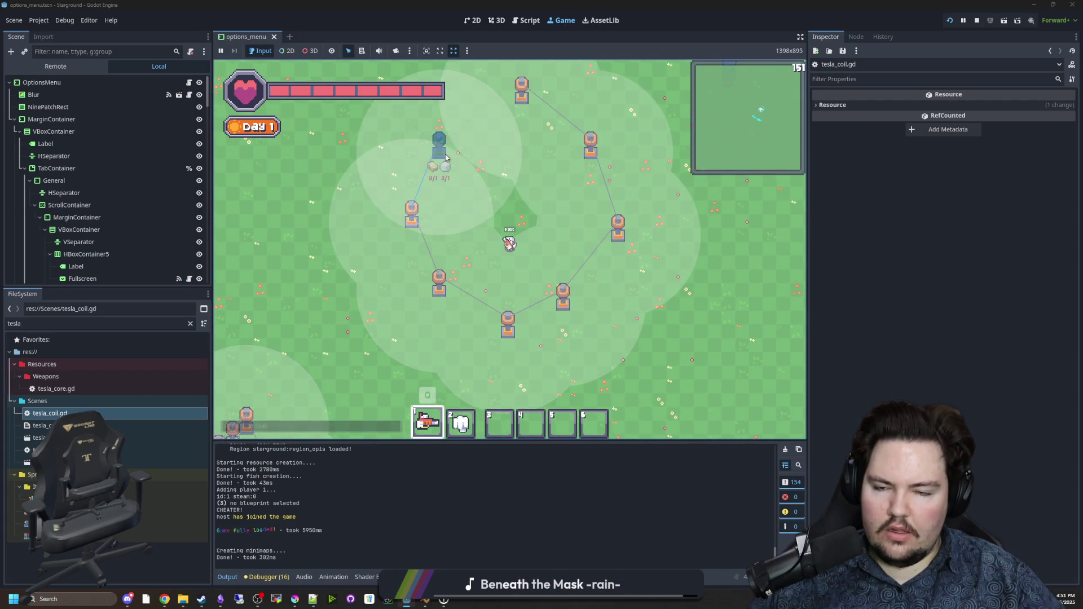
{"action": "left_click", "coordinate": [447, 187]}
{"action": "key", "text": "w"}
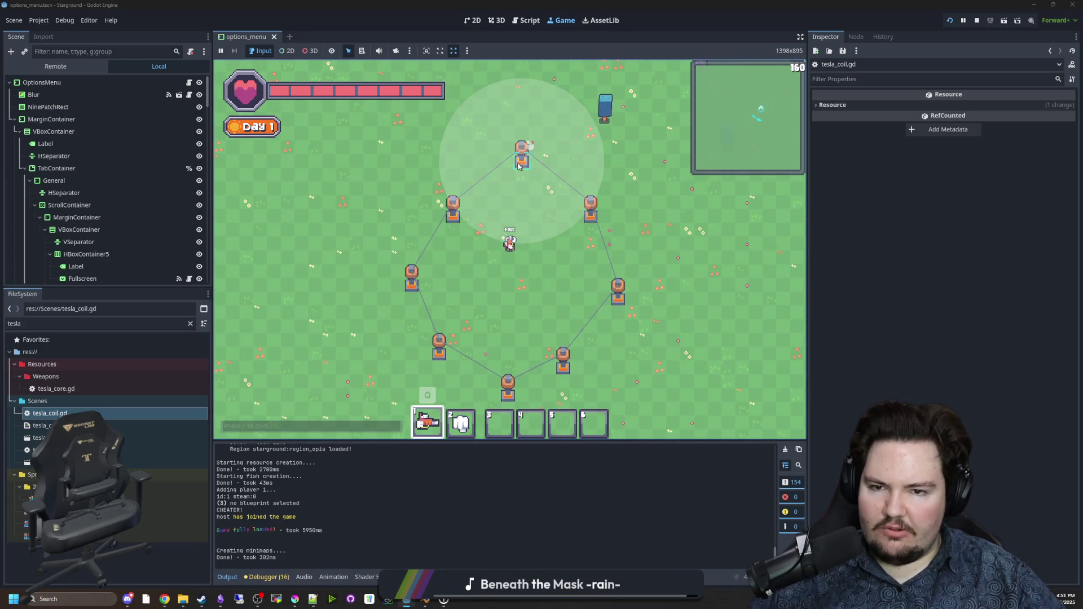
Step: Place two Crafters from the production buildings and remove the upper-left ring coil
{"action": "key", "text": "s"}
{"action": "key", "text": "a"}
{"action": "key", "text": "b"}
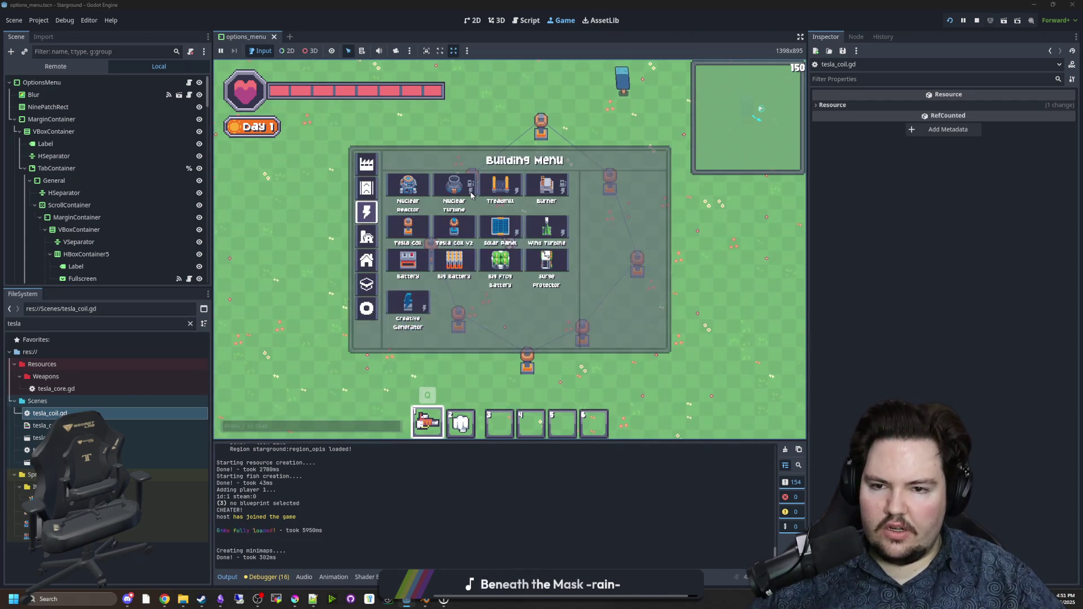
{"action": "left_click", "coordinate": [366, 163]}
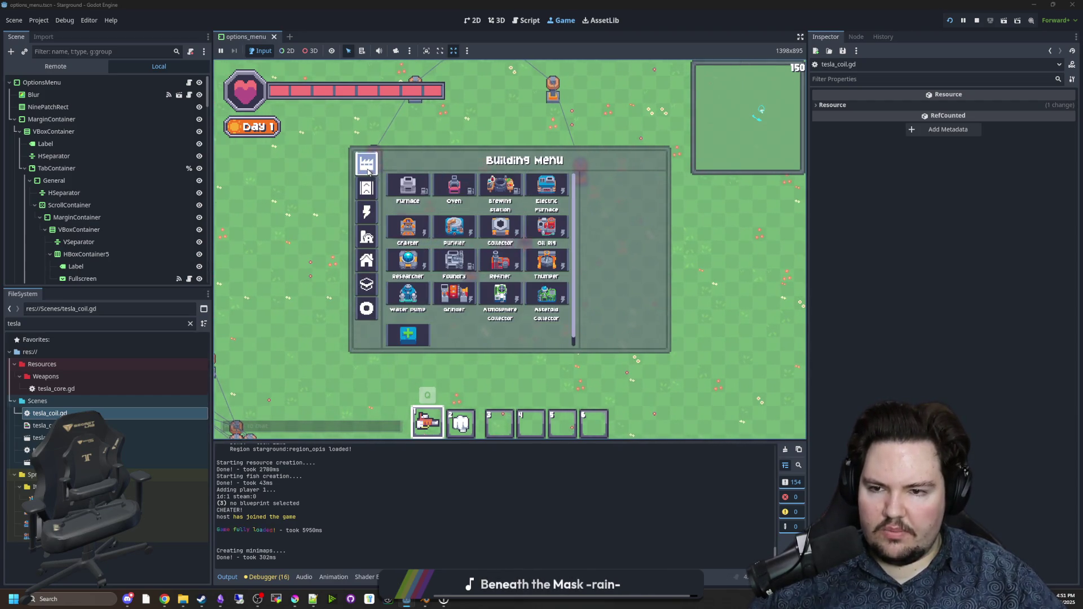
{"action": "left_click", "coordinate": [400, 228]}
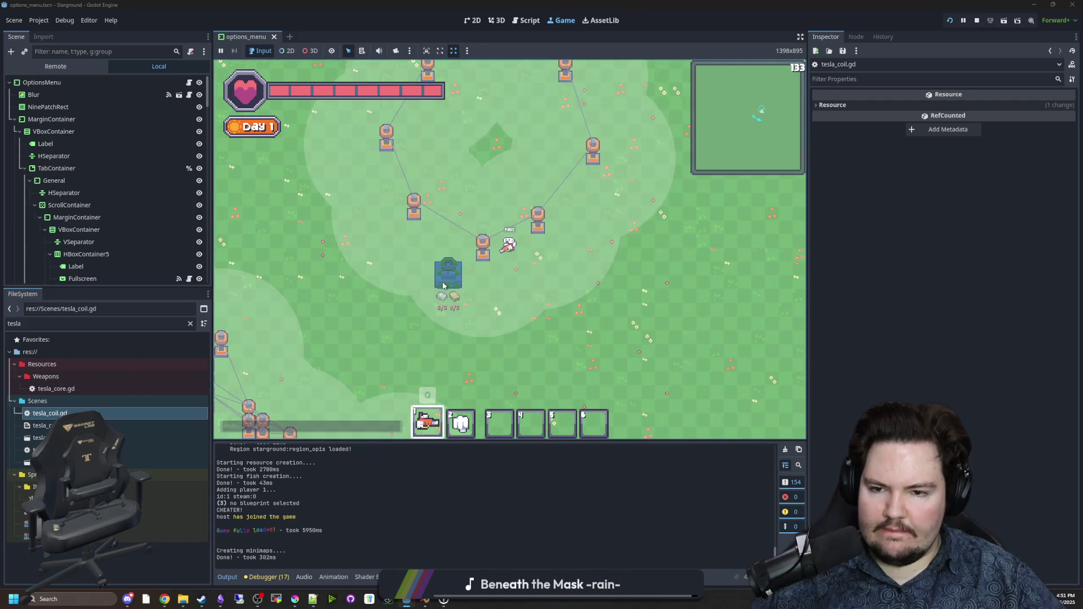
{"action": "left_click", "coordinate": [587, 255]}
{"action": "left_click", "coordinate": [582, 114]}
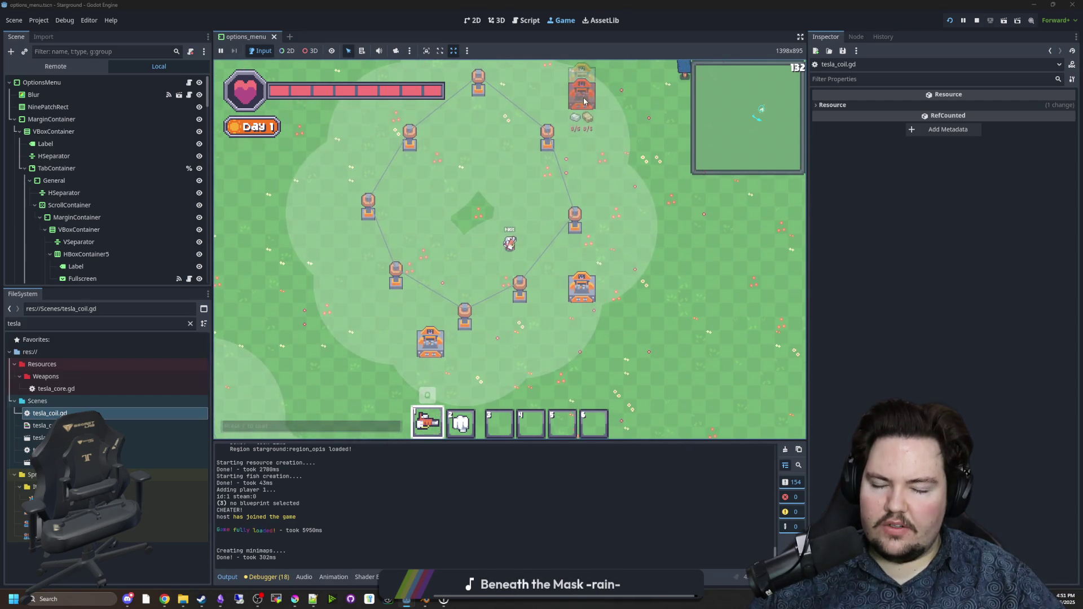
{"action": "left_click", "coordinate": [460, 160]}
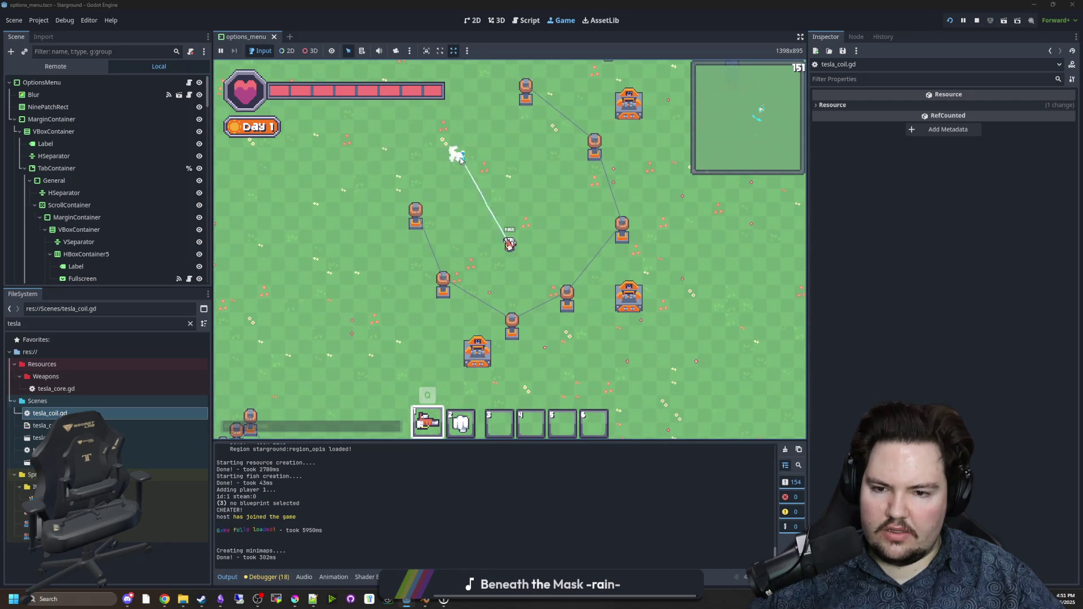
Step: Pick a solar panel from the power buildings, cancel it, and open a crafter's recipe window
{"action": "key", "text": "b"}
{"action": "left_click", "coordinate": [367, 212]}
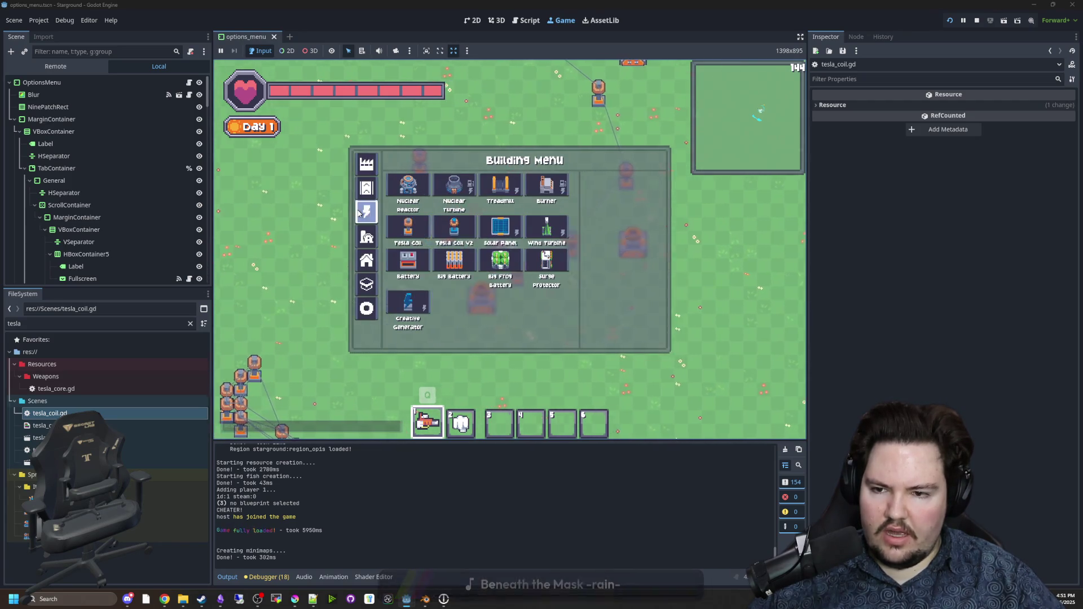
{"action": "left_click", "coordinate": [514, 228]}
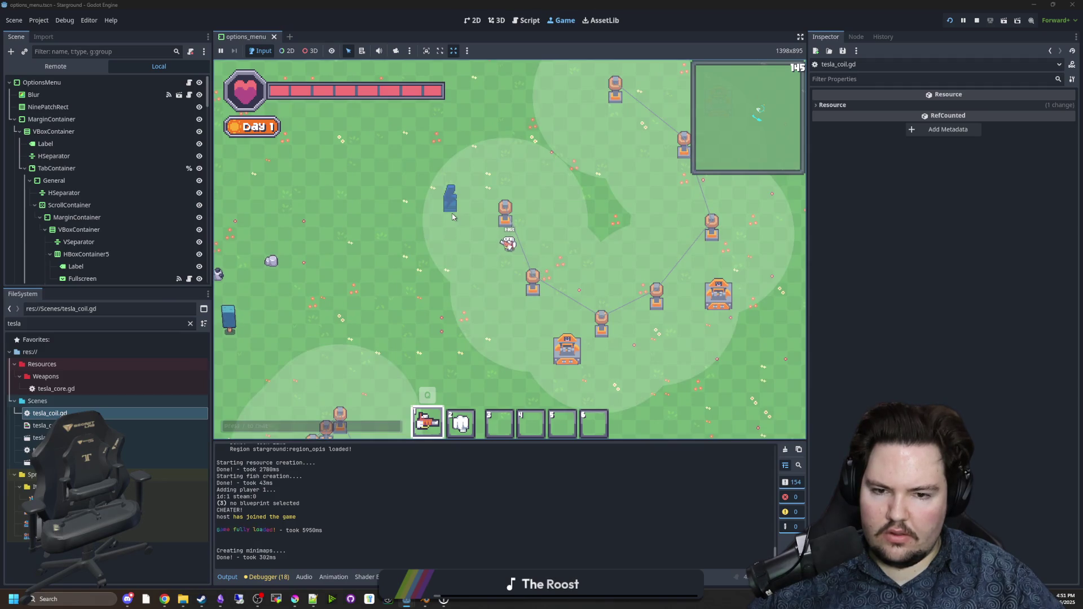
{"action": "key", "text": "d"}
{"action": "left_click", "coordinate": [509, 340]}
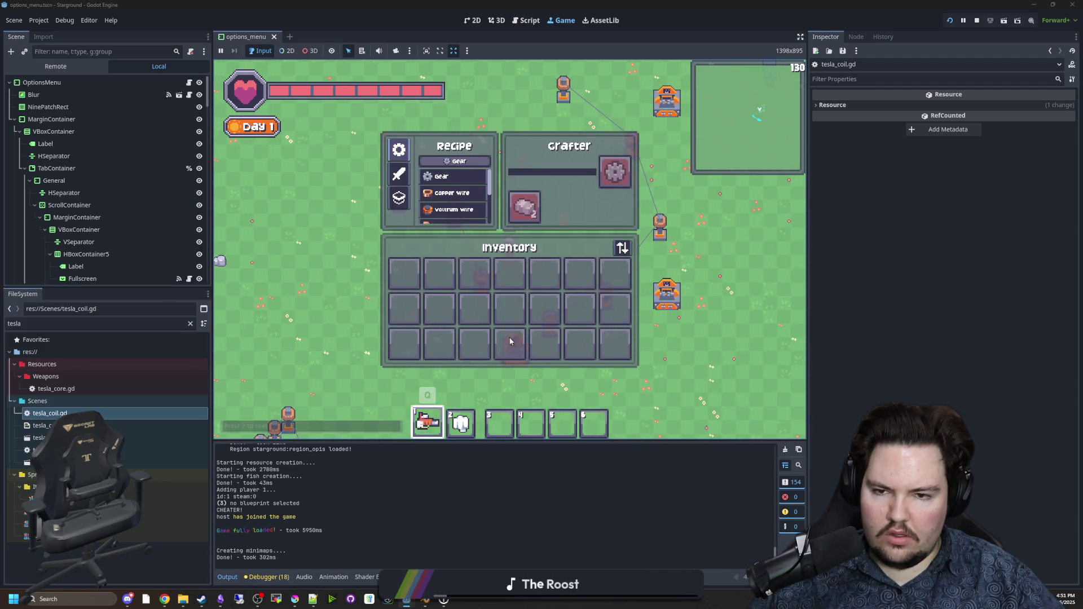
Step: Send the /give command for 999 iron ingots in chat and check the inventory
{"action": "key", "text": "Escape"}
{"action": "type", "text": "/give iron_ingot 999"}
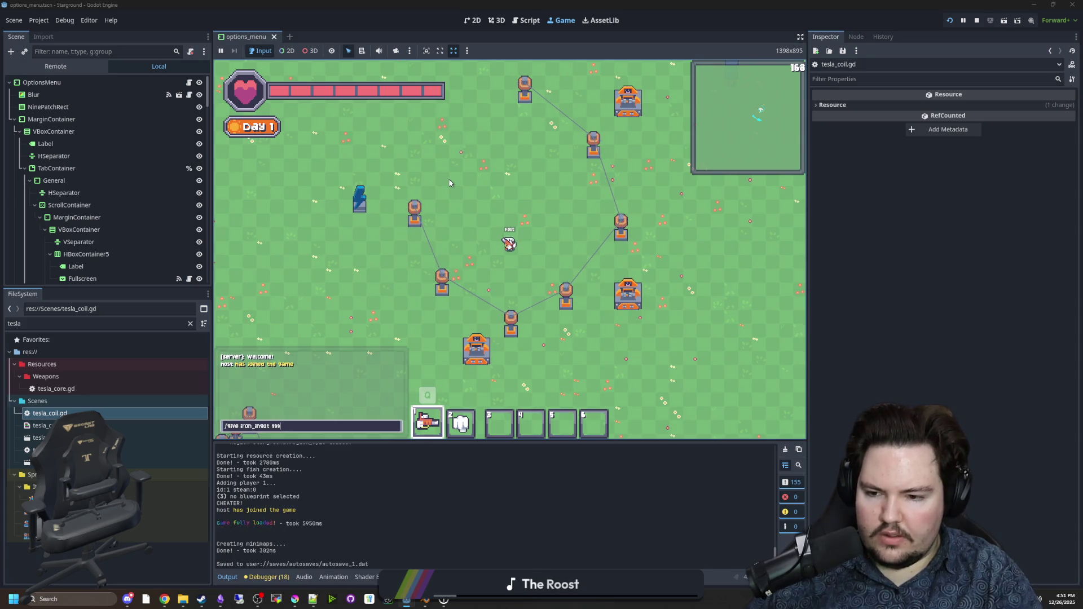
{"action": "key", "text": "Return"}
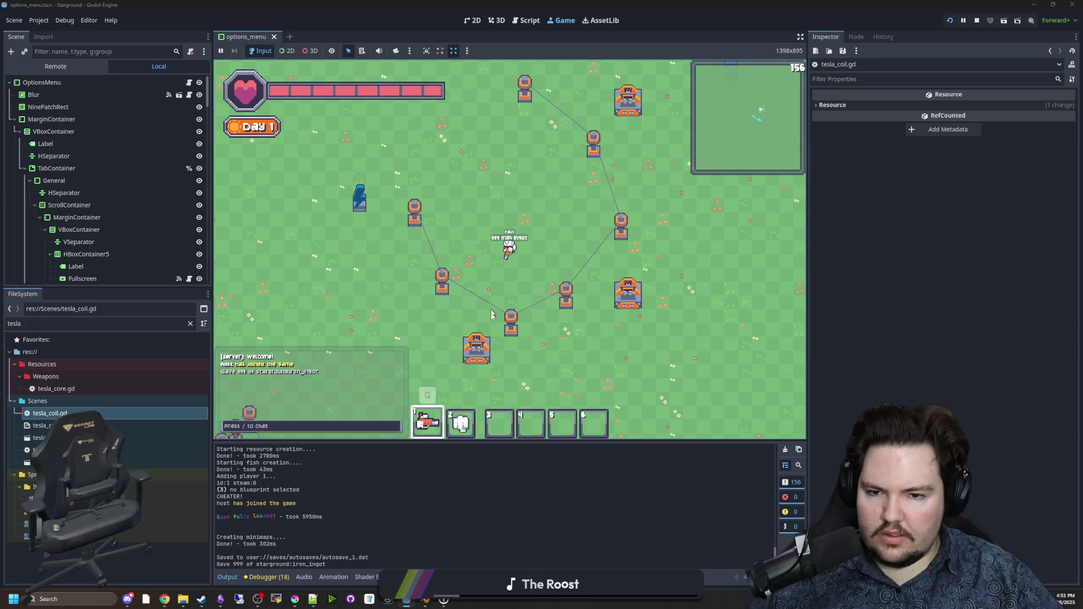
{"action": "key", "text": "e"}
{"action": "key", "text": "Escape"}
{"action": "key", "text": "e"}
{"action": "key", "text": "Escape"}
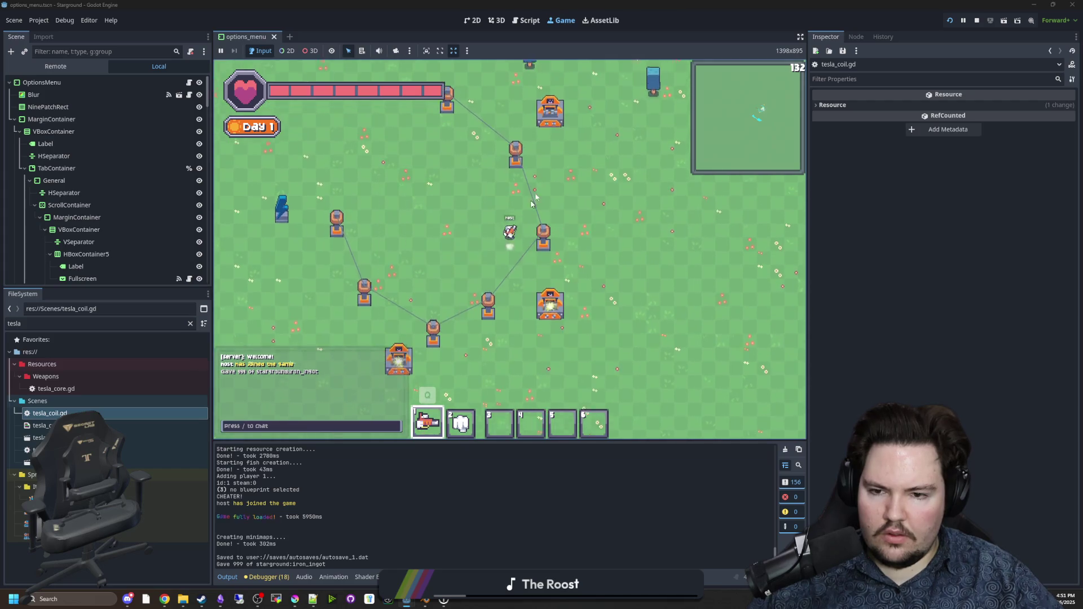
{"action": "key", "text": "e"}
{"action": "key", "text": "Escape"}
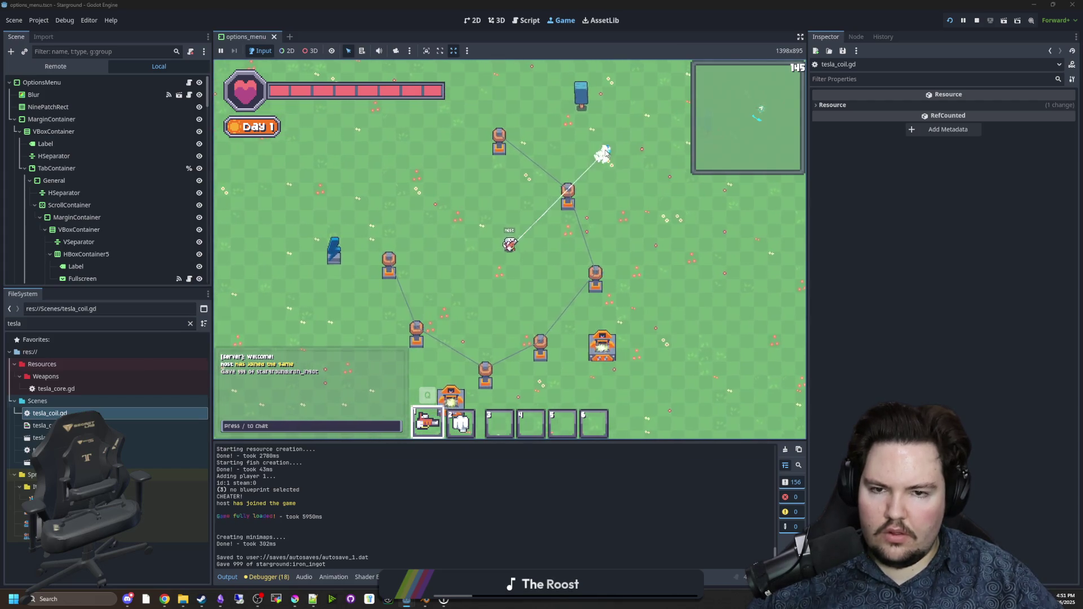
{"action": "left_click_drag", "start_coordinate": [603, 310], "coordinate": [444, 333]}
Step: Check the inventory for the newly given iron ingots
{"action": "key", "text": "e"}
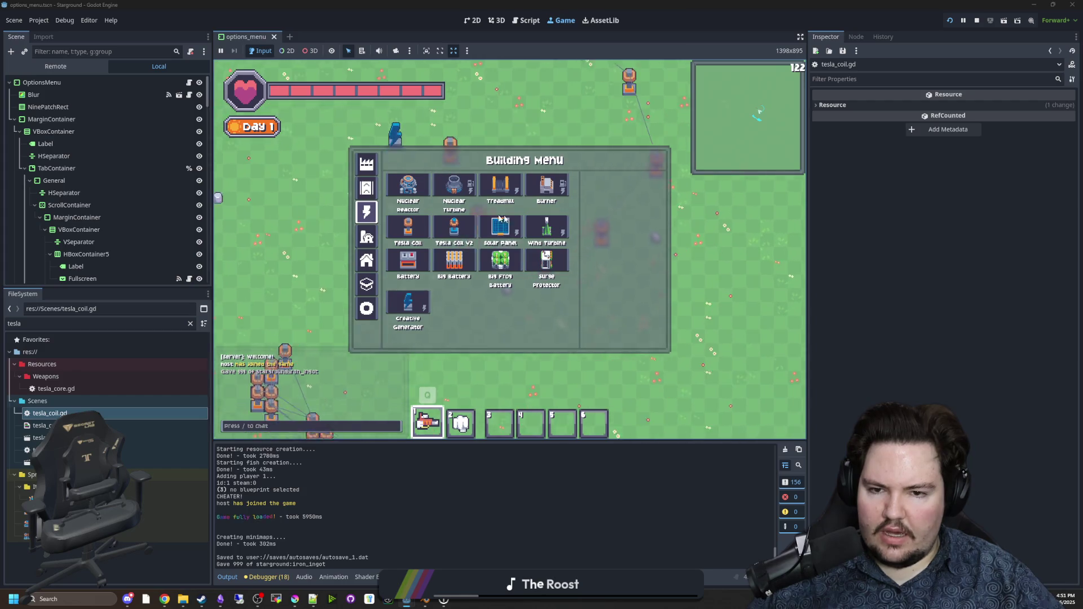
{"action": "key", "text": "i"}
{"action": "key", "text": "Escape"}
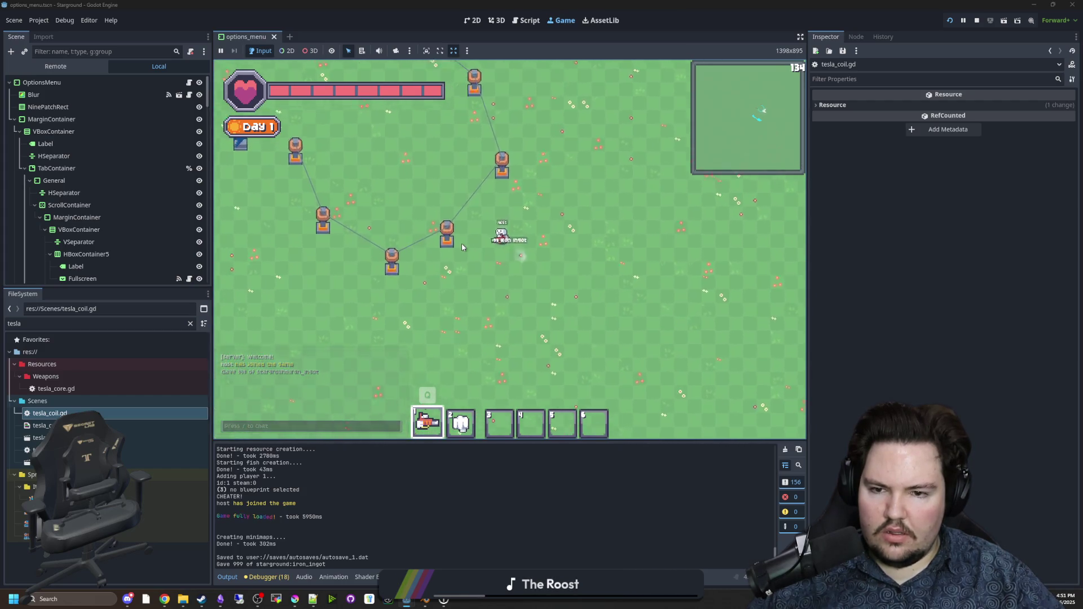
{"action": "key", "text": "i"}
{"action": "key", "text": "Escape"}
Step: Place three Atmosphere Collectors around the tesla coil ring and inspect one's panel
{"action": "key", "text": "e"}
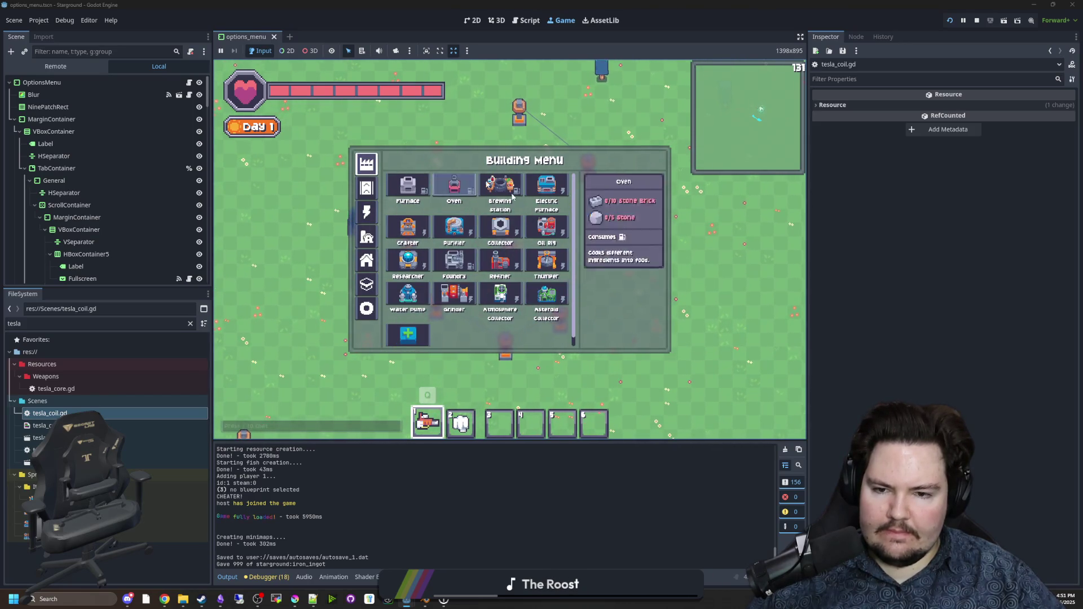
{"action": "left_click", "coordinate": [503, 293]}
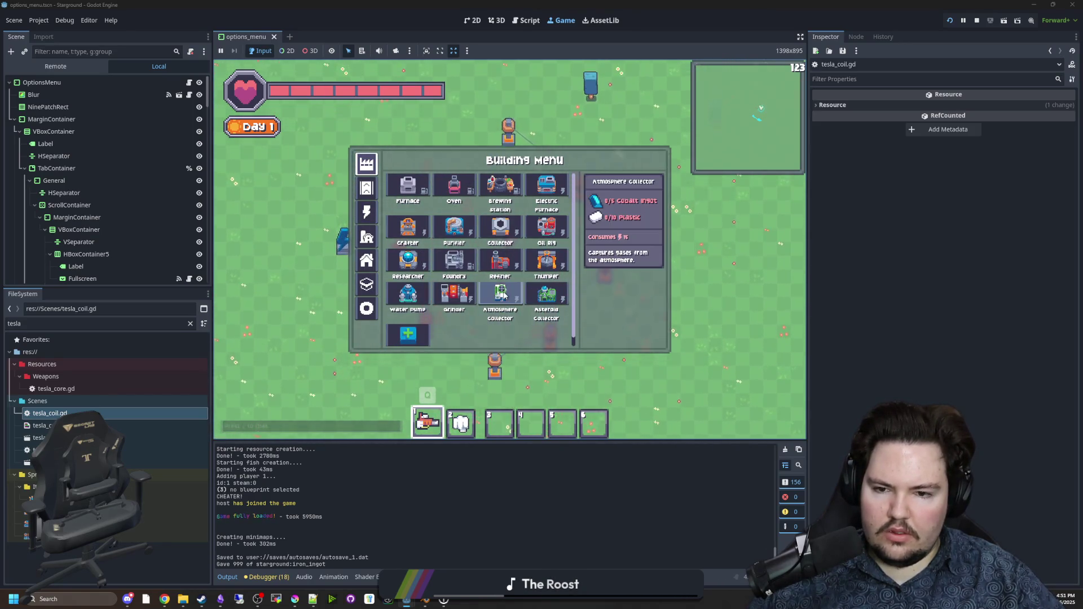
{"action": "left_click", "coordinate": [502, 293]}
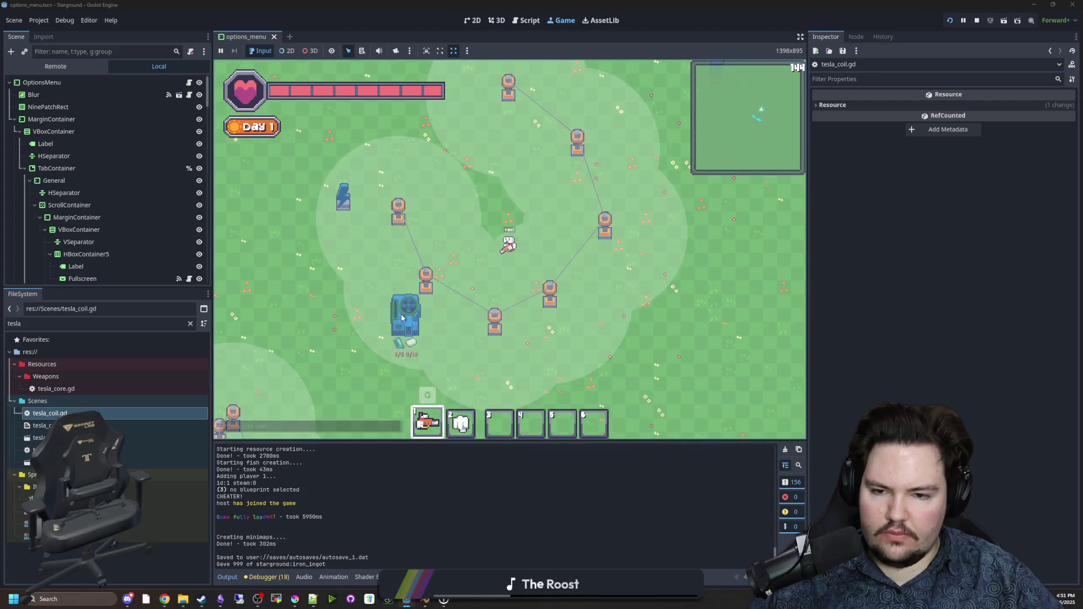
{"action": "left_click", "coordinate": [596, 339]}
{"action": "left_click", "coordinate": [652, 231]}
{"action": "left_click", "coordinate": [544, 97]}
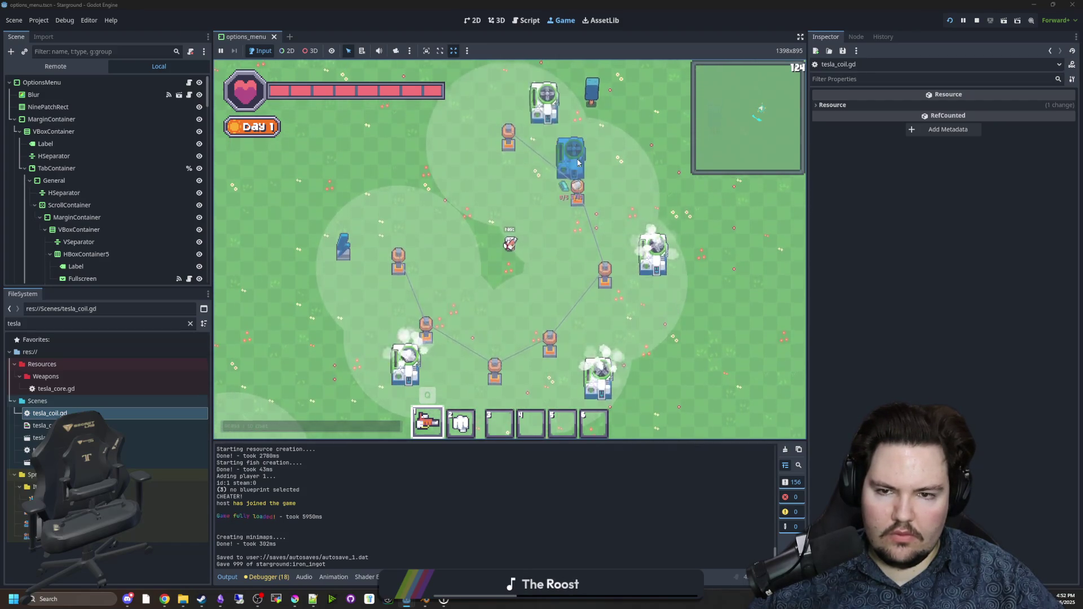
{"action": "left_click", "coordinate": [436, 345]}
{"action": "key", "text": "Escape"}
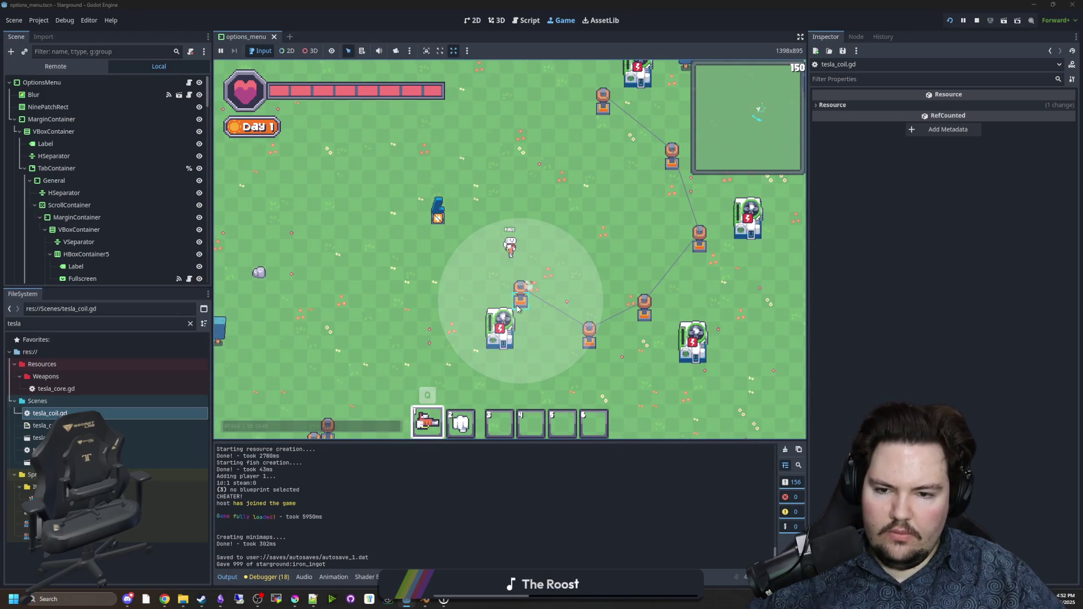
Step: Demolish and re-place several ring tesla coils to confirm they relink to the network
{"action": "left_click", "coordinate": [518, 287]}
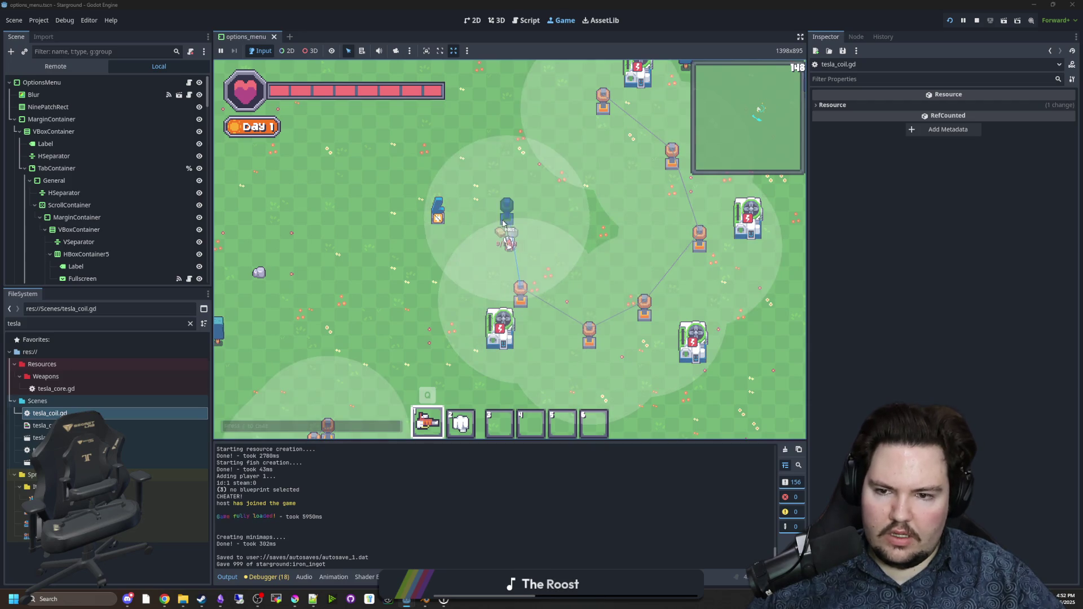
{"action": "left_click", "coordinate": [504, 223]}
{"action": "left_click", "coordinate": [502, 157]}
{"action": "left_click", "coordinate": [528, 174]}
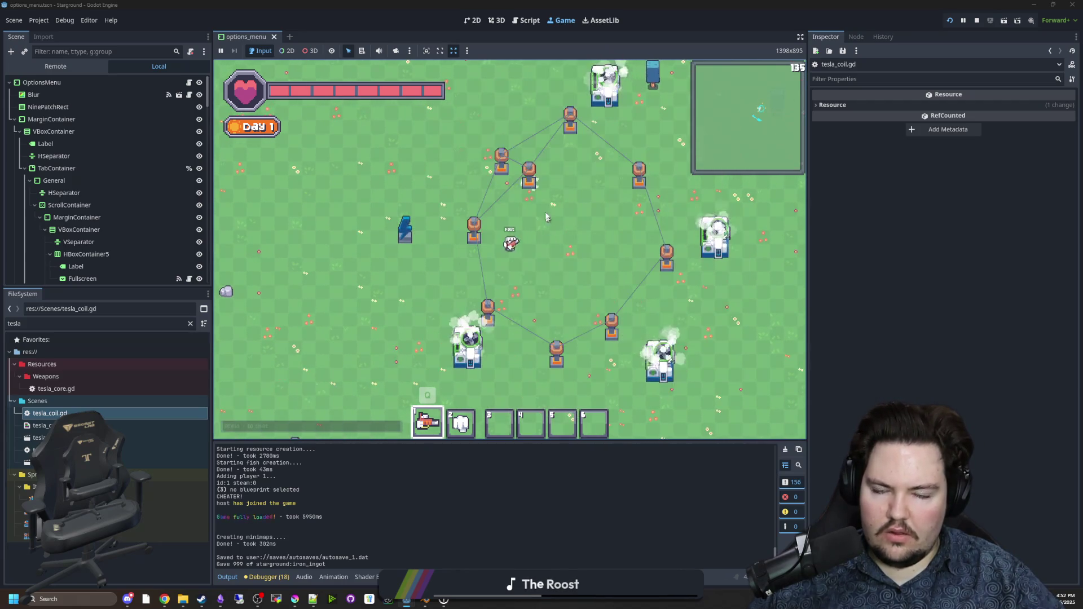
{"action": "left_click", "coordinate": [532, 187]}
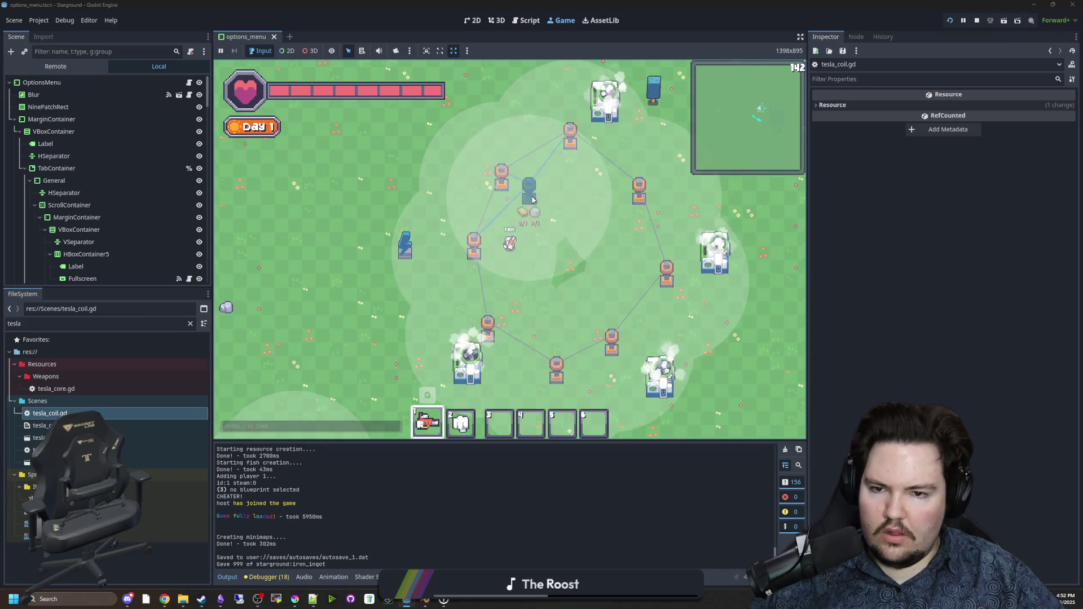
{"action": "left_click", "coordinate": [526, 206]}
{"action": "left_click", "coordinate": [526, 205]}
{"action": "left_click", "coordinate": [491, 176]}
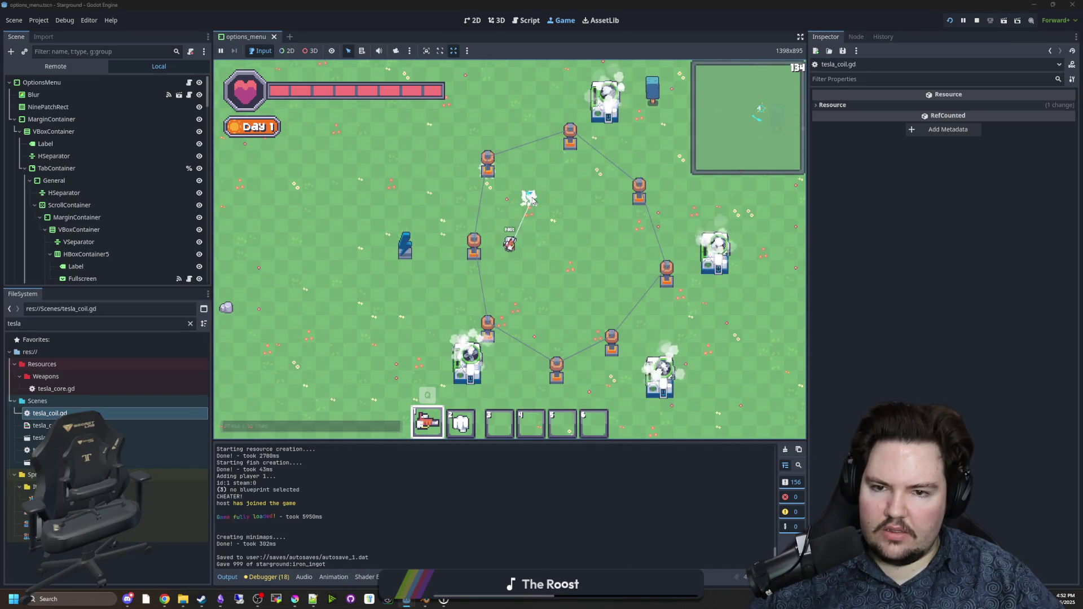
{"action": "left_click", "coordinate": [469, 196]}
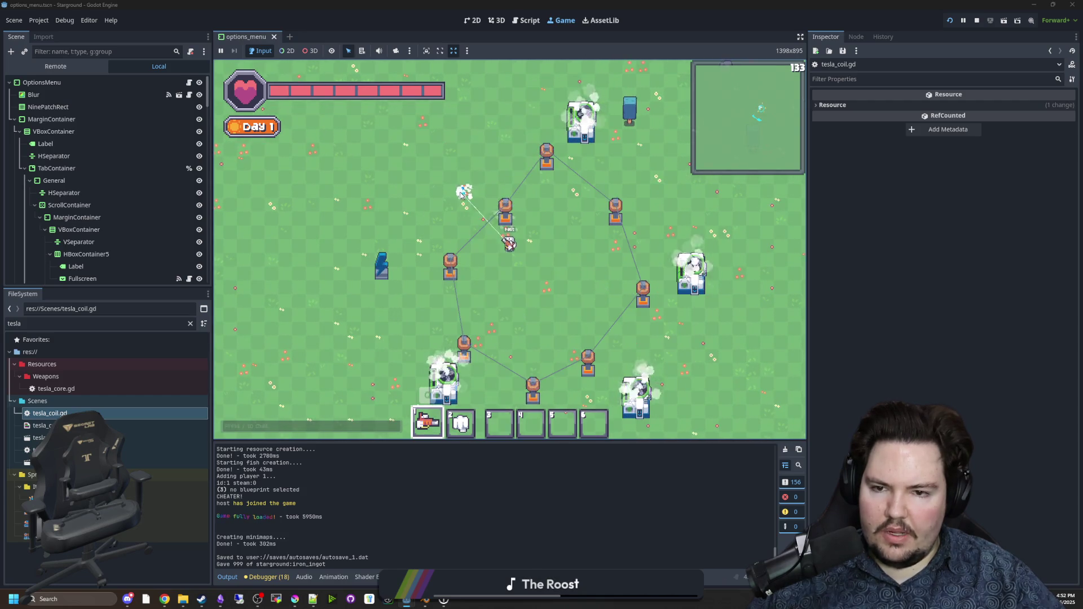
{"action": "left_click", "coordinate": [493, 198]}
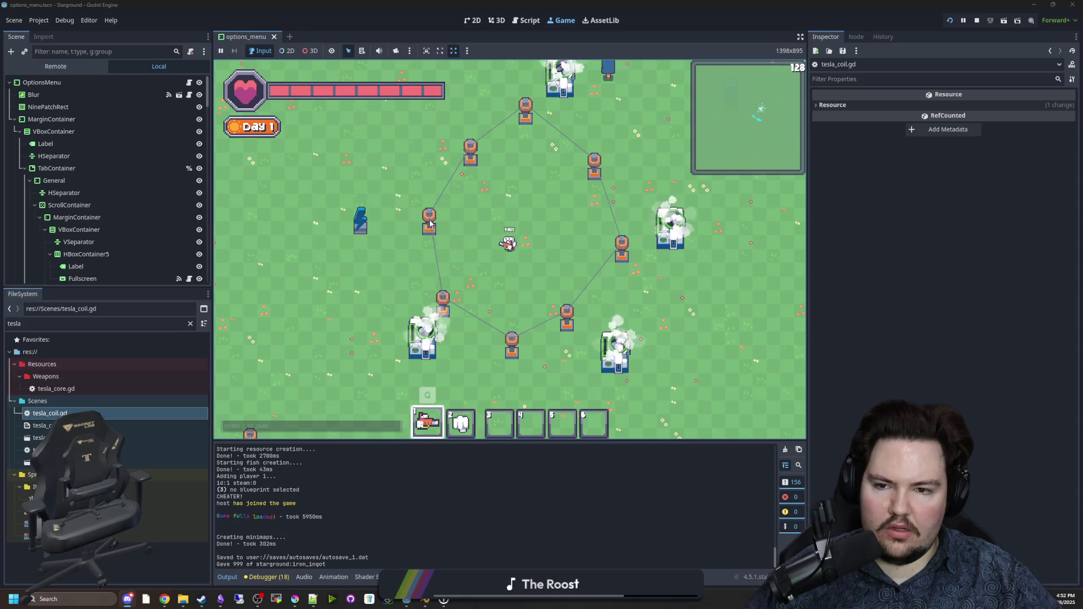
Step: Place a tower, another building, and two tesla coils beside the crafter
{"action": "key", "text": "b"}
{"action": "left_click", "coordinate": [366, 211]}
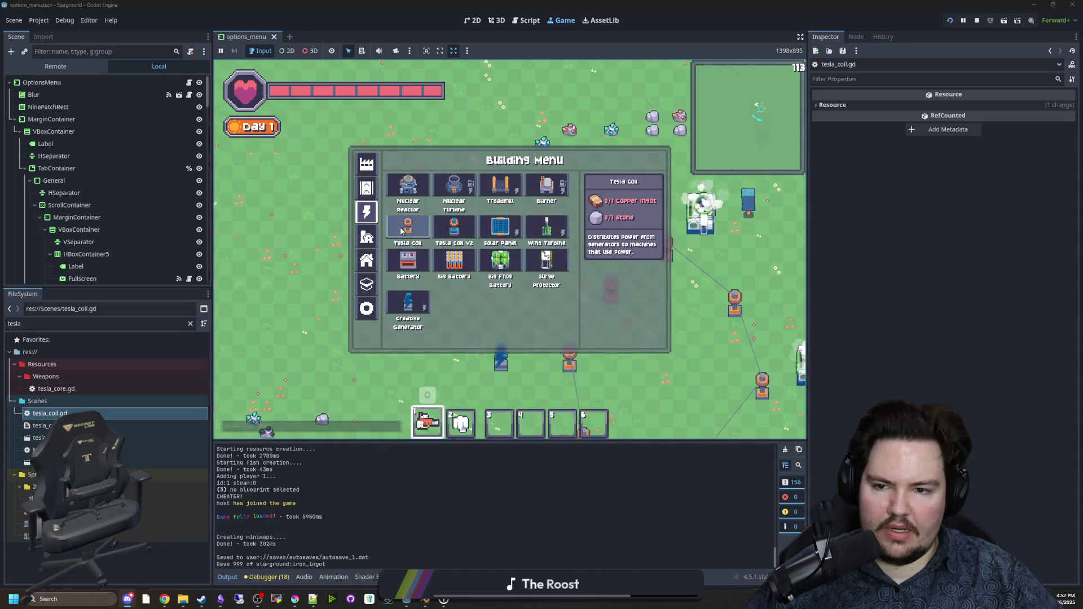
{"action": "left_click", "coordinate": [407, 189]}
{"action": "left_click", "coordinate": [372, 267]}
{"action": "key", "text": "b"}
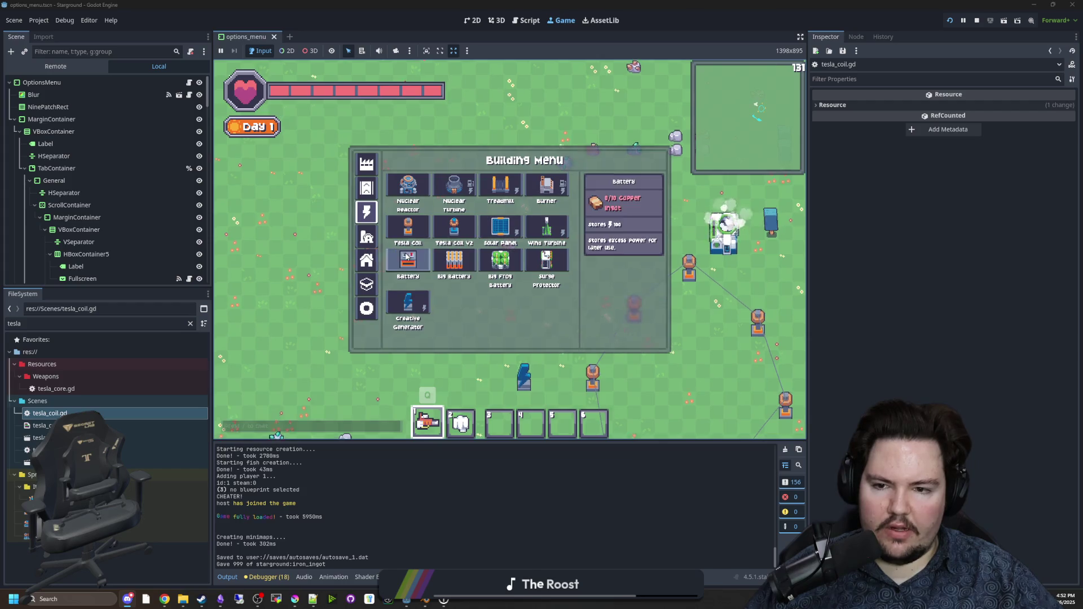
{"action": "left_click", "coordinate": [454, 228]}
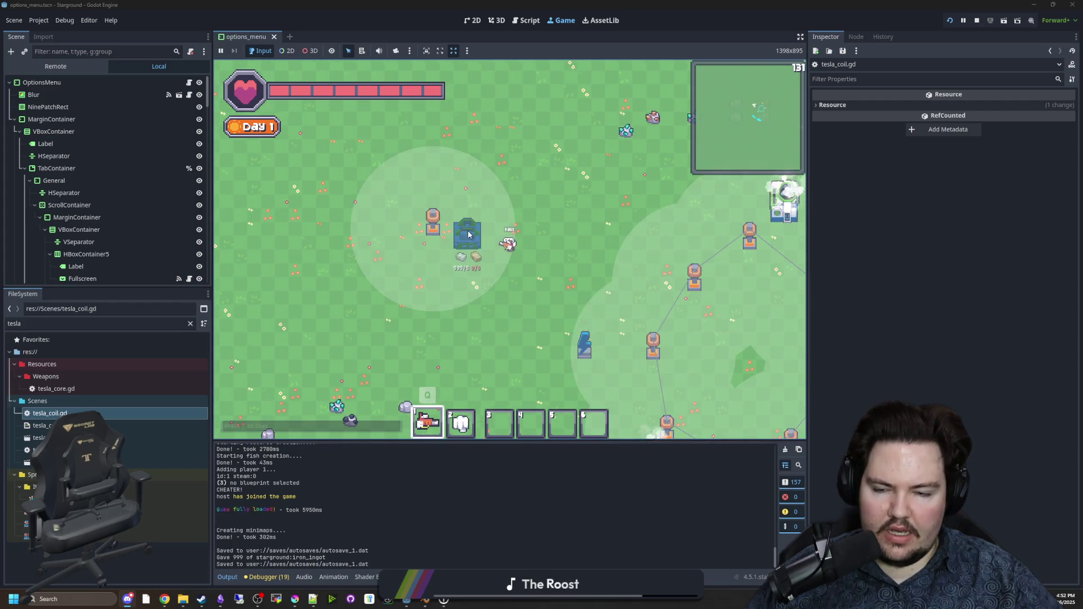
{"action": "left_click", "coordinate": [478, 236]}
{"action": "key", "text": "b"}
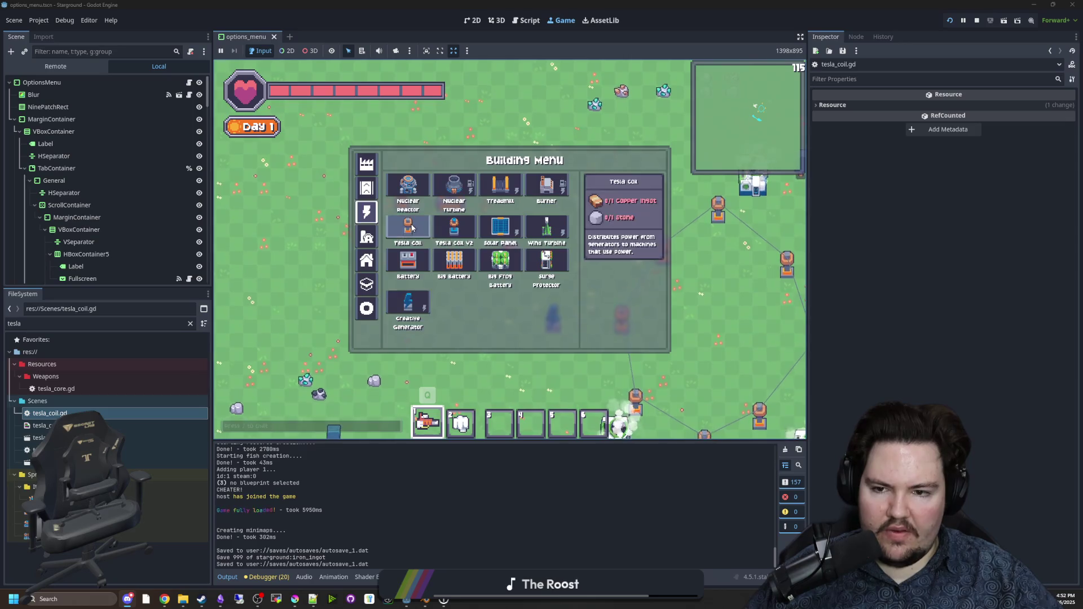
{"action": "left_click", "coordinate": [500, 261]}
{"action": "left_click", "coordinate": [522, 189]}
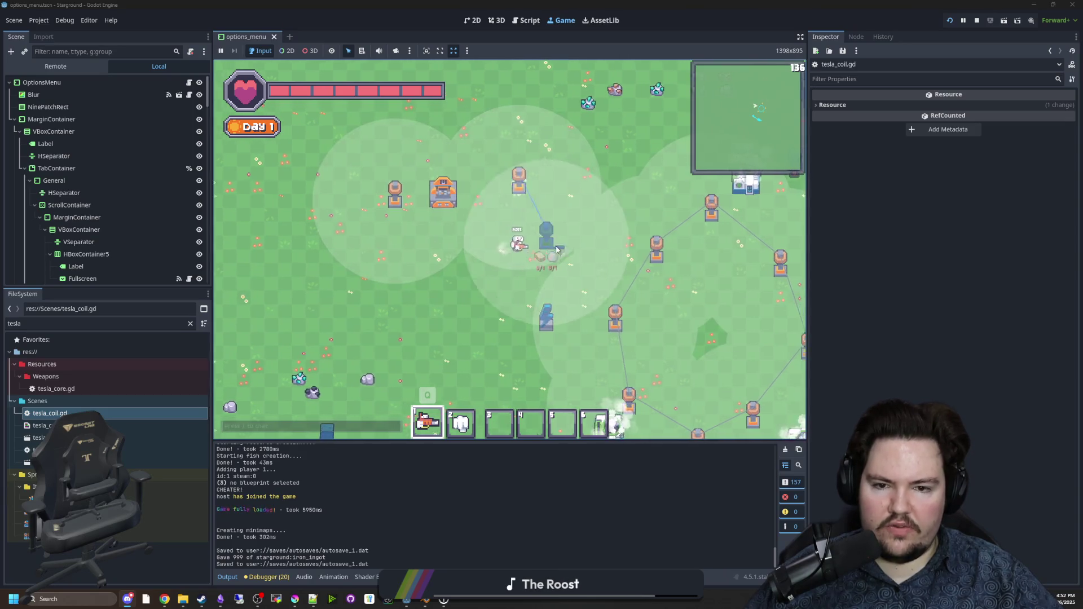
{"action": "left_click", "coordinate": [557, 220]}
Step: Walk to the crafter and open and close its recipe and inventory panel
{"action": "key", "text": "a"}
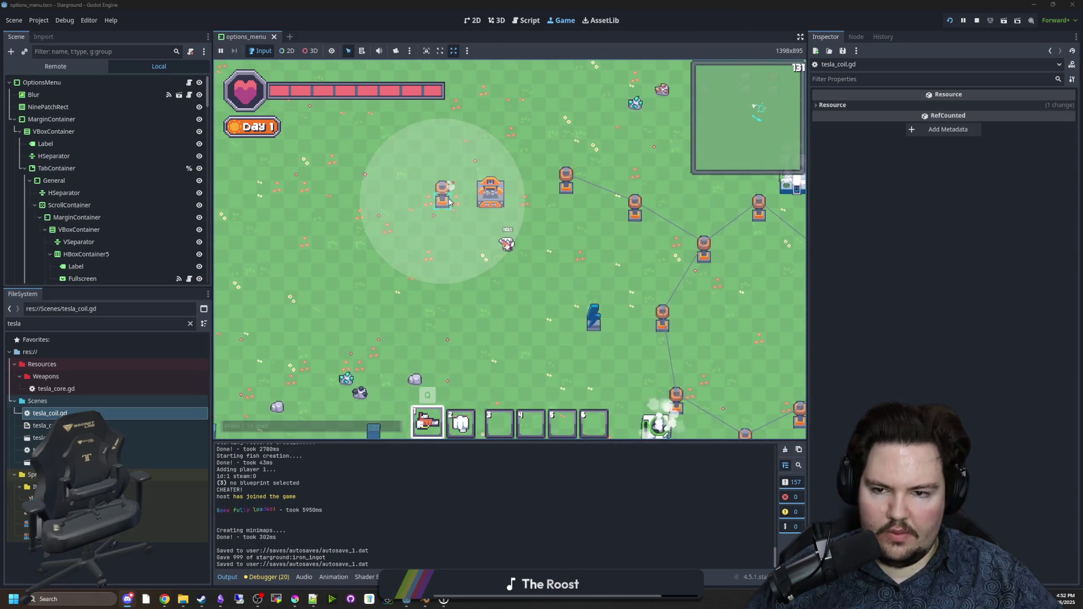
{"action": "left_click", "coordinate": [447, 201]}
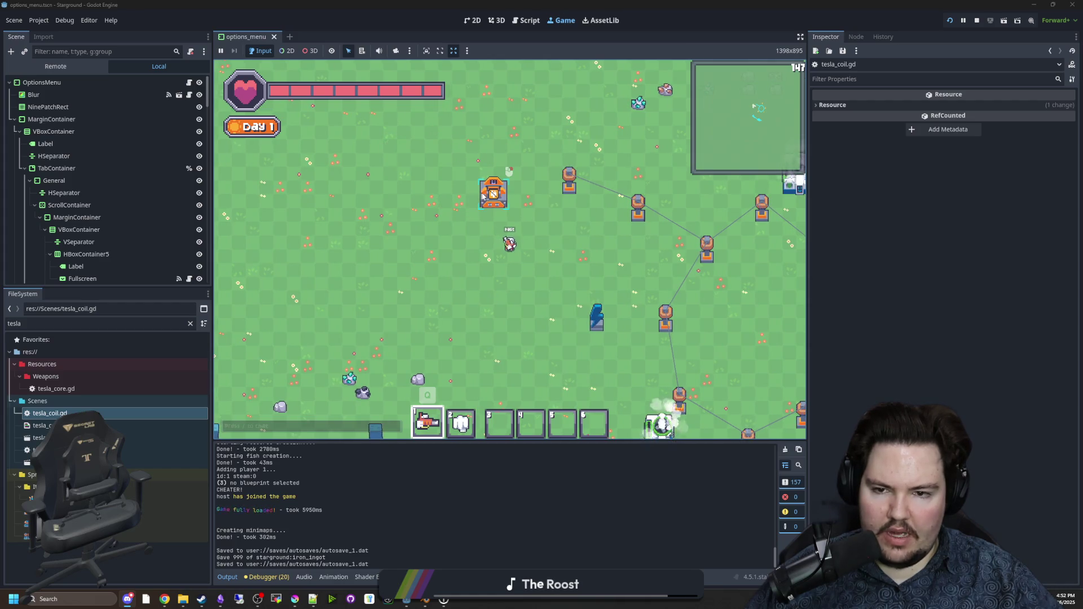
{"action": "key", "text": "w"}
{"action": "key", "text": "d"}
{"action": "key", "text": "e"}
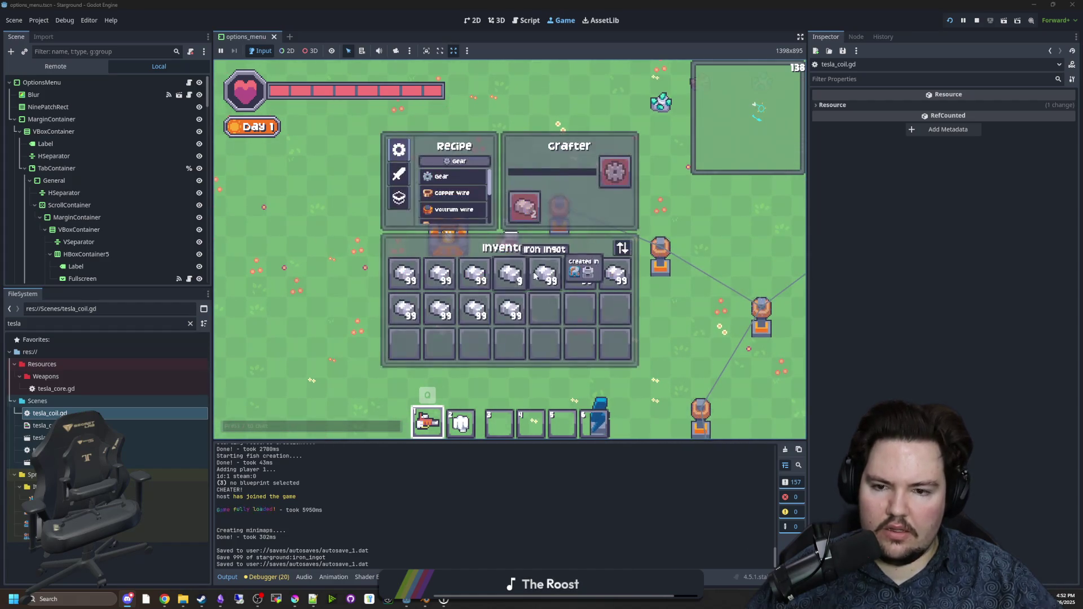
{"action": "key", "text": "e"}
{"action": "left_click", "coordinate": [455, 240]}
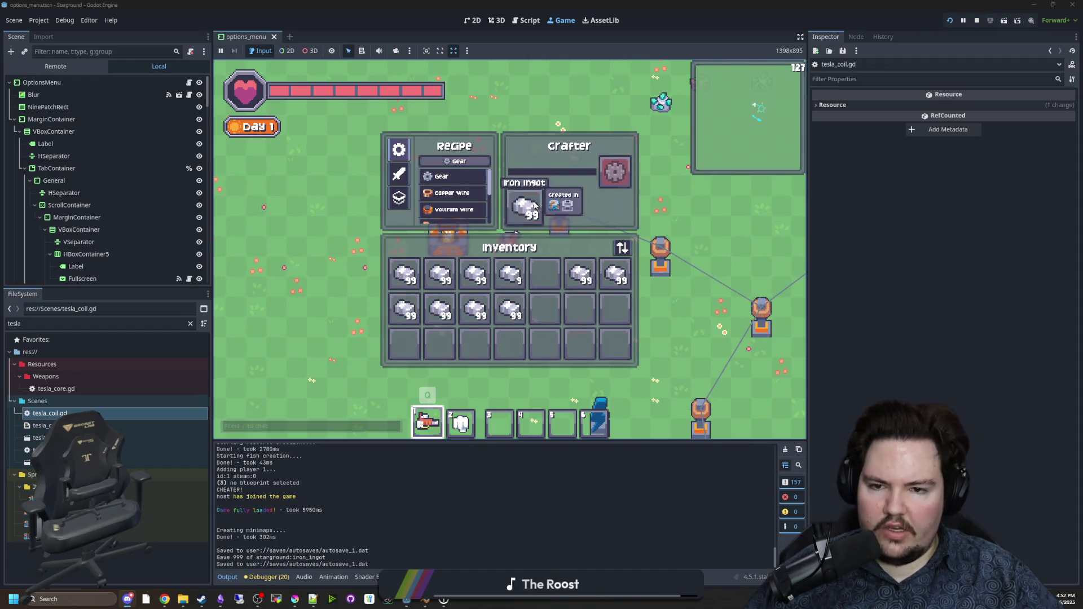
{"action": "key", "text": "e"}
{"action": "key", "text": "w"}
{"action": "key", "text": "d"}
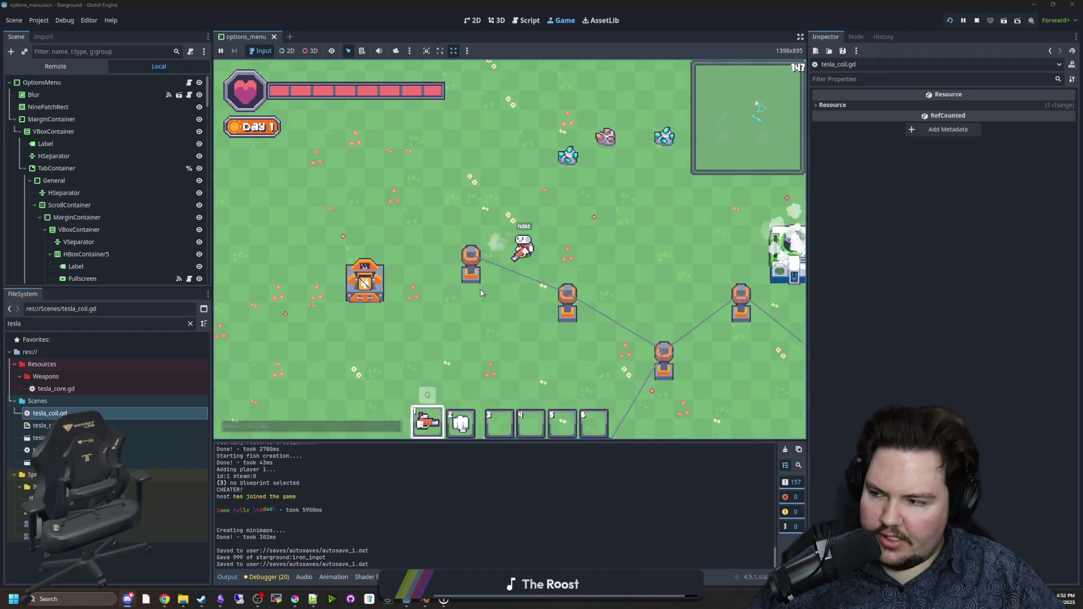
{"action": "key", "text": "a"}
{"action": "key", "text": "s"}
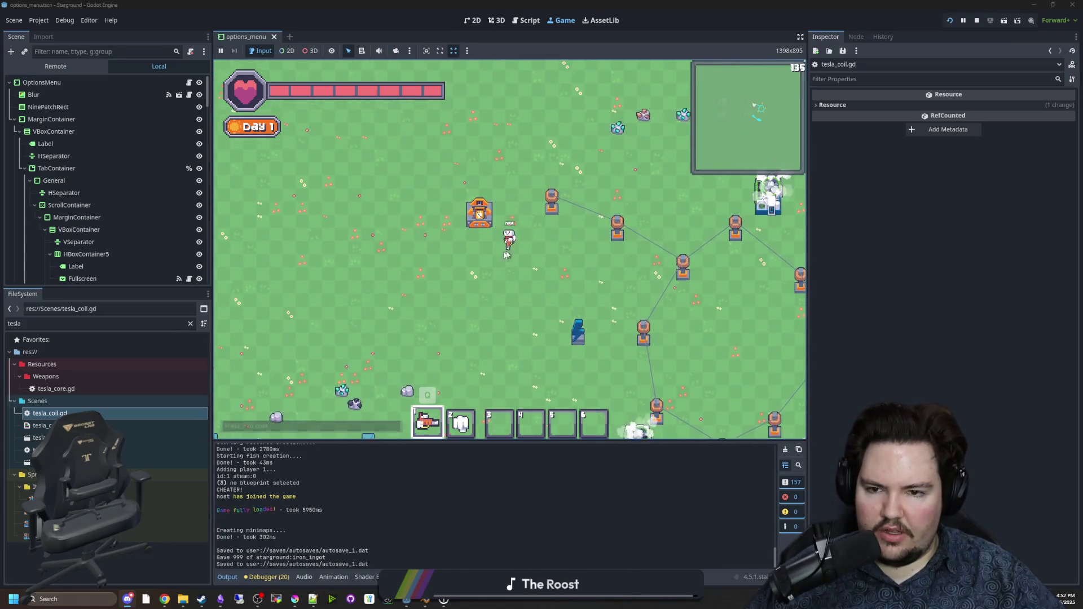
Step: Cancel one tesla coil placement, then place a tesla coil left of the crafter
{"action": "key", "text": "w"}
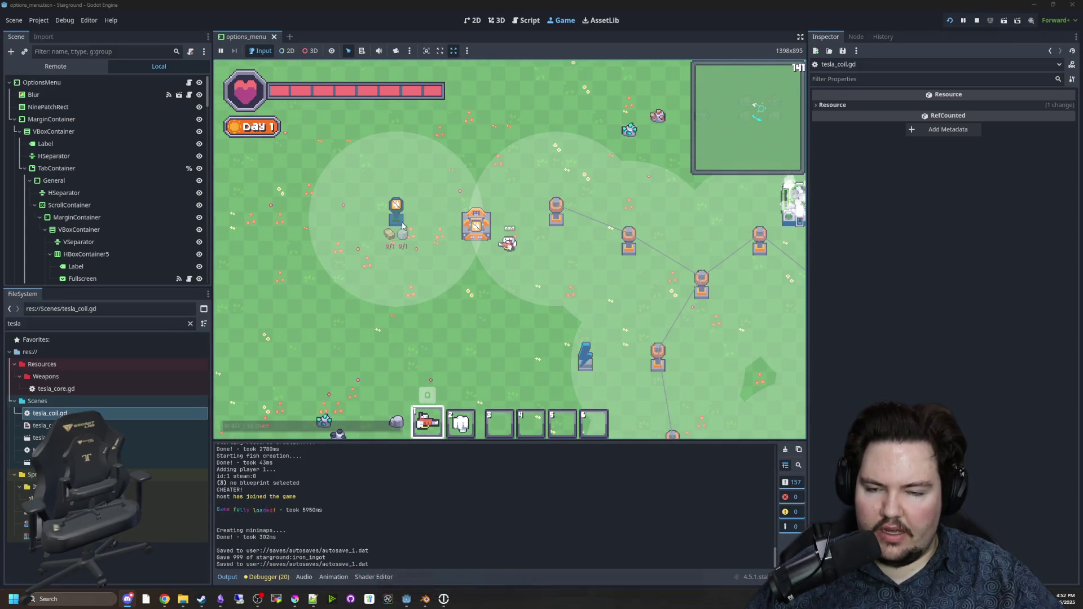
{"action": "right_click", "coordinate": [375, 235]}
{"action": "key", "text": "d"}
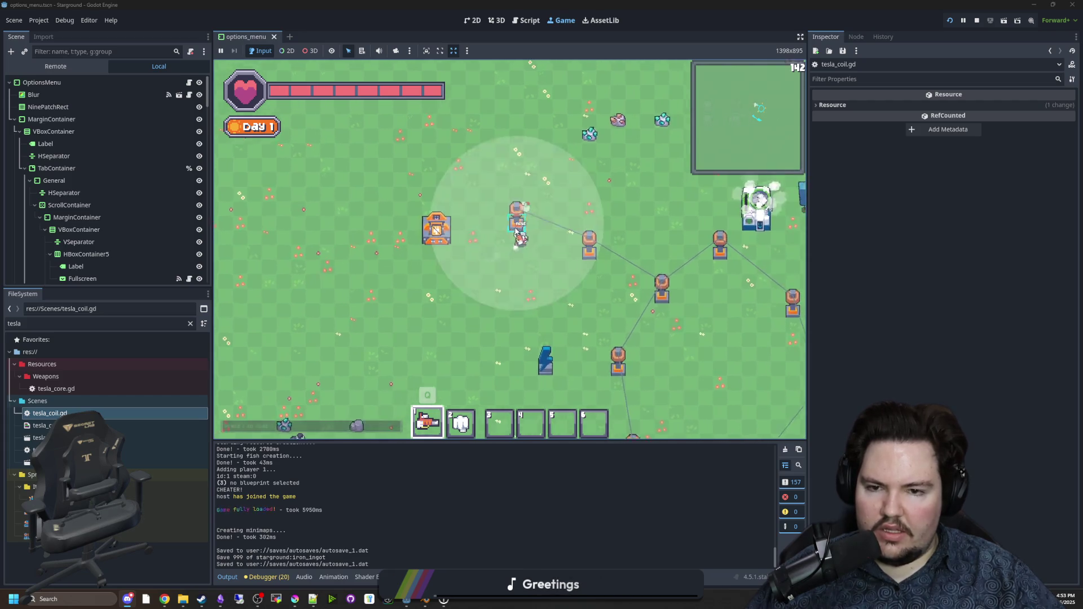
{"action": "key", "text": "w"}
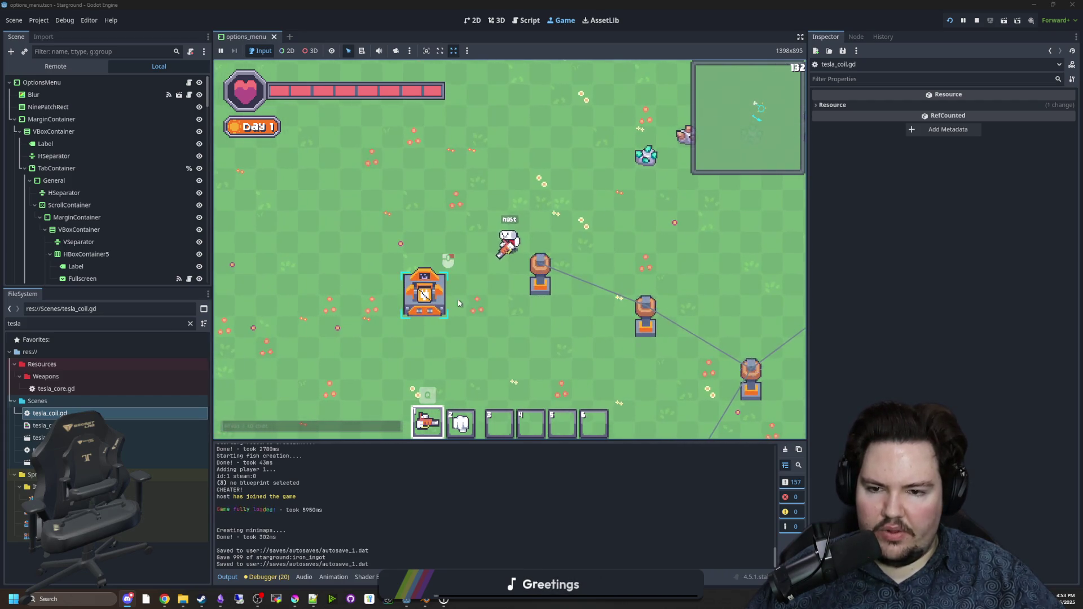
{"action": "key", "text": "s"}
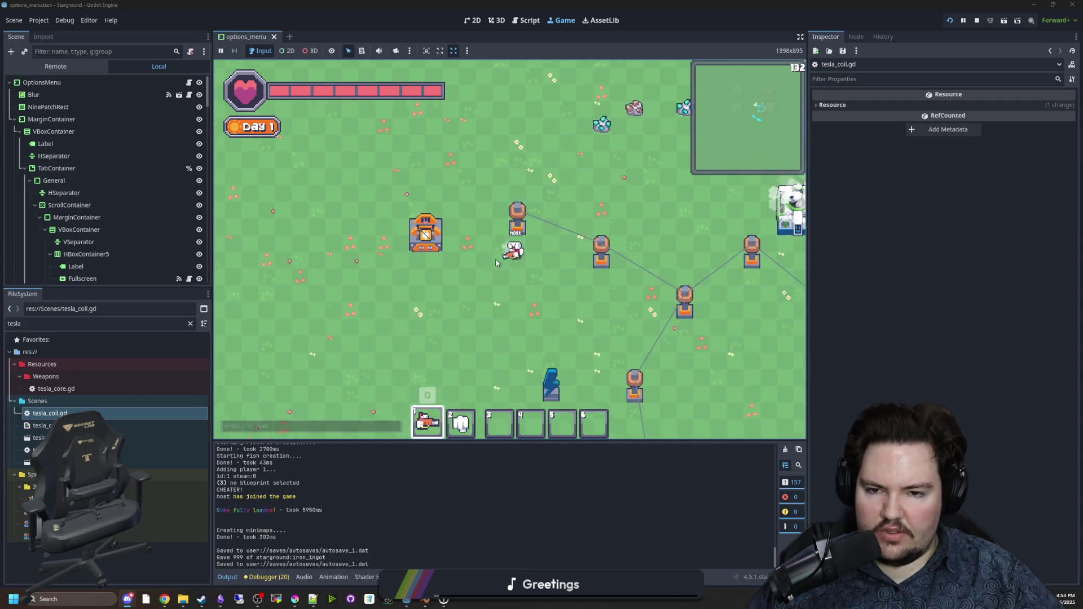
{"action": "key", "text": "a"}
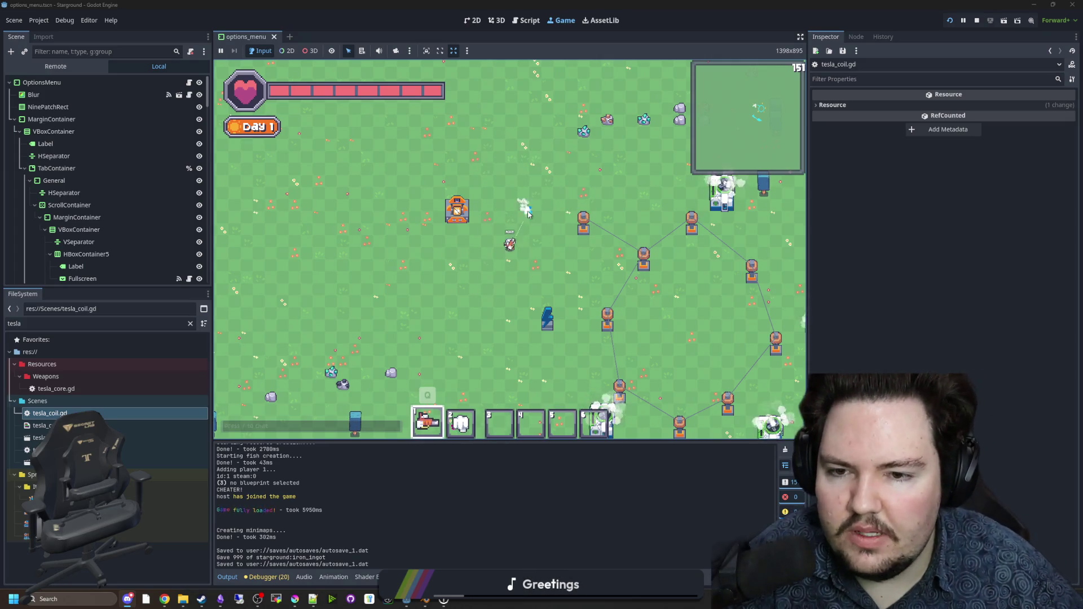
{"action": "key", "text": "b"}
{"action": "left_click", "coordinate": [461, 246]}
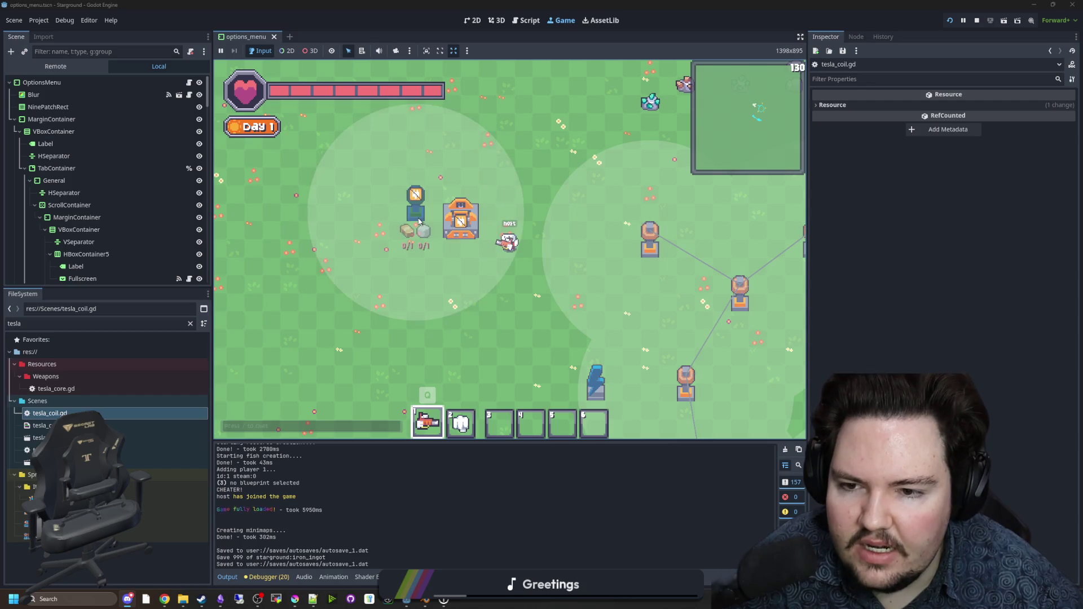
{"action": "left_click", "coordinate": [415, 211]}
Step: Open tesla_coil.gd and scroll through the _ready code
{"action": "double_click", "coordinate": [66, 414]}
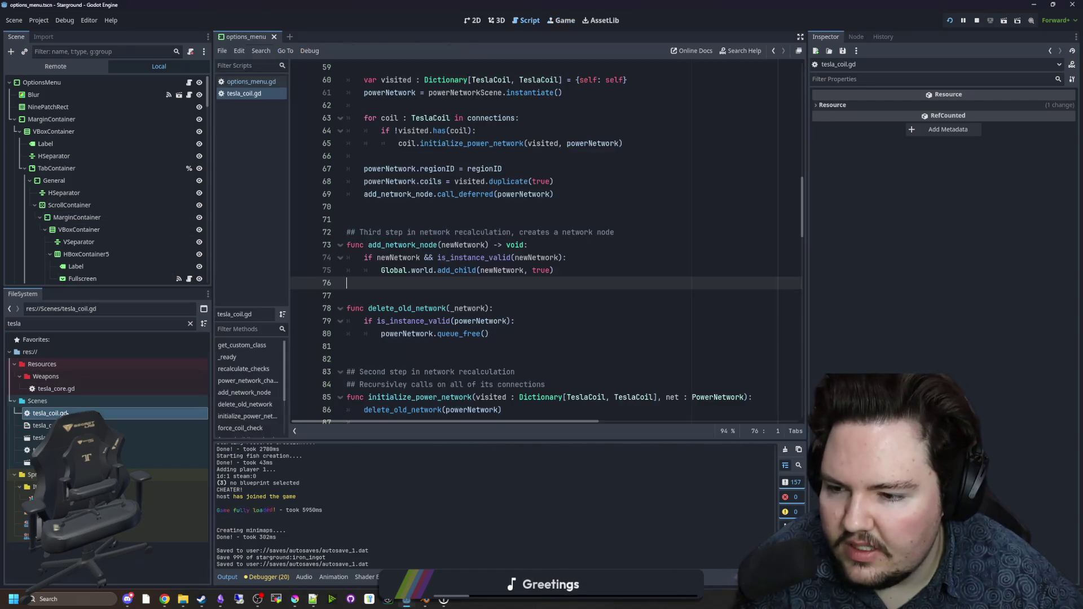
{"action": "scroll", "coordinate": [501, 303], "scroll_direction": "up", "scroll_amount": 15}
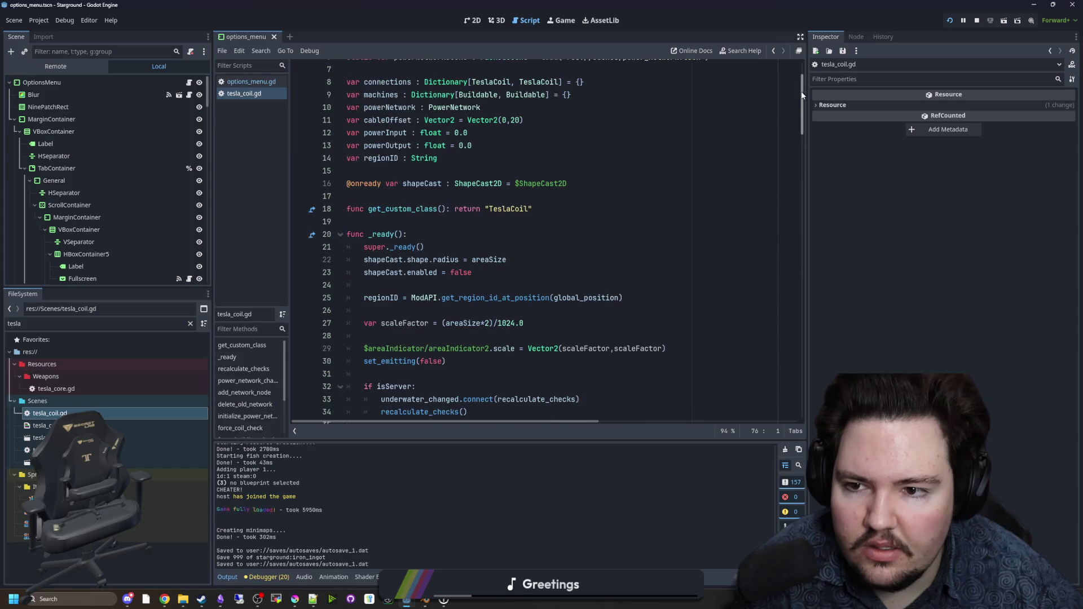
{"action": "scroll", "coordinate": [604, 206], "scroll_direction": "down", "scroll_amount": 3}
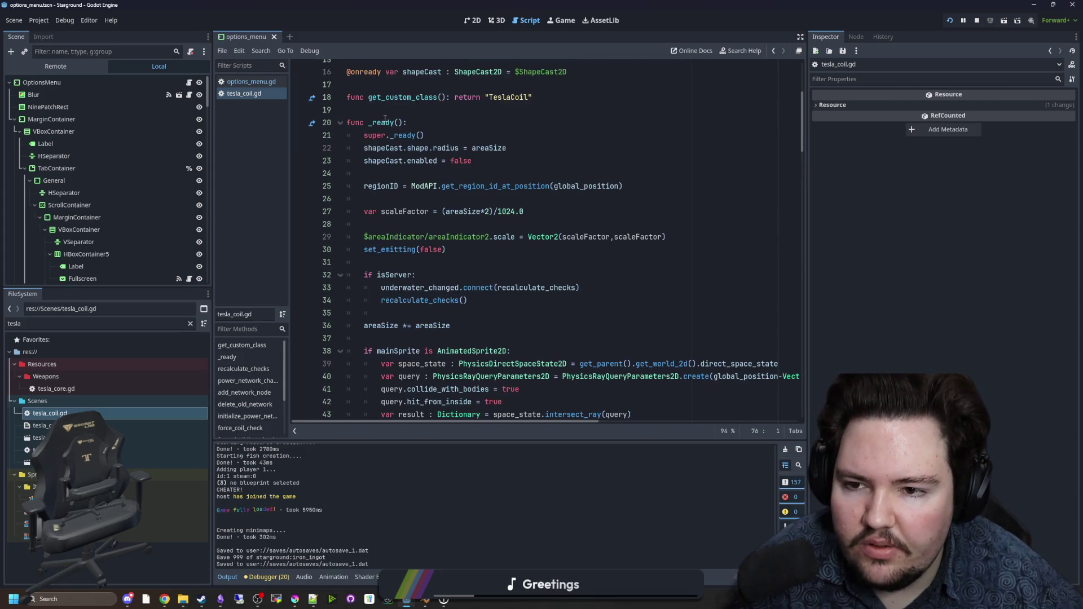
{"action": "mouse_move", "coordinate": [372, 123]}
{"action": "left_mouse_down"}
{"action": "mouse_move", "coordinate": [408, 149]}
{"action": "mouse_move", "coordinate": [462, 262]}
{"action": "left_mouse_up"}
{"action": "left_click", "coordinate": [462, 262]}
{"action": "scroll", "coordinate": [462, 249], "scroll_direction": "down", "scroll_amount": 4}
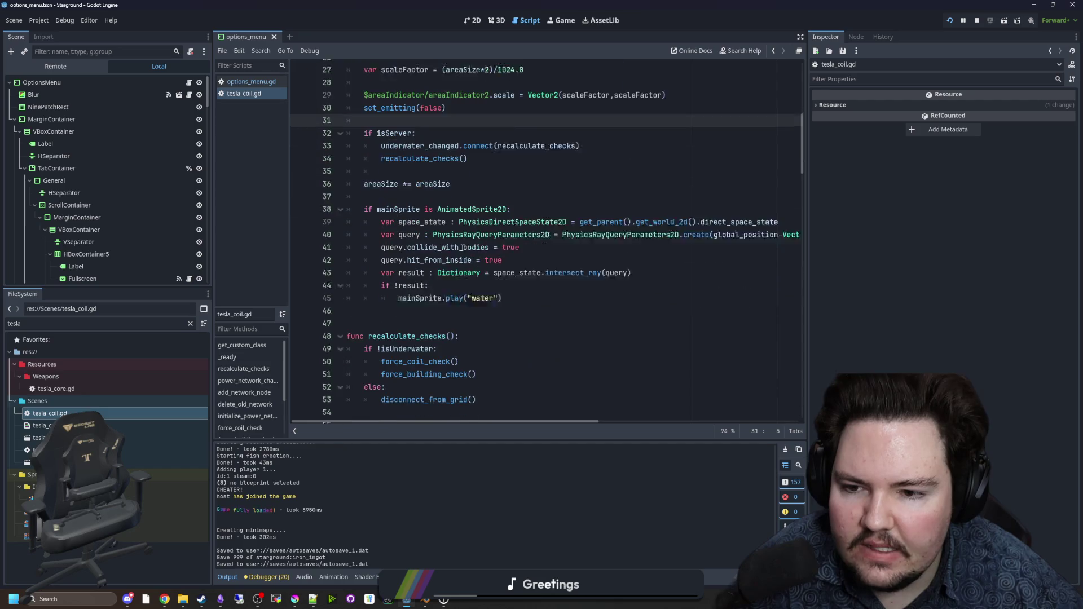
{"action": "scroll", "coordinate": [462, 248], "scroll_direction": "up", "scroll_amount": 1}
{"action": "scroll", "coordinate": [452, 226], "scroll_direction": "up", "scroll_amount": 1}
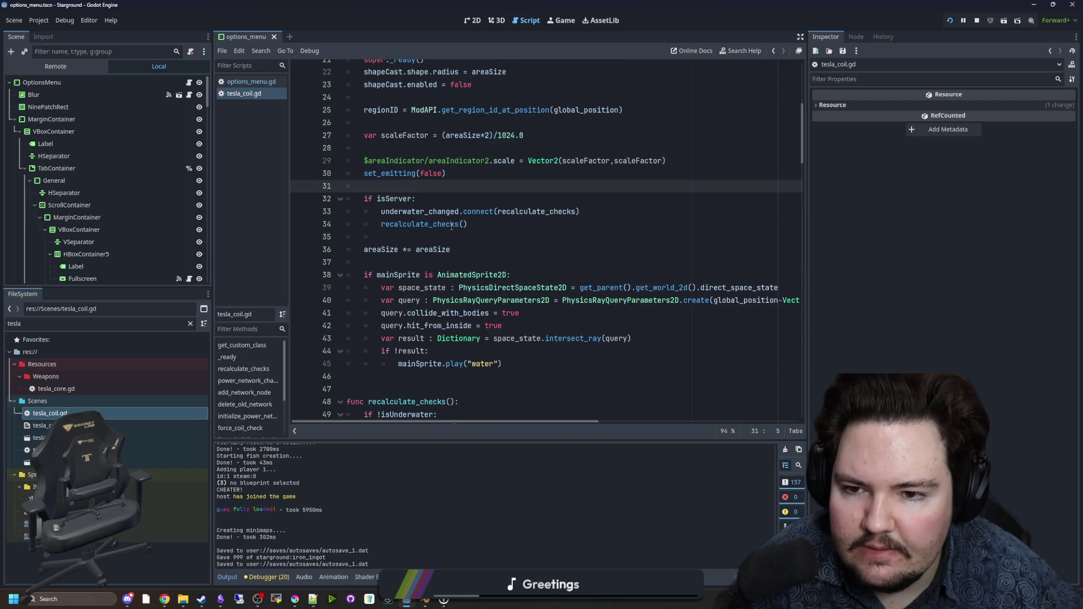
Step: Widen the code editor and follow underwater_changed to its declaration in buildable.gd
{"action": "left_click_drag", "start_coordinate": [808, 242], "coordinate": [925, 242]}
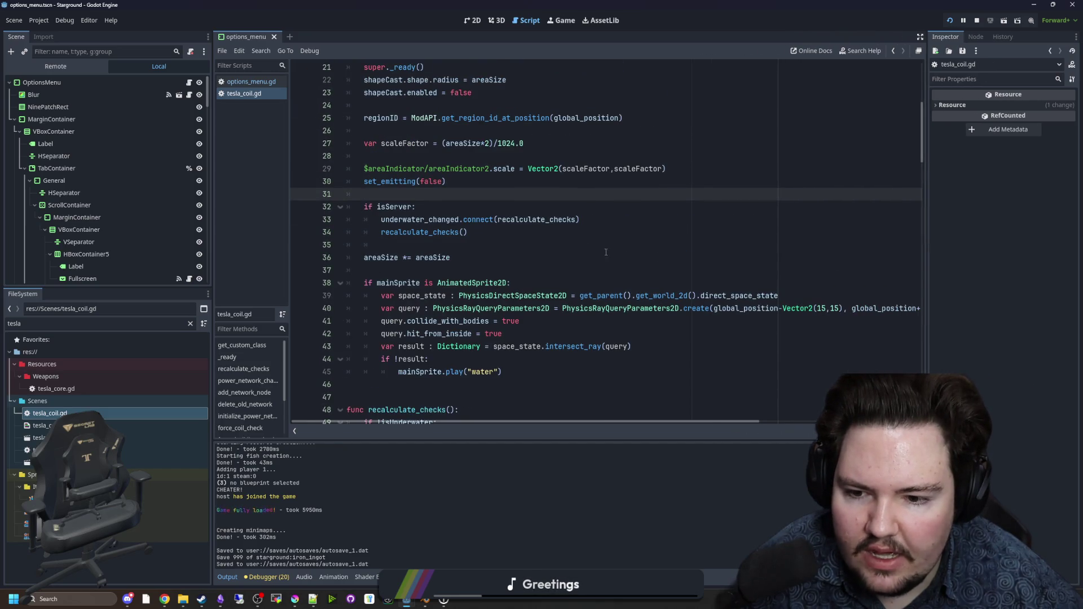
{"action": "left_click", "coordinate": [451, 253]}
{"action": "left_click", "coordinate": [427, 226], "text": "ctrl"}
{"action": "scroll", "coordinate": [417, 230], "scroll_direction": "up", "scroll_amount": 5}
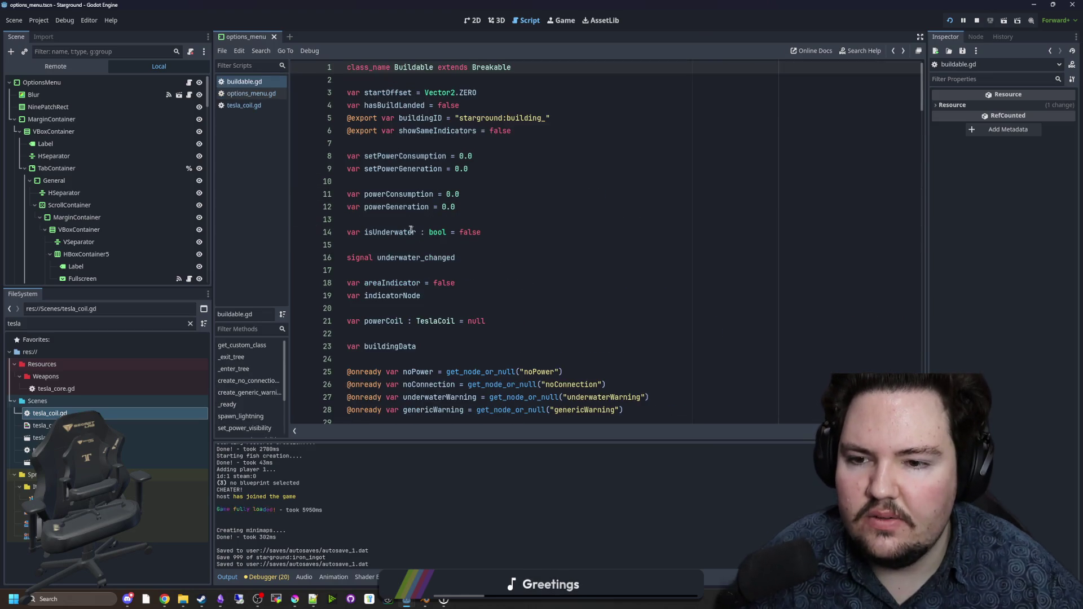
{"action": "scroll", "coordinate": [410, 230], "scroll_direction": "down", "scroll_amount": 6}
{"action": "scroll", "coordinate": [410, 230], "scroll_direction": "down", "scroll_amount": 6}
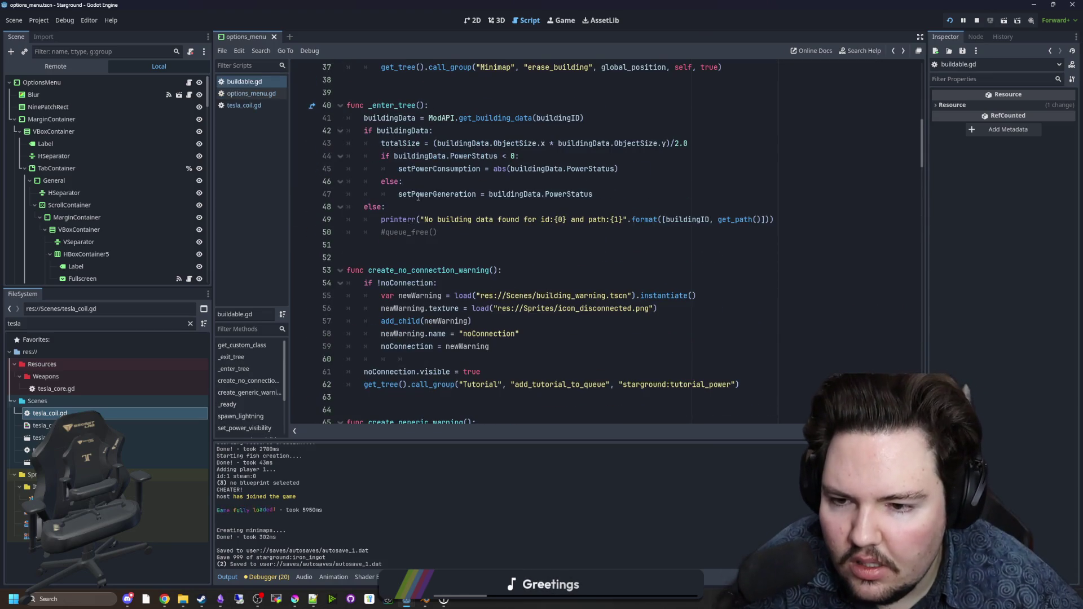
Step: Back in tesla_coil.gd, jump to recalculate_checks and force_building_check and review lines 114–131
{"action": "double_click", "coordinate": [50, 413]}
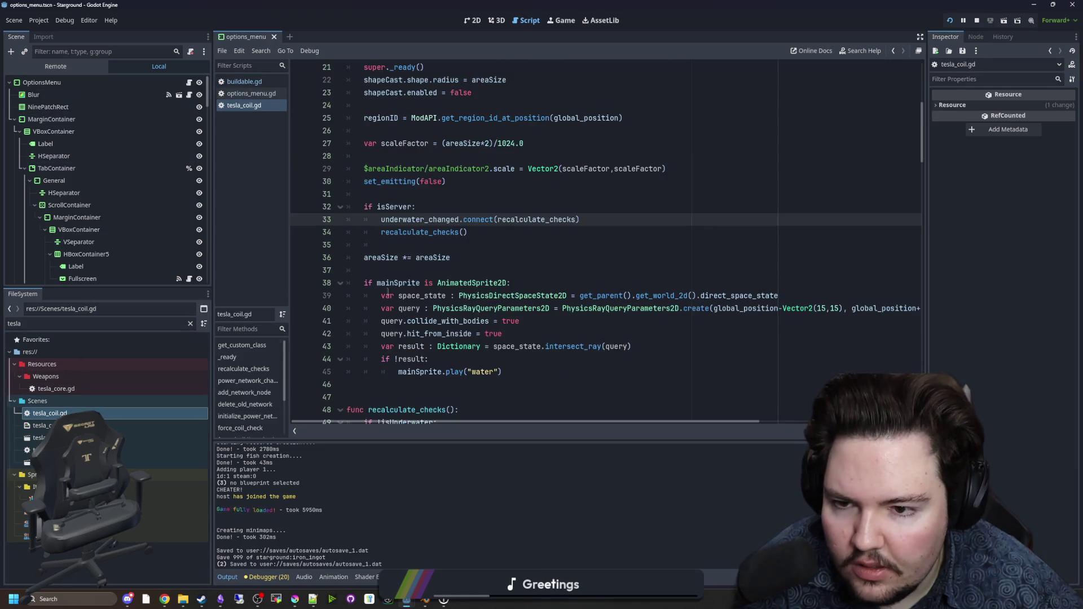
{"action": "left_click", "coordinate": [441, 233], "text": "ctrl"}
{"action": "scroll", "coordinate": [433, 236], "scroll_direction": "down", "scroll_amount": 1}
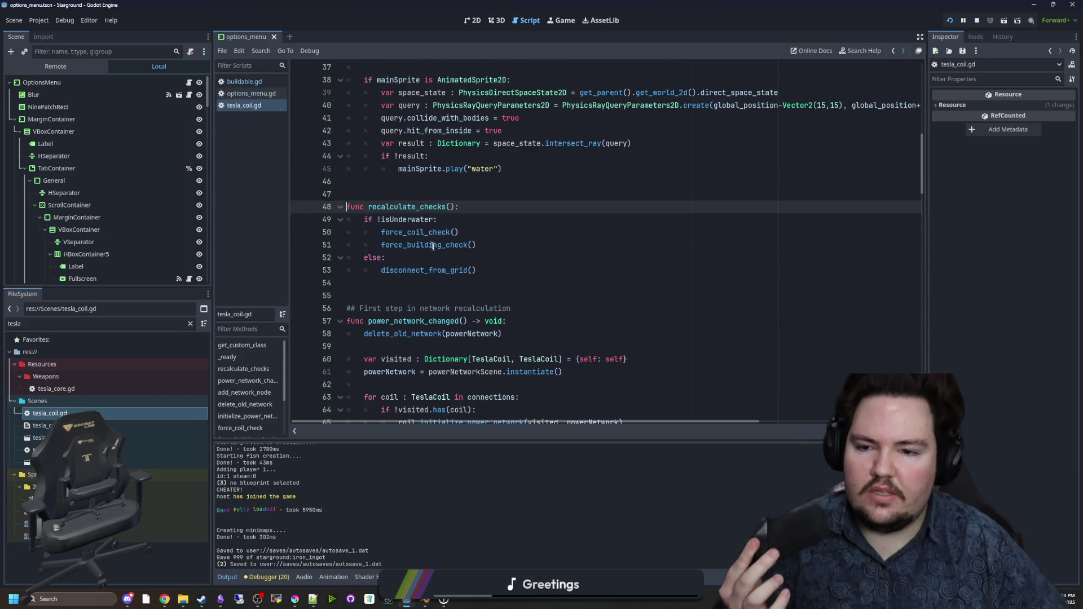
{"action": "left_click", "coordinate": [422, 245], "text": "ctrl"}
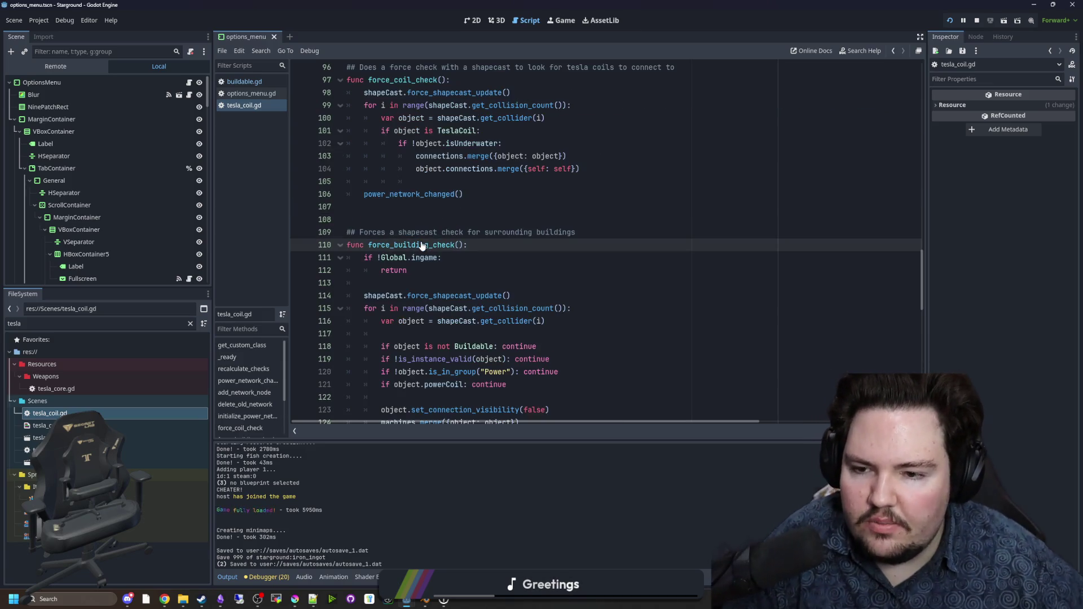
{"action": "scroll", "coordinate": [493, 156], "scroll_direction": "down", "scroll_amount": 2}
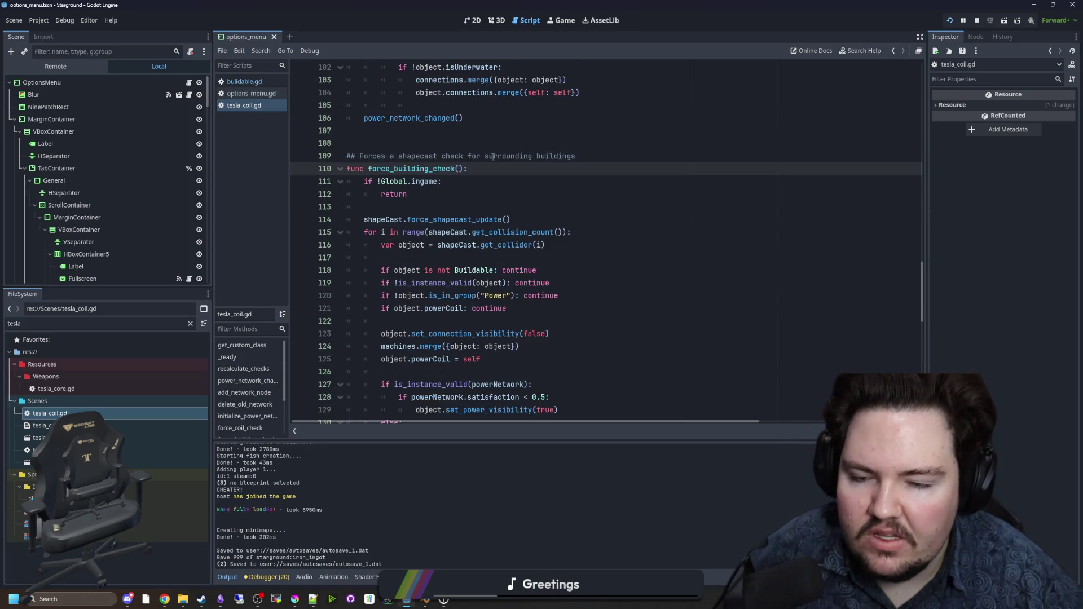
{"action": "scroll", "coordinate": [493, 156], "scroll_direction": "down", "scroll_amount": 1}
{"action": "scroll", "coordinate": [492, 157], "scroll_direction": "down", "scroll_amount": 1}
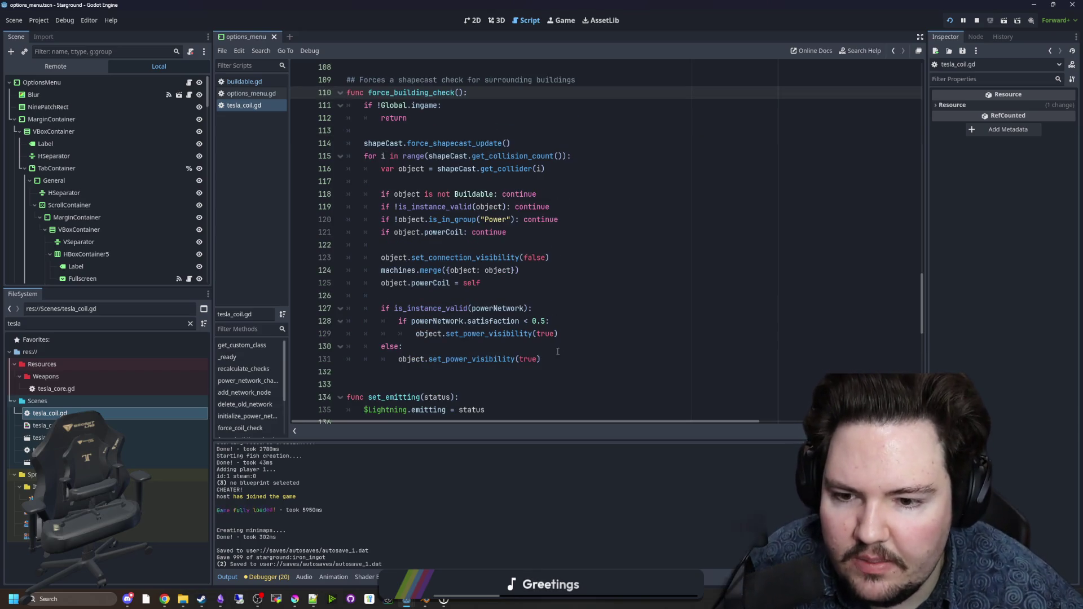
{"action": "left_click_drag", "start_coordinate": [557, 352], "coordinate": [361, 142]}
{"action": "left_click", "coordinate": [508, 232]}
{"action": "scroll", "coordinate": [508, 232], "scroll_direction": "up", "scroll_amount": 4}
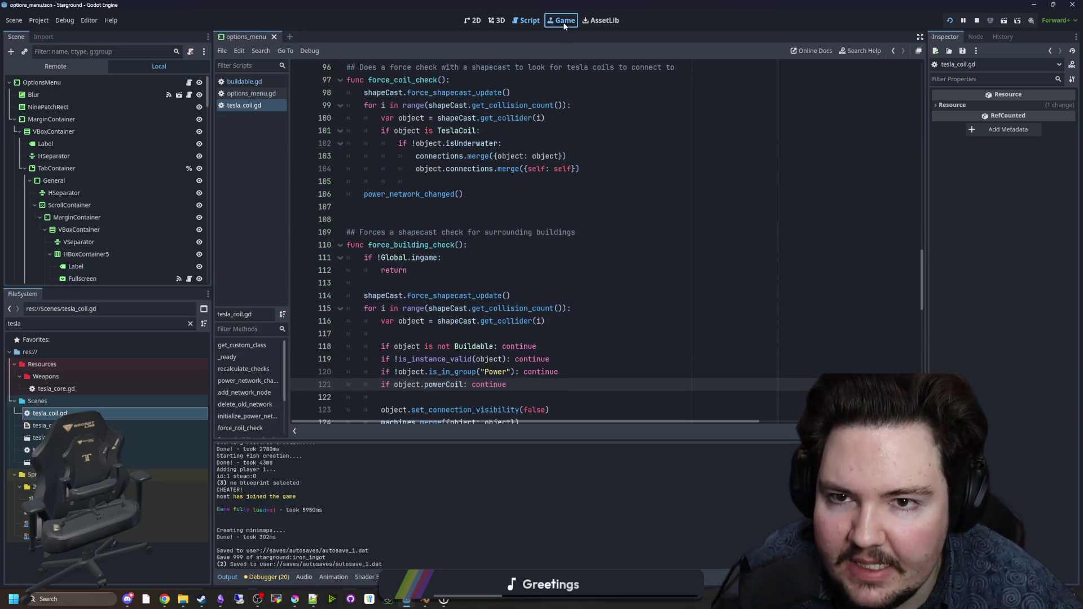
Step: Place a new tesla coil left of the player in the running game and view tesla_coil.gd
{"action": "left_click", "coordinate": [564, 23]}
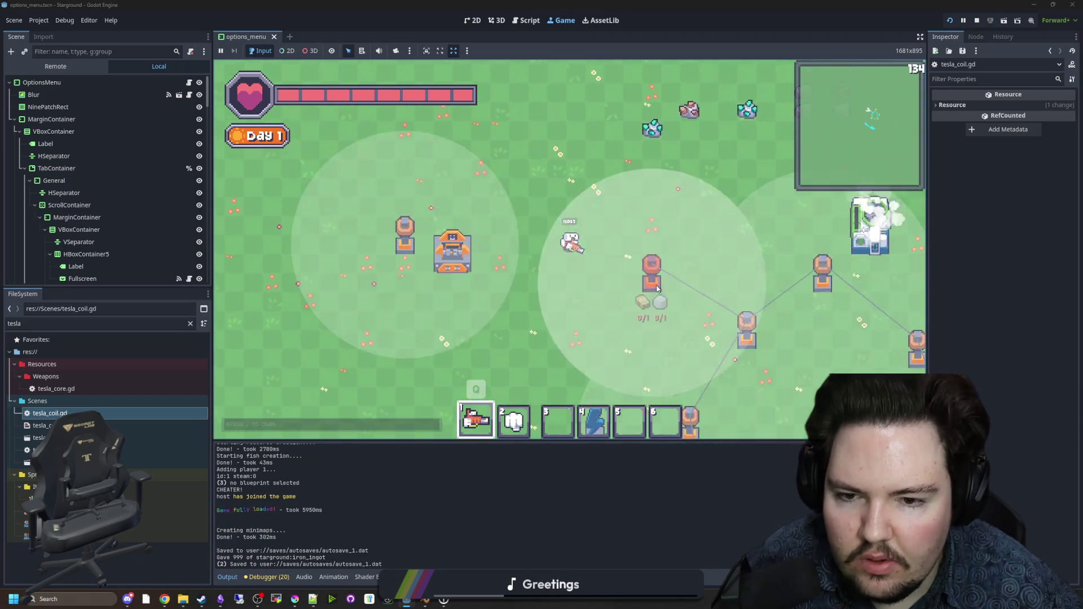
{"action": "left_click", "coordinate": [557, 278]}
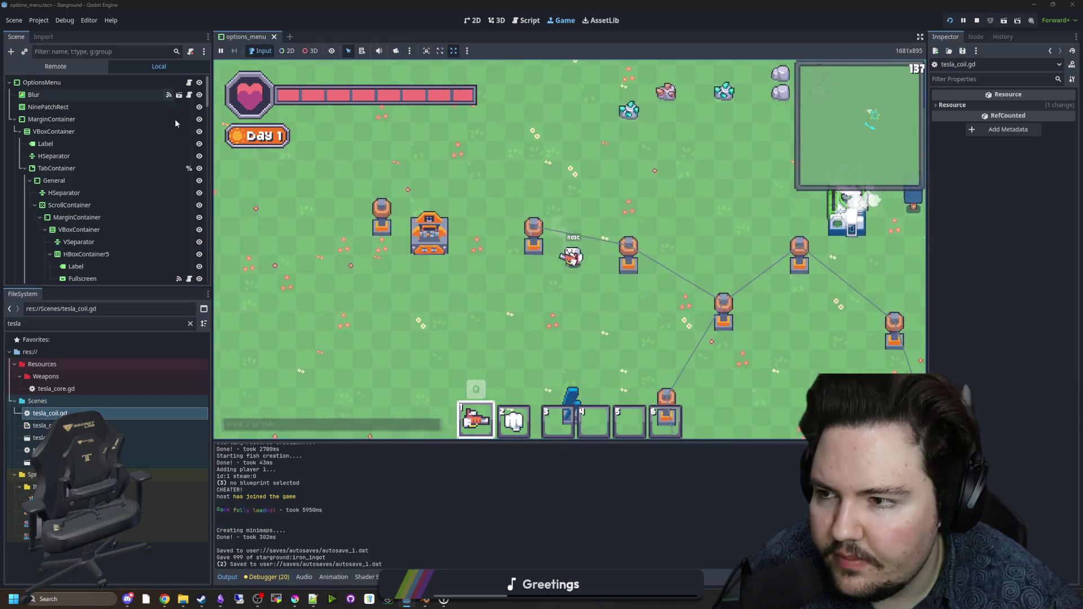
{"action": "key", "text": "ctrl+F3"}
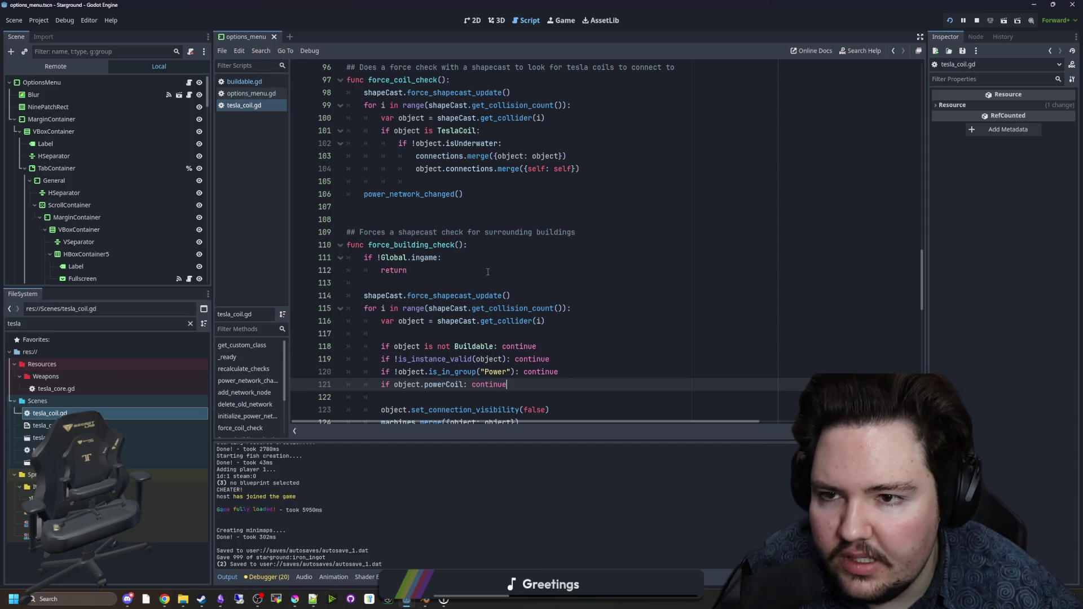
{"action": "scroll", "coordinate": [488, 271], "scroll_direction": "down", "scroll_amount": 3}
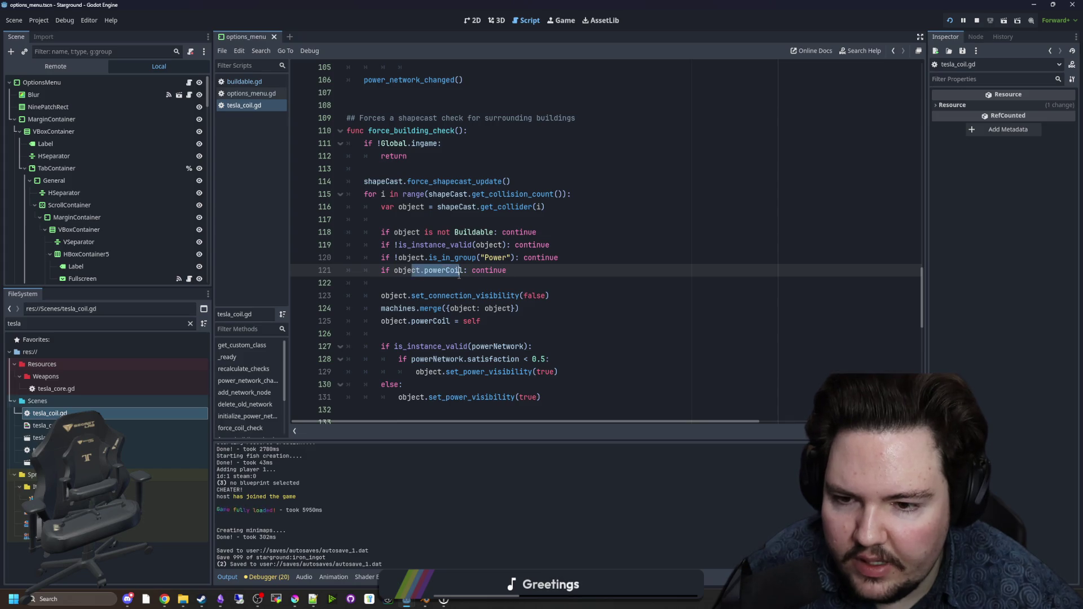
Step: Glance back at the running game, then scroll down through tesla_coil.gd's building checks
{"action": "left_click", "coordinate": [561, 21]}
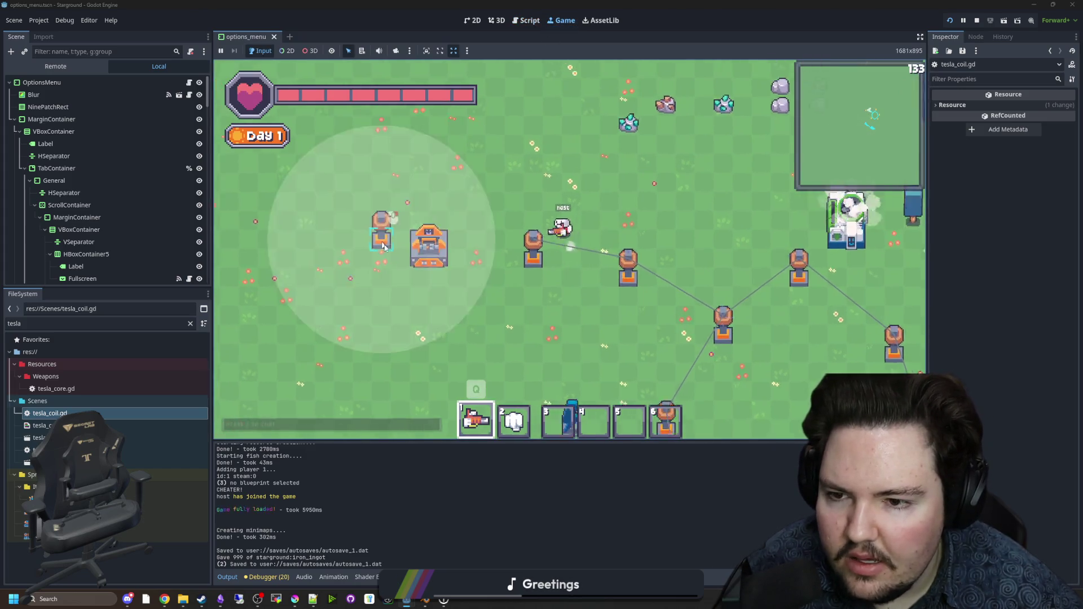
{"action": "key", "text": "ctrl+F3"}
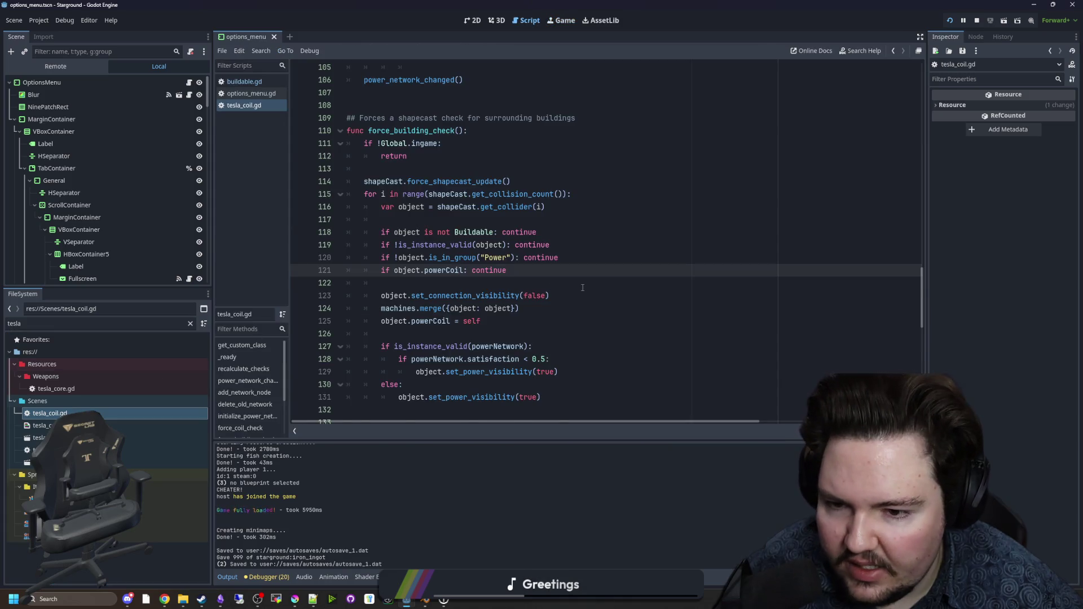
{"action": "scroll", "coordinate": [575, 265], "scroll_direction": "down", "scroll_amount": 4}
{"action": "scroll", "coordinate": [568, 238], "scroll_direction": "down", "scroll_amount": 2}
{"action": "left_click", "coordinate": [419, 231]}
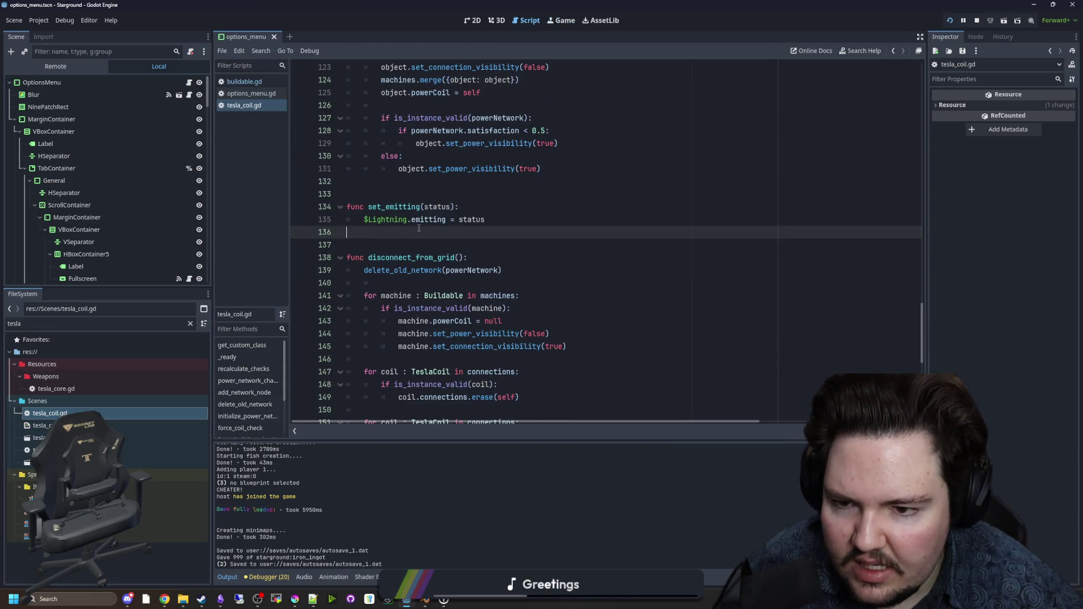
{"action": "scroll", "coordinate": [419, 227], "scroll_direction": "down", "scroll_amount": 1}
{"action": "key", "text": "ctrl+s"}
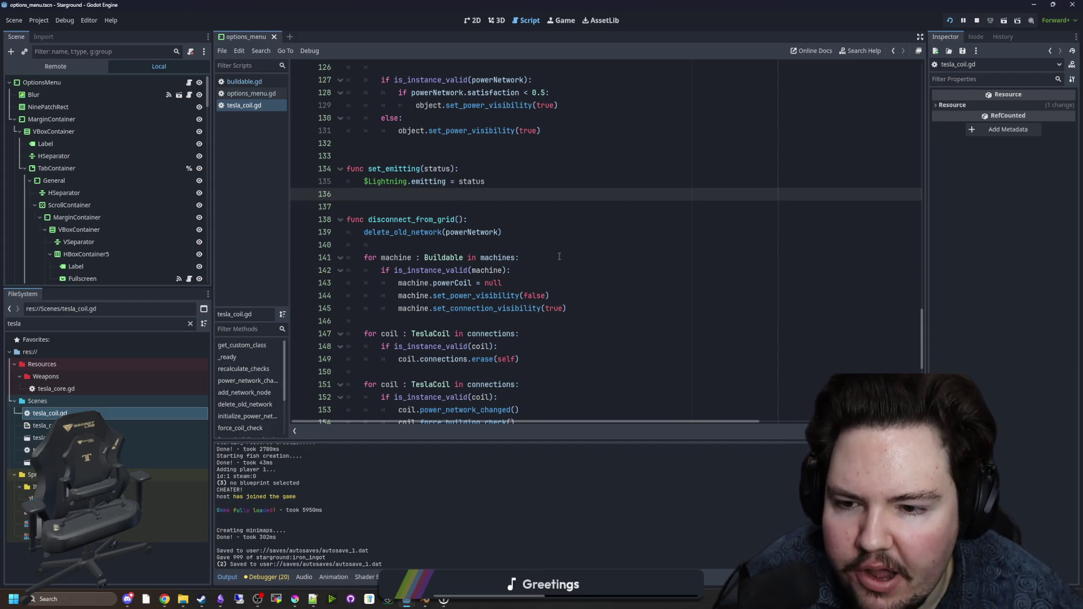
{"action": "left_click_drag", "start_coordinate": [559, 256], "coordinate": [344, 261]}
{"action": "left_click", "coordinate": [389, 244]}
{"action": "scroll", "coordinate": [427, 238], "scroll_direction": "down", "scroll_amount": 2}
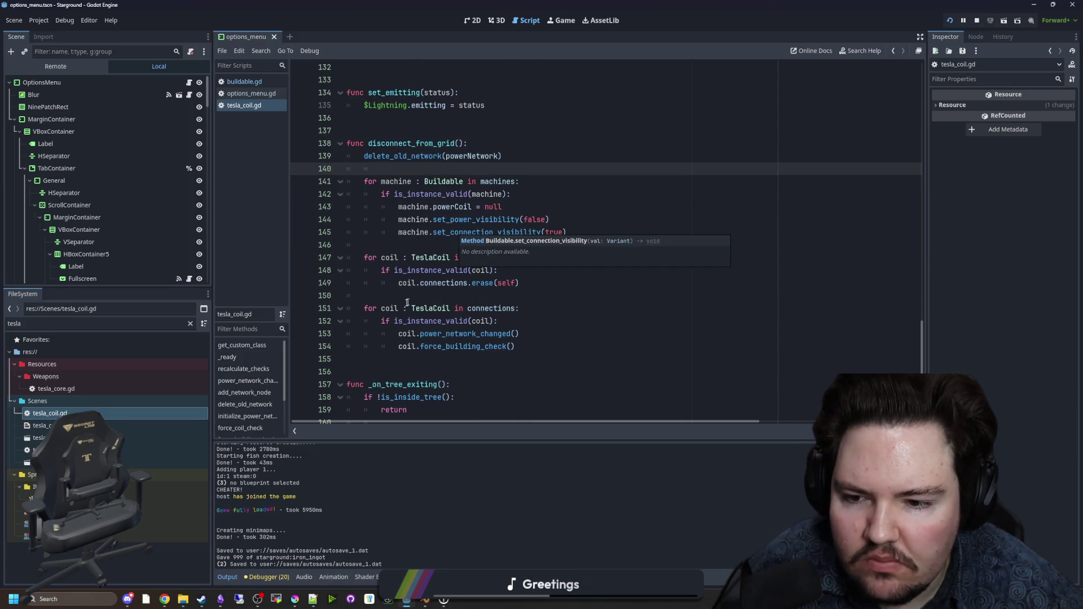
{"action": "scroll", "coordinate": [544, 300], "scroll_direction": "up", "scroll_amount": 1}
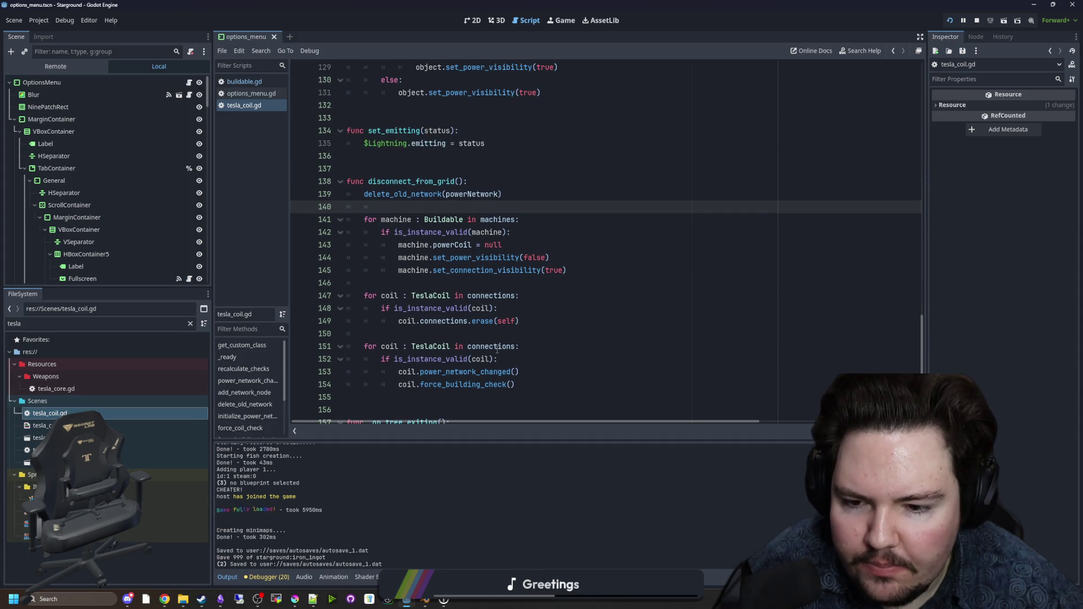
{"action": "scroll", "coordinate": [497, 351], "scroll_direction": "up", "scroll_amount": 1}
{"action": "mouse_move", "coordinate": [566, 308]}
{"action": "left_mouse_down"}
{"action": "mouse_move", "coordinate": [435, 296]}
{"action": "mouse_move", "coordinate": [310, 265]}
{"action": "mouse_move", "coordinate": [418, 244]}
{"action": "left_mouse_up"}
{"action": "left_click", "coordinate": [418, 243]}
{"action": "scroll", "coordinate": [418, 244], "scroll_direction": "down", "scroll_amount": 6}
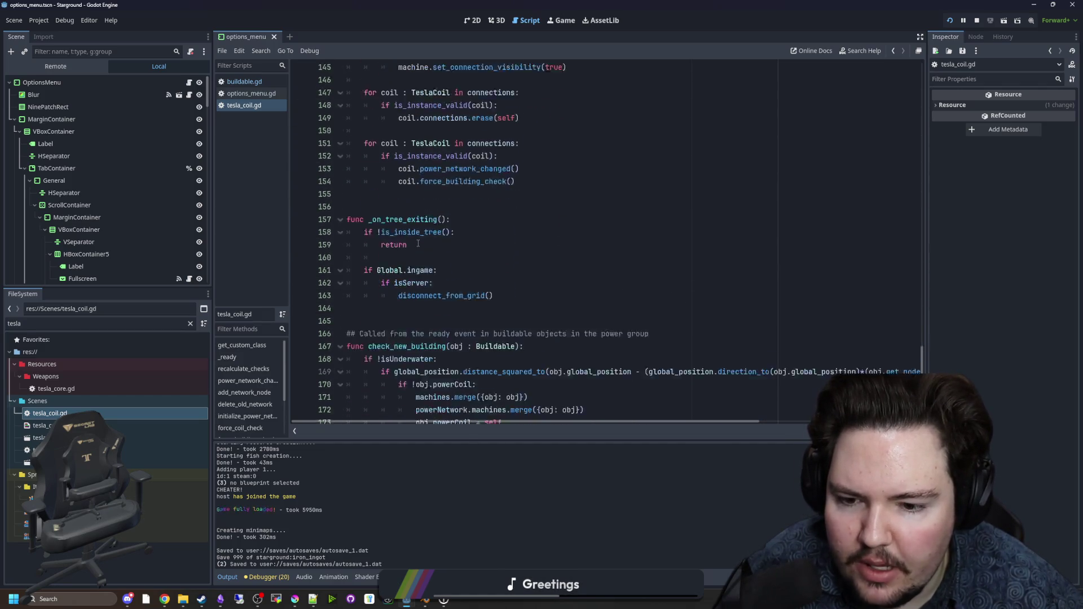
{"action": "scroll", "coordinate": [418, 243], "scroll_direction": "down", "scroll_amount": 2}
{"action": "scroll", "coordinate": [418, 244], "scroll_direction": "up", "scroll_amount": 1}
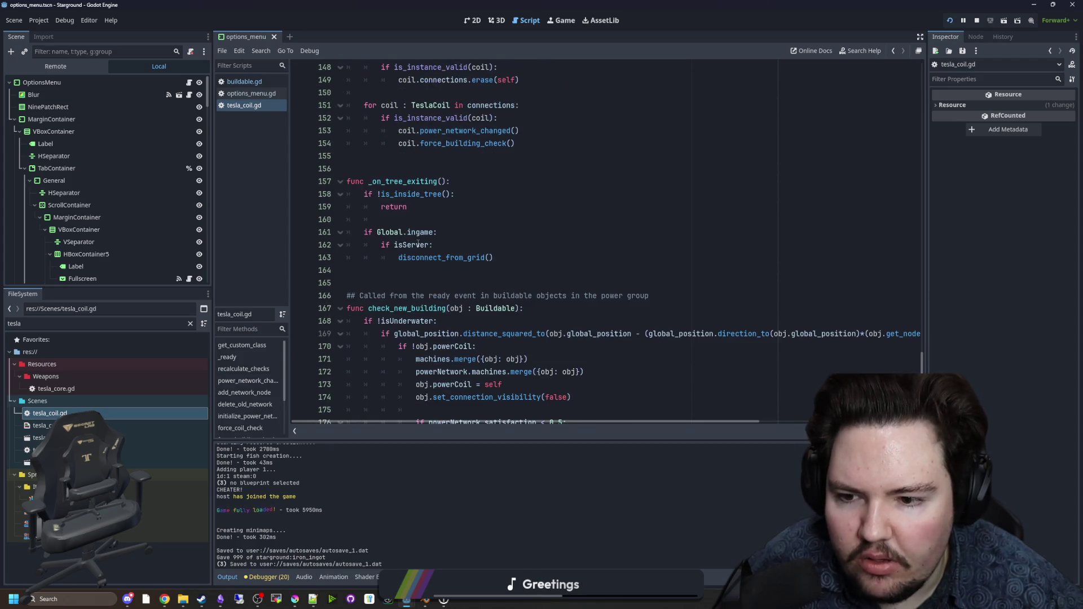
{"action": "scroll", "coordinate": [550, 284], "scroll_direction": "down", "scroll_amount": 1}
{"action": "left_click_drag", "start_coordinate": [582, 273], "coordinate": [346, 272]}
{"action": "left_click", "coordinate": [433, 243]}
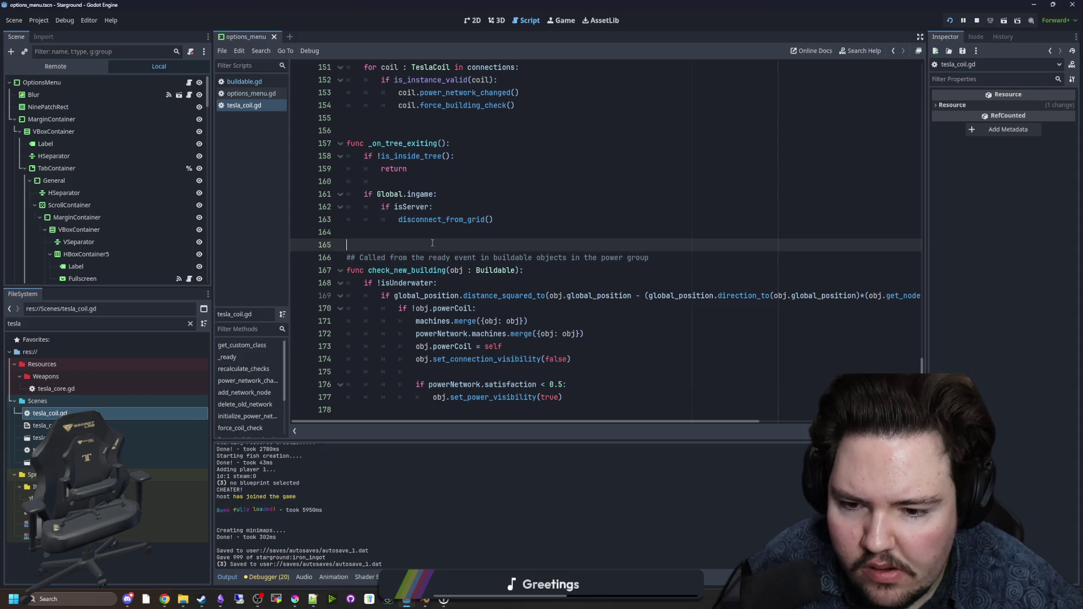
{"action": "scroll", "coordinate": [569, 270], "scroll_direction": "up", "scroll_amount": 7}
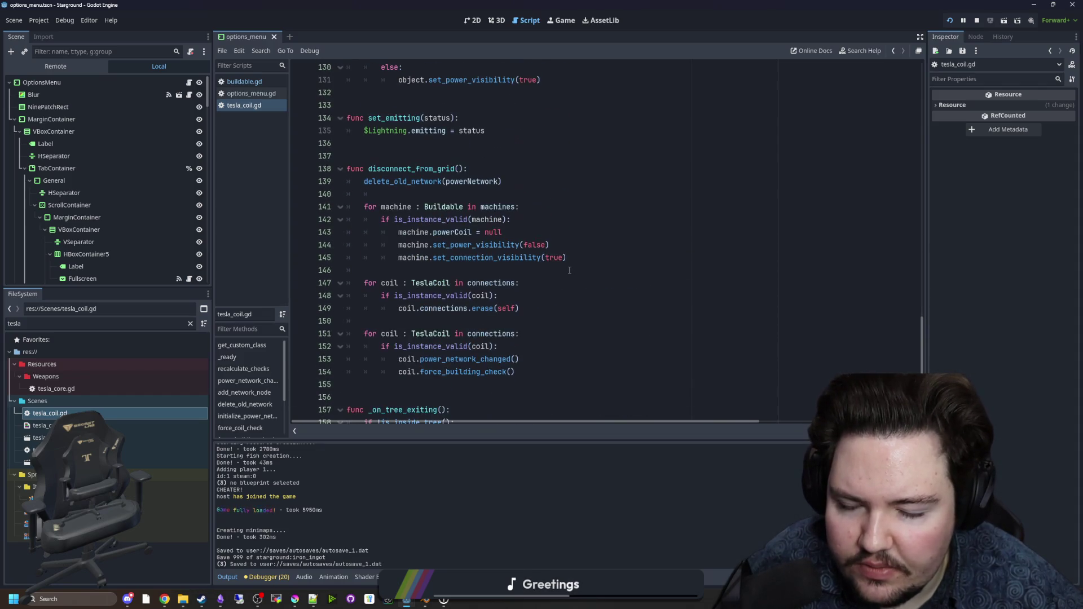
{"action": "left_click", "coordinate": [587, 261]}
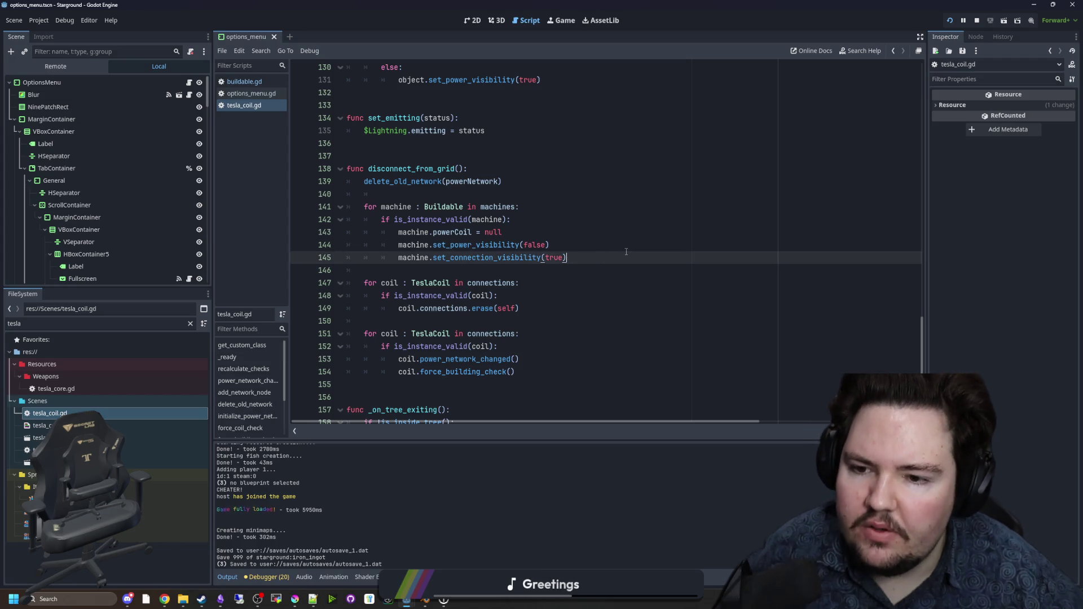
Step: On line 146, write get_tree().call_group("TeslaCoil", "check_new_building") inside the machines loop
{"action": "key", "text": "Return"}
{"action": "type", "text": "machine."}
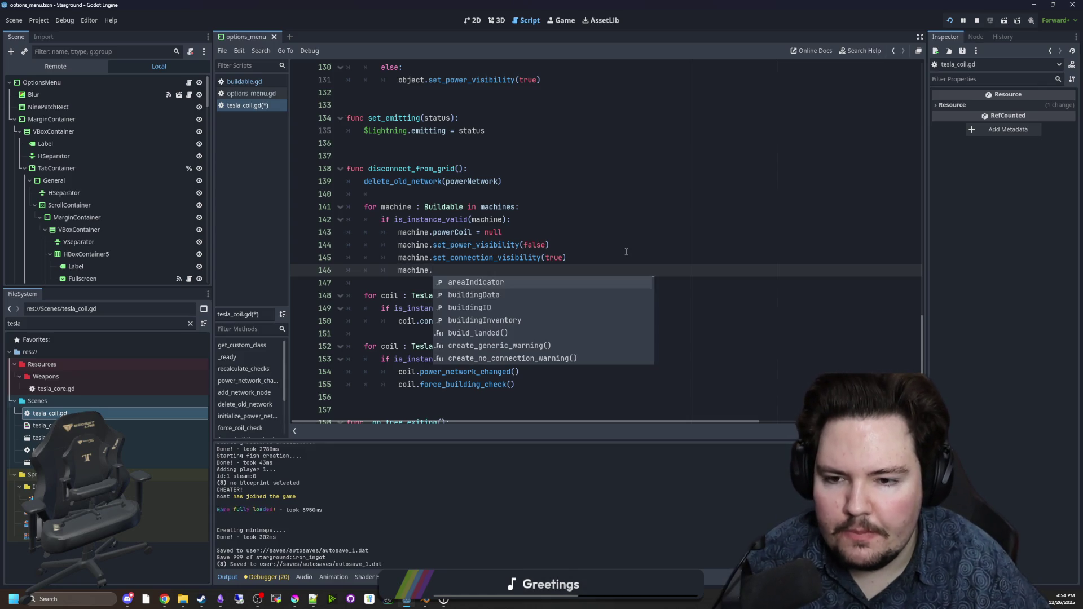
{"action": "key", "text": "BackSpace"}
{"action": "type", "text": "get_tree"}
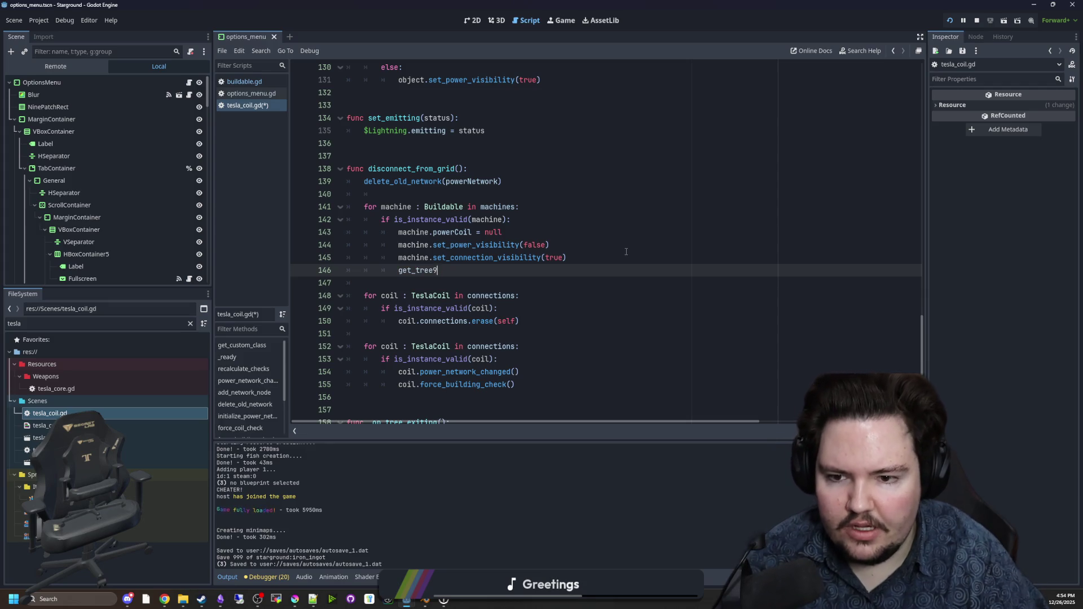
{"action": "type", "text": "()"}
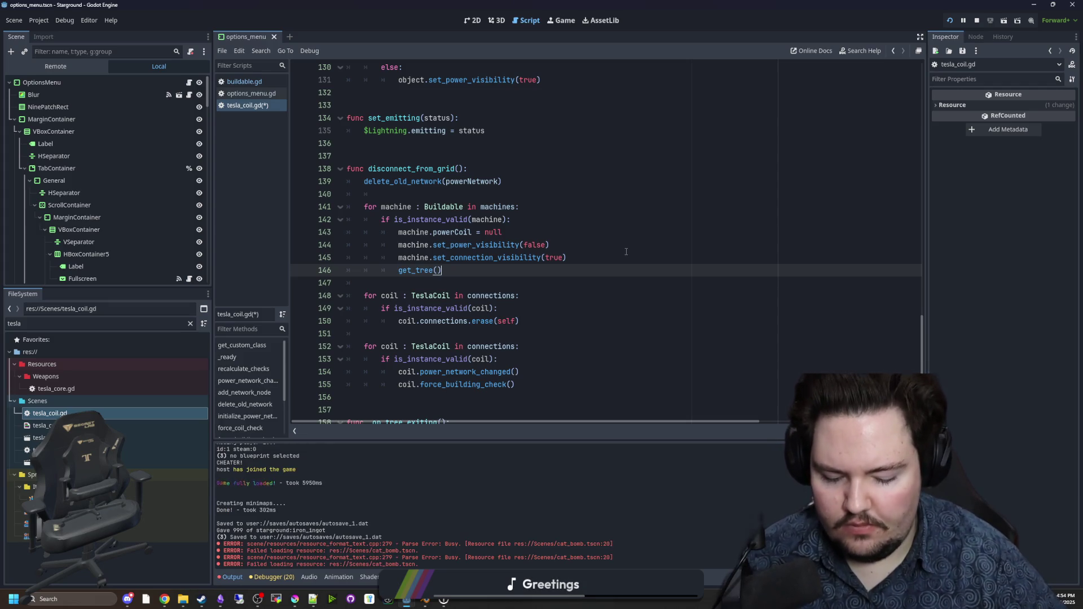
{"action": "type", "text": ".cal"}
{"action": "key", "text": "Return"}
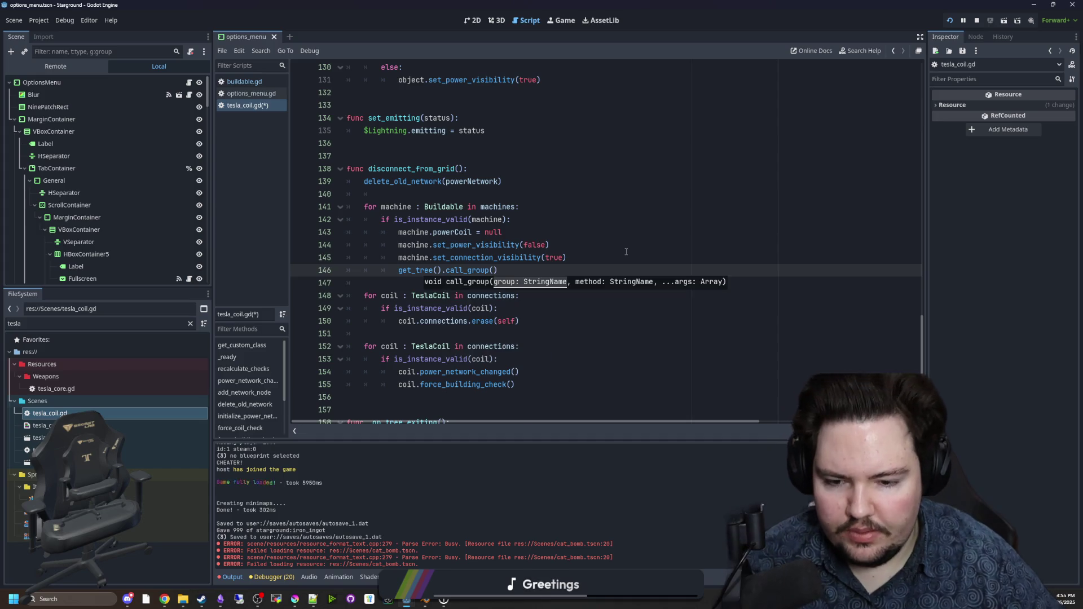
{"action": "scroll", "coordinate": [626, 252], "scroll_direction": "down", "scroll_amount": 7}
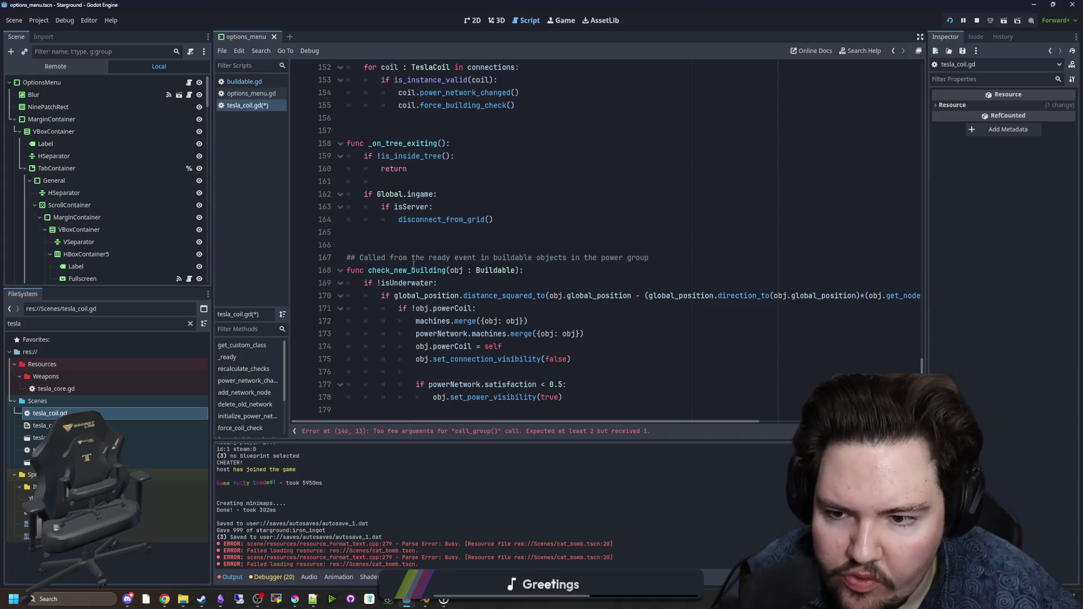
{"action": "scroll", "coordinate": [459, 233], "scroll_direction": "up", "scroll_amount": 5}
{"action": "type", "text": "\"TeslaCoil\","}
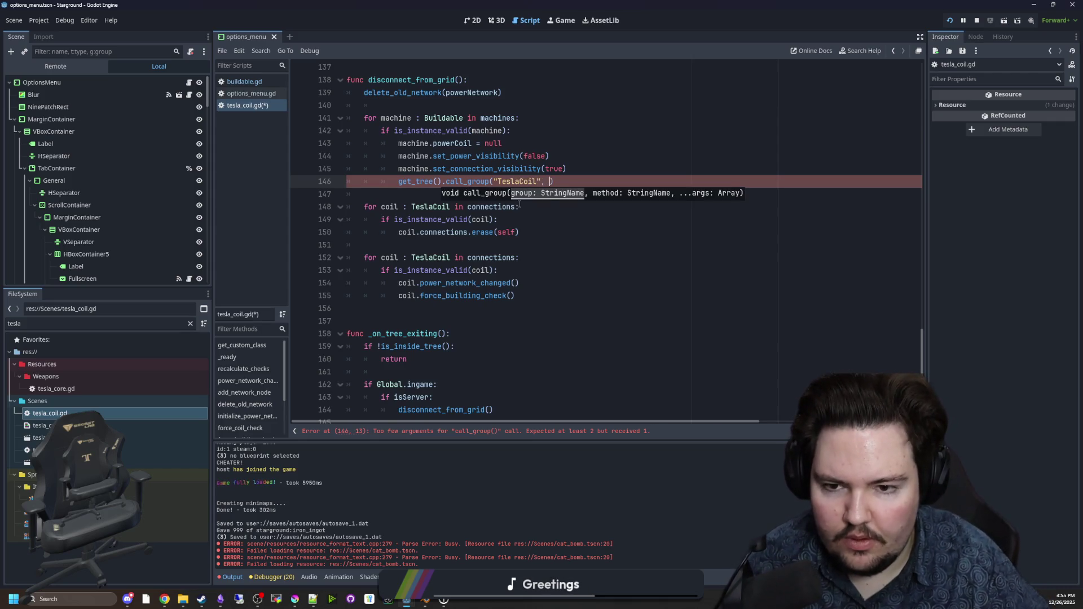
{"action": "type", "text": "che"}
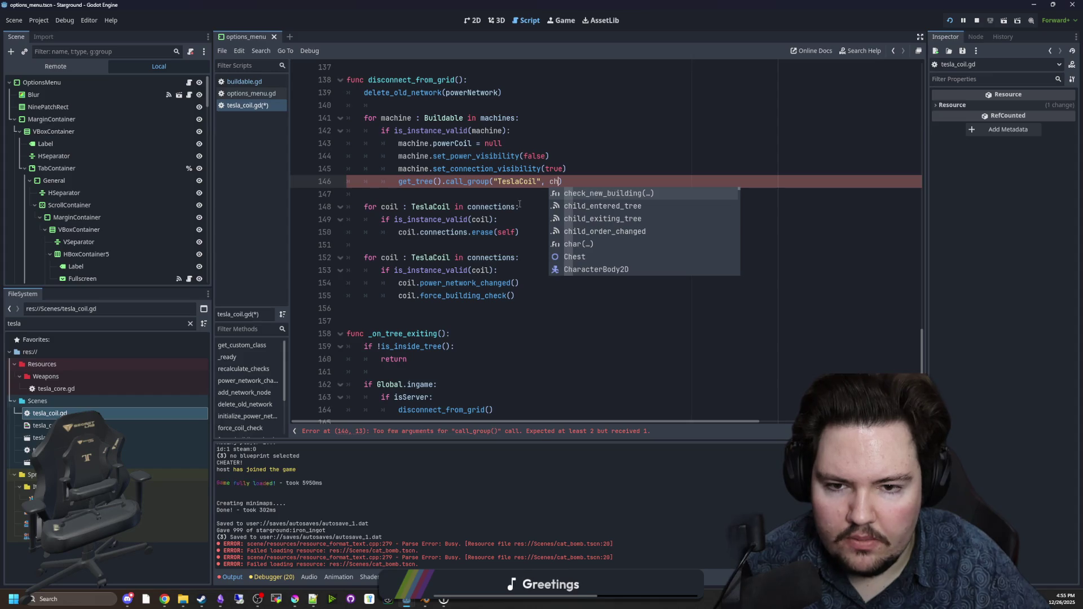
{"action": "key", "text": "Return"}
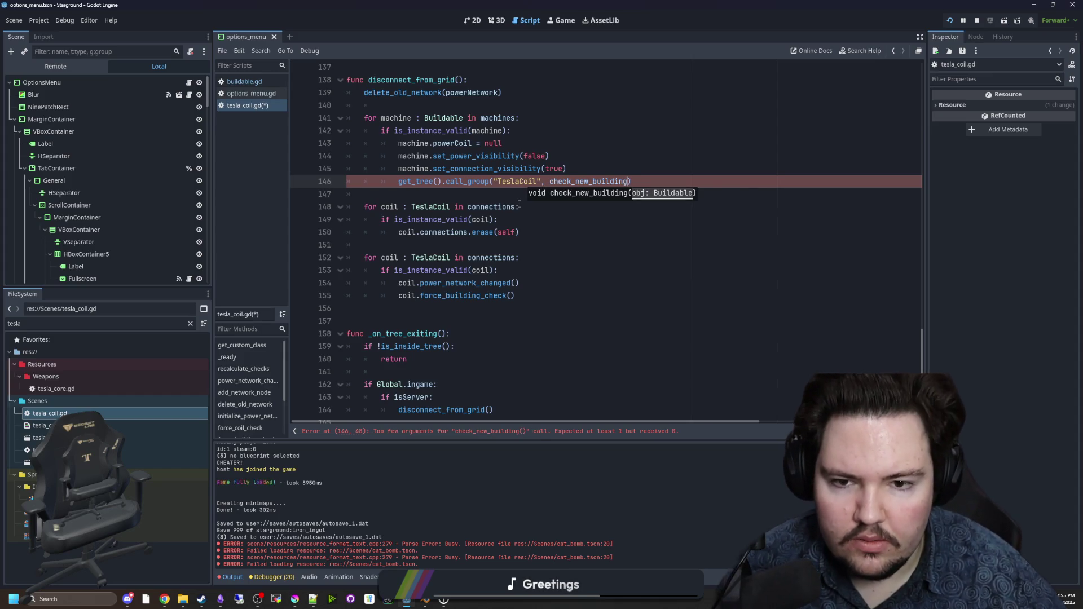
{"action": "left_click", "coordinate": [397, 181], "text": "ctrl"}
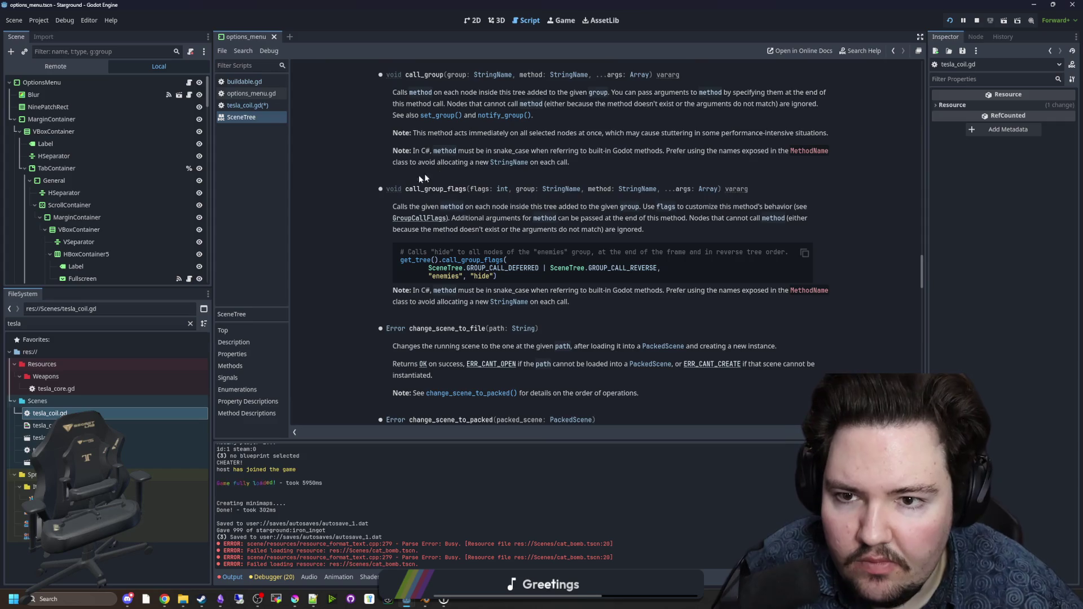
{"action": "key", "text": "alt+Left"}
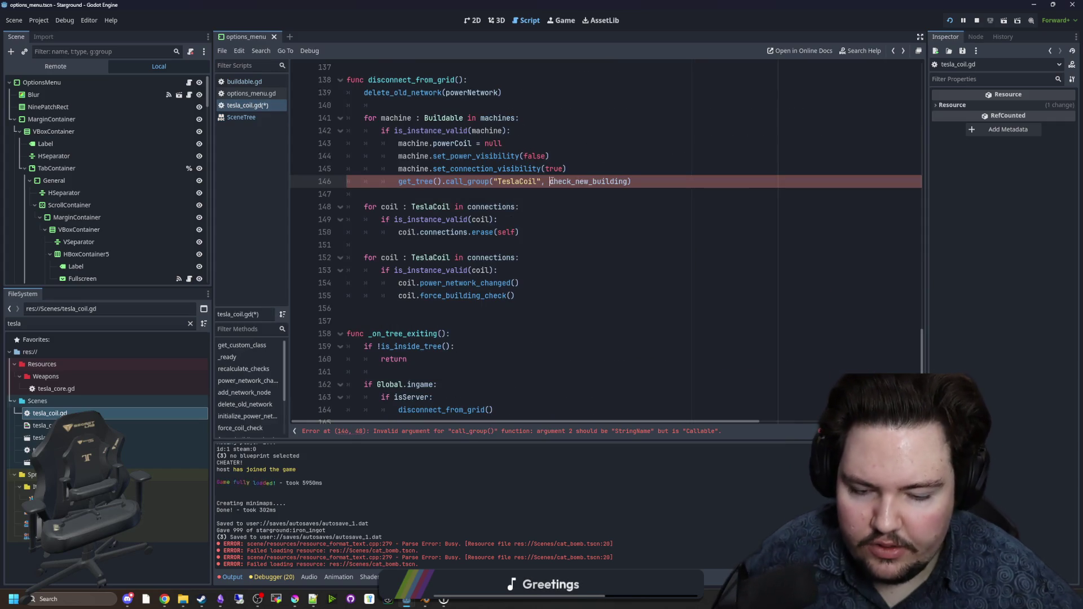
{"action": "type", "text": "\""}
{"action": "key", "text": "Down"}
{"action": "key", "text": "Down"}
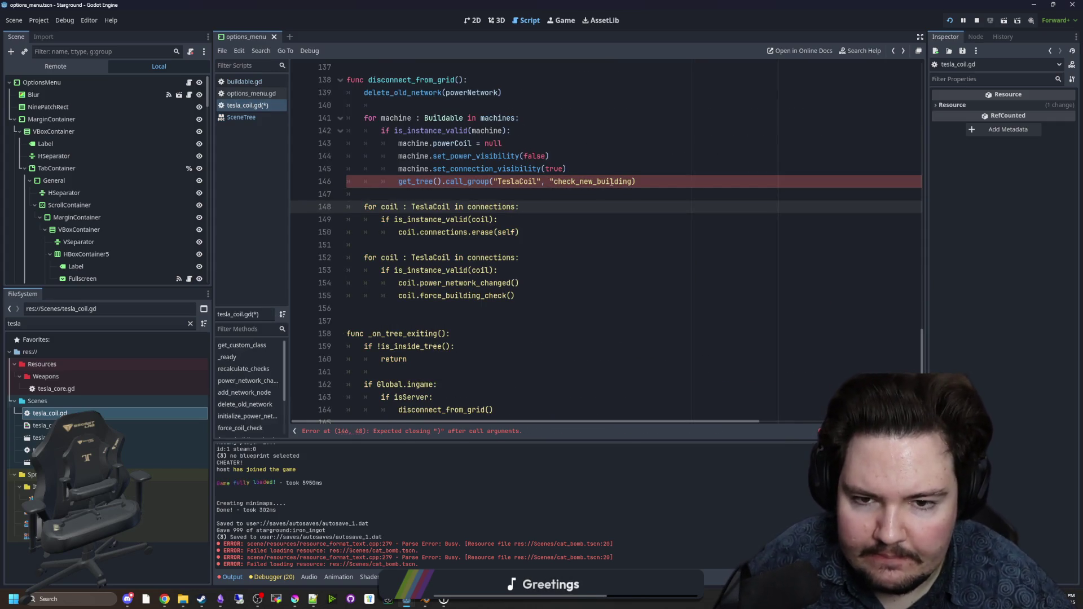
Step: Pass machine as the call_group argument, save tesla_coil.gd and return to the running game
{"action": "left_click", "coordinate": [633, 183]}
{"action": "type", "text": "\", machine"}
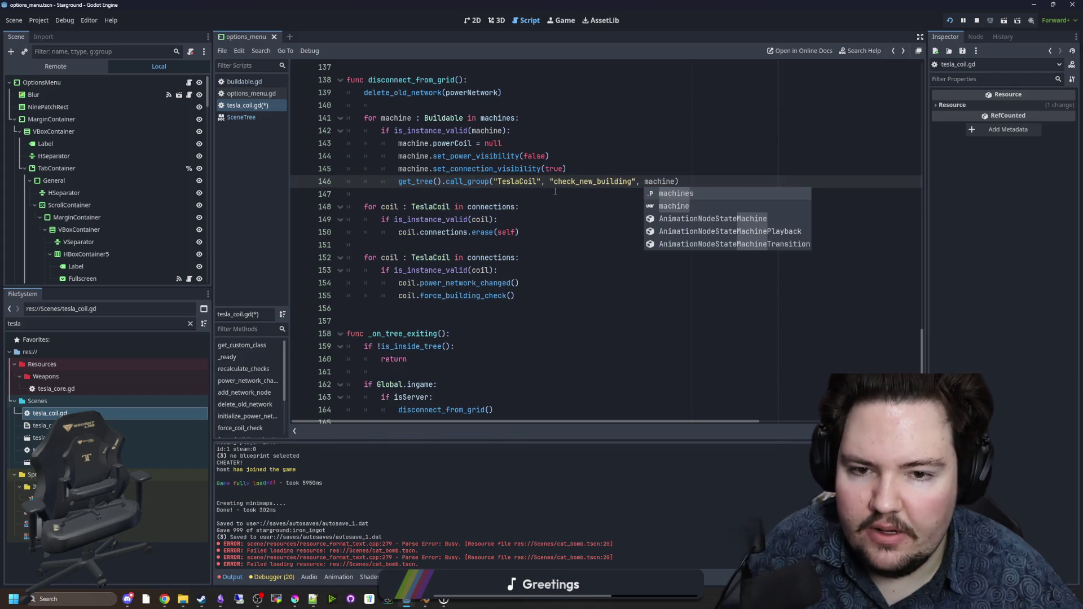
{"action": "scroll", "coordinate": [659, 194], "scroll_direction": "down", "scroll_amount": 5}
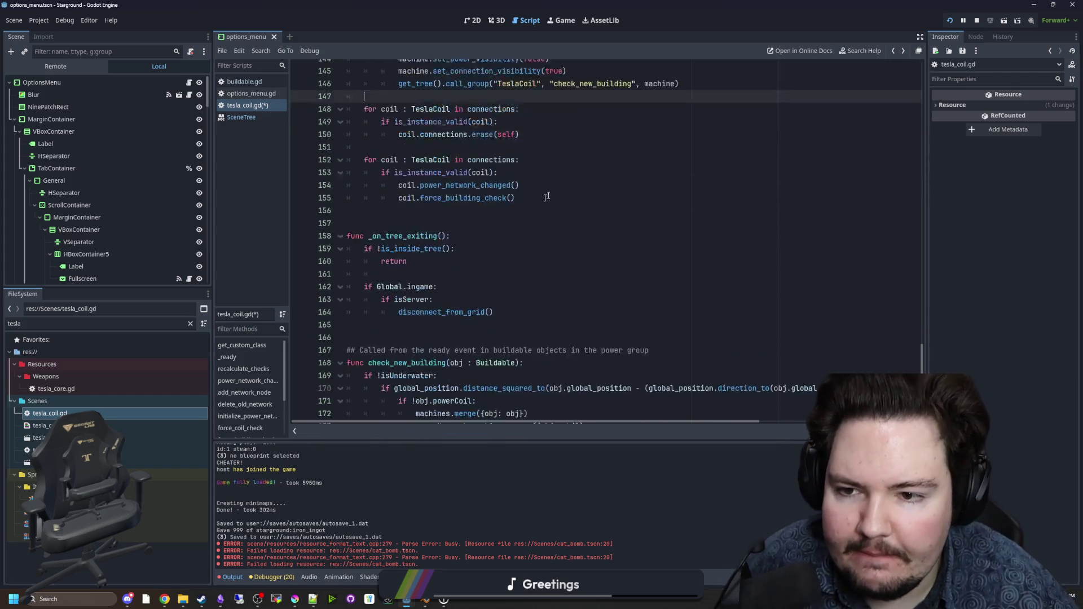
{"action": "left_click", "coordinate": [550, 219]}
{"action": "key", "text": "ctrl+s"}
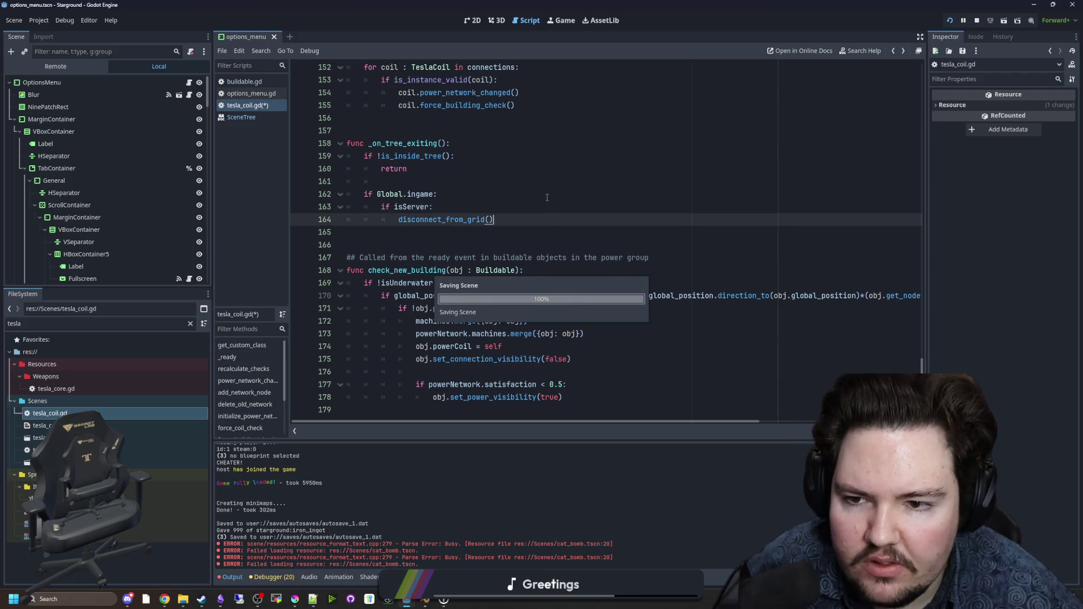
{"action": "scroll", "coordinate": [546, 198], "scroll_direction": "up", "scroll_amount": 4}
{"action": "left_click", "coordinate": [495, 156]}
{"action": "key", "text": "ctrl+s"}
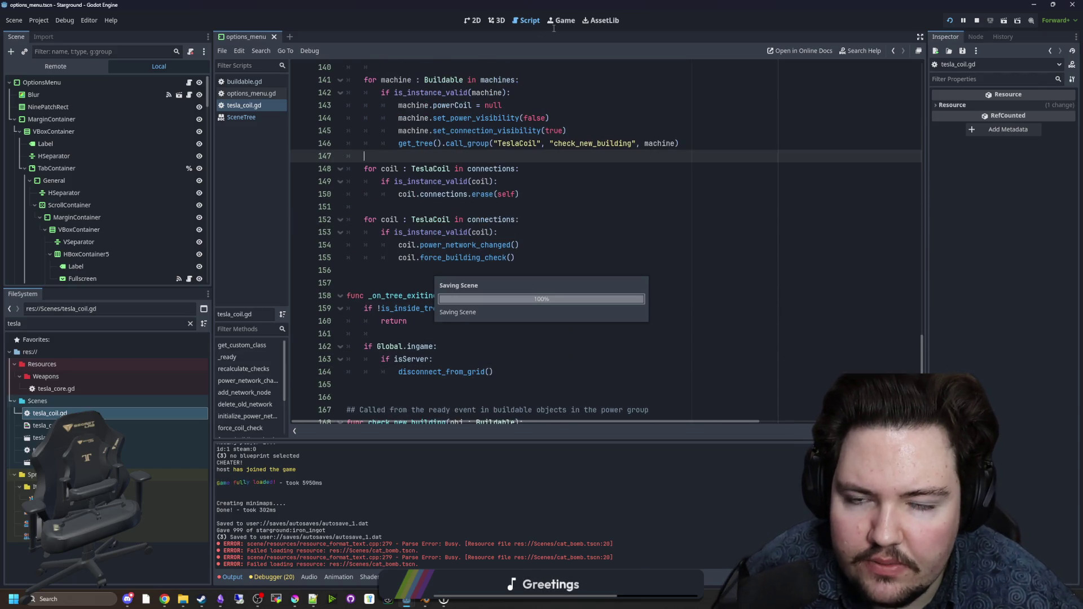
{"action": "left_click", "coordinate": [559, 21]}
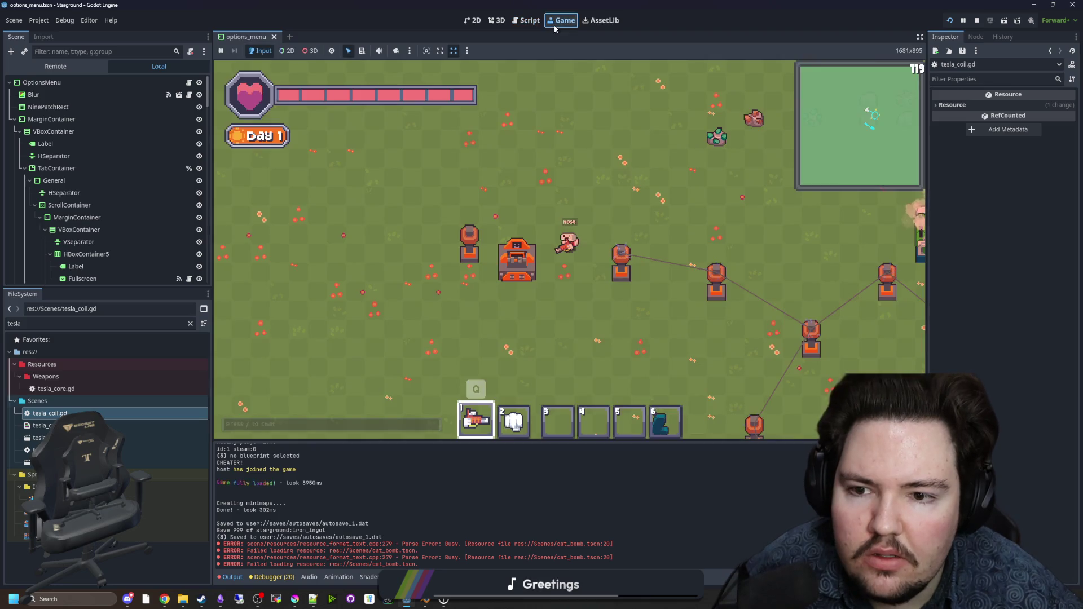
Step: Deconstruct the tesla coil beside the building and walk around the base back to the crafter
{"action": "right_click", "coordinate": [470, 253]}
{"action": "key", "text": "d"}
{"action": "key", "text": "s"}
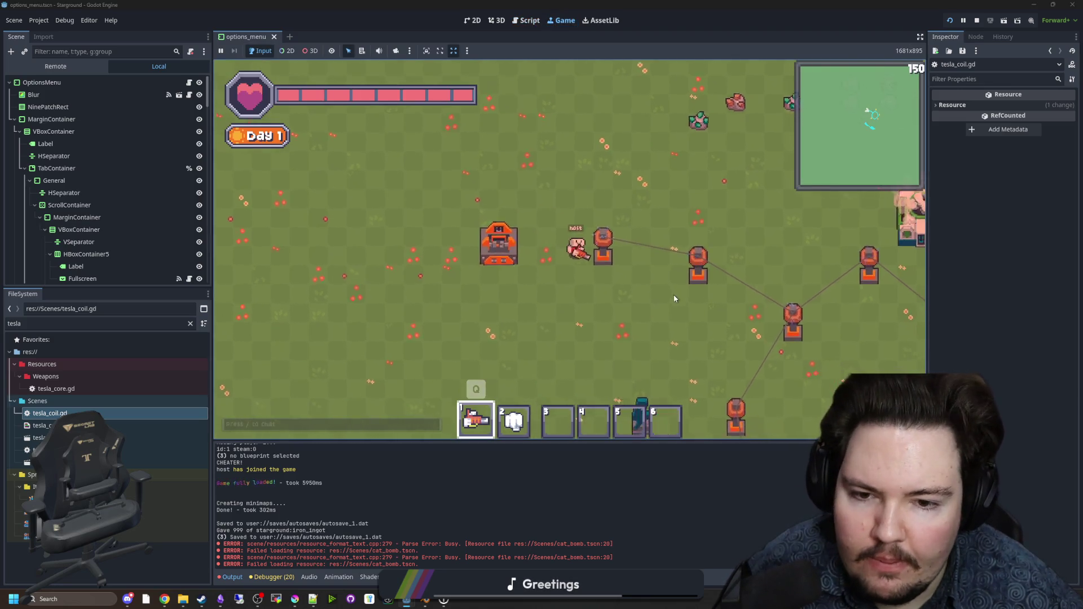
{"action": "scroll", "coordinate": [627, 255], "scroll_direction": "down", "scroll_amount": 3}
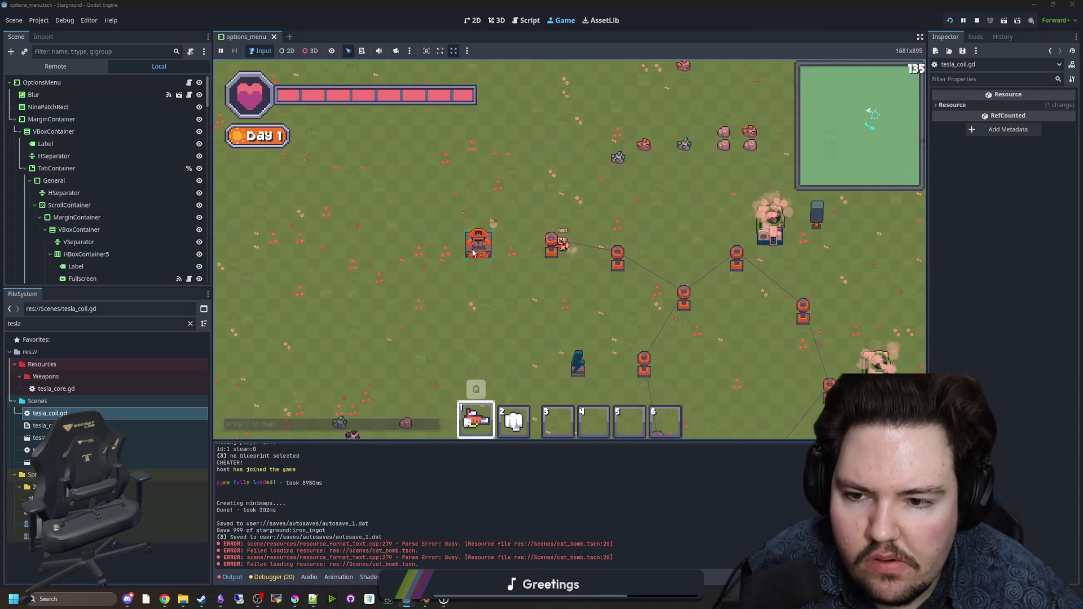
{"action": "key", "text": "s"}
{"action": "key", "text": "d"}
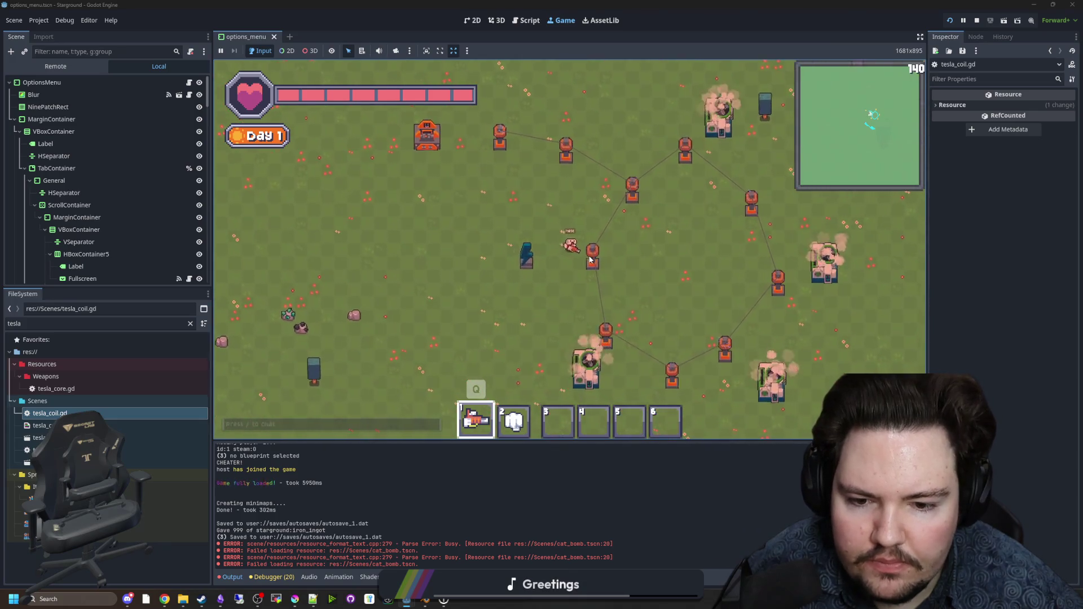
{"action": "key", "text": "w"}
{"action": "key", "text": "a"}
Step: Move iron ingots into the crafter and back out, then choose the Copper Wire recipe
{"action": "key", "text": "e"}
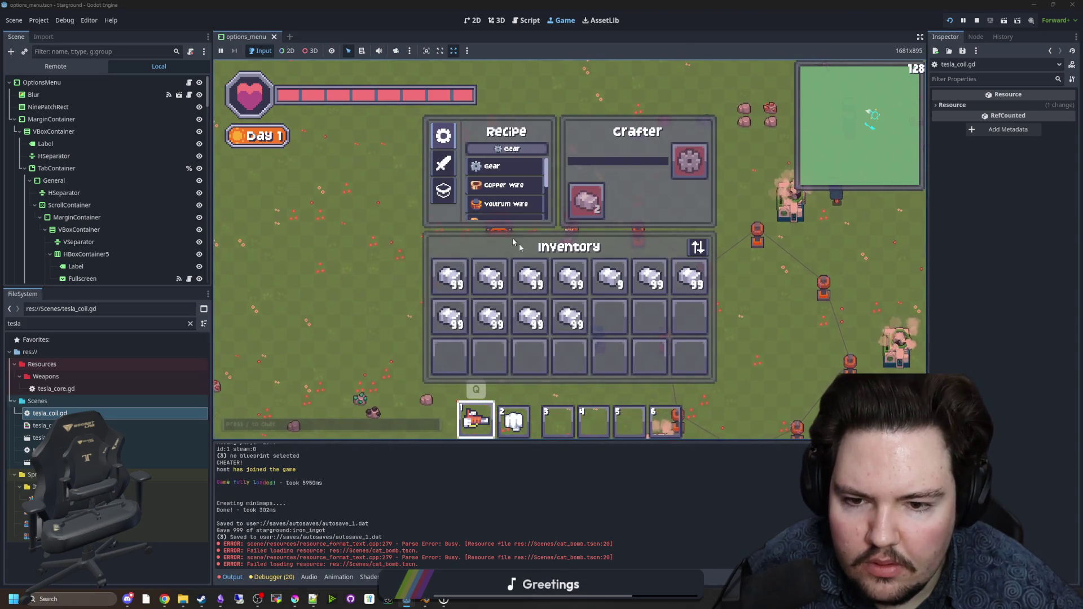
{"action": "key", "text": "e"}
{"action": "key", "text": "e"}
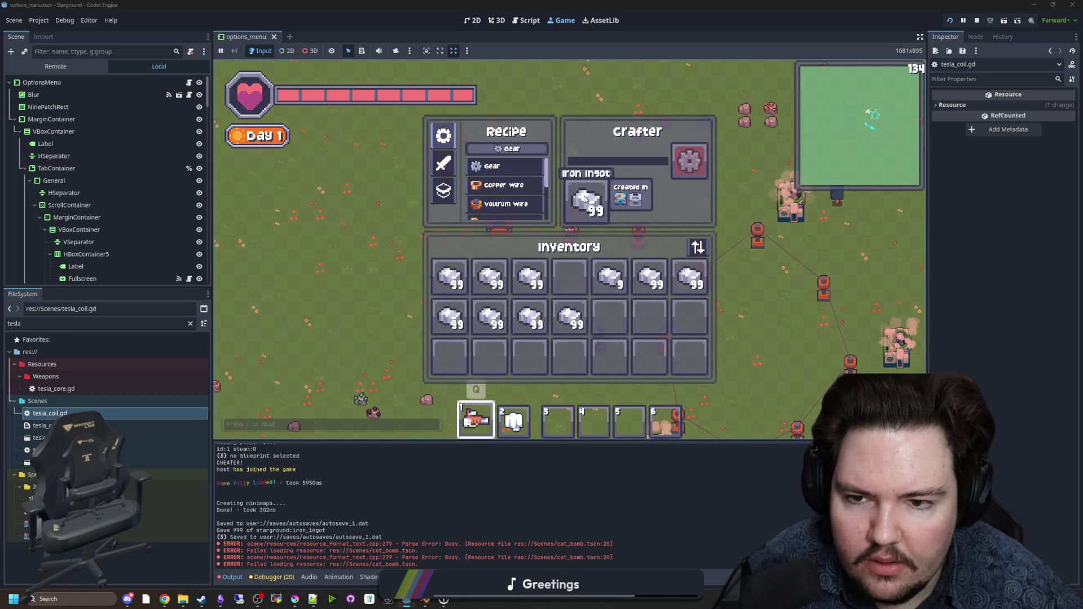
{"action": "key", "text": "e"}
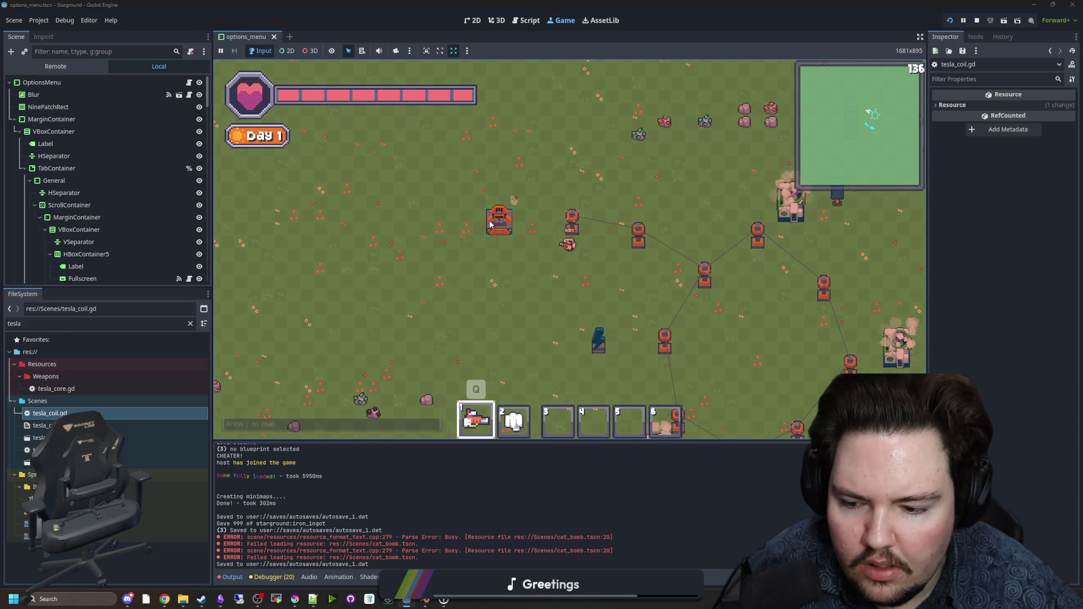
{"action": "key", "text": "w"}
{"action": "key", "text": "a"}
{"action": "scroll", "coordinate": [530, 299], "scroll_direction": "up", "scroll_amount": 3}
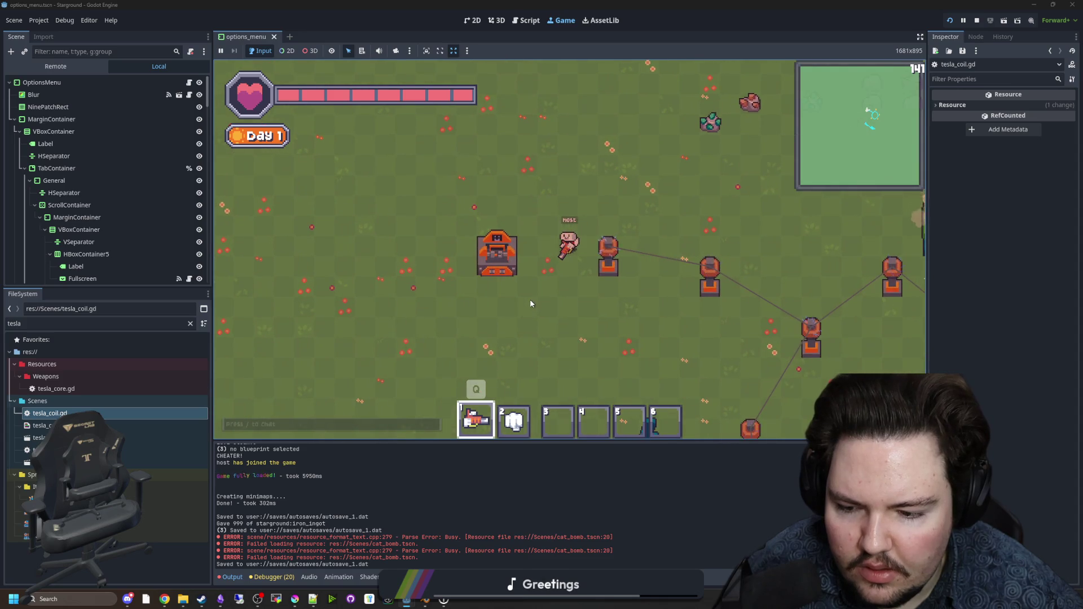
{"action": "key", "text": "e"}
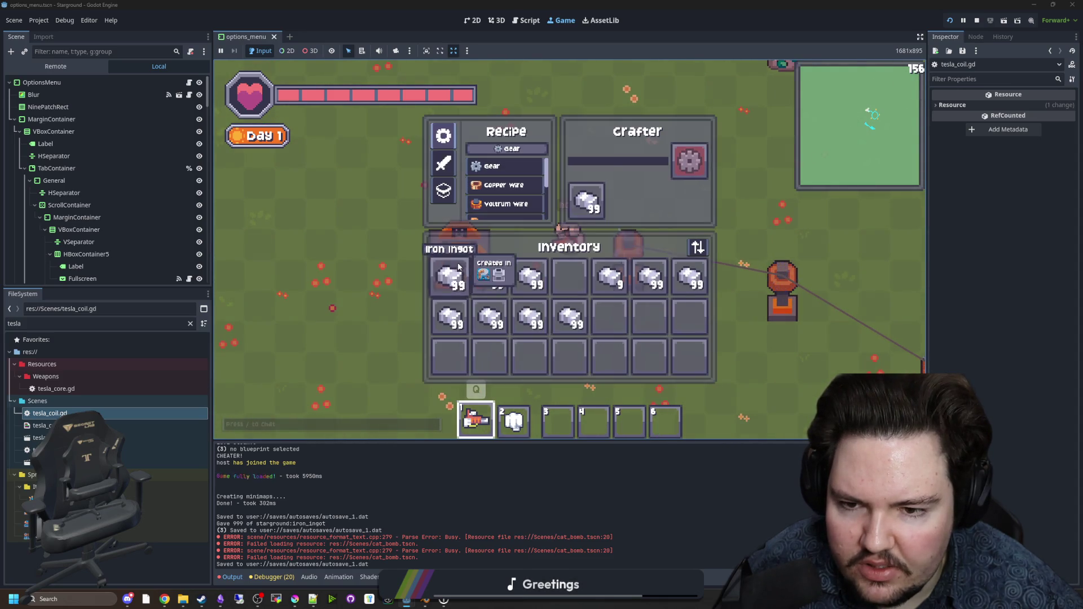
{"action": "left_click_drag", "start_coordinate": [598, 186], "coordinate": [649, 315]}
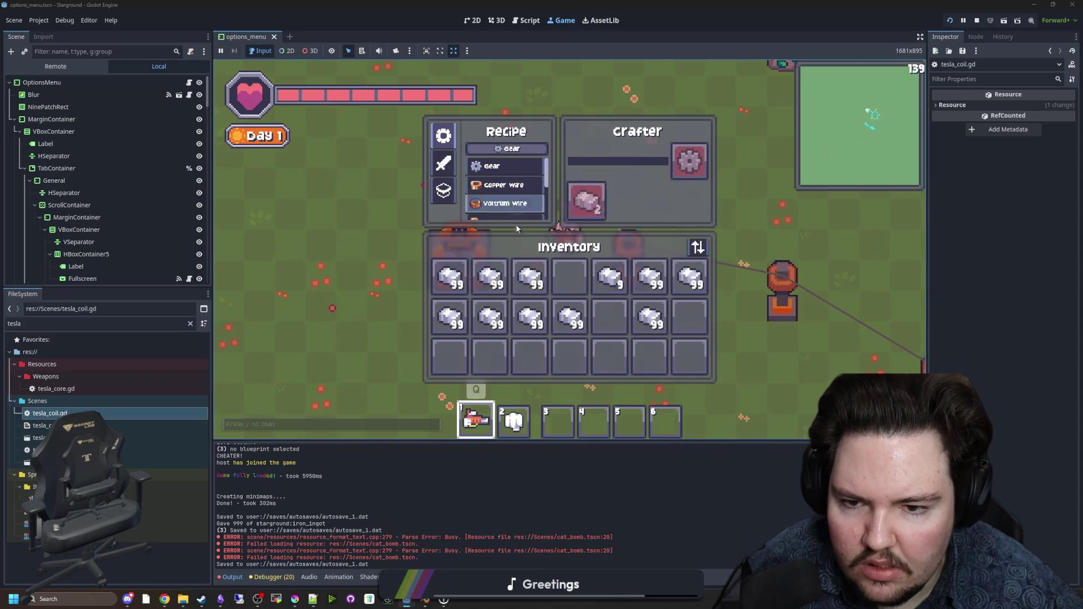
{"action": "left_click", "coordinate": [530, 270], "text": "shift"}
{"action": "left_click", "coordinate": [504, 185]}
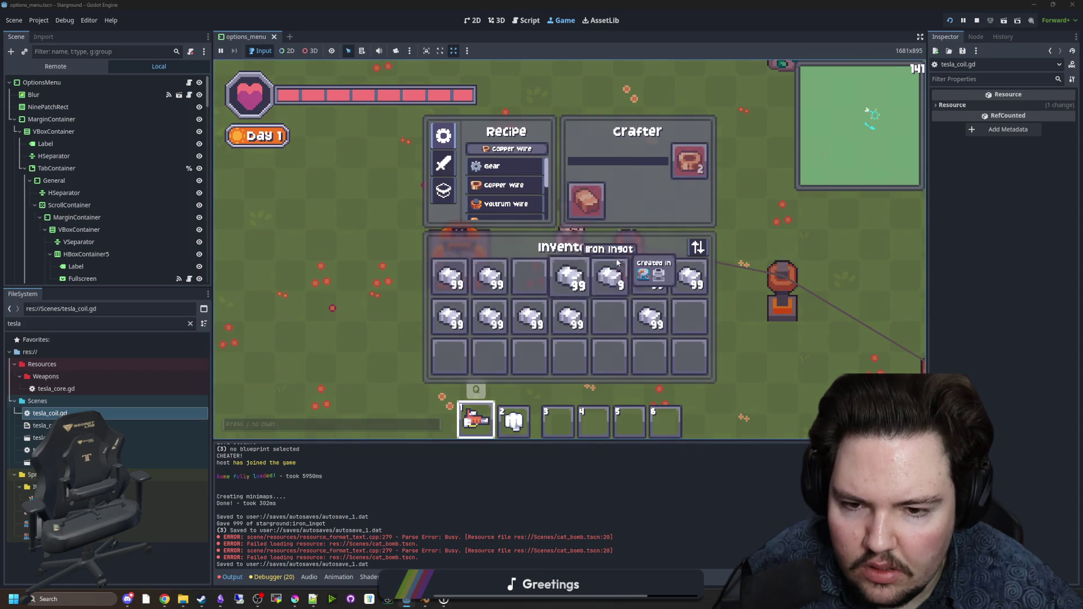
Step: Get 99 copper ingots with /give copper_ingot 99, then reopen tesla_coil.gd
{"action": "type", "text": "e/give copper_ingot 99"}
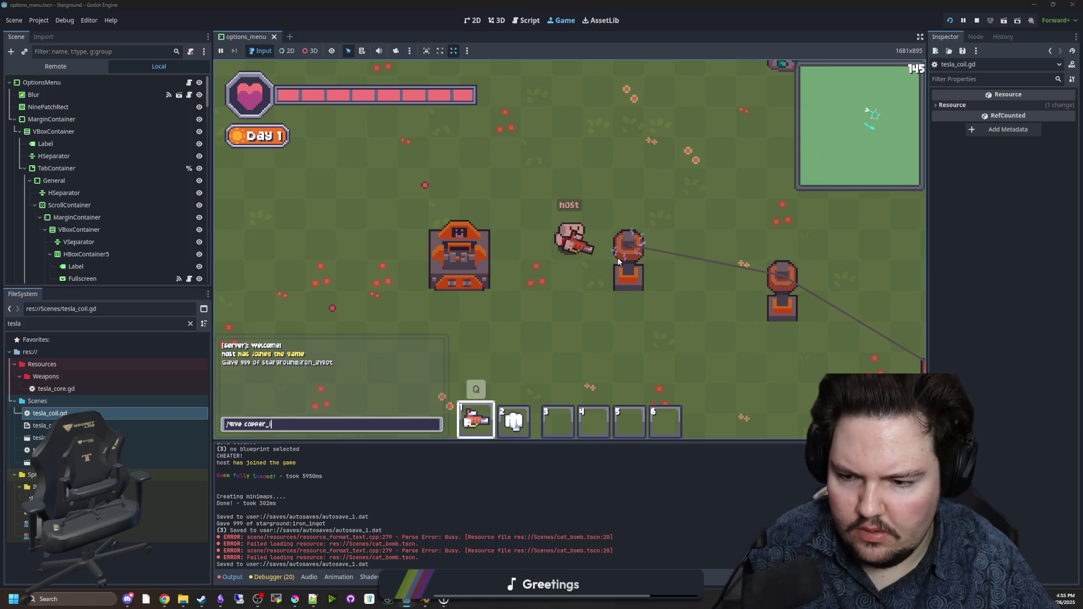
{"action": "key", "text": "Return"}
{"action": "key", "text": "e"}
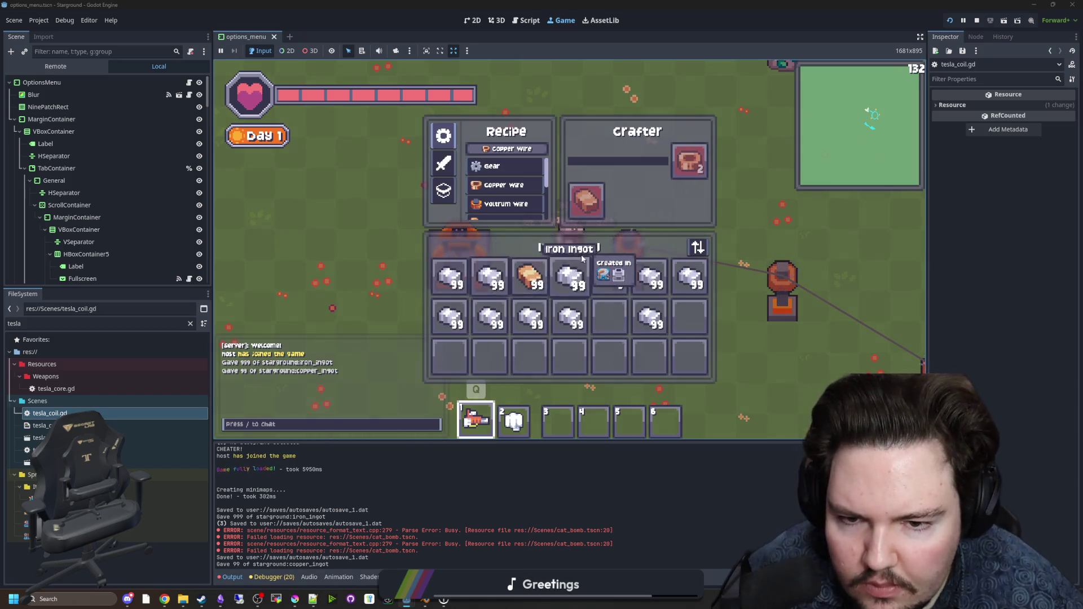
{"action": "key", "text": "e"}
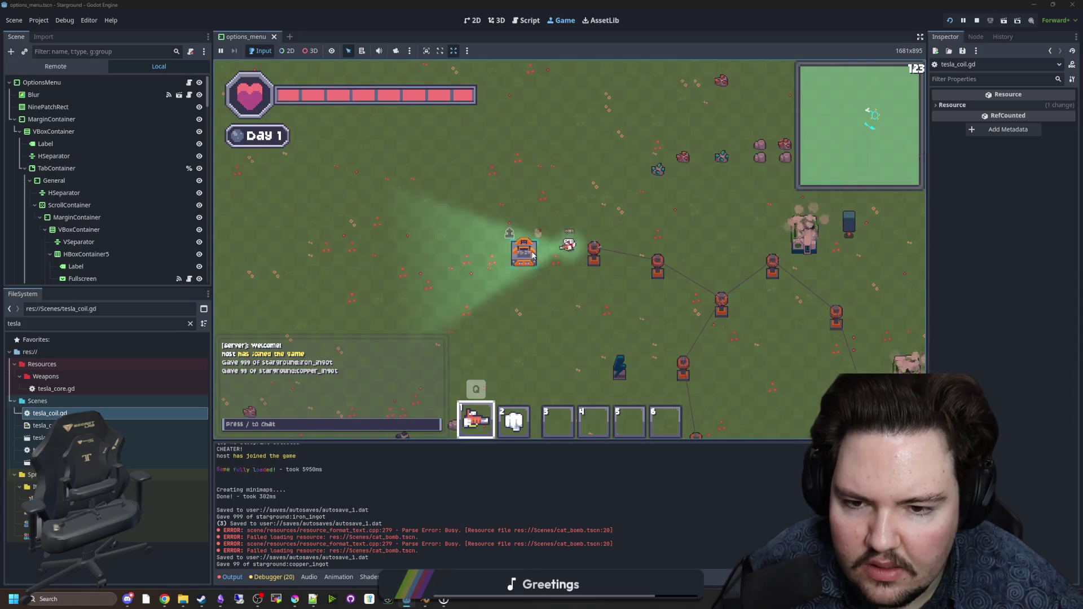
{"action": "double_click", "coordinate": [65, 413]}
{"action": "left_click", "coordinate": [473, 286]}
Step: Review check_new_building and the powerCoil assignment on line 143
{"action": "scroll", "coordinate": [473, 287], "scroll_direction": "up", "scroll_amount": 2}
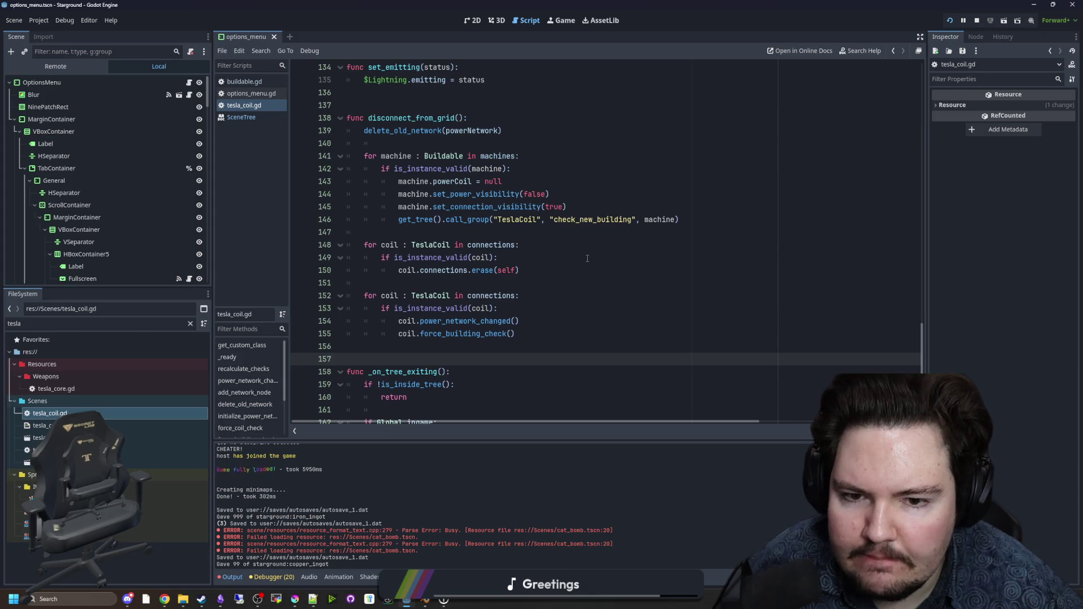
{"action": "scroll", "coordinate": [564, 270], "scroll_direction": "down", "scroll_amount": 6}
{"action": "left_click", "coordinate": [545, 232]}
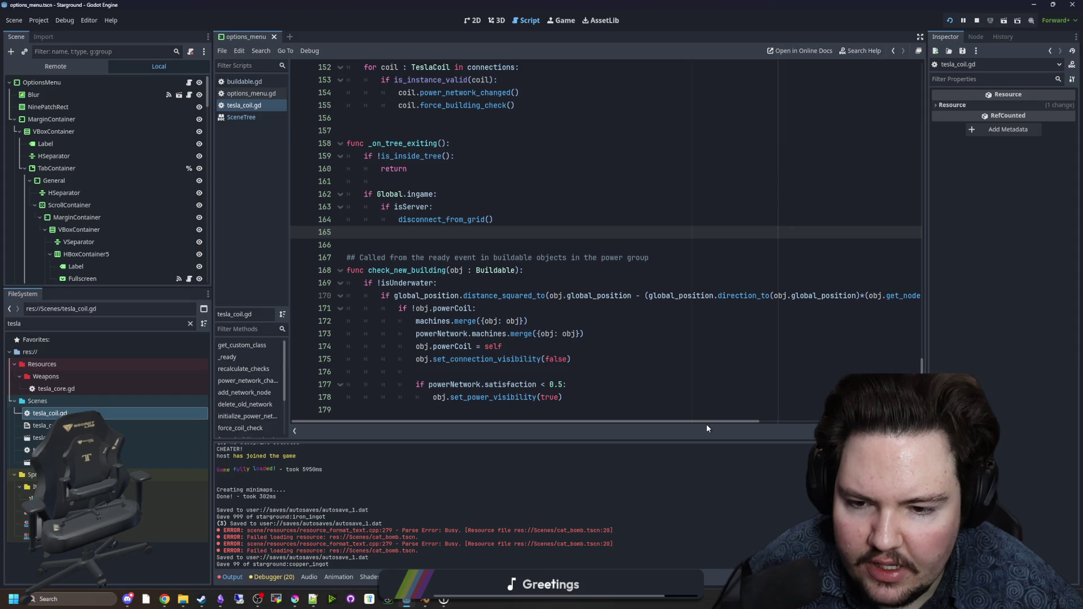
{"action": "scroll", "coordinate": [522, 260], "scroll_direction": "up", "scroll_amount": 6}
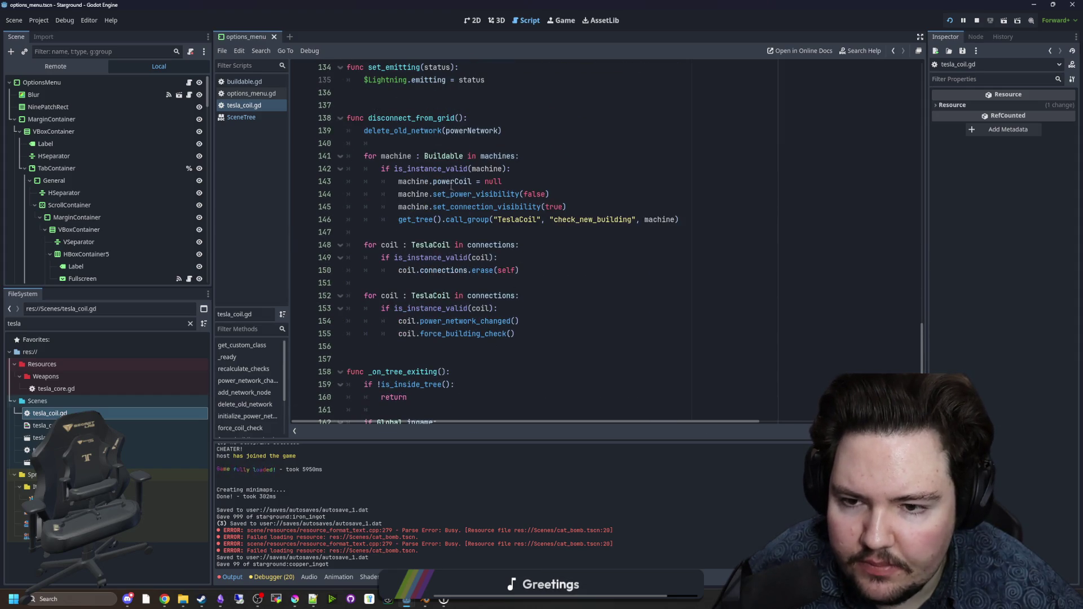
{"action": "left_click_drag", "start_coordinate": [433, 181], "coordinate": [456, 181]}
{"action": "scroll", "coordinate": [555, 179], "scroll_direction": "down", "scroll_amount": 6}
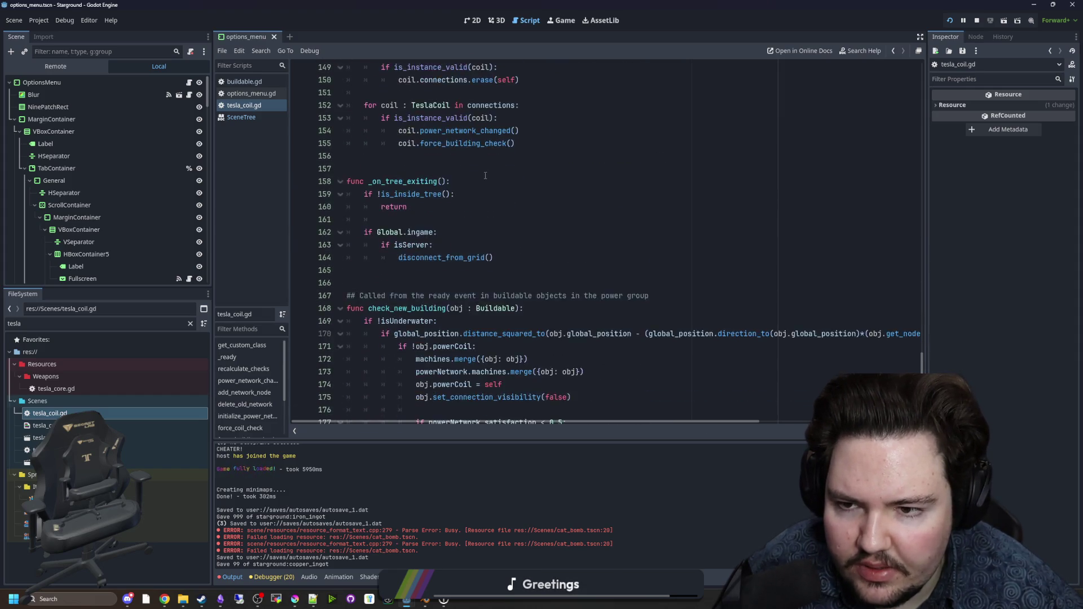
{"action": "left_click", "coordinate": [554, 374]}
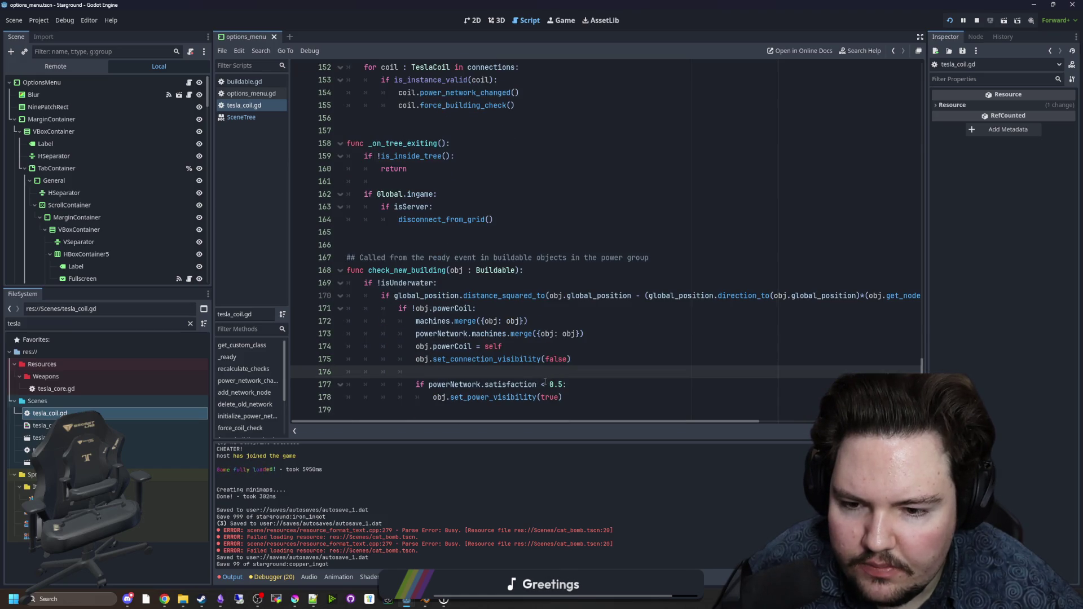
Step: Inspect the call_group line in disconnect_from_grid and put the caret at the end of line 145
{"action": "scroll", "coordinate": [495, 368], "scroll_direction": "up", "scroll_amount": 7}
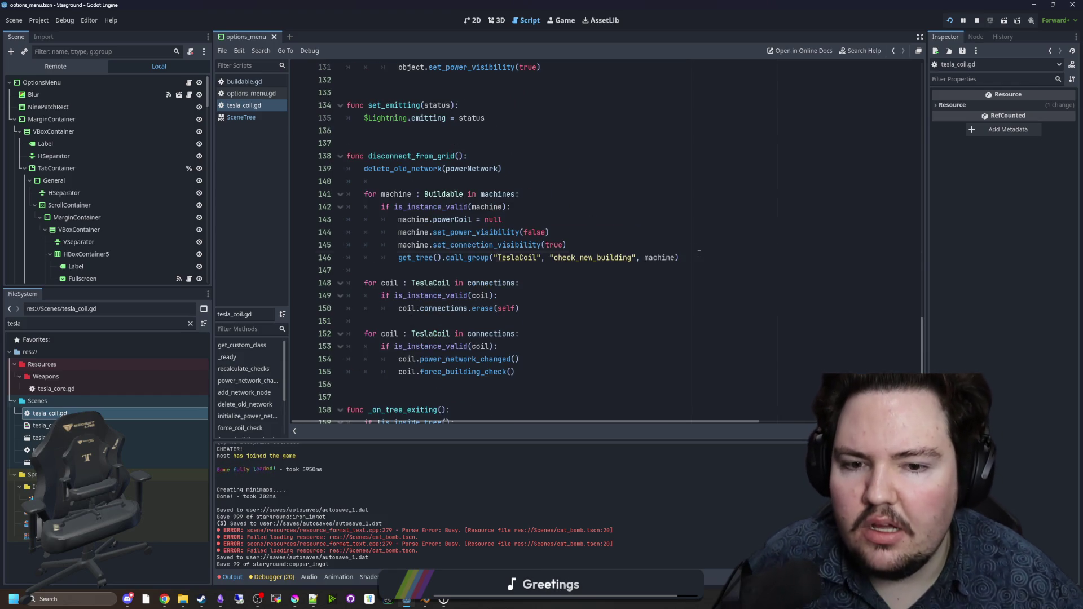
{"action": "left_click_drag", "start_coordinate": [679, 257], "coordinate": [398, 257]}
{"action": "left_click", "coordinate": [408, 269]}
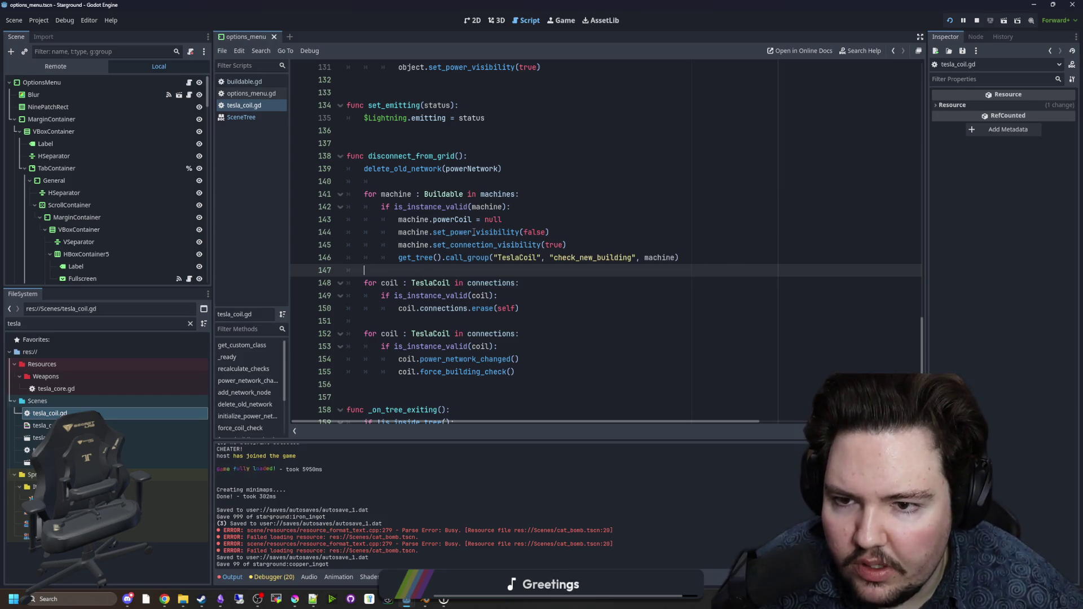
{"action": "scroll", "coordinate": [475, 248], "scroll_direction": "down", "scroll_amount": 4}
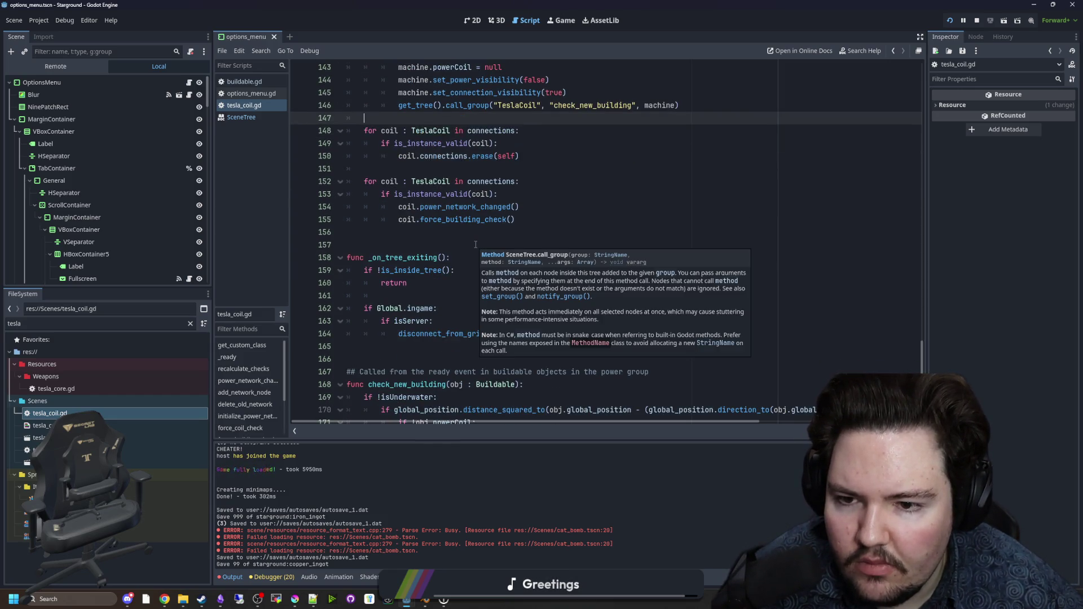
{"action": "left_click", "coordinate": [475, 244]}
{"action": "left_click", "coordinate": [479, 233]}
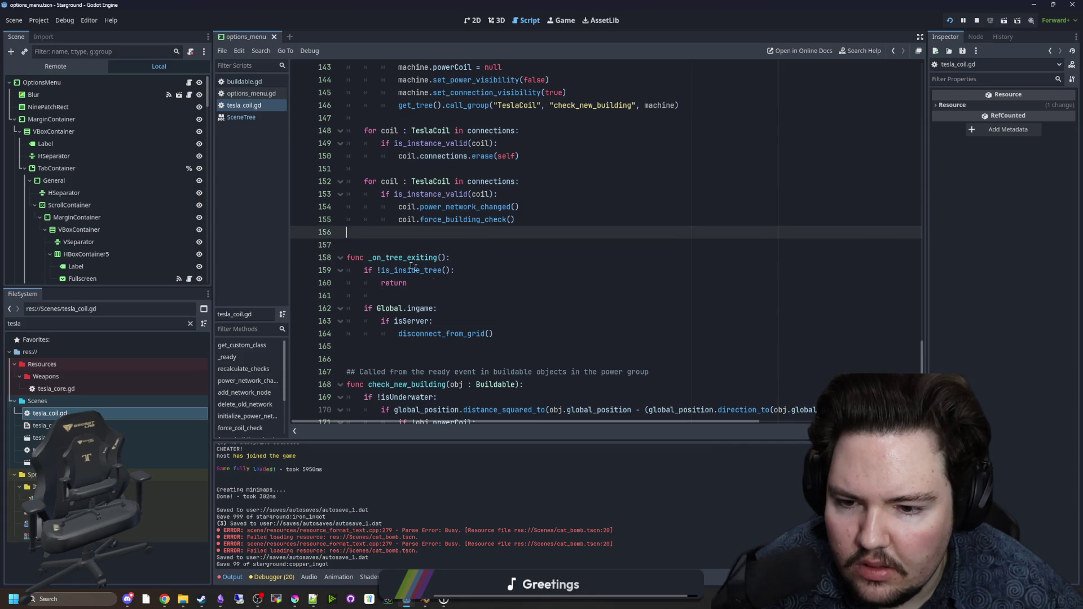
{"action": "scroll", "coordinate": [425, 263], "scroll_direction": "up", "scroll_amount": 2}
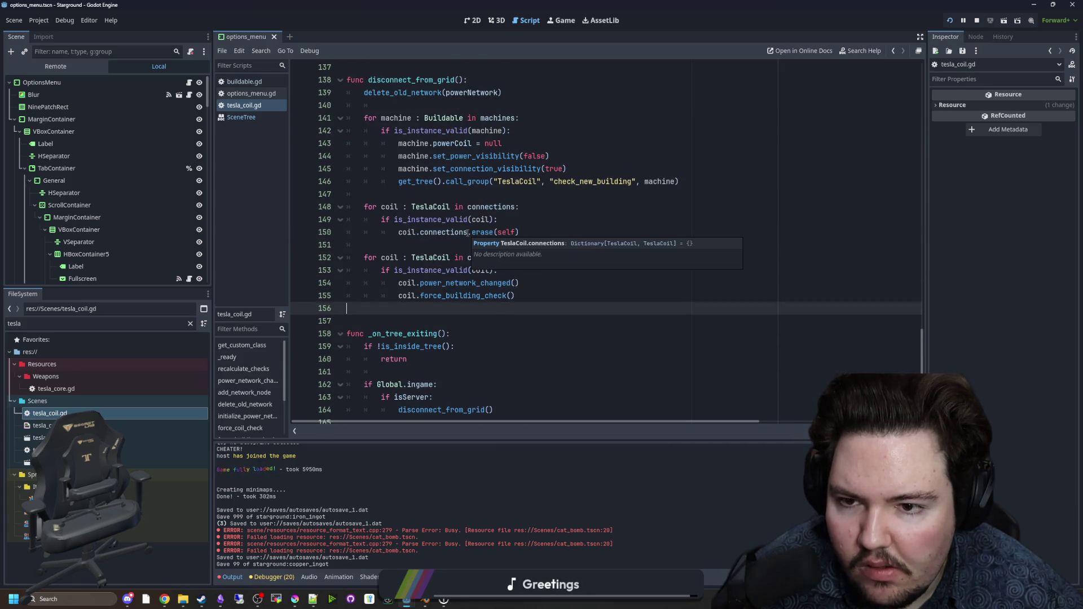
{"action": "left_click", "coordinate": [466, 193]}
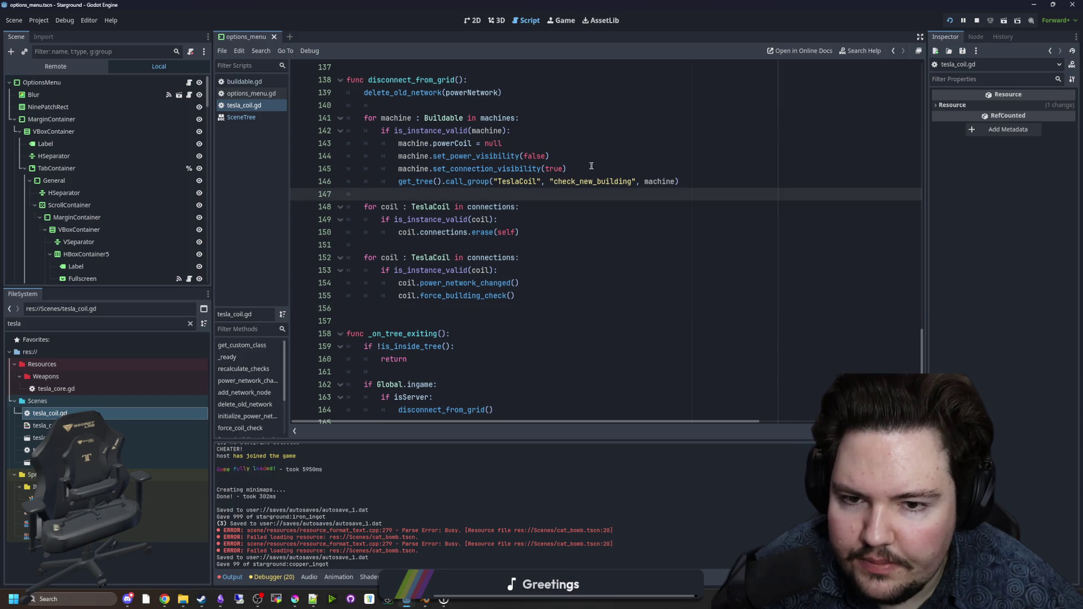
{"action": "left_click", "coordinate": [616, 167]}
Step: Add a blank line before call_group and try inserting an _on_tree_exiting() call there
{"action": "key", "text": "Return"}
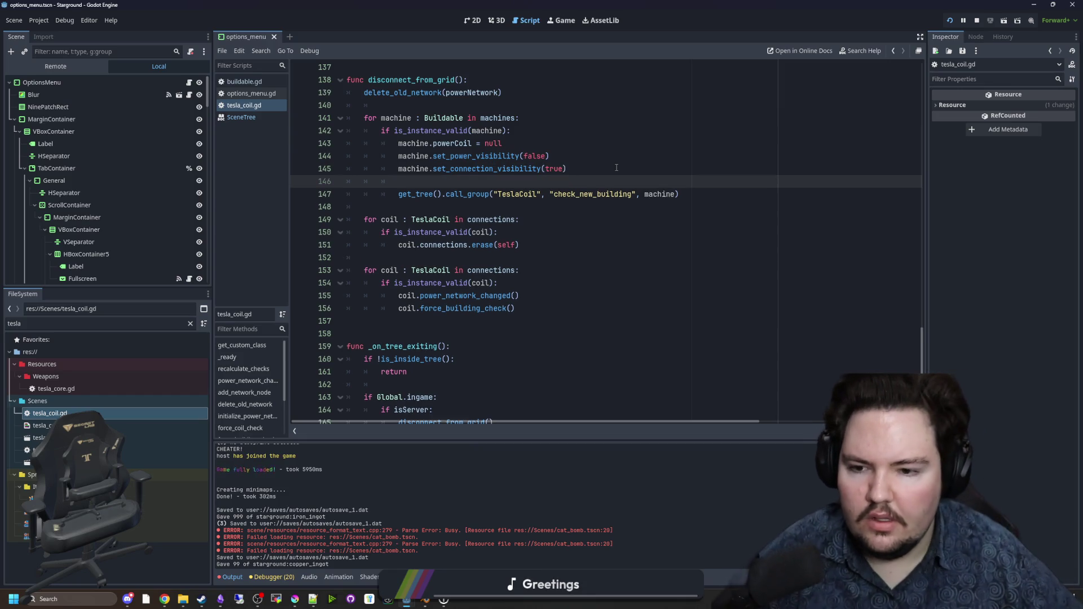
{"action": "scroll", "coordinate": [609, 153], "scroll_direction": "down", "scroll_amount": 1}
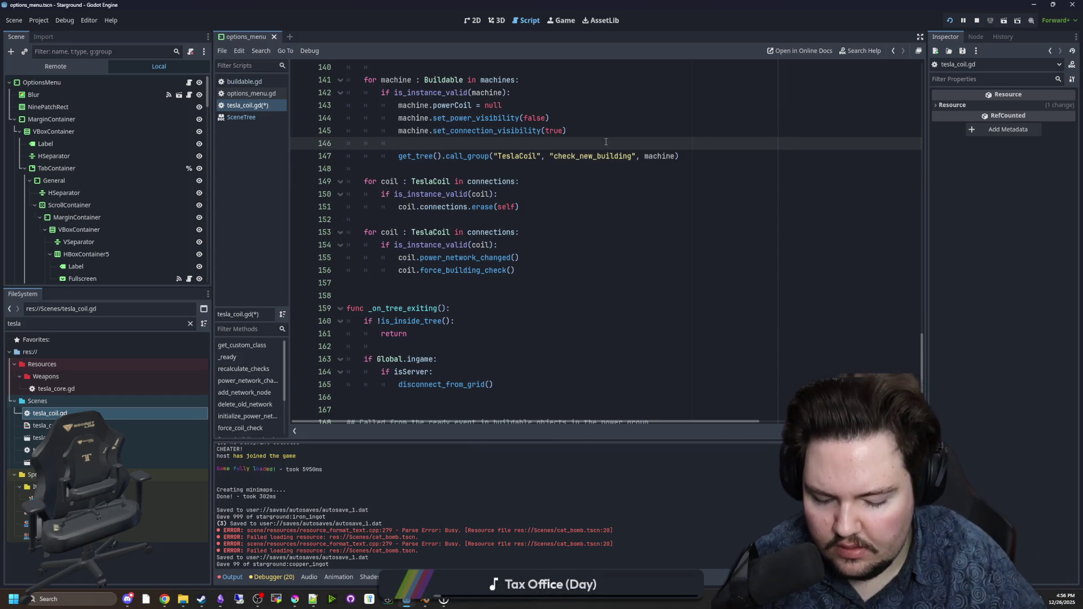
{"action": "type", "text": "_on_tree"}
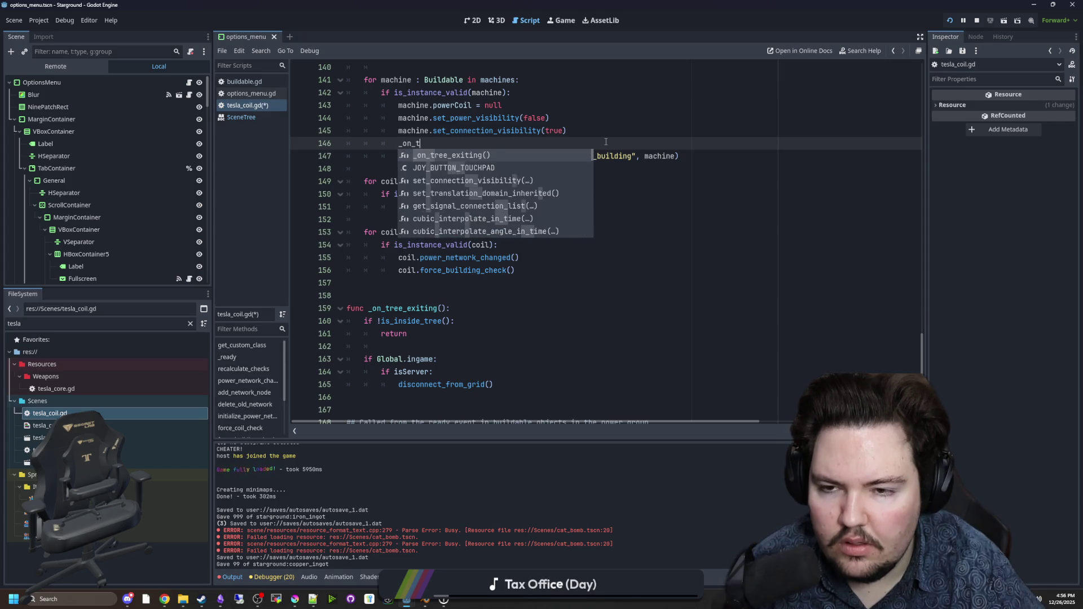
{"action": "type", "text": "_exited"}
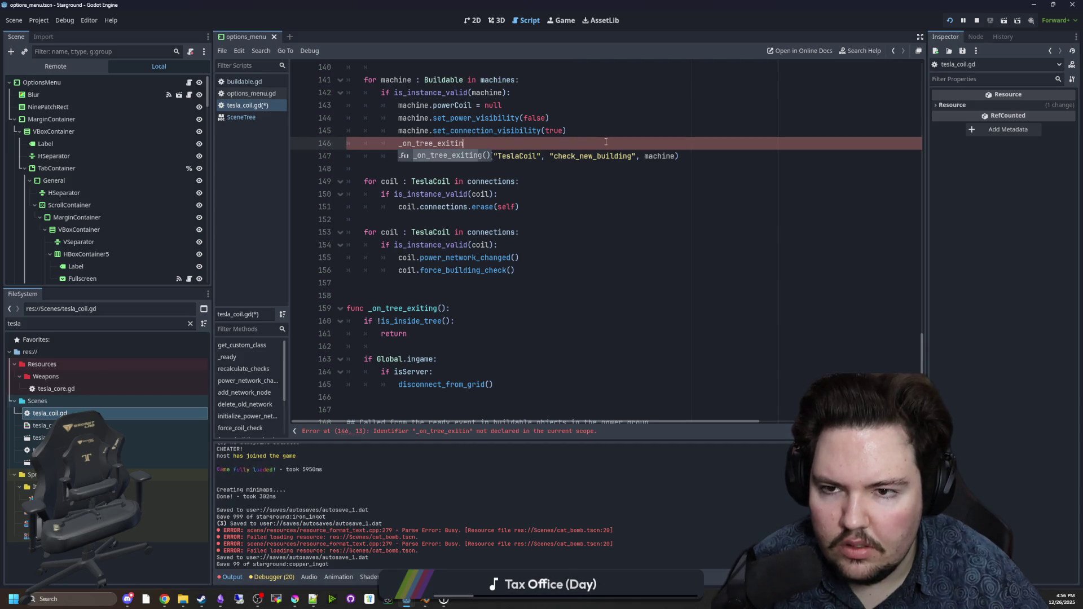
{"action": "key", "text": "Return"}
Step: Delete the _on_tree_exiting() line again, then save the script and the scene
{"action": "scroll", "coordinate": [529, 161], "scroll_direction": "up", "scroll_amount": 2}
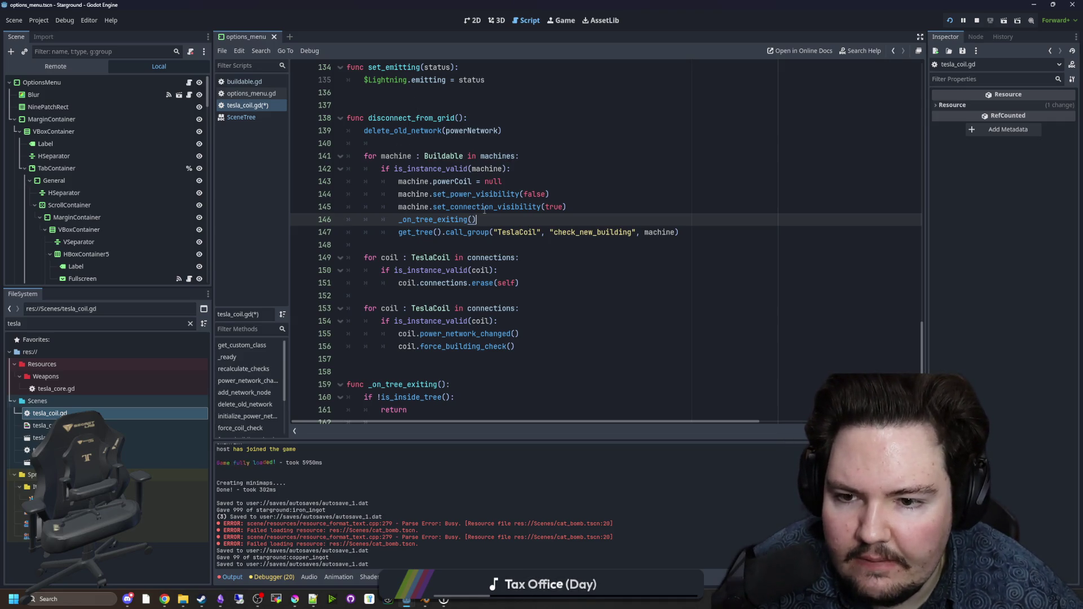
{"action": "left_click_drag", "start_coordinate": [479, 220], "coordinate": [313, 218]}
{"action": "key", "text": "BackSpace"}
{"action": "key", "text": "BackSpace"}
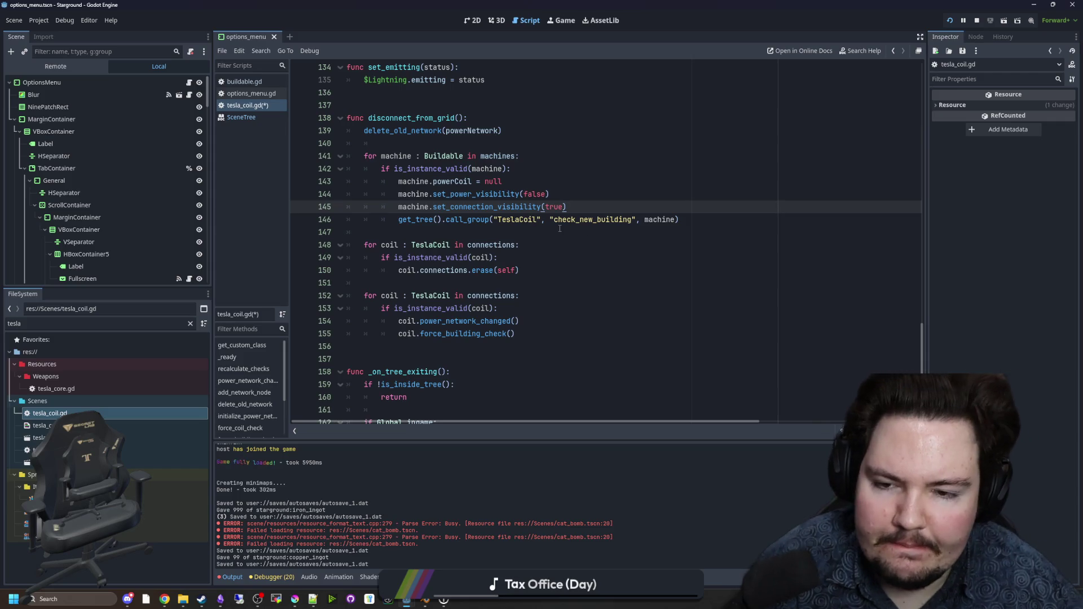
{"action": "left_click", "coordinate": [560, 228]}
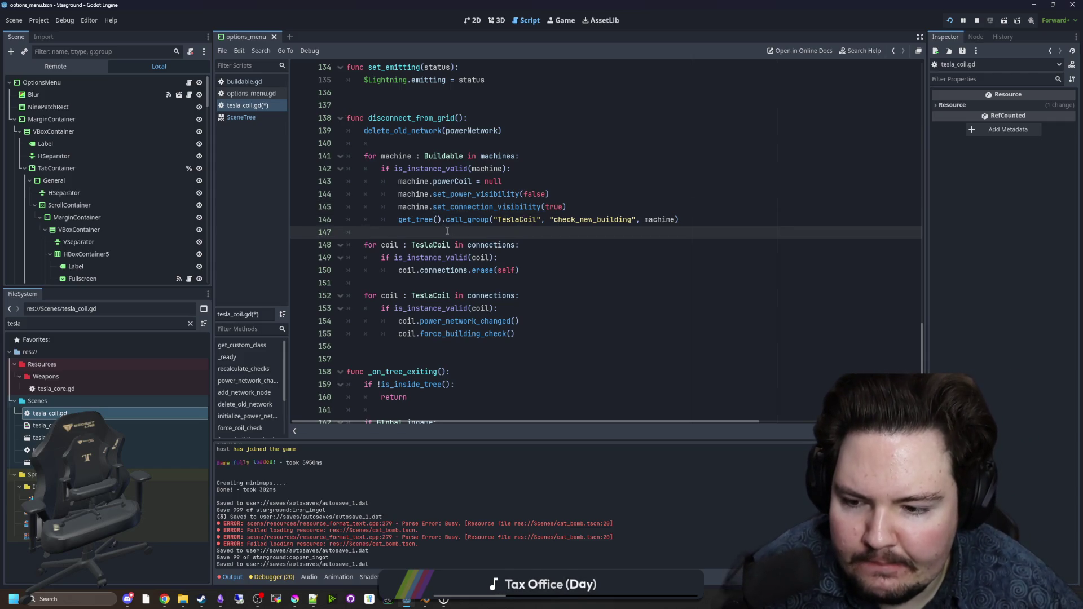
{"action": "key", "text": "ctrl+s"}
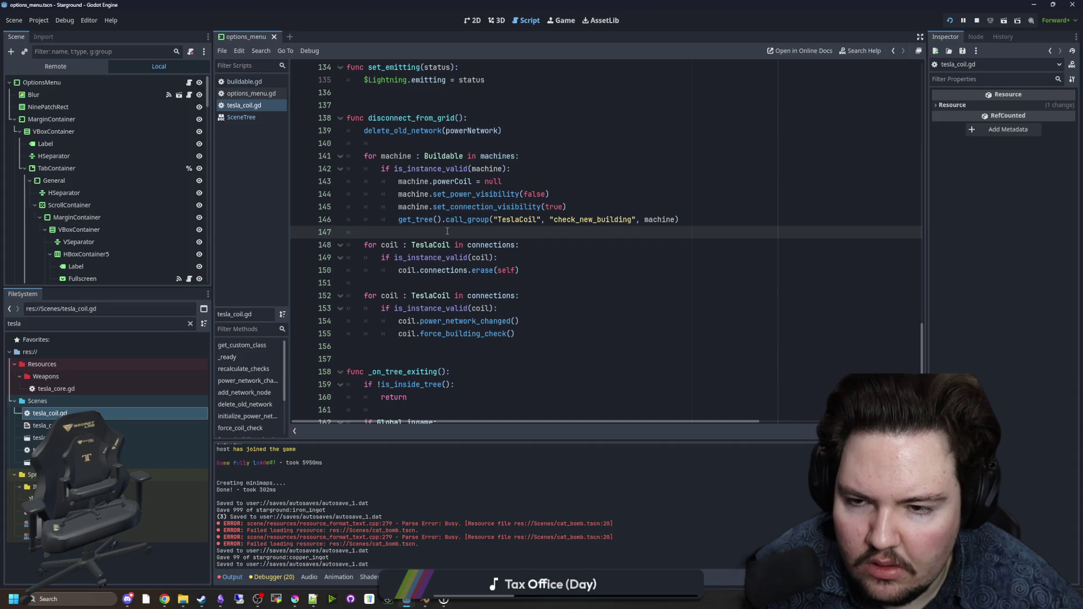
{"action": "key", "text": "ctrl+s"}
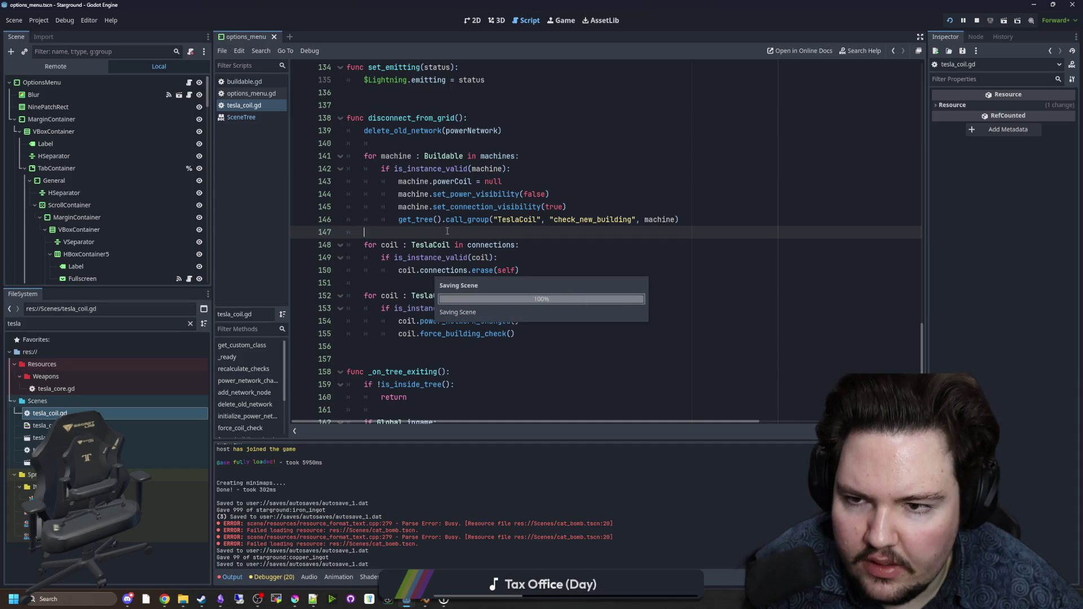
Step: Look at the delete_old_network definition, then scroll down to check_new_building
{"action": "left_click", "coordinate": [413, 132], "text": "ctrl"}
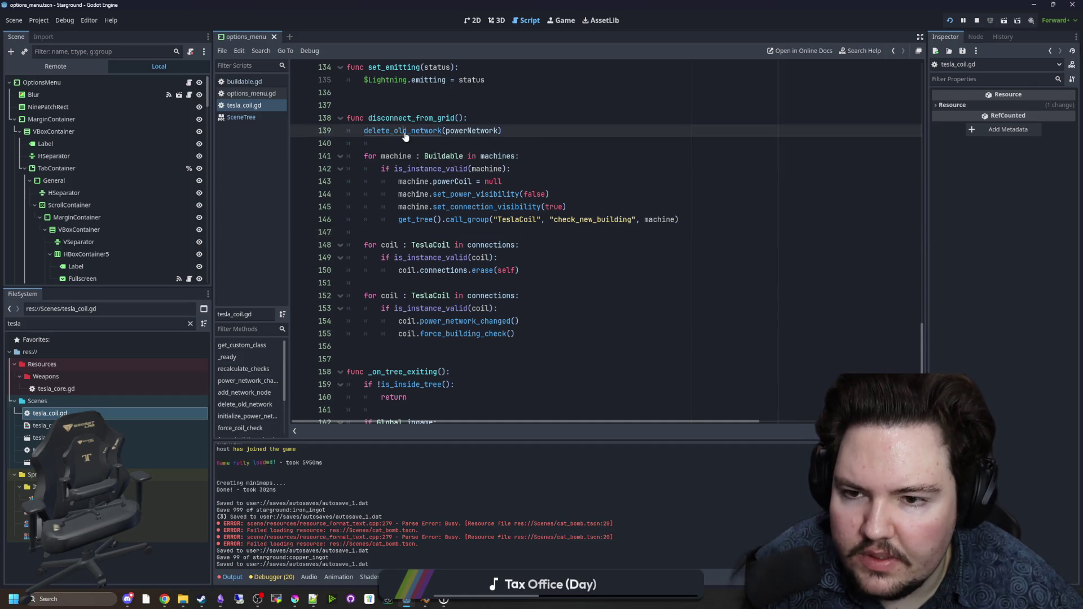
{"action": "key", "text": "alt+Left"}
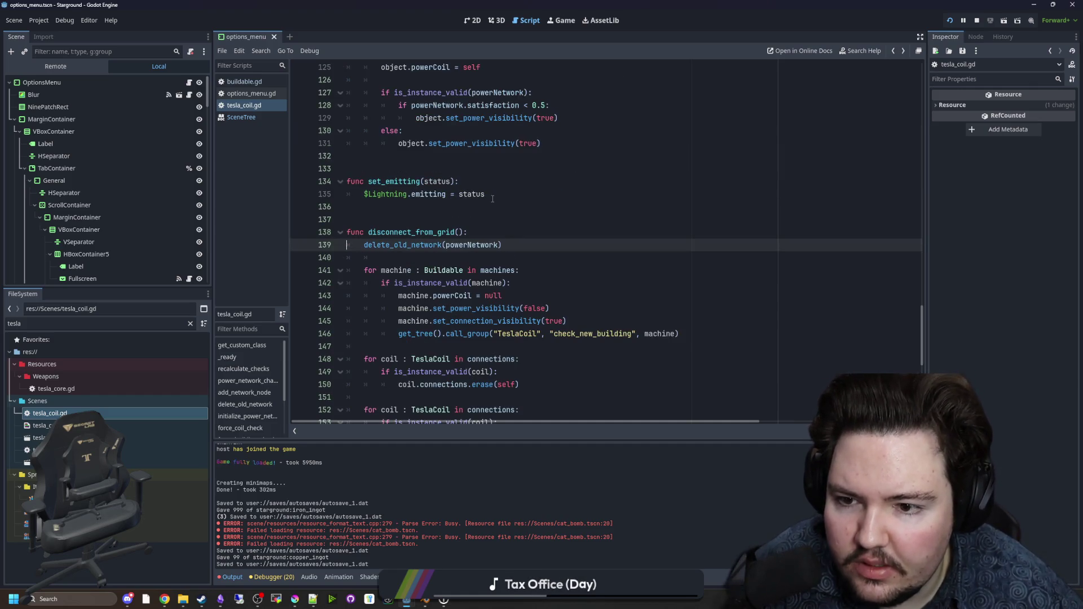
{"action": "scroll", "coordinate": [492, 198], "scroll_direction": "down", "scroll_amount": 3}
{"action": "scroll", "coordinate": [464, 231], "scroll_direction": "down", "scroll_amount": 6}
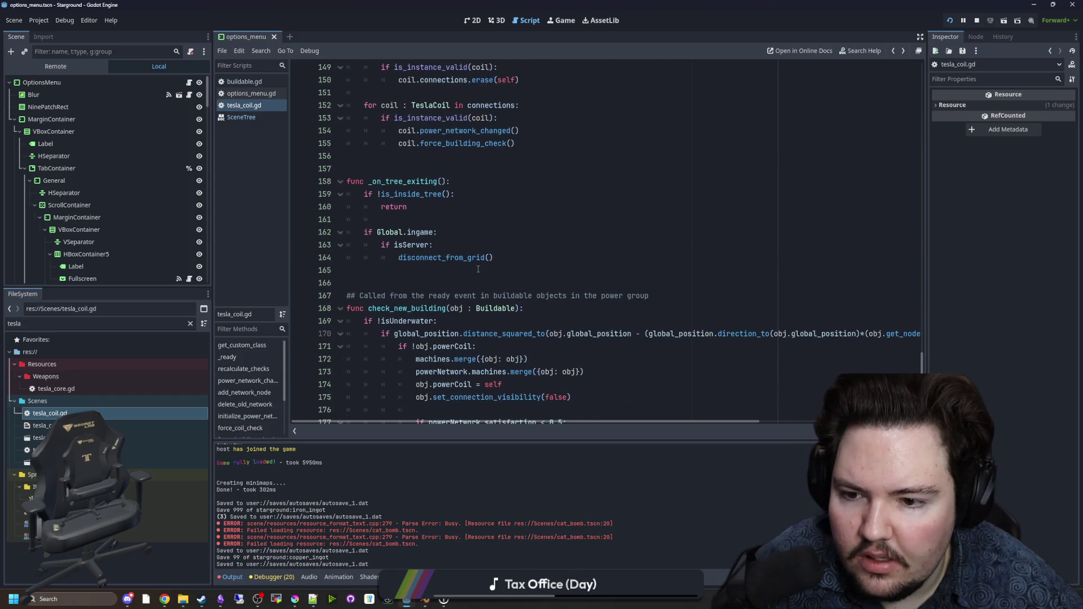
Step: Start check_new_building with 'if !is_instance_valid(powerNetwork): return', save, and begin adding a powerNetwork null check
{"action": "left_click", "coordinate": [528, 271]}
{"action": "key", "text": "Return"}
{"action": "type", "text": "if powe"}
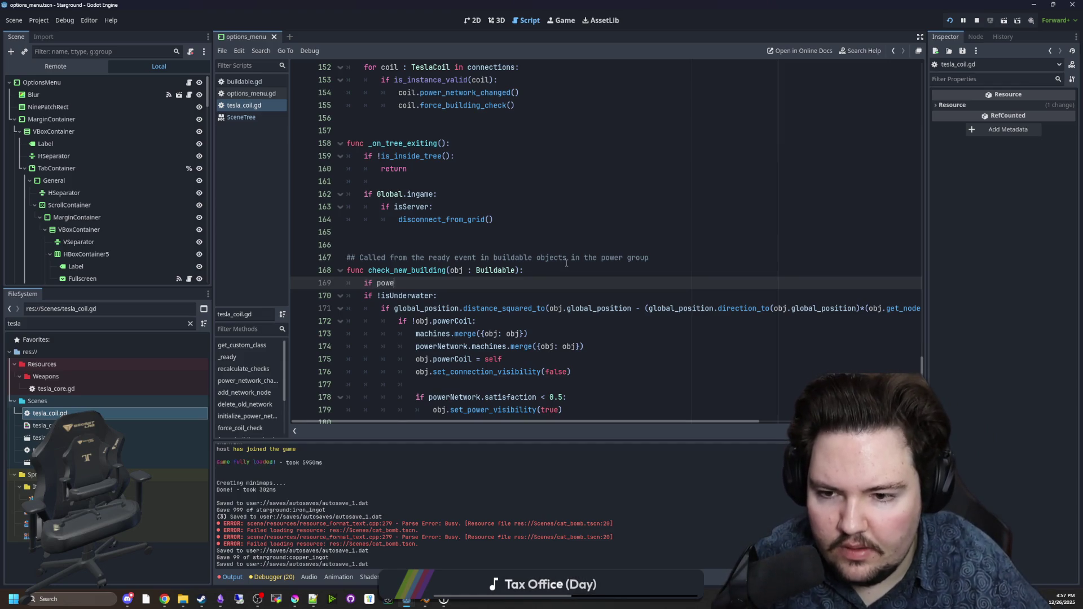
{"action": "type", "text": "rNetwork"}
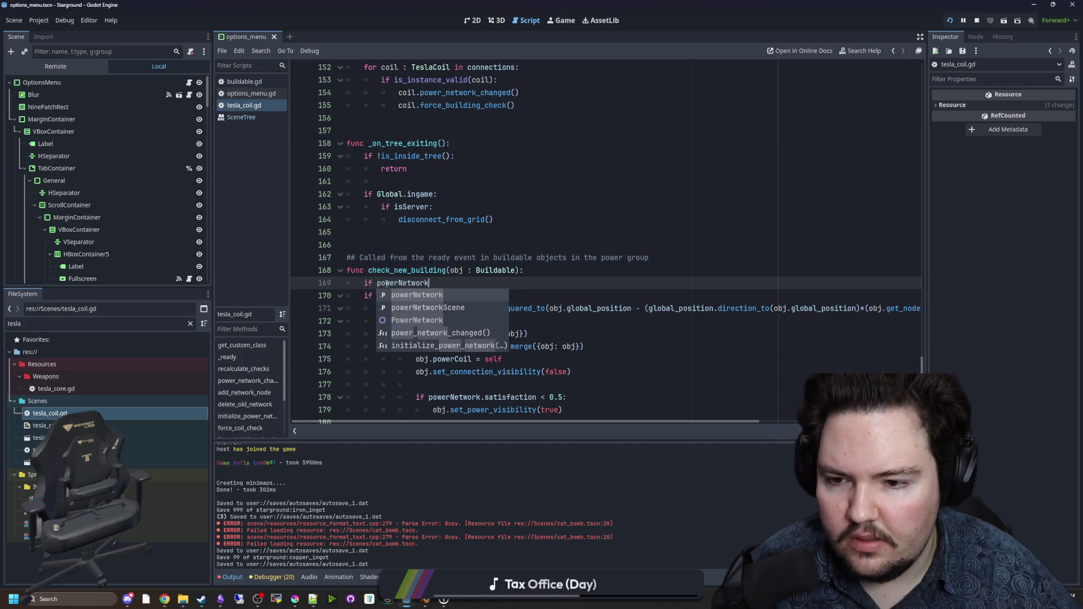
{"action": "left_click", "coordinate": [376, 283]}
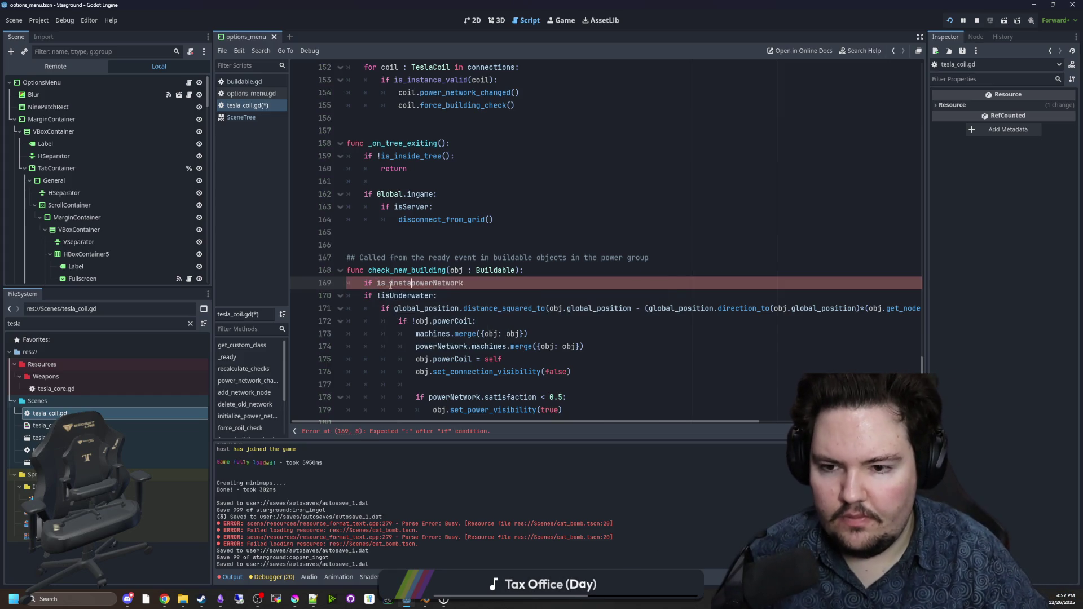
{"action": "type", "text": "("}
{"action": "left_click", "coordinate": [523, 281]}
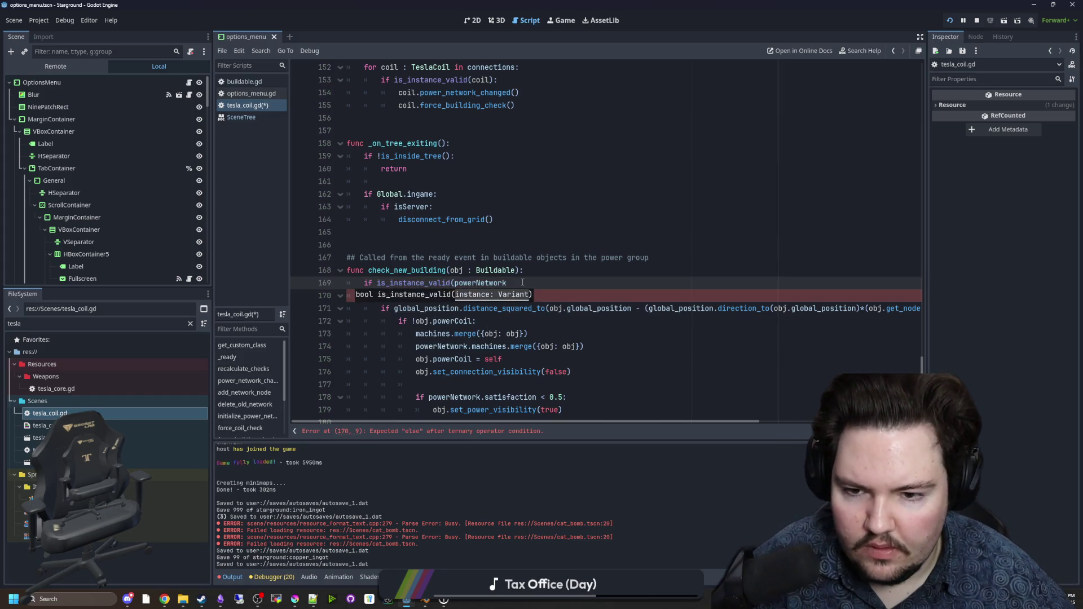
{"action": "type", "text": ": return"}
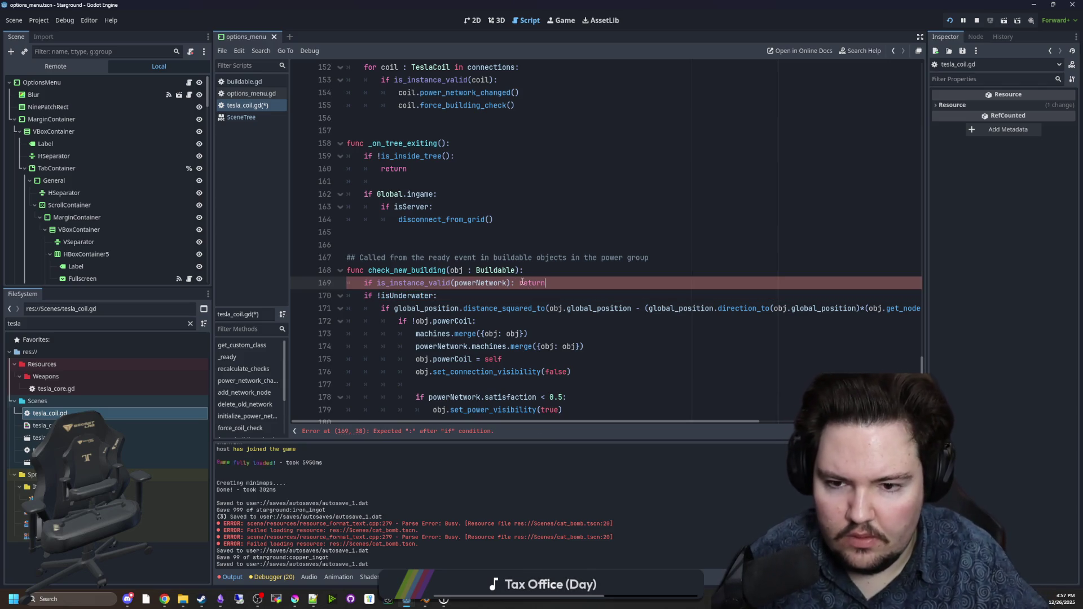
{"action": "type", "text": "!"}
{"action": "left_click", "coordinate": [407, 241]}
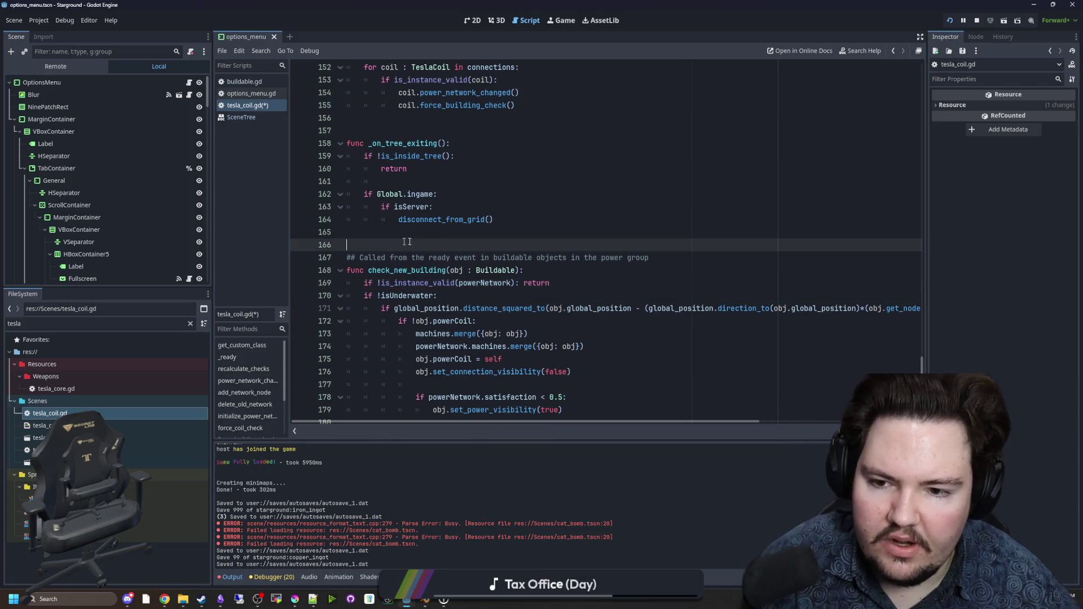
{"action": "key", "text": "ctrl+s"}
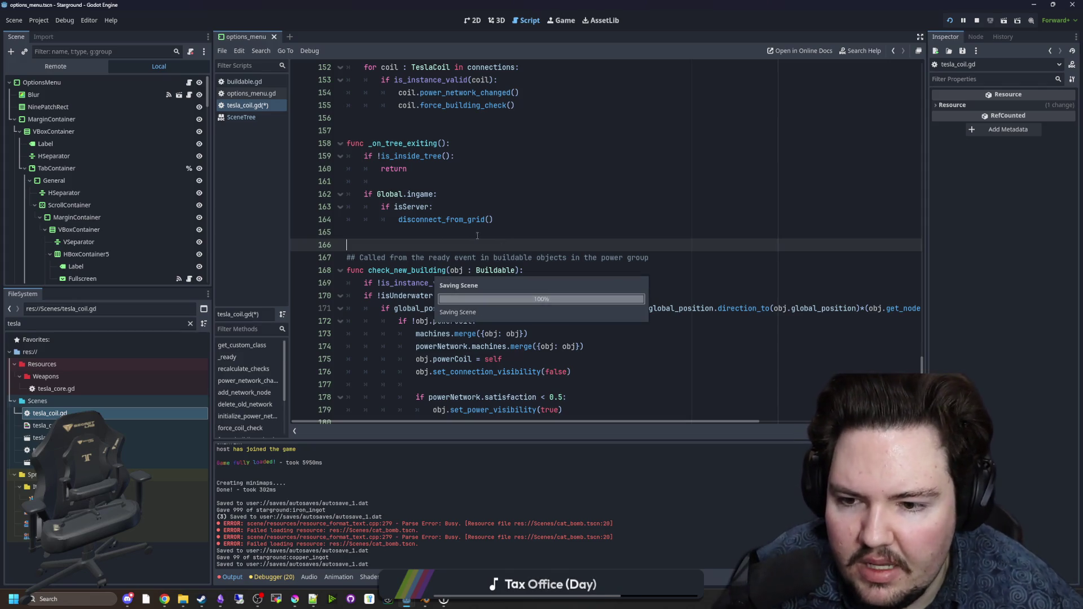
{"action": "left_click", "coordinate": [380, 283]}
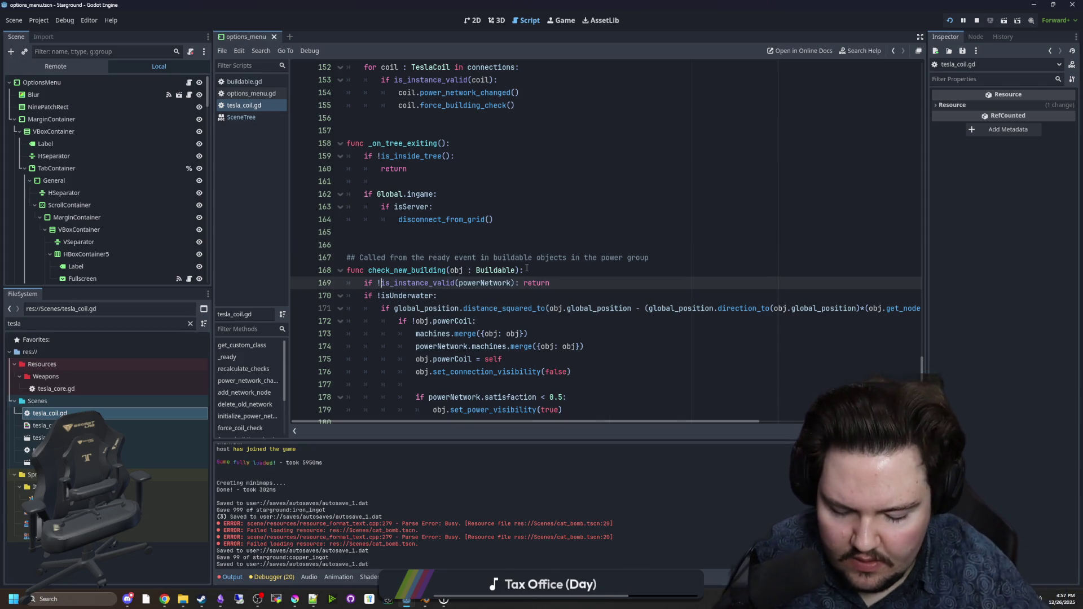
{"action": "type", "text": "powerNetwork "}
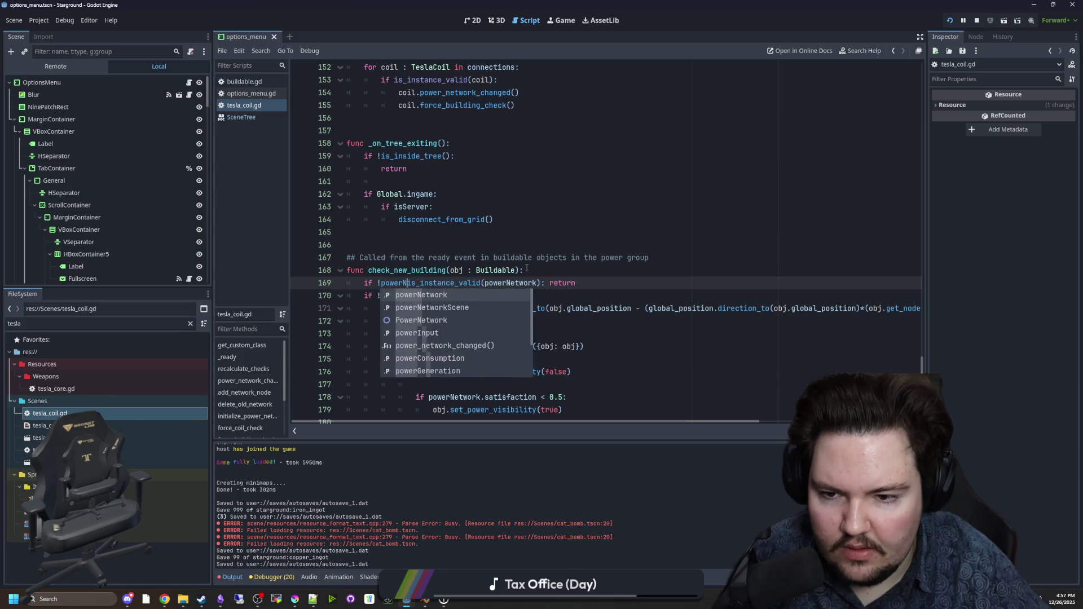
{"action": "type", "text": "|| "}
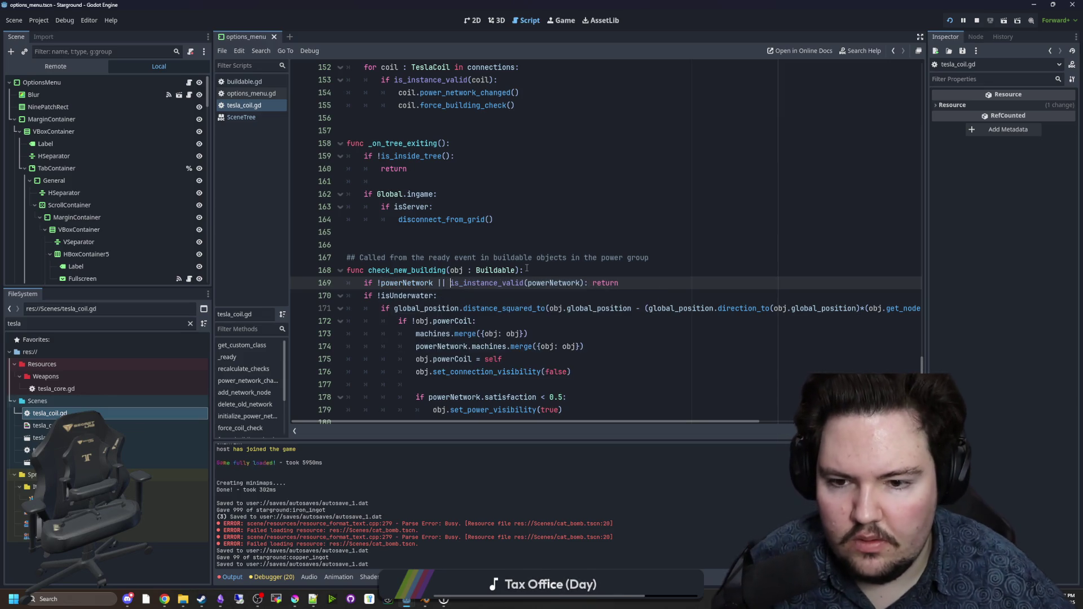
{"action": "type", "text": "!"}
Step: Finish the guard as !powerNetwork || !is_instance_valid(powerNetwork) and save tesla_coil.gd
{"action": "left_click", "coordinate": [505, 241]}
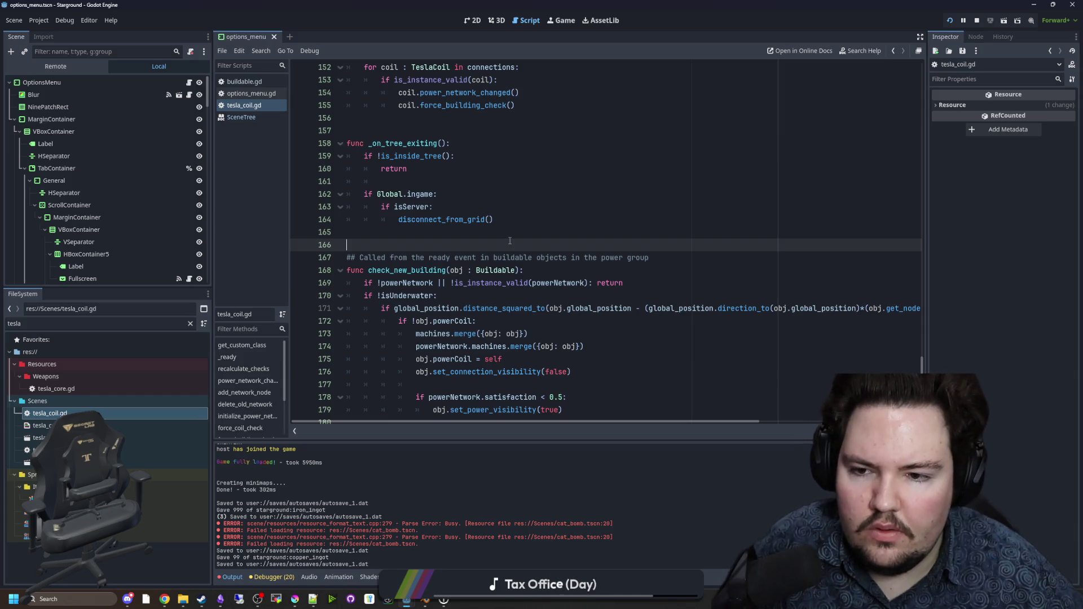
{"action": "key", "text": "ctrl+s"}
{"action": "scroll", "coordinate": [530, 169], "scroll_direction": "up", "scroll_amount": 7}
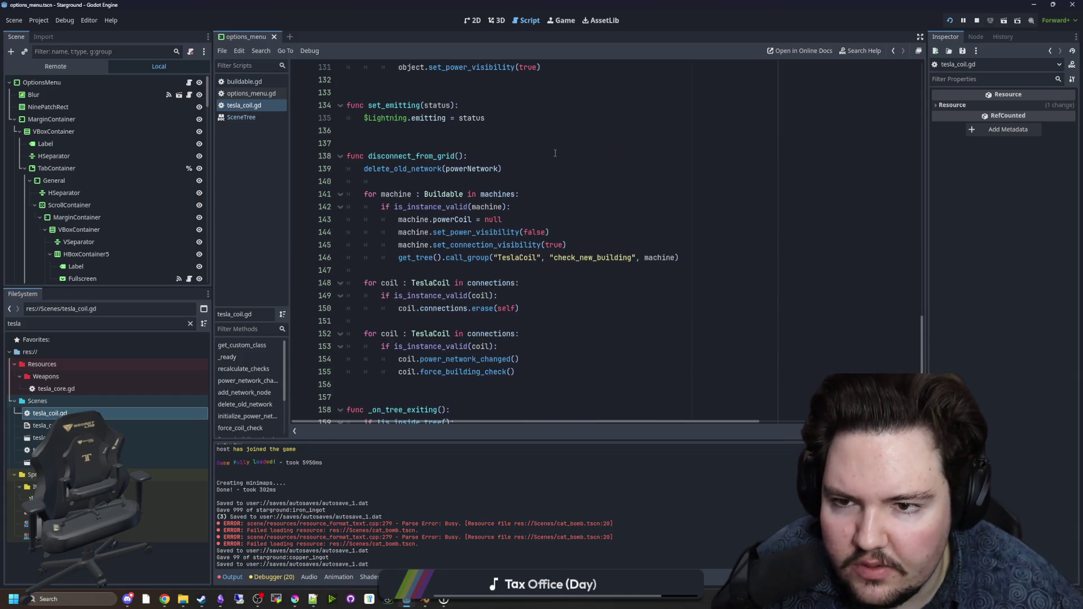
{"action": "left_click", "coordinate": [447, 273]}
{"action": "key", "text": "ctrl+s"}
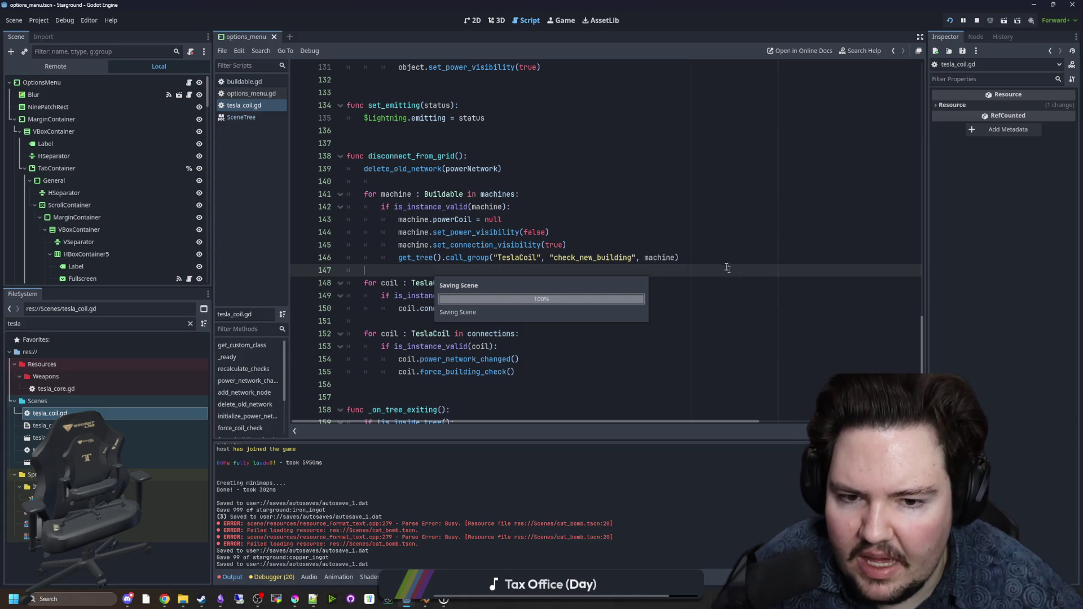
Step: Launch the game, walk across the map, shift a turret left and try placing a building
{"action": "left_click", "coordinate": [482, 201]}
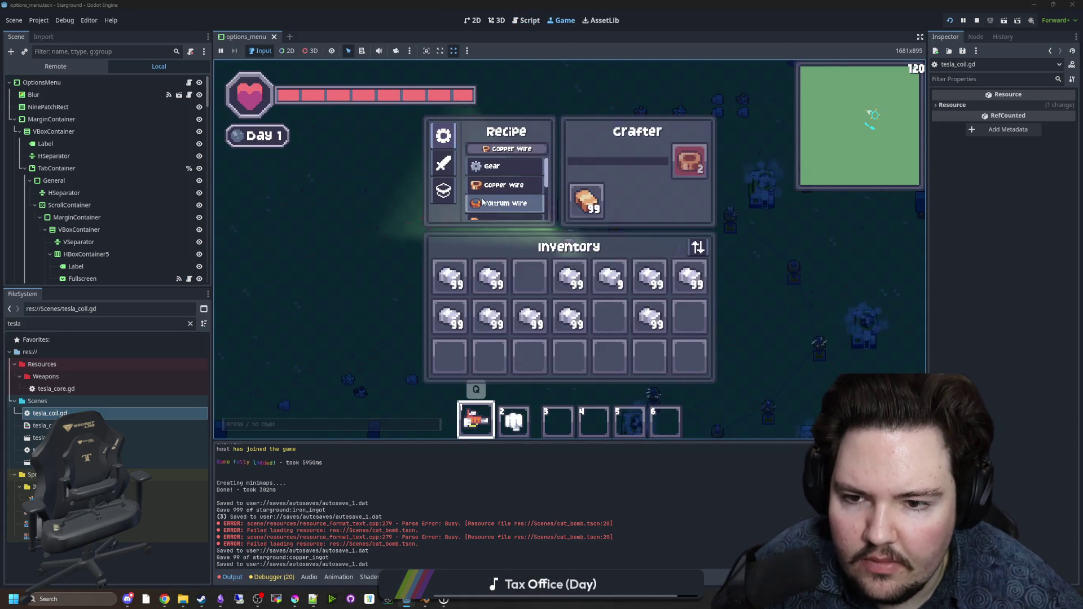
{"action": "key", "text": "Escape"}
{"action": "key", "text": "d"}
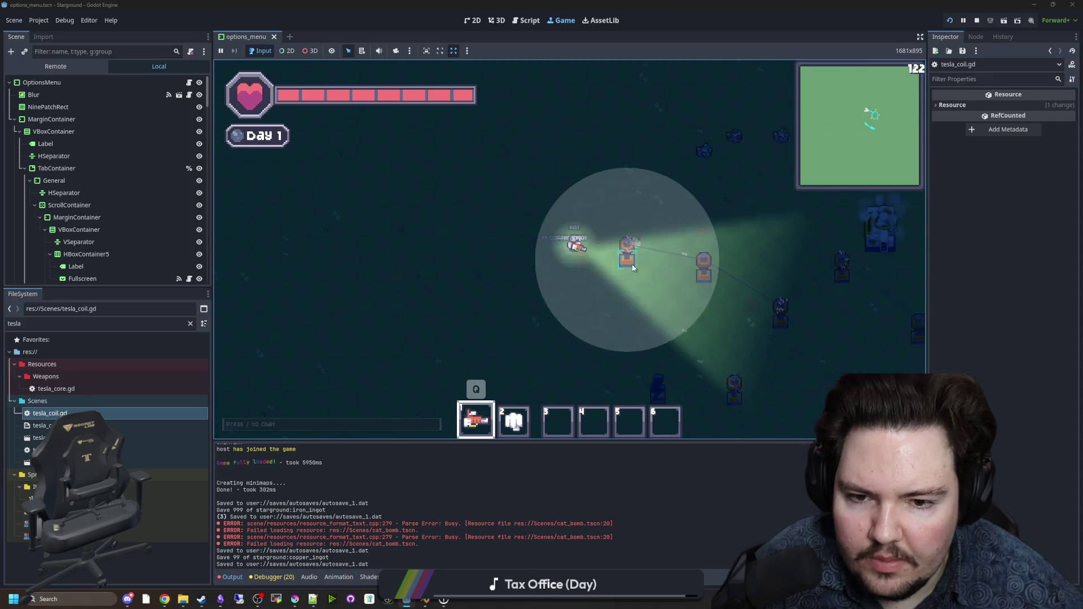
{"action": "mouse_move", "coordinate": [632, 268]}
{"action": "left_mouse_down"}
{"action": "mouse_move", "coordinate": [444, 259]}
{"action": "mouse_move", "coordinate": [693, 273]}
{"action": "left_mouse_up"}
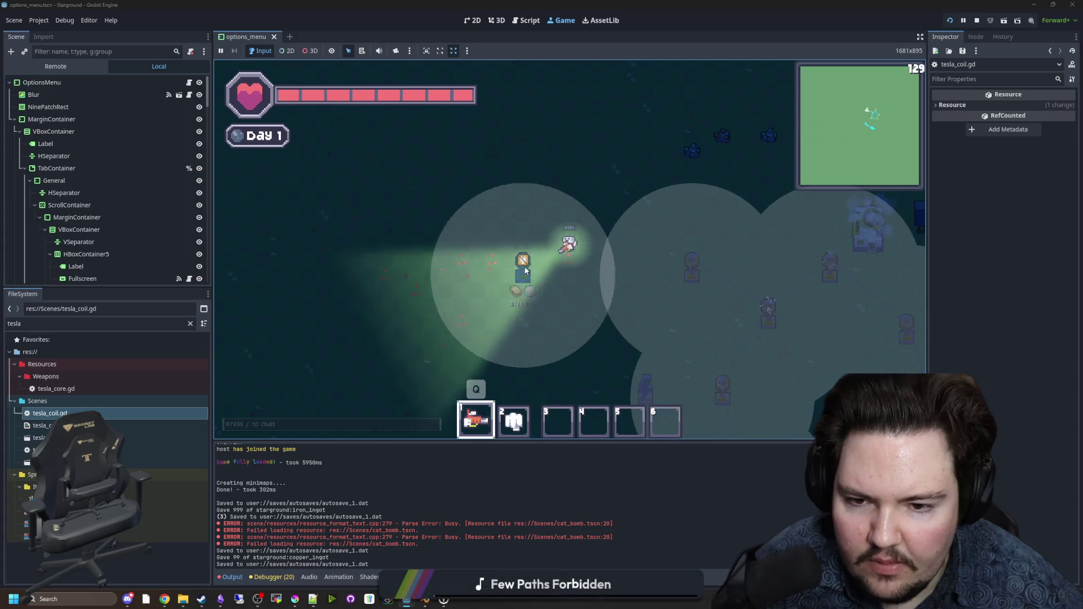
{"action": "key", "text": "b"}
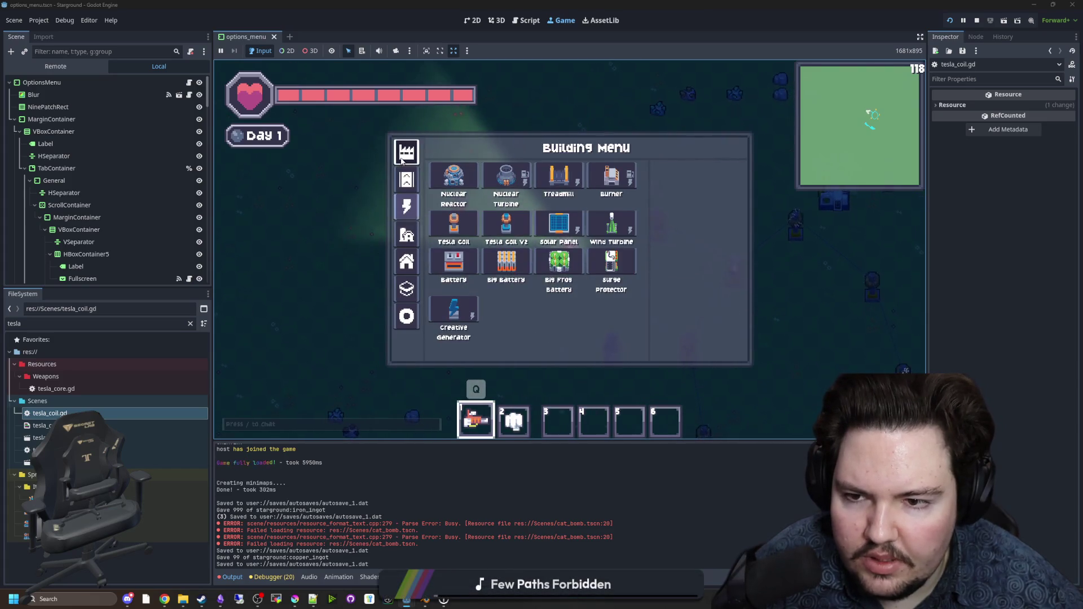
{"action": "left_click", "coordinate": [562, 174]}
{"action": "right_click", "coordinate": [557, 300]}
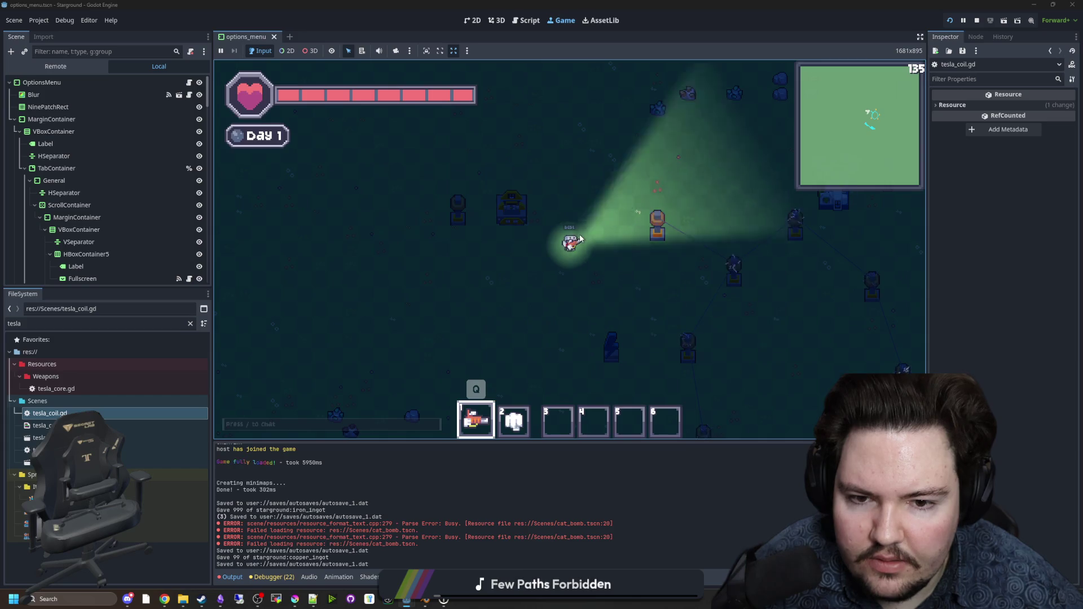
Step: Walk to the crafter near a tesla coil, check its panel several times, then return to tesla_coil.gd
{"action": "key", "text": "e"}
{"action": "key", "text": "Escape"}
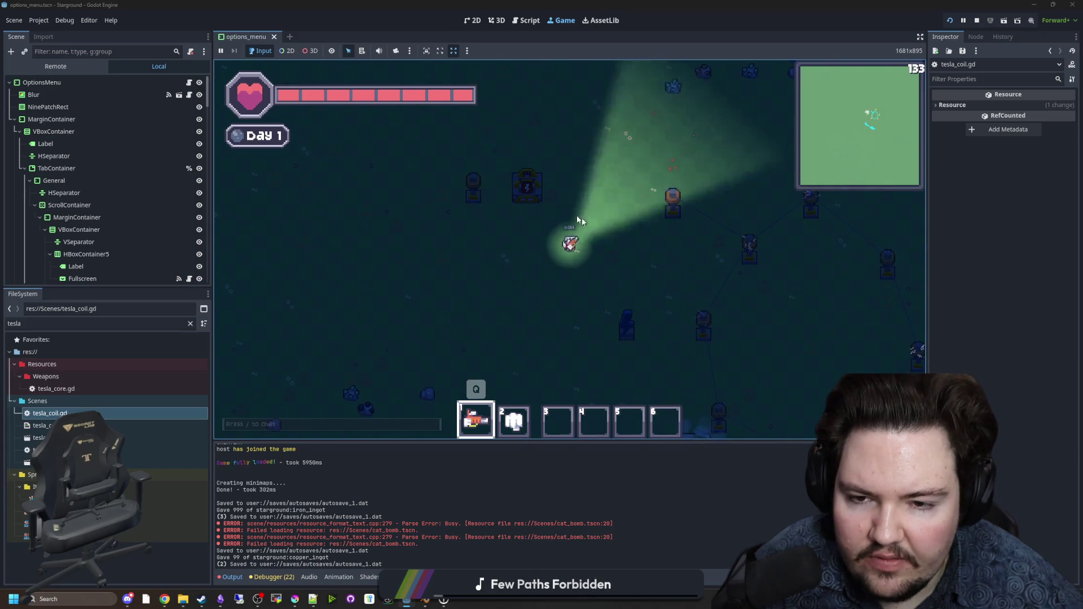
{"action": "key", "text": "e"}
{"action": "key", "text": "Escape"}
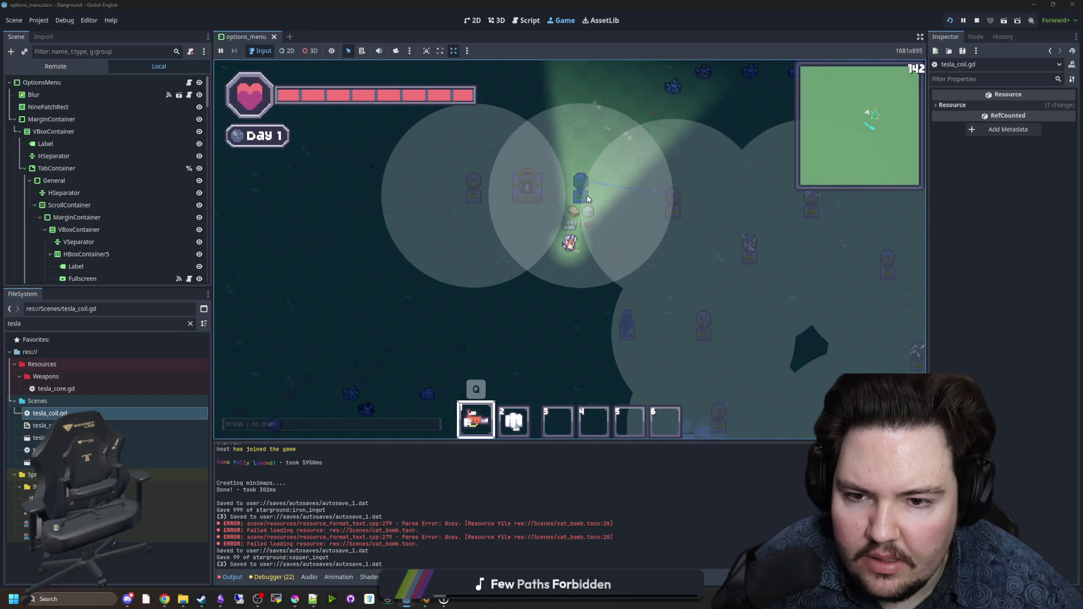
{"action": "key", "text": "a"}
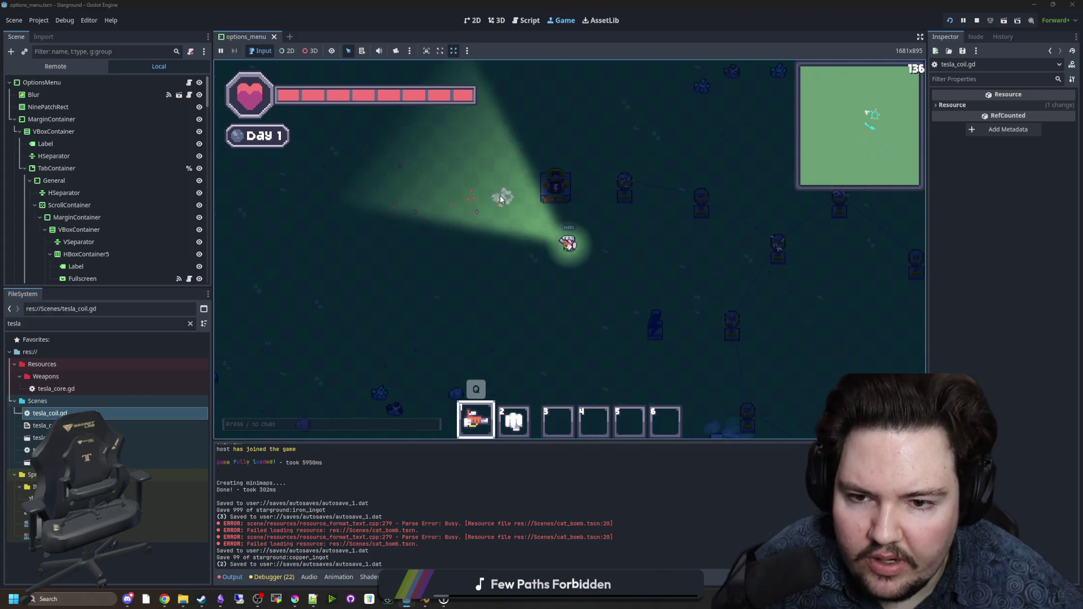
{"action": "left_click", "coordinate": [526, 250]}
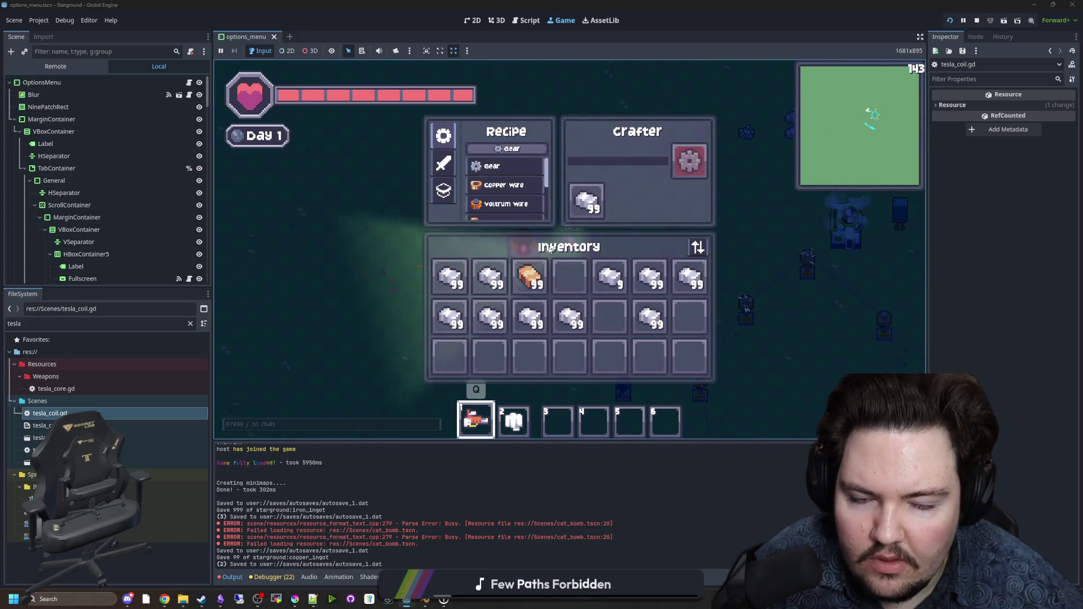
{"action": "key", "text": "Escape"}
{"action": "left_click", "coordinate": [530, 254]}
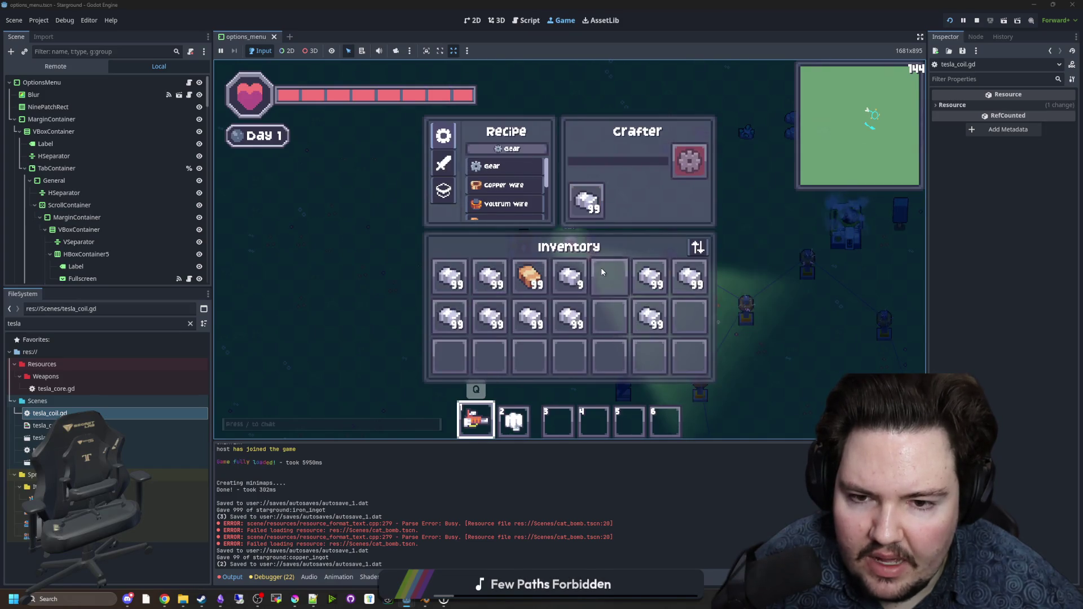
{"action": "key", "text": "Escape"}
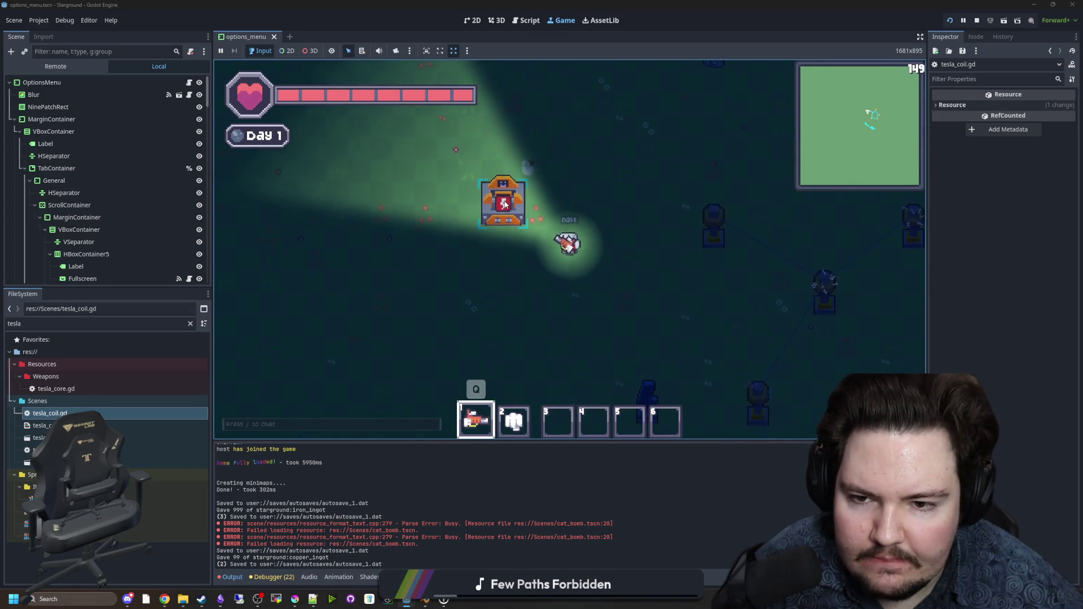
{"action": "left_click", "coordinate": [502, 192]}
{"action": "key", "text": "Escape"}
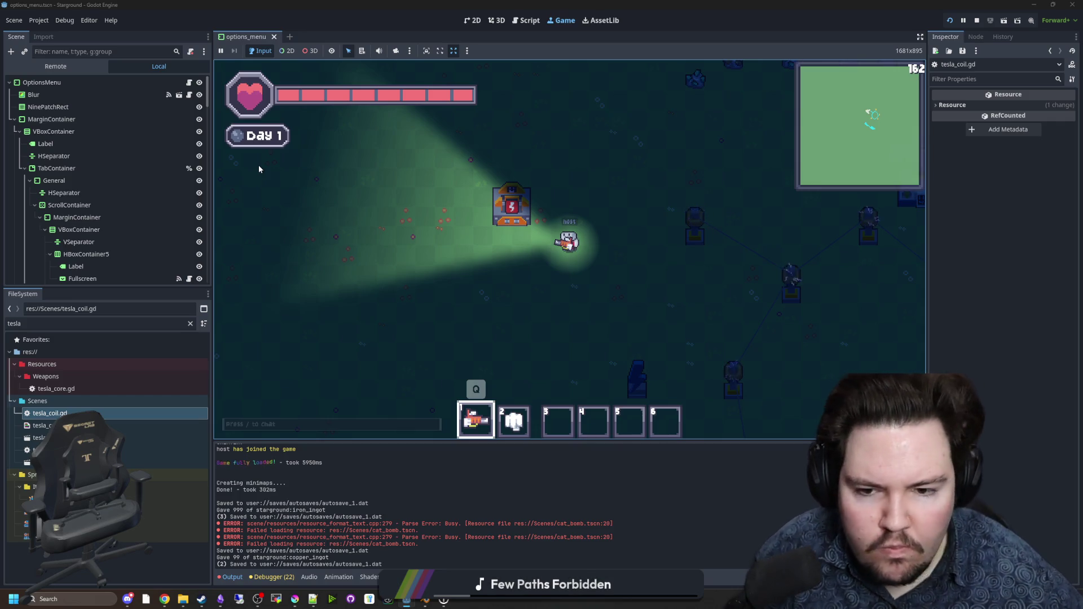
{"action": "double_click", "coordinate": [50, 413]}
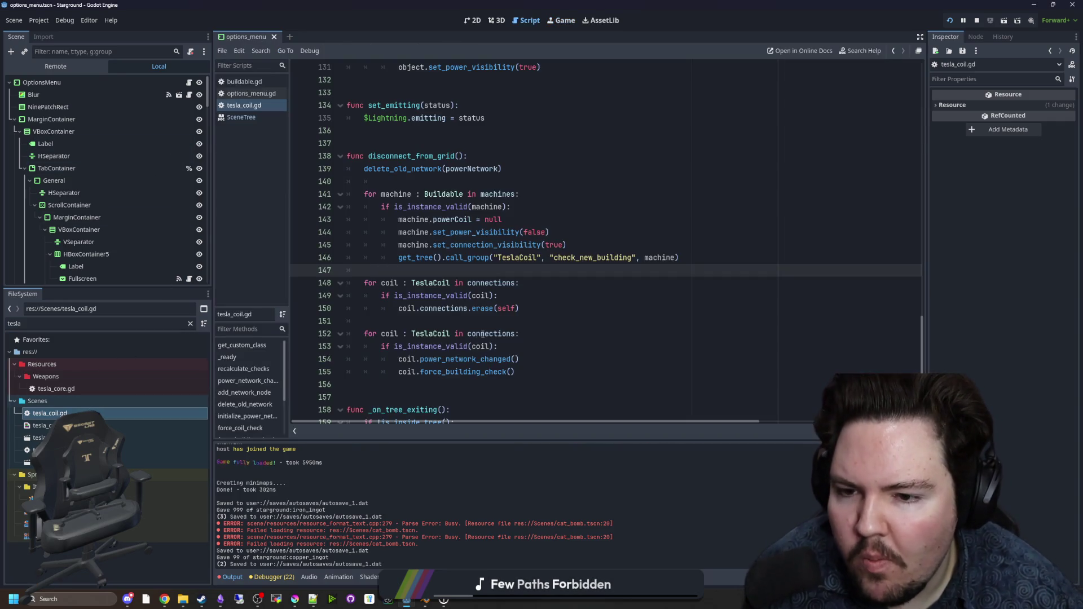
Step: Change line 170 to 'if isUnderwater: return', dedent the code below it, and add a blank line
{"action": "scroll", "coordinate": [492, 305], "scroll_direction": "down", "scroll_amount": 7}
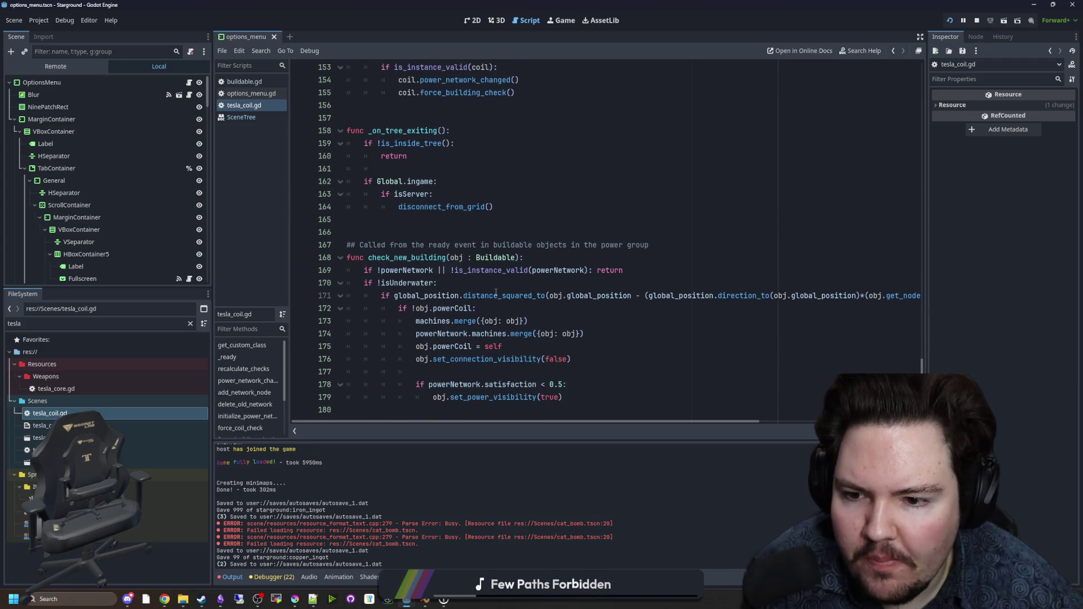
{"action": "left_click", "coordinate": [462, 288]}
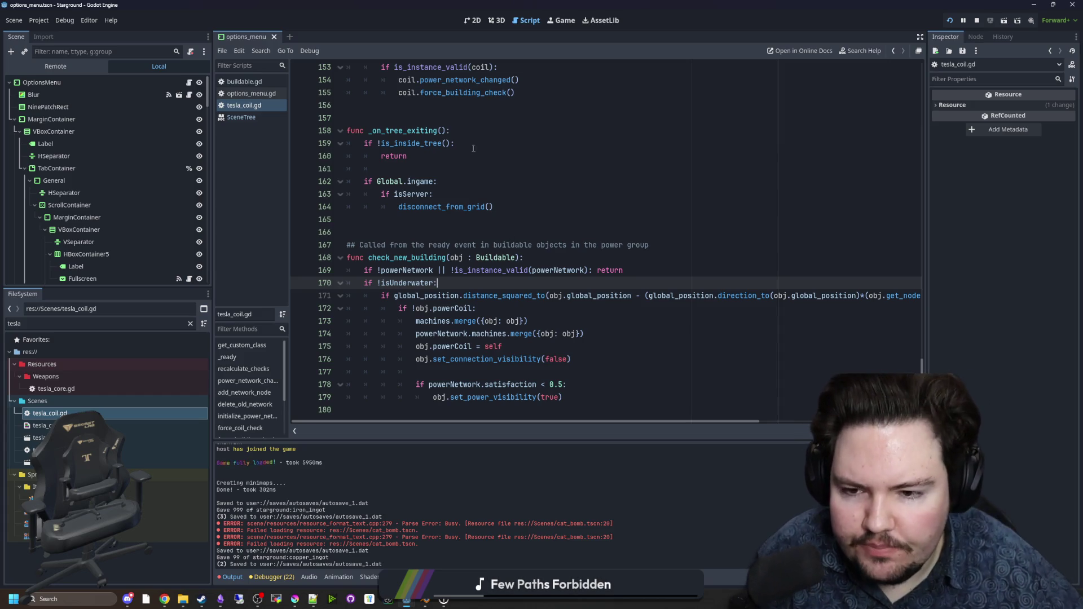
{"action": "key", "text": "BackSpace"}
{"action": "key", "text": "End"}
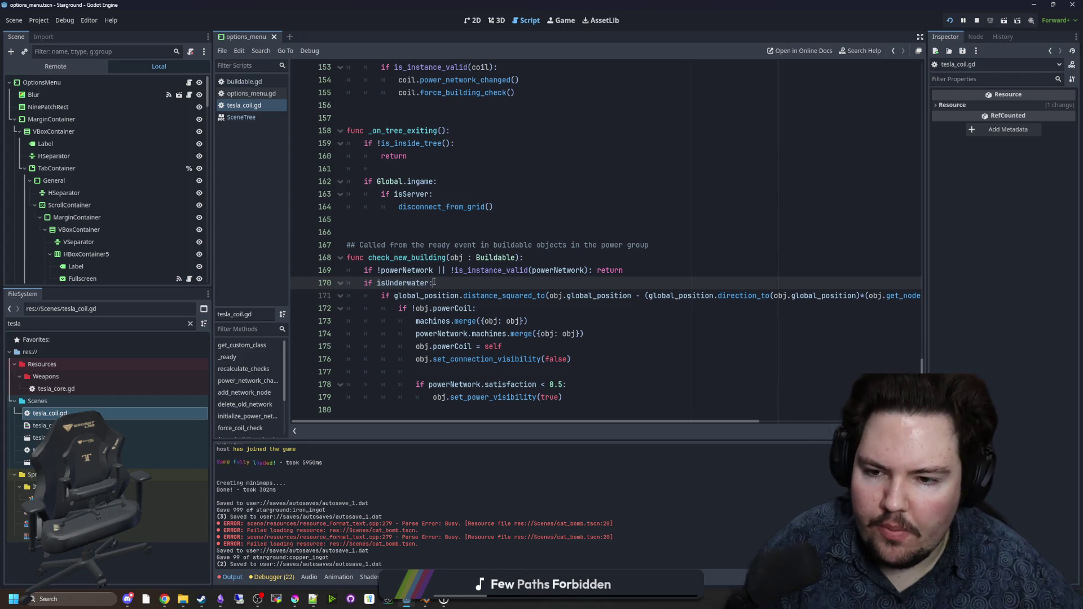
{"action": "type", "text": " return"}
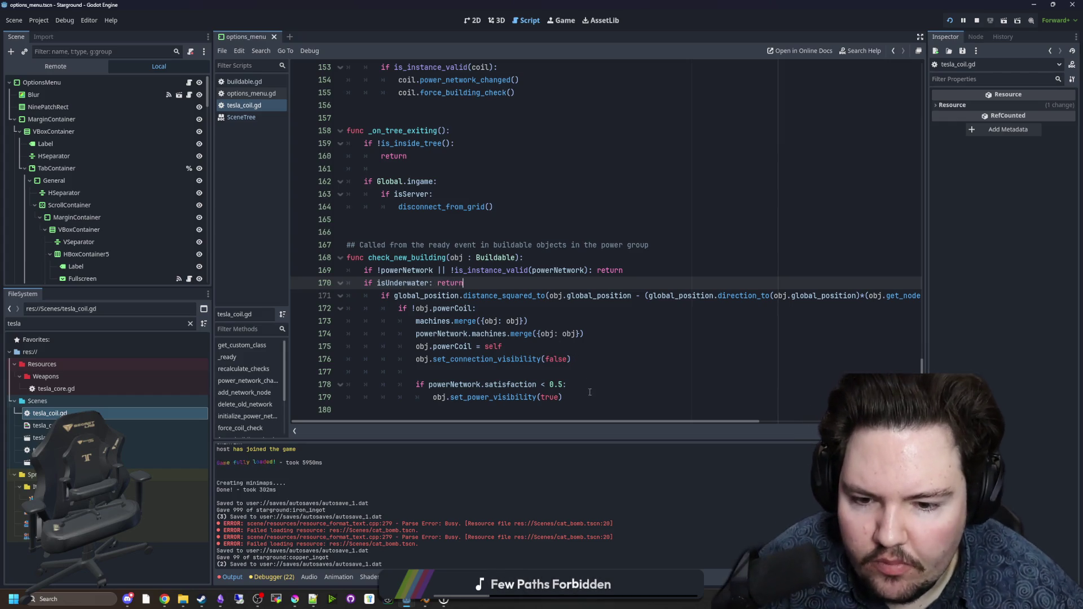
{"action": "left_click_drag", "start_coordinate": [589, 391], "coordinate": [347, 295]}
{"action": "key", "text": "shift+Tab"}
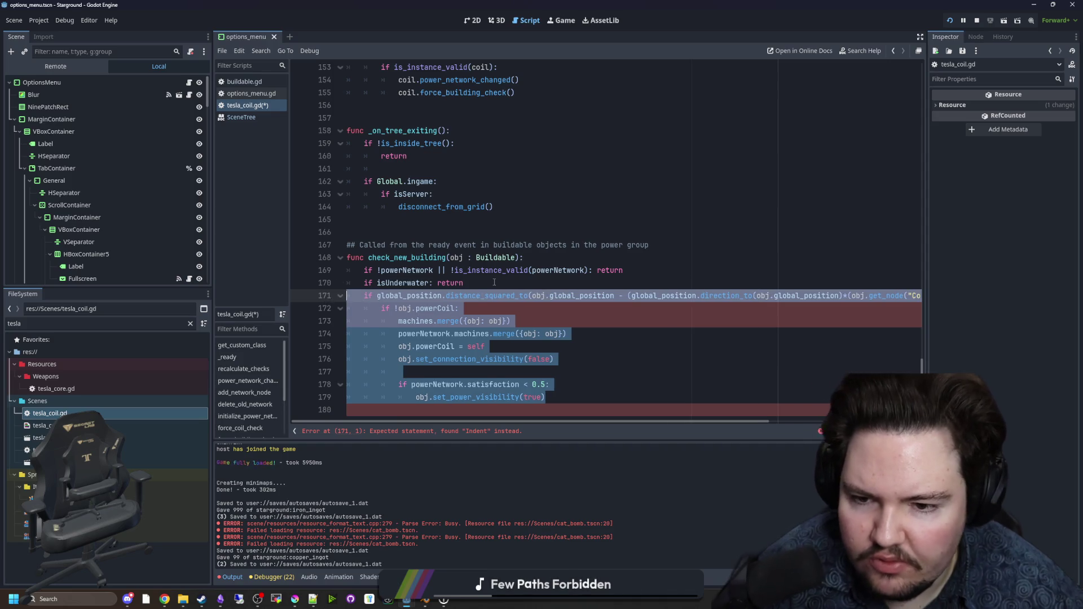
{"action": "left_click", "coordinate": [493, 282]}
{"action": "key", "text": "Return"}
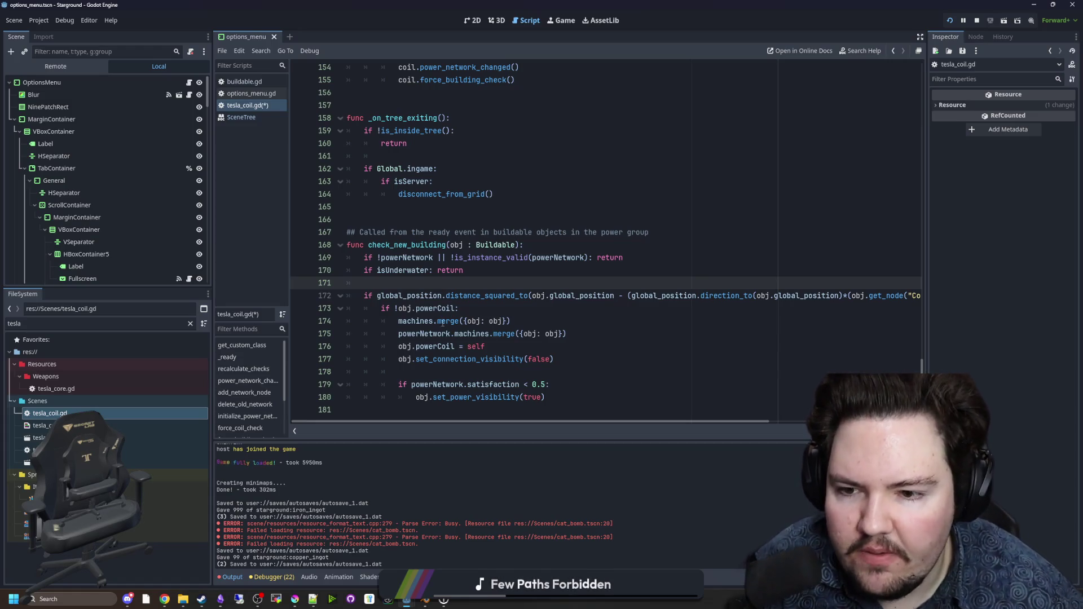
Step: Replace the 'if !obj.powerCoil:' wrapper with an early 'if obj.powerCoil: return' on line 171
{"action": "left_click_drag", "start_coordinate": [472, 307], "coordinate": [379, 308]}
{"action": "key", "text": "ctrl+c"}
{"action": "key", "text": "BackSpace"}
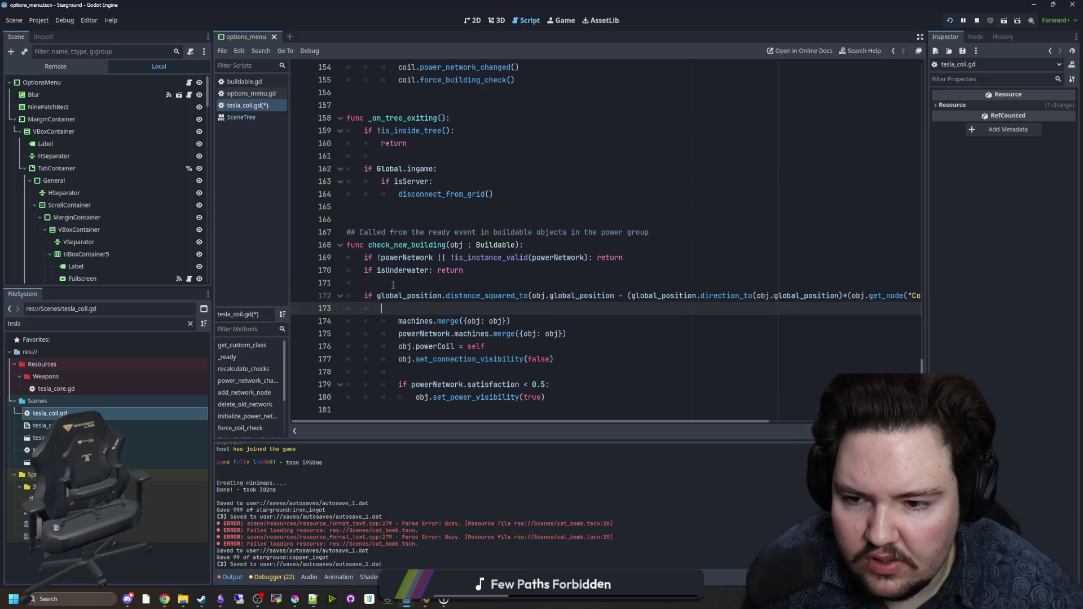
{"action": "left_click", "coordinate": [416, 284]}
{"action": "type", "text": "if"}
{"action": "key", "text": "ctrl+v"}
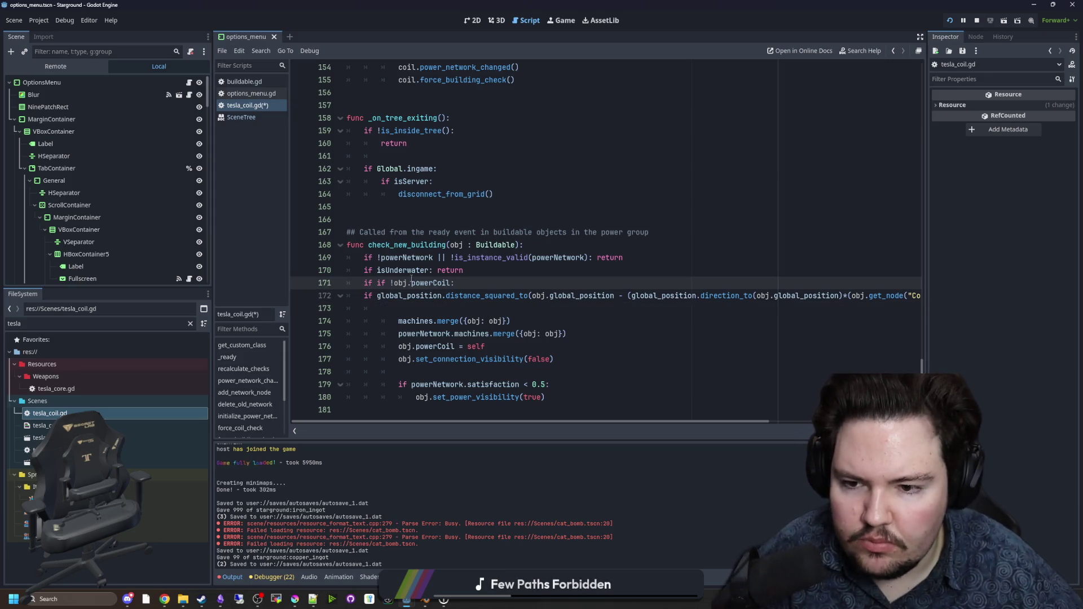
{"action": "left_click", "coordinate": [394, 282]}
{"action": "key", "text": "BackSpace"}
{"action": "key", "text": "BackSpace"}
{"action": "key", "text": "BackSpace"}
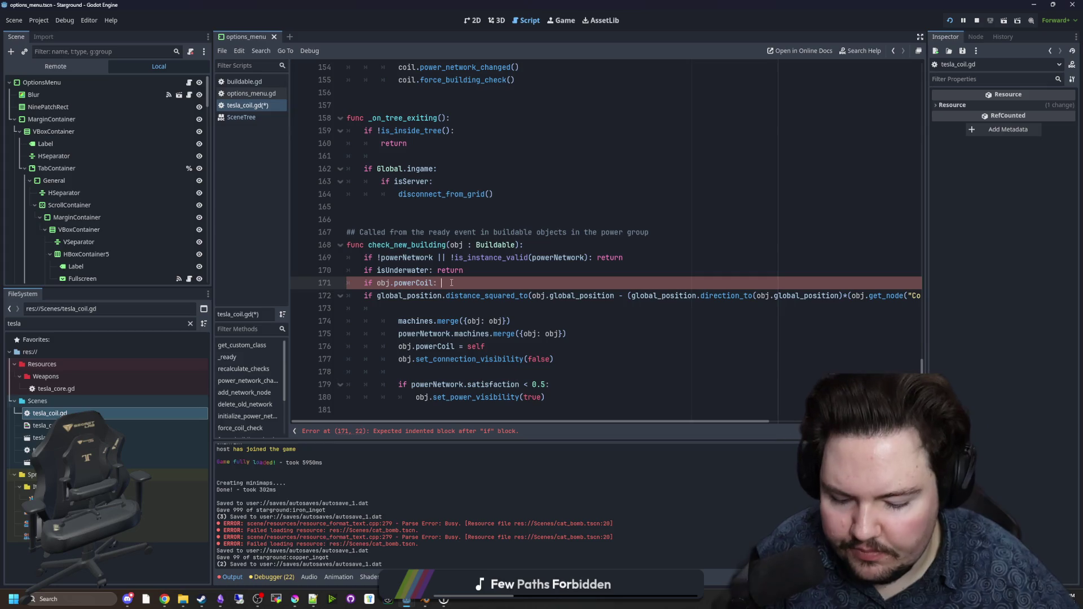
{"action": "type", "text": "return"}
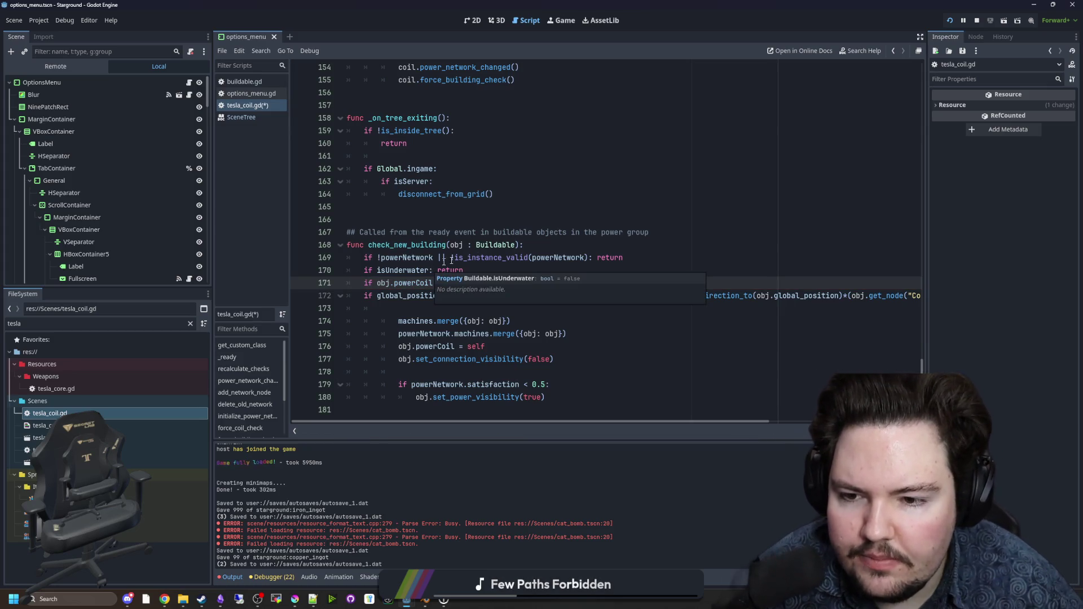
Step: Add a blank line after the early returns, unindent the distance-check body, and save tesla_coil.gd
{"action": "key", "text": "alt+Down"}
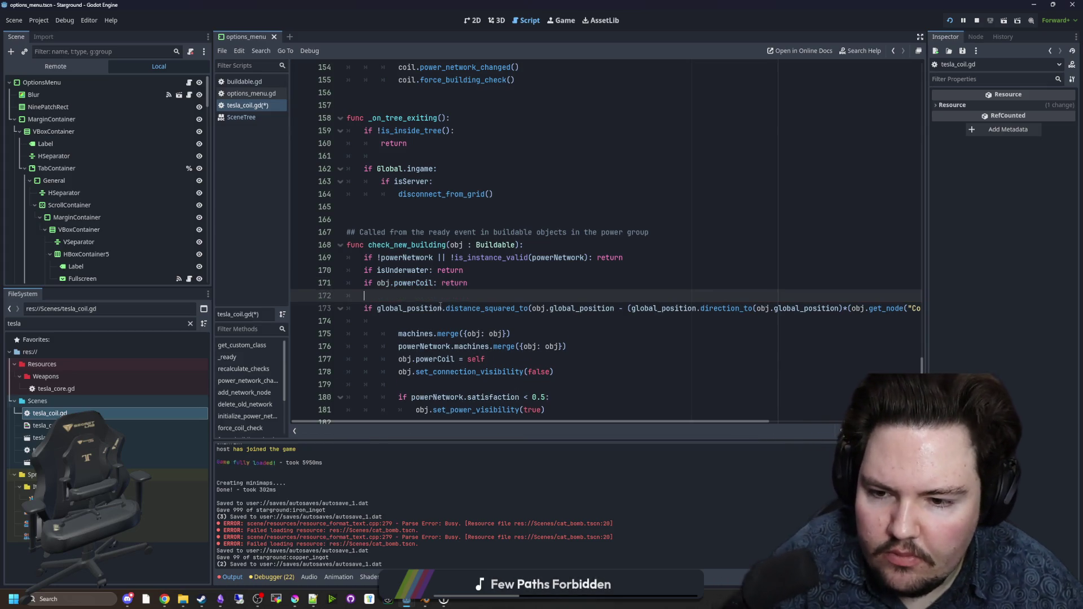
{"action": "scroll", "coordinate": [507, 412], "scroll_direction": "right", "scroll_amount": 3}
{"action": "scroll", "coordinate": [508, 412], "scroll_direction": "left", "scroll_amount": 3}
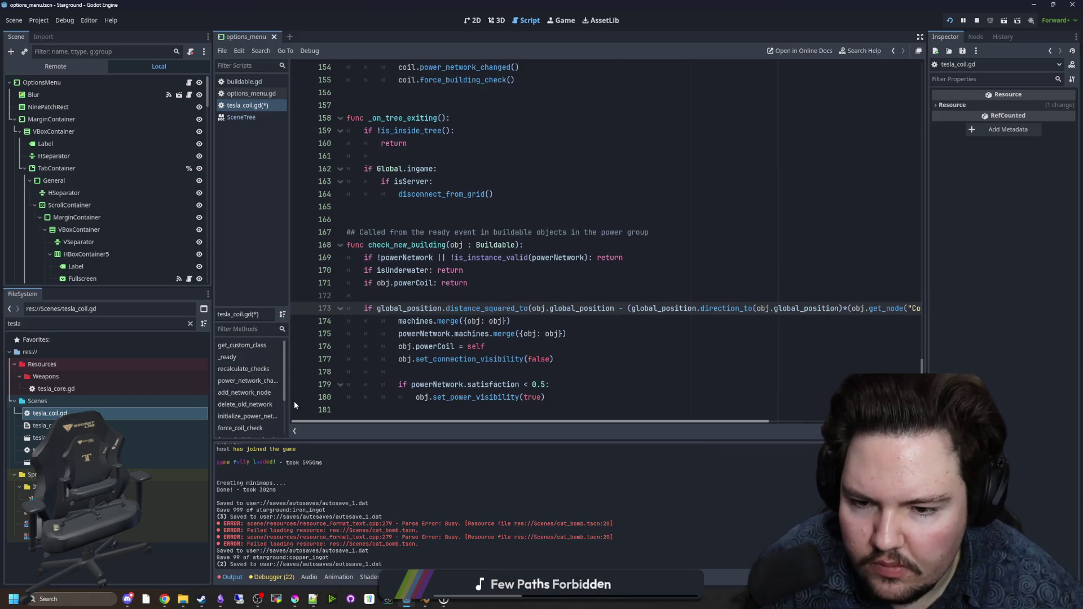
{"action": "mouse_move", "coordinate": [528, 397]}
{"action": "left_mouse_down"}
{"action": "mouse_move", "coordinate": [394, 397]}
{"action": "mouse_move", "coordinate": [347, 321]}
{"action": "left_mouse_up"}
{"action": "left_click", "coordinate": [460, 299]}
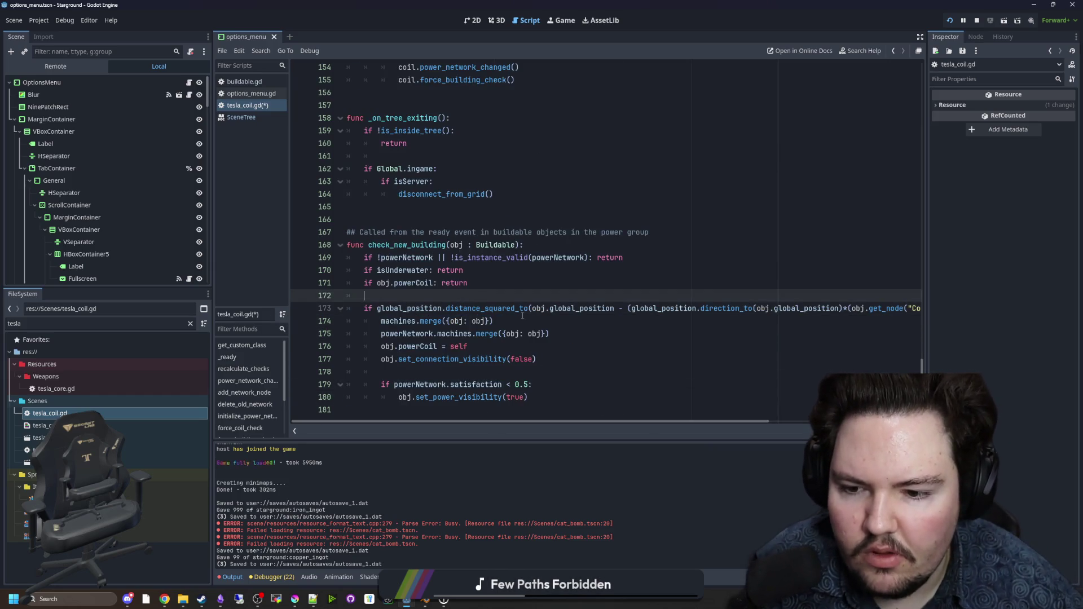
{"action": "key", "text": "ctrl+s"}
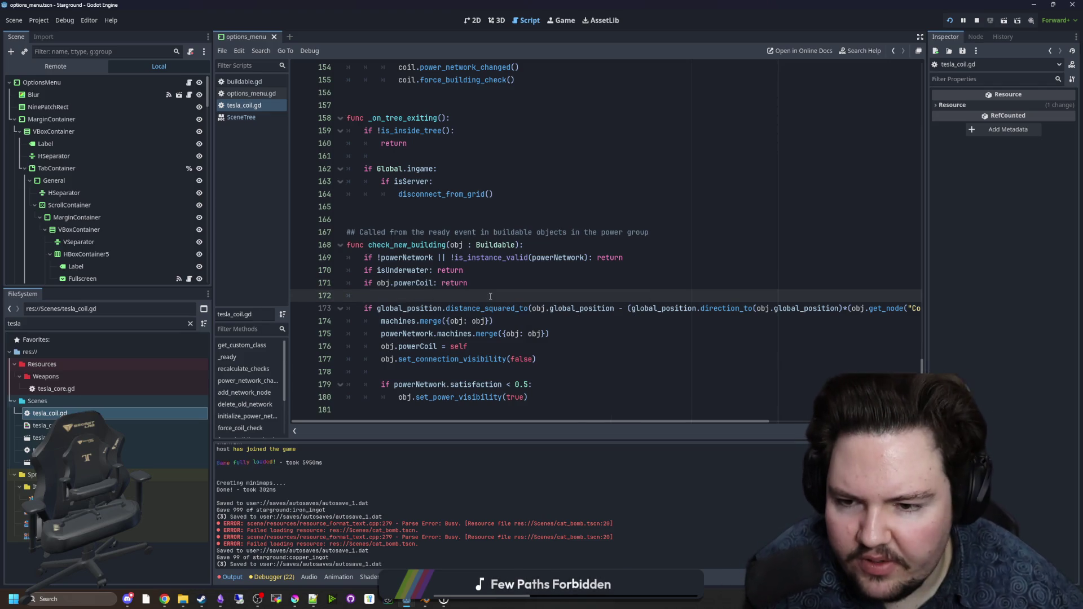
{"action": "key", "text": "ctrl+s"}
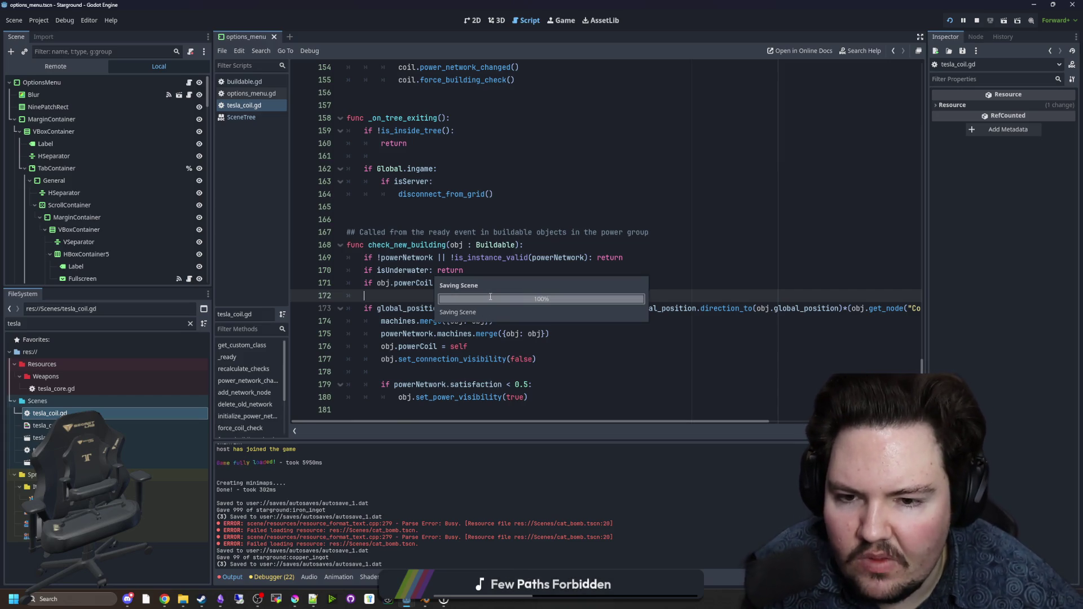
Step: In the running game, place a Furnace next to the tesla coils
{"action": "left_click", "coordinate": [561, 20]}
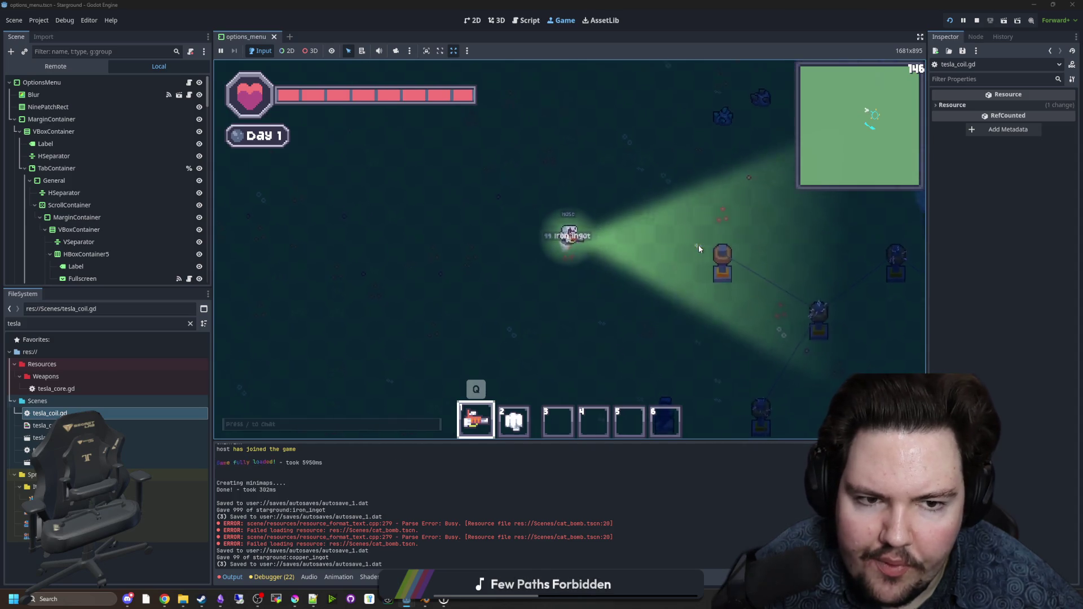
{"action": "key", "text": "b"}
{"action": "left_click", "coordinate": [527, 221]}
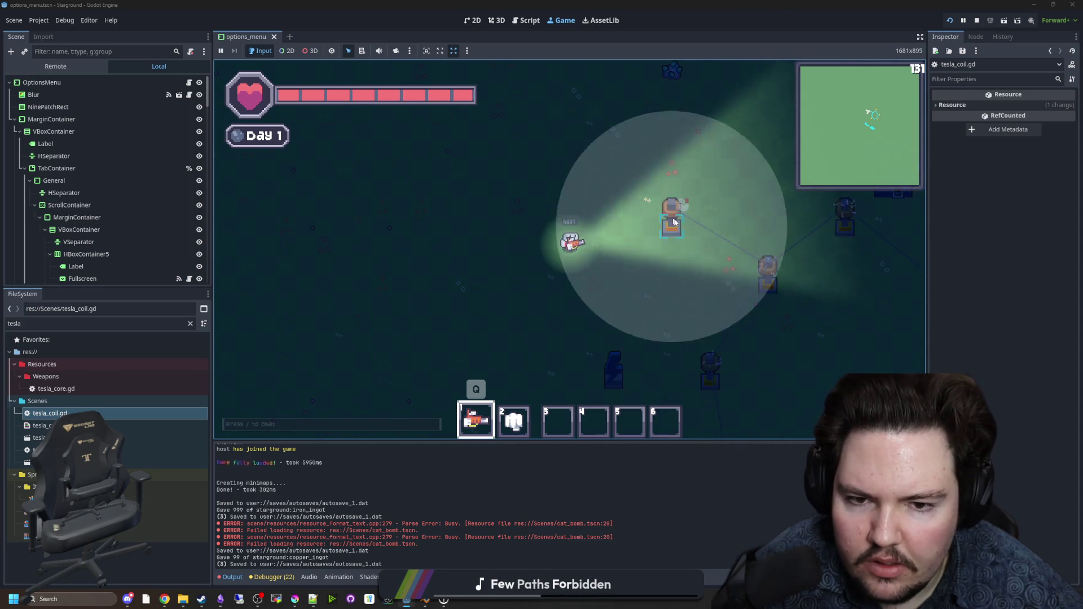
{"action": "key", "text": "b"}
{"action": "left_click", "coordinate": [476, 179]}
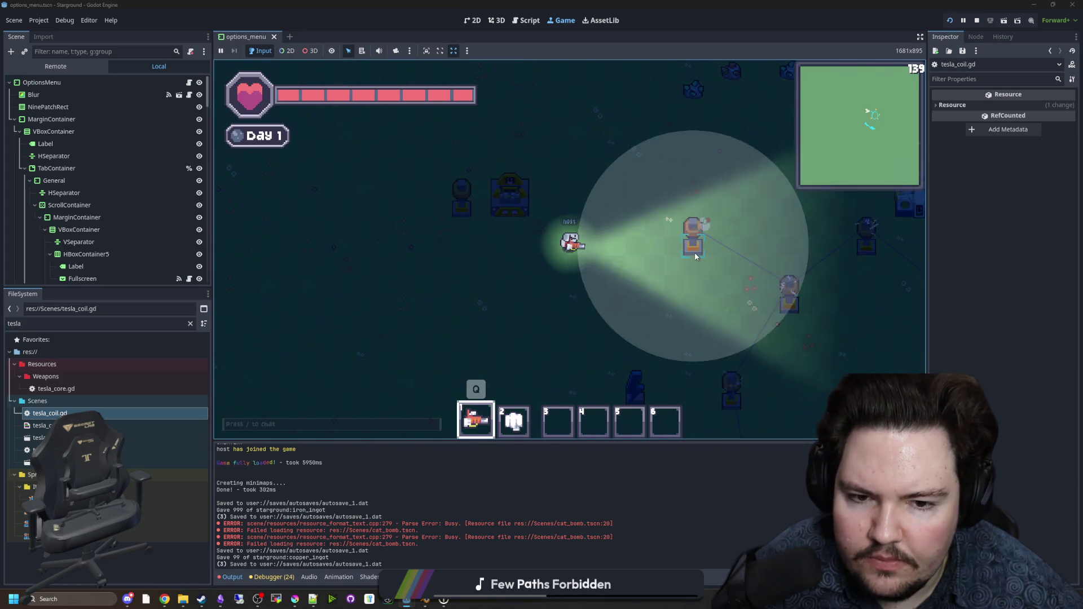
{"action": "left_click", "coordinate": [597, 217]}
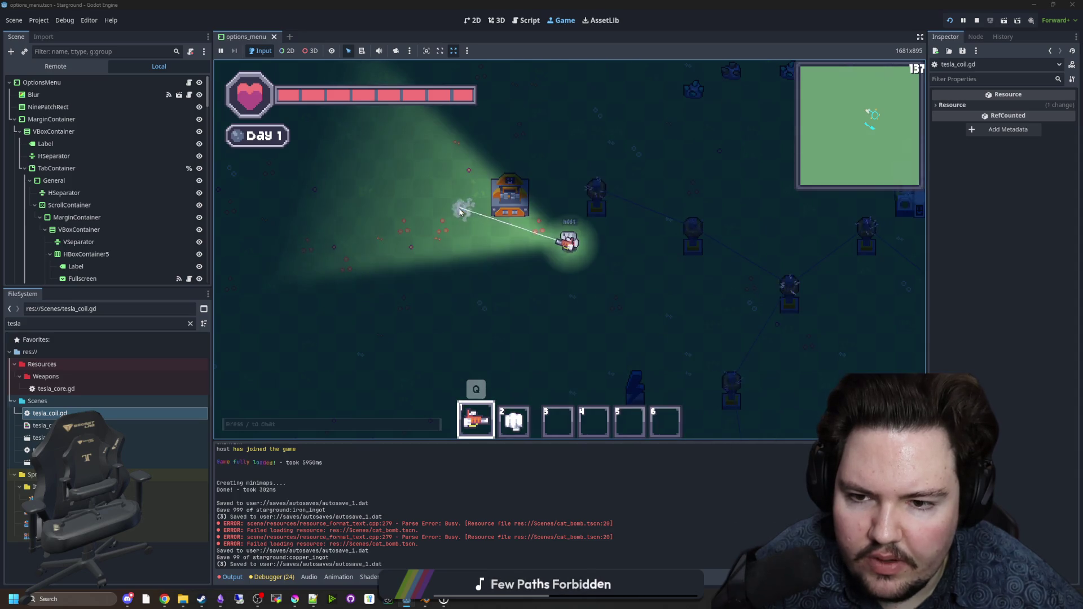
Step: Check the crafting menus of nearby machines, then reopen tesla_coil.gd from the FileSystem dock
{"action": "left_click", "coordinate": [461, 200]}
{"action": "key", "text": "Escape"}
{"action": "key", "text": "w"}
{"action": "key", "text": "a"}
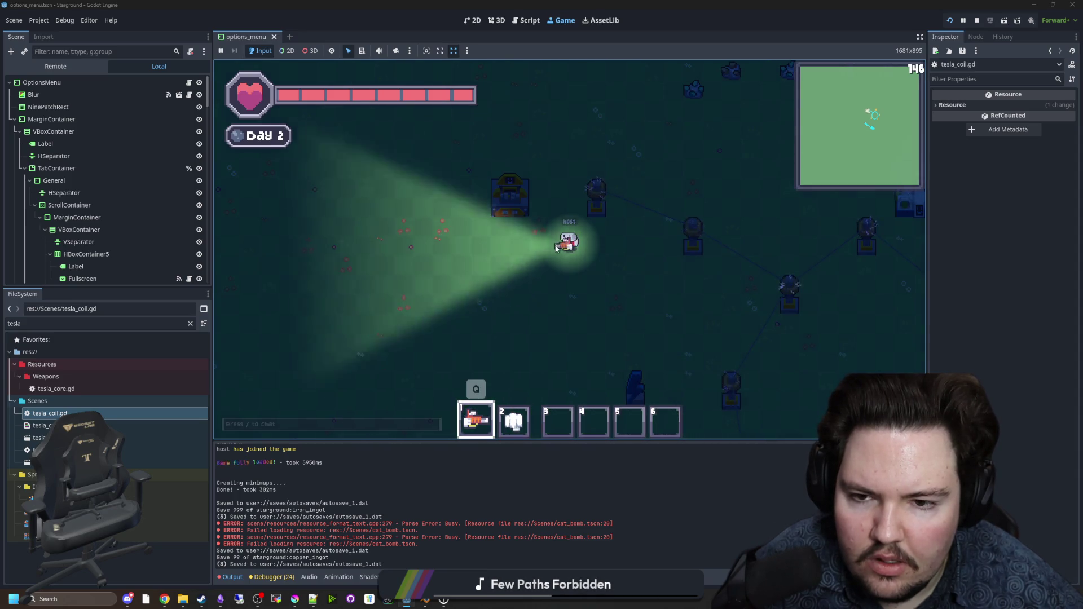
{"action": "left_click", "coordinate": [586, 300]}
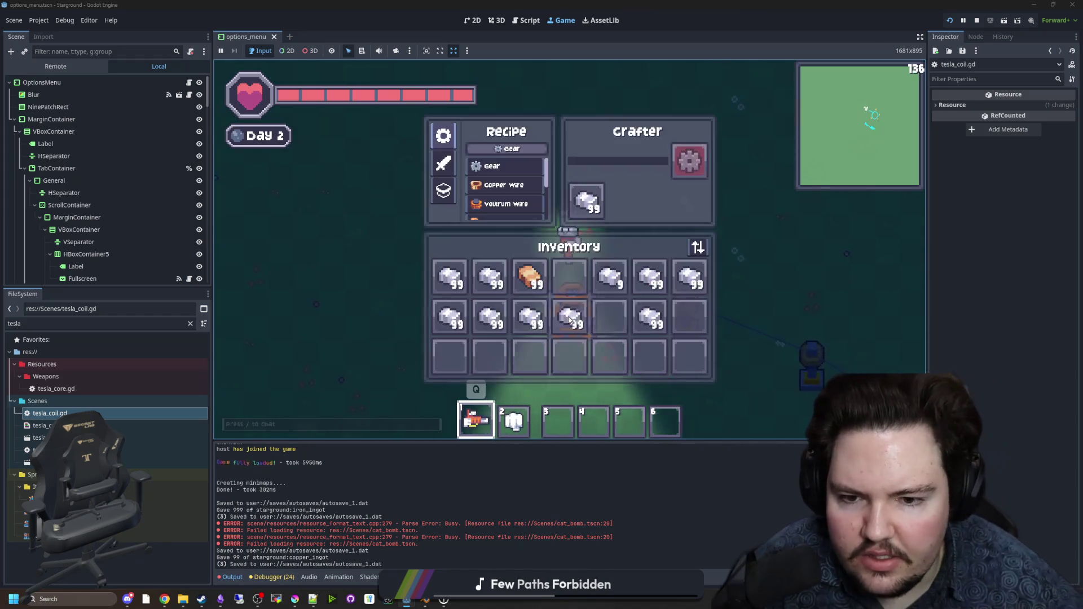
{"action": "key", "text": "Escape"}
{"action": "key", "text": "s"}
{"action": "key", "text": "d"}
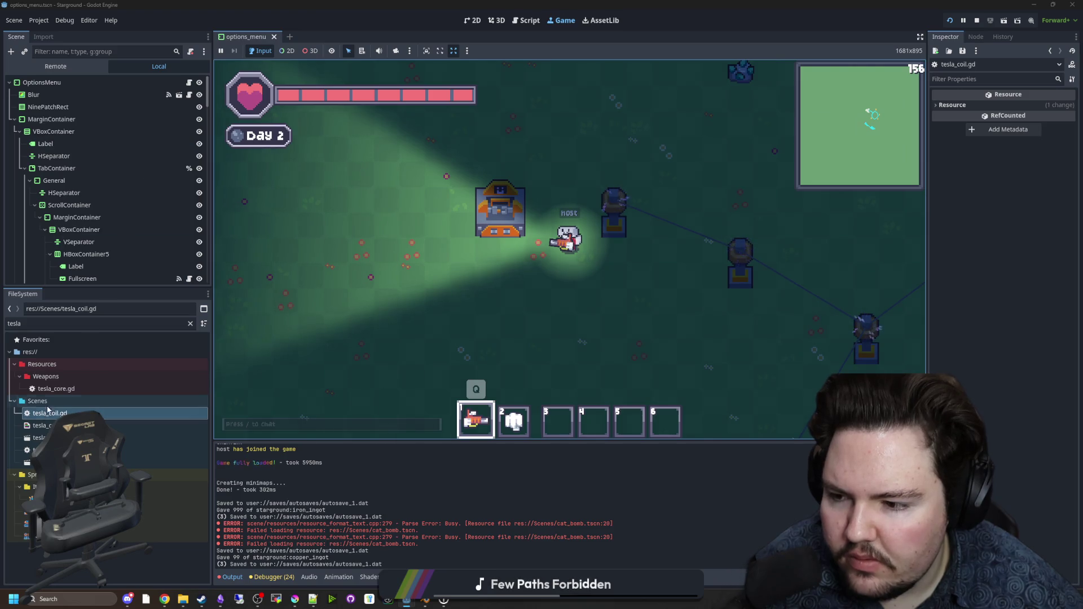
{"action": "double_click", "coordinate": [45, 413]}
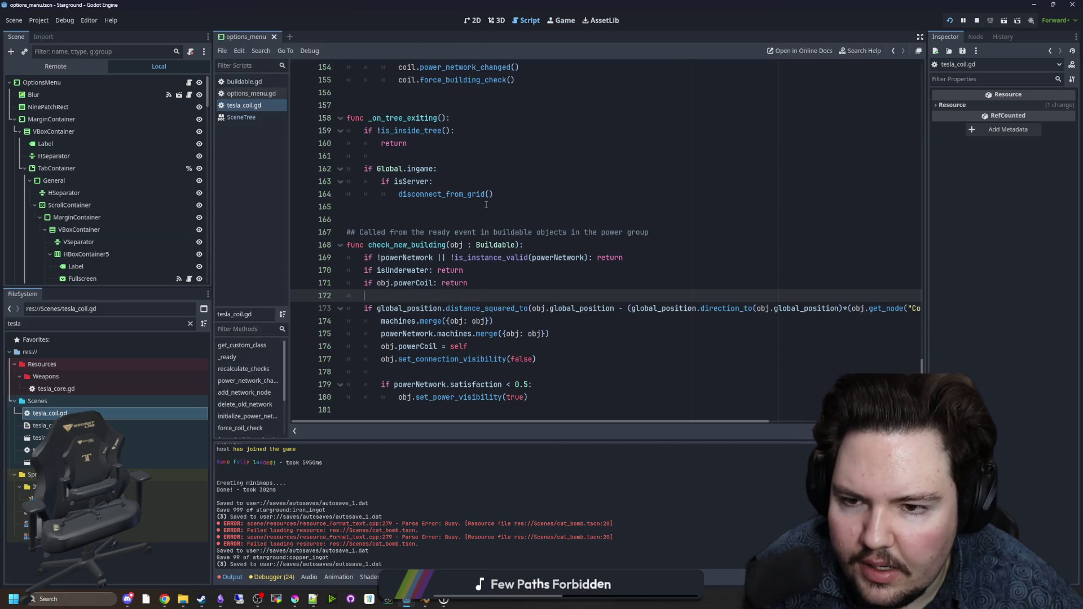
Step: Scroll up to disconnect_from_grid and put the caret on line 147, below the TeslaCoil call_group line
{"action": "scroll", "coordinate": [481, 316], "scroll_direction": "up", "scroll_amount": 8}
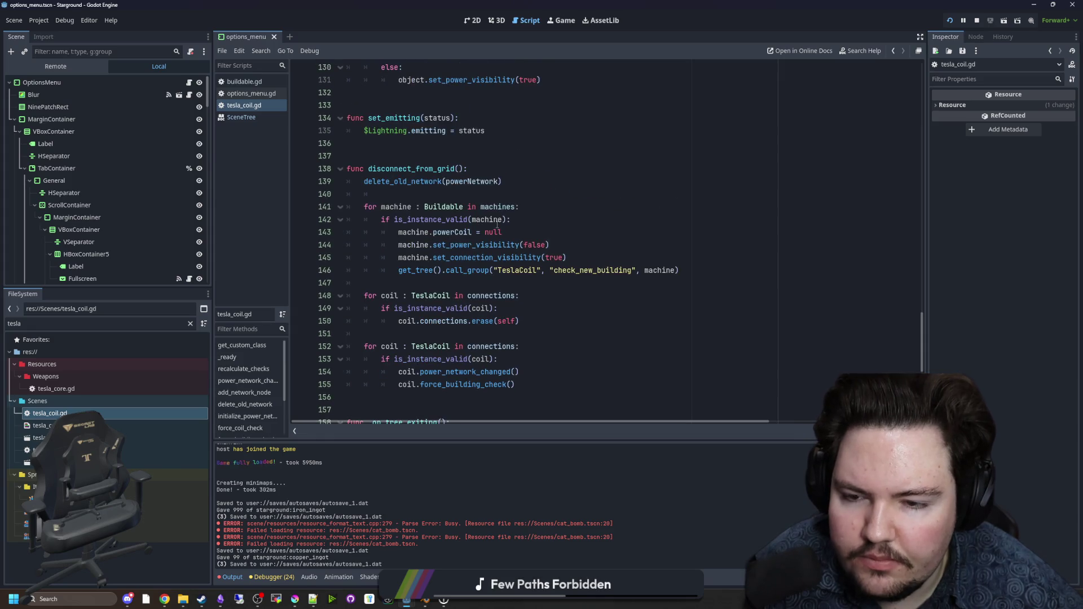
{"action": "left_click", "coordinate": [452, 281]}
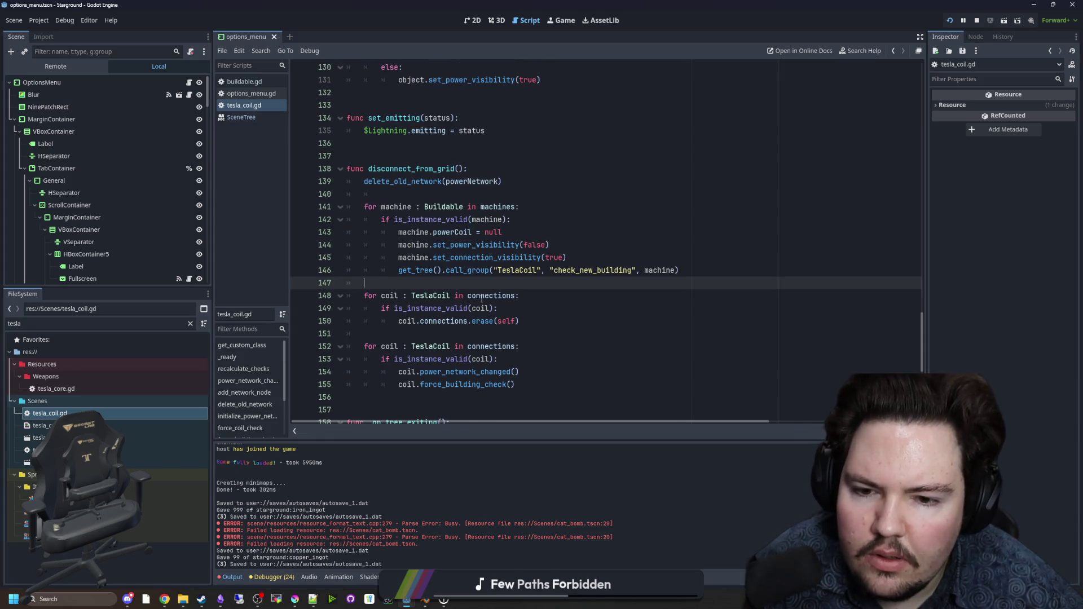
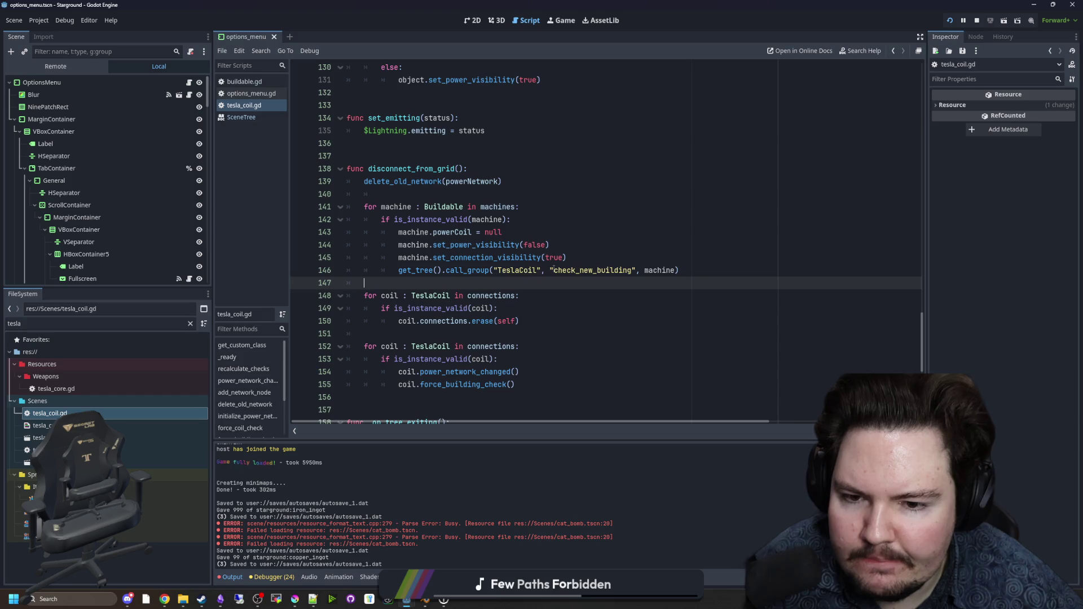
Step: Delete line 146's get_tree().call_group("TeslaCoil", "check_new_building", machine) and save tesla_coil.gd
{"action": "scroll", "coordinate": [609, 280], "scroll_direction": "down", "scroll_amount": 5}
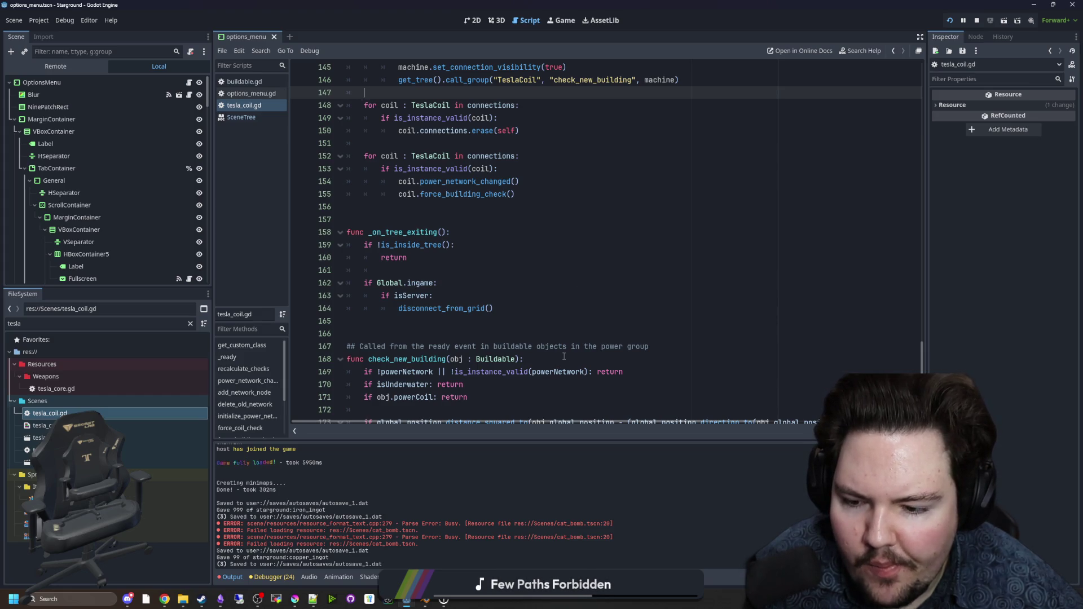
{"action": "scroll", "coordinate": [642, 255], "scroll_direction": "up", "scroll_amount": 4}
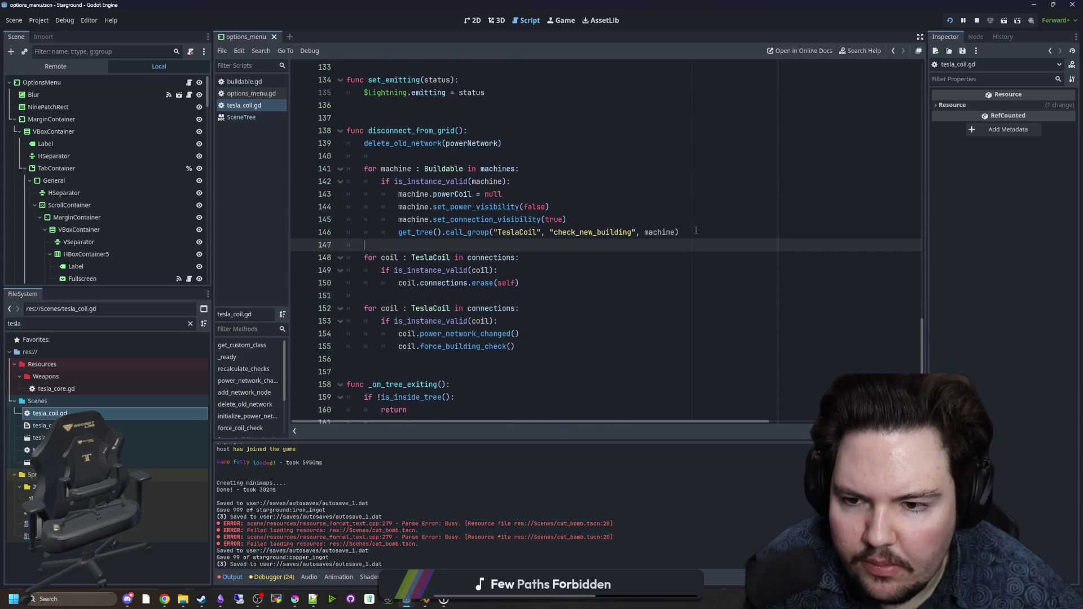
{"action": "left_click_drag", "start_coordinate": [695, 230], "coordinate": [398, 232]}
{"action": "key", "text": "ctrl+c"}
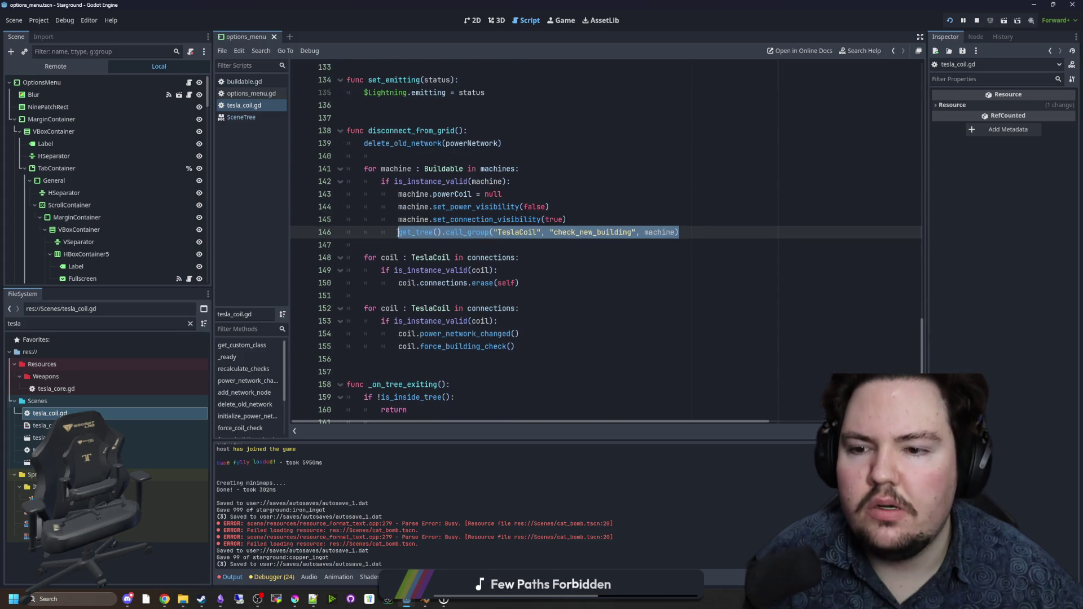
{"action": "key", "text": "BackSpace"}
{"action": "key", "text": "BackSpace"}
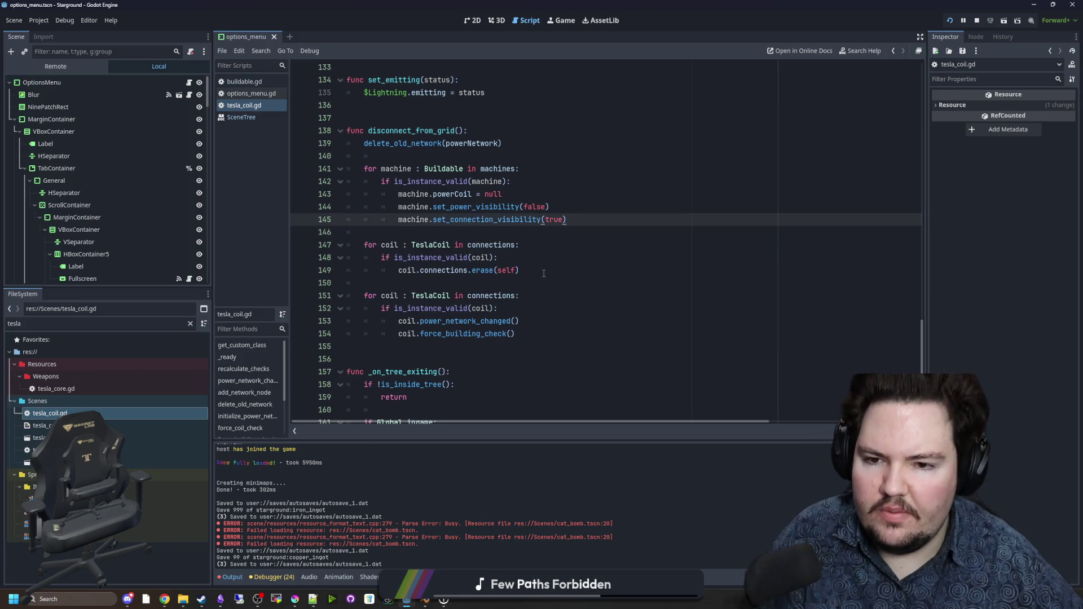
{"action": "key", "text": "Down"}
{"action": "key", "text": "ctrl+s"}
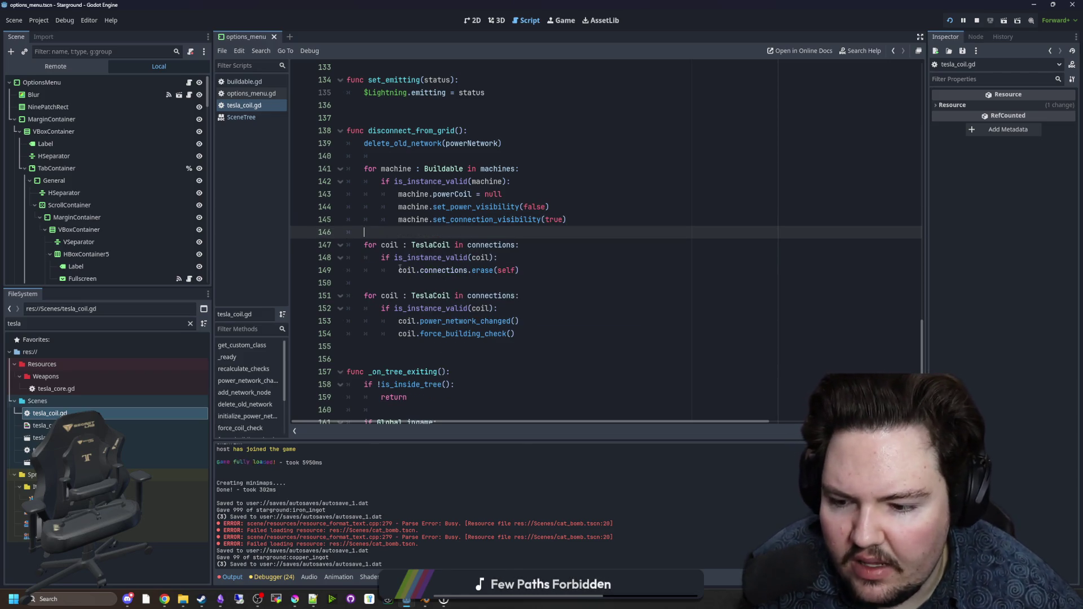
{"action": "key", "text": "ctrl+s"}
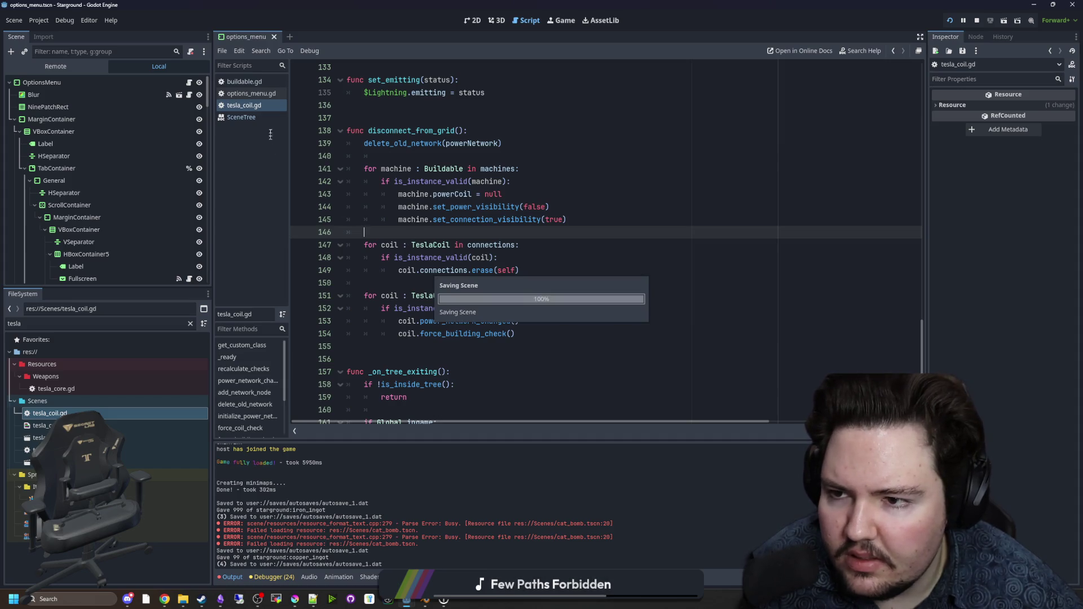
Step: Filter the FileSystem for 'buildable', open buildable.gd and search it for powerCoil
{"action": "left_click", "coordinate": [190, 323]}
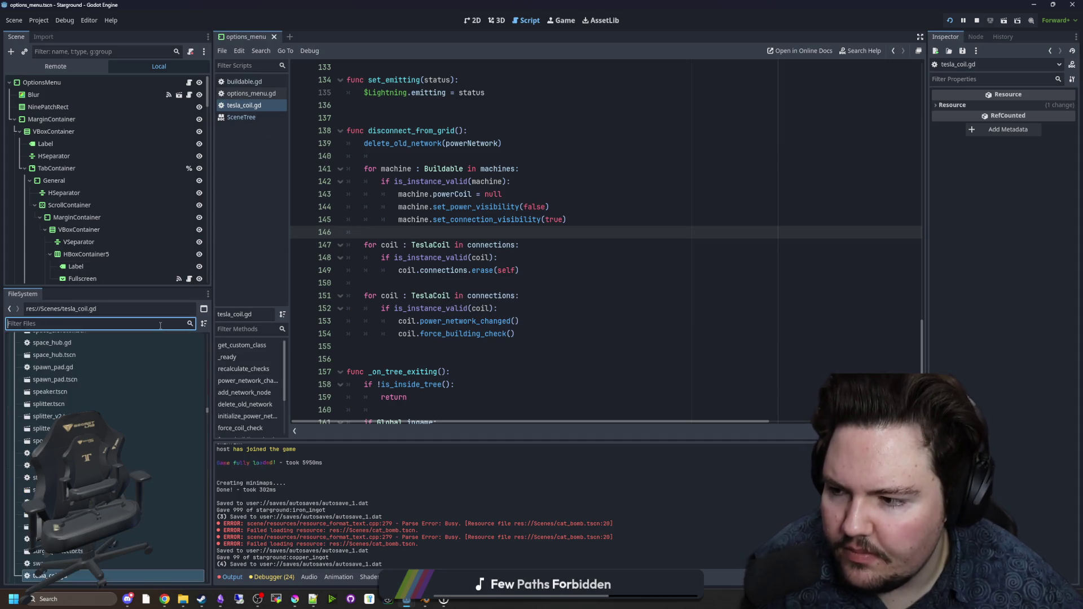
{"action": "type", "text": "buildable"}
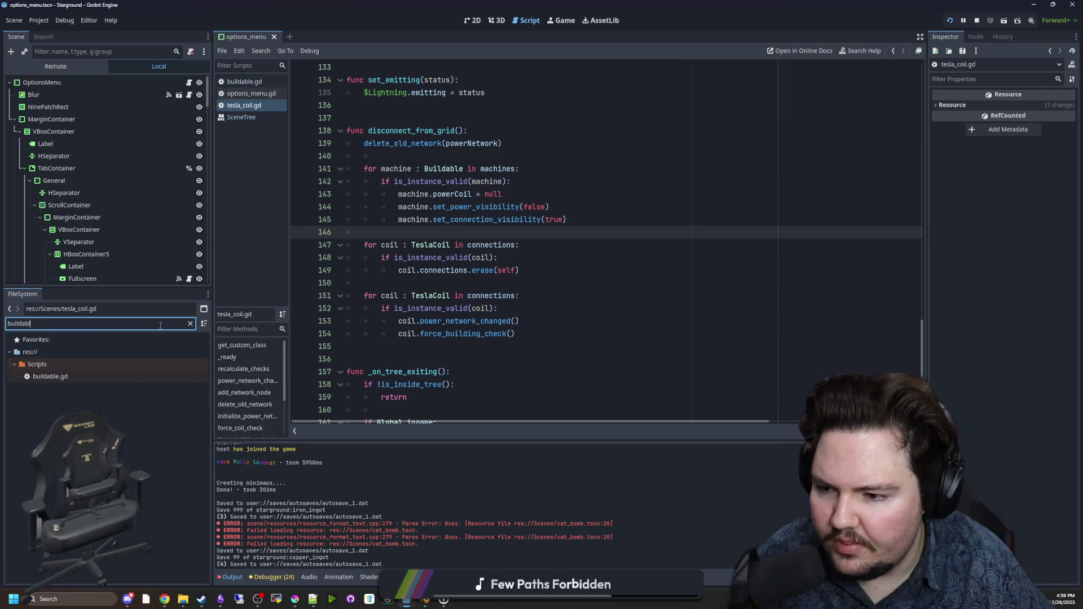
{"action": "double_click", "coordinate": [65, 380]}
{"action": "left_click", "coordinate": [555, 271]}
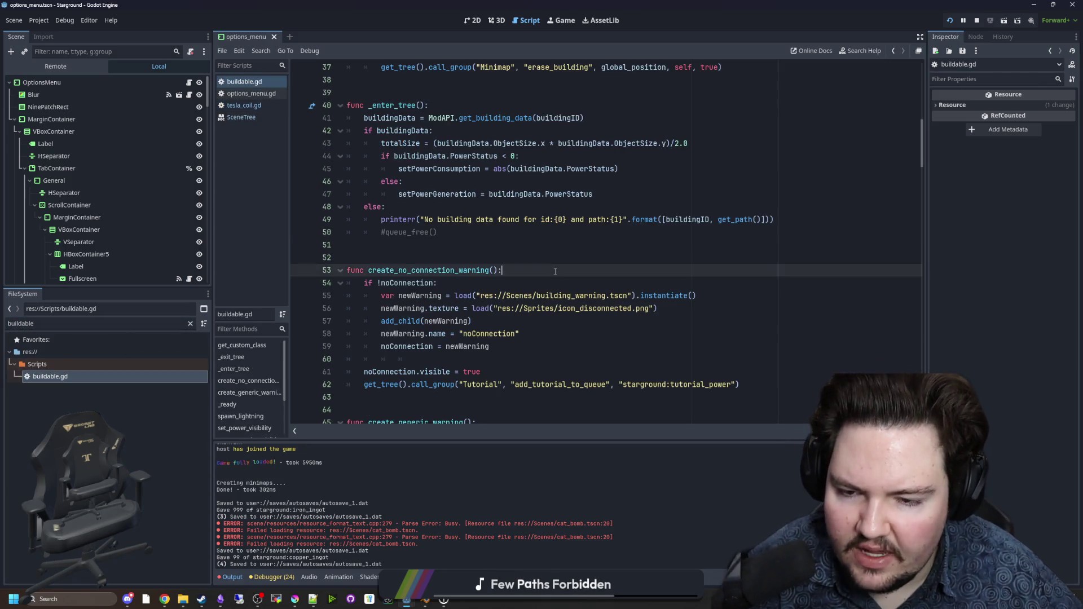
{"action": "key", "text": "ctrl+f"}
{"action": "type", "text": "powerCoil"}
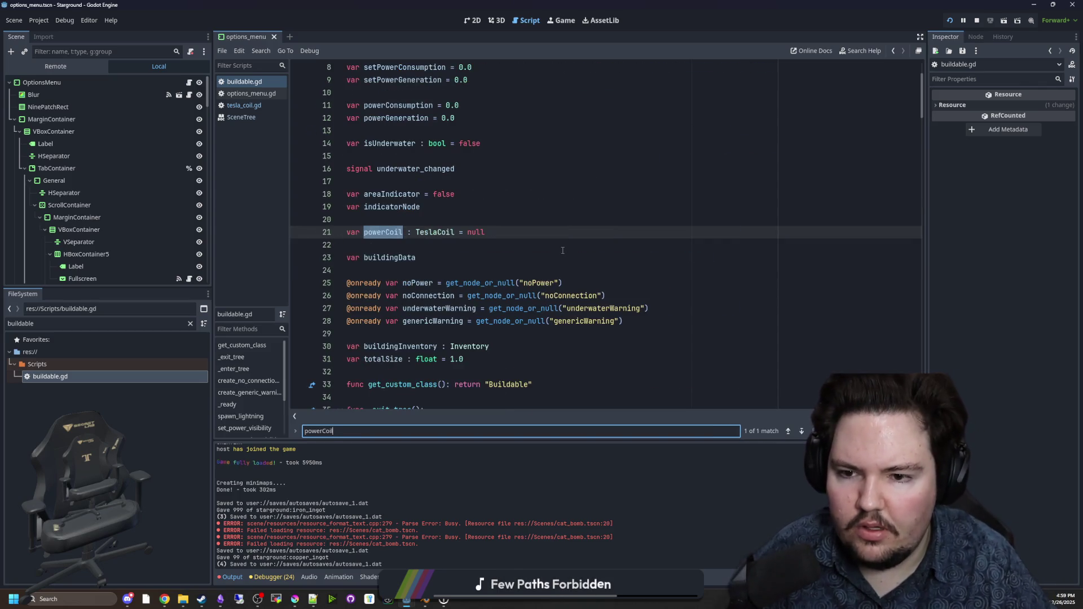
Step: Add a set(val) block to powerCoil with an if condition and the pasted check_new_building group call
{"action": "left_click", "coordinate": [517, 232]}
{"action": "type", "text": ":"}
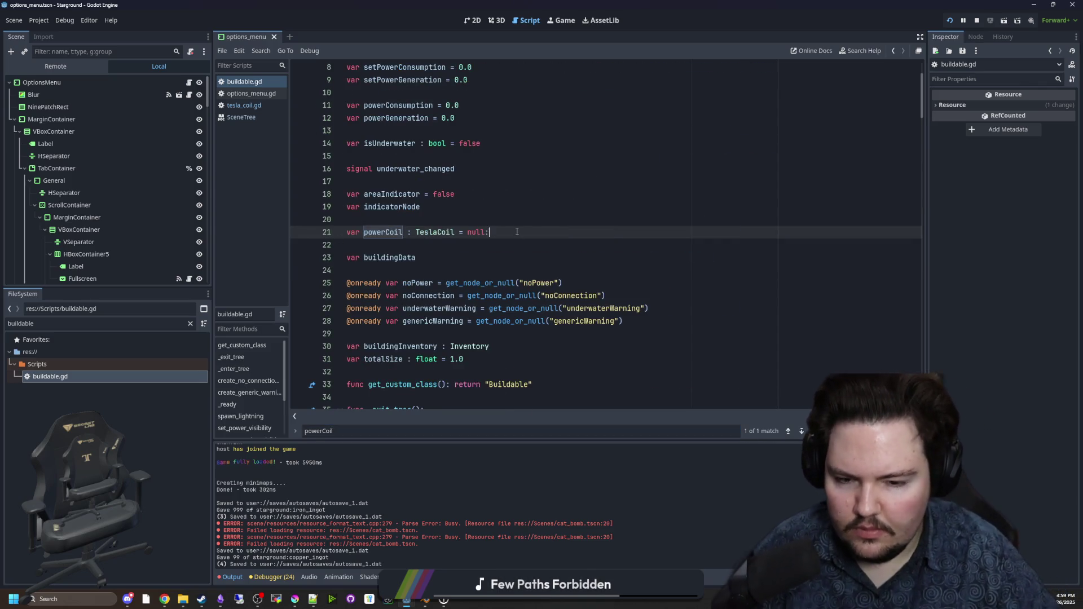
{"action": "key", "text": "Return"}
{"action": "type", "text": "set()"}
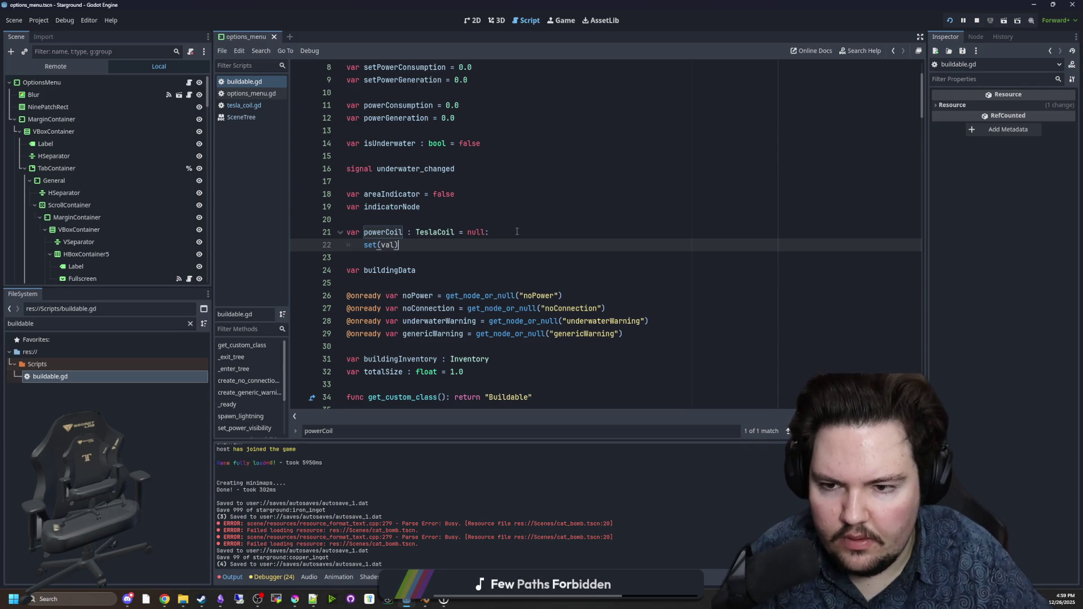
{"action": "key", "text": "BackSpace"}
{"action": "key", "text": "Return"}
{"action": "type", "text": "if va"}
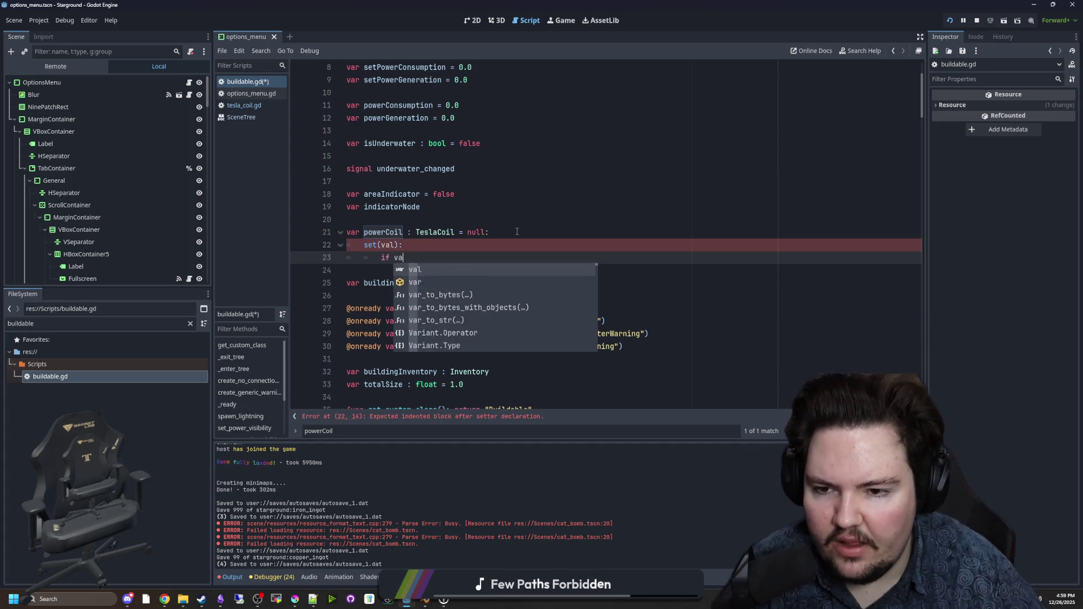
{"action": "key", "text": "BackSpace"}
{"action": "key", "text": "BackSpace"}
{"action": "type", "text": "!"}
{"action": "key", "text": "Escape"}
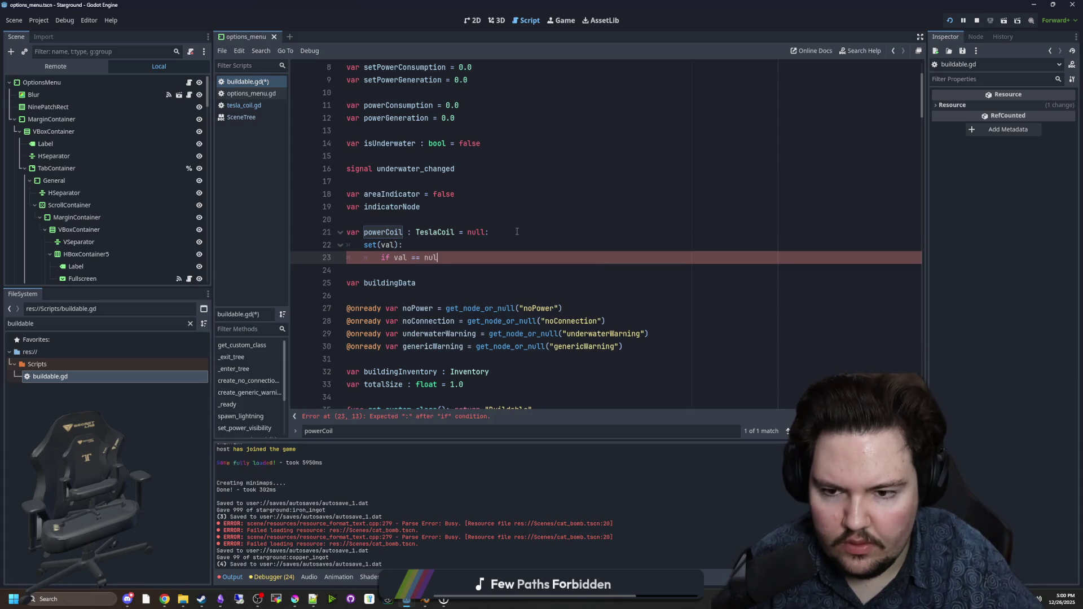
{"action": "type", "text": "l:"}
{"action": "key", "text": "Return"}
{"action": "key", "text": "ctrl+v"}
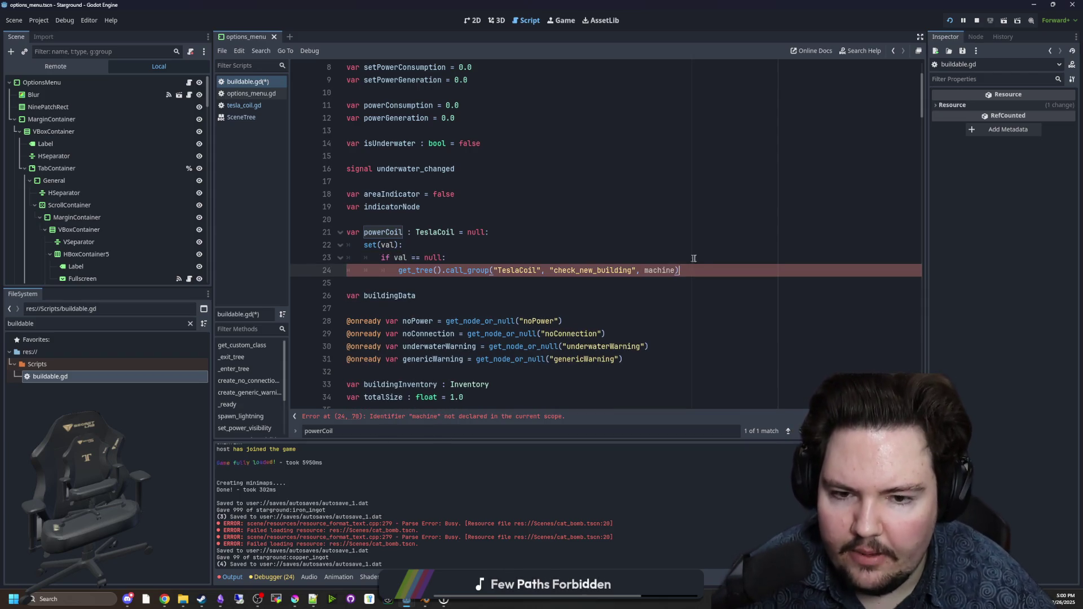
Step: Replace machine with self in the group call and add a '= val' assignment line
{"action": "scroll", "coordinate": [625, 276], "scroll_direction": "down", "scroll_amount": 1}
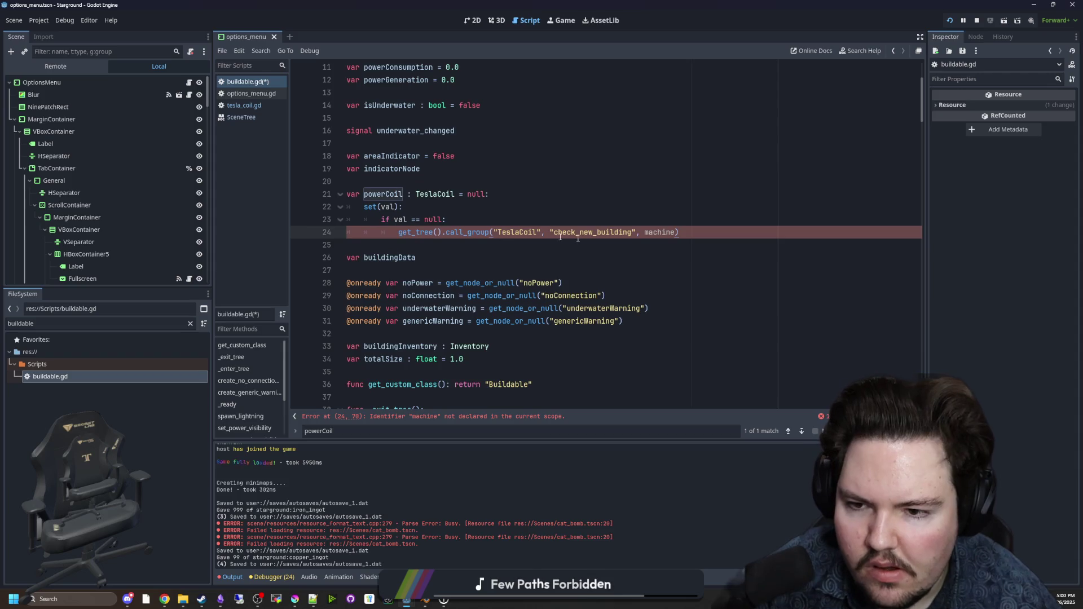
{"action": "key", "text": "Return"}
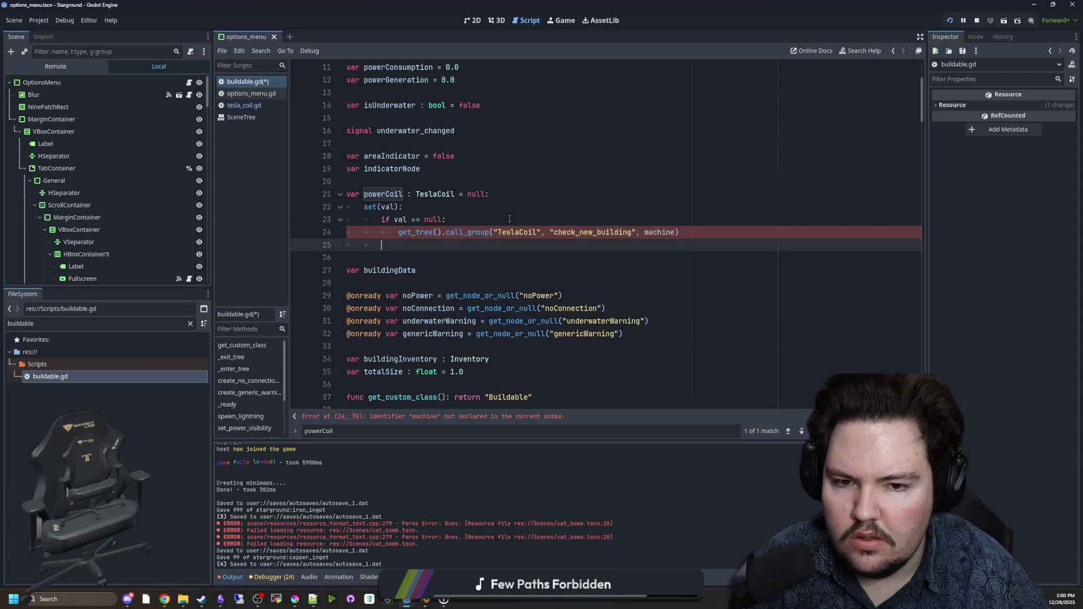
{"action": "double_click", "coordinate": [660, 232]}
{"action": "type", "text": "self"}
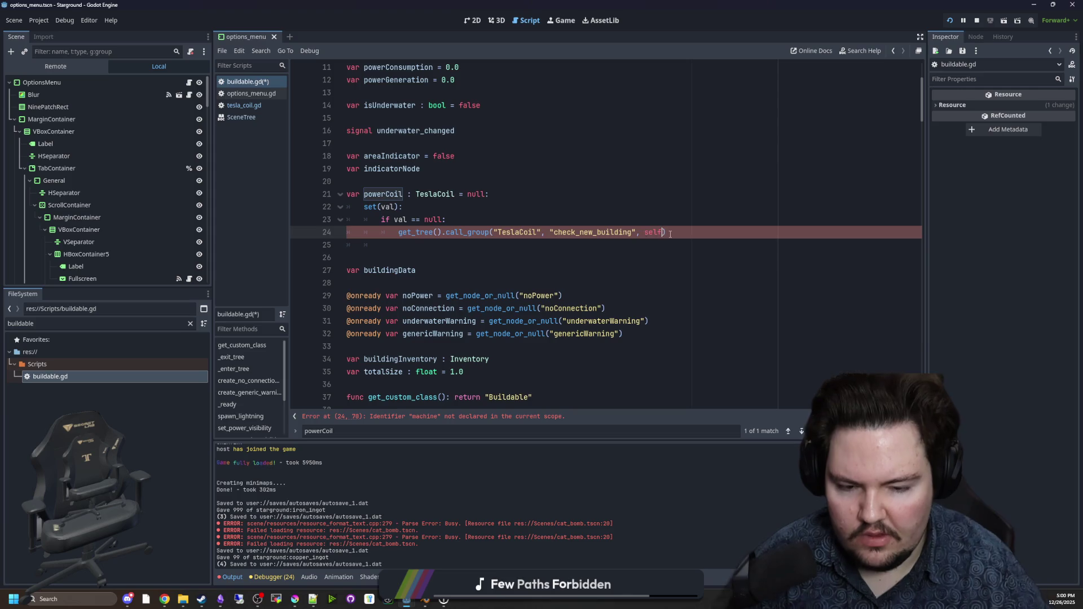
{"action": "left_click", "coordinate": [408, 253]}
{"action": "left_click", "coordinate": [435, 246]}
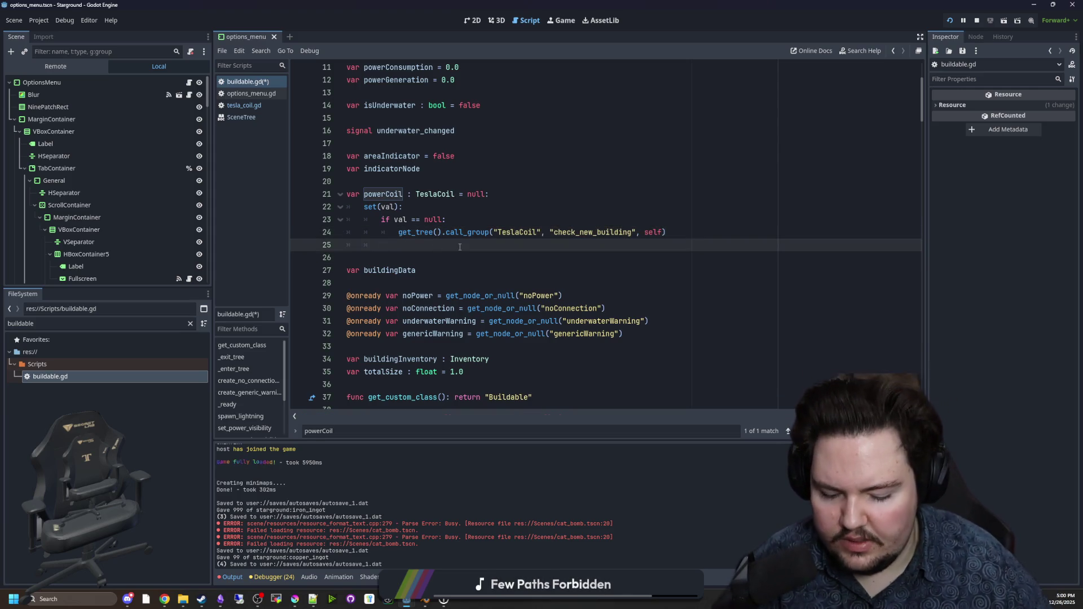
{"action": "type", "text": "val= val"}
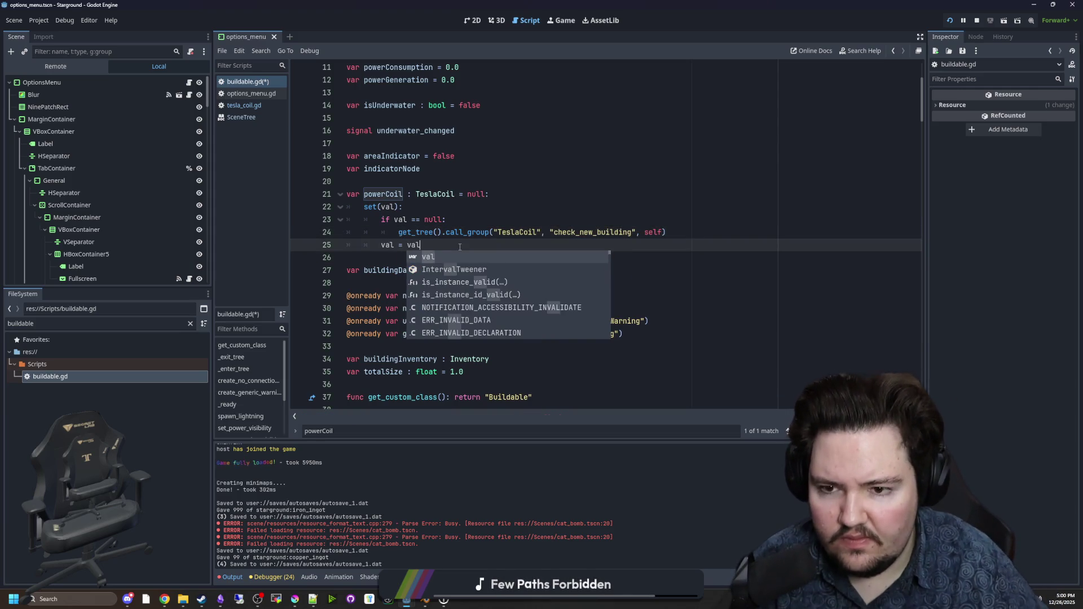
{"action": "left_click", "coordinate": [490, 219]}
{"action": "left_click", "coordinate": [476, 242]}
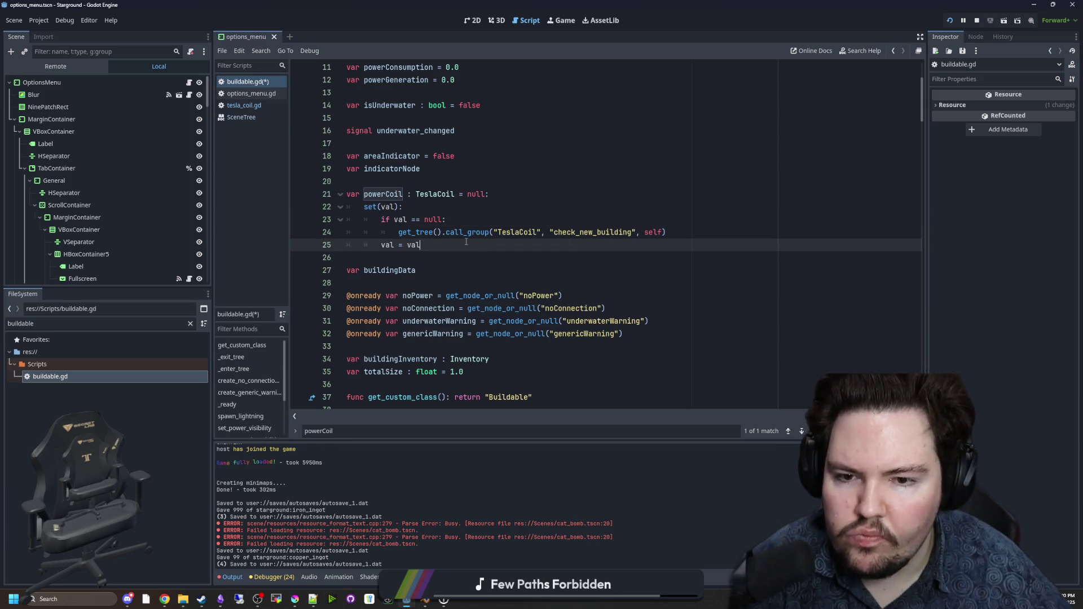
Step: Move the assignment line above the if, remove the extra blank line, and save buildable.gd
{"action": "key", "text": "shift+Home"}
{"action": "key", "text": "ctrl+x"}
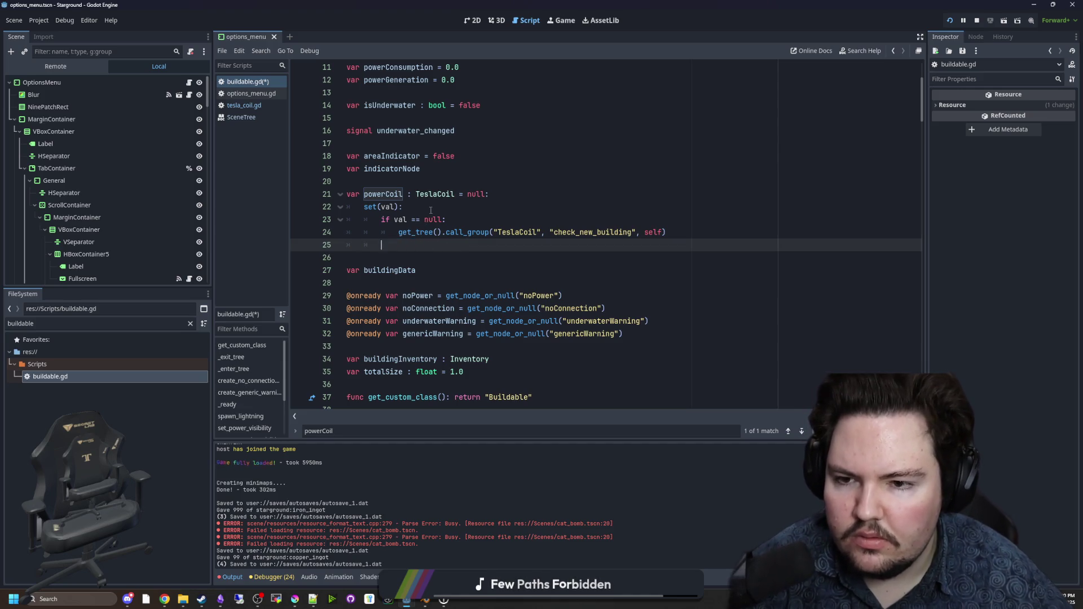
{"action": "left_click", "coordinate": [431, 208]}
{"action": "key", "text": "Return"}
{"action": "key", "text": "ctrl+v"}
{"action": "left_click", "coordinate": [418, 250]}
{"action": "key", "text": "BackSpace"}
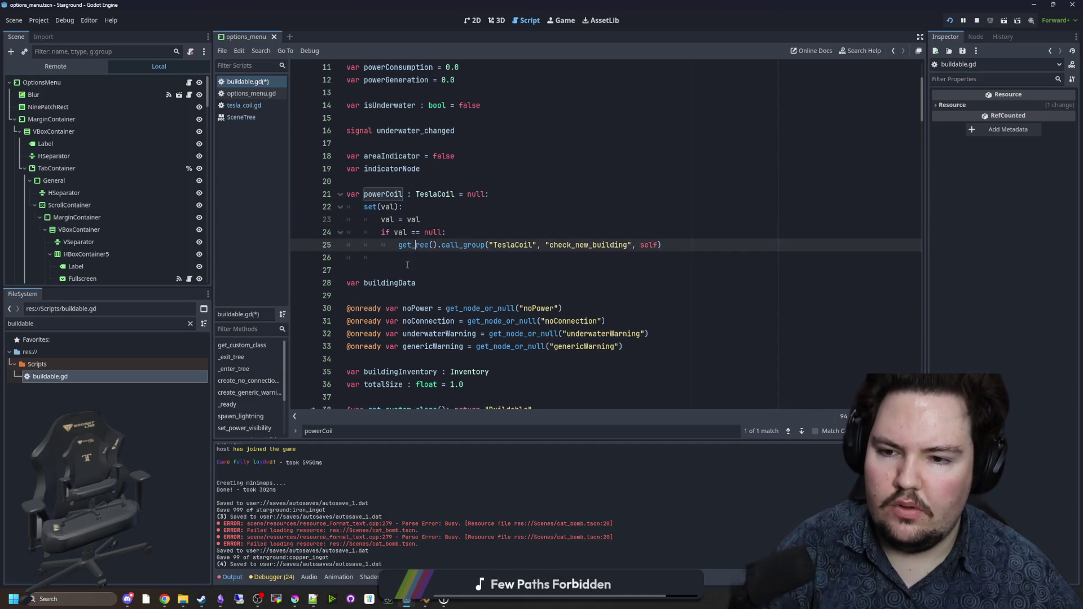
{"action": "type", "text": "t"}
{"action": "left_click", "coordinate": [437, 258]}
{"action": "key", "text": "ctrl+shift+k"}
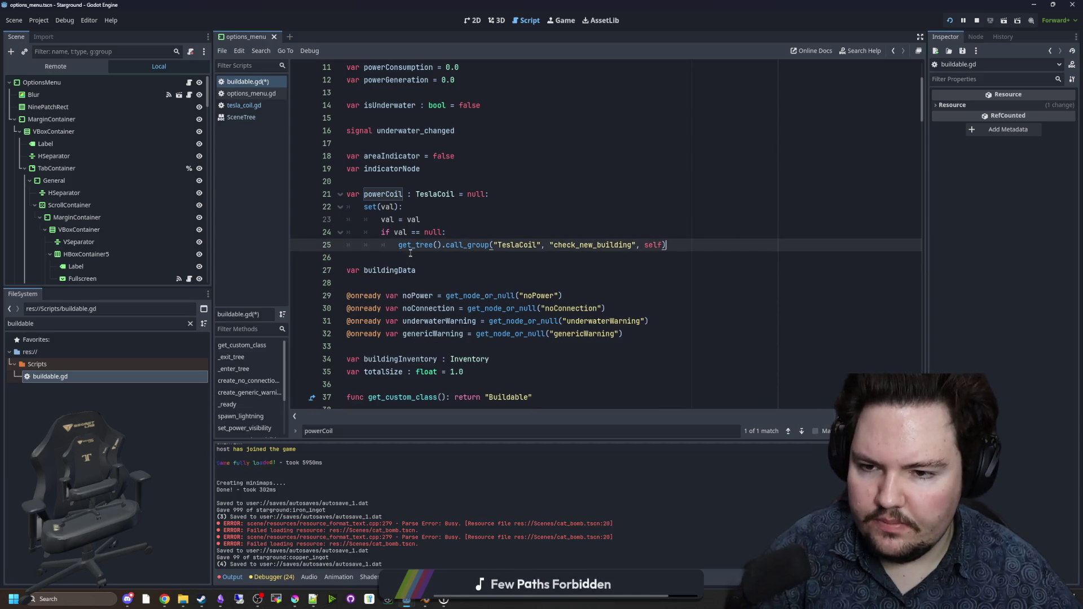
{"action": "key", "text": "ctrl+s"}
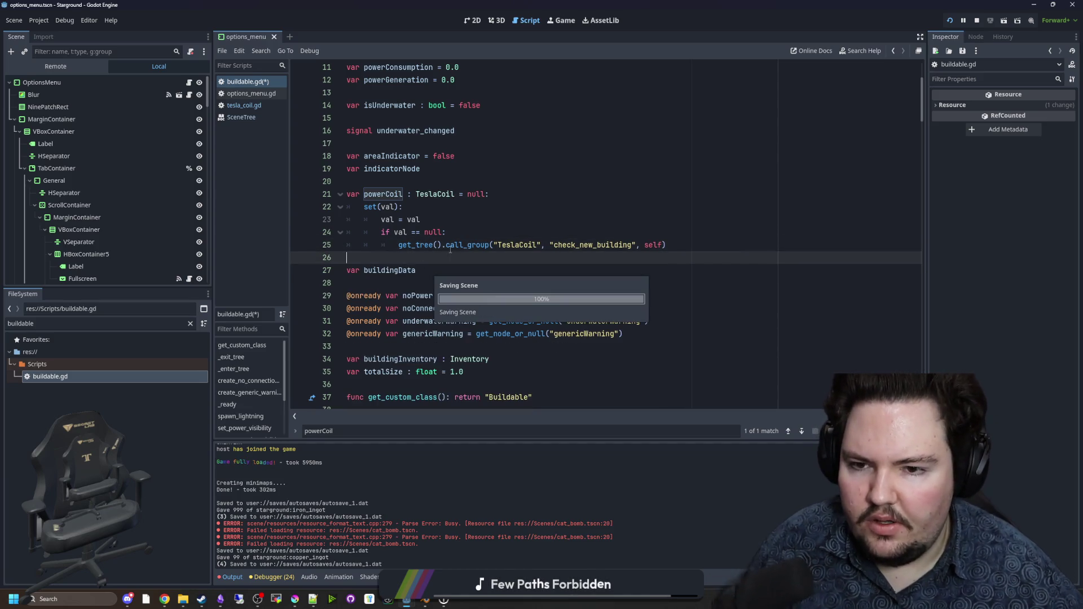
{"action": "key", "text": "Up"}
{"action": "key", "text": "Up"}
{"action": "key", "text": "Up"}
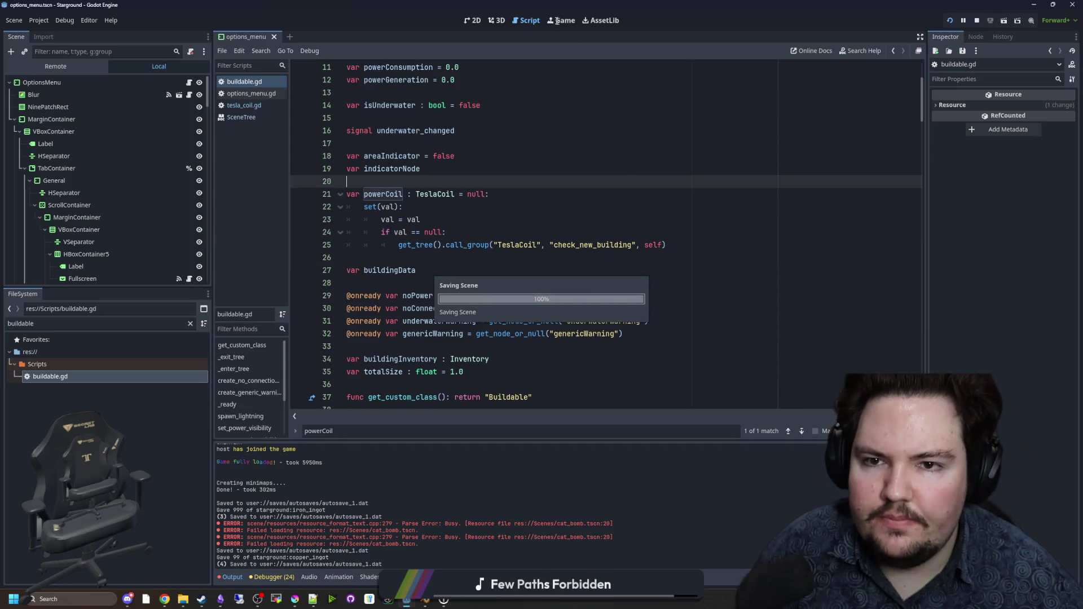
Step: In the running game, place a Crafter beside the pylons and a pylon next to it
{"action": "left_click", "coordinate": [556, 17]}
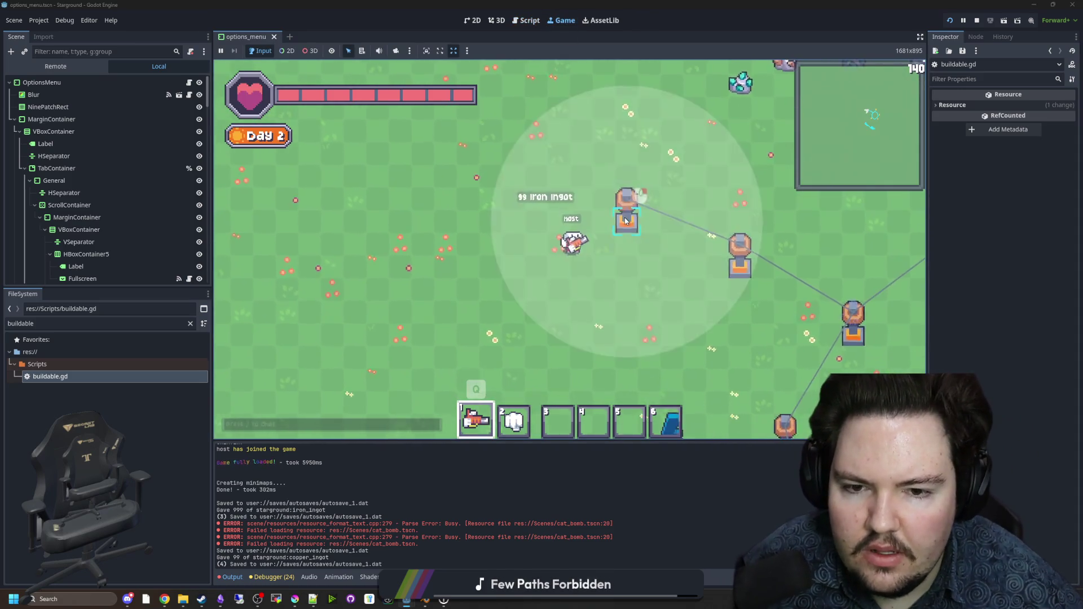
{"action": "key", "text": "b"}
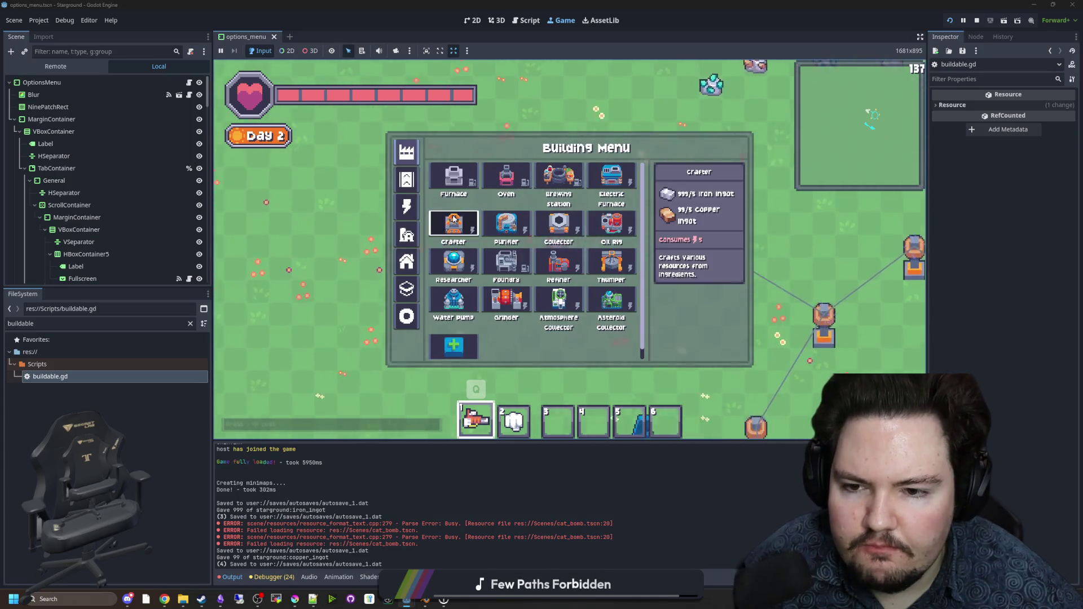
{"action": "left_click", "coordinate": [476, 207]}
{"action": "left_click", "coordinate": [509, 186]}
{"action": "left_click", "coordinate": [509, 186]}
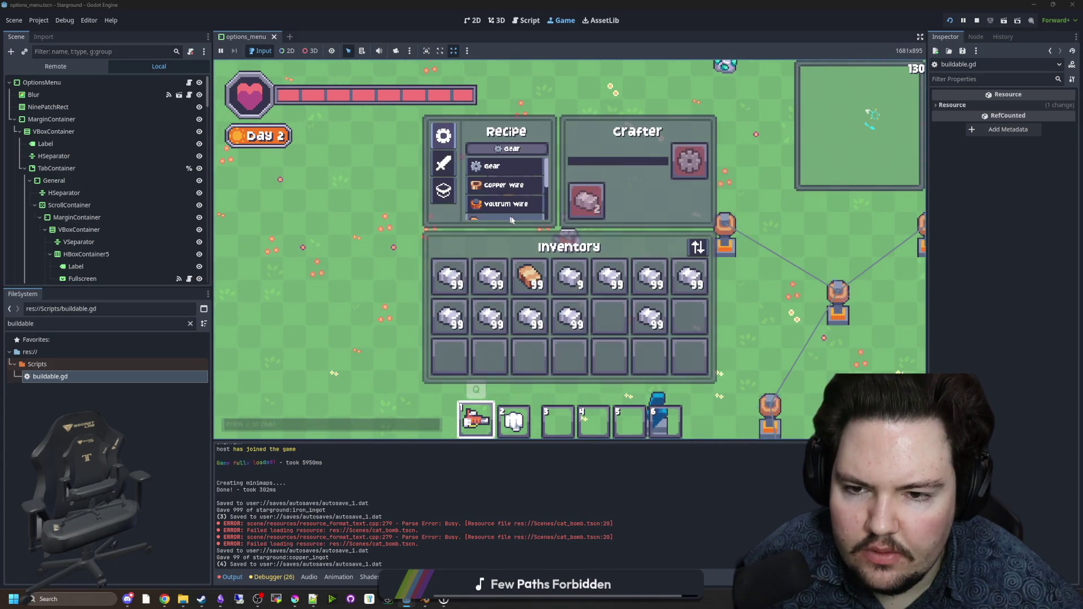
{"action": "key", "text": "Escape"}
{"action": "left_click", "coordinate": [588, 192]}
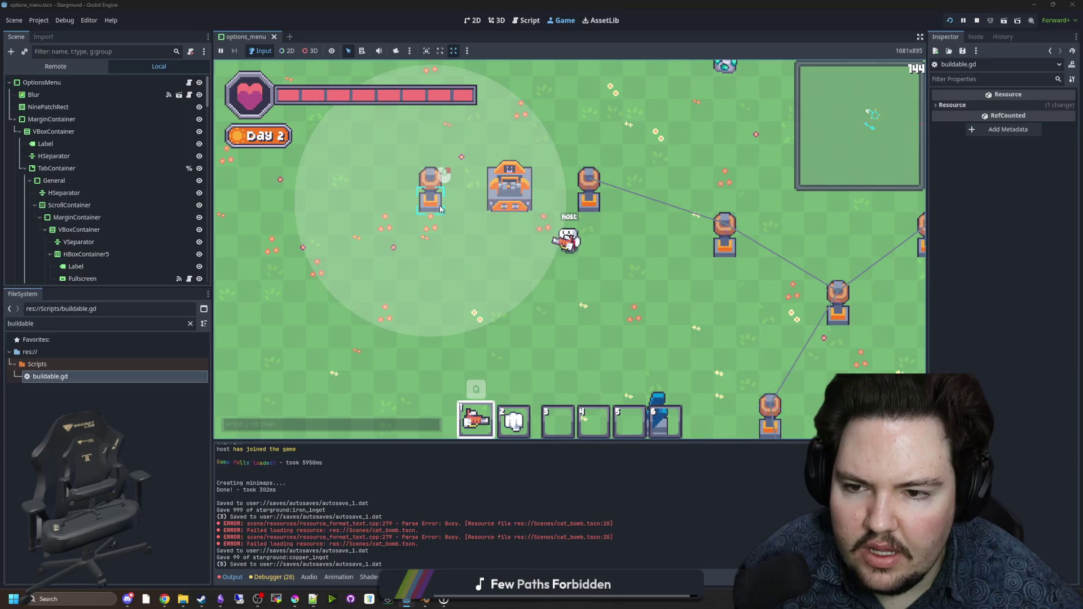
{"action": "right_click", "coordinate": [440, 207]}
Step: Check the crafter's menu, walk around, and deconstruct the crafter
{"action": "key", "text": "e"}
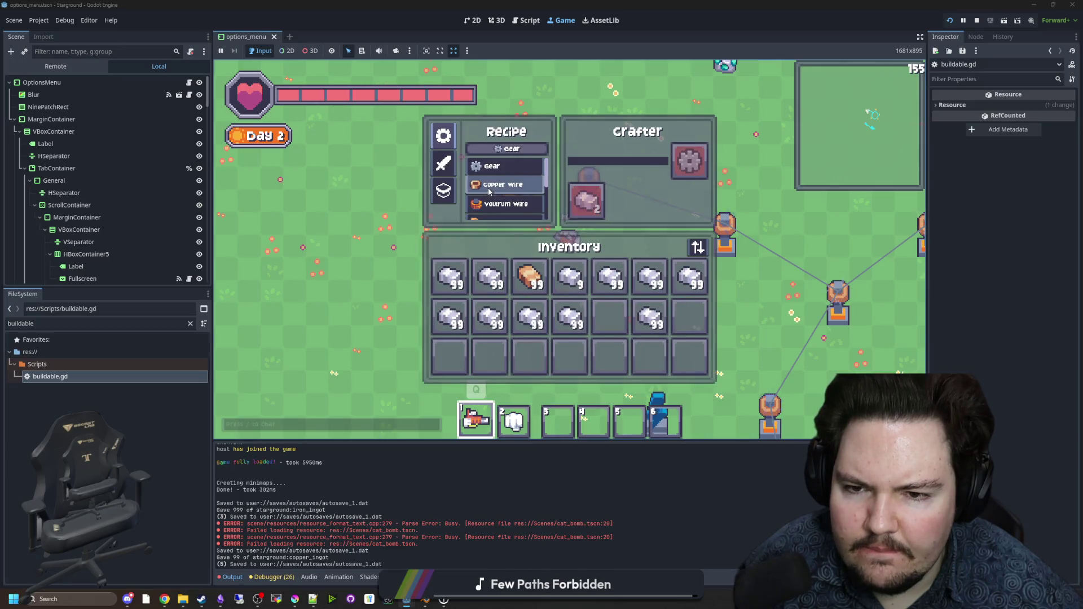
{"action": "key", "text": "e"}
{"action": "key", "text": "w"}
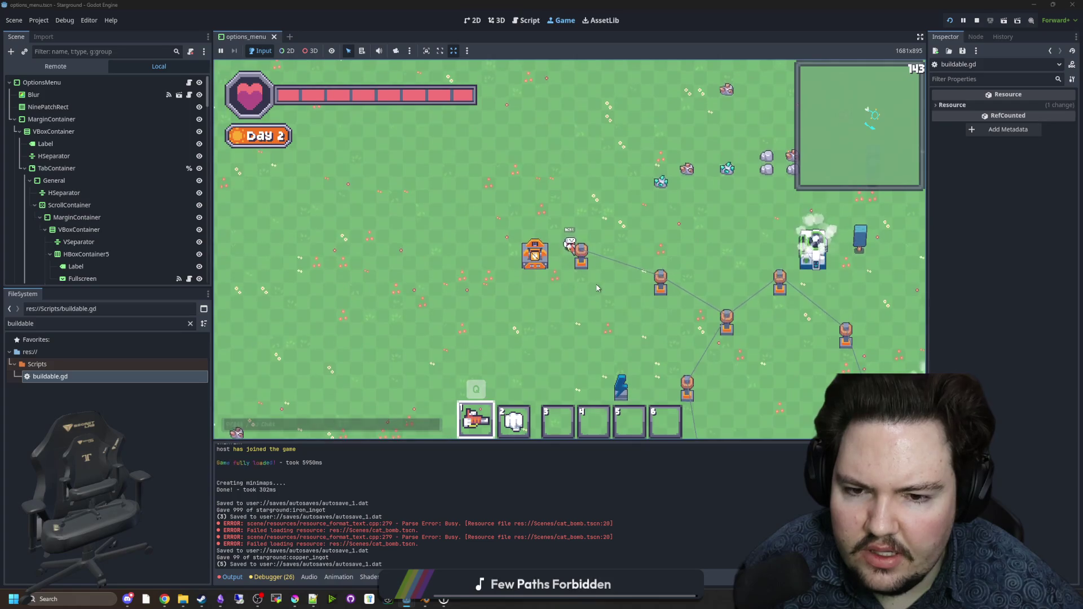
{"action": "key", "text": "s"}
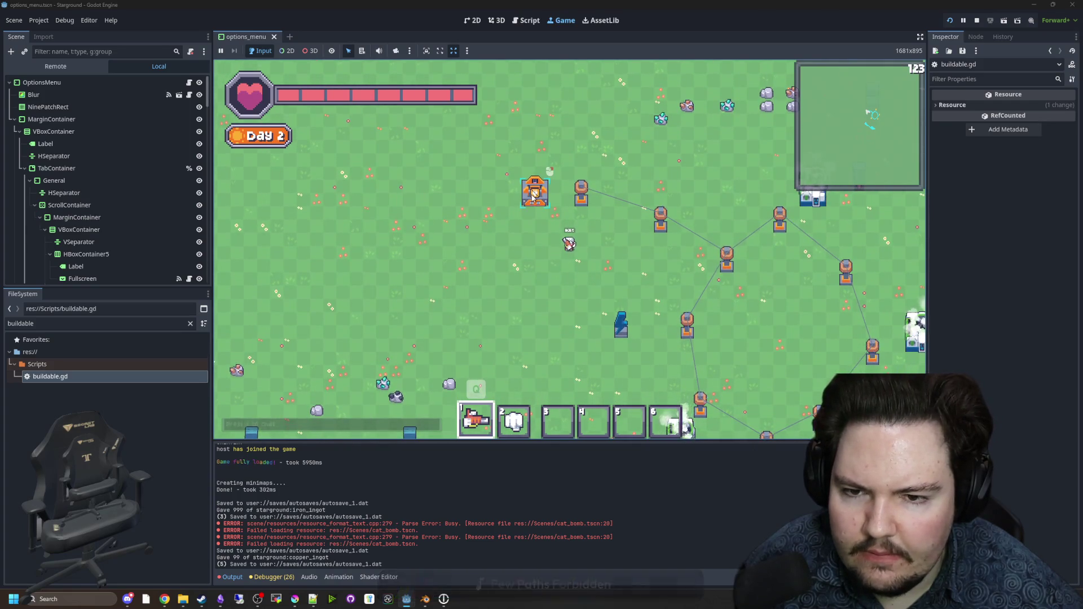
{"action": "left_click", "coordinate": [533, 198]}
{"action": "key", "text": "w"}
{"action": "key", "text": "a"}
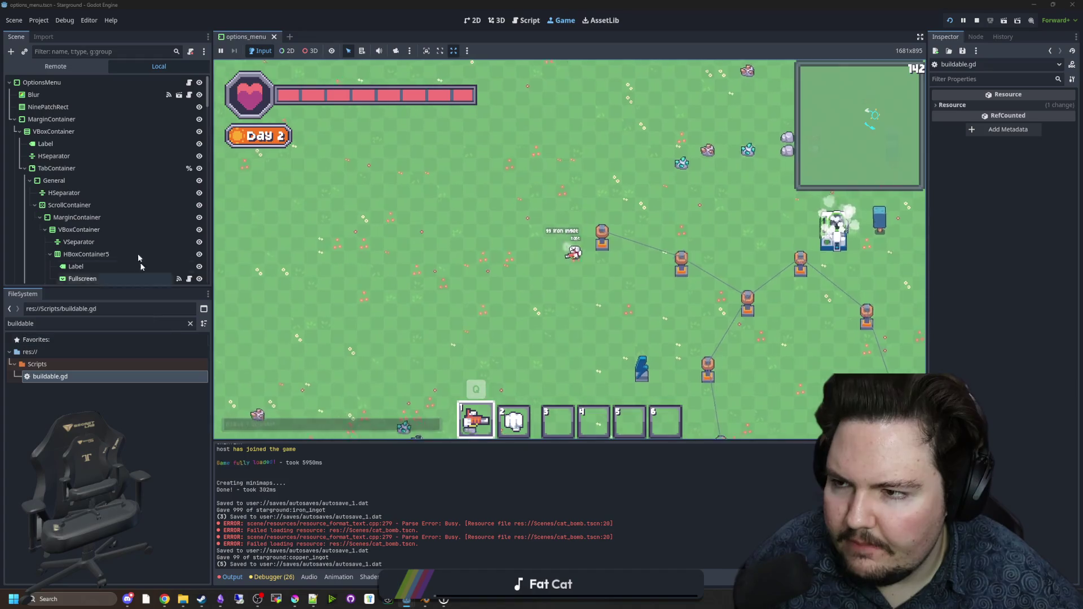
Step: Filter the FileSystem for 'tesla_c' and open tesla_coil.gd
{"action": "double_click", "coordinate": [178, 324]}
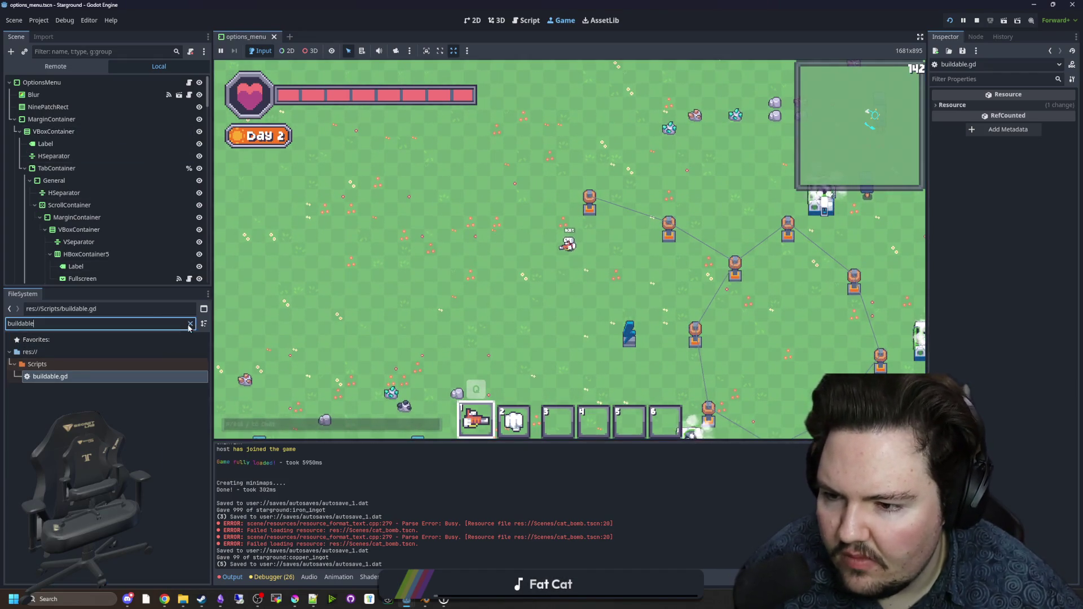
{"action": "type", "text": "tesla_c"}
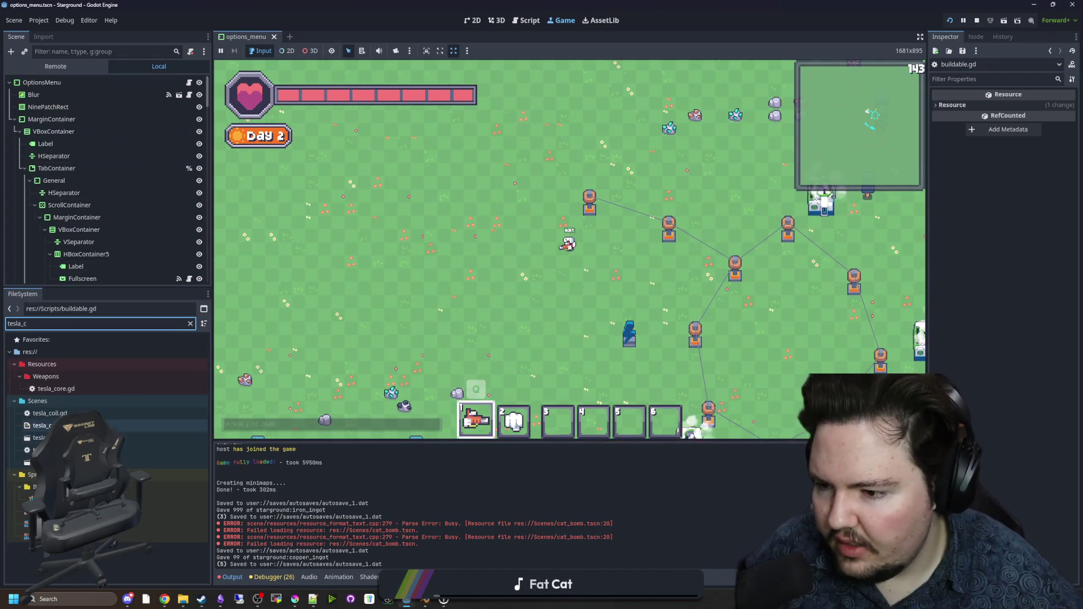
{"action": "double_click", "coordinate": [50, 413]}
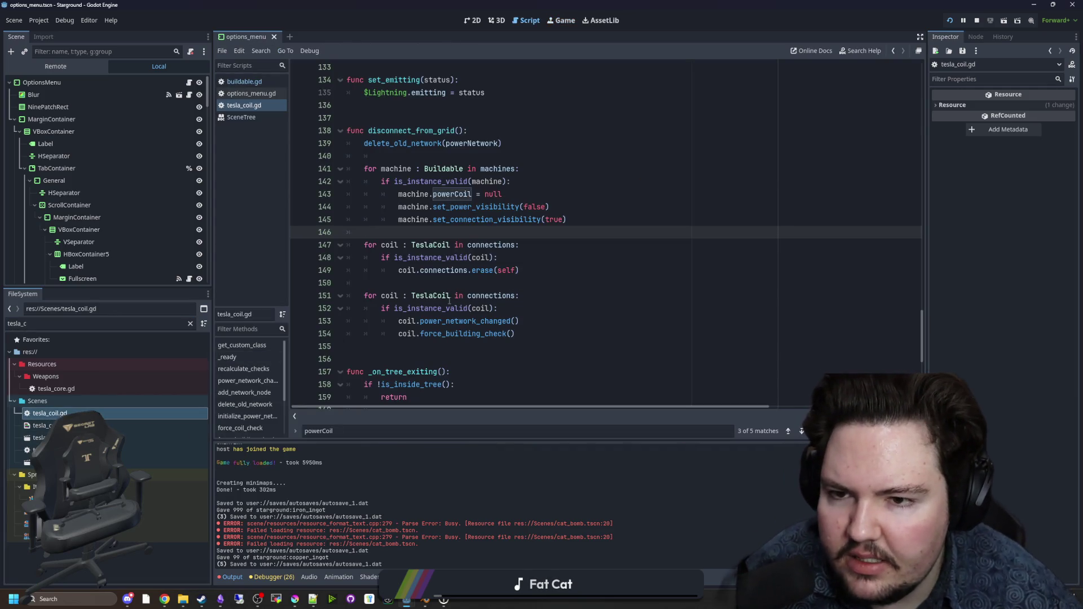
Step: Review _on_tree_exiting and disconnect_from_grid, including line 143 that clears powerCoil
{"action": "scroll", "coordinate": [472, 280], "scroll_direction": "down", "scroll_amount": 4}
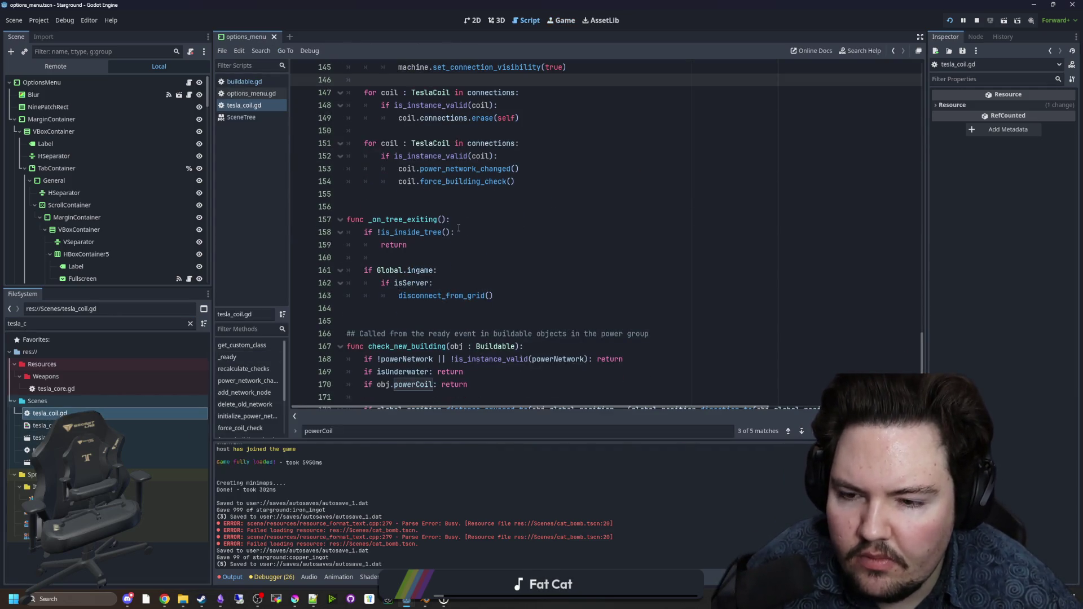
{"action": "mouse_move", "coordinate": [364, 231]}
{"action": "left_mouse_down"}
{"action": "mouse_move", "coordinate": [515, 270]}
{"action": "mouse_move", "coordinate": [508, 299]}
{"action": "mouse_move", "coordinate": [398, 298]}
{"action": "left_mouse_up"}
{"action": "left_click", "coordinate": [512, 299]}
{"action": "left_click", "coordinate": [427, 247]}
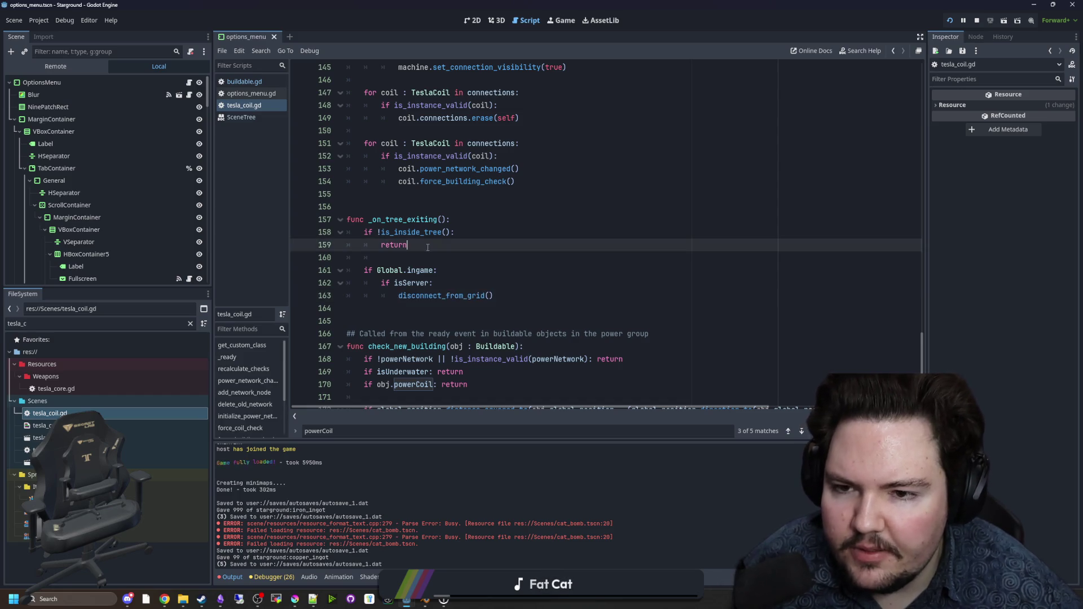
{"action": "scroll", "coordinate": [427, 247], "scroll_direction": "up", "scroll_amount": 4}
{"action": "left_click", "coordinate": [485, 229]}
{"action": "mouse_move", "coordinate": [501, 194]}
{"action": "left_mouse_down"}
{"action": "mouse_move", "coordinate": [398, 194]}
{"action": "mouse_move", "coordinate": [611, 228]}
{"action": "left_mouse_up"}
{"action": "left_click", "coordinate": [398, 194]}
{"action": "left_click", "coordinate": [611, 225]}
{"action": "scroll", "coordinate": [532, 222], "scroll_direction": "down", "scroll_amount": 5}
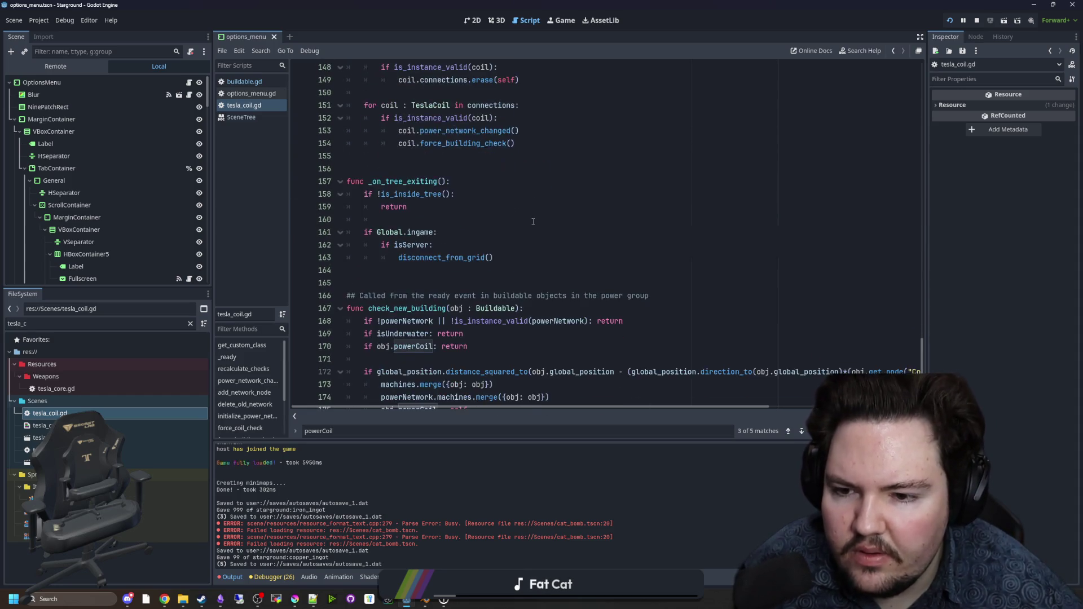
{"action": "scroll", "coordinate": [533, 221], "scroll_direction": "down", "scroll_amount": 3}
{"action": "scroll", "coordinate": [388, 259], "scroll_direction": "up", "scroll_amount": 3}
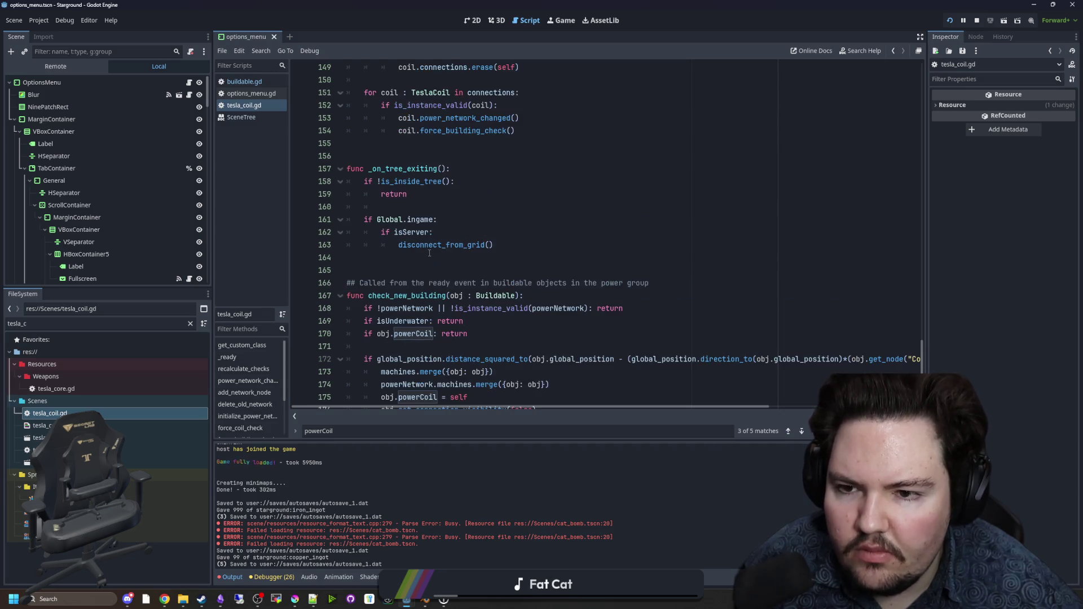
{"action": "scroll", "coordinate": [429, 252], "scroll_direction": "up", "scroll_amount": 3}
{"action": "scroll", "coordinate": [429, 252], "scroll_direction": "up", "scroll_amount": 3}
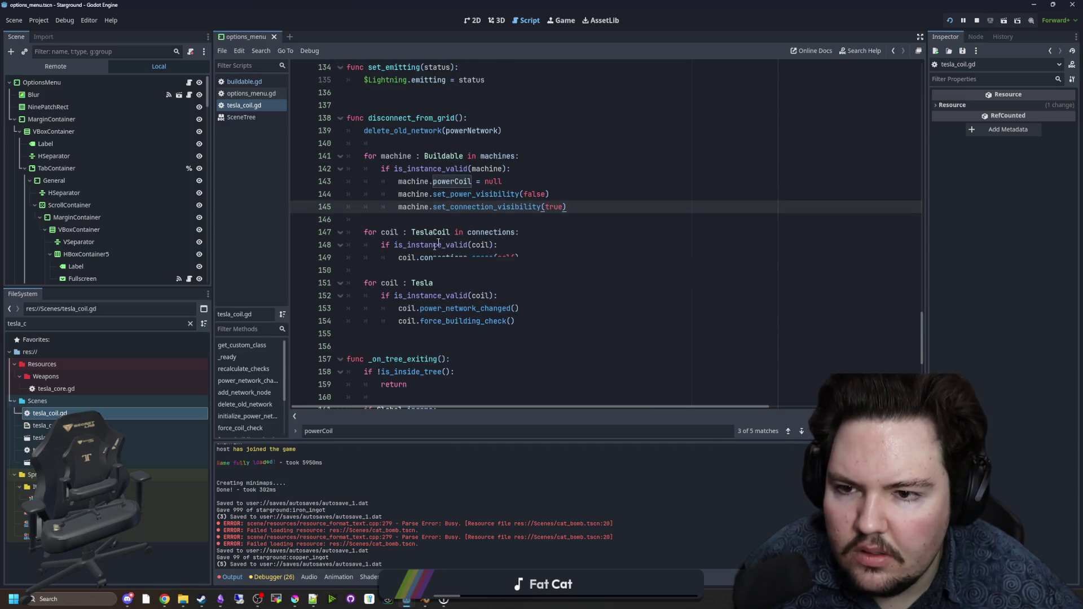
{"action": "left_click", "coordinate": [382, 144]}
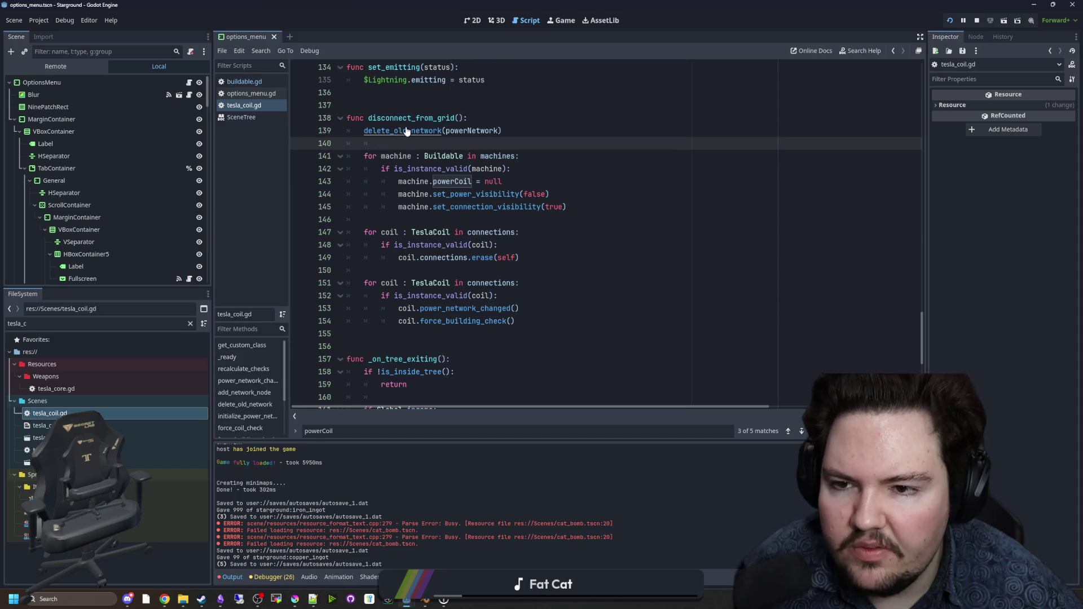
Step: Jump to the delete_old_network definition at line 78
{"action": "left_click", "coordinate": [401, 130], "text": "ctrl"}
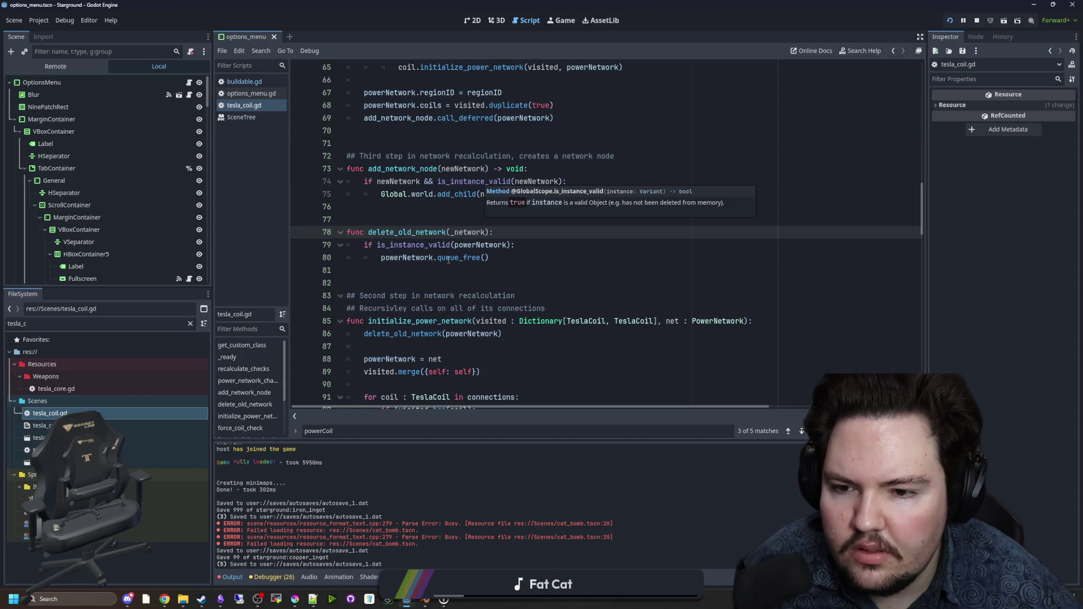
{"action": "key", "text": "alt+Left"}
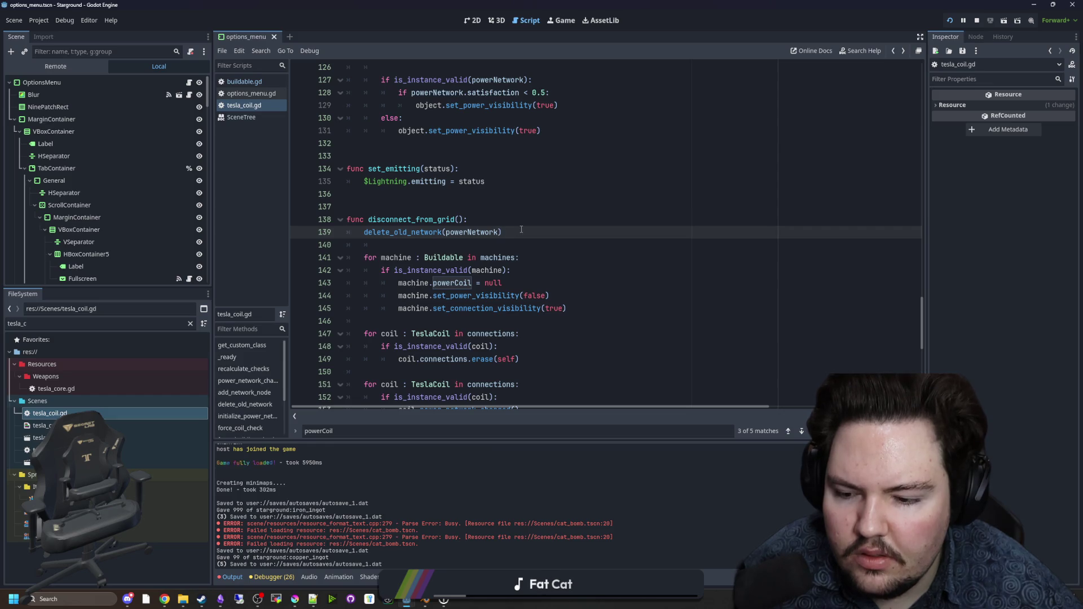
{"action": "left_click", "coordinate": [411, 236], "text": "ctrl"}
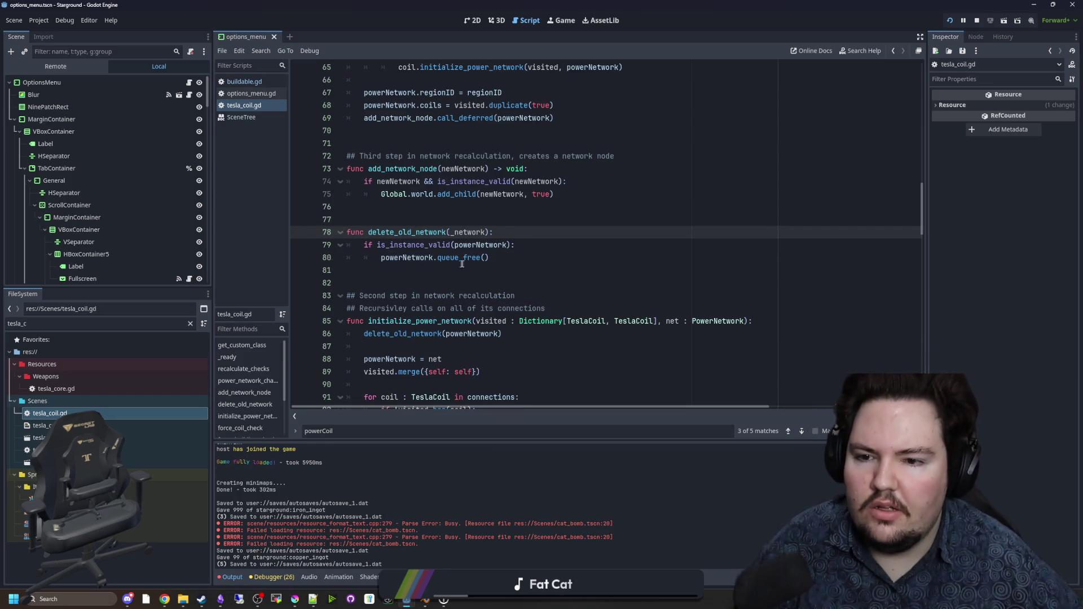
Step: Add 'powerNetwork = null' after powerNetwork.queue_free() on line 81 and save
{"action": "left_click", "coordinate": [528, 262]}
{"action": "key", "text": "Return"}
{"action": "type", "text": "powerNetwork = null"}
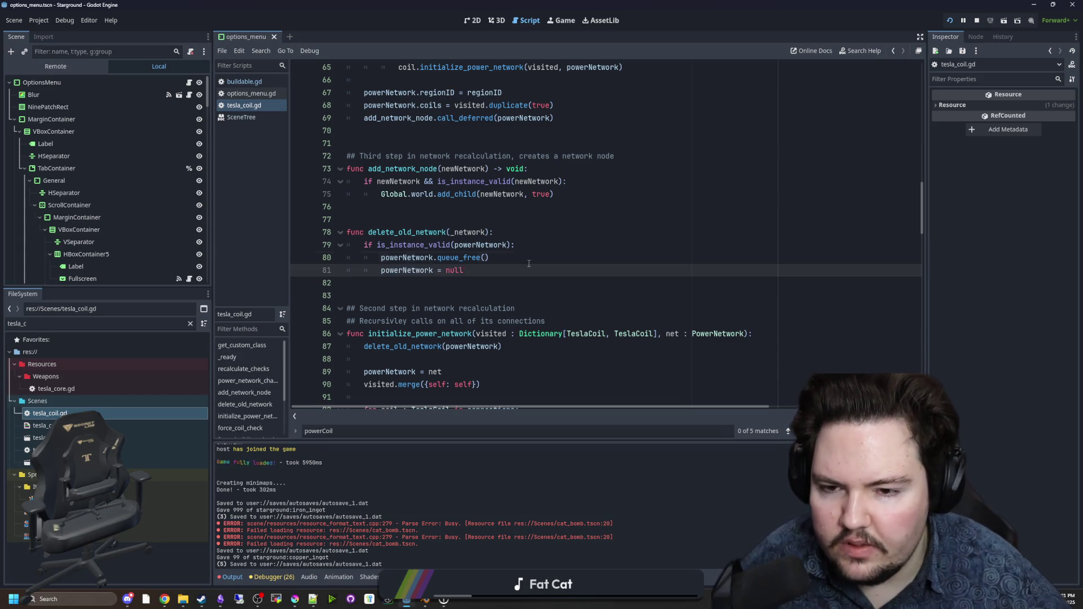
{"action": "left_click", "coordinate": [529, 263]}
{"action": "key", "text": "ctrl+s"}
Step: Scroll through the rest of tesla_coil.gd, save again, and switch back to the running game
{"action": "left_click", "coordinate": [479, 219]}
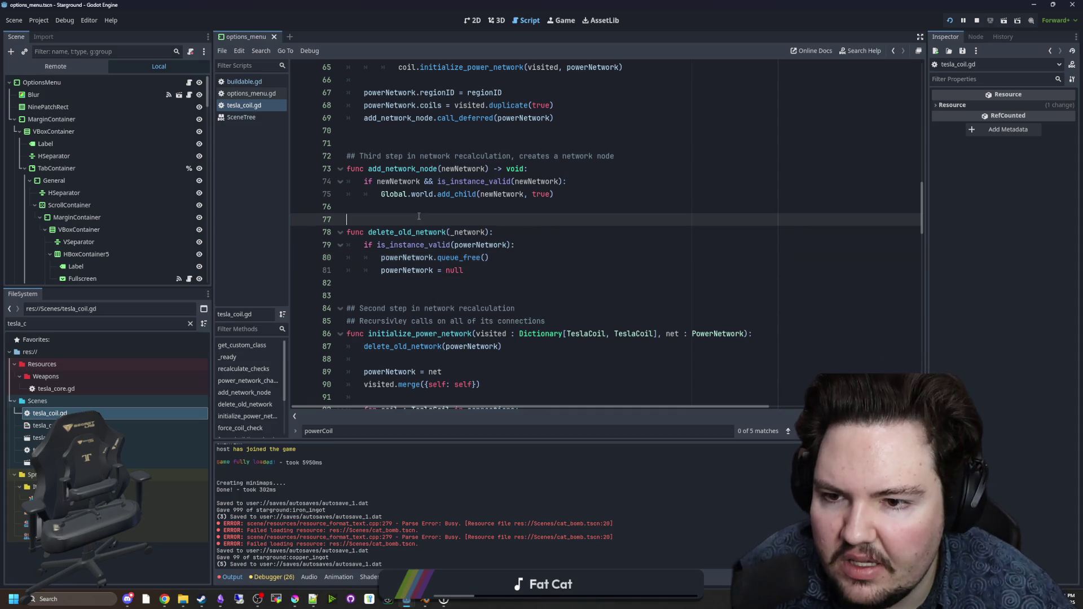
{"action": "scroll", "coordinate": [438, 179], "scroll_direction": "down", "scroll_amount": 7}
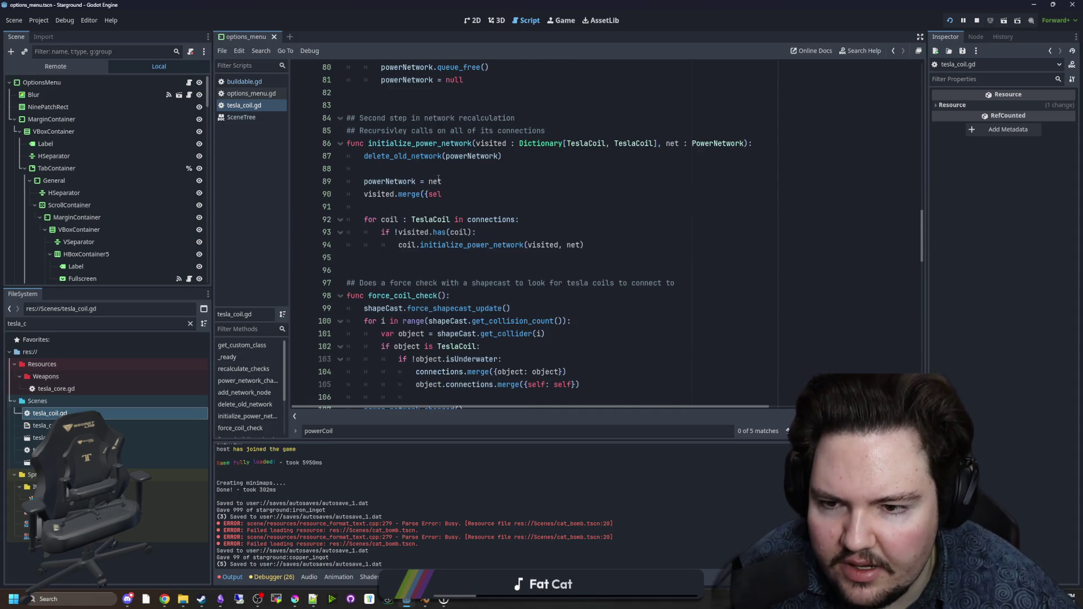
{"action": "left_click", "coordinate": [427, 131]}
{"action": "scroll", "coordinate": [427, 141], "scroll_direction": "up", "scroll_amount": 1}
{"action": "scroll", "coordinate": [427, 141], "scroll_direction": "up", "scroll_amount": 1}
{"action": "left_click", "coordinate": [440, 181]}
{"action": "left_click", "coordinate": [442, 168]}
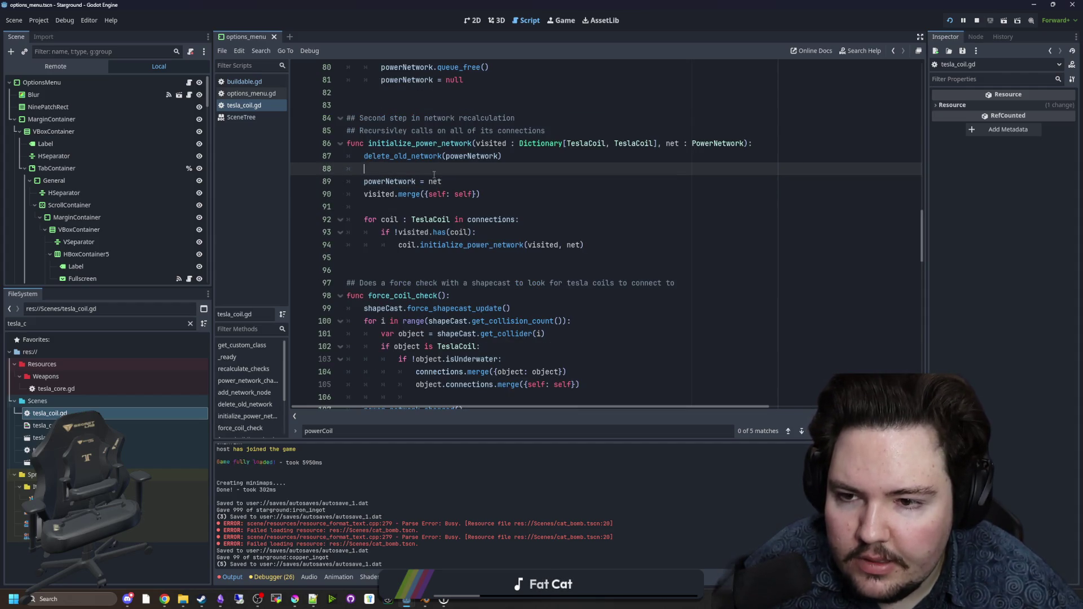
{"action": "scroll", "coordinate": [434, 174], "scroll_direction": "down", "scroll_amount": 7}
{"action": "left_click", "coordinate": [430, 164]}
{"action": "key", "text": "ctrl+s"}
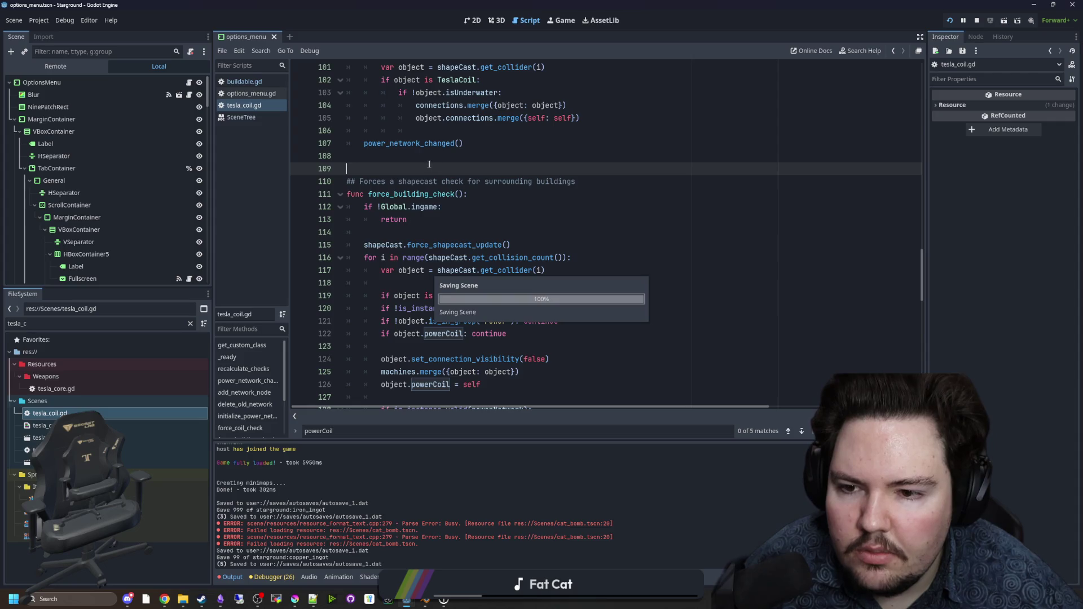
{"action": "left_click", "coordinate": [561, 21]}
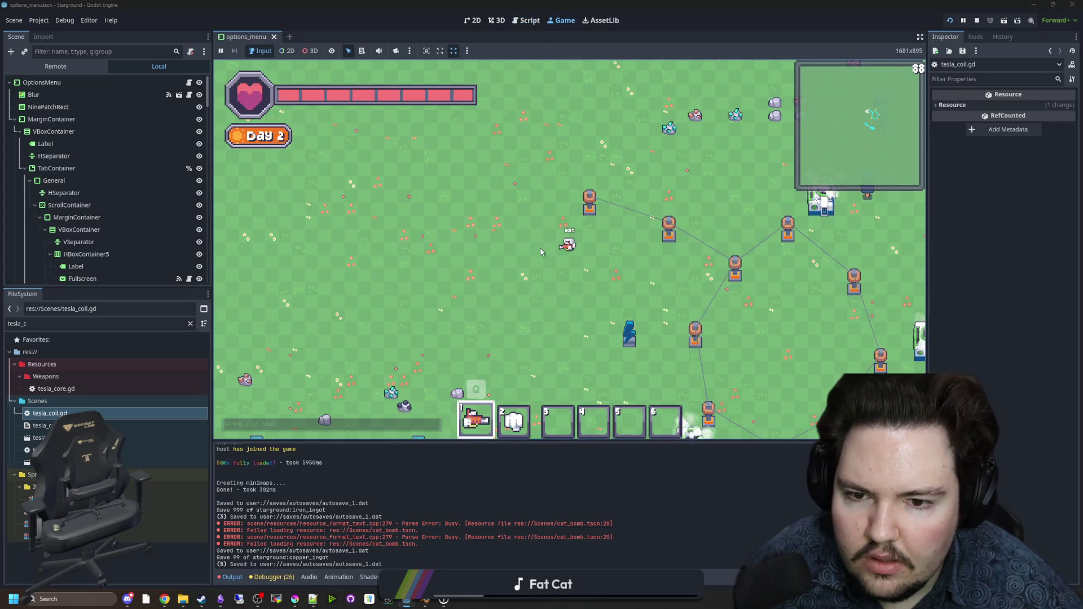
Step: Place a building from the building menu and a tesla coil near it in the game
{"action": "key", "text": "b"}
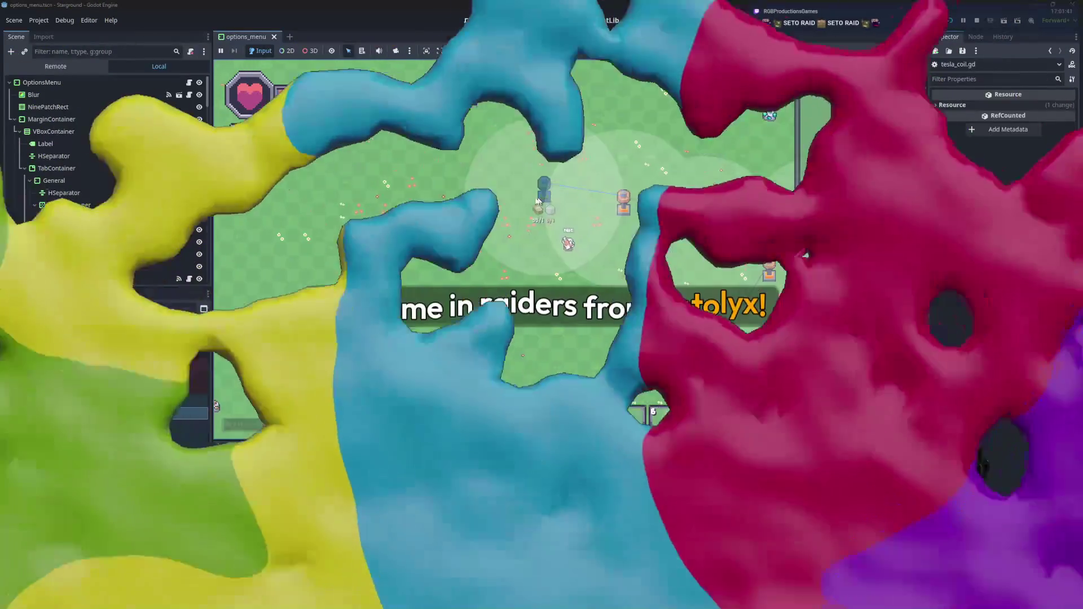
{"action": "key", "text": "b"}
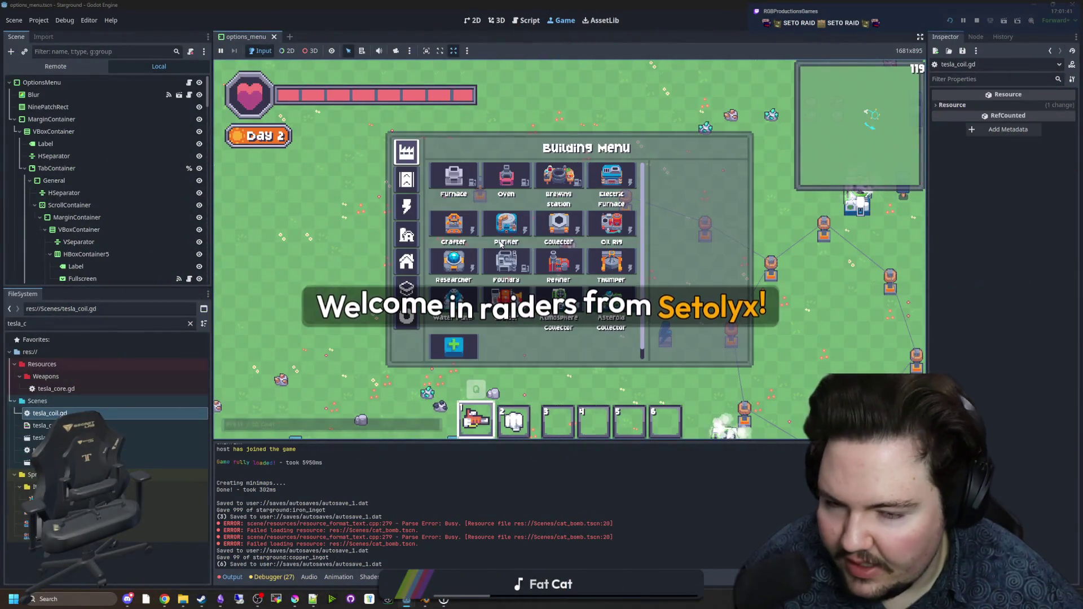
{"action": "key", "text": "b"}
{"action": "key", "text": "b"}
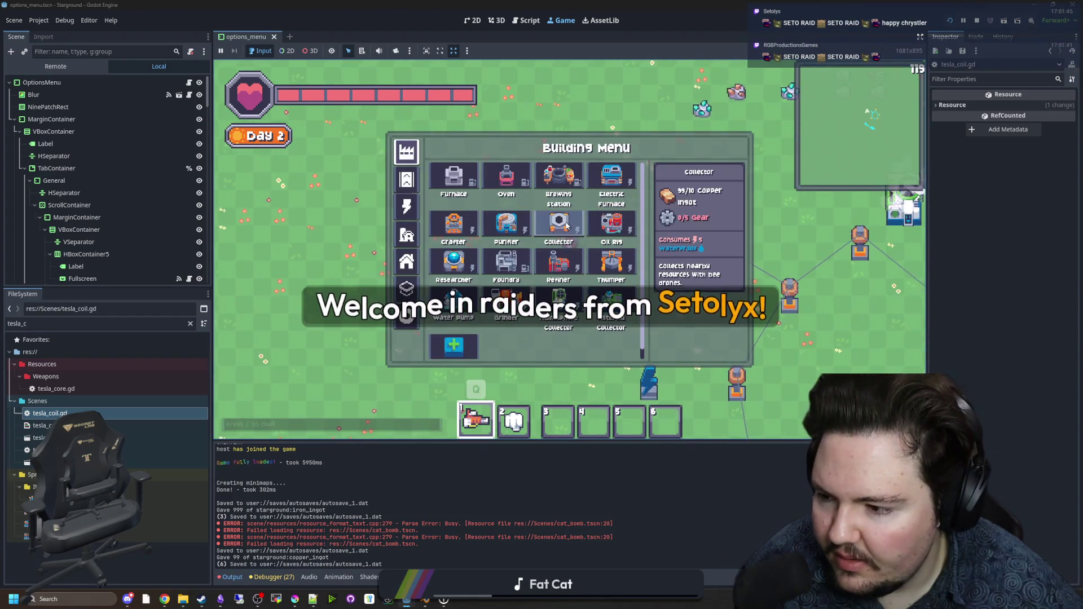
{"action": "left_click", "coordinate": [451, 172]}
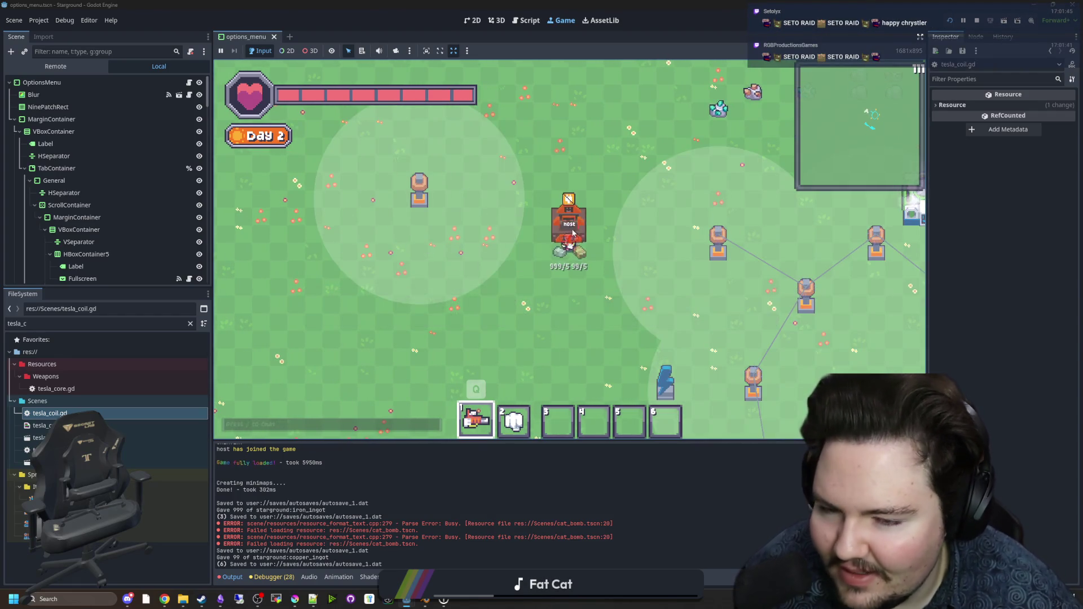
{"action": "left_click", "coordinate": [525, 210]}
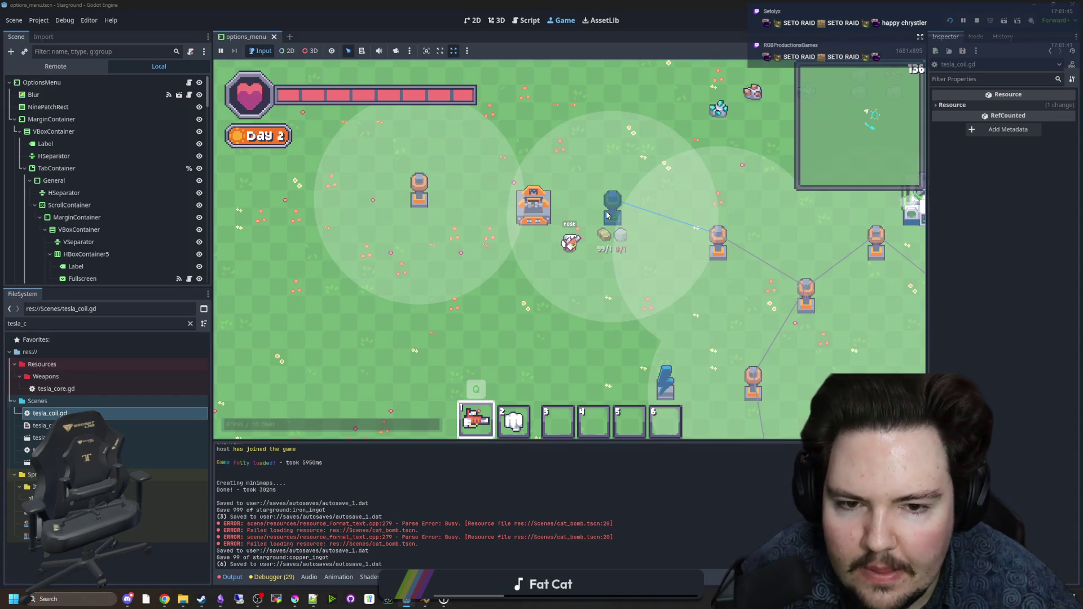
{"action": "left_click", "coordinate": [607, 215]}
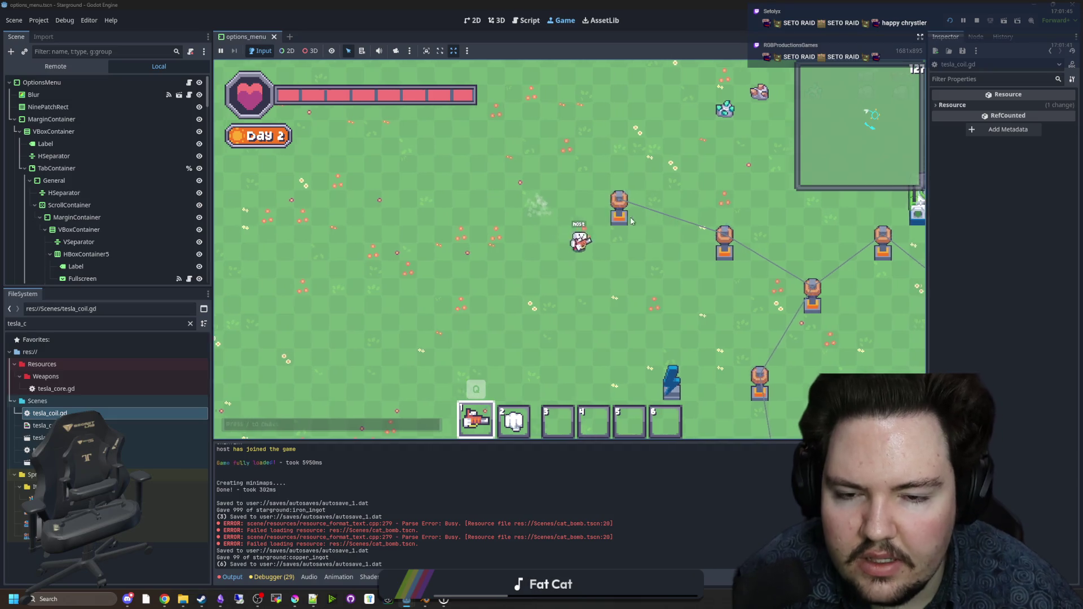
Step: Walk the player down-right, then reopen tesla_coil.gd at force_coil_check()
{"action": "key", "text": "d"}
{"action": "key", "text": "s"}
{"action": "double_click", "coordinate": [50, 412]}
{"action": "scroll", "coordinate": [506, 234], "scroll_direction": "up", "scroll_amount": 3}
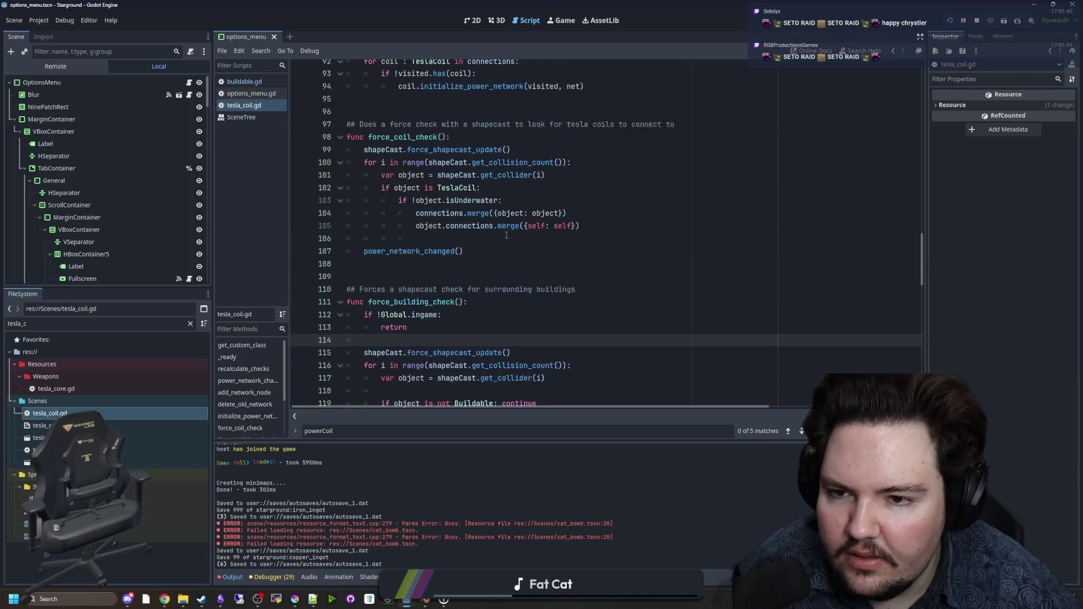
Step: Read through force_coil_check and force_building_check, then return to the running game
{"action": "left_click", "coordinate": [415, 271]}
{"action": "left_click", "coordinate": [390, 277]}
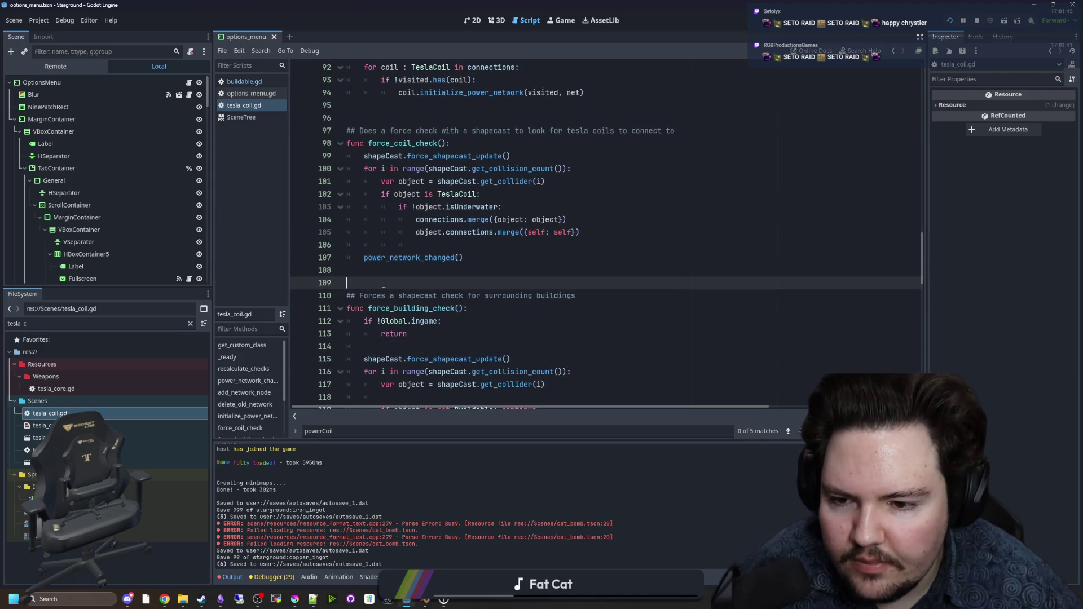
{"action": "scroll", "coordinate": [399, 275], "scroll_direction": "down", "scroll_amount": 3}
{"action": "scroll", "coordinate": [455, 319], "scroll_direction": "down", "scroll_amount": 2}
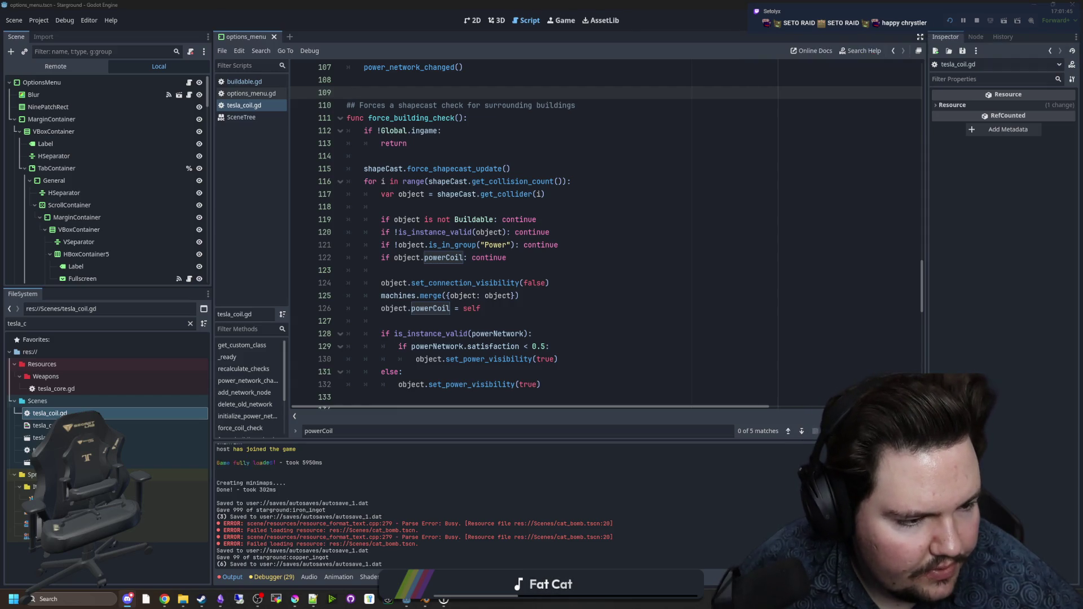
{"action": "left_click", "coordinate": [562, 21]}
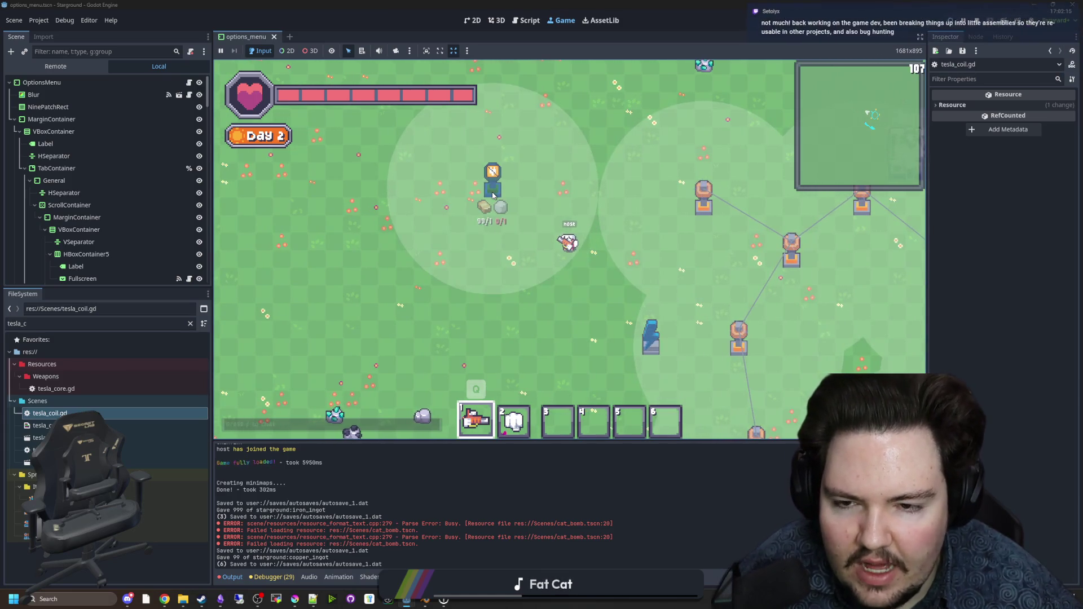
Step: Build a Furnace, place tesla coils beside it, and remove the coil that failed to link
{"action": "key", "text": "b"}
{"action": "left_click", "coordinate": [466, 206]}
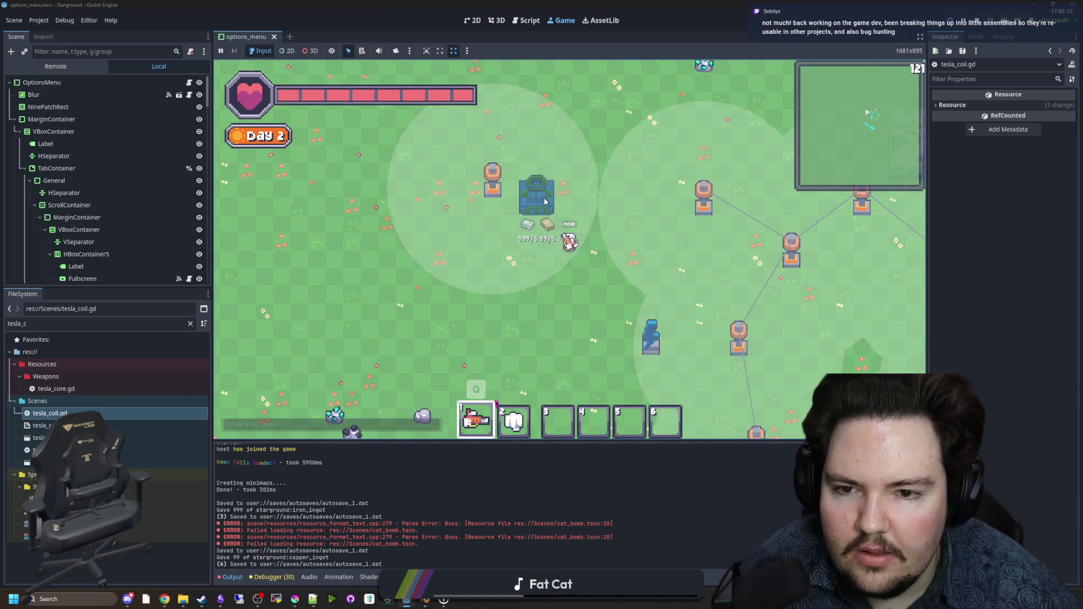
{"action": "left_click", "coordinate": [535, 197]}
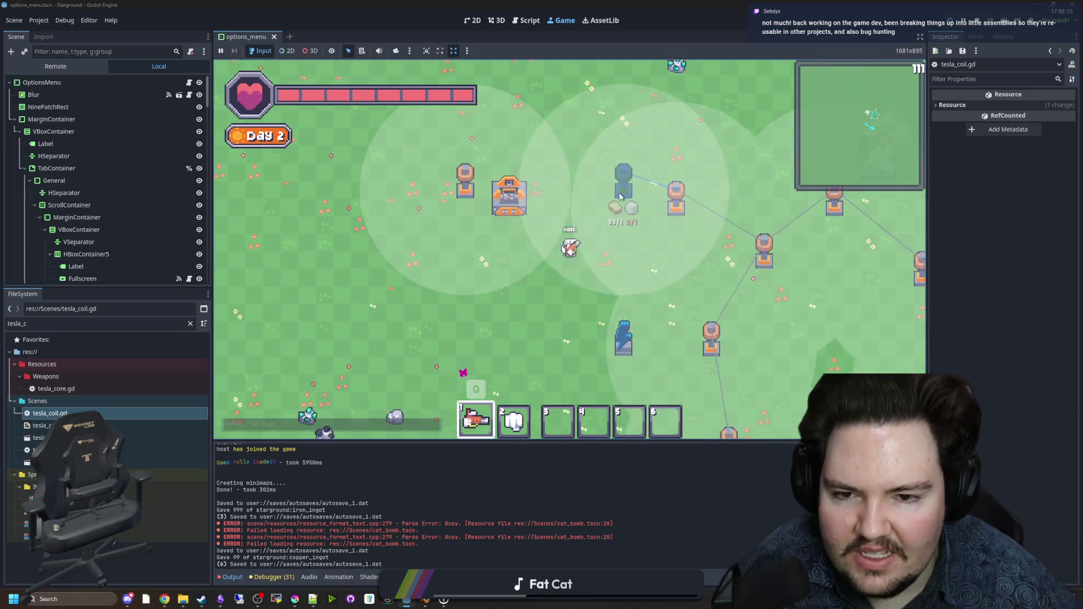
{"action": "left_click", "coordinate": [605, 179]}
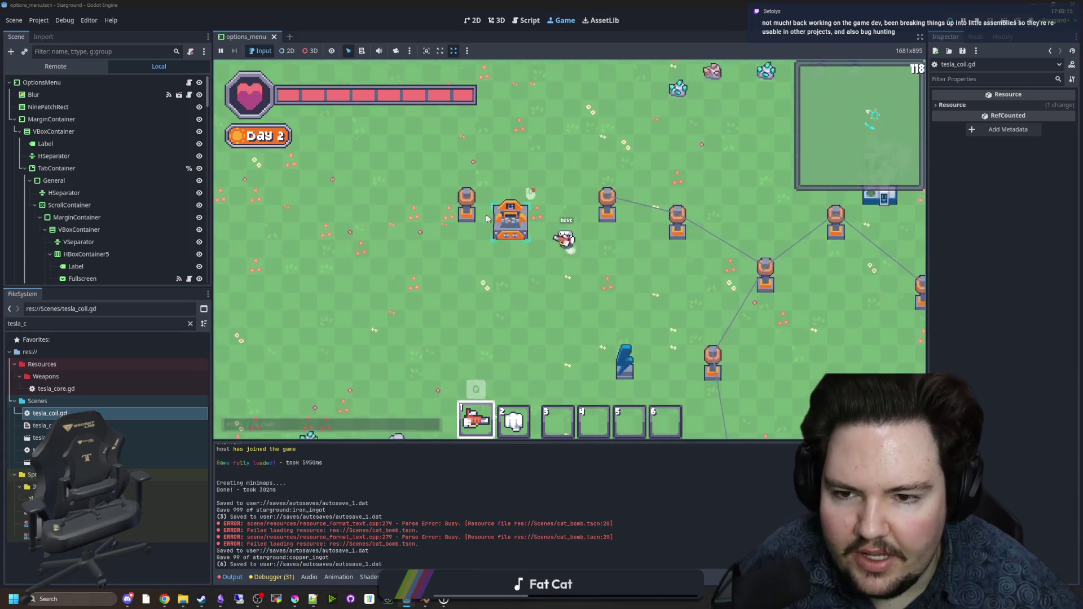
{"action": "right_click", "coordinate": [473, 220]}
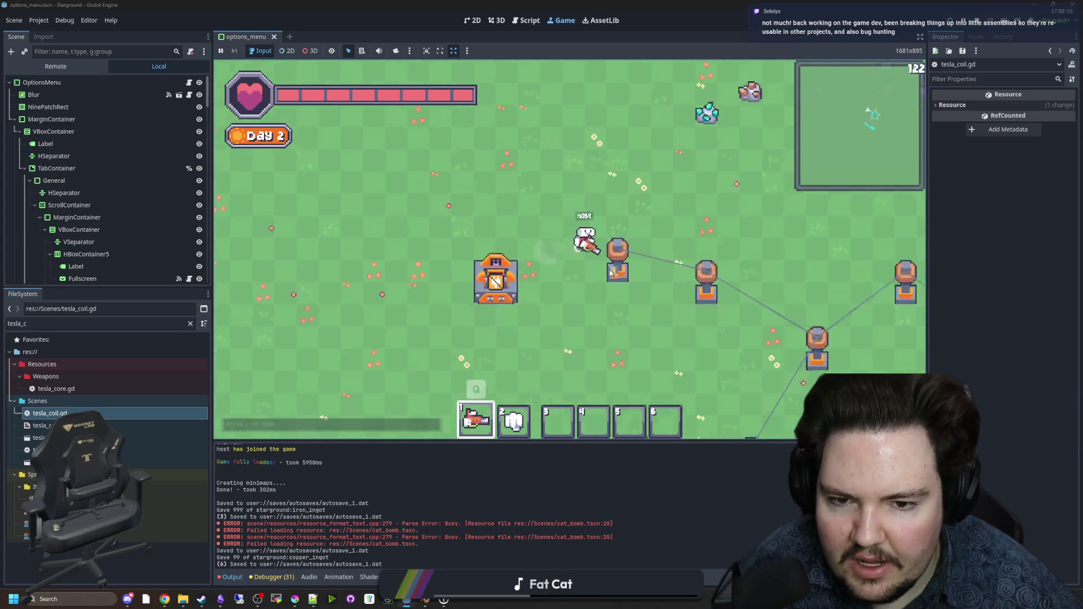
{"action": "left_click", "coordinate": [602, 273]}
{"action": "scroll", "coordinate": [603, 269], "scroll_direction": "down", "scroll_amount": 3}
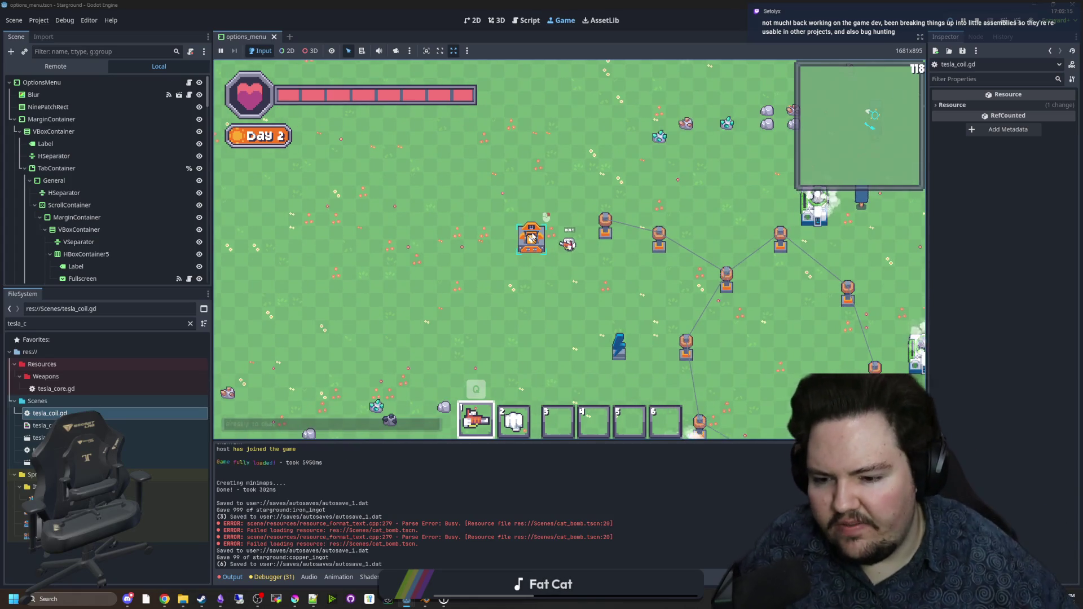
{"action": "scroll", "coordinate": [530, 239], "scroll_direction": "up", "scroll_amount": 3}
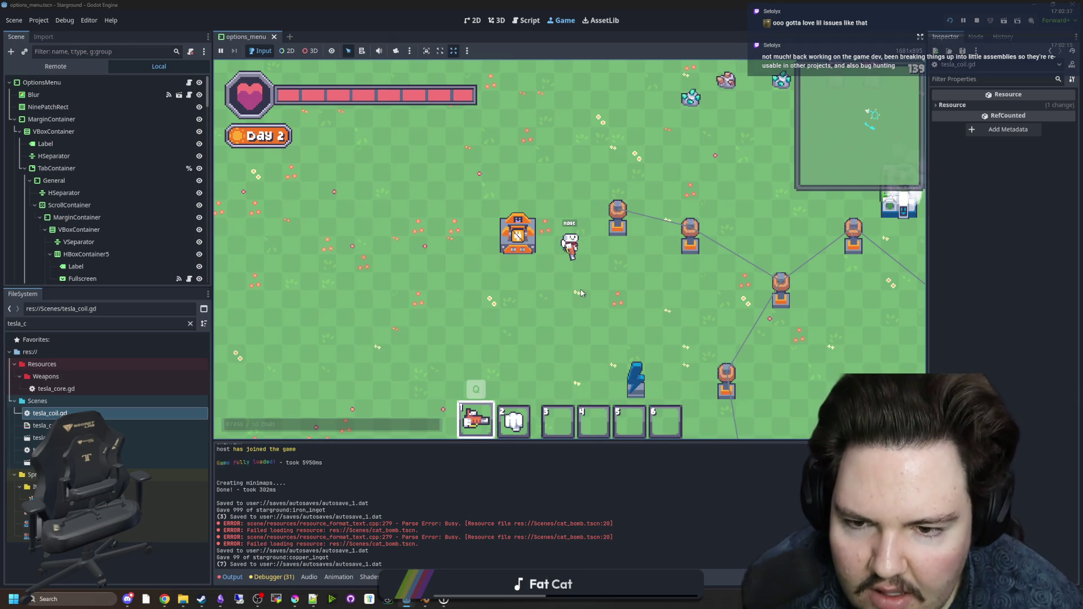
Step: Walk the player around the map and back down to the coil network near the furnace
{"action": "key", "text": "d"}
{"action": "key", "text": "w"}
{"action": "key", "text": "d"}
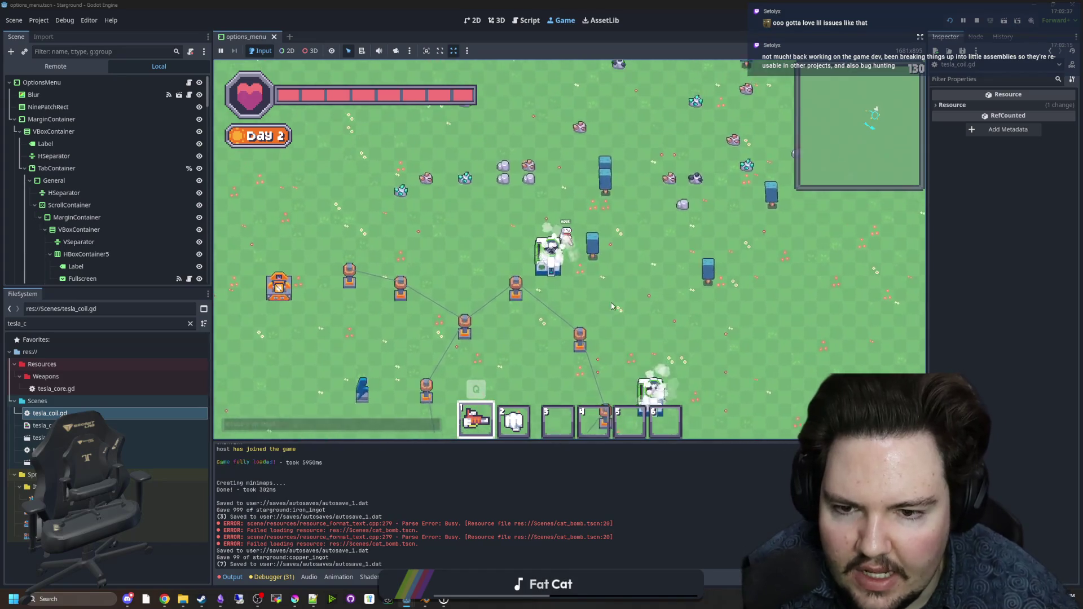
{"action": "key", "text": "a"}
{"action": "key", "text": "s"}
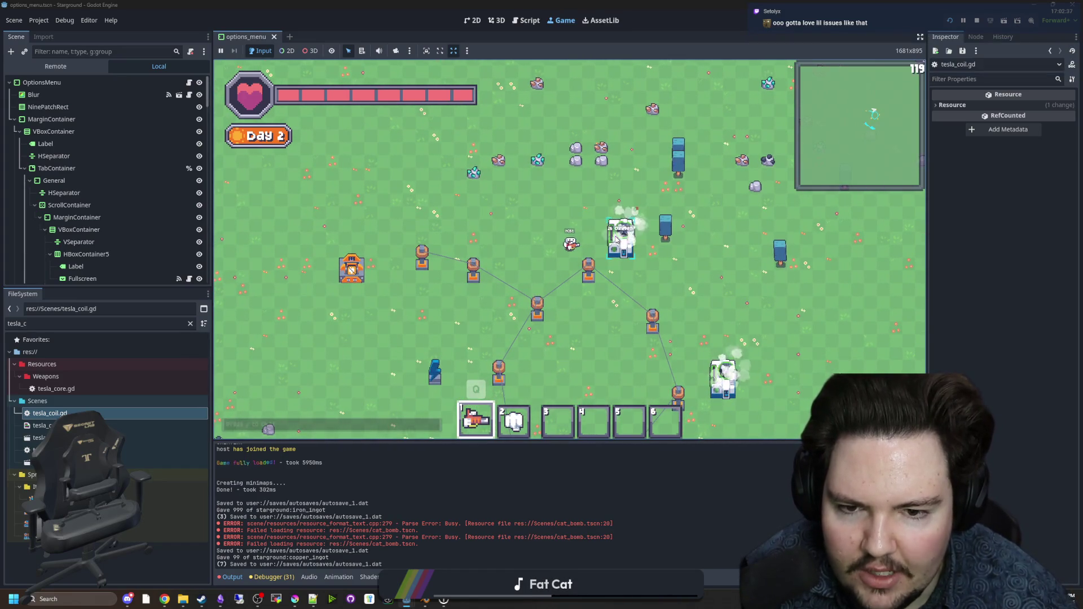
{"action": "key", "text": "s"}
{"action": "key", "text": "d"}
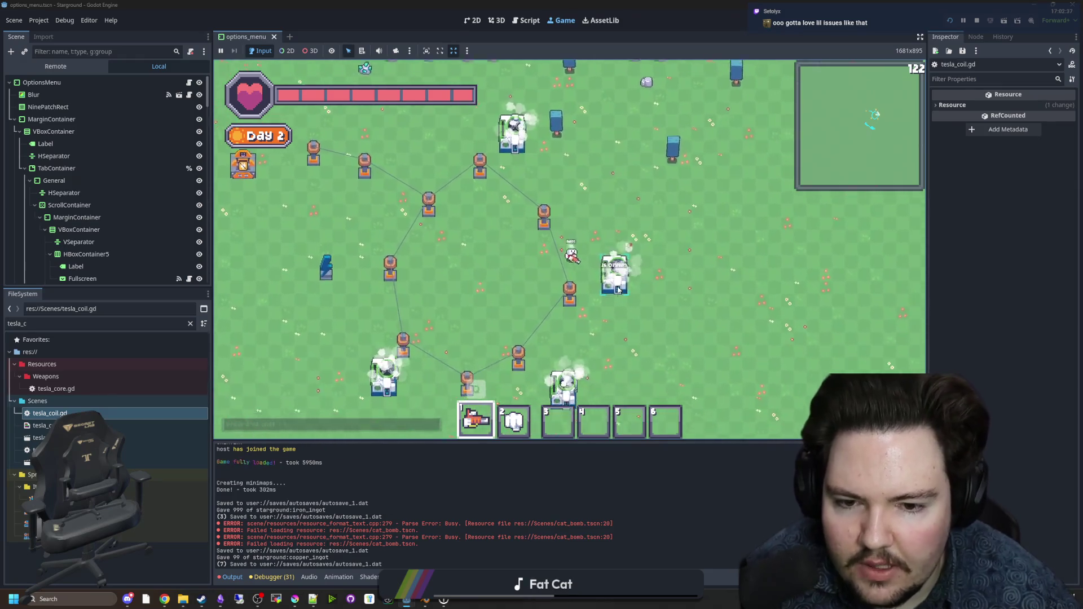
{"action": "key", "text": "a"}
{"action": "key", "text": "w"}
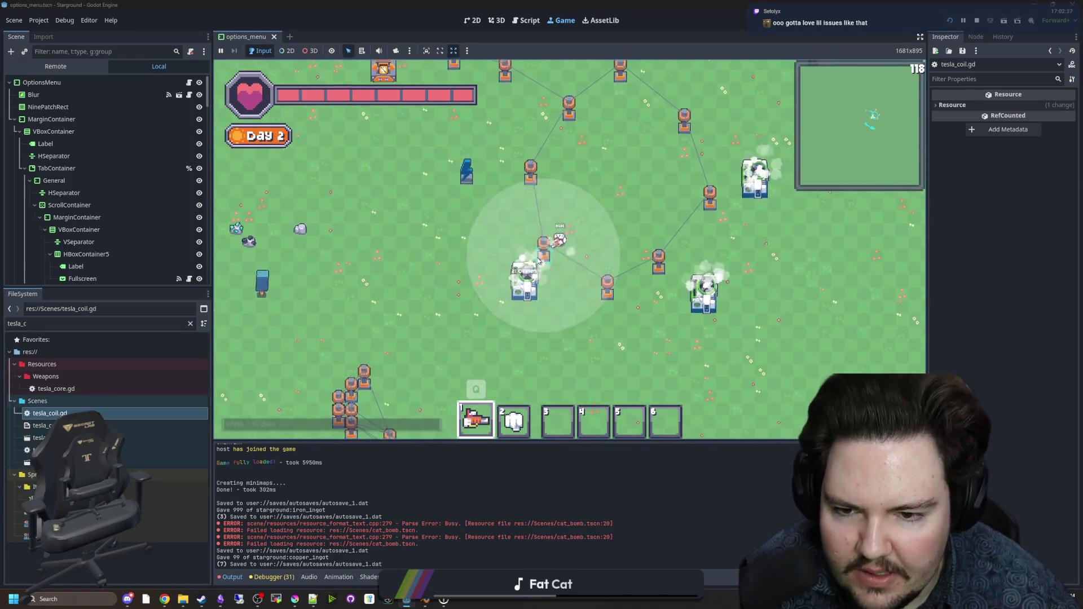
{"action": "key", "text": "w"}
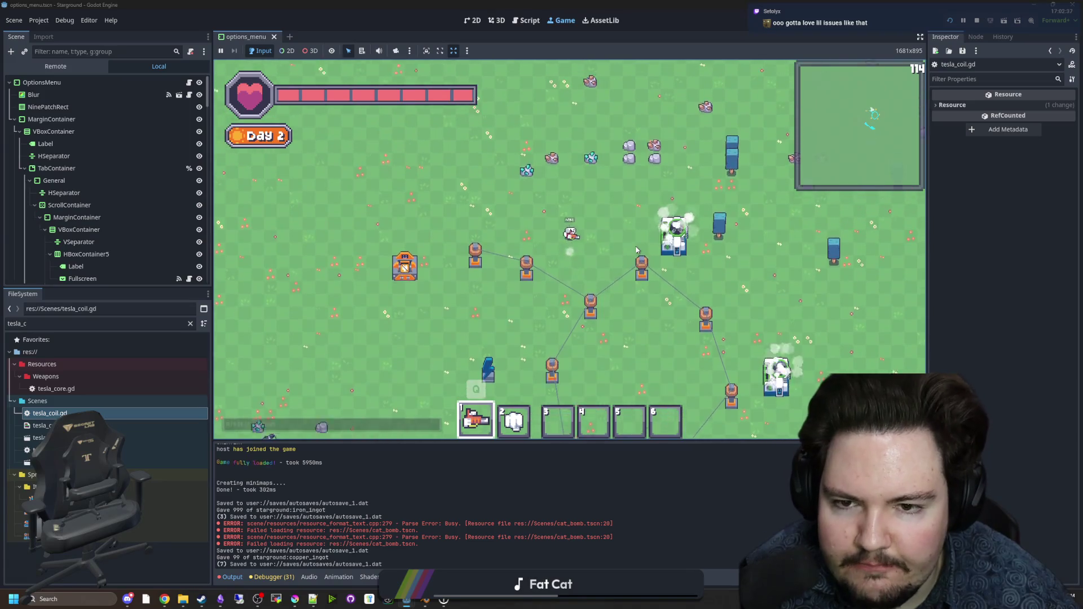
{"action": "key", "text": "w"}
{"action": "key", "text": "d"}
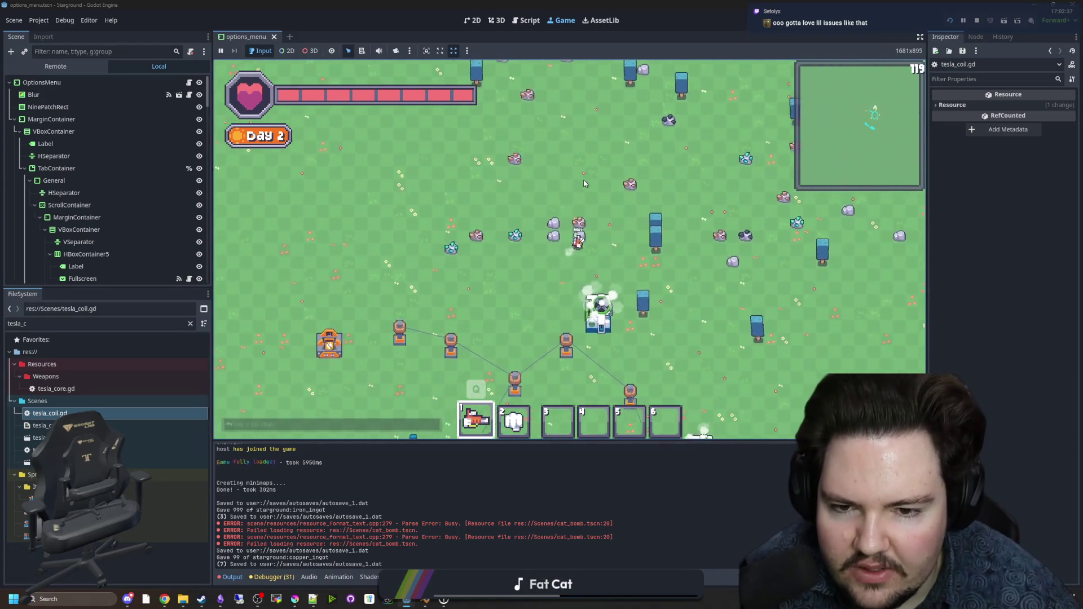
{"action": "key", "text": "w"}
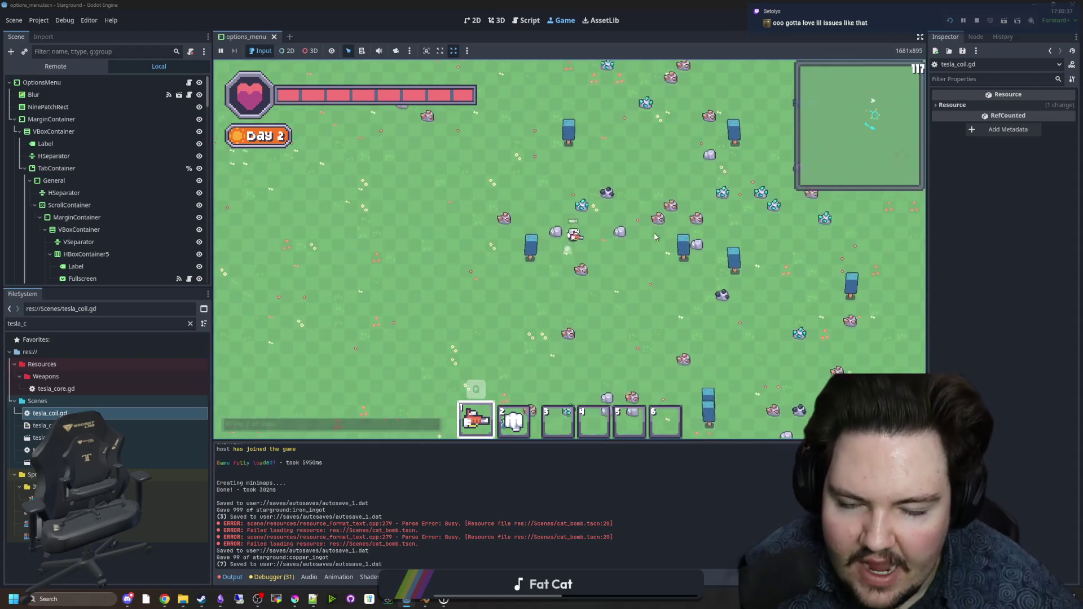
{"action": "key", "text": "s"}
{"action": "key", "text": "d"}
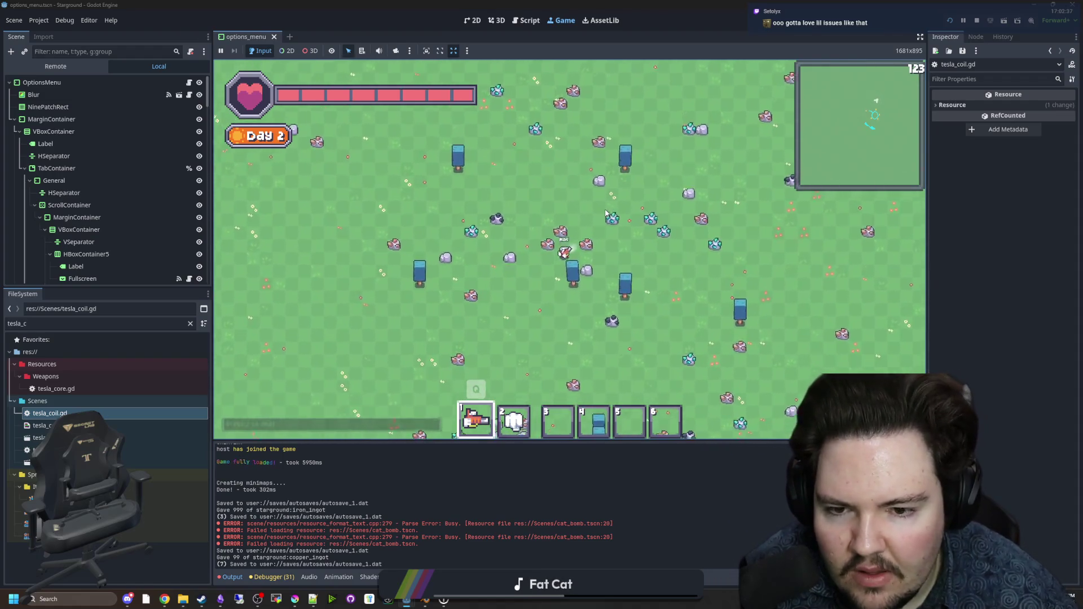
{"action": "key", "text": "w"}
{"action": "key", "text": "d"}
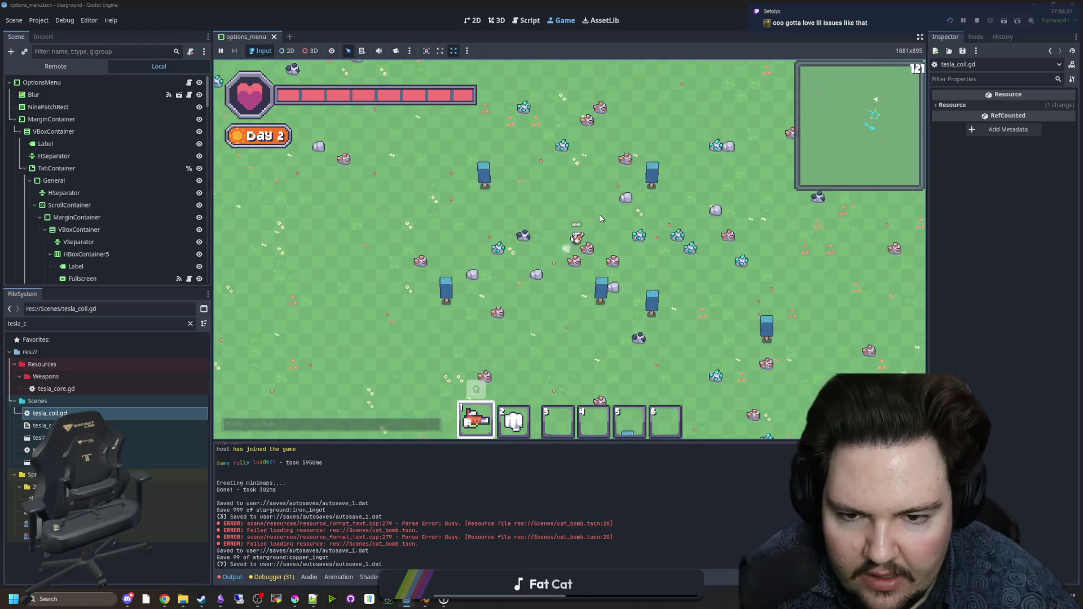
{"action": "key", "text": "s"}
{"action": "key", "text": "a"}
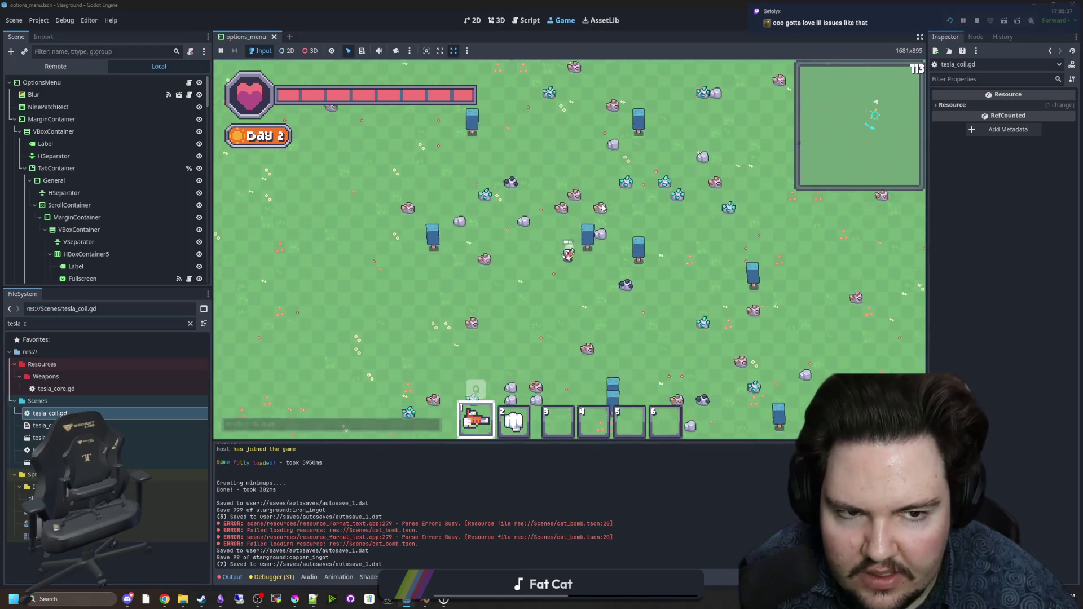
{"action": "key", "text": "s"}
{"action": "key", "text": "a"}
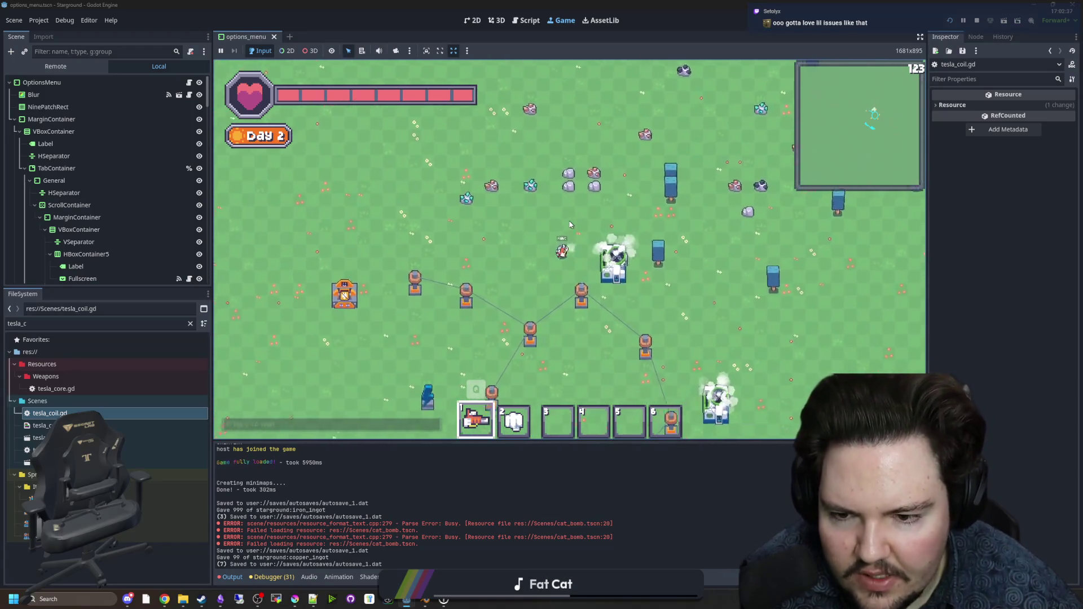
{"action": "key", "text": "a"}
{"action": "scroll", "coordinate": [517, 405], "scroll_direction": "up", "scroll_amount": 3}
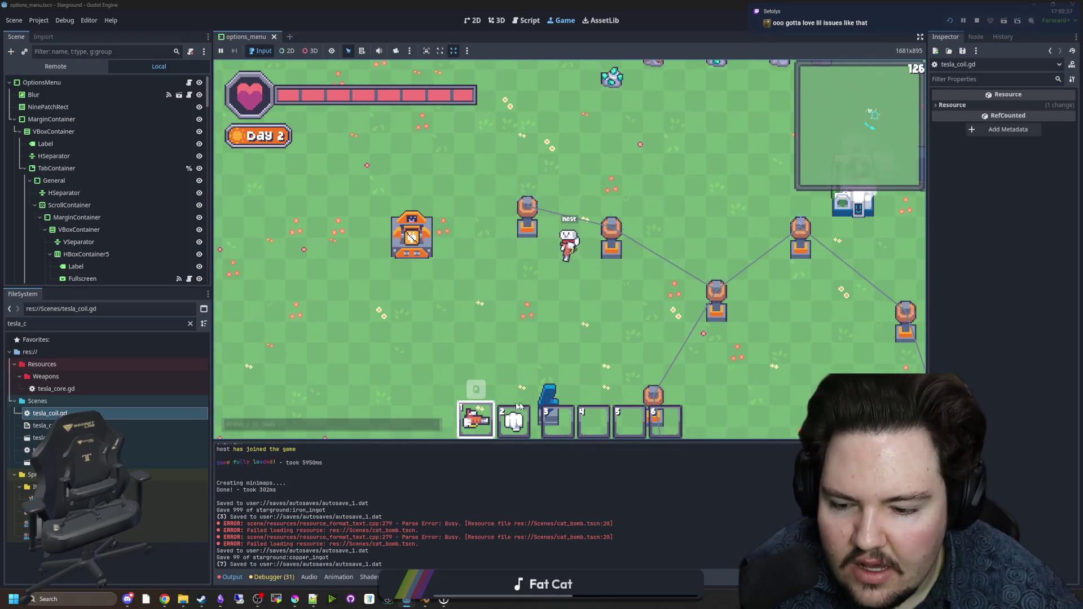
{"action": "scroll", "coordinate": [517, 405], "scroll_direction": "down", "scroll_amount": 2}
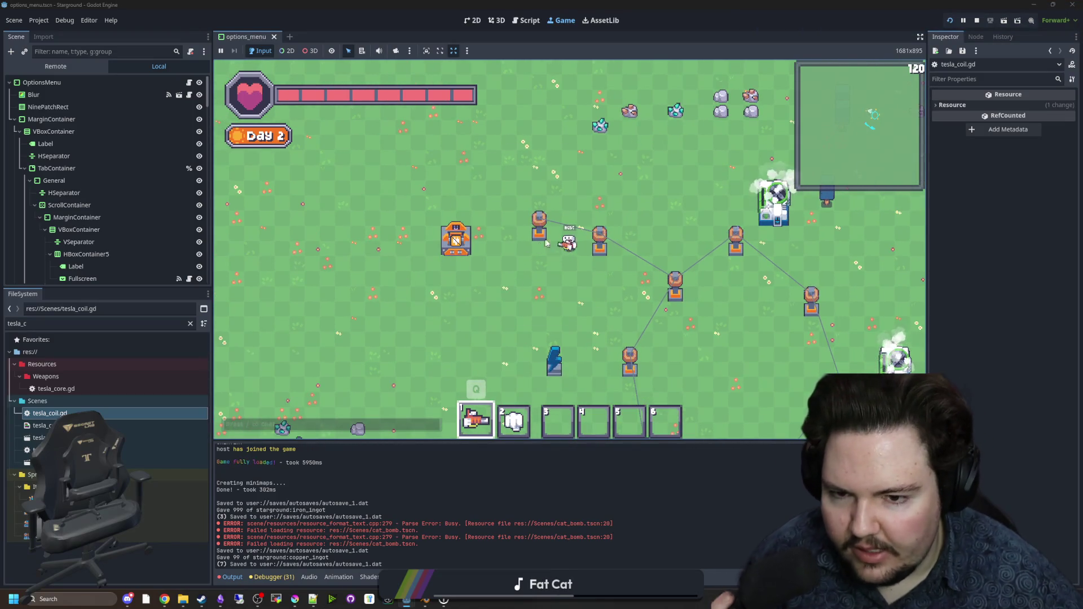
{"action": "scroll", "coordinate": [566, 354], "scroll_direction": "down", "scroll_amount": 2}
{"action": "scroll", "coordinate": [680, 242], "scroll_direction": "up", "scroll_amount": 4}
{"action": "scroll", "coordinate": [679, 242], "scroll_direction": "down", "scroll_amount": 4}
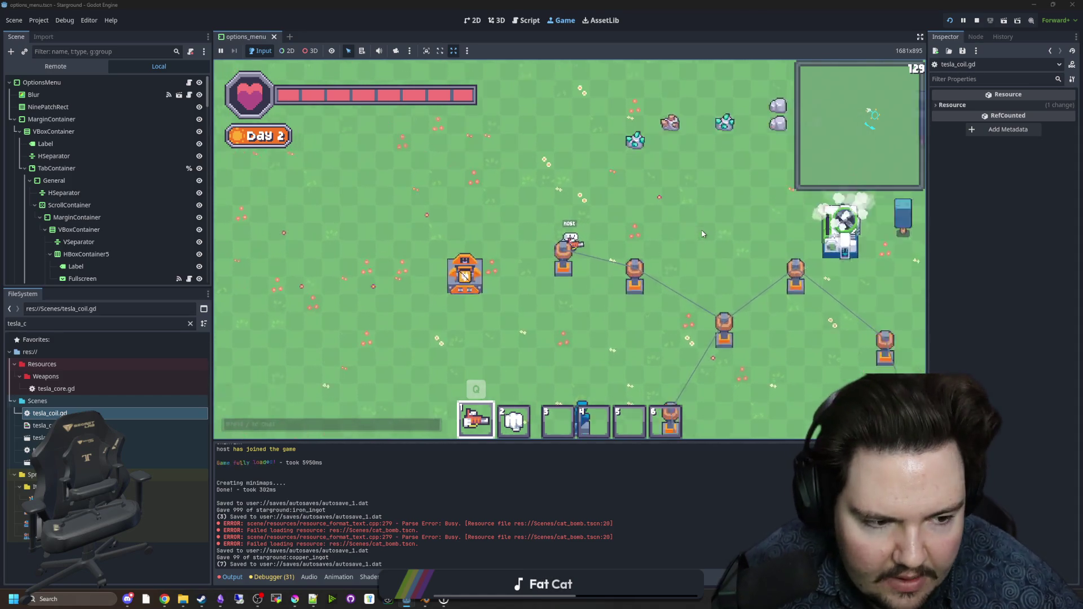
{"action": "key", "text": "s"}
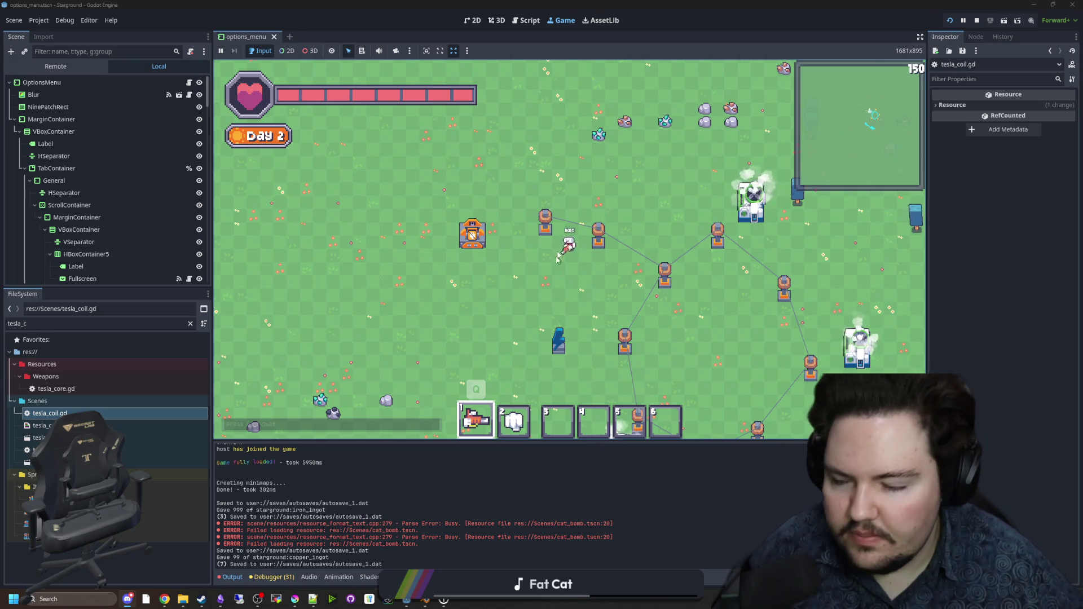
Step: Place a tesla coil left of the furnace, pick it back up, then view tesla_coil.gd's force_building_check
{"action": "scroll", "coordinate": [468, 223], "scroll_direction": "up", "scroll_amount": 2}
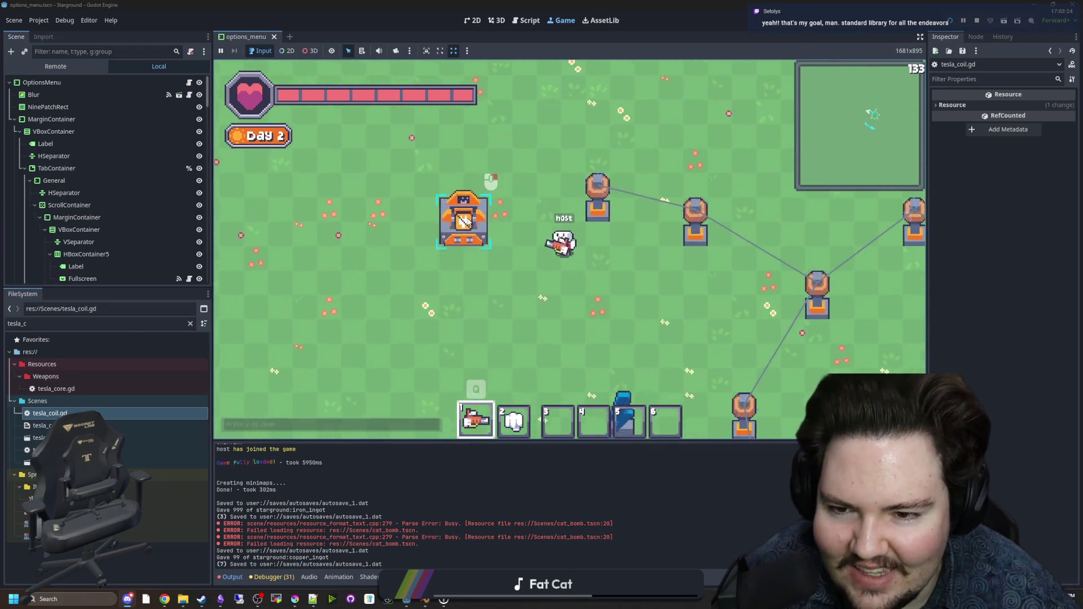
{"action": "key", "text": "a"}
{"action": "key", "text": "b"}
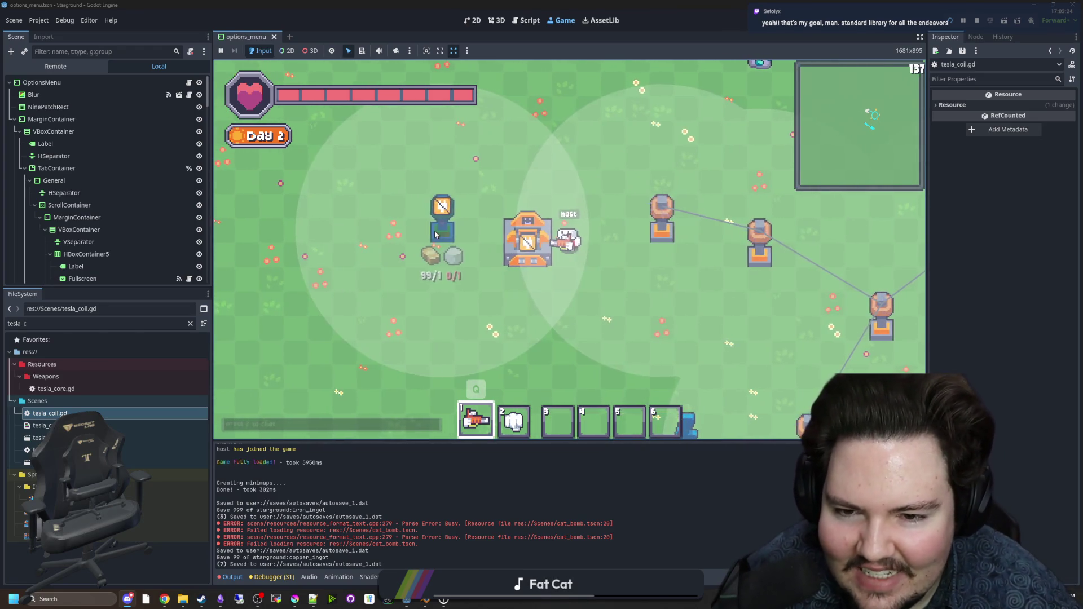
{"action": "left_click", "coordinate": [434, 233]}
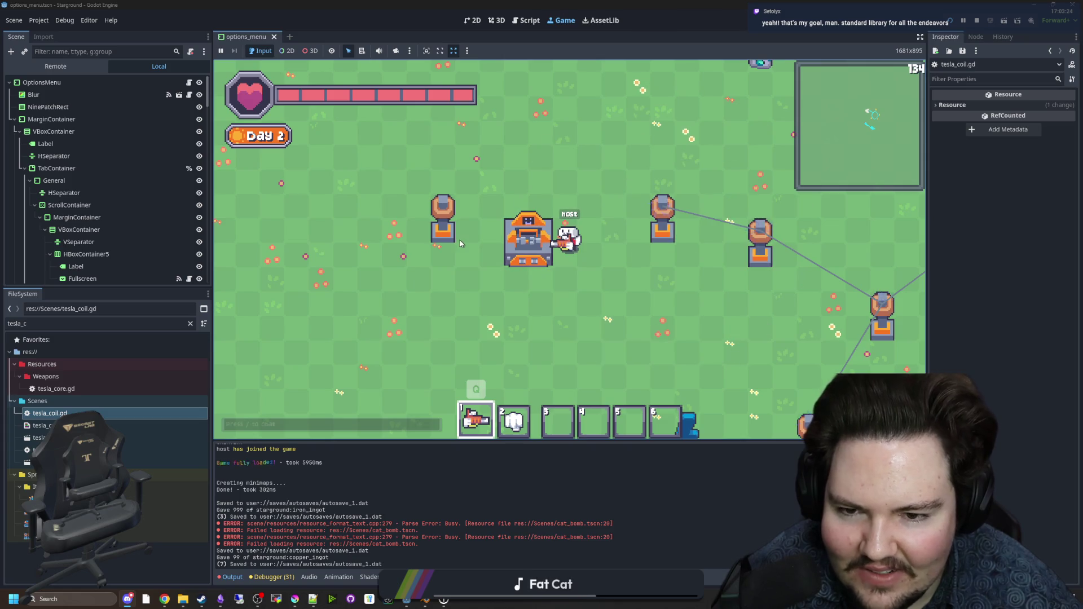
{"action": "key", "text": "b"}
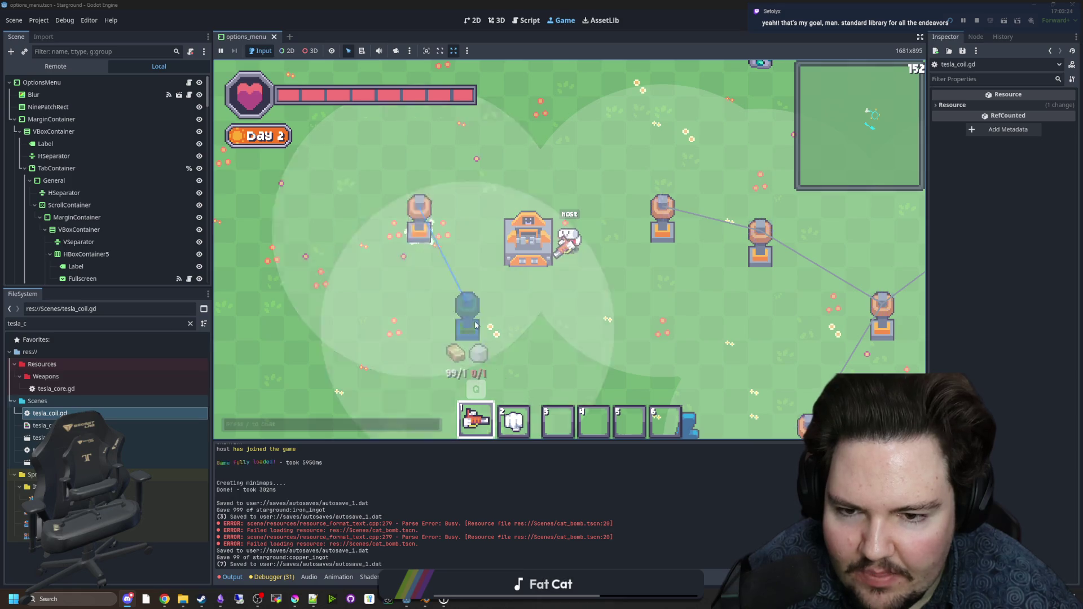
{"action": "key", "text": "Escape"}
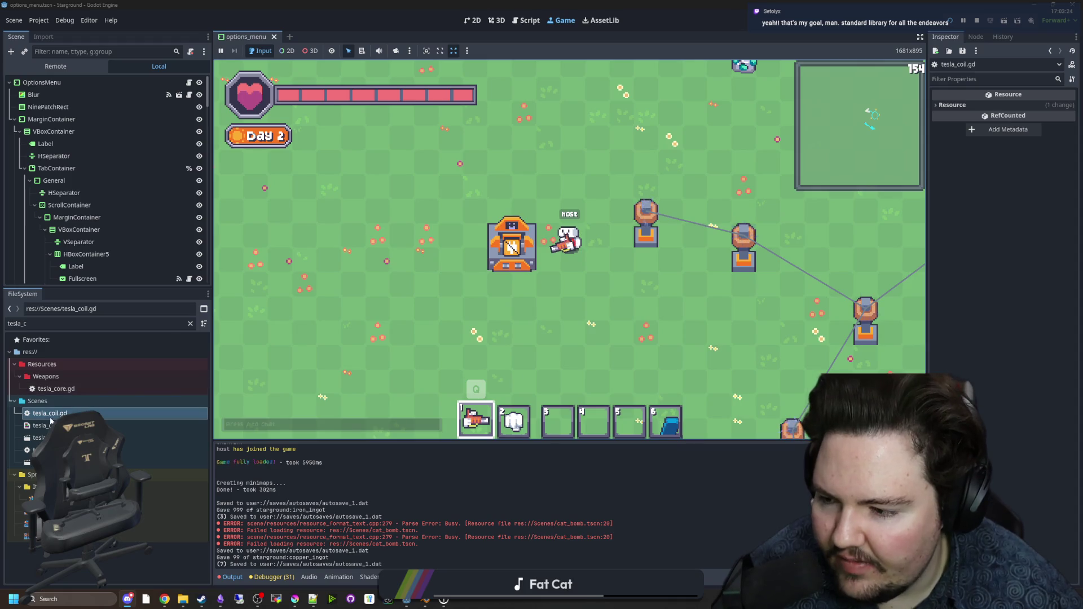
{"action": "double_click", "coordinate": [104, 412]}
{"action": "left_click", "coordinate": [550, 273]}
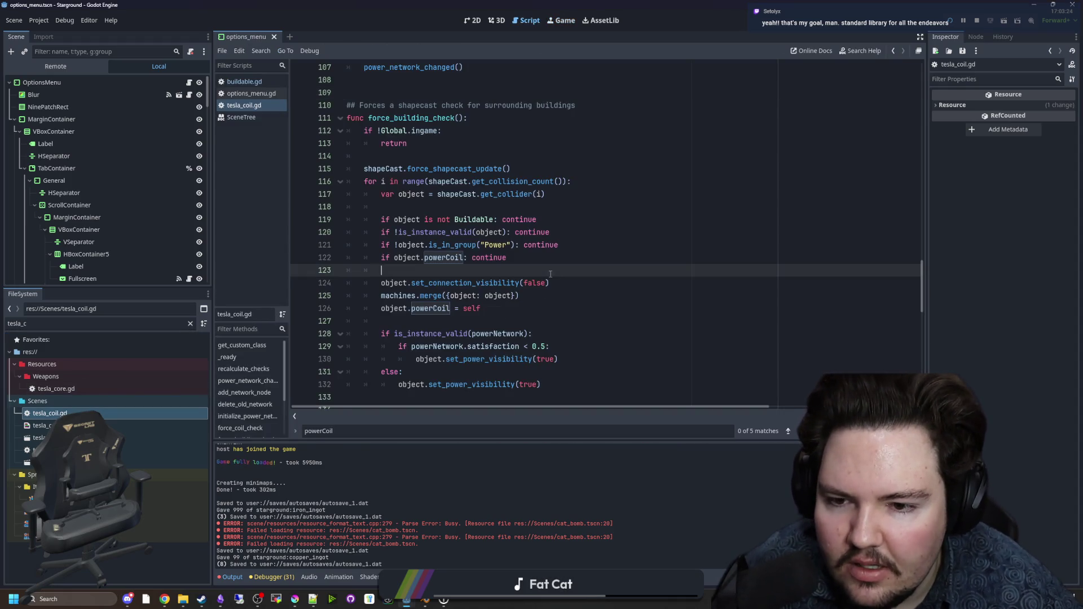
Step: Add a print(obj) debug line inside check_new_building in tesla_coil.gd and save
{"action": "left_click", "coordinate": [451, 206]}
{"action": "key", "text": "ctrl+s"}
{"action": "scroll", "coordinate": [450, 225], "scroll_direction": "down", "scroll_amount": 9}
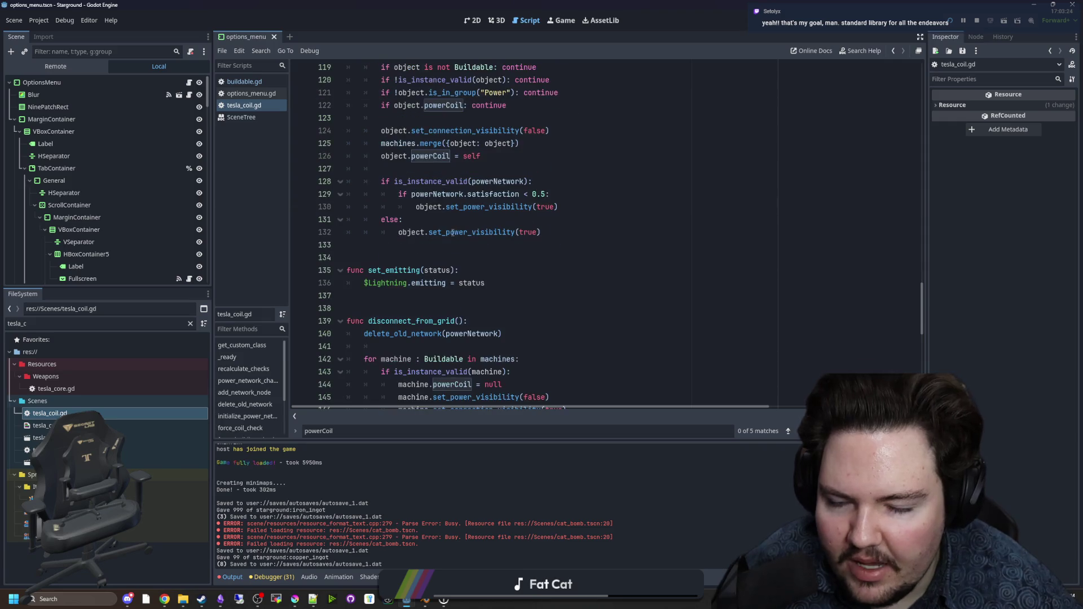
{"action": "scroll", "coordinate": [460, 232], "scroll_direction": "down", "scroll_amount": 7}
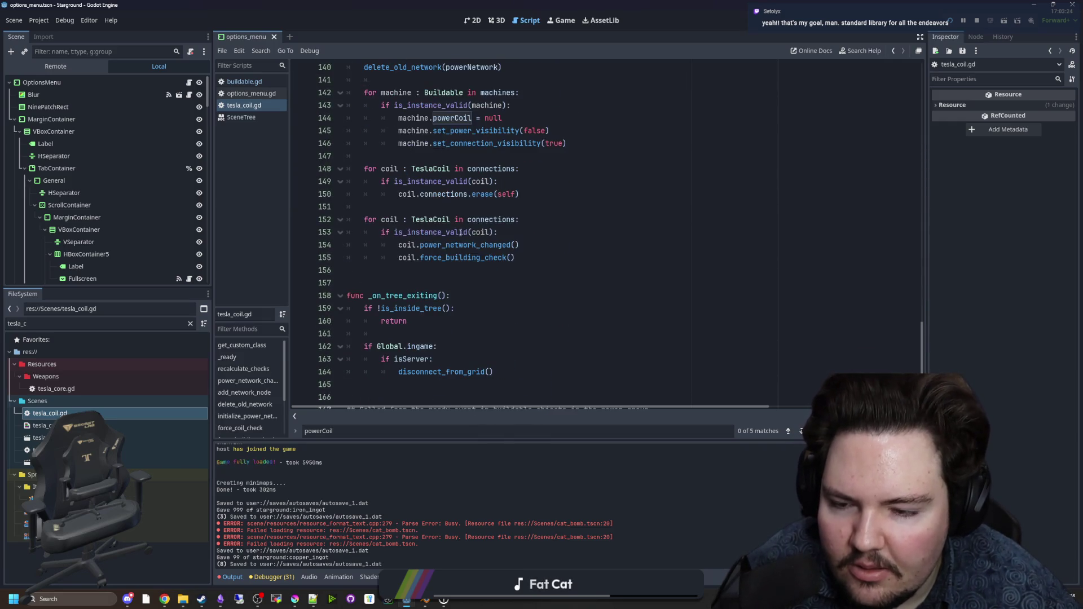
{"action": "mouse_move", "coordinate": [498, 255]}
{"action": "left_mouse_down"}
{"action": "mouse_move", "coordinate": [564, 251]}
{"action": "mouse_move", "coordinate": [635, 220]}
{"action": "left_mouse_up"}
{"action": "left_click", "coordinate": [635, 194]}
{"action": "key", "text": "ctrl+s"}
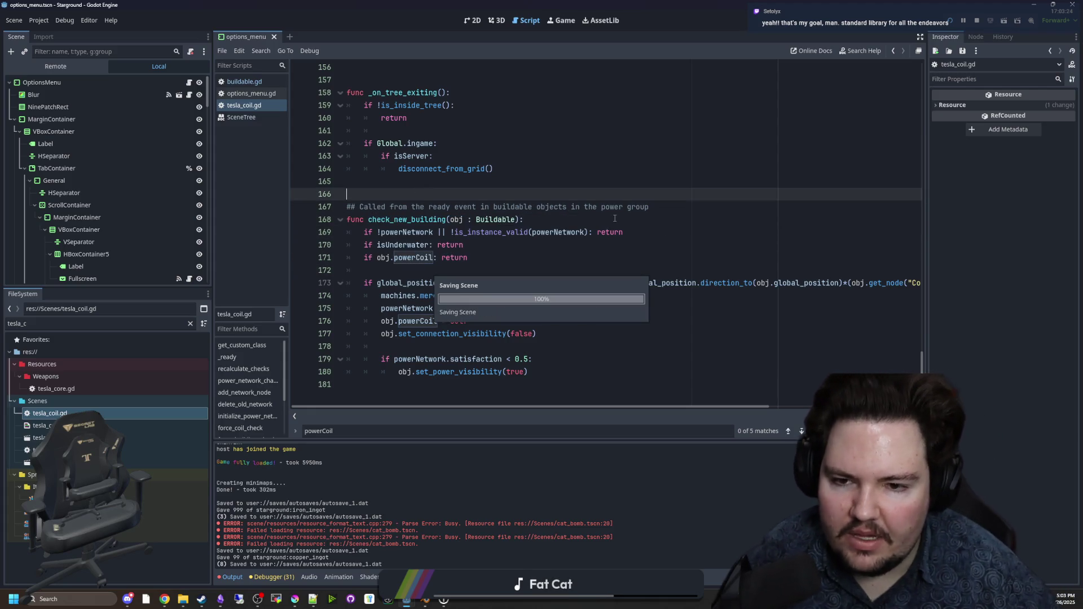
{"action": "left_click", "coordinate": [615, 218]}
{"action": "key", "text": "Return"}
{"action": "type", "text": "print(obj)"}
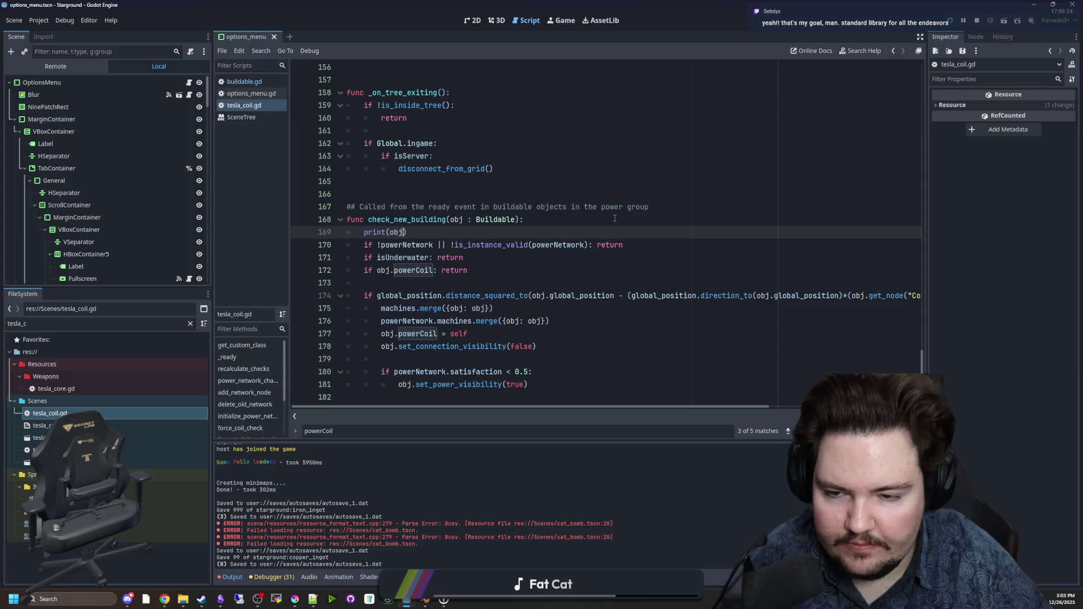
{"action": "left_click", "coordinate": [615, 219]}
{"action": "key", "text": "ctrl+s"}
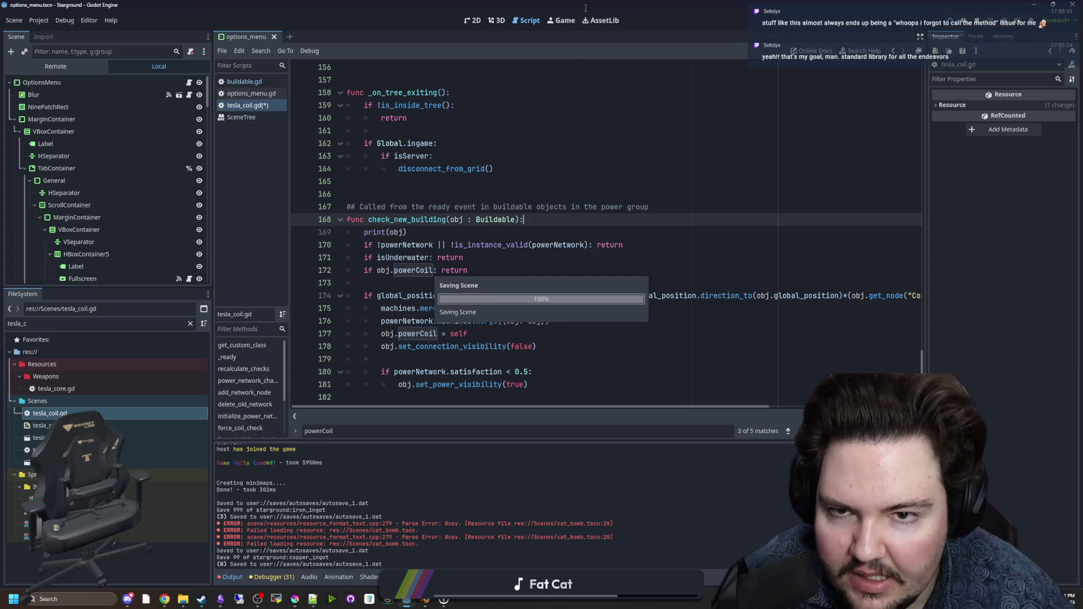
Step: In the running game, place a tesla coil left of the furnace and destroy it
{"action": "left_click", "coordinate": [564, 20]}
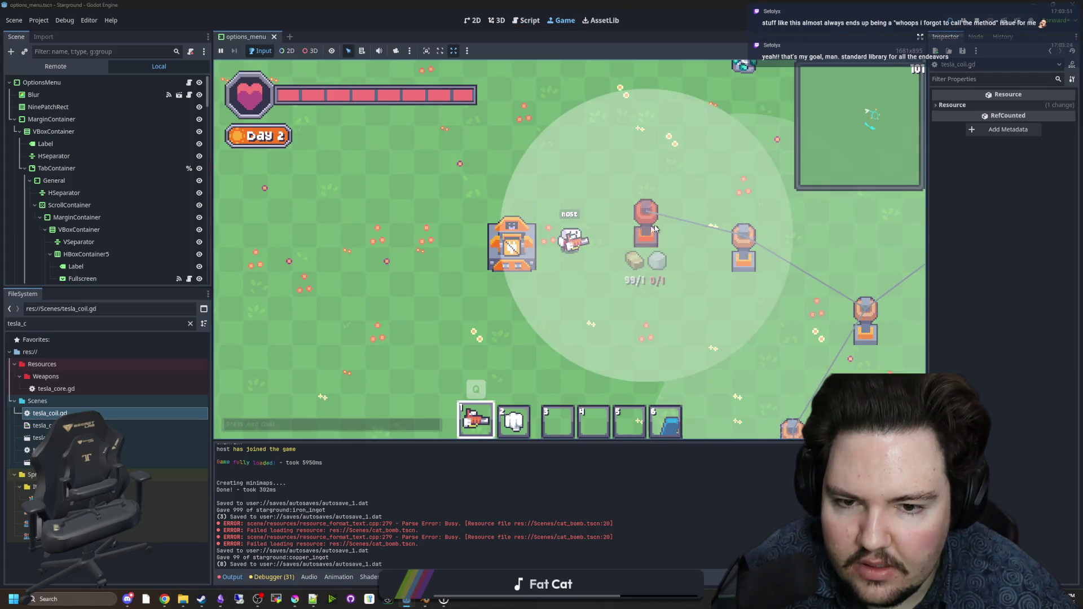
{"action": "left_click", "coordinate": [378, 228]}
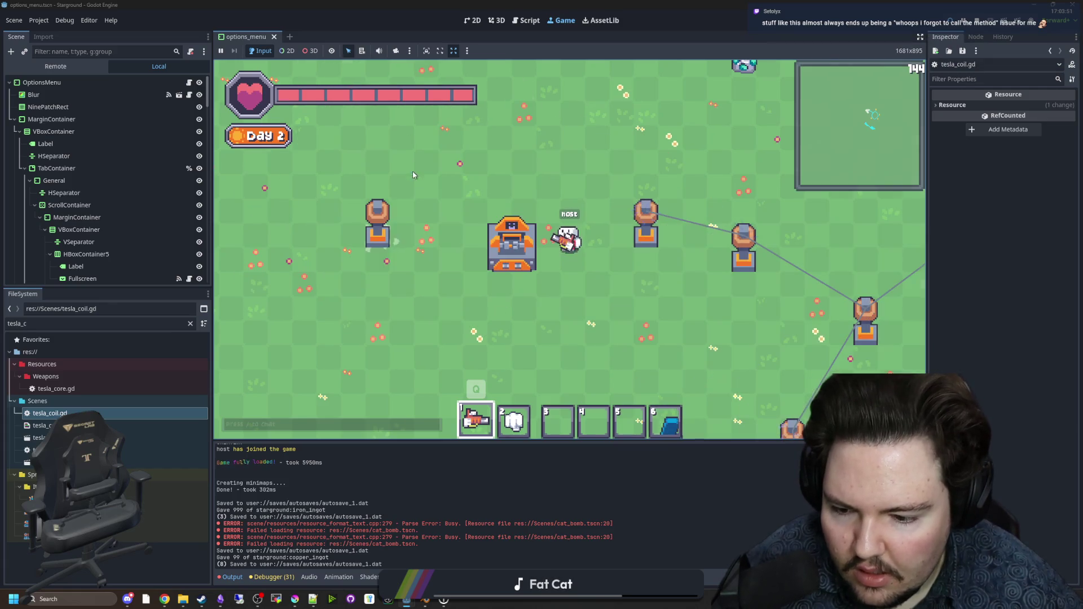
{"action": "left_click", "coordinate": [374, 229]}
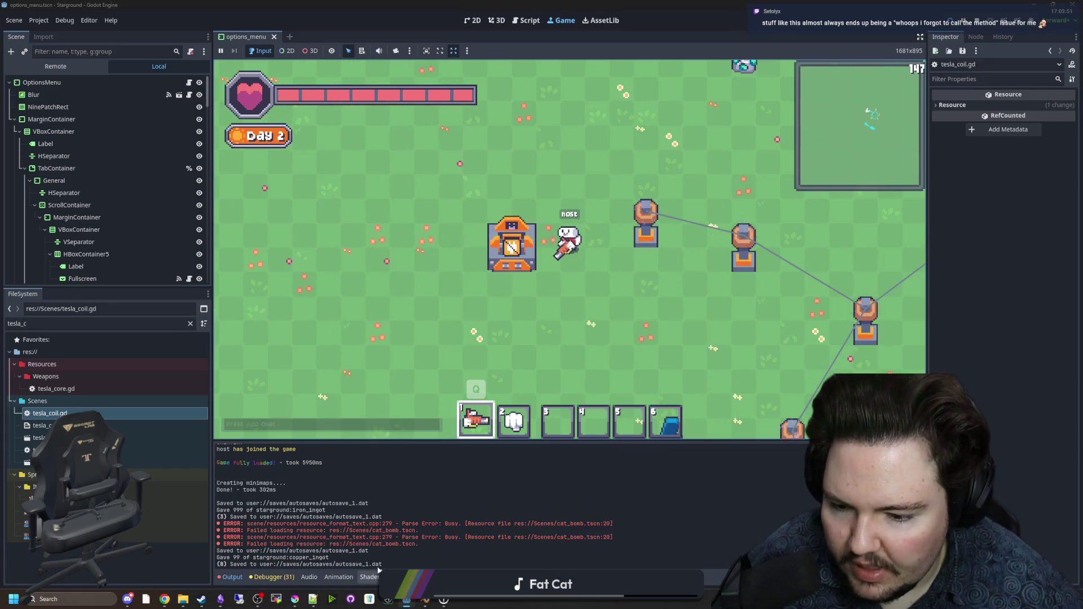
Step: Reopen tesla_coil.gd and review check_new_building around blank line 166
{"action": "double_click", "coordinate": [107, 419]}
{"action": "left_click", "coordinate": [477, 191]}
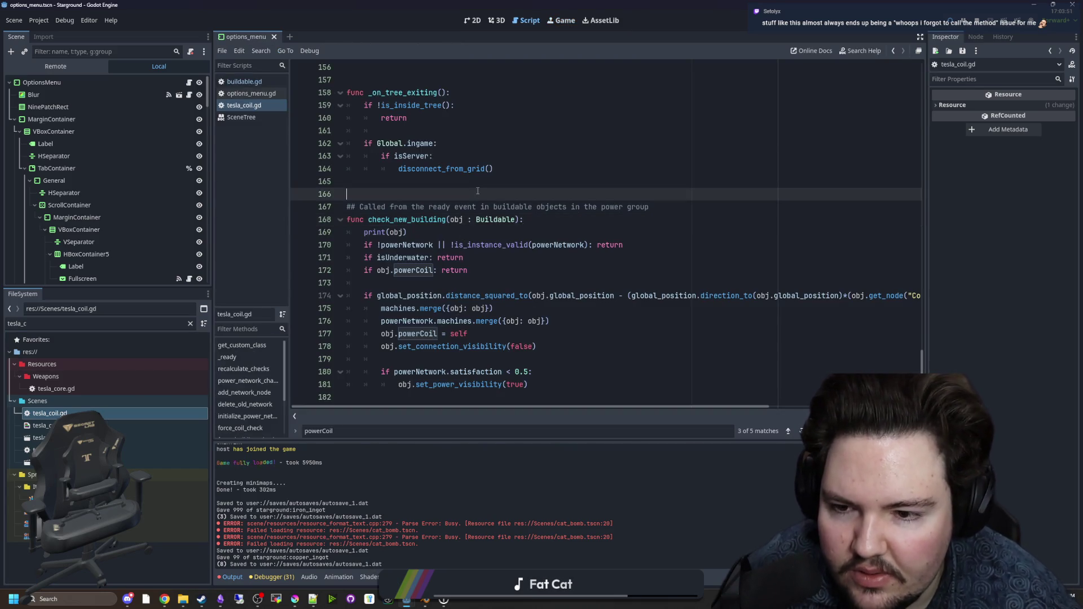
{"action": "left_click", "coordinate": [420, 235]}
{"action": "left_click", "coordinate": [441, 191]}
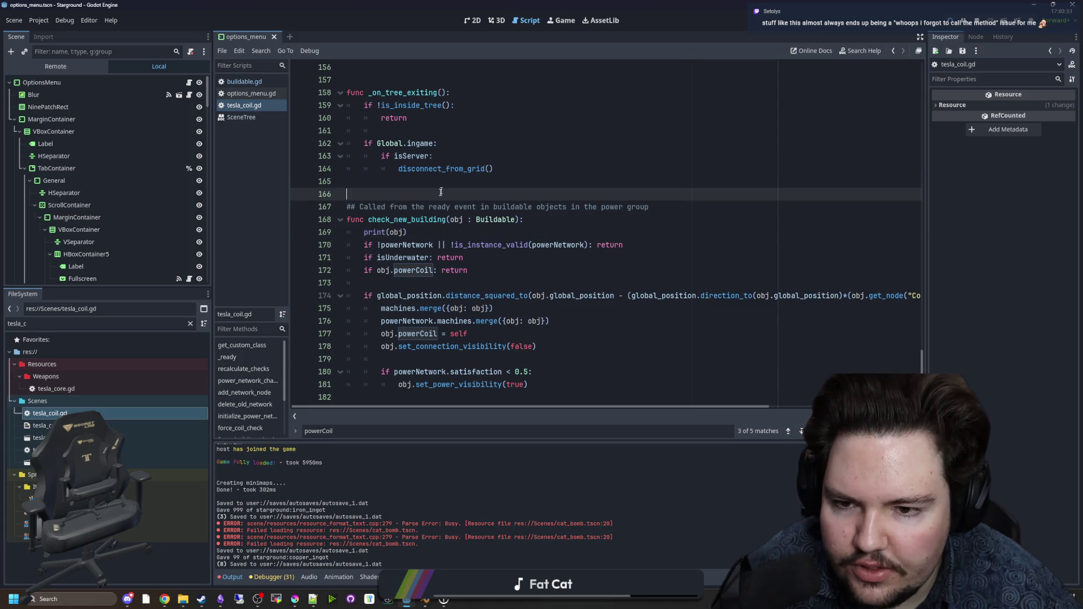
{"action": "double_click", "coordinate": [409, 220]}
{"action": "left_click", "coordinate": [442, 194]}
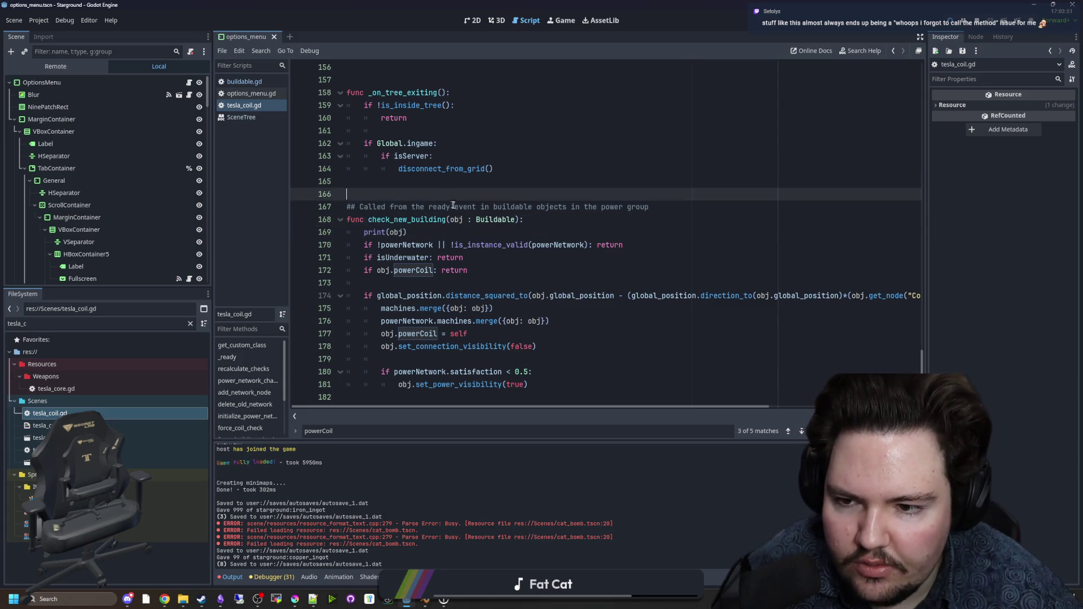
{"action": "scroll", "coordinate": [449, 203], "scroll_direction": "up", "scroll_amount": 10}
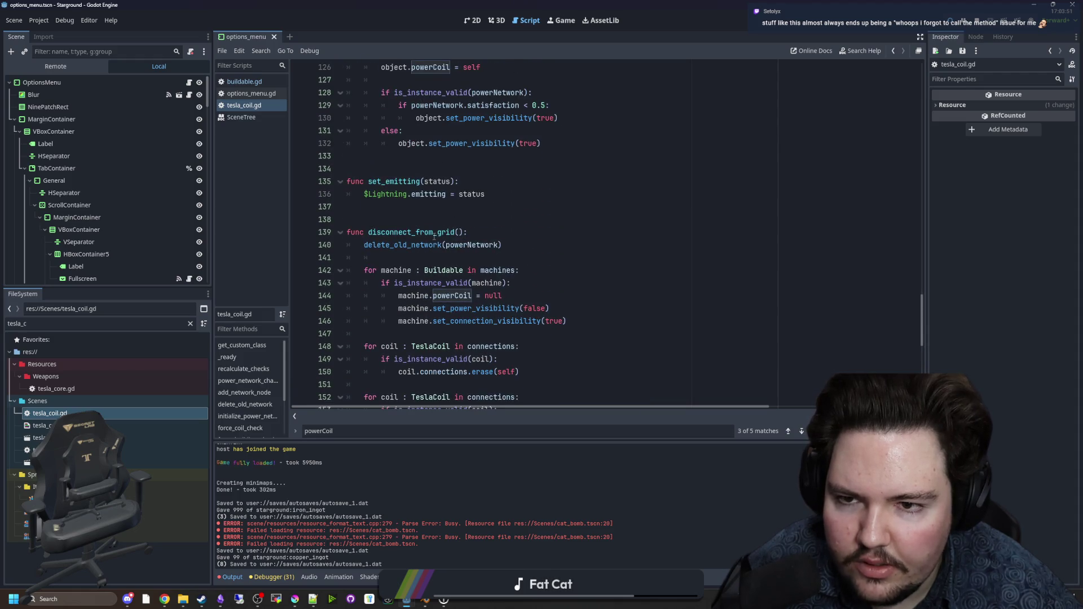
{"action": "scroll", "coordinate": [437, 234], "scroll_direction": "up", "scroll_amount": 9}
Step: Search the script for 'check_new', save, and switch to buildable.gd
{"action": "left_click", "coordinate": [510, 220]}
{"action": "key", "text": "ctrl+f"}
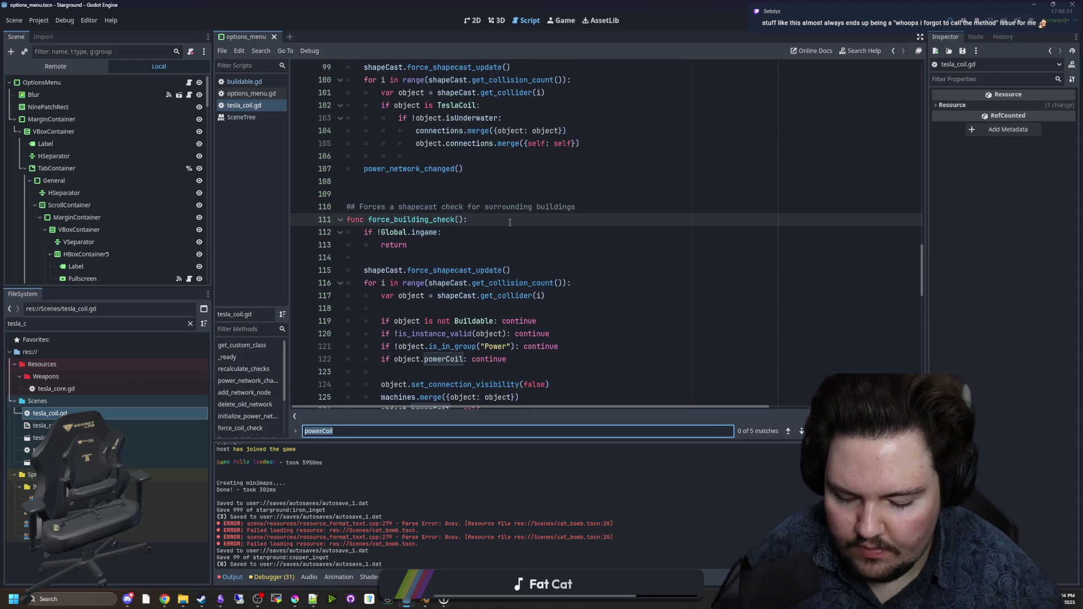
{"action": "type", "text": "check_new"}
{"action": "left_click", "coordinate": [457, 206]}
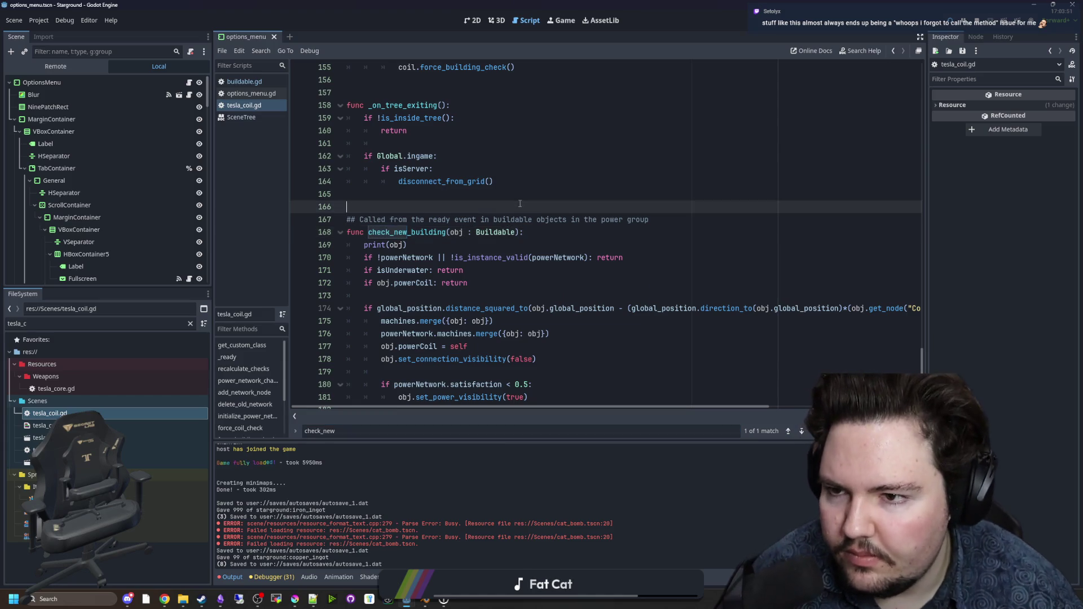
{"action": "key", "text": "ctrl+s"}
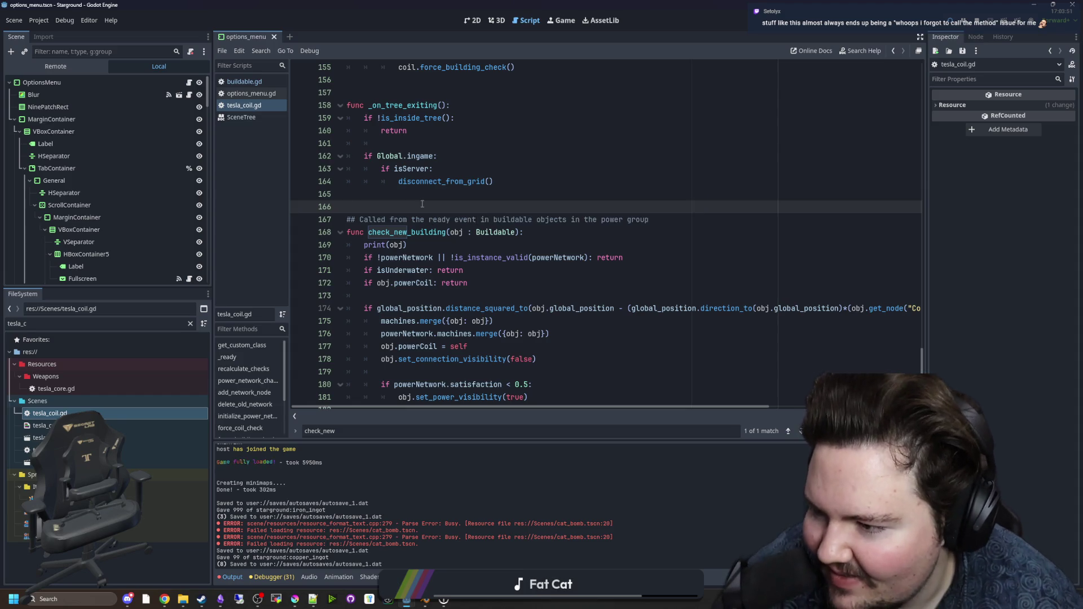
{"action": "left_click", "coordinate": [244, 82]}
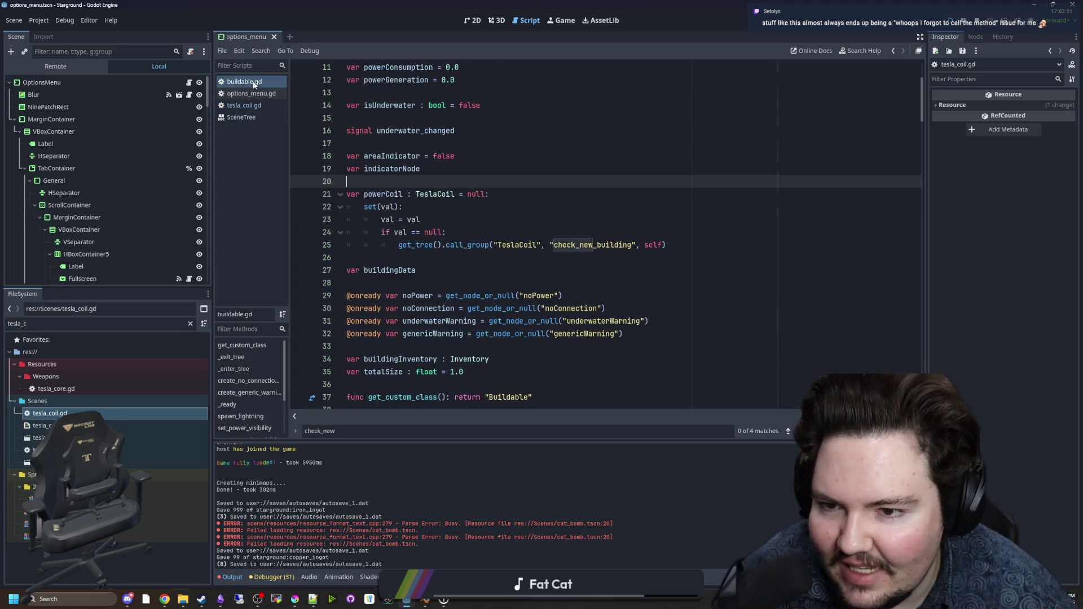
Step: Change line 23 of the powerCoil setter to 'powerCoil = val' and save buildable.gd
{"action": "left_click", "coordinate": [497, 266]}
{"action": "key", "text": "Up"}
{"action": "key", "text": "Up"}
{"action": "key", "text": "Up"}
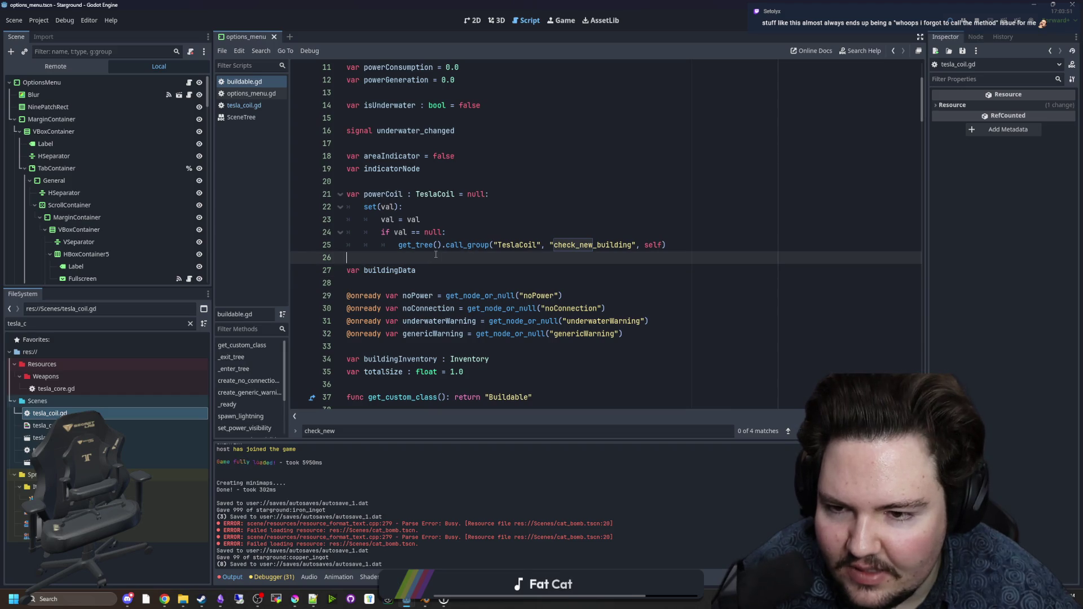
{"action": "key", "text": "Up"}
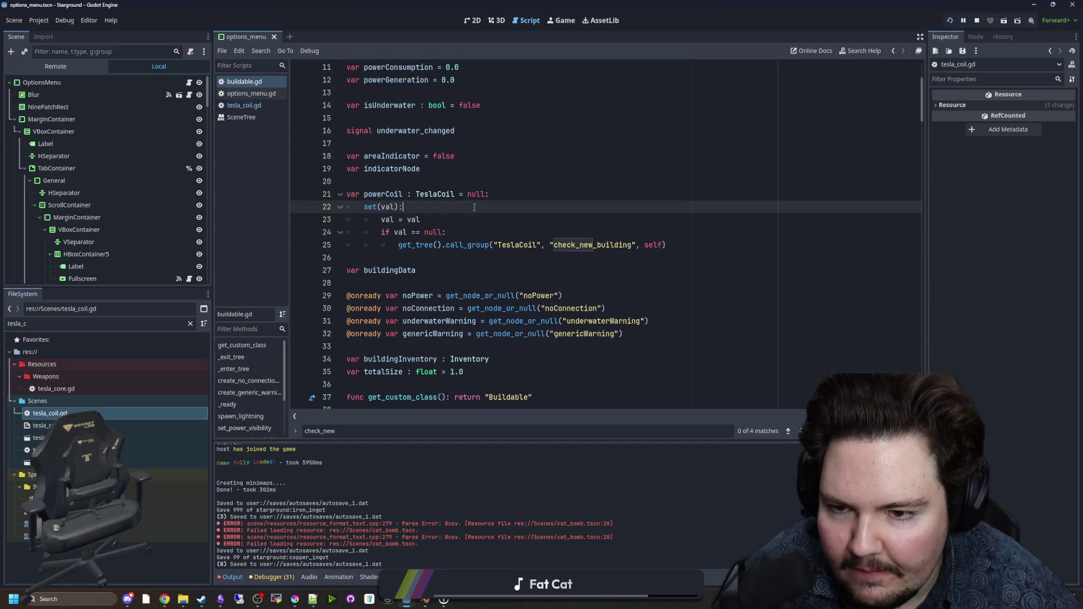
{"action": "double_click", "coordinate": [387, 220]}
{"action": "scroll", "coordinate": [496, 225], "scroll_direction": "up", "scroll_amount": 3}
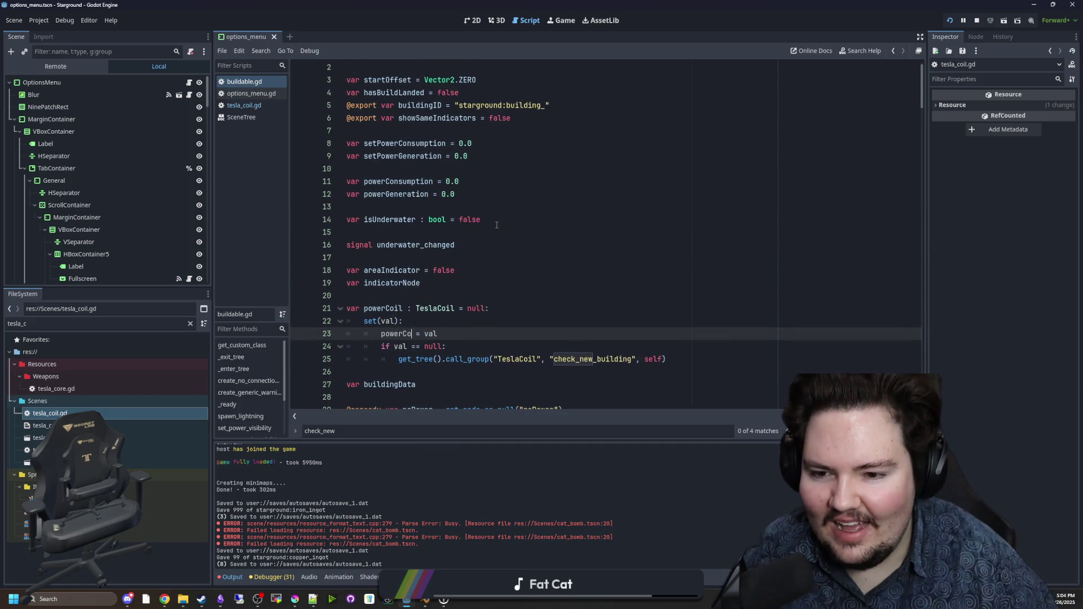
{"action": "type", "text": "il"}
{"action": "scroll", "coordinate": [496, 225], "scroll_direction": "down", "scroll_amount": 2}
{"action": "left_click", "coordinate": [481, 218]}
{"action": "key", "text": "ctrl+s"}
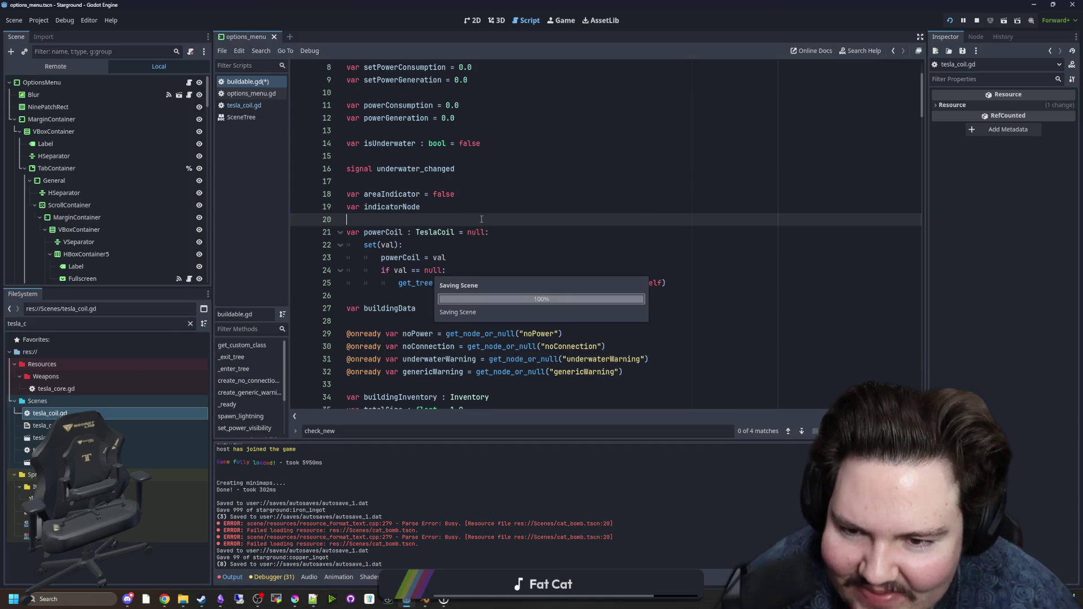
Step: Place a tesla coil in the running game, then return to the setter and save
{"action": "left_click", "coordinate": [563, 19]}
{"action": "key", "text": "a"}
{"action": "left_click", "coordinate": [387, 244]}
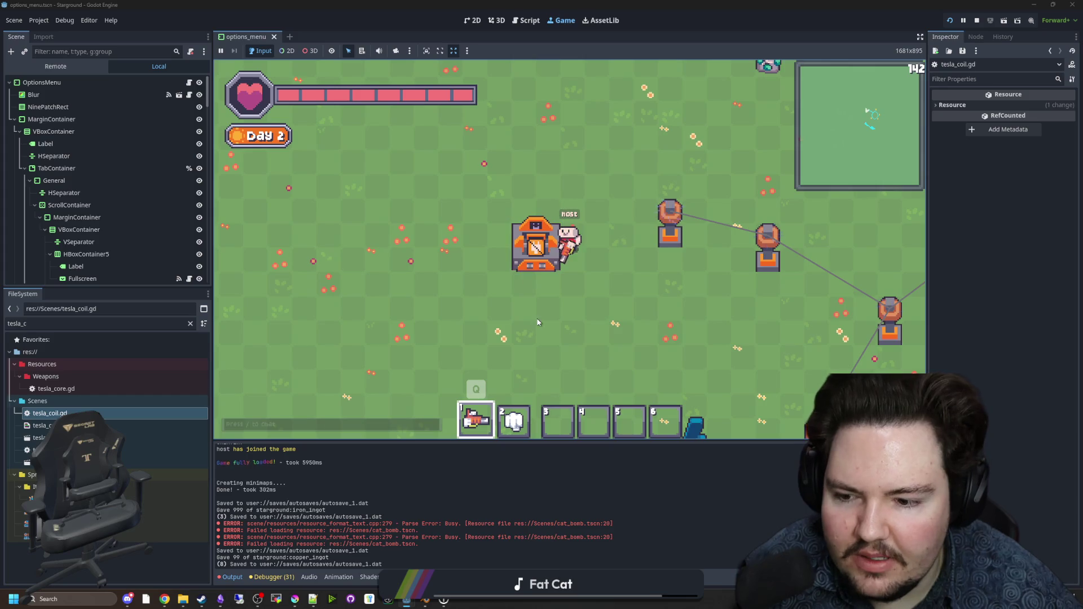
{"action": "key", "text": "s+d"}
{"action": "left_click", "coordinate": [523, 250]}
{"action": "key", "text": "ctrl+s"}
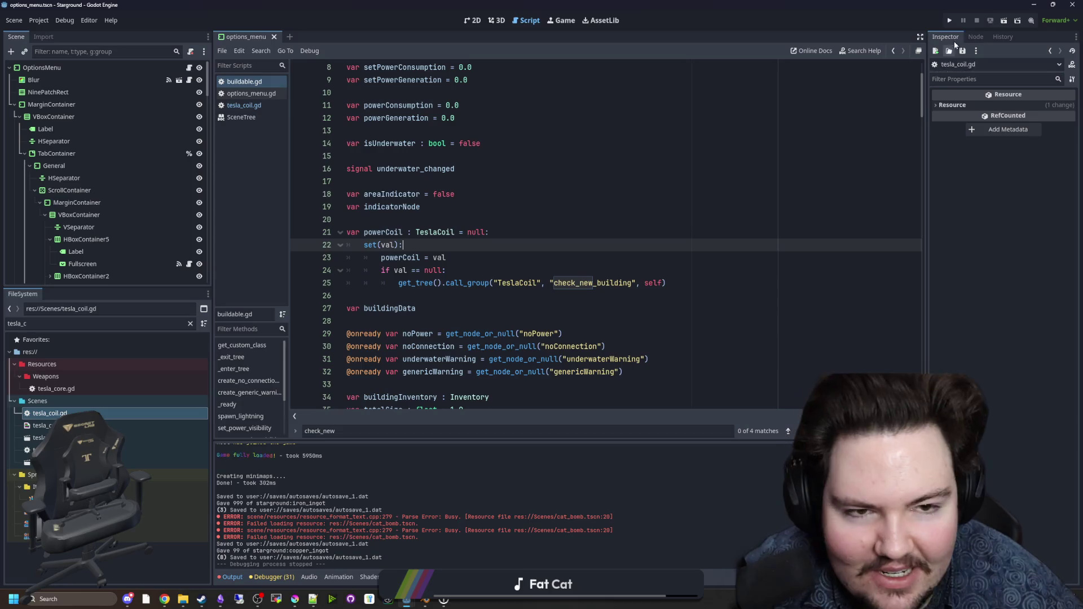
Step: Copy the if is_in_group("Power") block from line 130 of buildable.gd
{"action": "scroll", "coordinate": [510, 241], "scroll_direction": "down", "scroll_amount": 5}
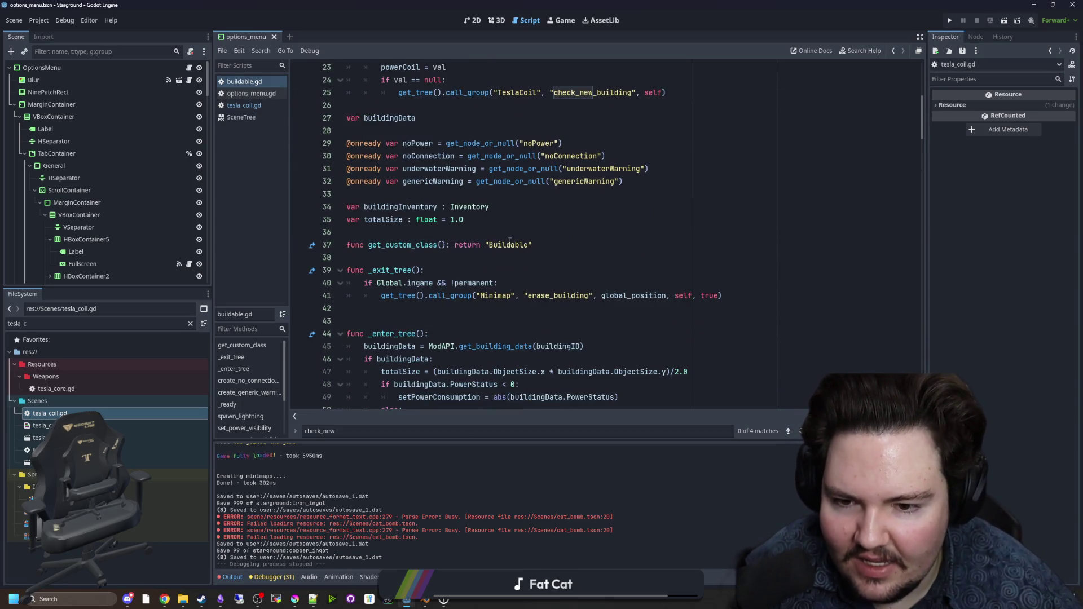
{"action": "scroll", "coordinate": [633, 266], "scroll_direction": "down", "scroll_amount": 5}
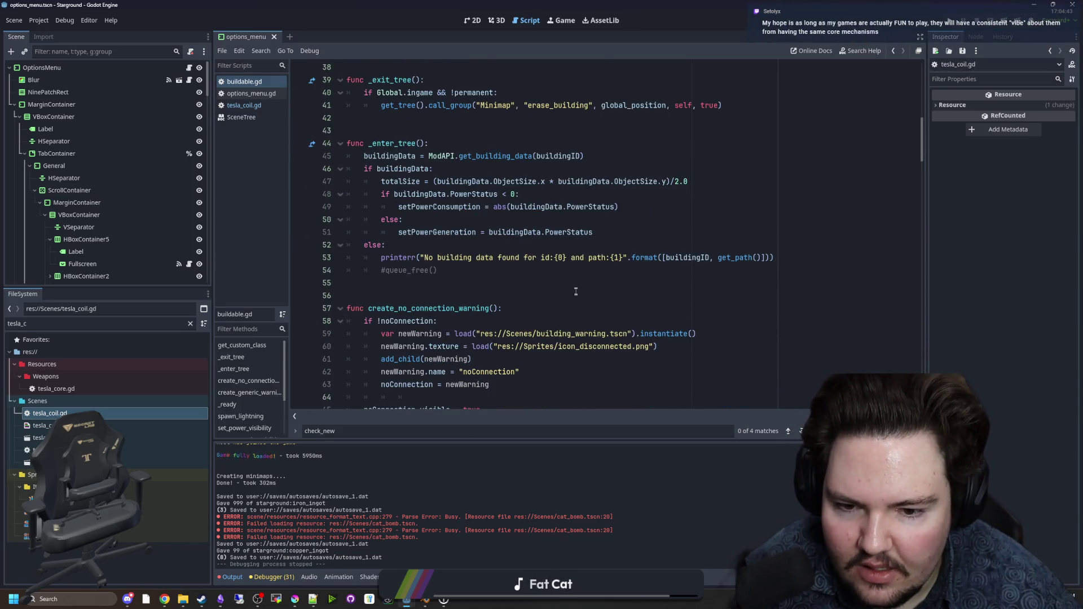
{"action": "scroll", "coordinate": [575, 292], "scroll_direction": "down", "scroll_amount": 4}
{"action": "scroll", "coordinate": [593, 259], "scroll_direction": "down", "scroll_amount": 5}
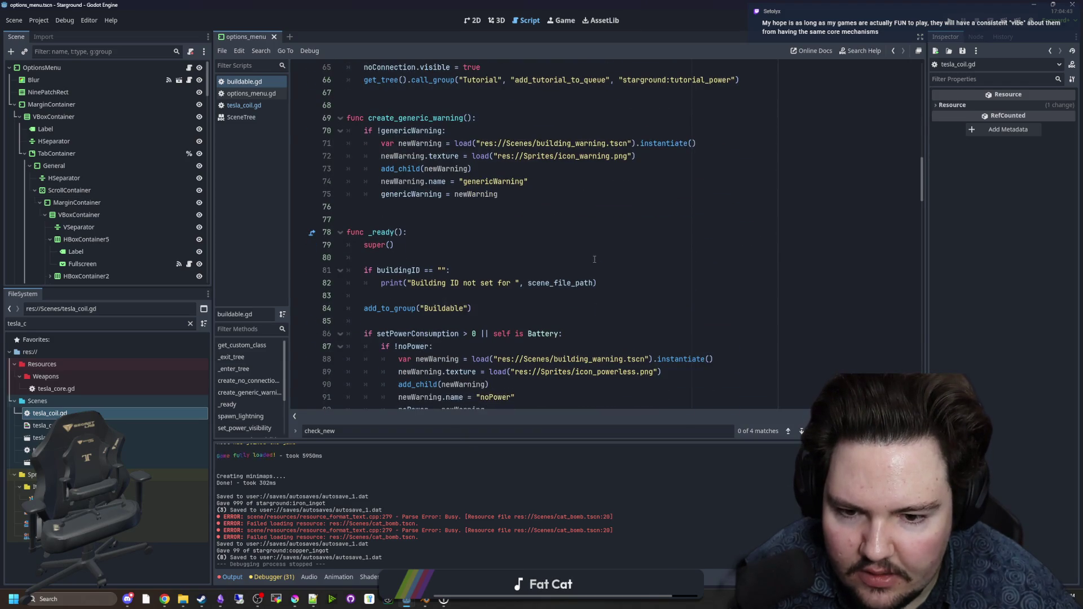
{"action": "scroll", "coordinate": [594, 259], "scroll_direction": "down", "scroll_amount": 5}
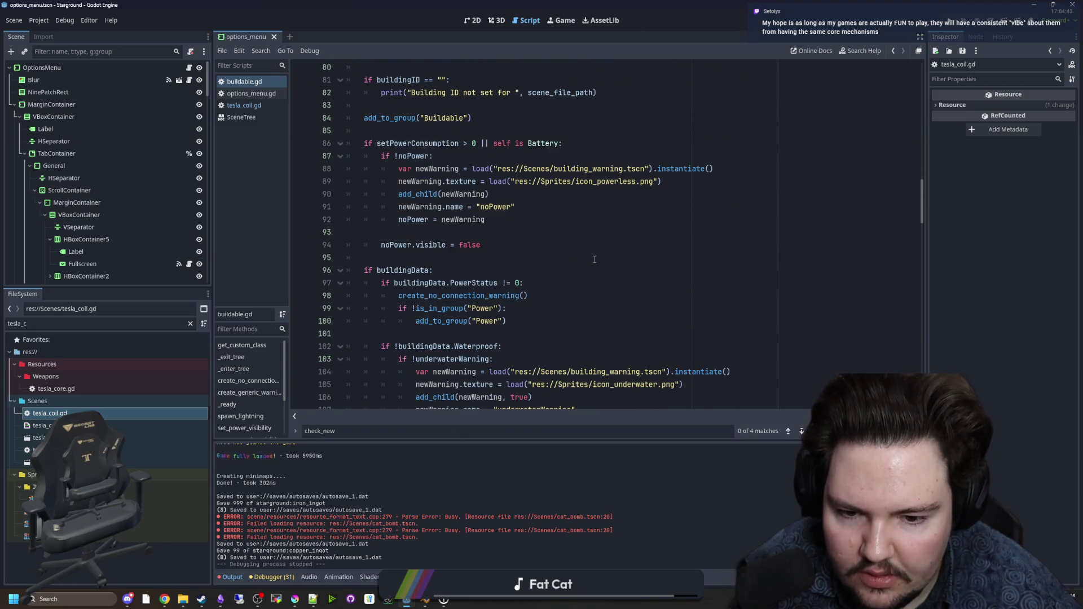
{"action": "scroll", "coordinate": [594, 259], "scroll_direction": "down", "scroll_amount": 9}
{"action": "scroll", "coordinate": [594, 259], "scroll_direction": "down", "scroll_amount": 2}
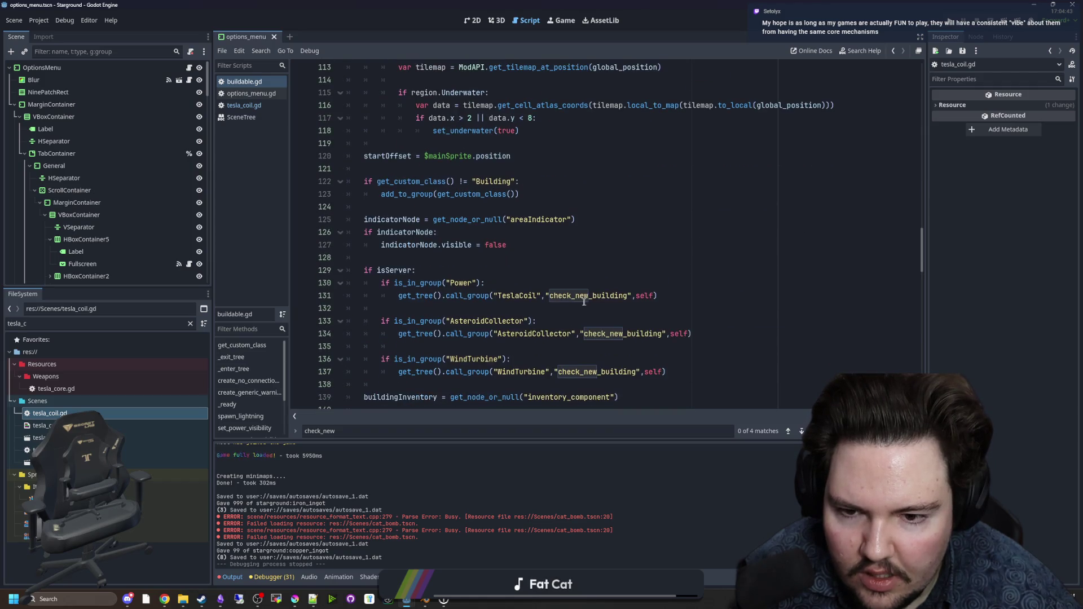
{"action": "mouse_move", "coordinate": [657, 295]}
{"action": "left_mouse_down"}
{"action": "mouse_move", "coordinate": [384, 283]}
{"action": "mouse_move", "coordinate": [393, 299]}
{"action": "left_mouse_up"}
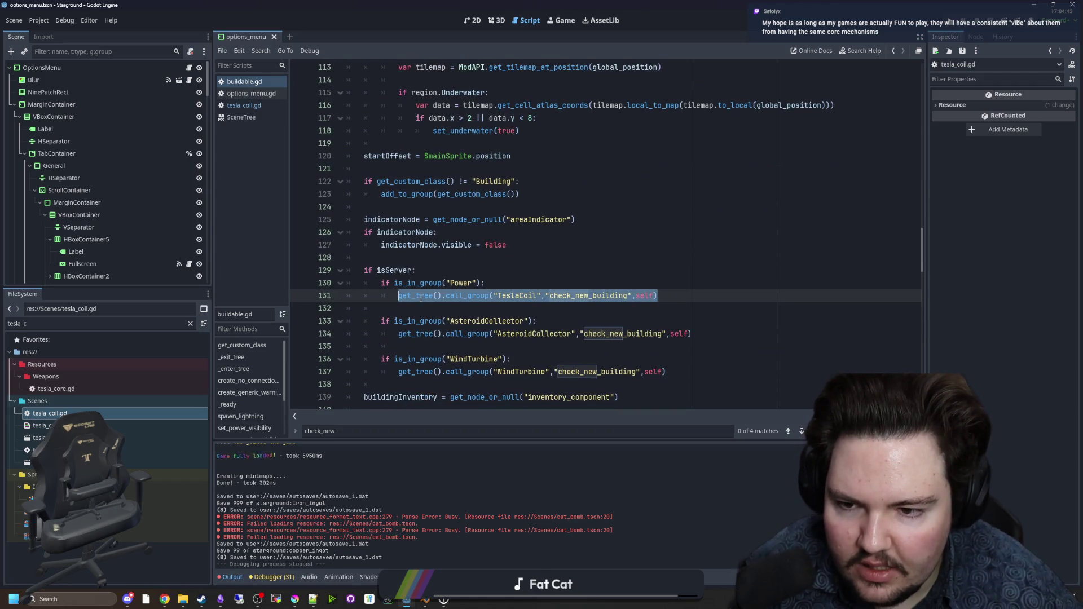
{"action": "key", "text": "shift+Up"}
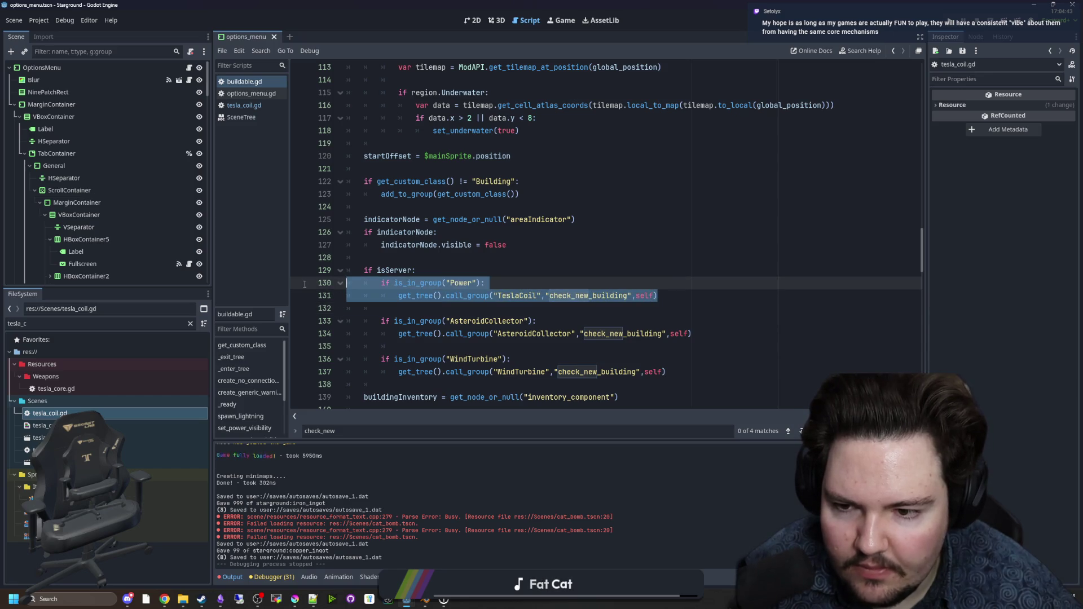
Step: Paste the Power group check under 'if val == null:', indent the call_group line, and save
{"action": "scroll", "coordinate": [544, 302], "scroll_direction": "up", "scroll_amount": 15}
{"action": "scroll", "coordinate": [545, 302], "scroll_direction": "up", "scroll_amount": 20}
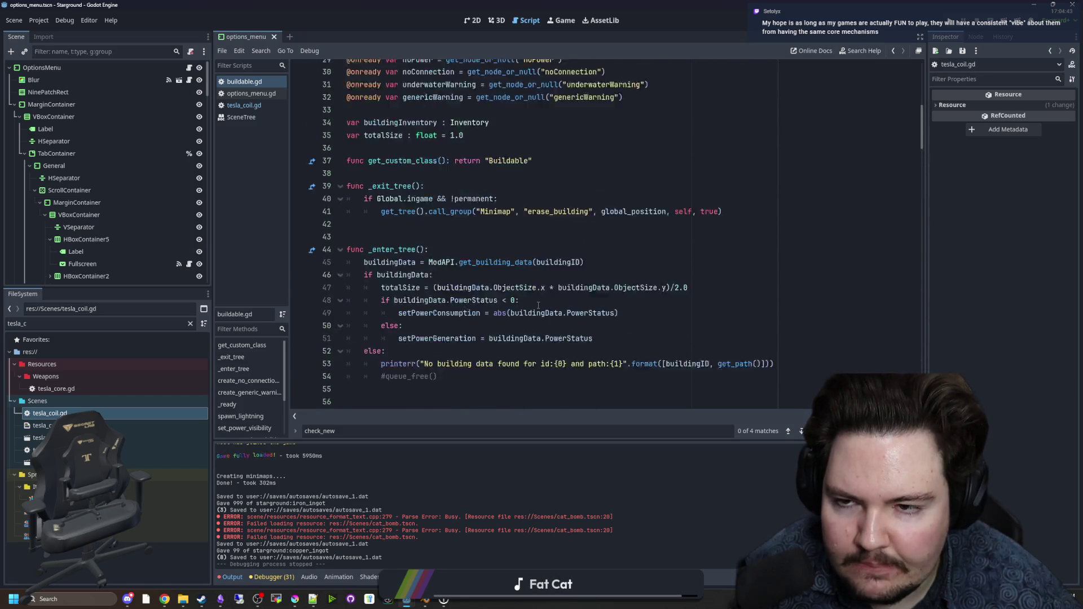
{"action": "left_click", "coordinate": [494, 286]}
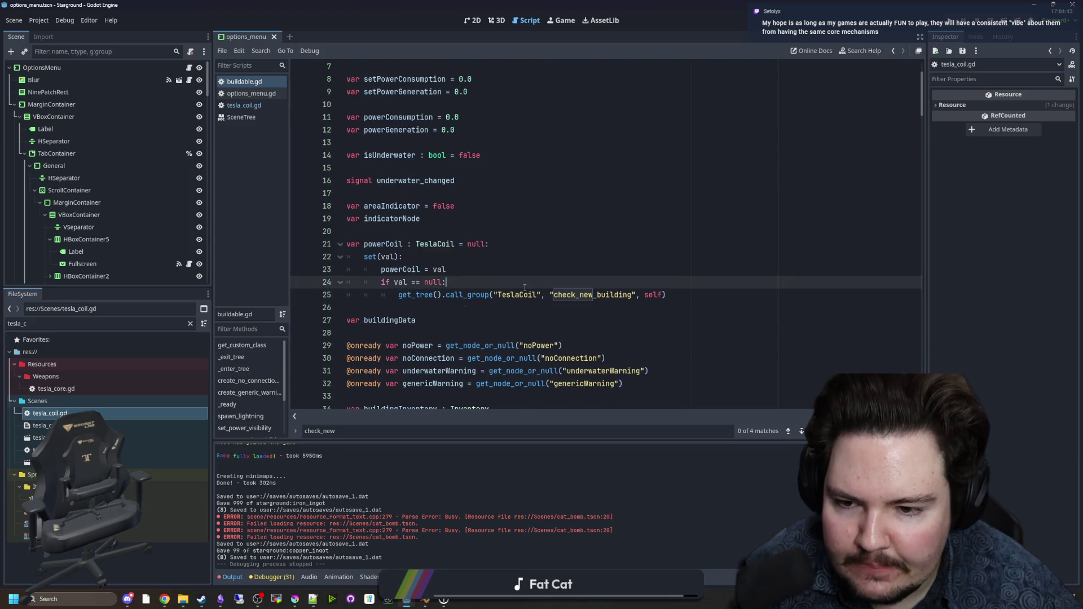
{"action": "key", "text": "ctrl+z"}
{"action": "key", "text": "ctrl+z"}
{"action": "key", "text": "ctrl+z"}
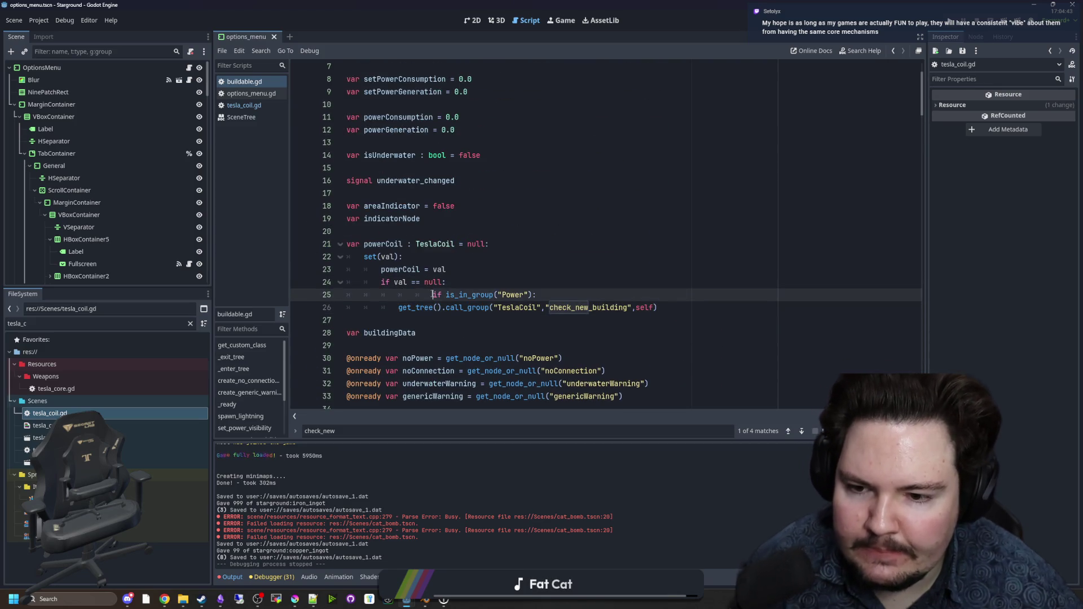
{"action": "key", "text": "ctrl+z"}
{"action": "left_click", "coordinate": [499, 287]}
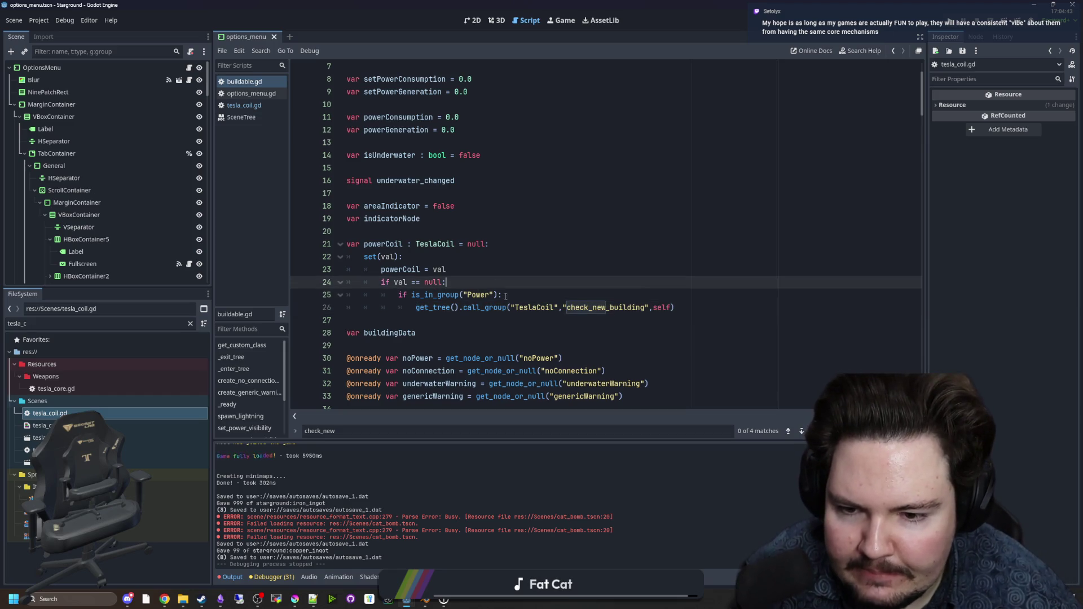
{"action": "key", "text": "ctrl+s"}
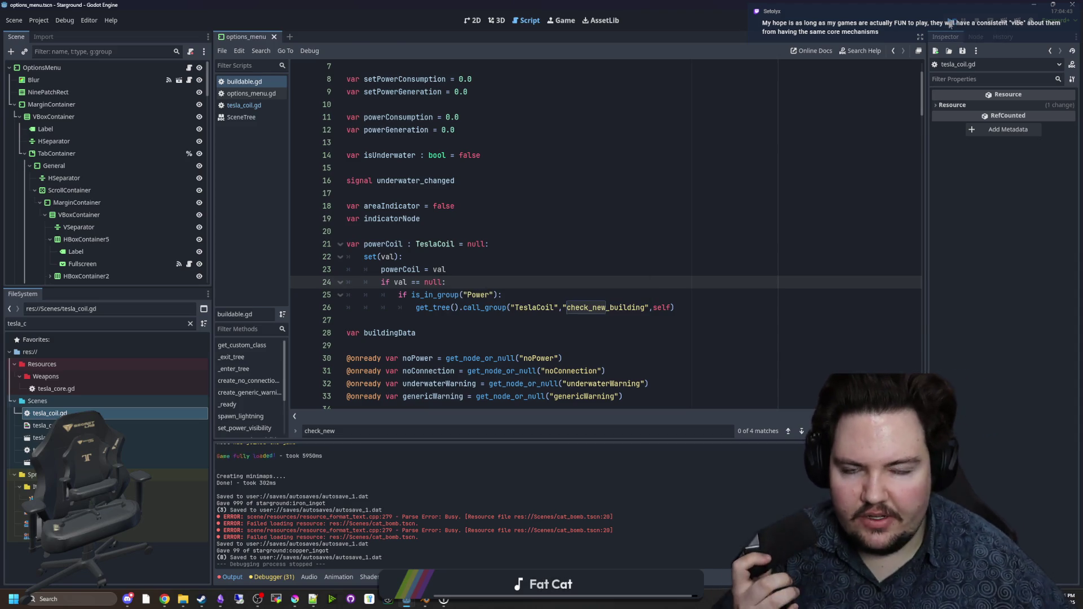
{"action": "left_click", "coordinate": [950, 24]}
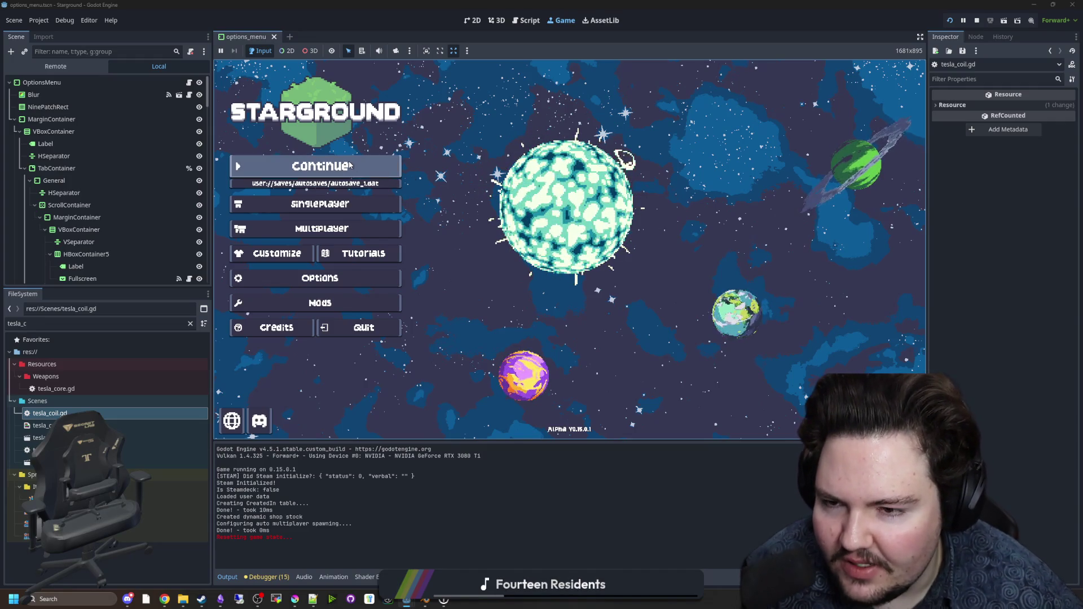
Step: Continue the latest Starground autosave from the main menu
{"action": "left_click", "coordinate": [377, 170]}
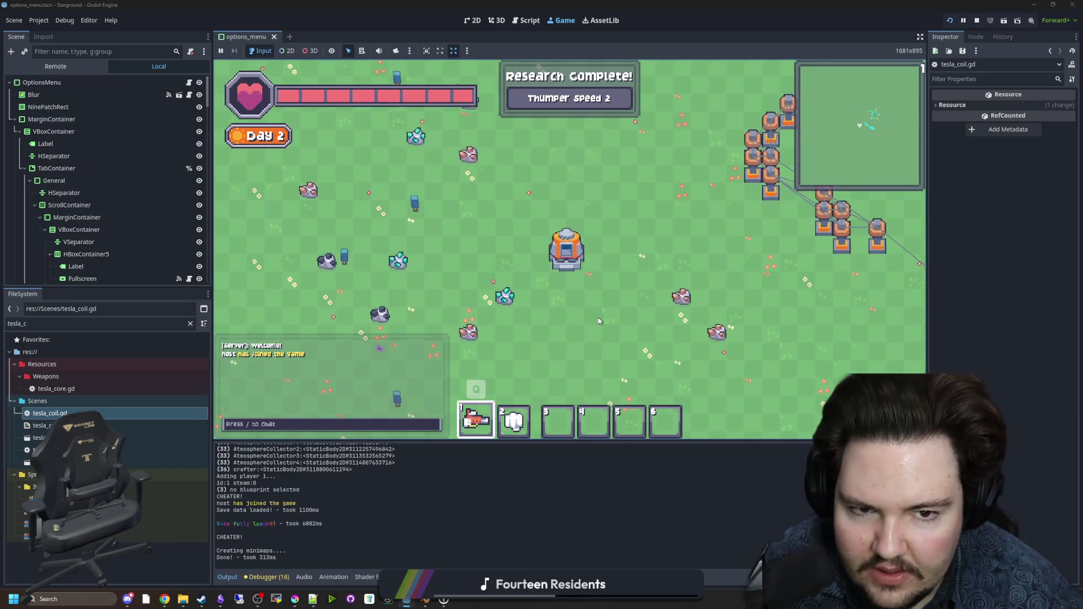
Step: Walk the player through the base toward the tesla coils, firing the lightning weapon once
{"action": "key", "text": "w"}
{"action": "key", "text": "d"}
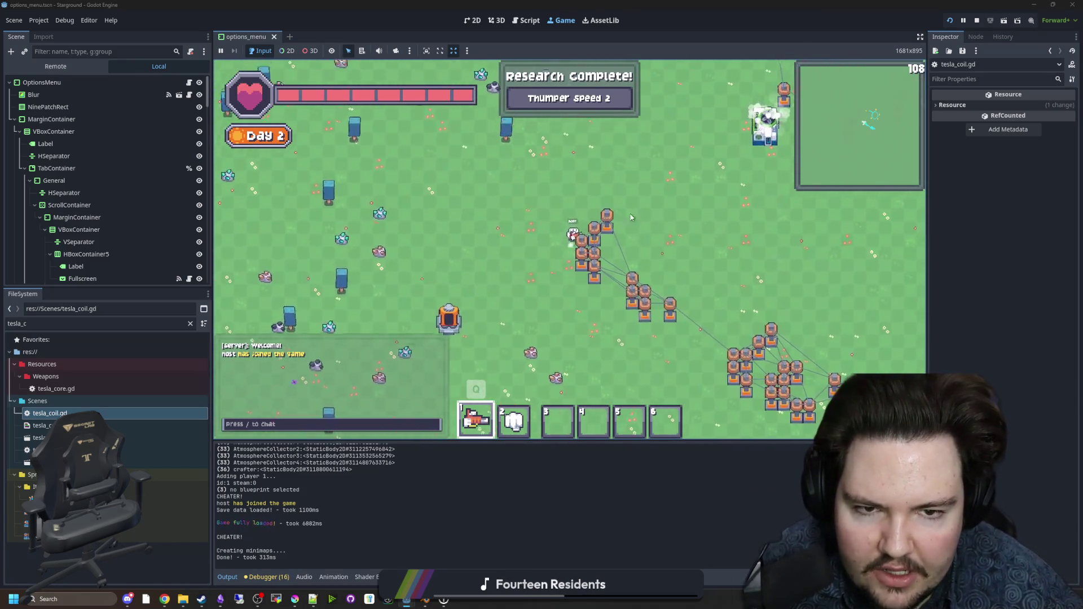
{"action": "key", "text": "w"}
{"action": "key", "text": "d"}
{"action": "left_click", "coordinate": [568, 338]}
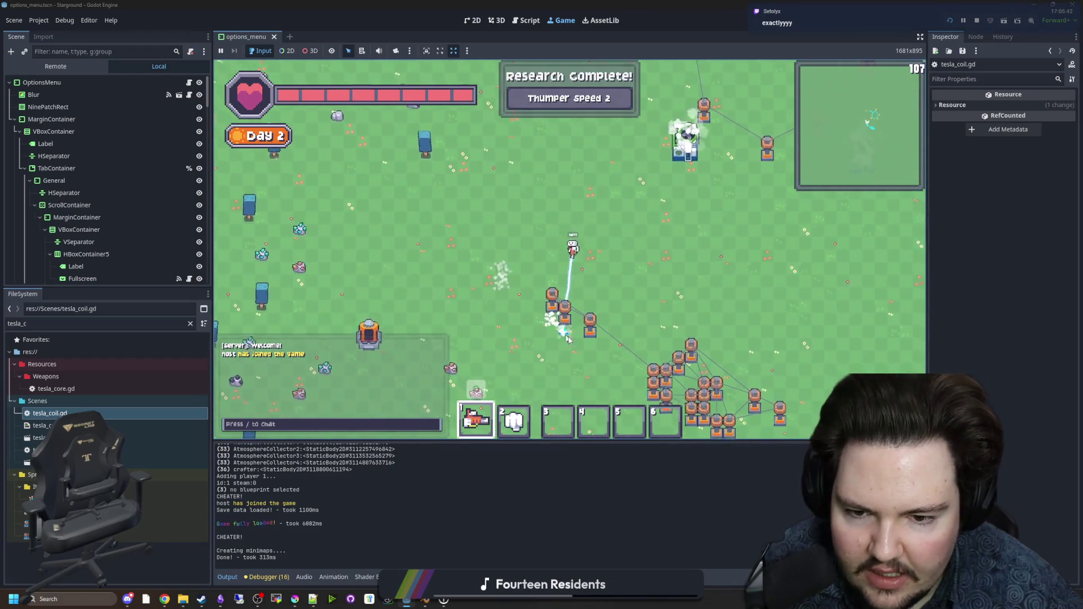
{"action": "key", "text": "s"}
{"action": "key", "text": "d"}
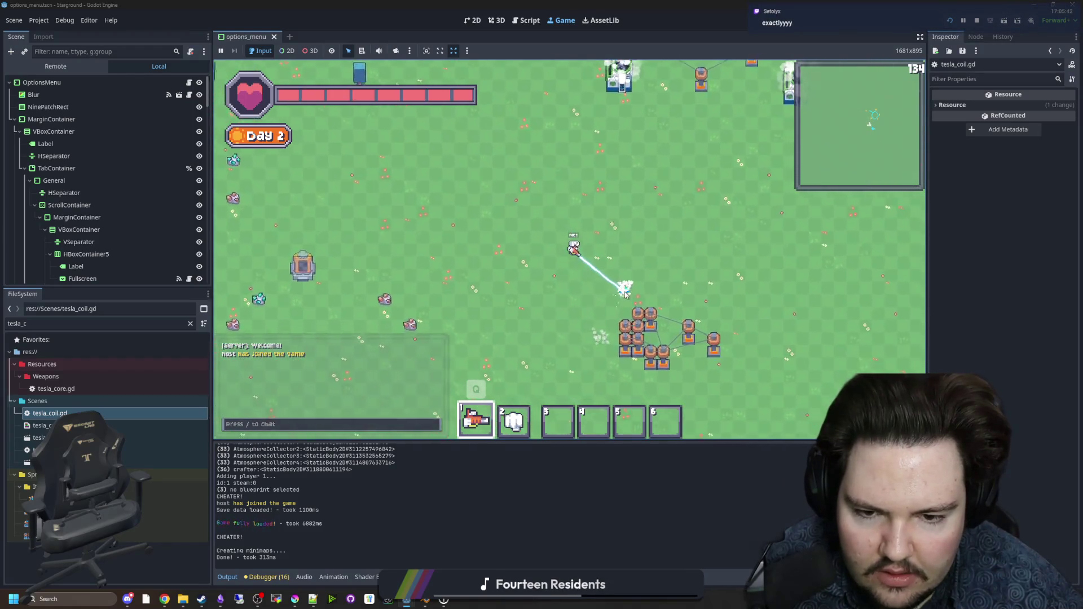
{"action": "key", "text": "s"}
{"action": "key", "text": "d"}
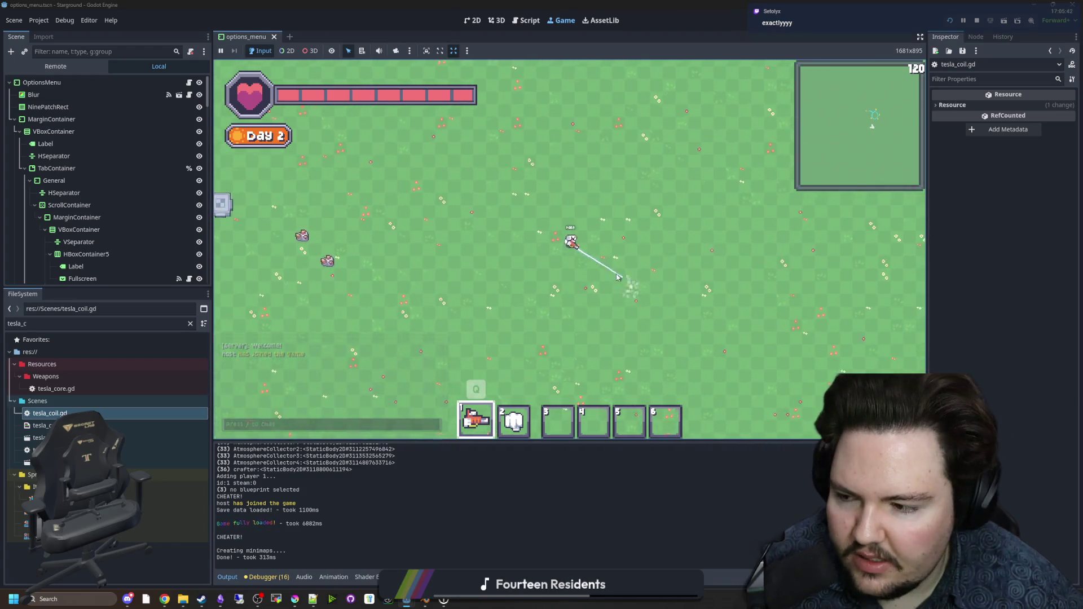
{"action": "key", "text": "w"}
{"action": "key", "text": "d"}
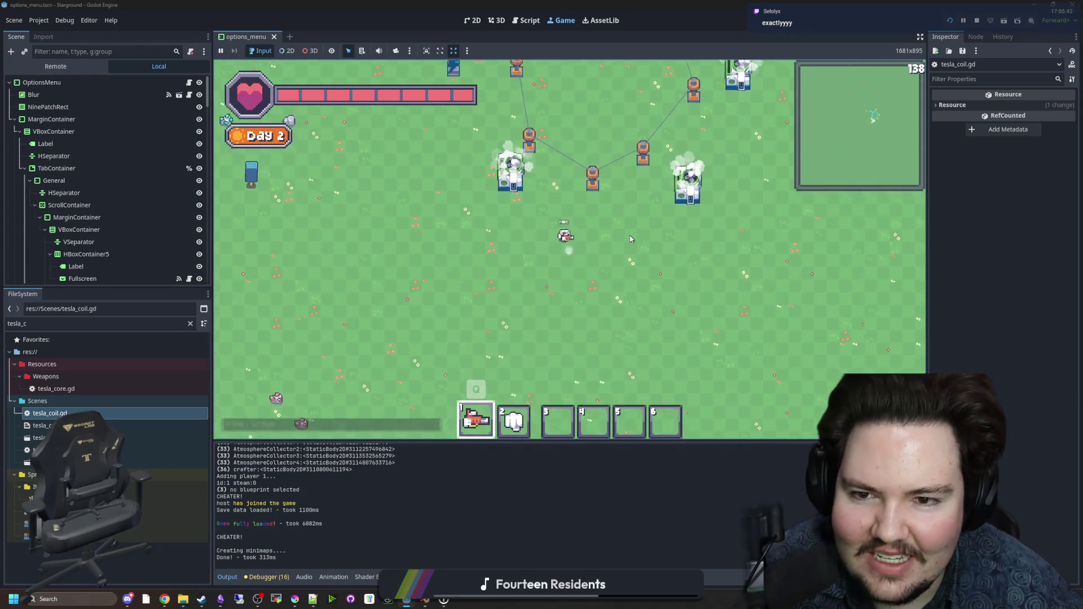
{"action": "key", "text": "w"}
{"action": "key", "text": "a"}
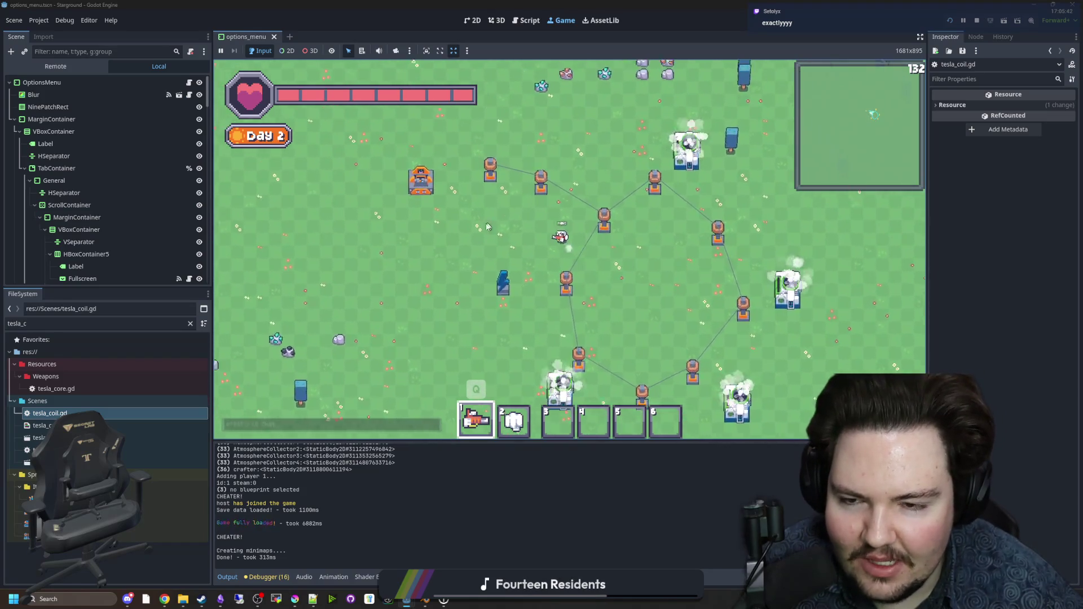
{"action": "key", "text": "w"}
{"action": "key", "text": "a"}
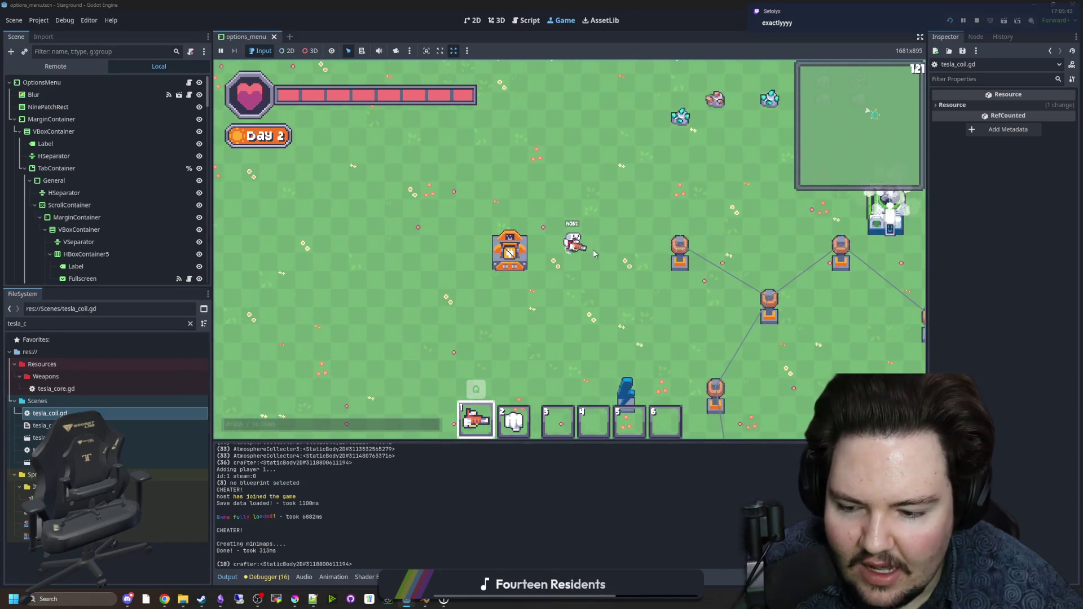
Step: Select a tesla coil and place it left of the crafter, then move around it
{"action": "key", "text": "q"}
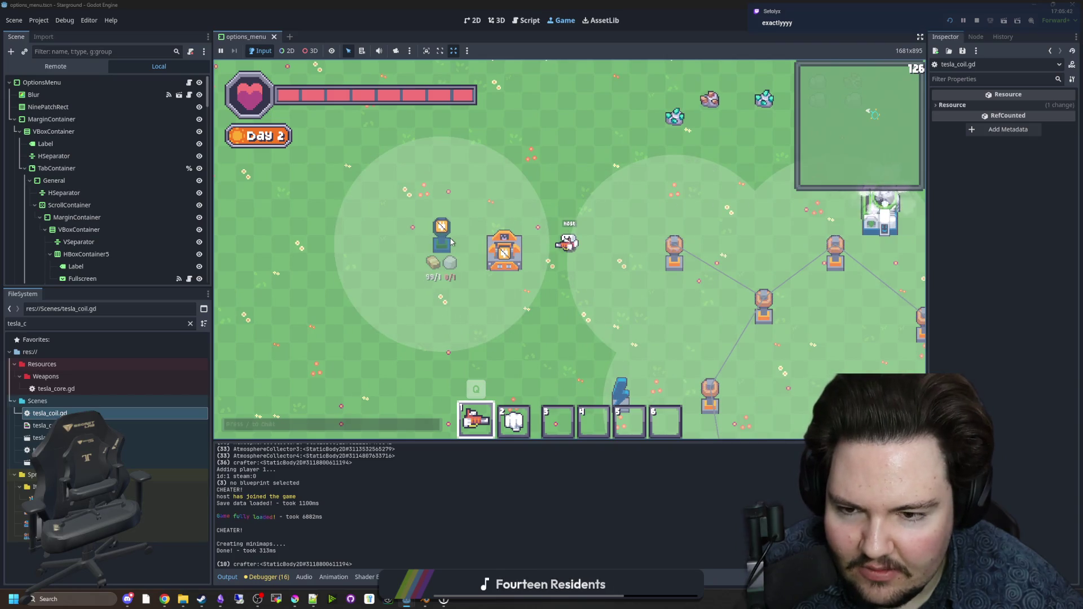
{"action": "left_click", "coordinate": [450, 241]}
{"action": "key", "text": "s"}
{"action": "key", "text": "a"}
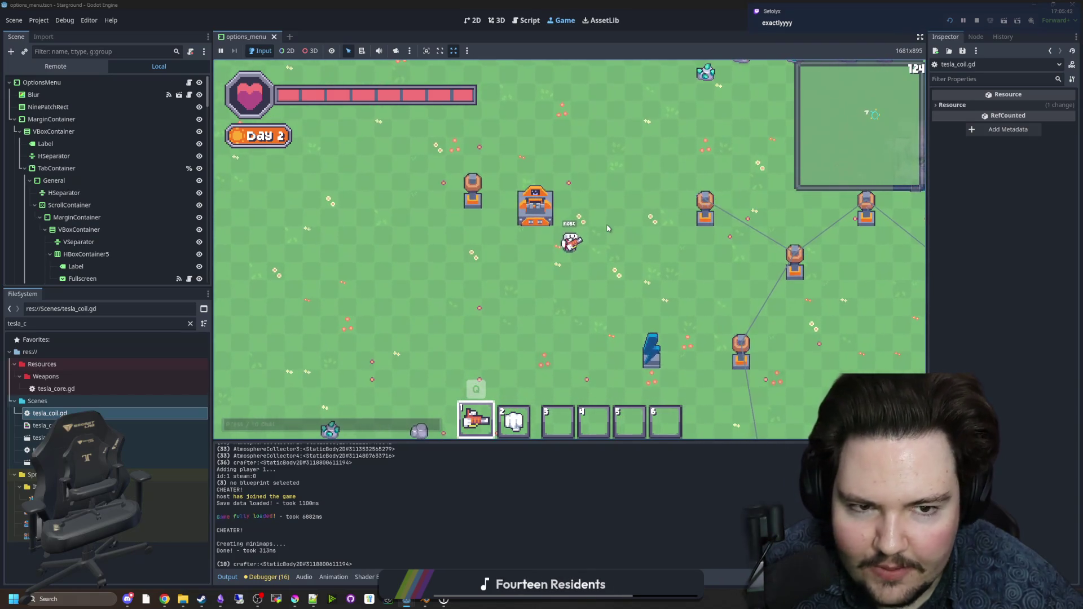
{"action": "key", "text": "w"}
{"action": "key", "text": "d"}
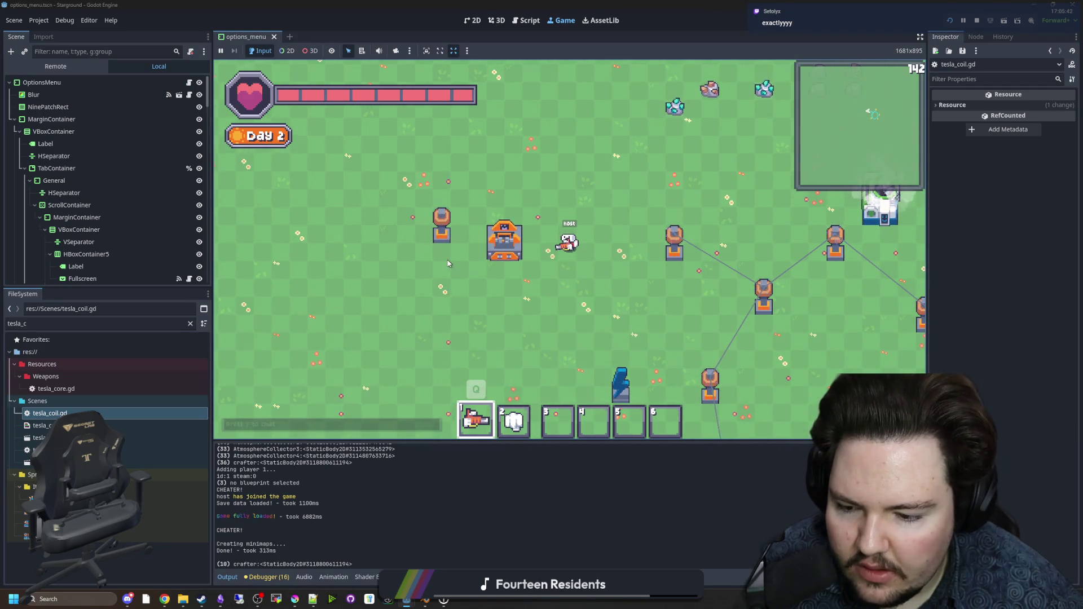
{"action": "key", "text": "s"}
{"action": "key", "text": "a"}
{"action": "key", "text": "e"}
{"action": "key", "text": "e"}
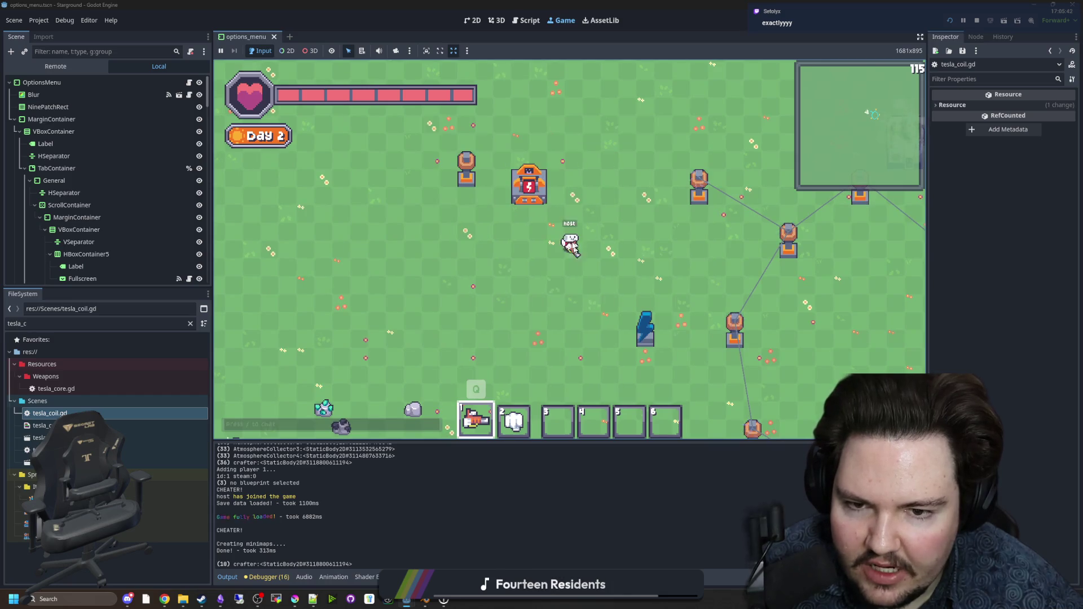
{"action": "key", "text": "e"}
{"action": "key", "text": "e"}
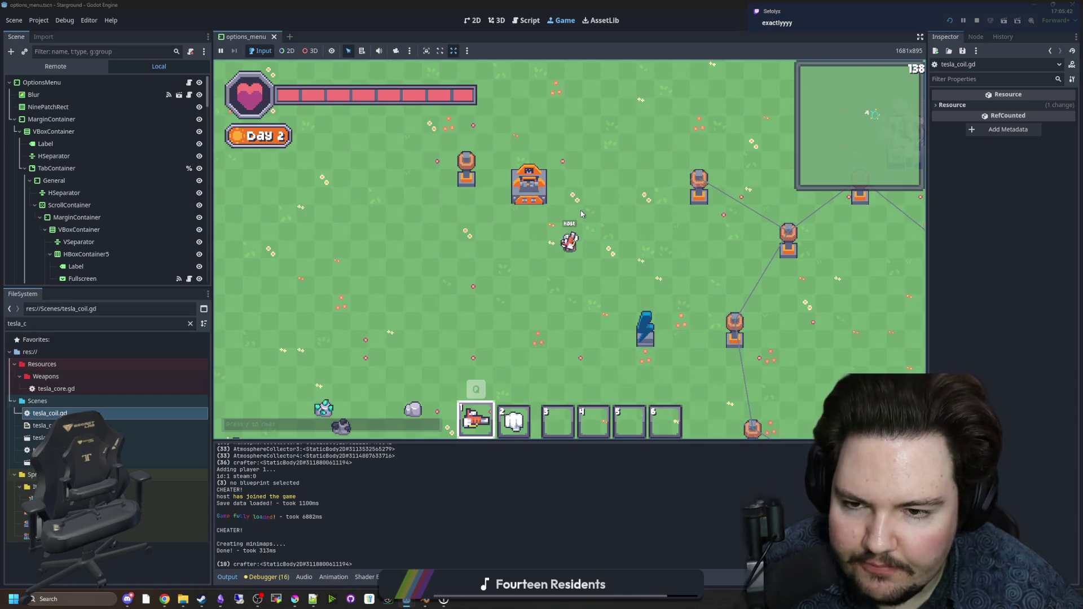
Step: Place another tesla coil next to the crafter and check the crafter's recipe and inventory window
{"action": "key", "text": "q"}
{"action": "left_click", "coordinate": [614, 196]}
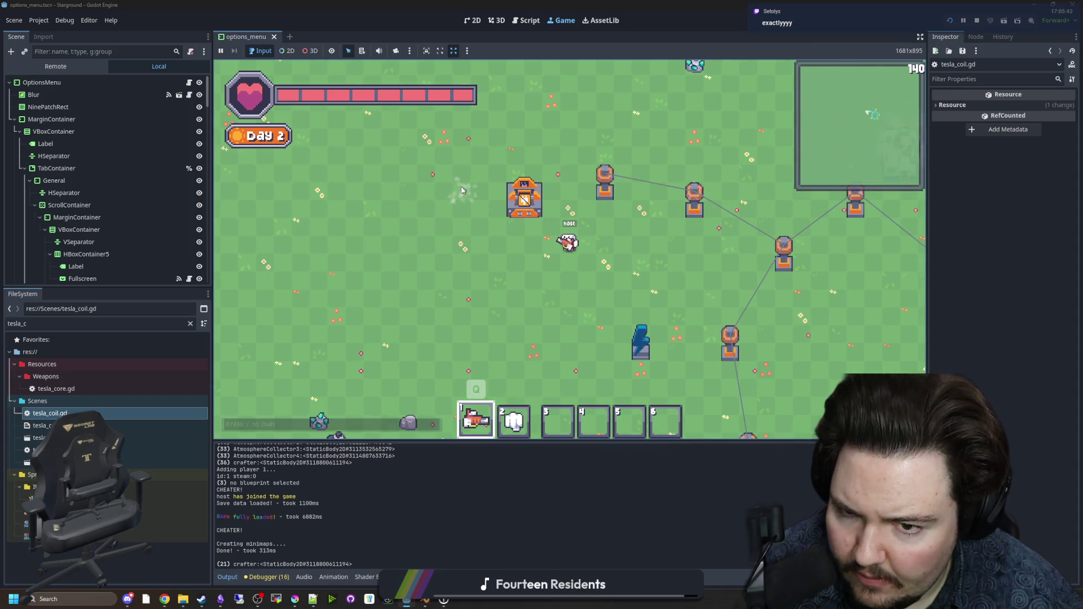
{"action": "key", "text": "w+d"}
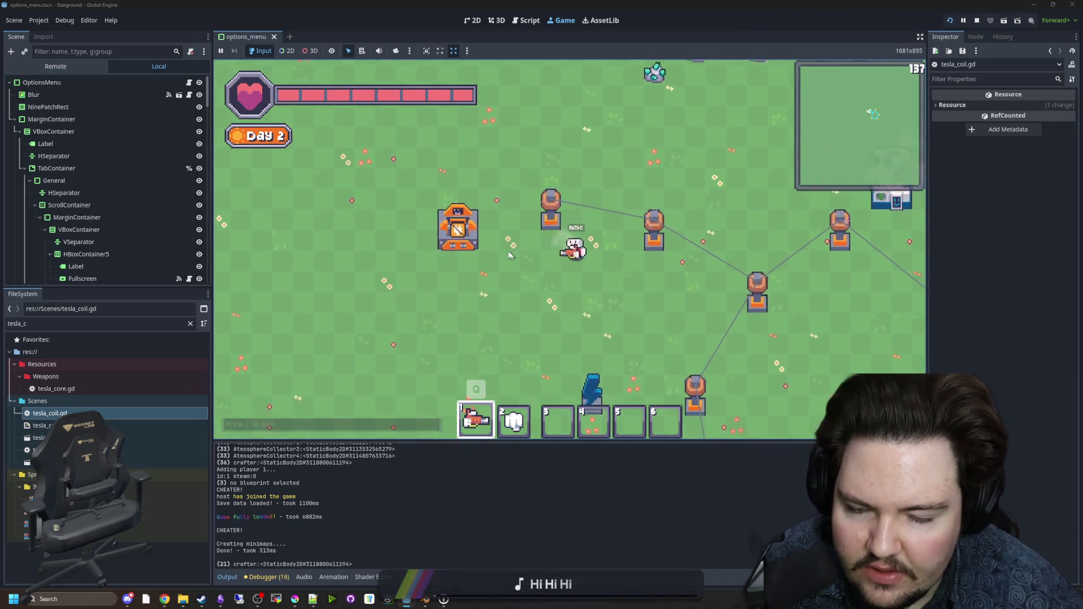
{"action": "key", "text": "e"}
{"action": "key", "text": "e"}
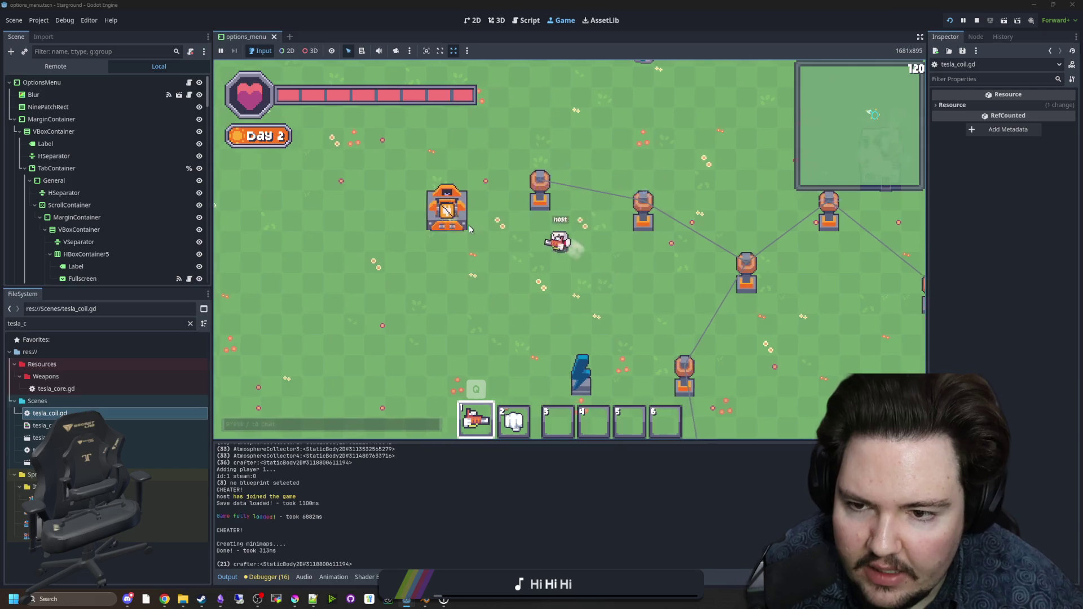
{"action": "key", "text": "a"}
{"action": "scroll", "coordinate": [539, 298], "scroll_direction": "up", "scroll_amount": 2}
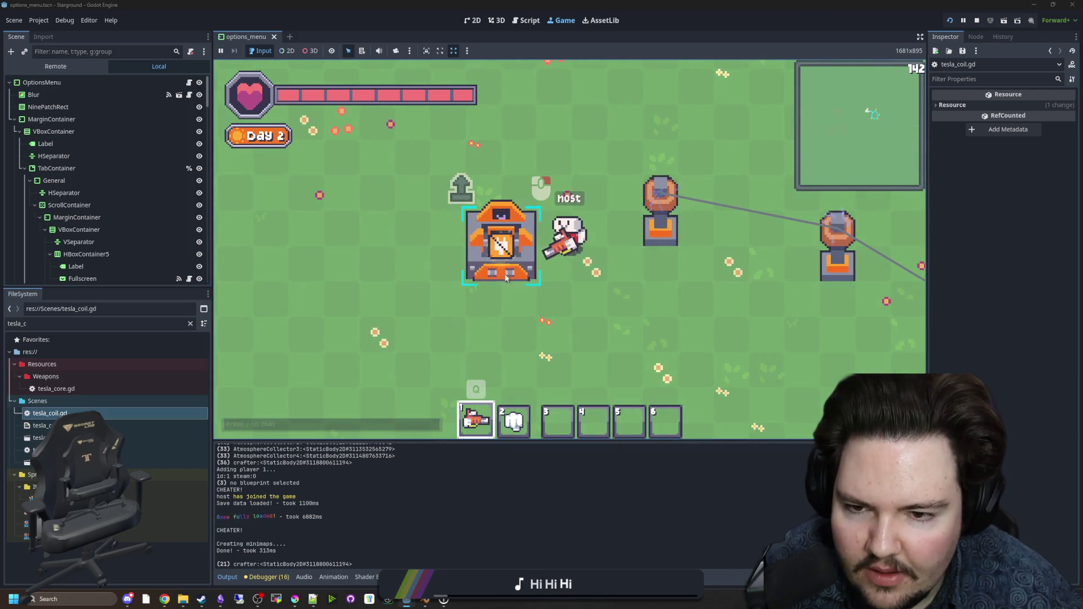
{"action": "scroll", "coordinate": [505, 278], "scroll_direction": "down", "scroll_amount": 2}
Step: Collect the 99 finished iron ingots from the crafter and load a fresh 99-ingot stack
{"action": "key", "text": "e"}
{"action": "left_click", "coordinate": [600, 205]}
{"action": "left_click", "coordinate": [646, 285], "text": "shift"}
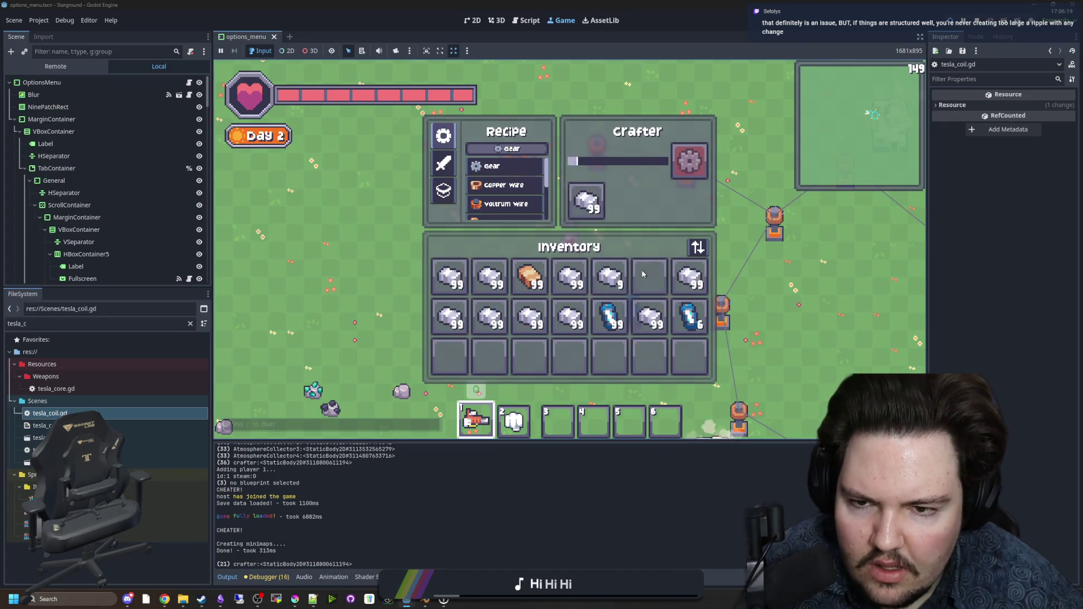
{"action": "key", "text": "e"}
{"action": "key", "text": "e"}
{"action": "key", "text": "e"}
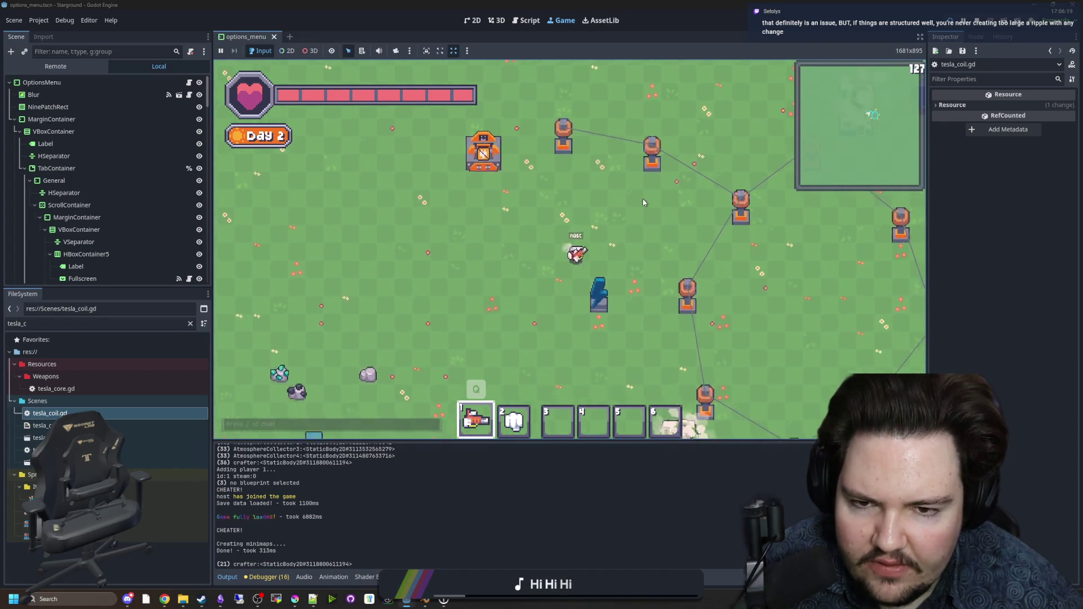
{"action": "scroll", "coordinate": [631, 208], "scroll_direction": "down", "scroll_amount": 2}
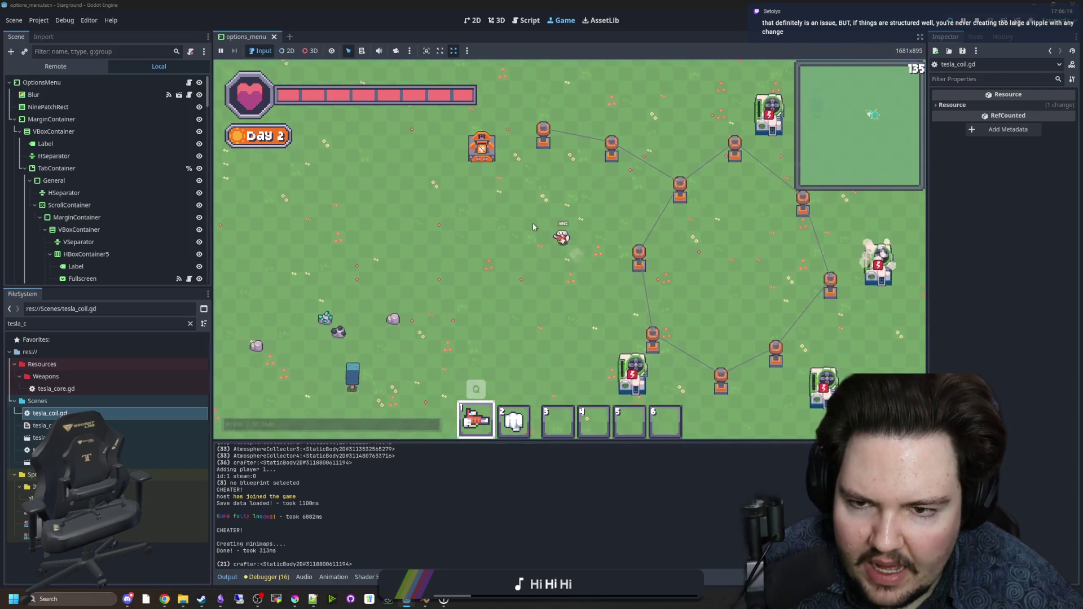
{"action": "key", "text": "e"}
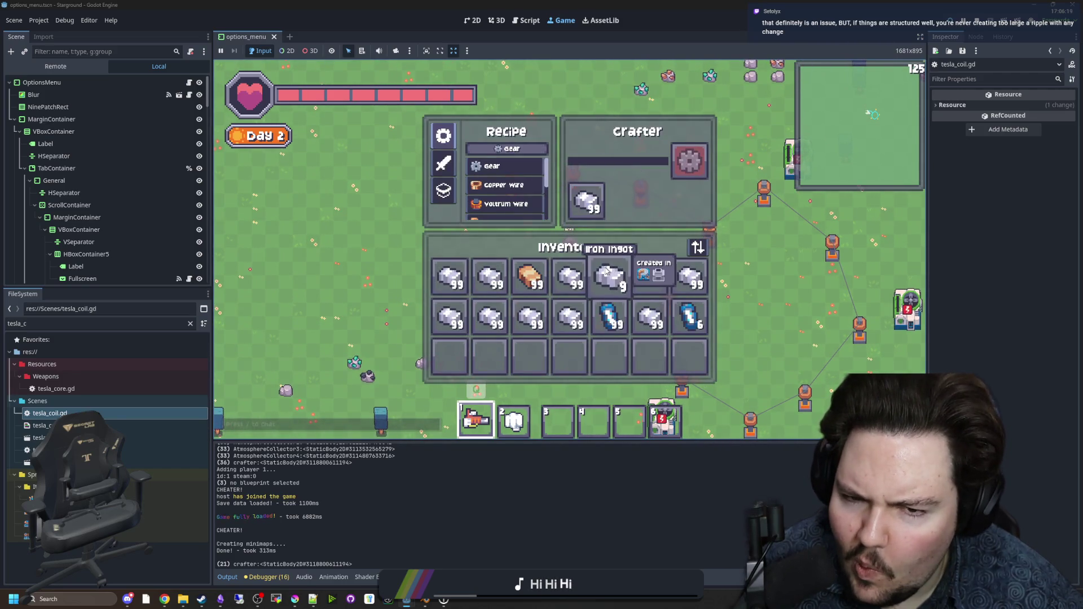
{"action": "key", "text": "e"}
Step: Browse the Building Menu's Power, Farming and boats/speakers categories, then fire the mining beam at a rock
{"action": "key", "text": "6"}
{"action": "key", "text": "b"}
{"action": "key", "text": "b"}
{"action": "key", "text": "b"}
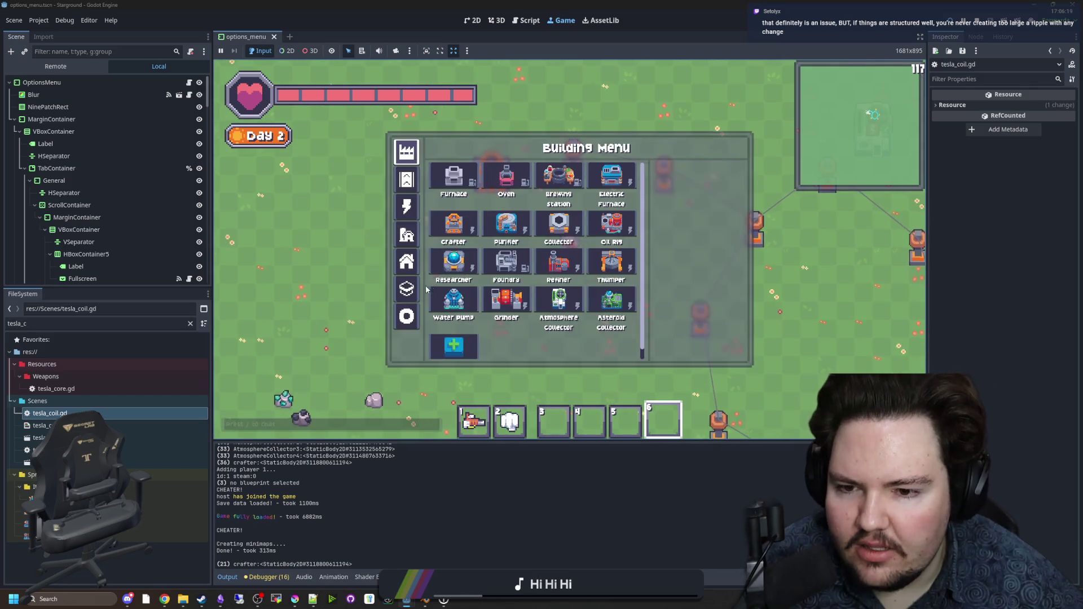
{"action": "left_click", "coordinate": [406, 207]}
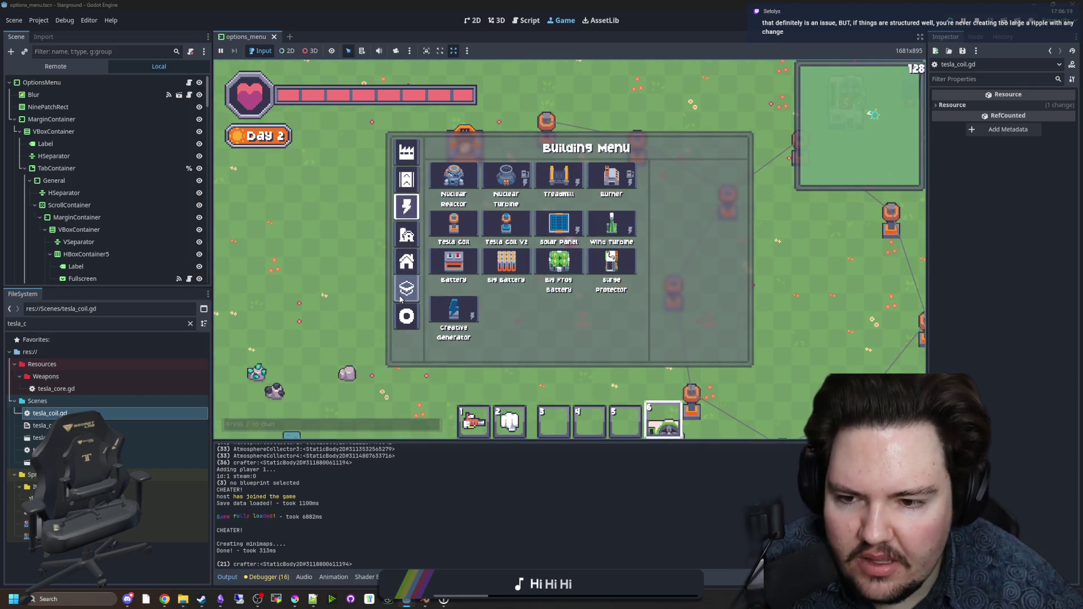
{"action": "left_click", "coordinate": [407, 316]}
{"action": "left_click", "coordinate": [407, 260]}
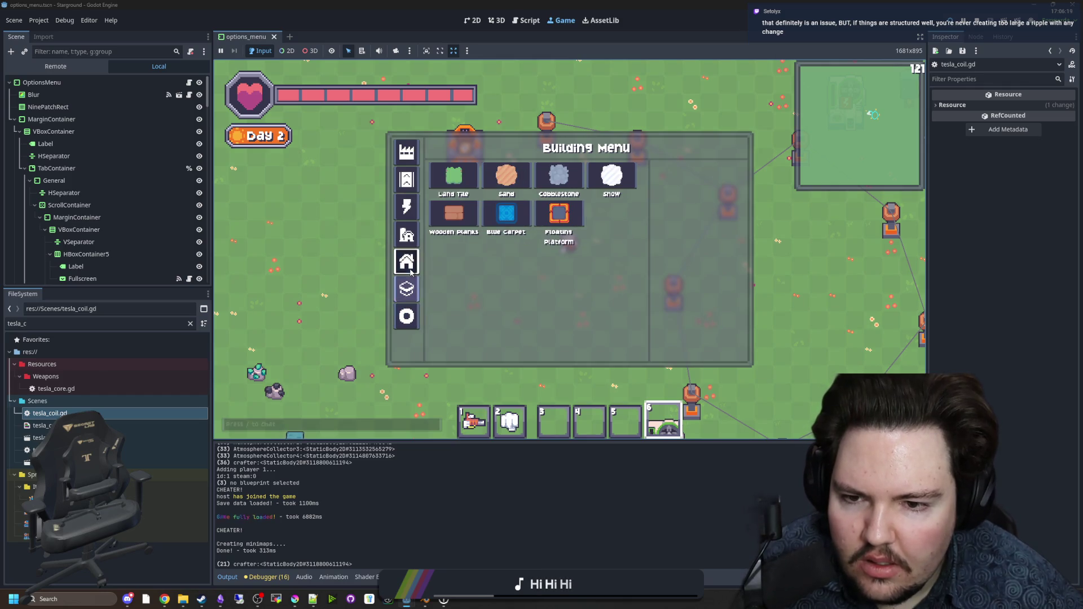
{"action": "left_click", "coordinate": [407, 233]}
{"action": "left_click", "coordinate": [406, 205]}
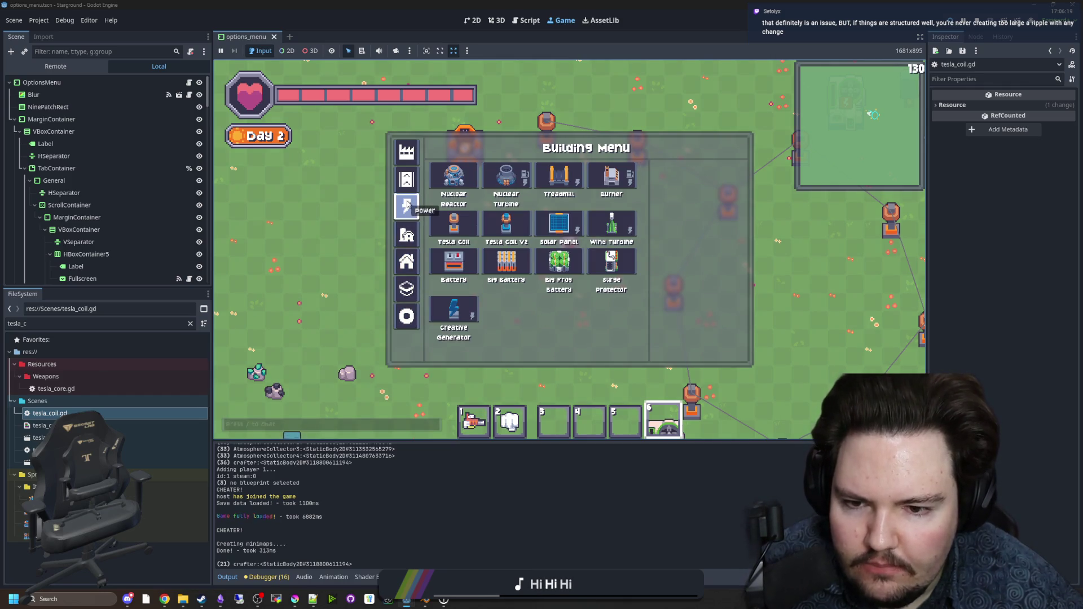
{"action": "key", "text": "Tab"}
{"action": "key", "text": "Tab"}
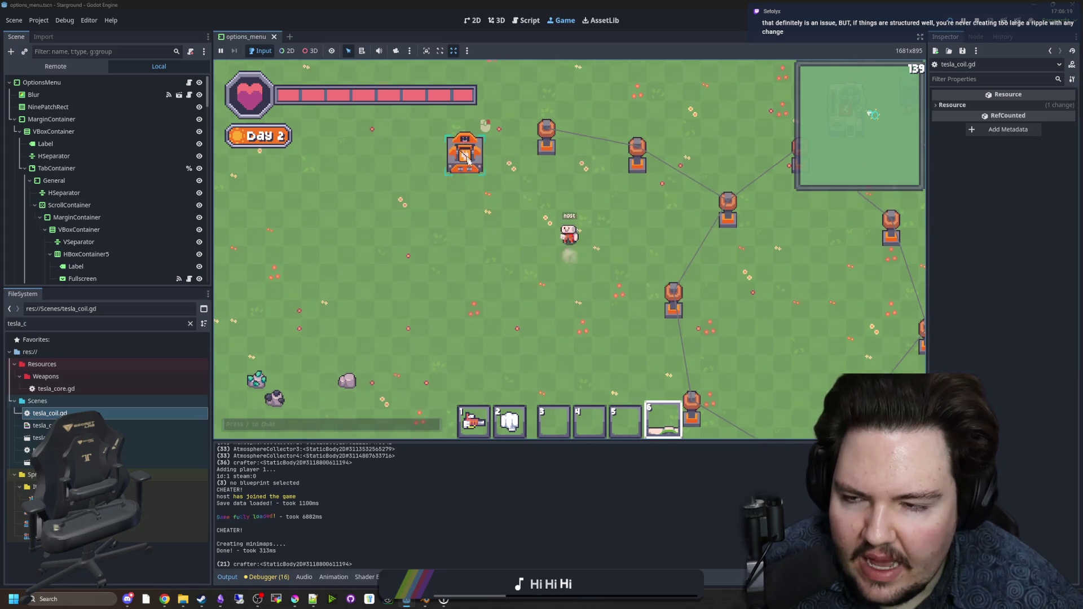
{"action": "key", "text": "1"}
{"action": "left_click", "coordinate": [490, 208]}
Step: Walk the player around the map, then bring up tesla_coil.gd in the script editor
{"action": "key", "text": "w"}
{"action": "key", "text": "a"}
{"action": "key", "text": "s"}
{"action": "key", "text": "d"}
{"action": "key", "text": "ctrl+F3"}
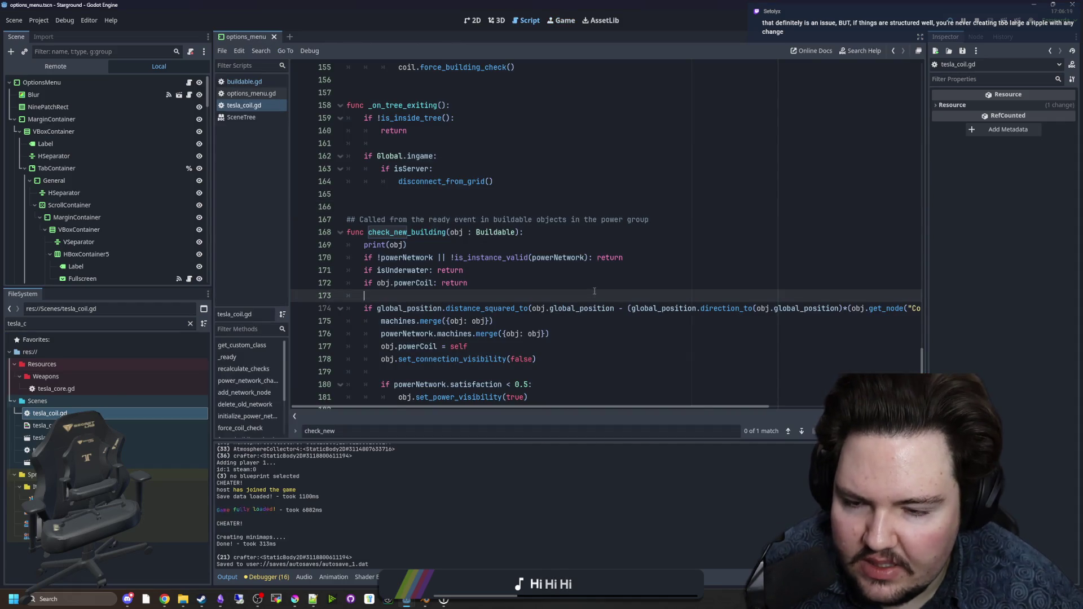
{"action": "left_click", "coordinate": [428, 193]}
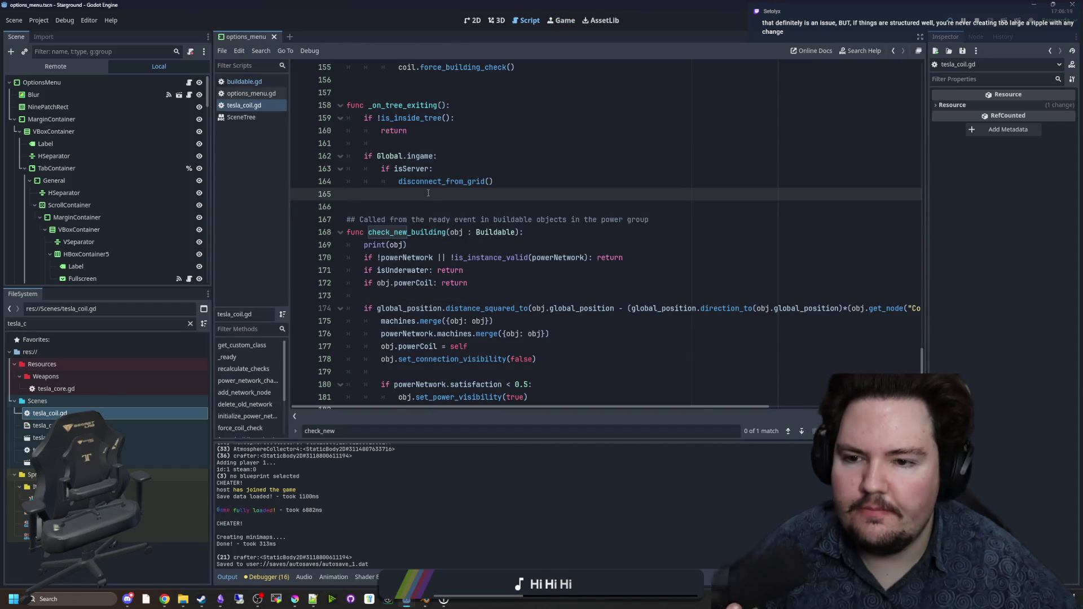
Step: Place machine.powerCoil = null below the visibility calls in disconnect_from_grid's machines loop and save
{"action": "scroll", "coordinate": [428, 193], "scroll_direction": "up", "scroll_amount": 7}
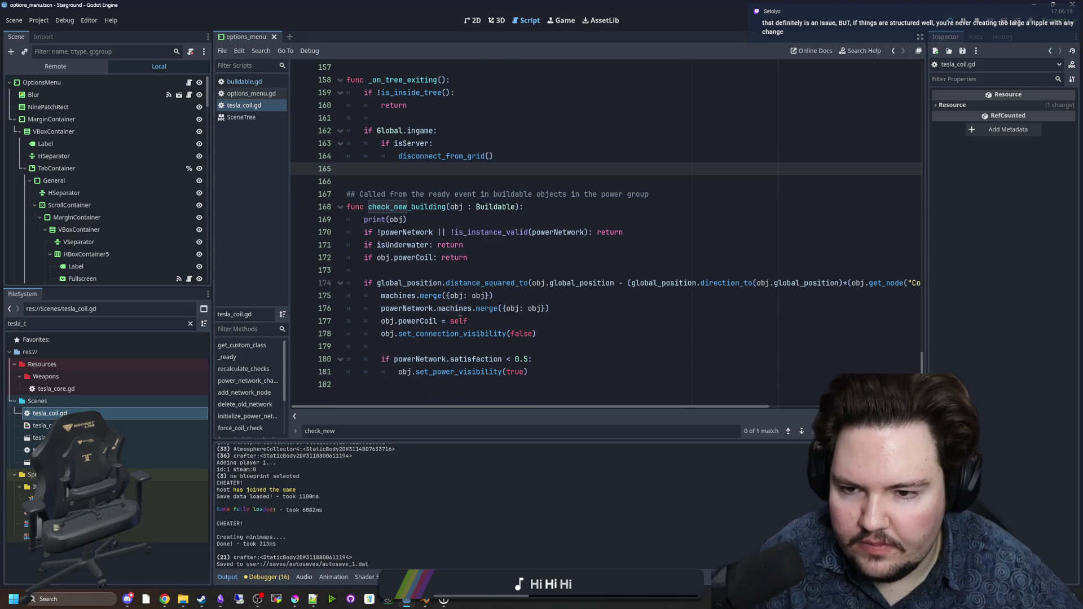
{"action": "left_click", "coordinate": [500, 238]}
{"action": "left_click_drag", "start_coordinate": [502, 207], "coordinate": [423, 210]}
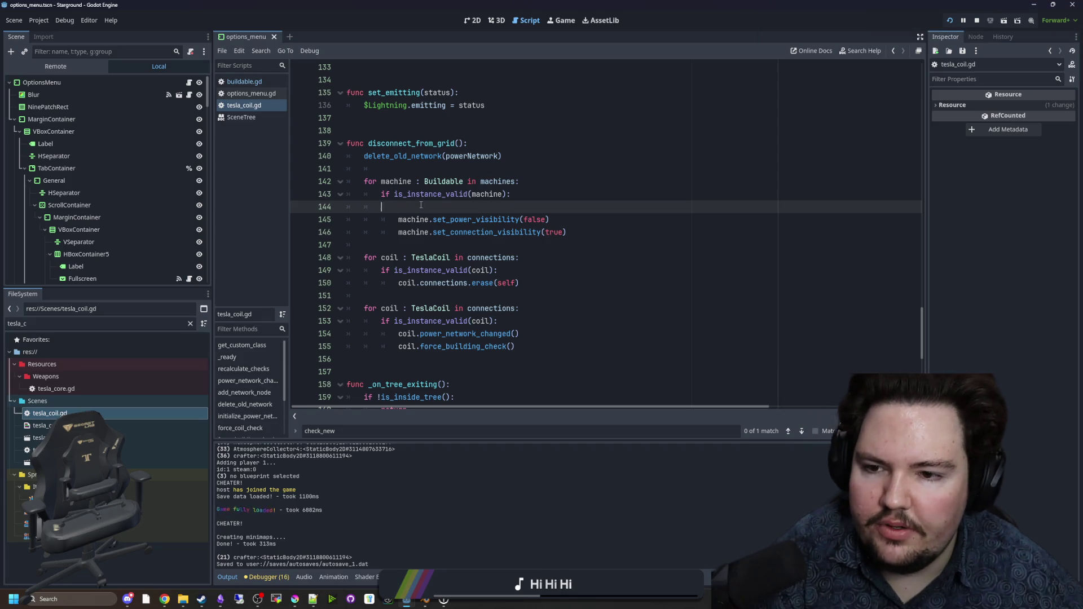
{"action": "key", "text": "alt+Down"}
{"action": "key", "text": "alt+Down"}
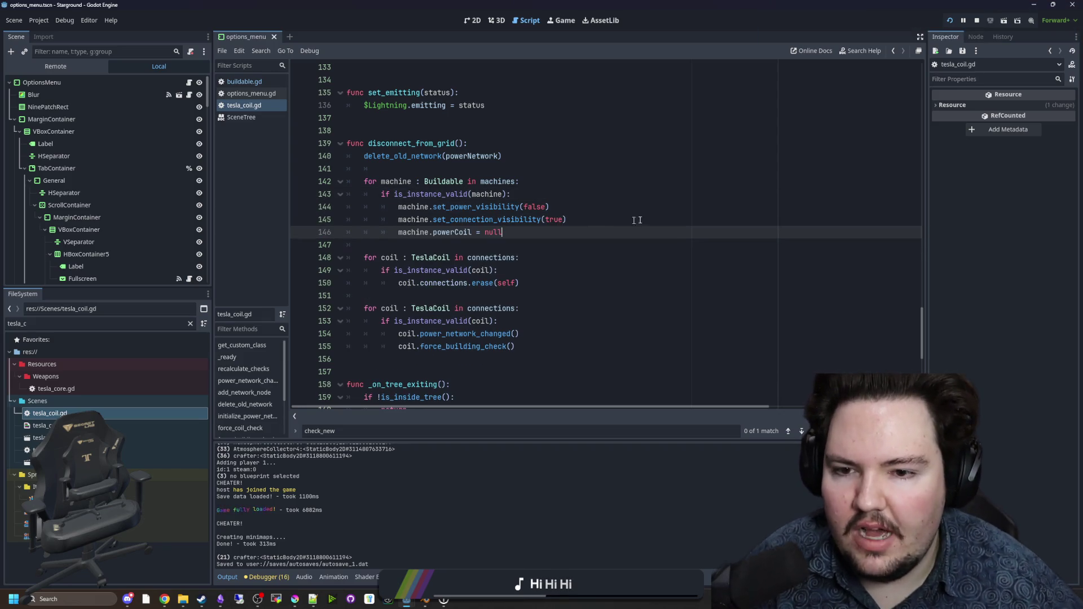
{"action": "left_click_drag", "start_coordinate": [623, 220], "coordinate": [372, 212]}
{"action": "left_click", "coordinate": [512, 174]}
{"action": "key", "text": "ctrl+s"}
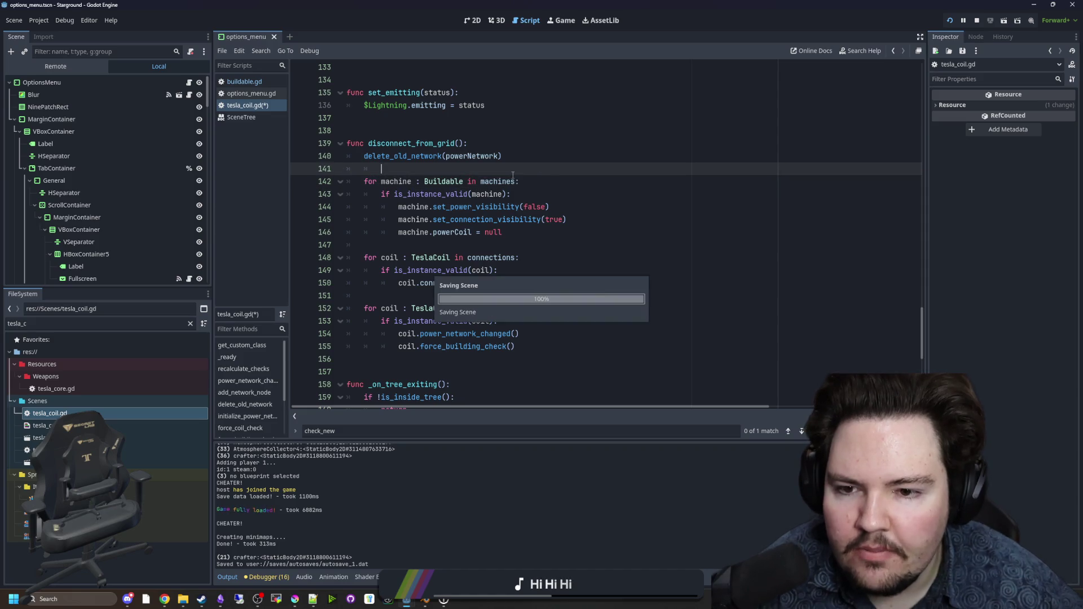
Step: Review the connection visibility call on line 145, re-save tesla_coil.gd and return to the running game
{"action": "left_click_drag", "start_coordinate": [520, 232], "coordinate": [364, 232]}
{"action": "left_click", "coordinate": [413, 248]}
{"action": "key", "text": "ctrl+s"}
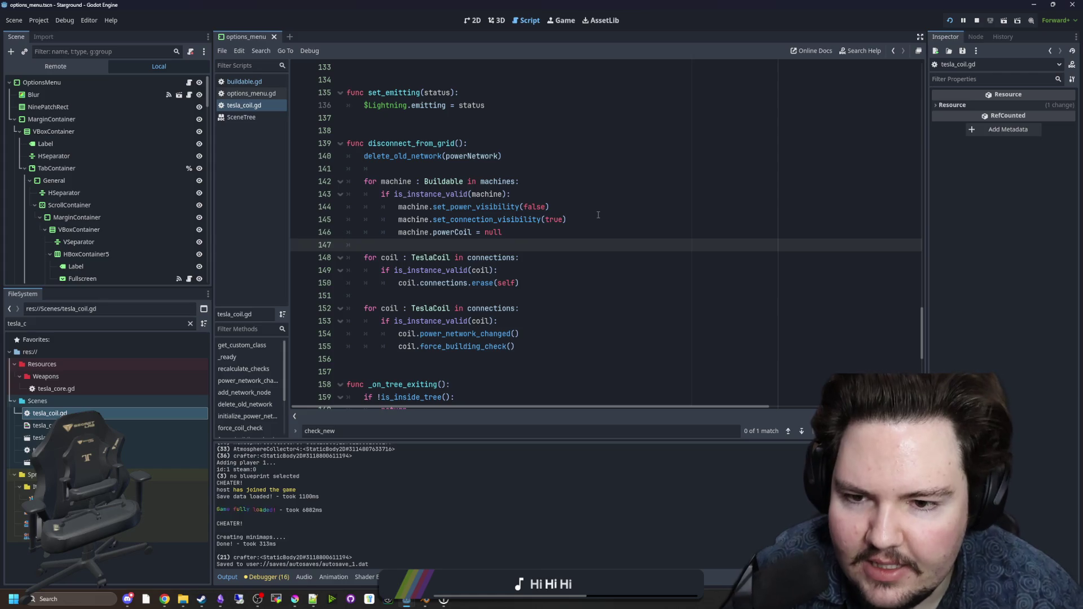
{"action": "left_click_drag", "start_coordinate": [598, 215], "coordinate": [444, 219]}
{"action": "left_click", "coordinate": [419, 205]}
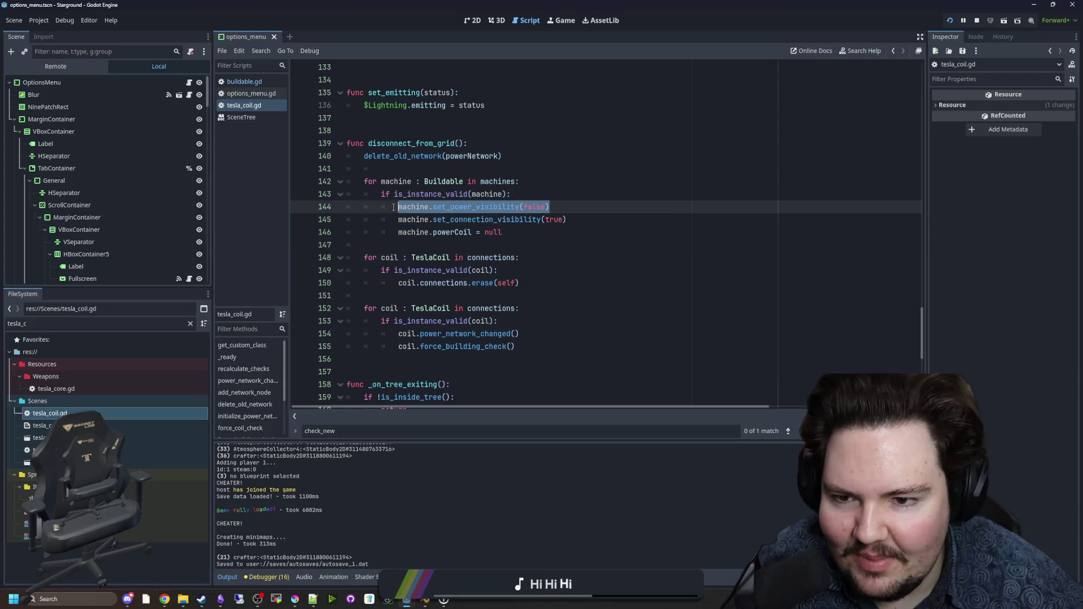
{"action": "key", "text": "Down"}
{"action": "key", "text": "Down"}
{"action": "key", "text": "Down"}
{"action": "key", "text": "ctrl+s"}
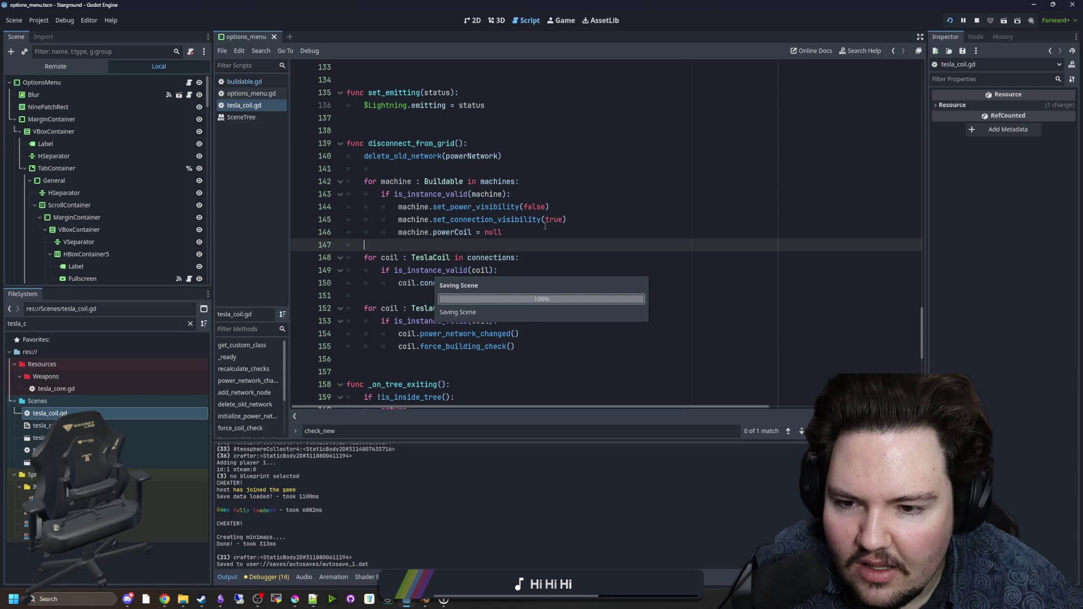
{"action": "scroll", "coordinate": [521, 181], "scroll_direction": "down", "scroll_amount": 2}
{"action": "left_click", "coordinate": [455, 220]}
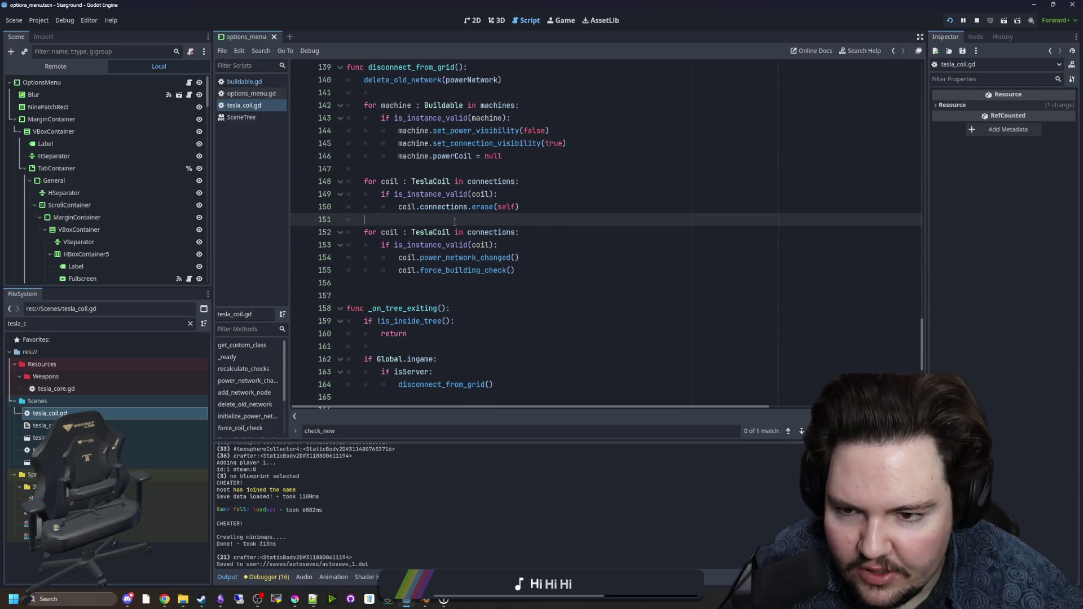
{"action": "key", "text": "ctrl+s"}
{"action": "left_click", "coordinate": [561, 20]}
Step: Place a new Crafter from the production category of the Building Menu and check its panel
{"action": "key", "text": "b"}
{"action": "left_click", "coordinate": [473, 232]}
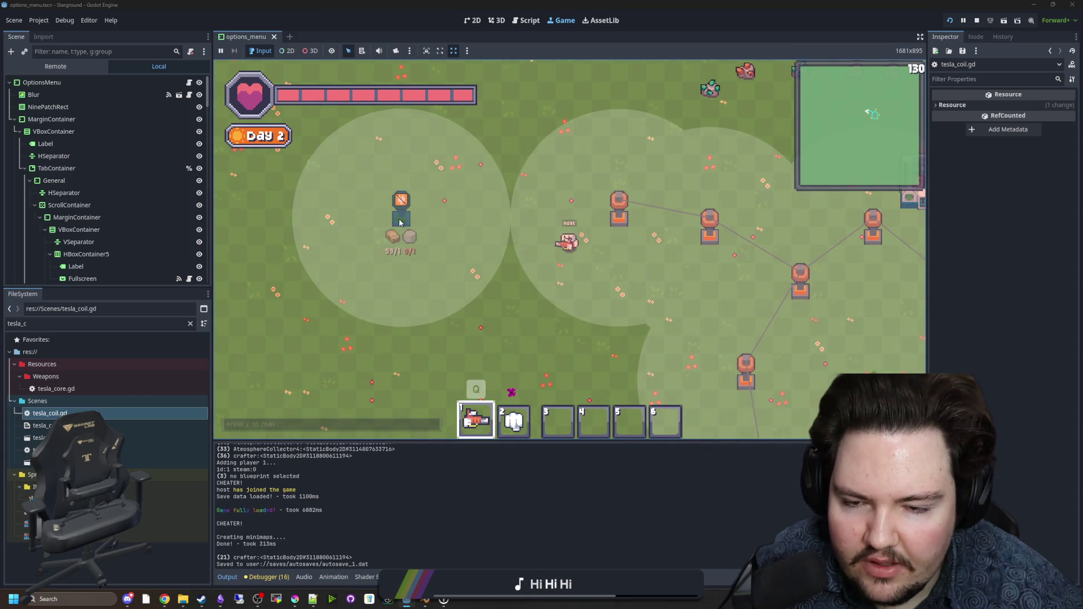
{"action": "key", "text": "b"}
{"action": "left_click", "coordinate": [406, 152]}
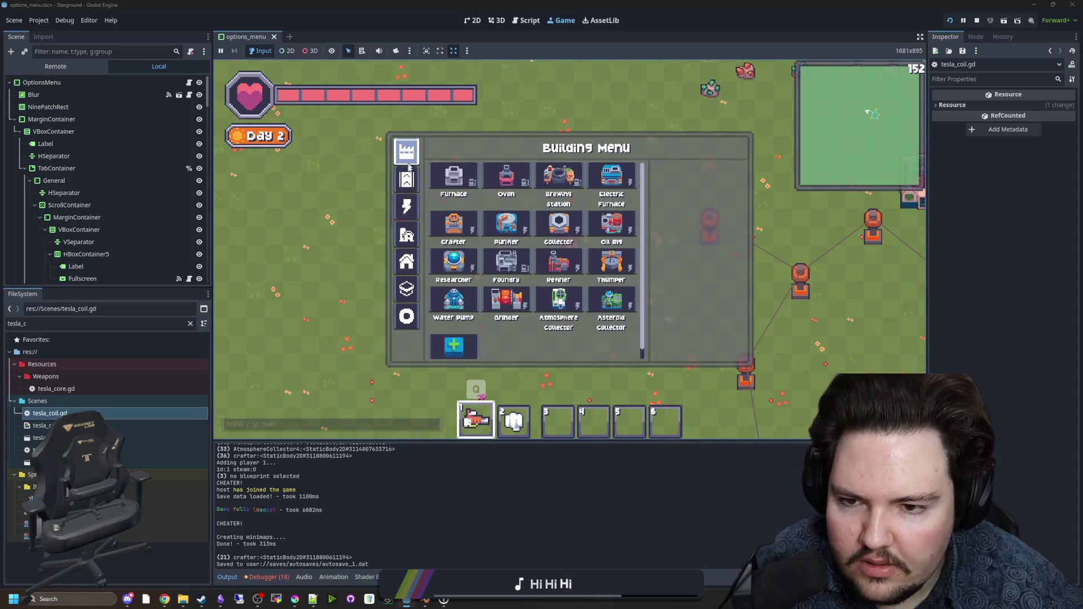
{"action": "left_click", "coordinate": [496, 212]}
{"action": "left_click", "coordinate": [497, 215]}
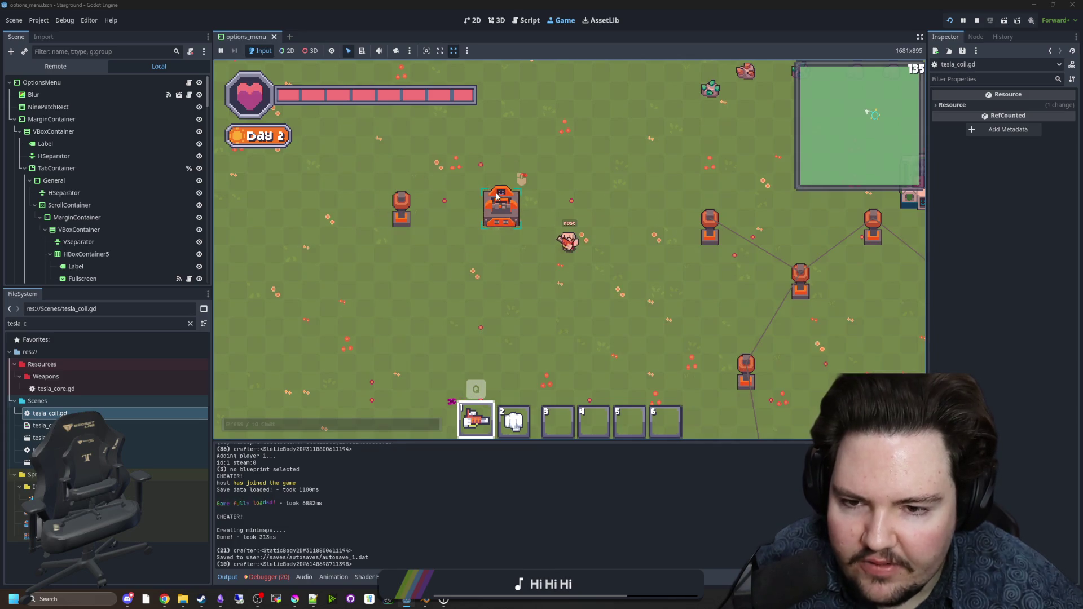
{"action": "left_click", "coordinate": [497, 208]}
{"action": "key", "text": "e"}
{"action": "key", "text": "e"}
{"action": "key", "text": "e"}
Step: Place a Tesla coil beside the crafter, then remove it to test power loss
{"action": "key", "text": "q"}
{"action": "left_click", "coordinate": [597, 195]}
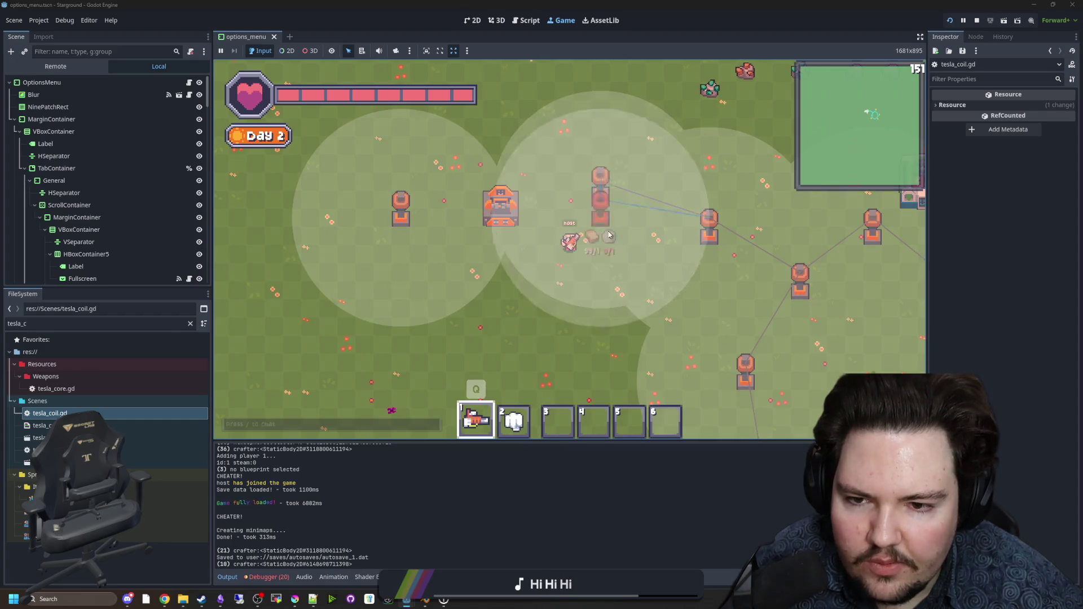
{"action": "key", "text": "e"}
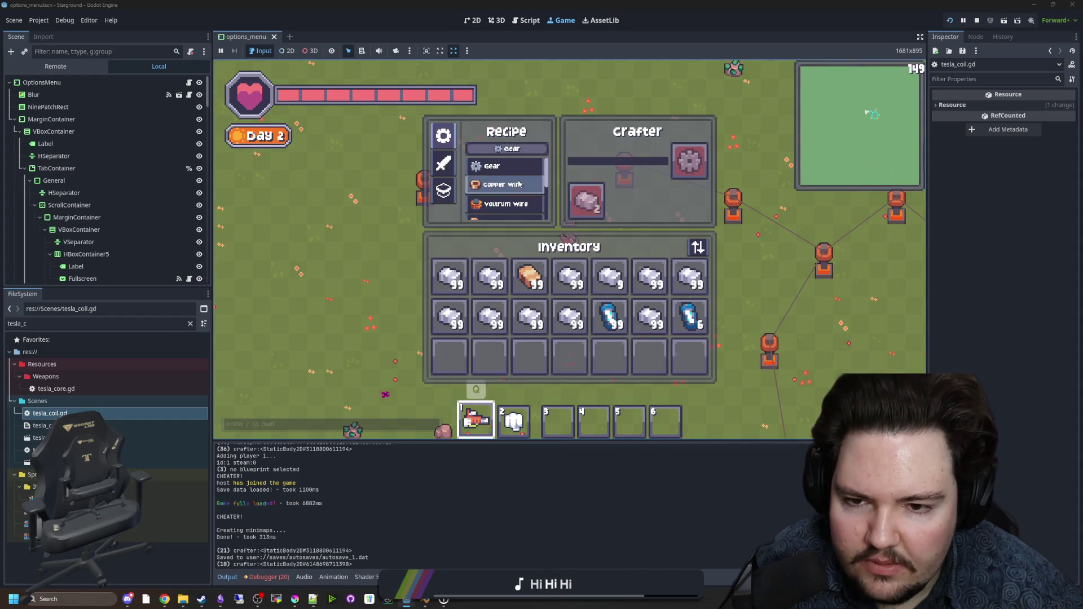
{"action": "key", "text": "e"}
{"action": "right_click", "coordinate": [430, 201]}
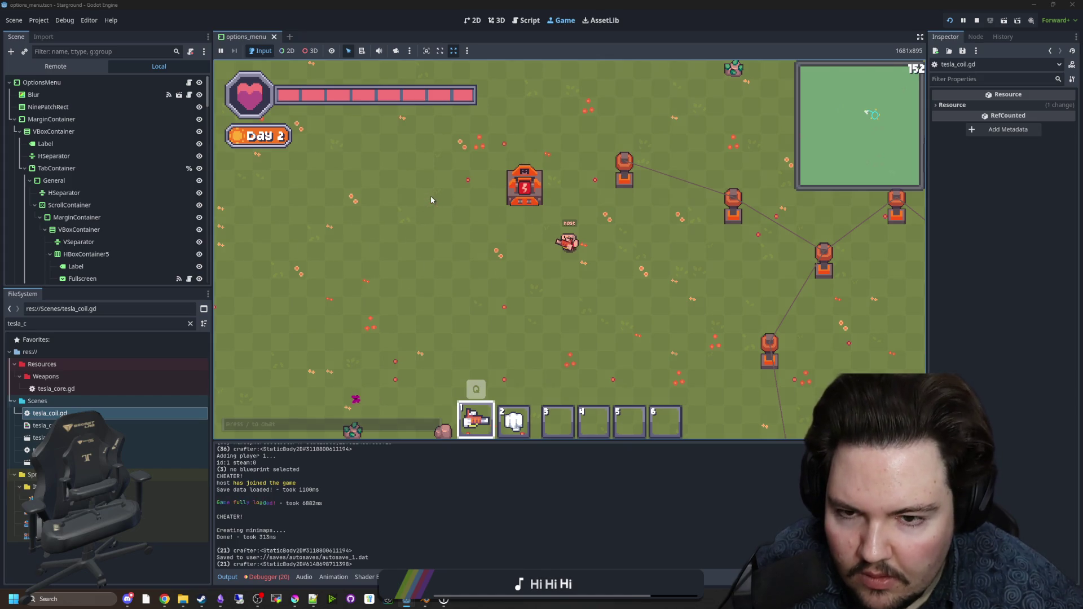
{"action": "key", "text": "e"}
{"action": "key", "text": "e"}
{"action": "key", "text": "d"}
Step: Place a Creative Generator, dismantle the nearby crafter and put down a Tesla coil
{"action": "key", "text": "b"}
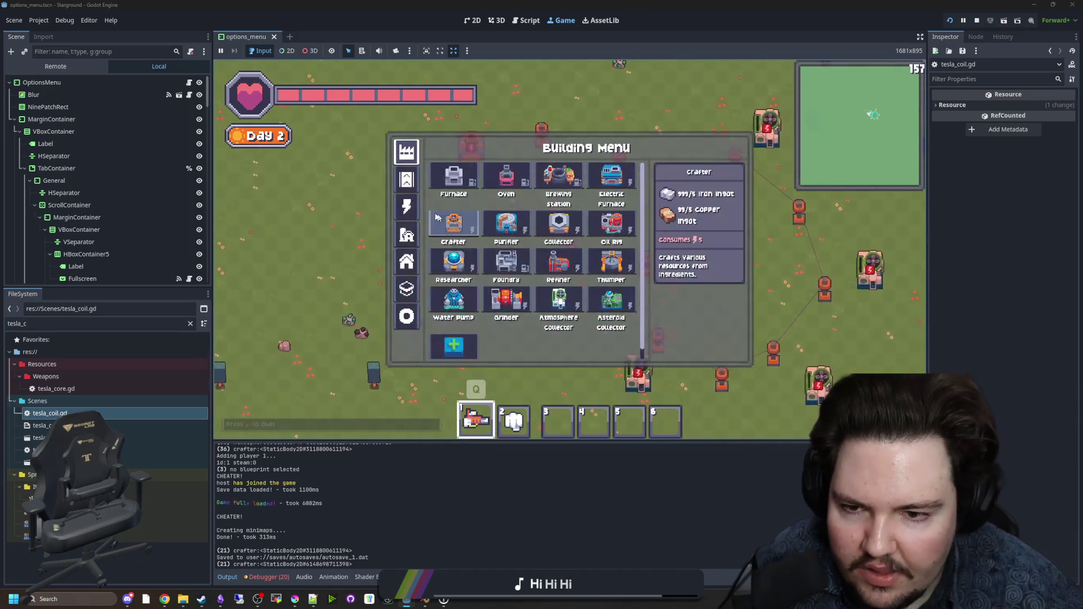
{"action": "left_click", "coordinate": [406, 207]}
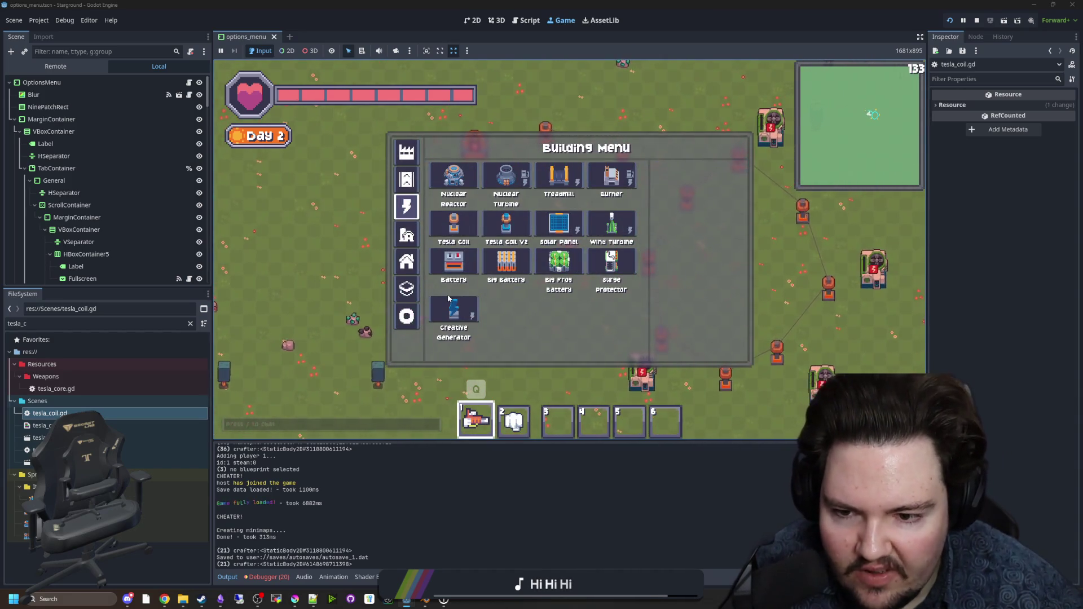
{"action": "left_click", "coordinate": [473, 315]}
{"action": "left_click", "coordinate": [643, 296]}
{"action": "key", "text": "e"}
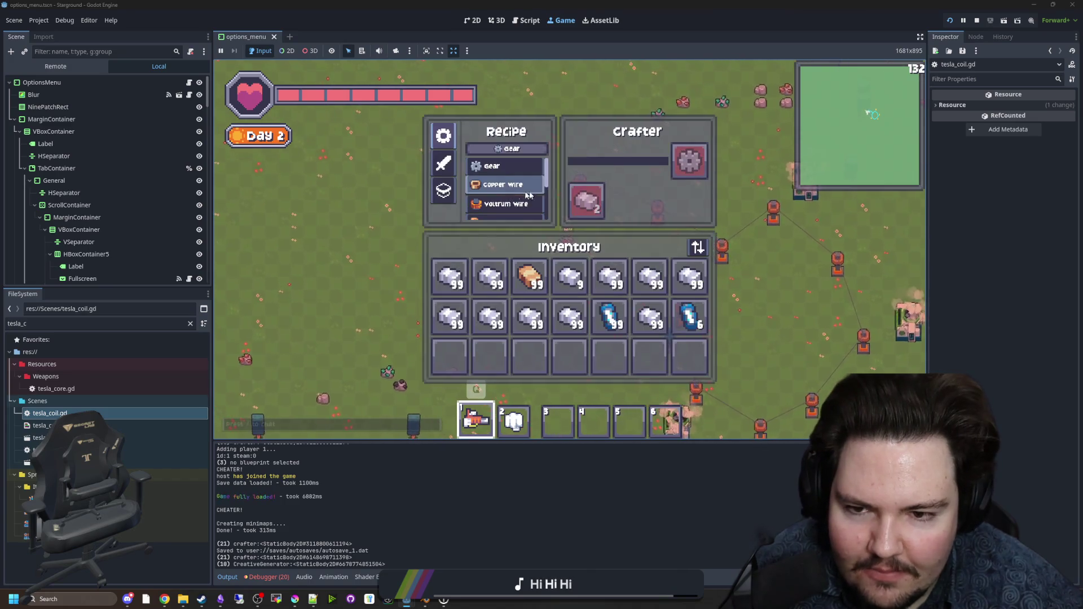
{"action": "key", "text": "e"}
{"action": "key", "text": "w"}
{"action": "key", "text": "a"}
{"action": "right_click", "coordinate": [519, 214]}
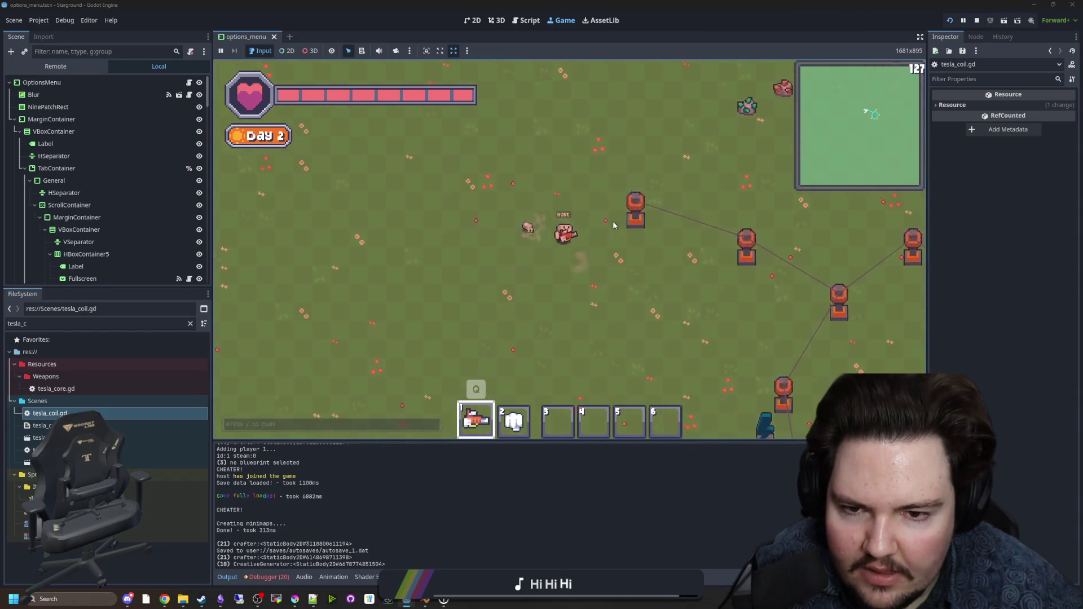
{"action": "left_click", "coordinate": [449, 231]}
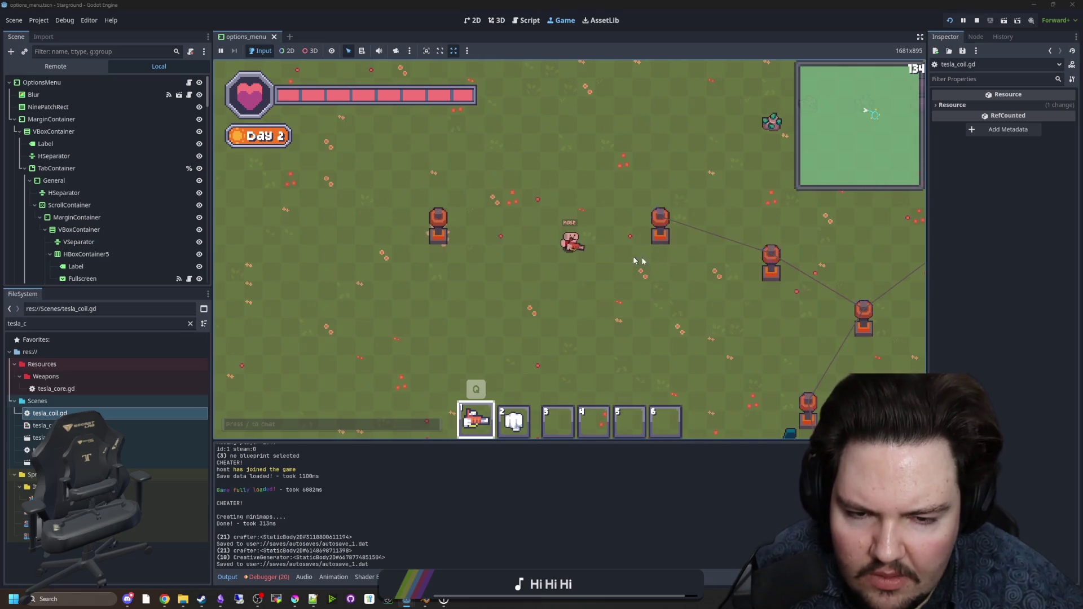
Step: Build another Crafter, link it with a Tesla coil to the network, and check its recipe window
{"action": "key", "text": "b"}
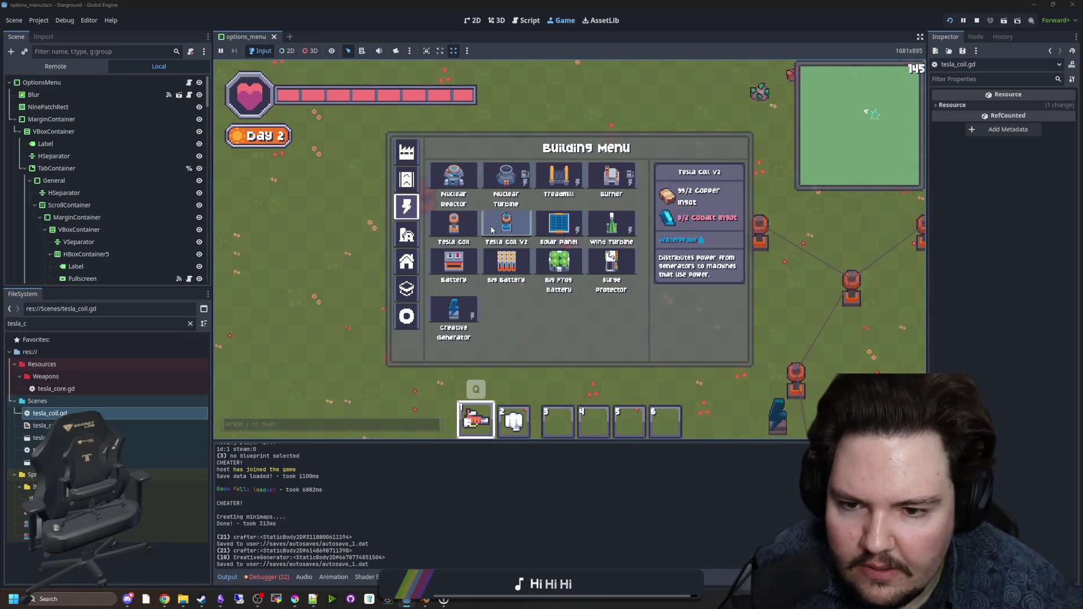
{"action": "left_click", "coordinate": [406, 151]}
{"action": "left_click", "coordinate": [453, 223]}
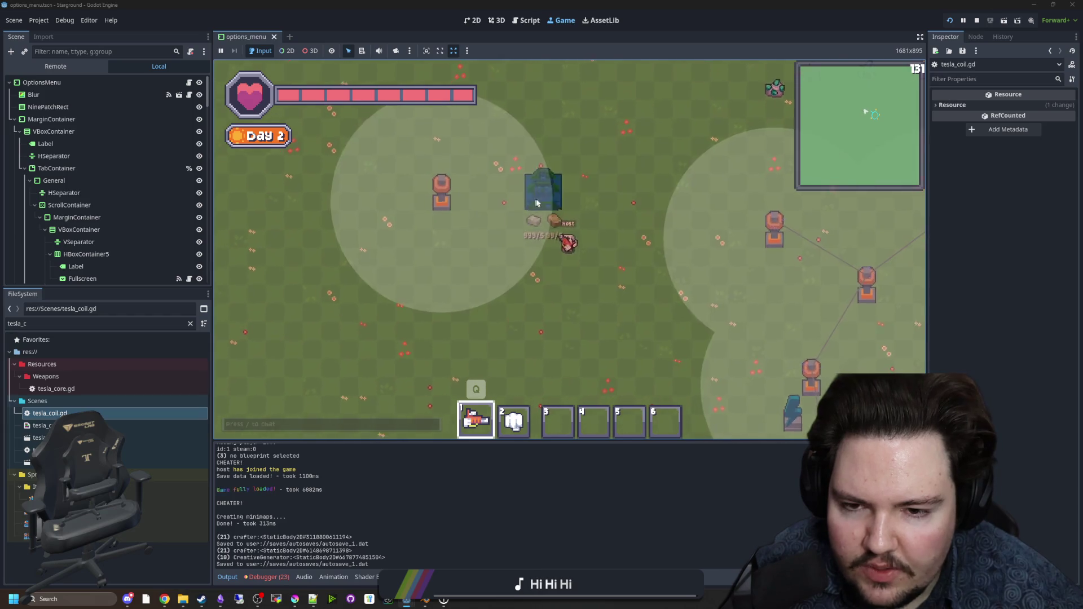
{"action": "left_click", "coordinate": [541, 208]}
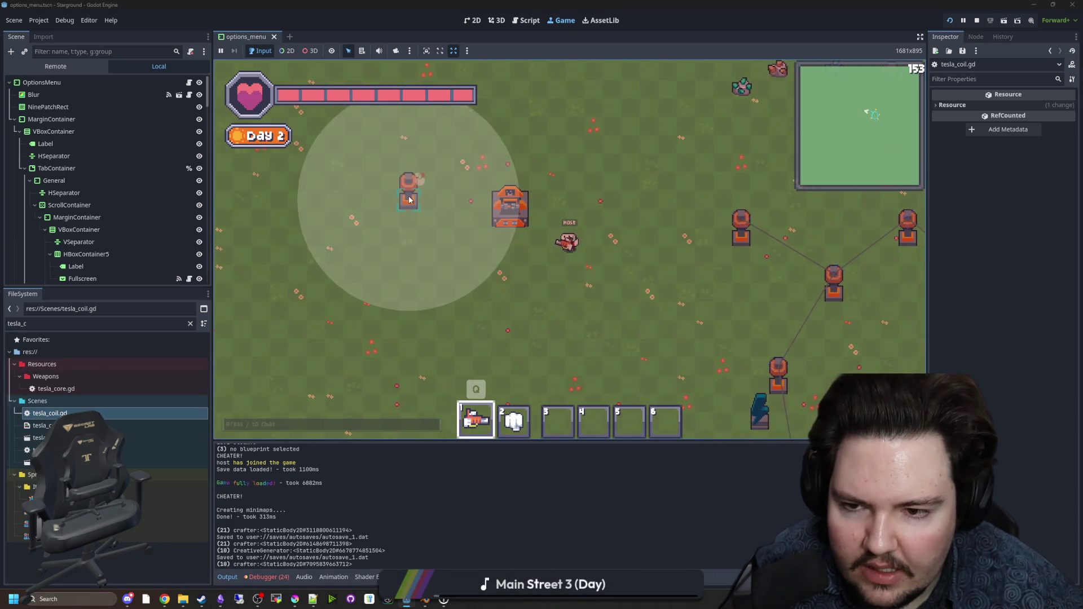
{"action": "key", "text": "q"}
{"action": "key", "text": "q"}
{"action": "left_click", "coordinate": [510, 208]}
{"action": "key", "text": "Escape"}
{"action": "key", "text": "q"}
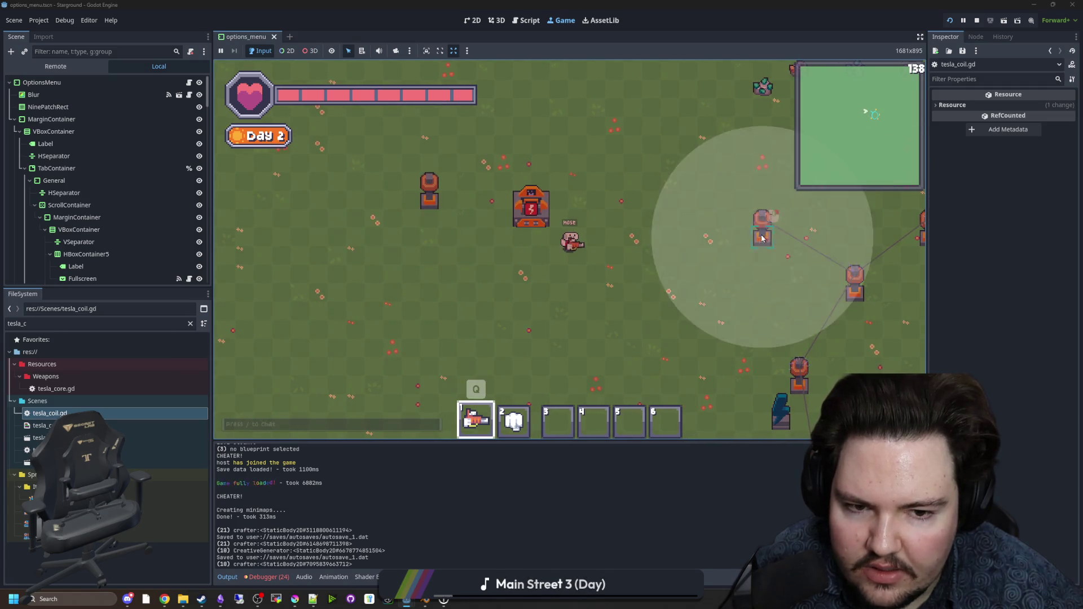
{"action": "left_click", "coordinate": [645, 223]}
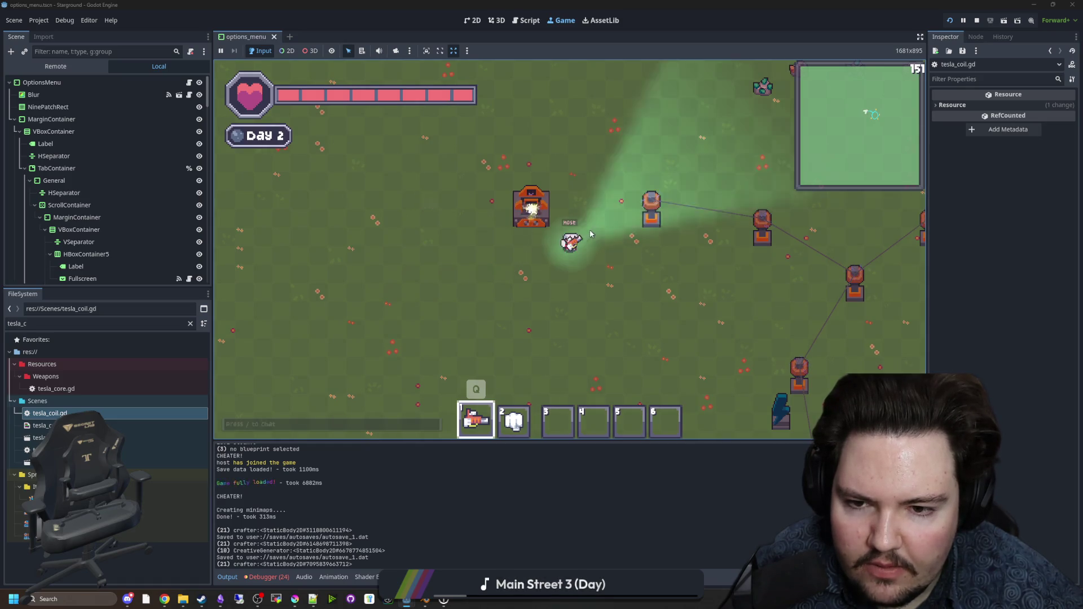
{"action": "left_click", "coordinate": [529, 204]}
{"action": "key", "text": "Escape"}
Step: Walk around the Tesla coil chain checking the power links, then switch to the Lured In project window
{"action": "key", "text": "d"}
{"action": "key", "text": "s"}
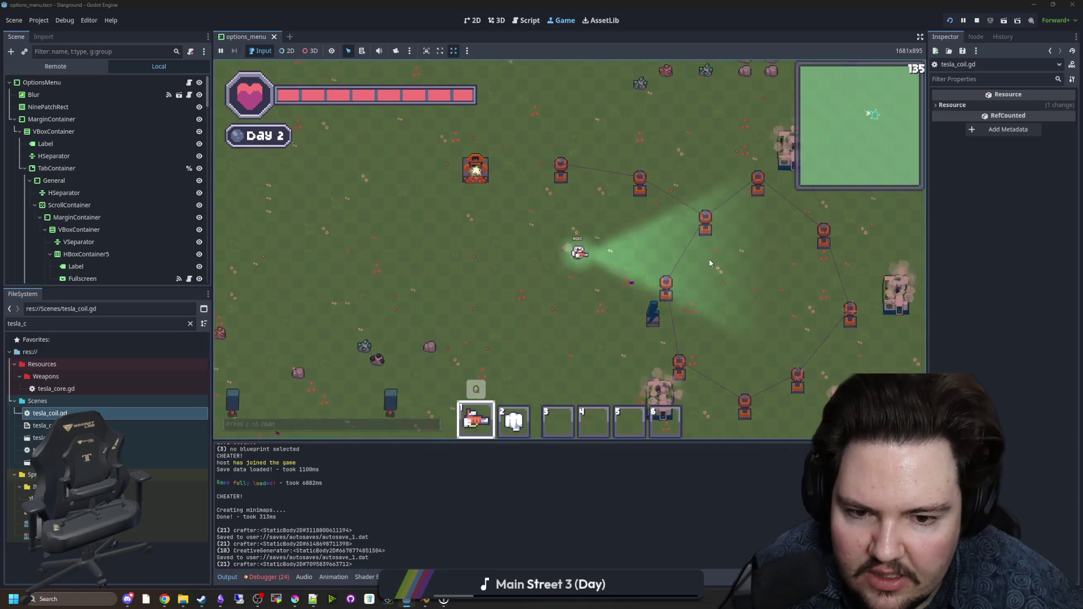
{"action": "key", "text": "a"}
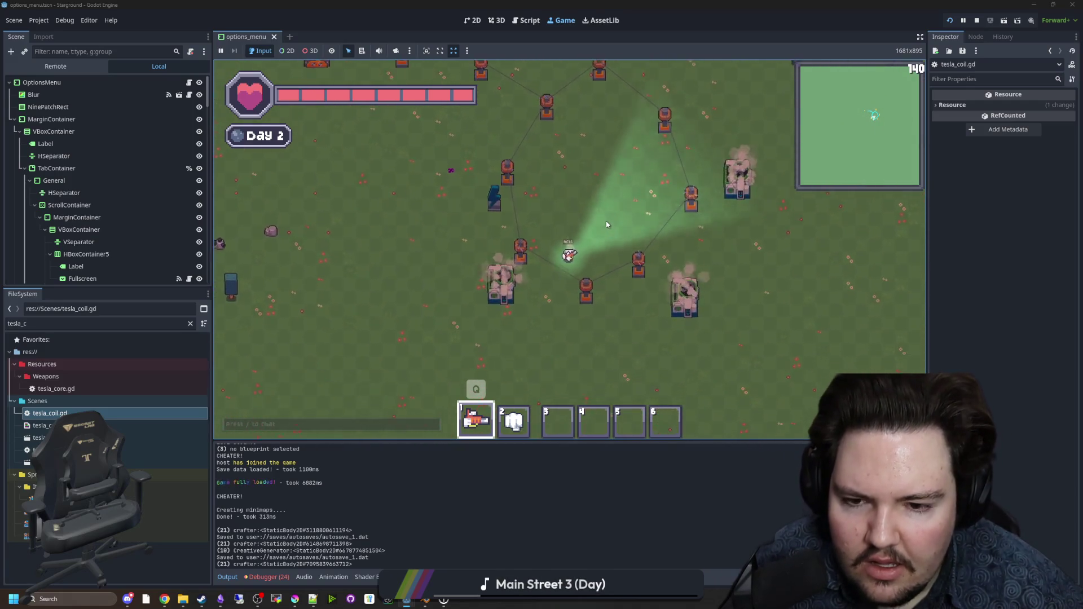
{"action": "key", "text": "w"}
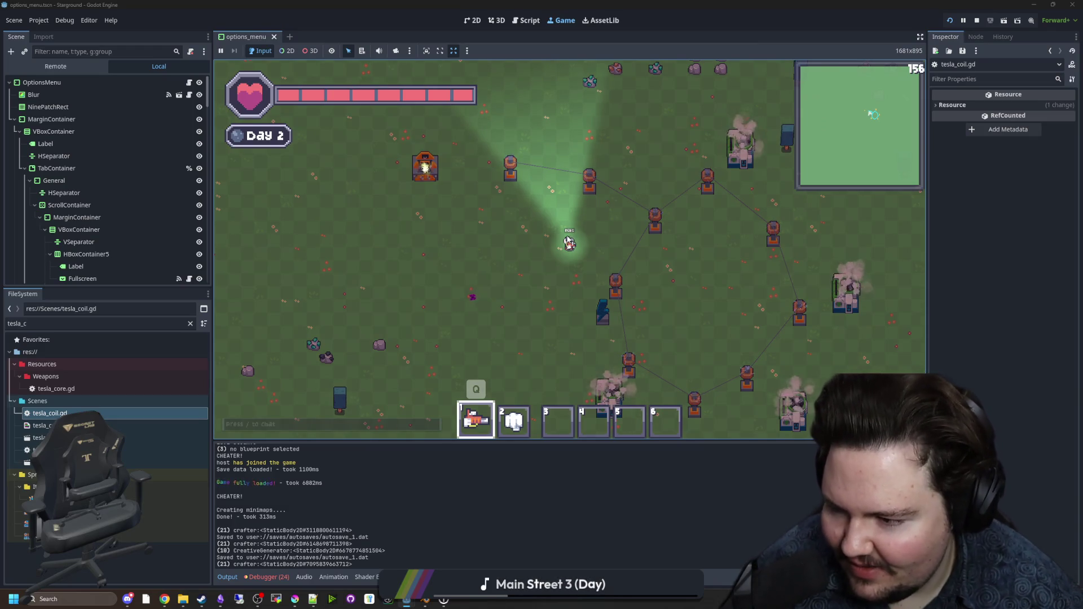
{"action": "key", "text": "s"}
{"action": "key", "text": "d"}
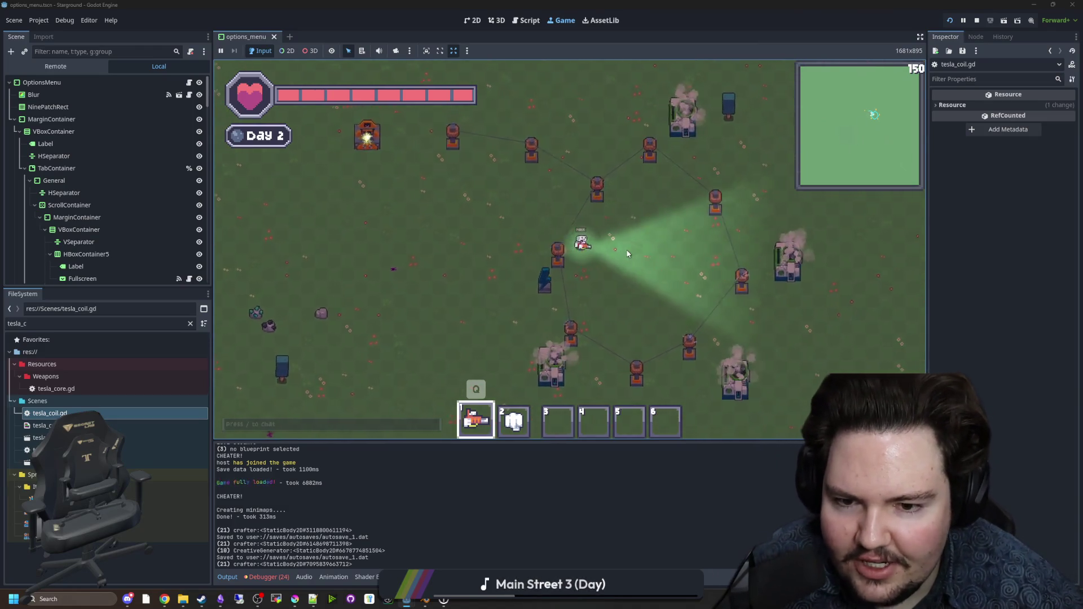
{"action": "key", "text": "w"}
{"action": "key", "text": "a"}
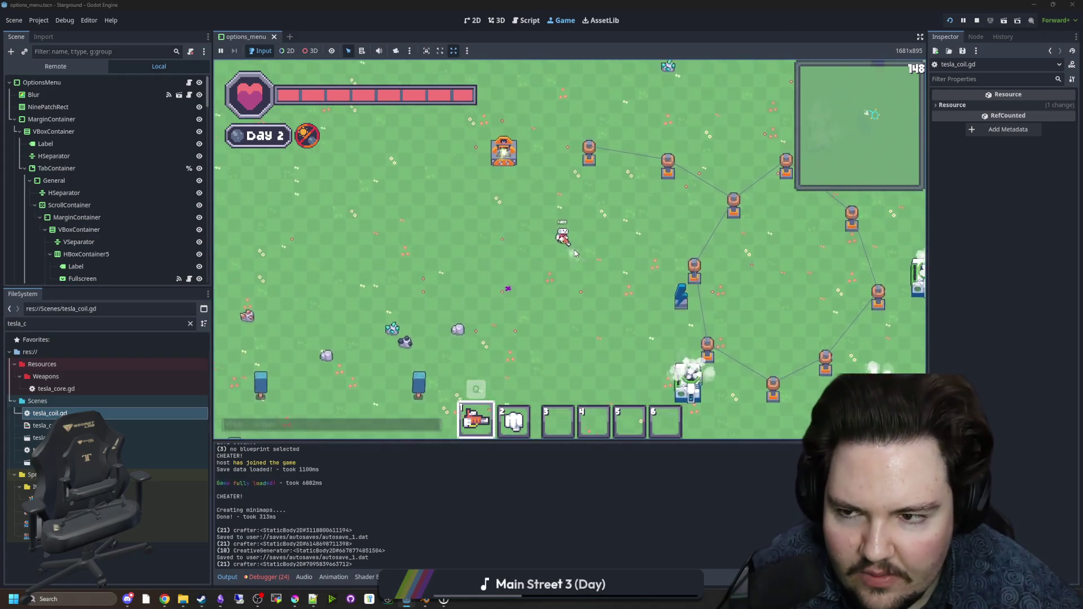
{"action": "key", "text": "w"}
{"action": "key", "text": "d"}
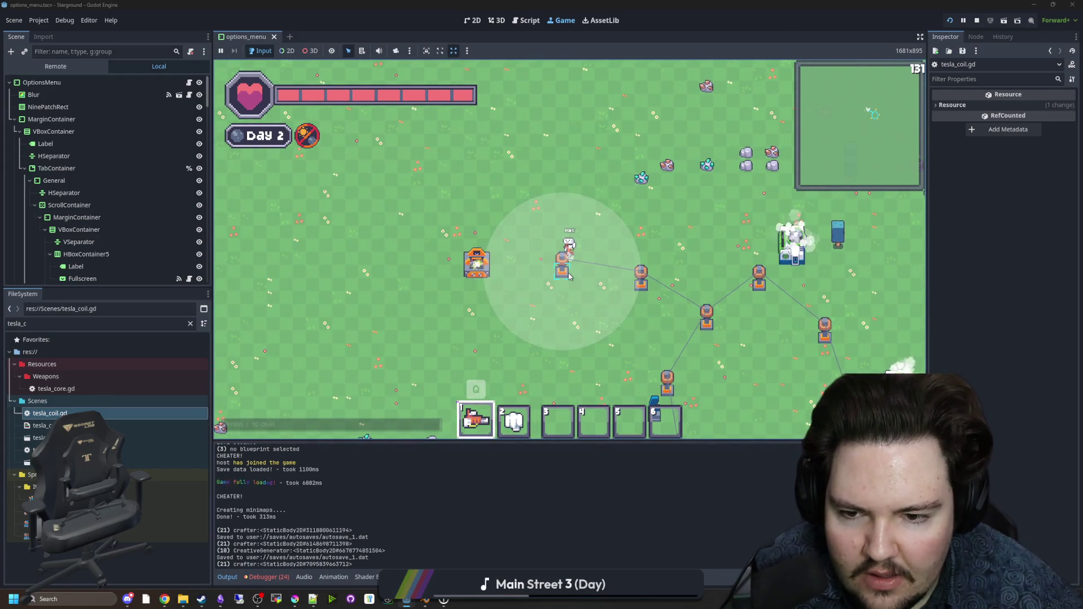
{"action": "key", "text": "d"}
{"action": "key", "text": "w"}
{"action": "key", "text": "a"}
{"action": "key", "text": "d"}
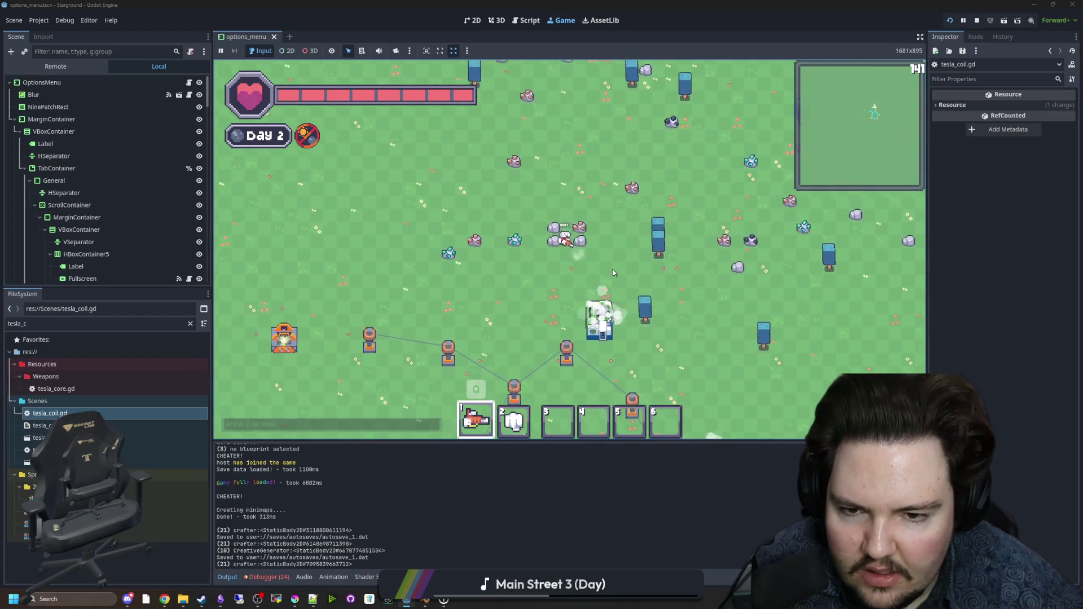
{"action": "key", "text": "s"}
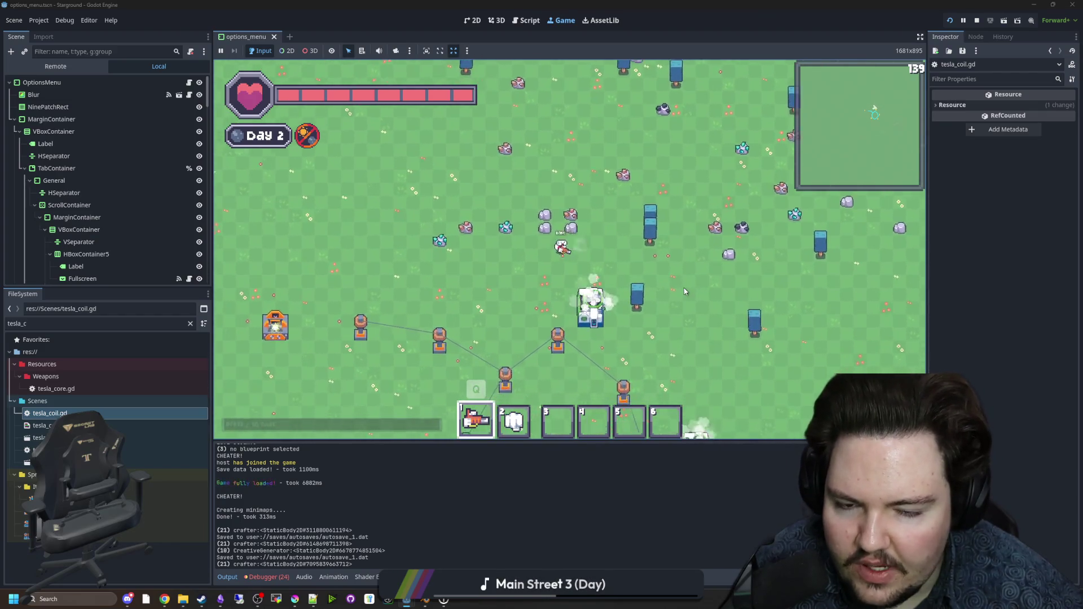
{"action": "key", "text": "d"}
{"action": "key", "text": "s"}
{"action": "key", "text": "a"}
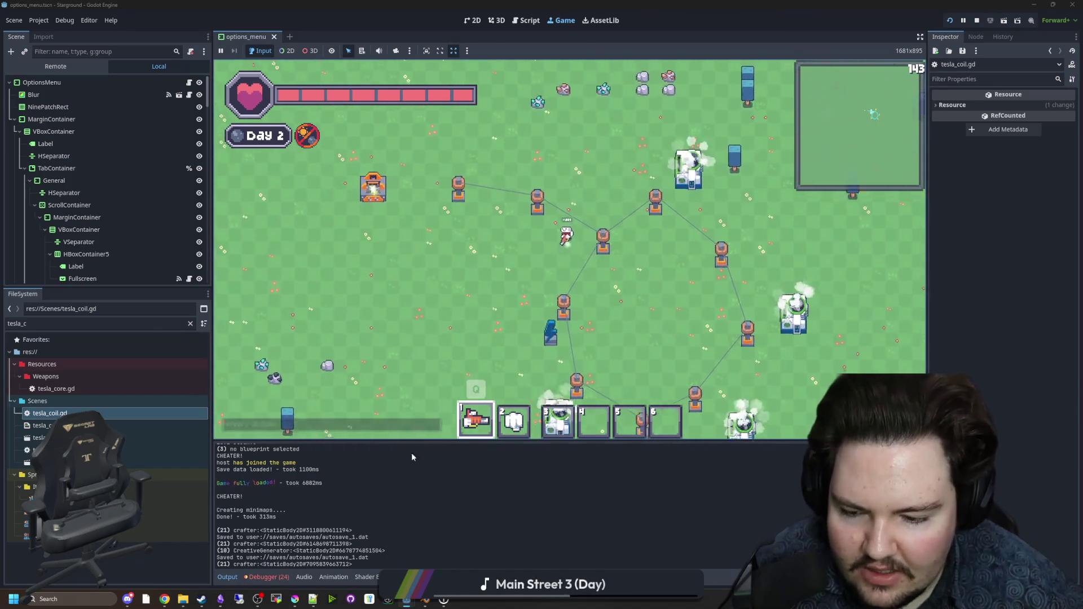
{"action": "key", "text": "w"}
{"action": "mouse_move", "coordinate": [406, 599]}
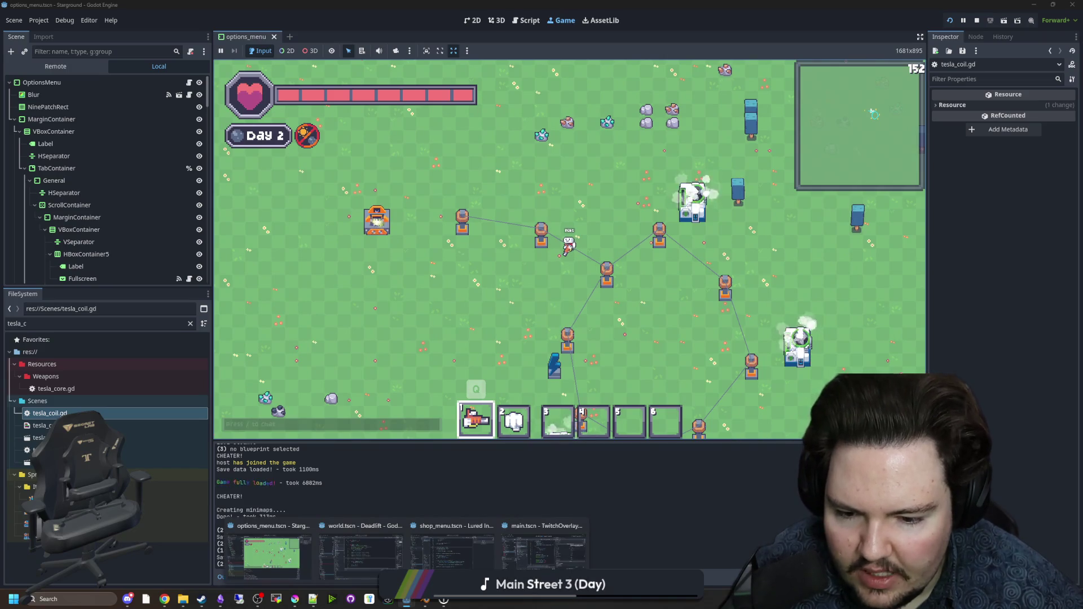
{"action": "left_click", "coordinate": [441, 557]}
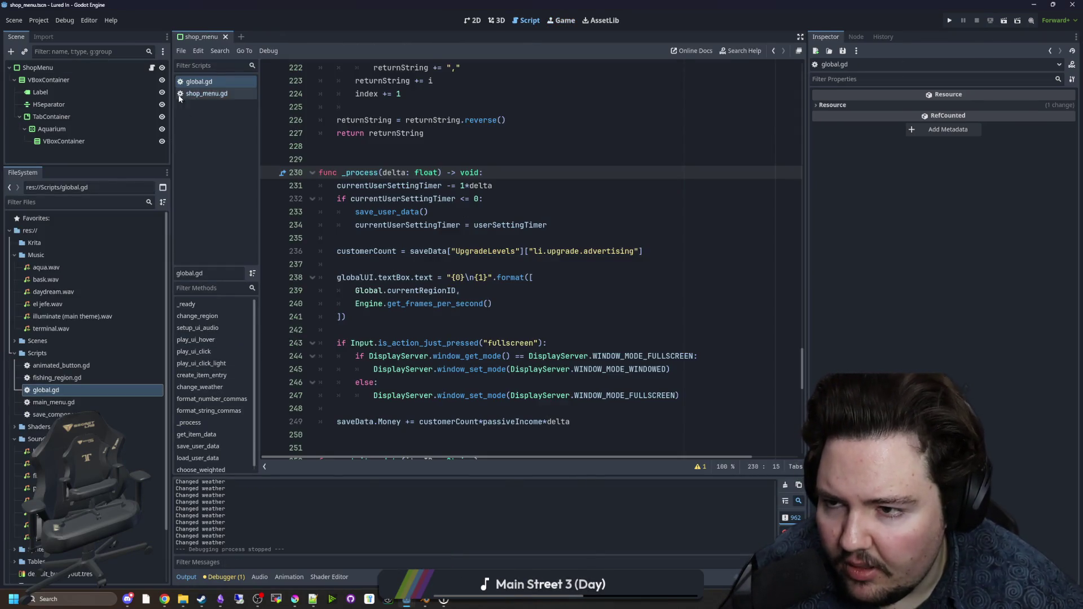
{"action": "left_click", "coordinate": [442, 150]}
{"action": "key", "text": "ctrl+f"}
{"action": "type", "text": "sa"}
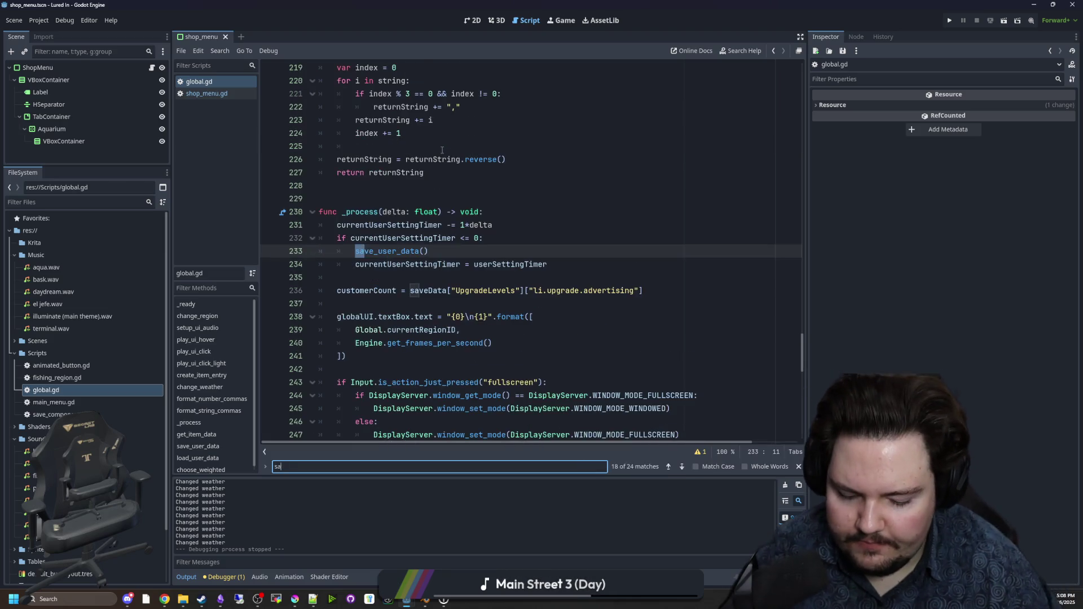
{"action": "left_click", "coordinate": [485, 212]}
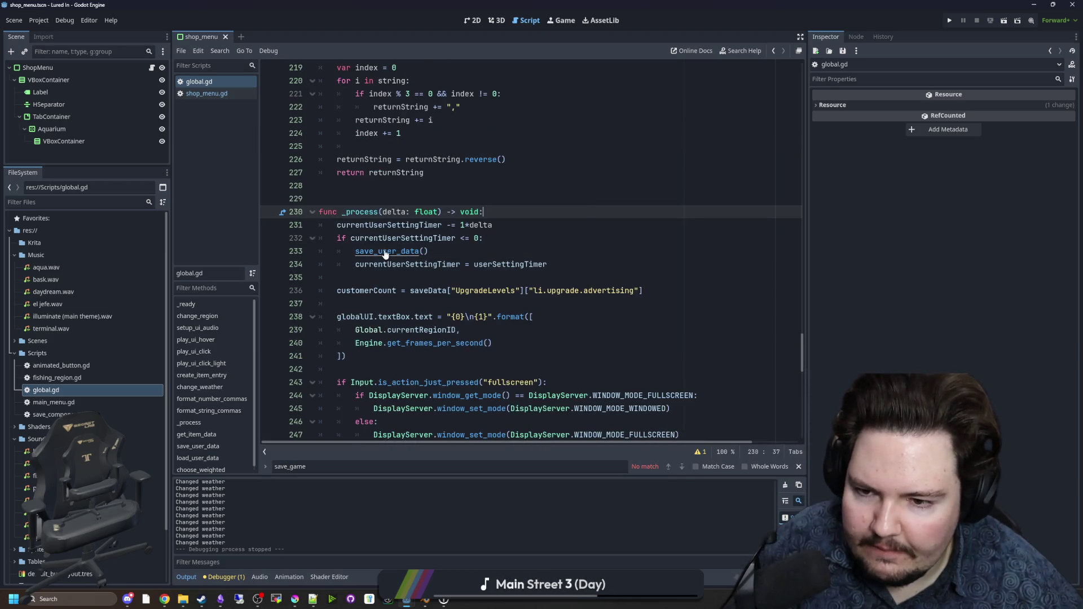
{"action": "left_click", "coordinate": [385, 252], "text": "ctrl"}
{"action": "scroll", "coordinate": [276, 345], "scroll_direction": "down", "scroll_amount": 3}
{"action": "left_click_drag", "start_coordinate": [276, 345], "coordinate": [286, 133]}
{"action": "left_click", "coordinate": [400, 108]}
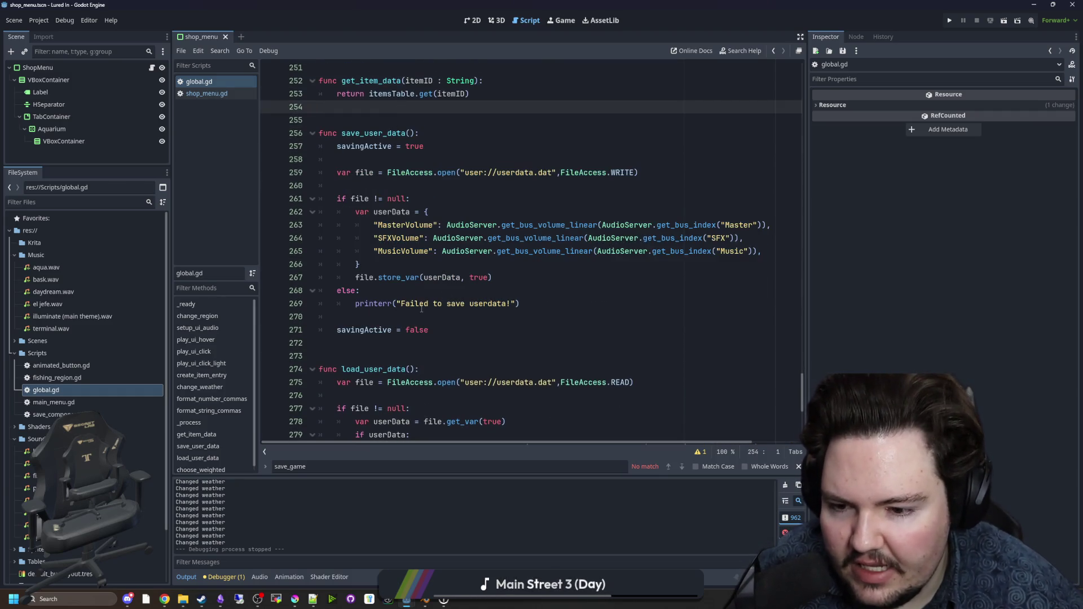
{"action": "left_click_drag", "start_coordinate": [440, 333], "coordinate": [278, 123]}
{"action": "left_click", "coordinate": [378, 105]}
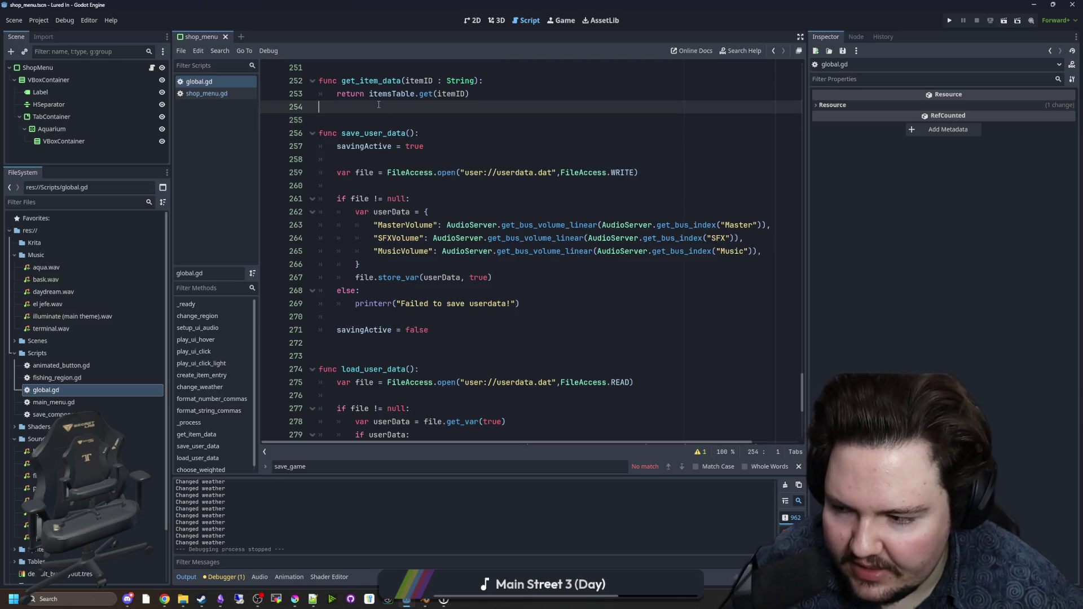
{"action": "scroll", "coordinate": [379, 104], "scroll_direction": "down", "scroll_amount": 5}
{"action": "left_click_drag", "start_coordinate": [522, 304], "coordinate": [322, 172]}
{"action": "left_click", "coordinate": [366, 155]}
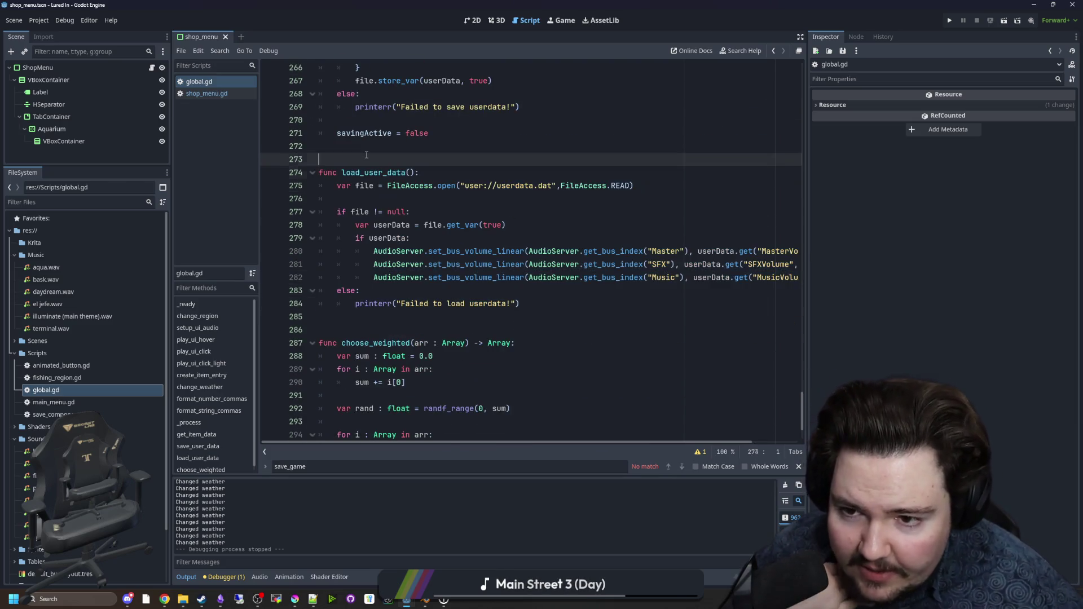
{"action": "scroll", "coordinate": [502, 225], "scroll_direction": "down", "scroll_amount": 3}
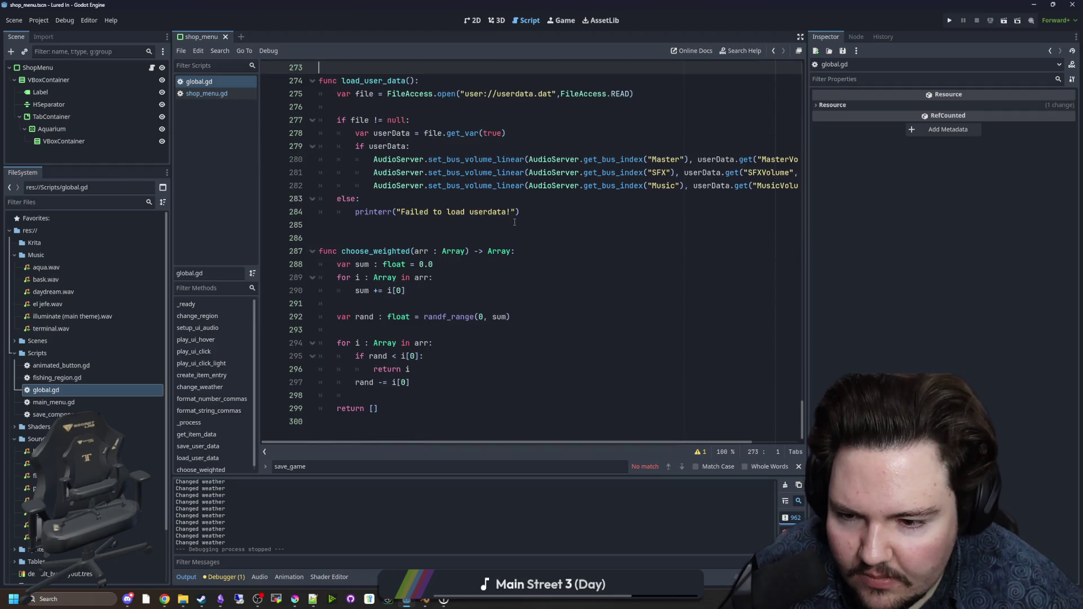
{"action": "scroll", "coordinate": [404, 402], "scroll_direction": "up", "scroll_amount": 15}
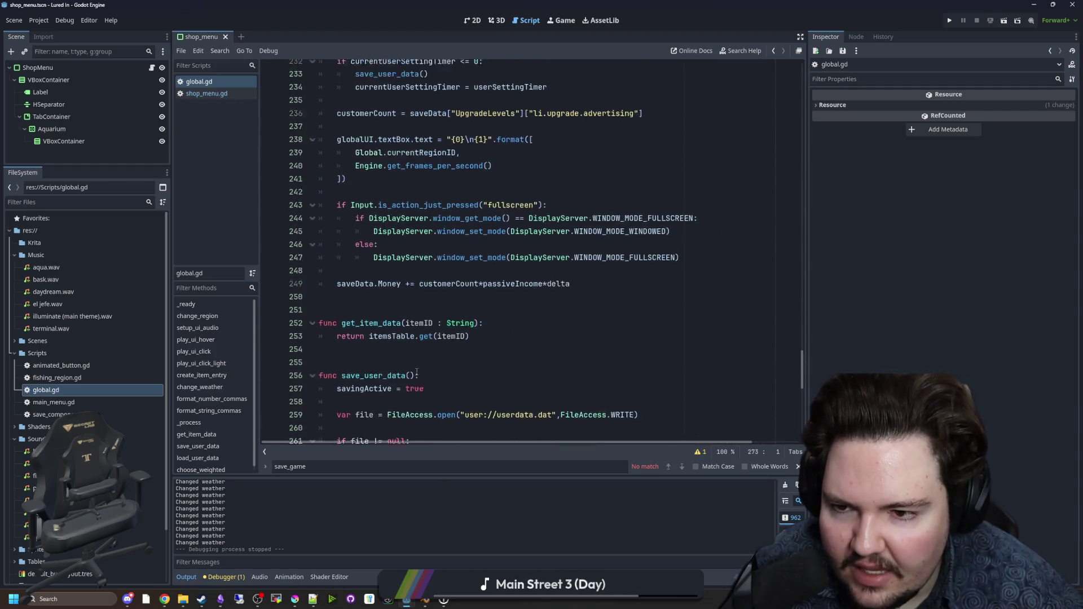
{"action": "scroll", "coordinate": [414, 352], "scroll_direction": "down", "scroll_amount": 10}
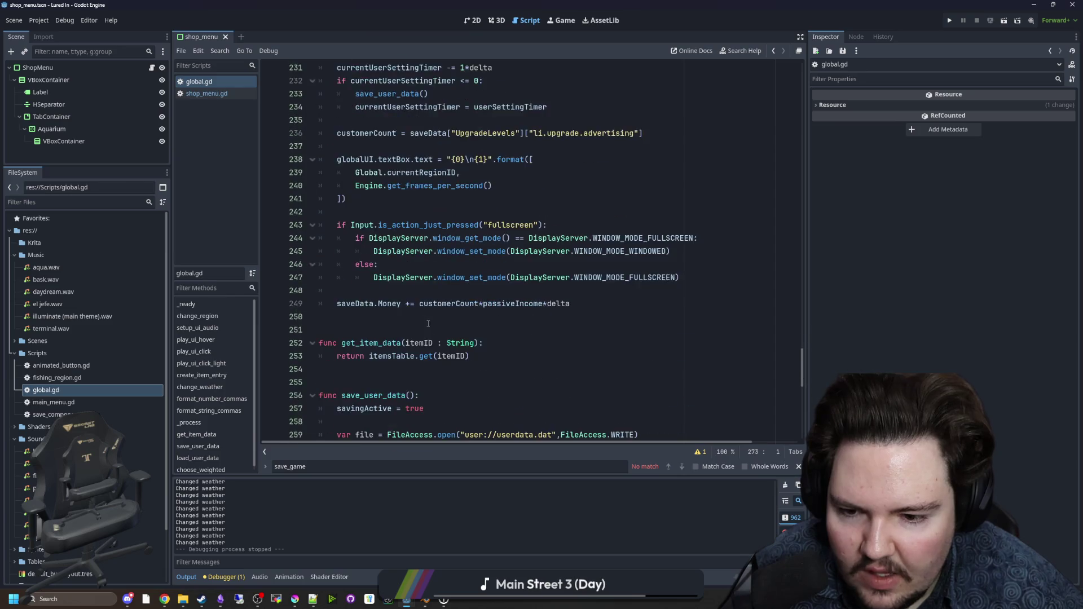
{"action": "left_click_drag", "start_coordinate": [429, 316], "coordinate": [432, 290]}
{"action": "left_click_drag", "start_coordinate": [397, 260], "coordinate": [290, 112]}
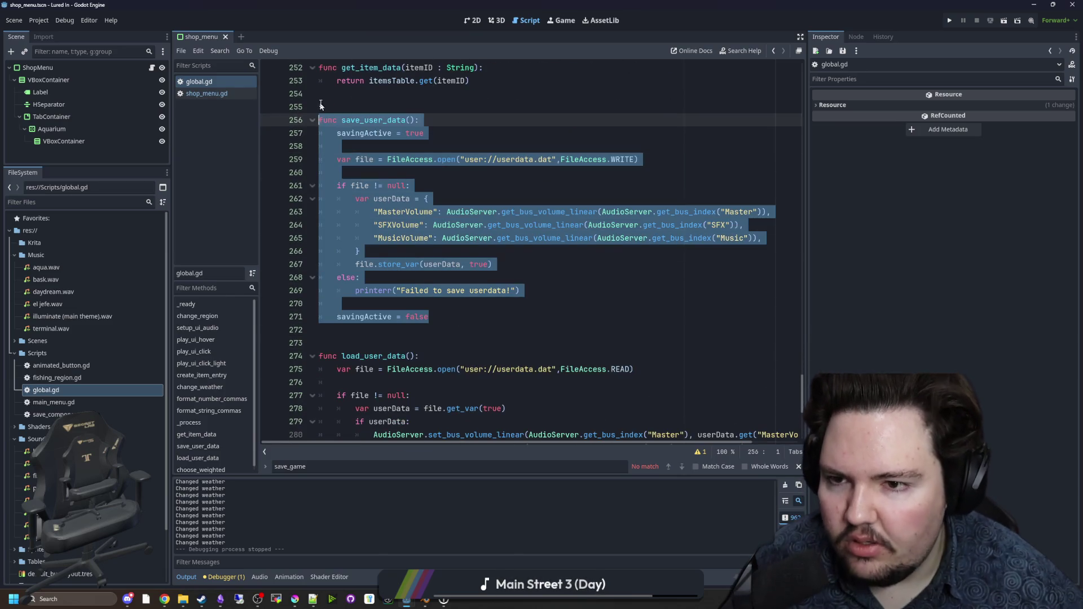
{"action": "left_click", "coordinate": [380, 80]}
{"action": "left_click", "coordinate": [379, 95]}
{"action": "left_click_drag", "start_coordinate": [418, 248], "coordinate": [319, 212]}
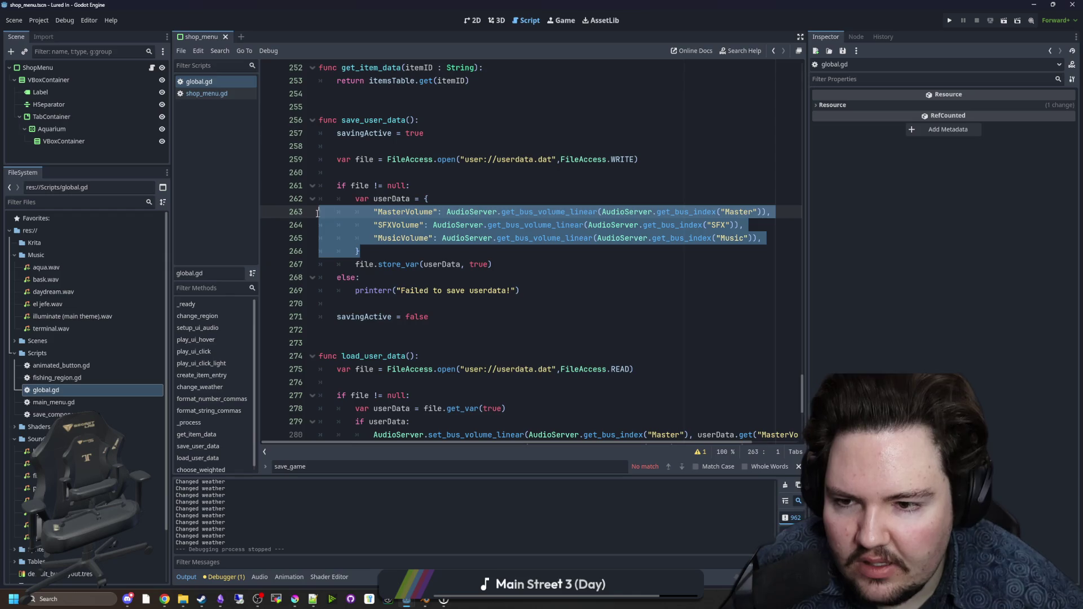
{"action": "mouse_move", "coordinate": [763, 237]}
{"action": "left_mouse_down"}
{"action": "mouse_move", "coordinate": [316, 226]}
{"action": "mouse_move", "coordinate": [265, 213]}
{"action": "left_mouse_up"}
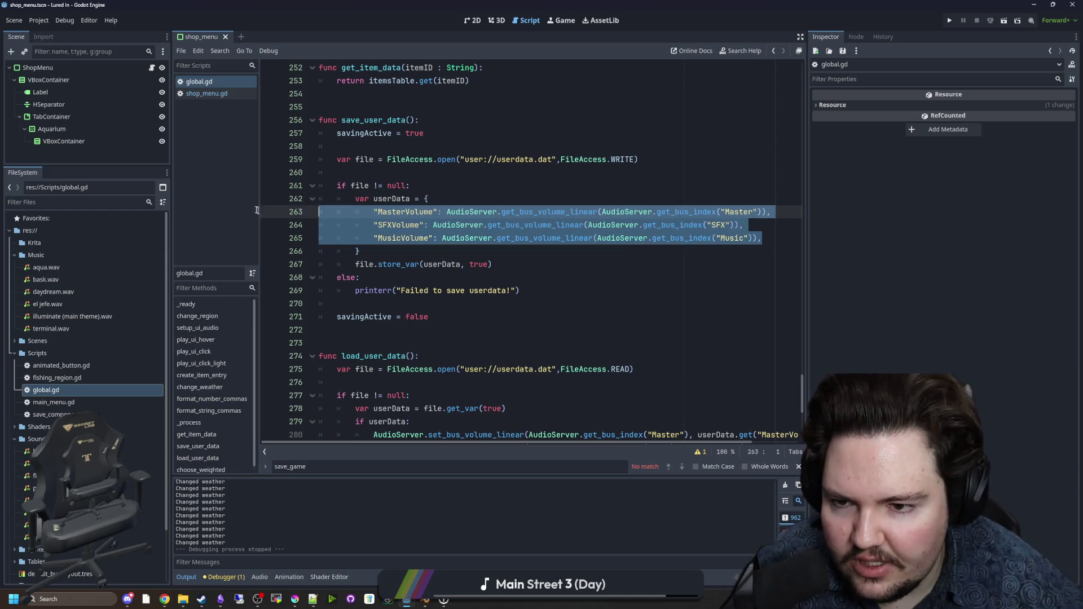
{"action": "left_click", "coordinate": [370, 172]}
{"action": "scroll", "coordinate": [395, 226], "scroll_direction": "up", "scroll_amount": 3}
{"action": "left_click", "coordinate": [445, 225]}
{"action": "scroll", "coordinate": [449, 244], "scroll_direction": "up", "scroll_amount": 4}
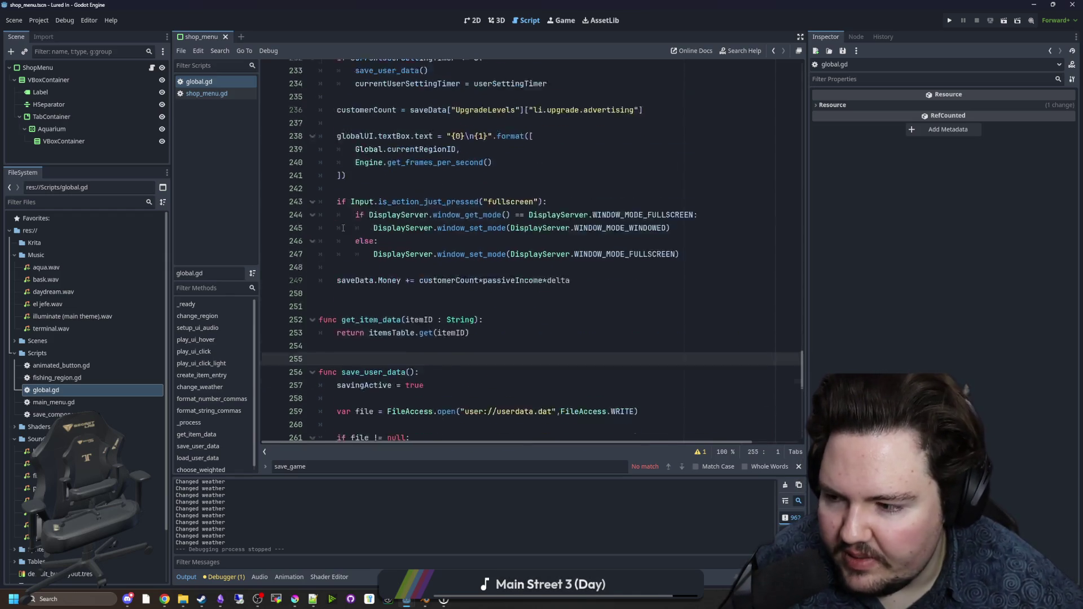
{"action": "scroll", "coordinate": [449, 244], "scroll_direction": "up", "scroll_amount": 19}
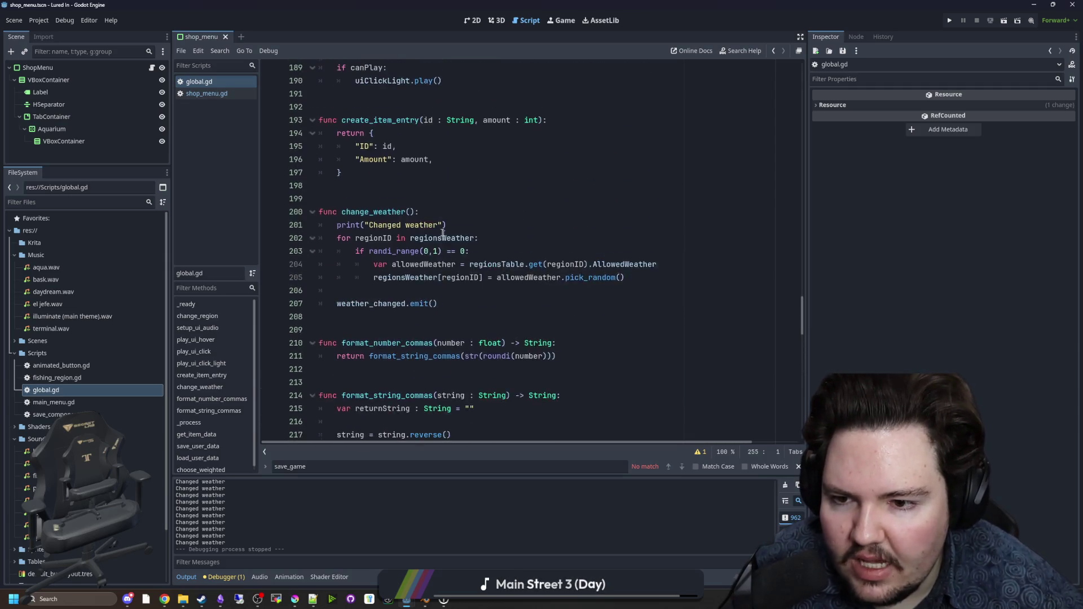
{"action": "left_click", "coordinate": [372, 303]}
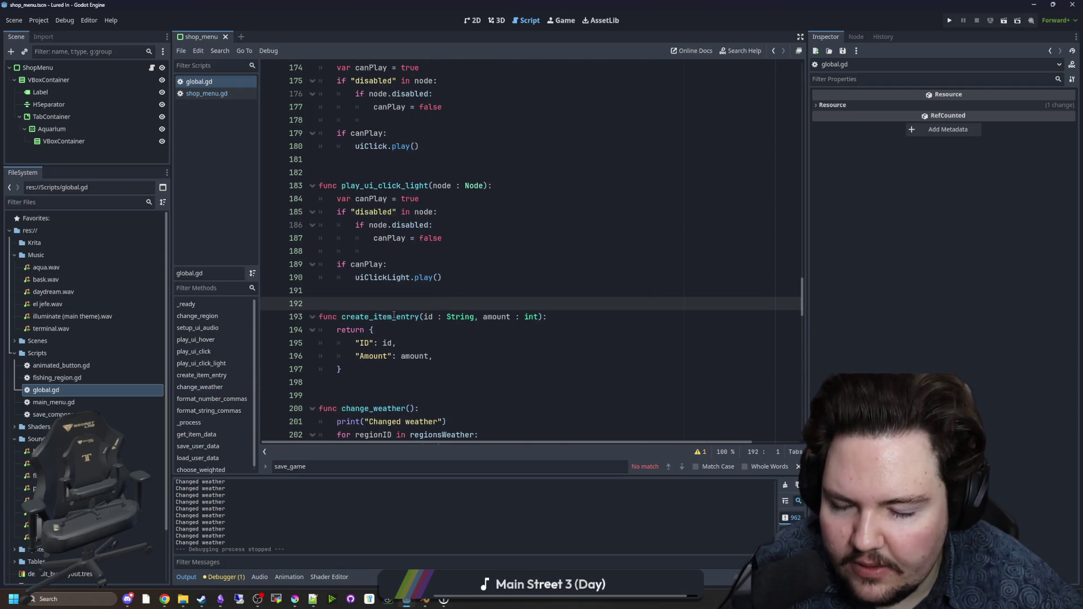
{"action": "scroll", "coordinate": [584, 316], "scroll_direction": "up", "scroll_amount": 16}
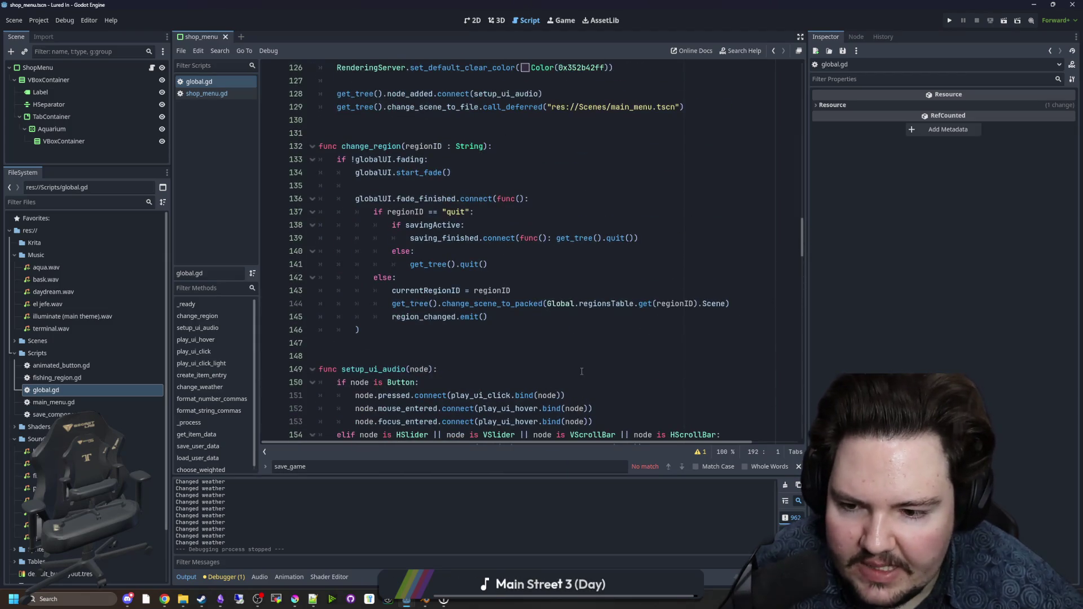
{"action": "mouse_move", "coordinate": [406, 599]}
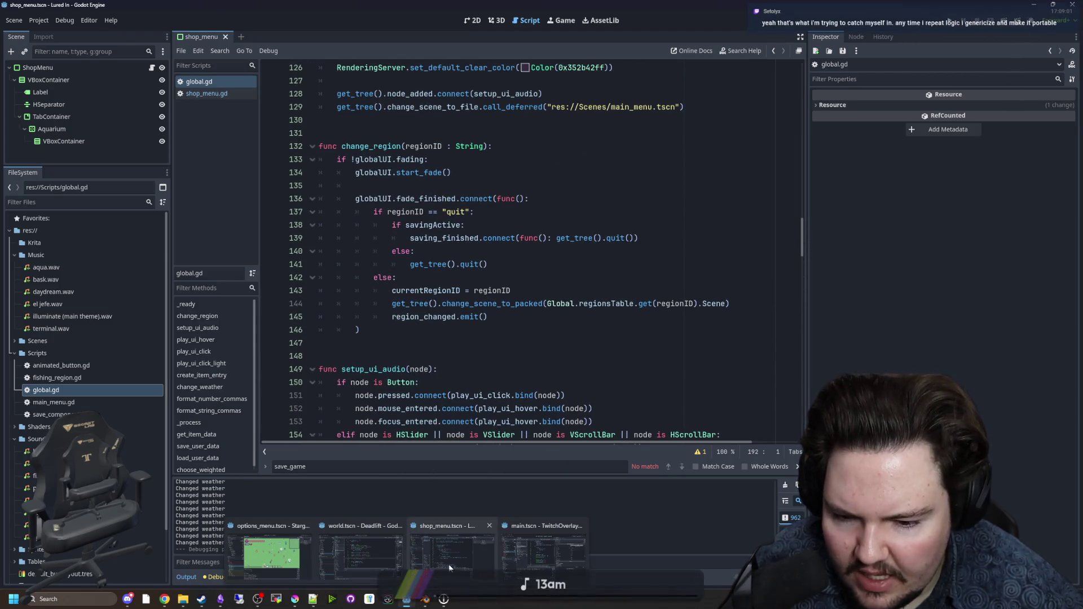
{"action": "mouse_move", "coordinate": [368, 562]}
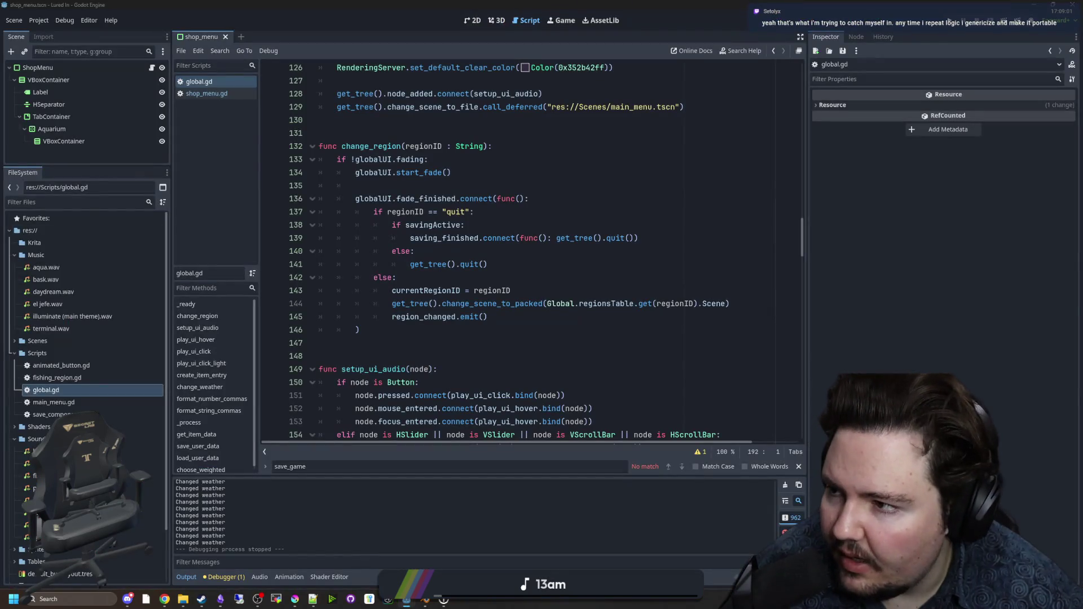
{"action": "key", "text": "alt+Tab"}
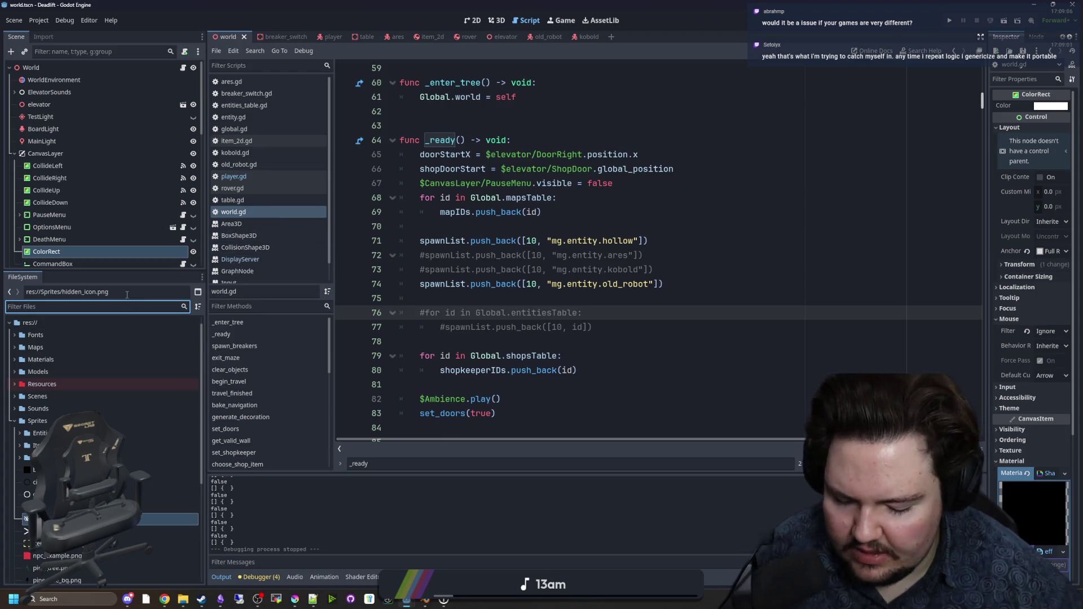
Step: Open Deadlift's global.gd and look over the VolumeSFX, VolumeMusic and VolumeMaster settings entries
{"action": "type", "text": "glob"}
{"action": "left_click", "coordinate": [89, 349]}
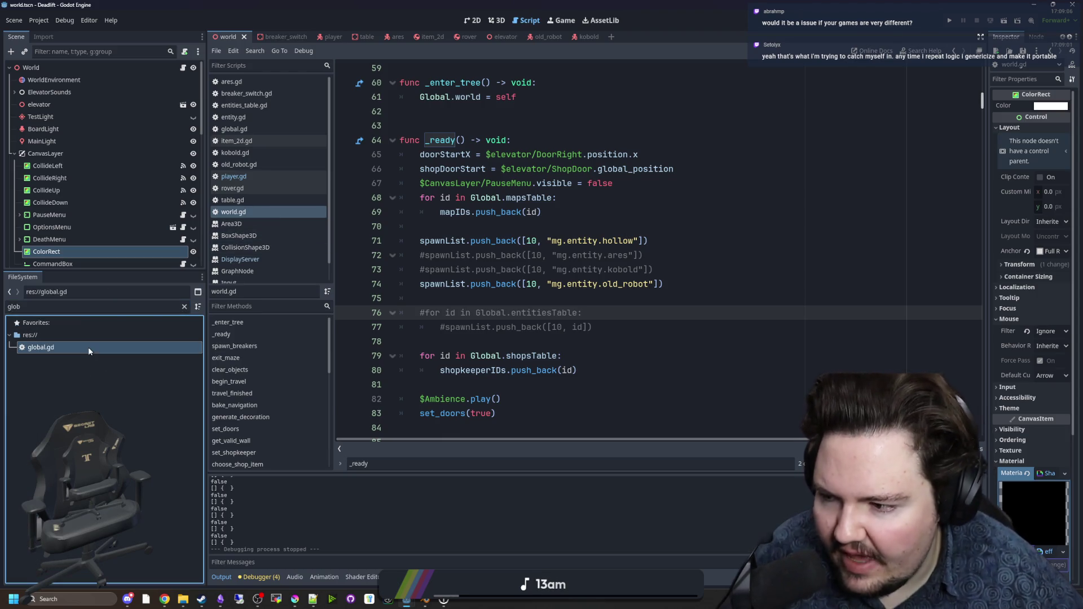
{"action": "key", "text": "Return"}
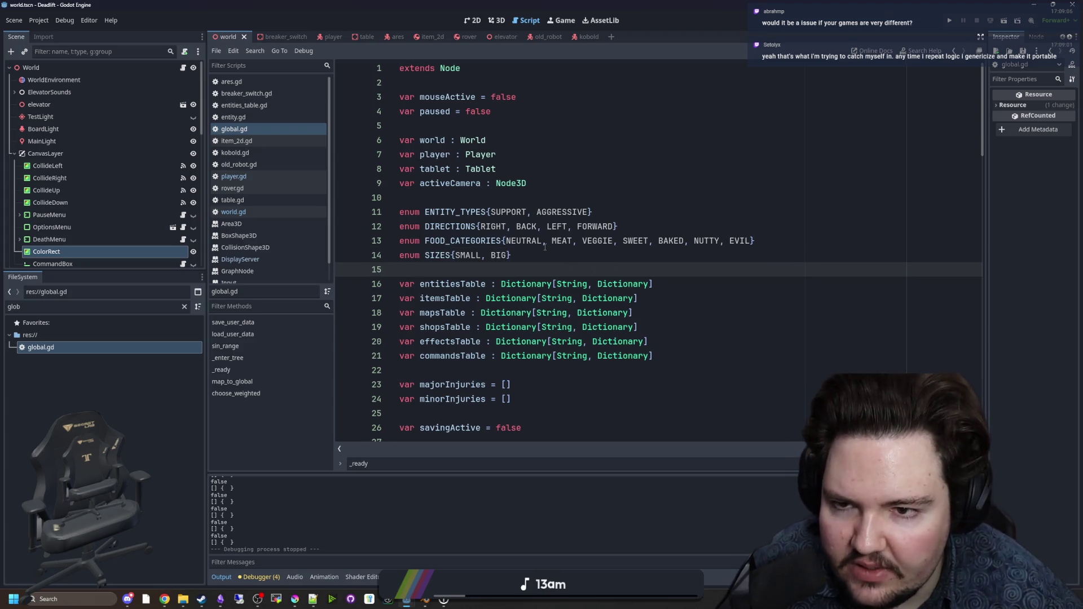
{"action": "scroll", "coordinate": [536, 246], "scroll_direction": "down", "scroll_amount": 4}
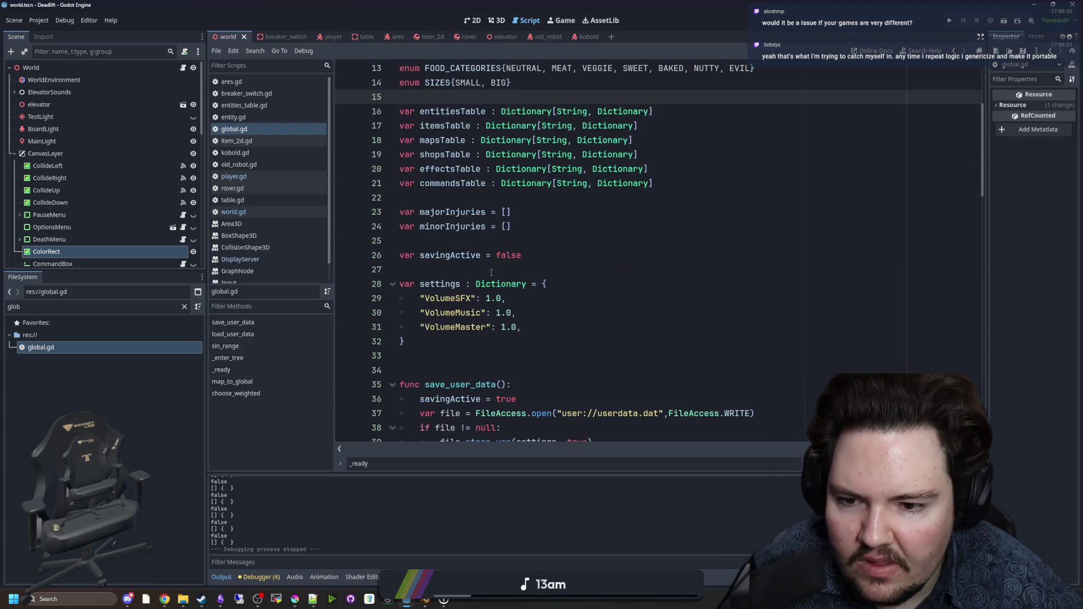
{"action": "scroll", "coordinate": [492, 272], "scroll_direction": "down", "scroll_amount": 2}
{"action": "left_click_drag", "start_coordinate": [500, 253], "coordinate": [395, 198]}
{"action": "left_click", "coordinate": [546, 198]}
{"action": "mouse_move", "coordinate": [522, 241]}
{"action": "left_mouse_down"}
{"action": "mouse_move", "coordinate": [440, 237]}
{"action": "mouse_move", "coordinate": [378, 216]}
{"action": "left_mouse_up"}
{"action": "left_click", "coordinate": [460, 241]}
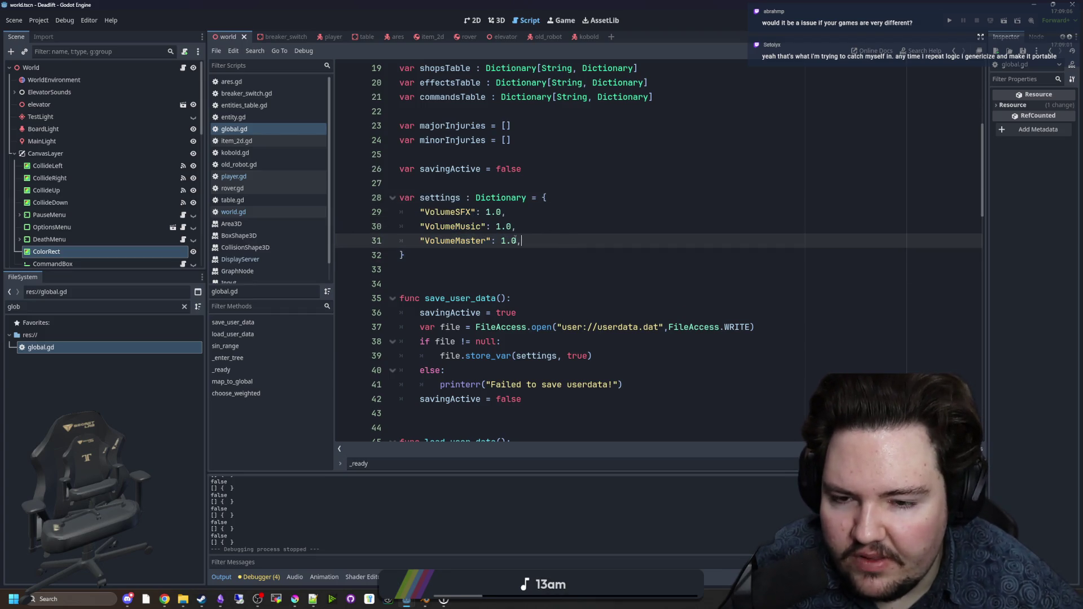
{"action": "left_click_drag", "start_coordinate": [545, 242], "coordinate": [398, 210]}
{"action": "left_click", "coordinate": [496, 187]}
Step: Review save_user_data and load_user_data, including the dictionary check and load error branch
{"action": "scroll", "coordinate": [490, 194], "scroll_direction": "down", "scroll_amount": 2}
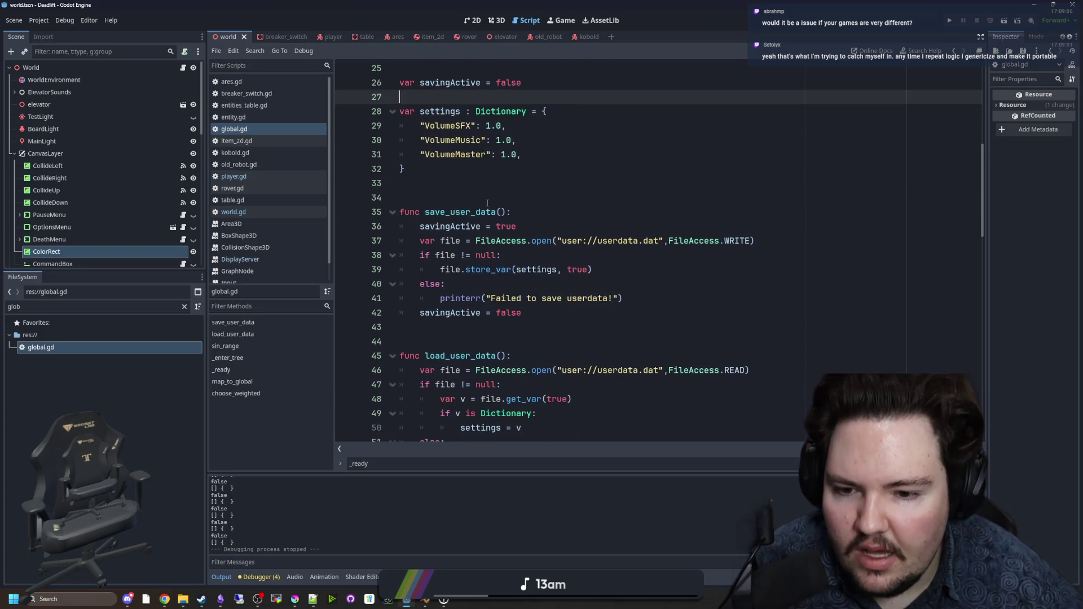
{"action": "scroll", "coordinate": [487, 203], "scroll_direction": "down", "scroll_amount": 2}
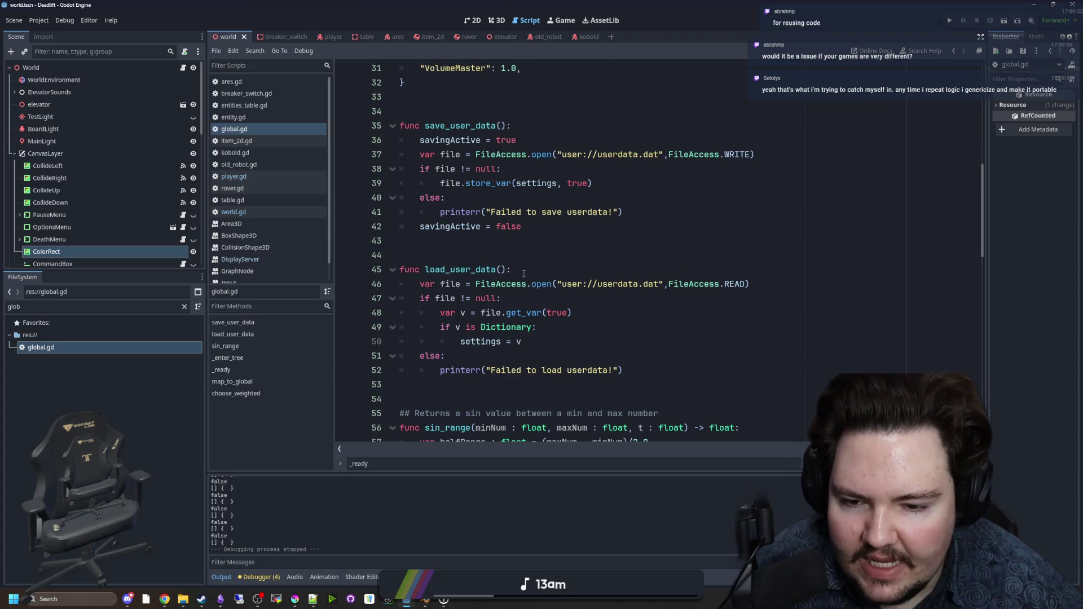
{"action": "scroll", "coordinate": [525, 272], "scroll_direction": "up", "scroll_amount": 1}
{"action": "left_click", "coordinate": [521, 243]}
{"action": "scroll", "coordinate": [525, 265], "scroll_direction": "up", "scroll_amount": 1}
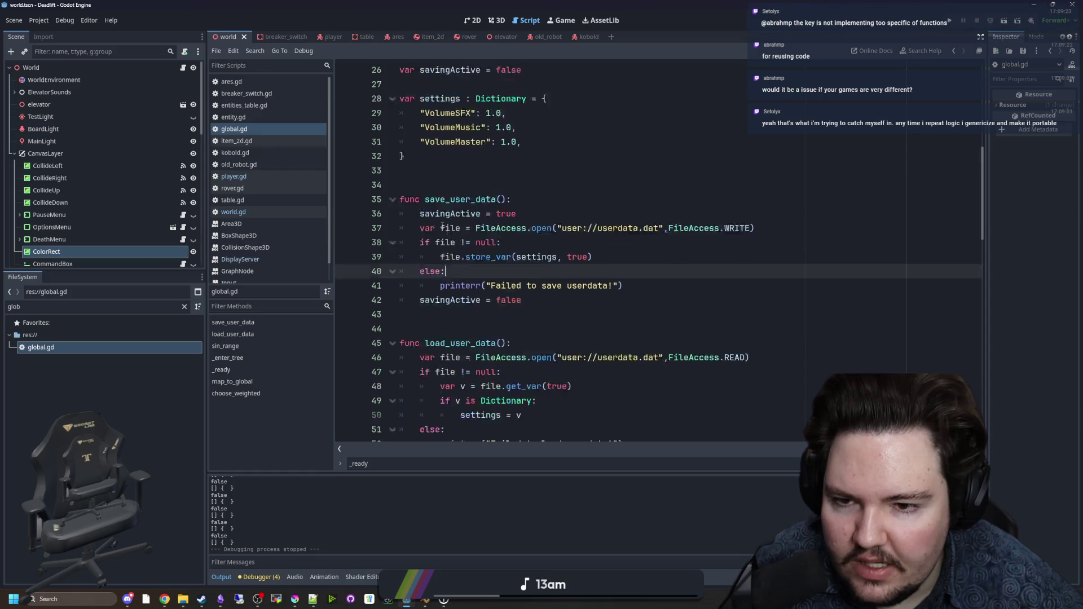
{"action": "left_click", "coordinate": [517, 271]}
{"action": "scroll", "coordinate": [517, 271], "scroll_direction": "down", "scroll_amount": 2}
{"action": "mouse_move", "coordinate": [522, 341]}
{"action": "left_mouse_down"}
{"action": "mouse_move", "coordinate": [459, 341]}
{"action": "mouse_move", "coordinate": [451, 330]}
{"action": "left_mouse_up"}
{"action": "key", "text": "Down"}
{"action": "key", "text": "Down"}
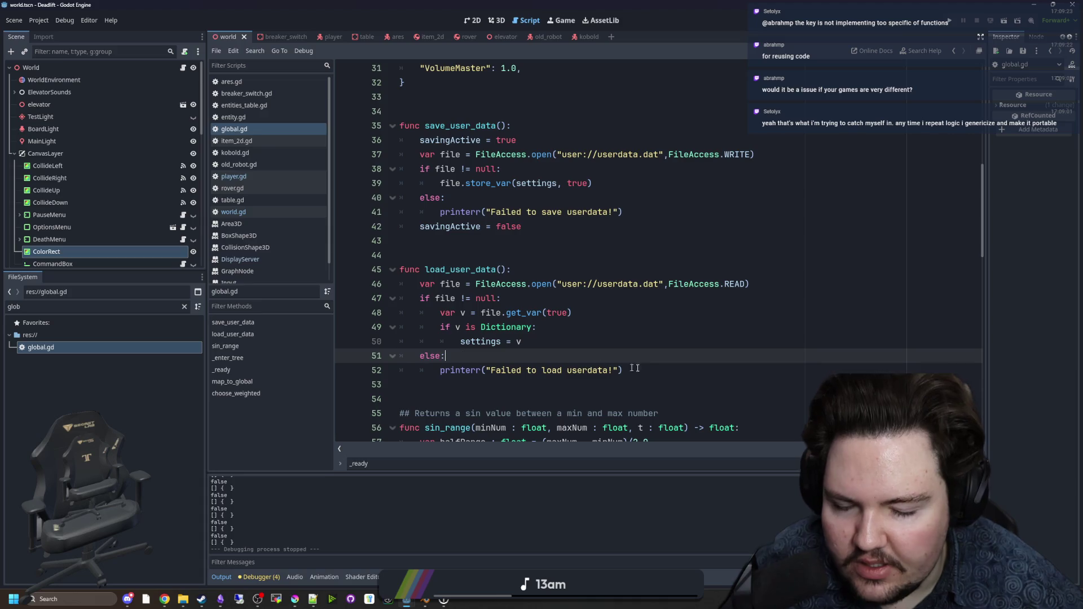
{"action": "mouse_move", "coordinate": [662, 367]}
{"action": "left_mouse_down"}
{"action": "mouse_move", "coordinate": [569, 313]}
{"action": "mouse_move", "coordinate": [560, 248]}
{"action": "mouse_move", "coordinate": [364, 126]}
{"action": "mouse_move", "coordinate": [344, 130]}
{"action": "left_mouse_up"}
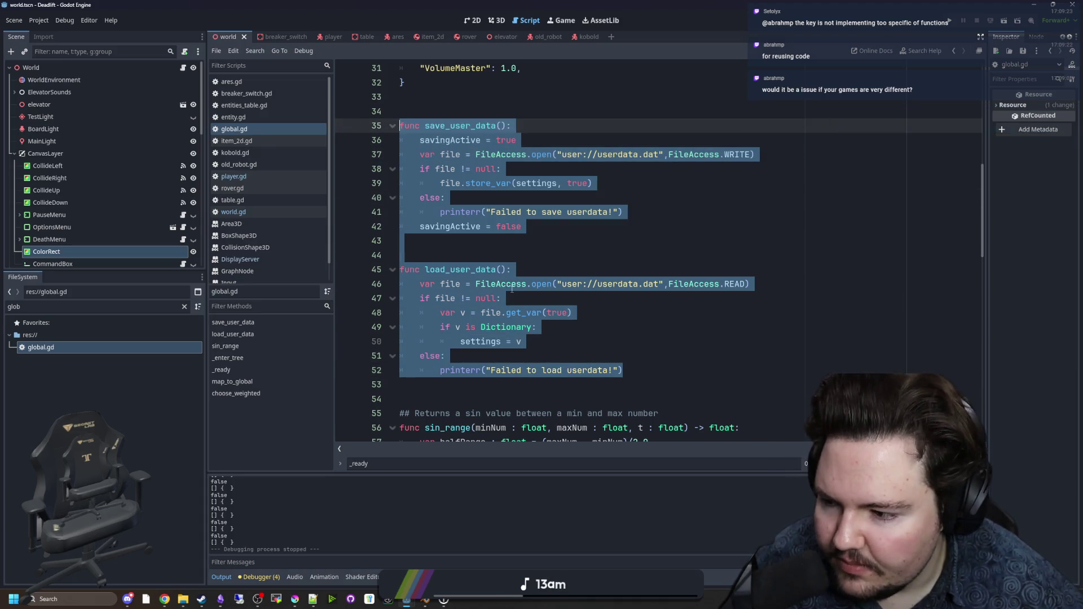
{"action": "left_click", "coordinate": [542, 264]}
{"action": "mouse_move", "coordinate": [669, 375]}
{"action": "left_mouse_down"}
{"action": "mouse_move", "coordinate": [406, 169]}
{"action": "mouse_move", "coordinate": [395, 111]}
{"action": "left_mouse_up"}
Step: Recheck the settings dictionary's closing brace and the end of load_user_data
{"action": "scroll", "coordinate": [394, 111], "scroll_direction": "up", "scroll_amount": 4}
{"action": "left_click", "coordinate": [474, 260]}
{"action": "mouse_move", "coordinate": [474, 260]}
{"action": "left_mouse_down"}
{"action": "mouse_move", "coordinate": [397, 197]}
{"action": "mouse_move", "coordinate": [502, 212]}
{"action": "left_mouse_up"}
{"action": "left_click", "coordinate": [474, 260]}
{"action": "scroll", "coordinate": [499, 268], "scroll_direction": "down", "scroll_amount": 3}
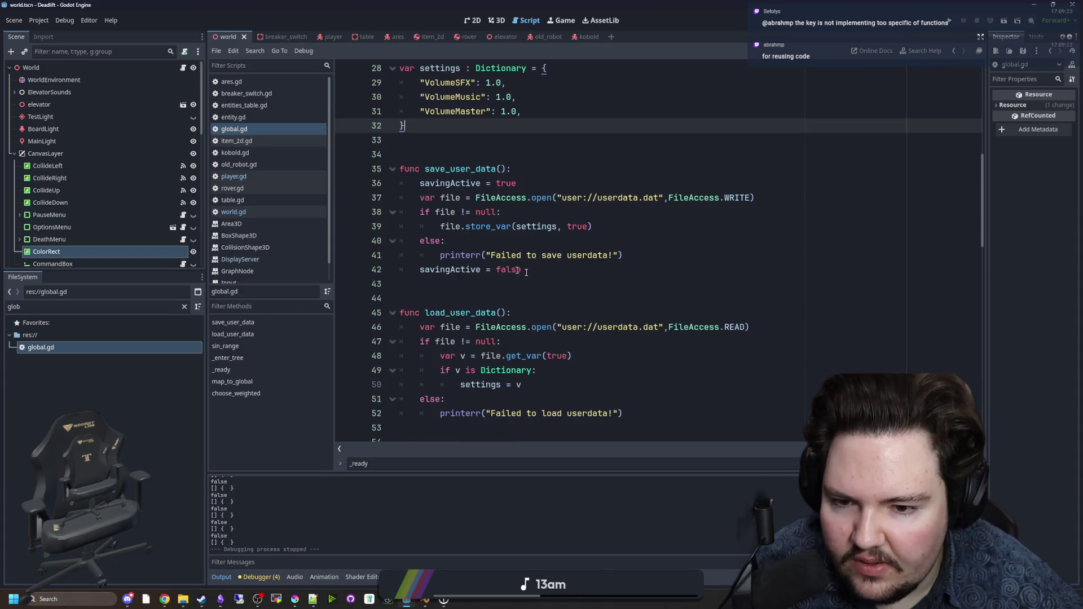
{"action": "scroll", "coordinate": [459, 198], "scroll_direction": "up", "scroll_amount": 2}
{"action": "scroll", "coordinate": [504, 272], "scroll_direction": "down", "scroll_amount": 3}
{"action": "left_click_drag", "start_coordinate": [550, 243], "coordinate": [420, 140]}
{"action": "left_click", "coordinate": [549, 242]}
{"action": "left_click_drag", "start_coordinate": [622, 370], "coordinate": [441, 312]}
Step: Add a throwaway 'dwasdw' line after the VolumeMaster entry, then delete it
{"action": "left_click", "coordinate": [406, 299]}
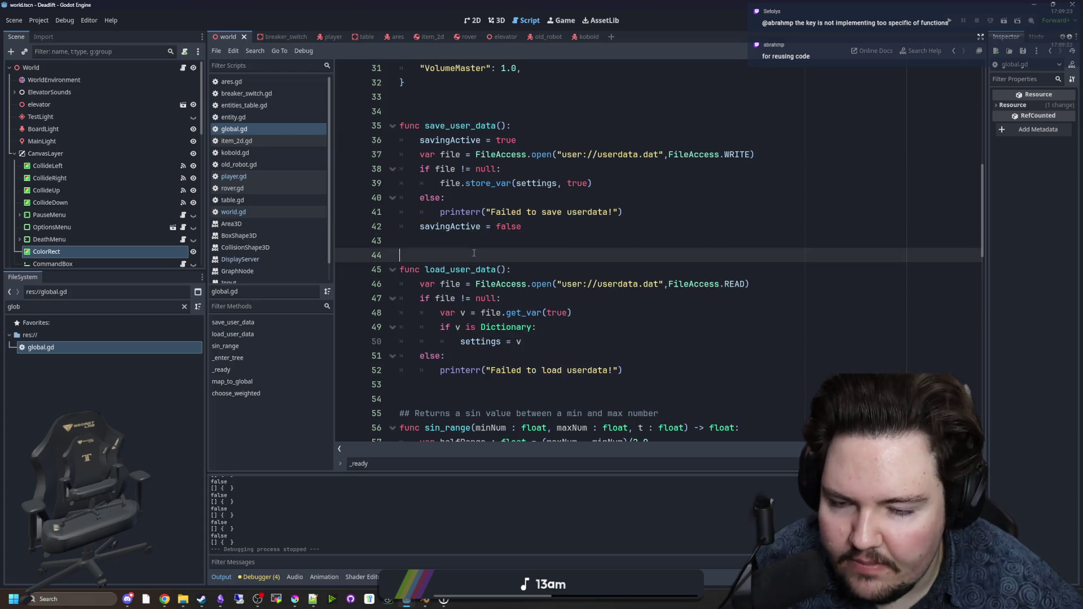
{"action": "scroll", "coordinate": [527, 224], "scroll_direction": "up", "scroll_amount": 4}
{"action": "left_click", "coordinate": [544, 242]}
{"action": "key", "text": "Return"}
{"action": "type", "text": "\"dwasdw\""}
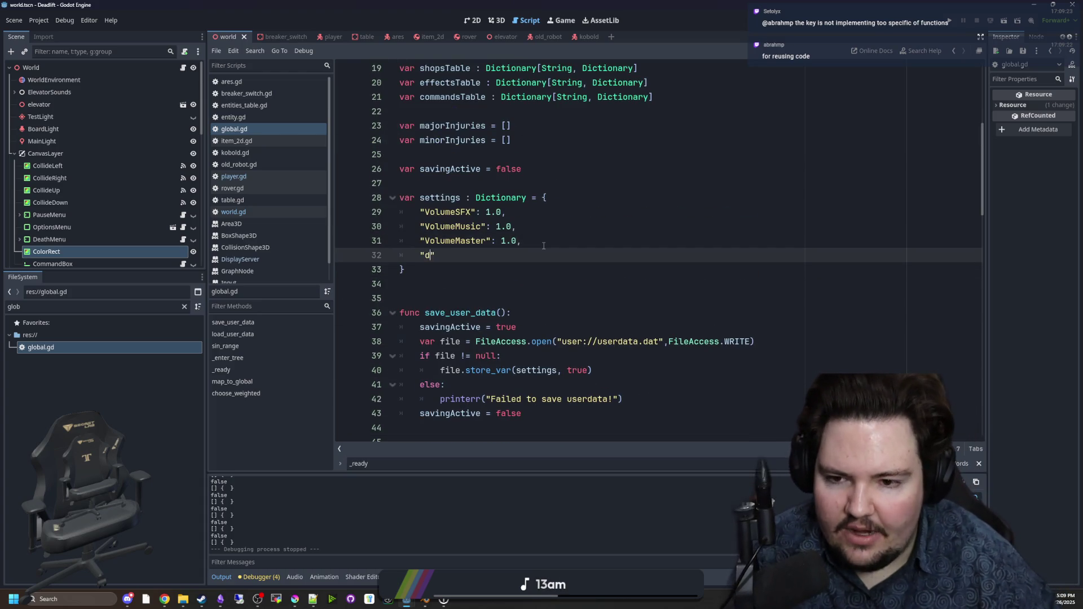
{"action": "triple_click", "coordinate": [484, 254]}
{"action": "key", "text": "BackSpace"}
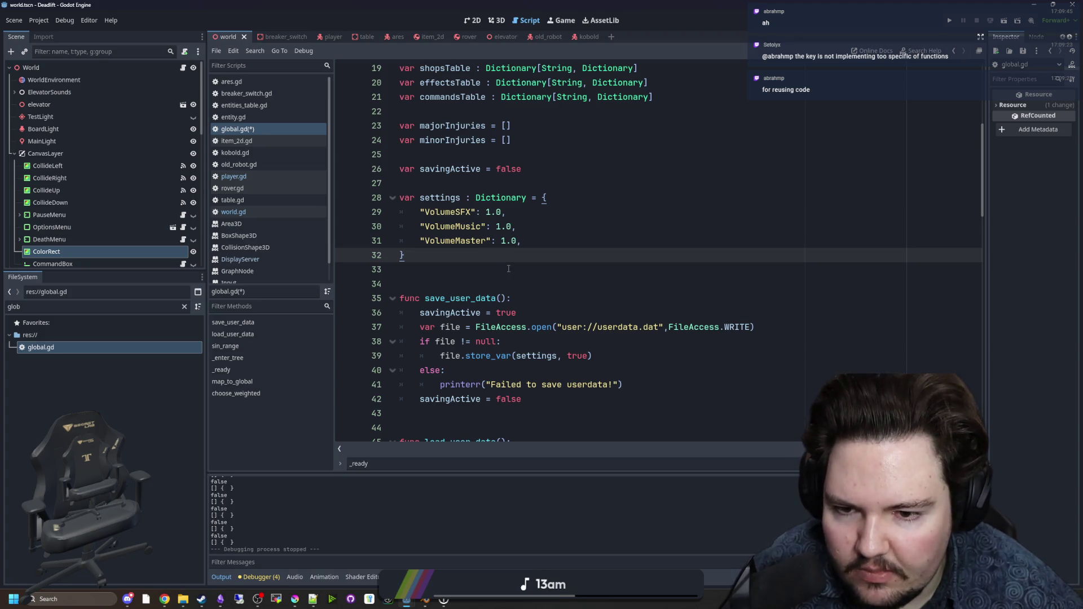
Step: Start an unfinished '.get(' line below the settings dictionary, then delete it
{"action": "left_click", "coordinate": [508, 268]}
{"action": "key", "text": "Return"}
{"action": "type", "text": ".get("}
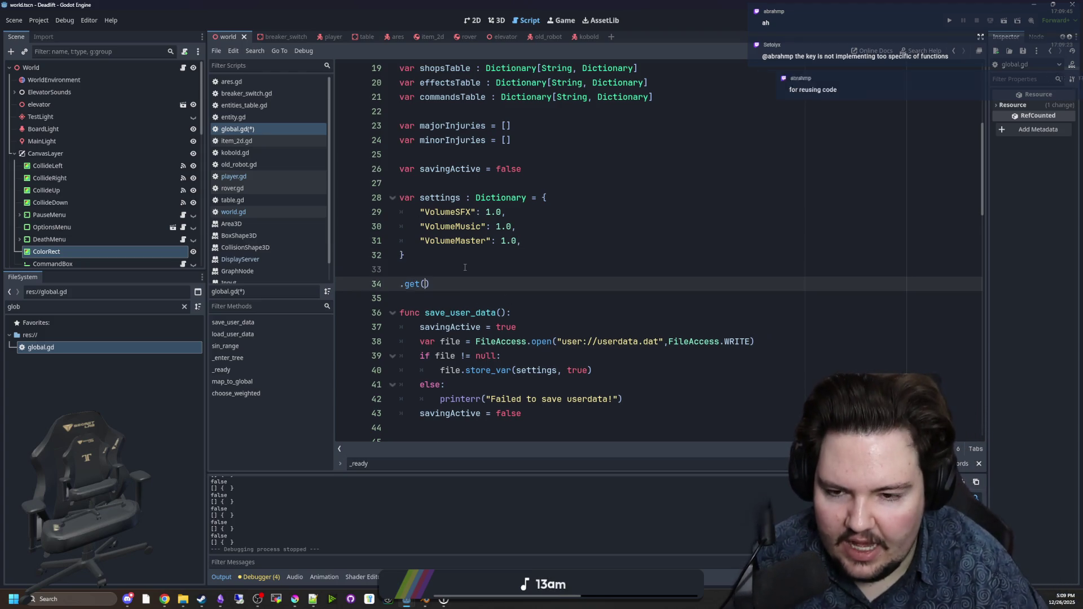
{"action": "left_click_drag", "start_coordinate": [437, 284], "coordinate": [416, 271]}
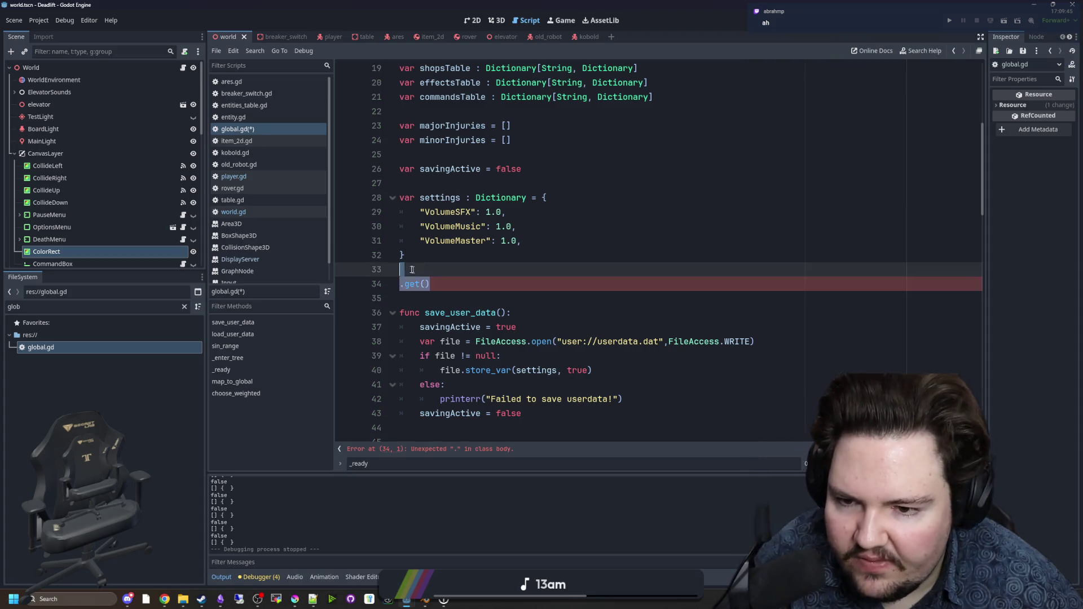
{"action": "key", "text": "BackSpace"}
{"action": "key", "text": "BackSpace"}
Step: Try moving the VolumeMaster entry up a line, then undo the move
{"action": "left_click", "coordinate": [521, 241]}
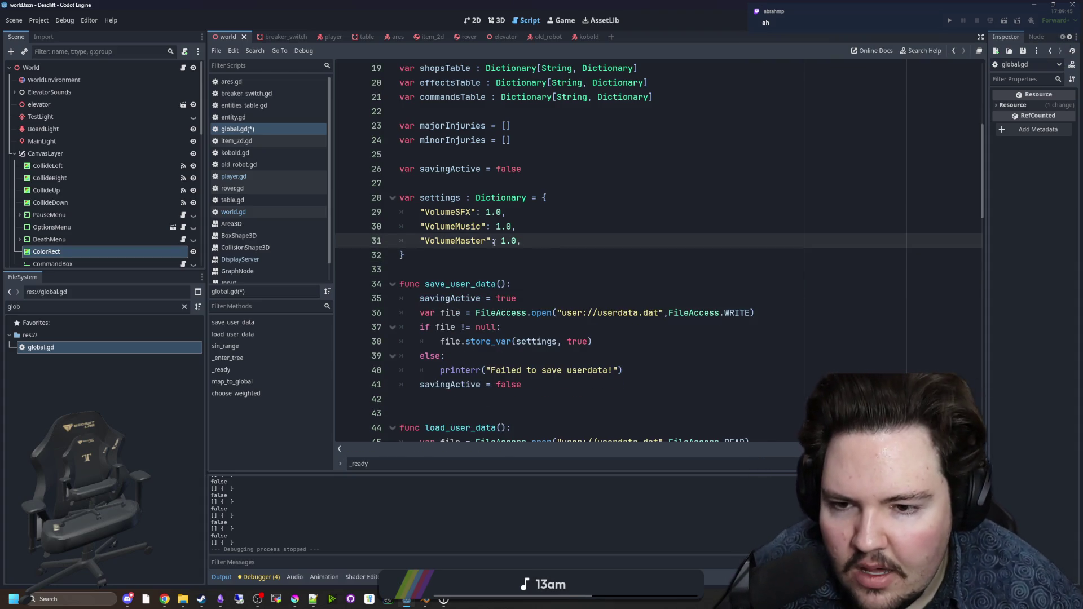
{"action": "left_click_drag", "start_coordinate": [521, 241], "coordinate": [419, 241]}
{"action": "key", "text": "alt+Up"}
{"action": "key", "text": "ctrl+z"}
{"action": "key", "text": "Right"}
{"action": "key", "text": "Up"}
{"action": "key", "text": "Up"}
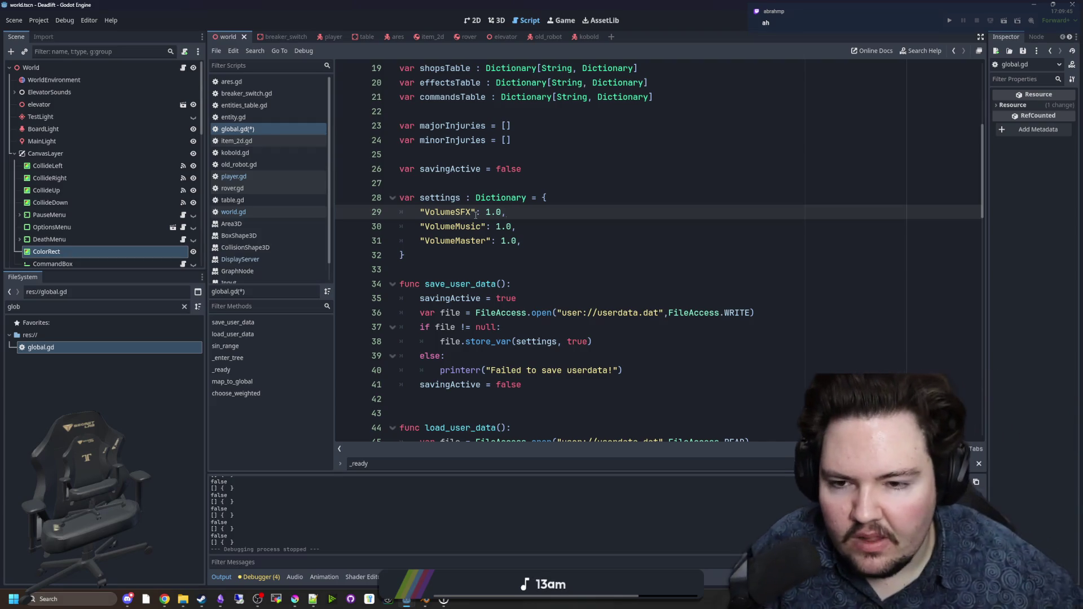
{"action": "left_click", "coordinate": [421, 242]}
{"action": "left_click", "coordinate": [429, 257]}
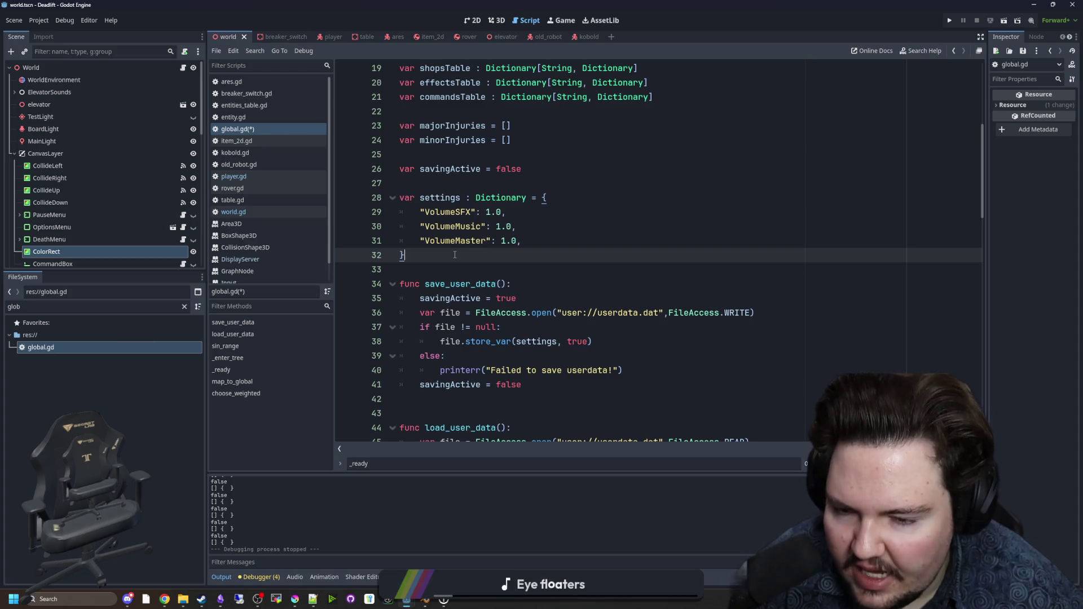
Step: Save global.gd and scroll through the user-data functions
{"action": "key", "text": "Down"}
{"action": "key", "text": "ctrl+s"}
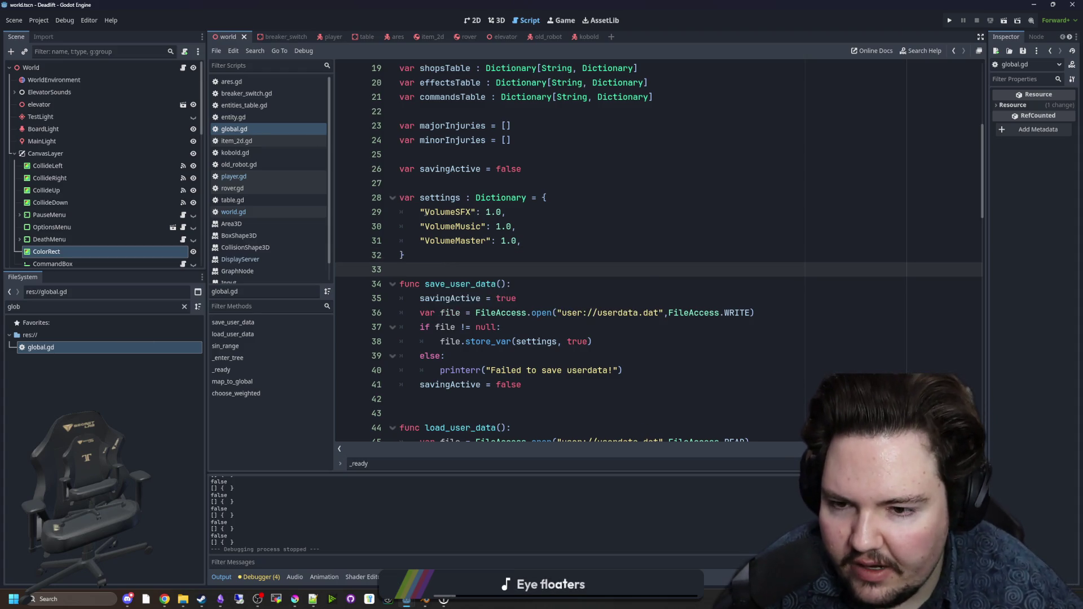
{"action": "scroll", "coordinate": [427, 221], "scroll_direction": "down", "scroll_amount": 4}
{"action": "left_click", "coordinate": [479, 226]}
{"action": "scroll", "coordinate": [479, 233], "scroll_direction": "down", "scroll_amount": 2}
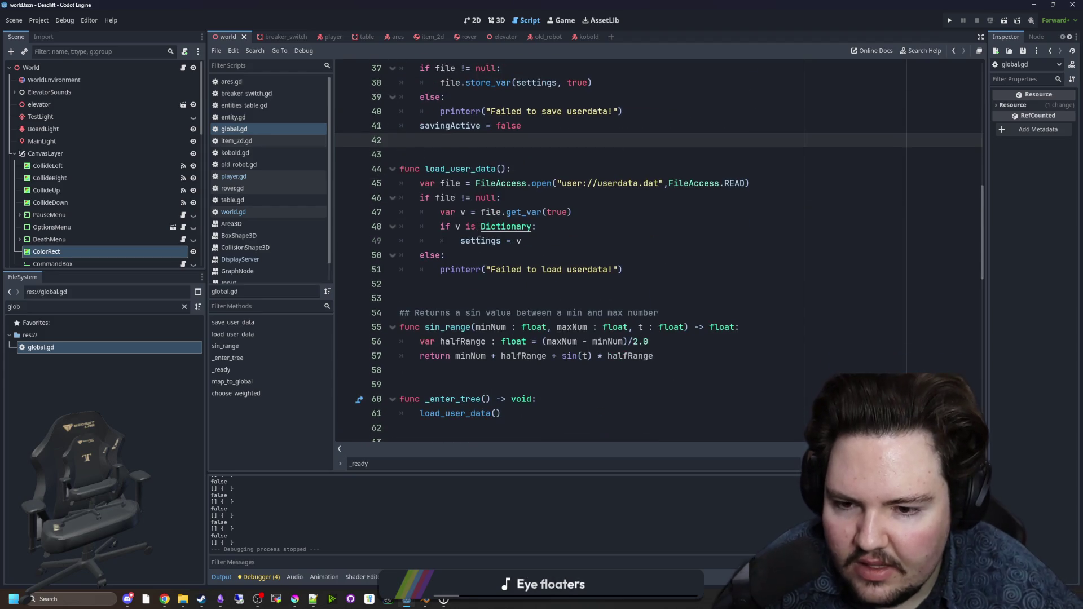
{"action": "scroll", "coordinate": [479, 234], "scroll_direction": "down", "scroll_amount": 6}
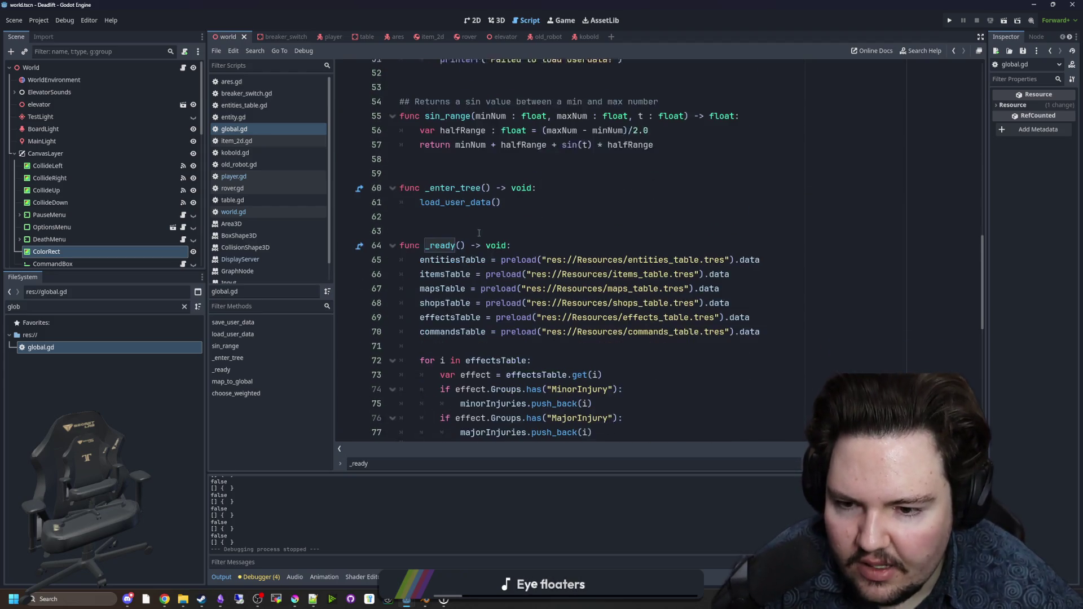
{"action": "scroll", "coordinate": [490, 277], "scroll_direction": "up", "scroll_amount": 6}
{"action": "scroll", "coordinate": [490, 277], "scroll_direction": "up", "scroll_amount": 5}
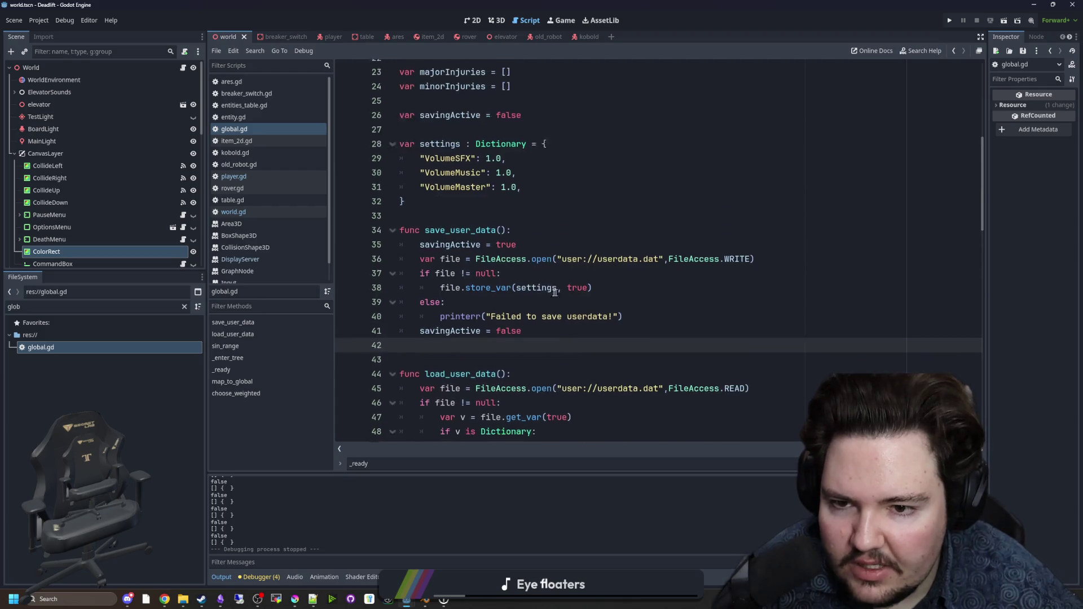
Step: Select and review load_user_data, the settings dictionary and both user-data functions
{"action": "left_click_drag", "start_coordinate": [551, 340], "coordinate": [363, 244]}
{"action": "left_click", "coordinate": [473, 312]}
{"action": "scroll", "coordinate": [473, 309], "scroll_direction": "down", "scroll_amount": 3}
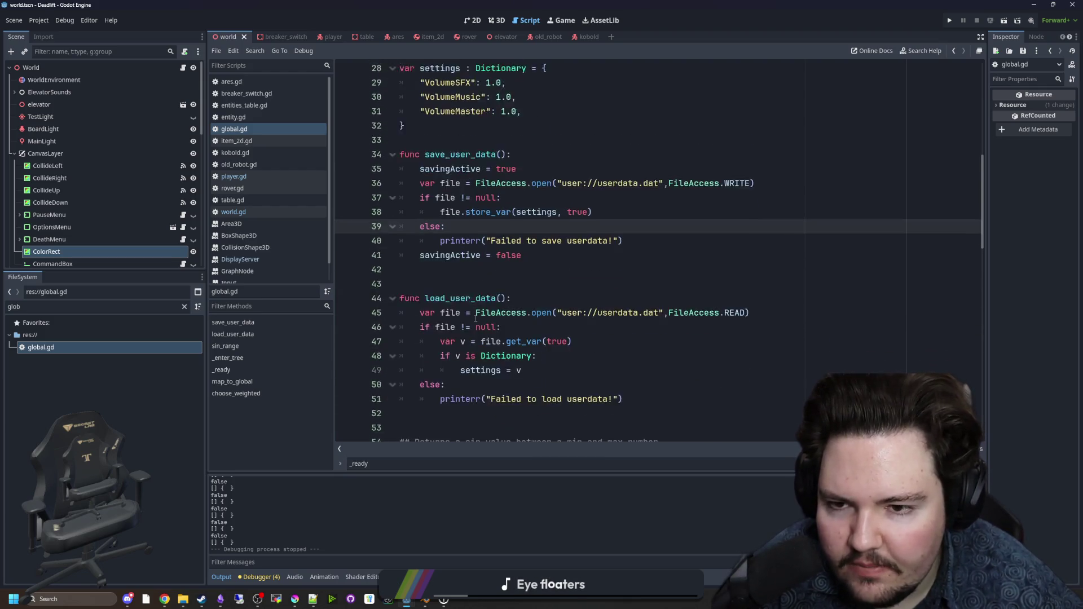
{"action": "left_click_drag", "start_coordinate": [642, 365], "coordinate": [398, 255]}
{"action": "left_click", "coordinate": [456, 255]}
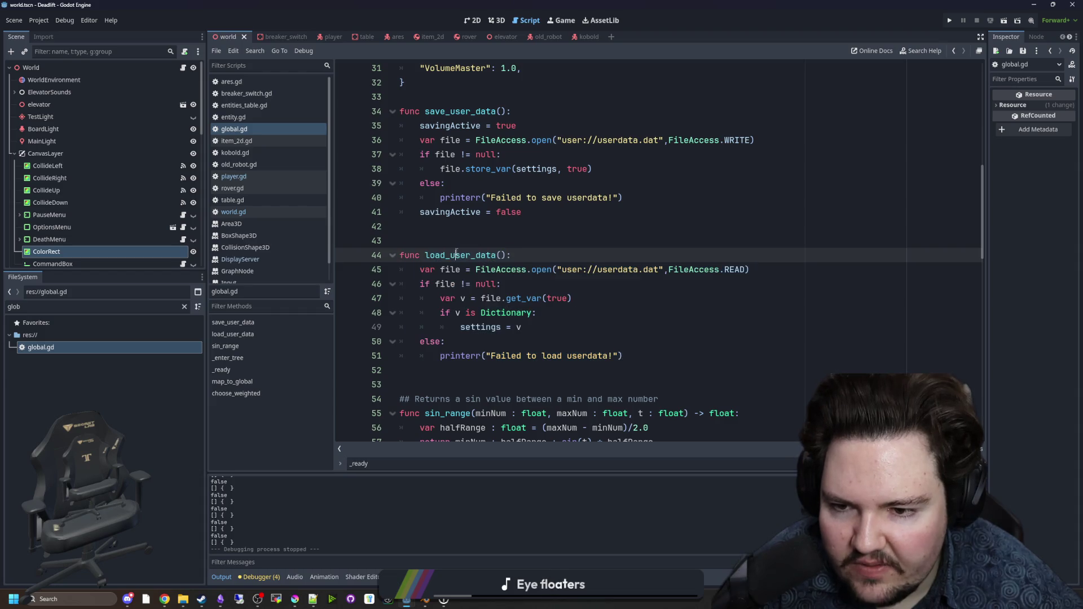
{"action": "scroll", "coordinate": [466, 244], "scroll_direction": "up", "scroll_amount": 5}
{"action": "mouse_move", "coordinate": [406, 299]}
{"action": "left_mouse_down"}
{"action": "mouse_move", "coordinate": [429, 270]}
{"action": "mouse_move", "coordinate": [378, 241]}
{"action": "left_mouse_up"}
{"action": "left_click", "coordinate": [435, 300]}
{"action": "left_click_drag", "start_coordinate": [435, 300], "coordinate": [399, 241]}
{"action": "left_click", "coordinate": [434, 300]}
{"action": "scroll", "coordinate": [435, 300], "scroll_direction": "down", "scroll_amount": 4}
{"action": "left_click_drag", "start_coordinate": [657, 399], "coordinate": [399, 154]}
{"action": "left_click", "coordinate": [532, 264]}
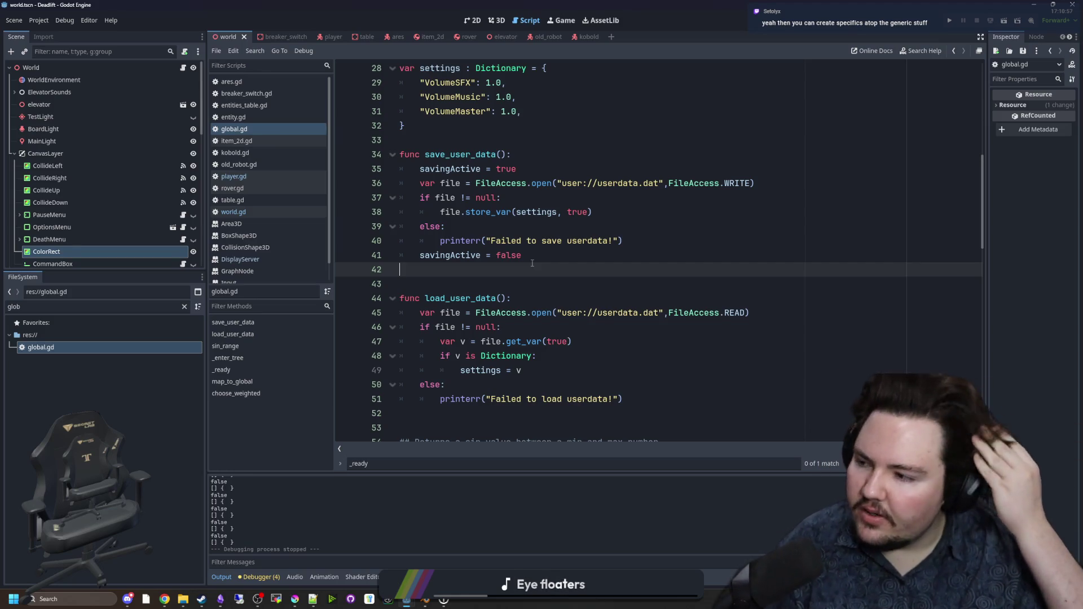
Step: Review the sin_range function, its comment and the end of _enter_tree
{"action": "scroll", "coordinate": [503, 236], "scroll_direction": "down", "scroll_amount": 6}
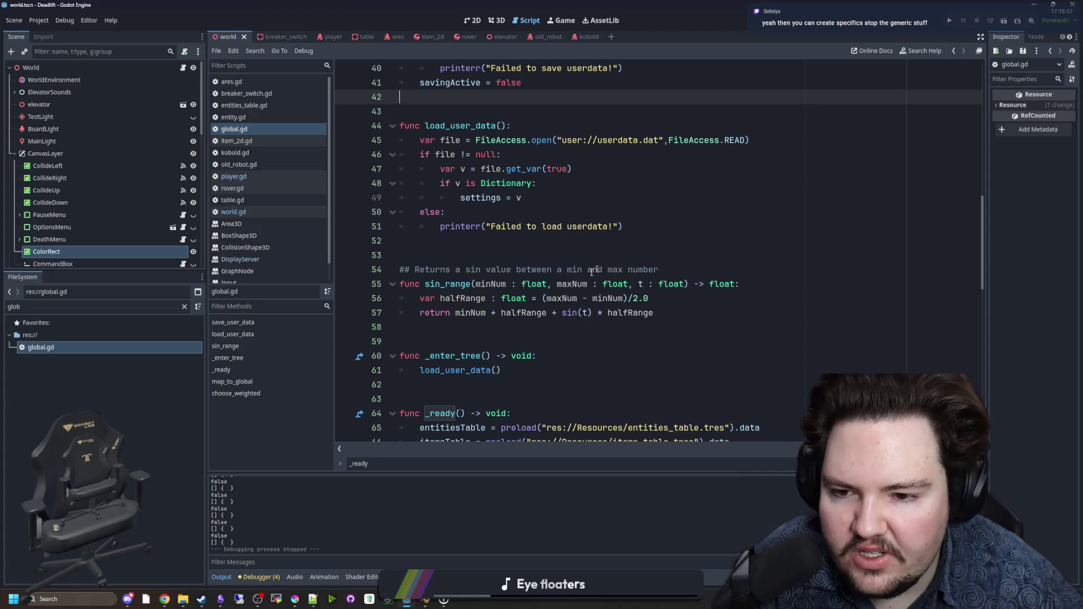
{"action": "scroll", "coordinate": [581, 367], "scroll_direction": "up", "scroll_amount": 2}
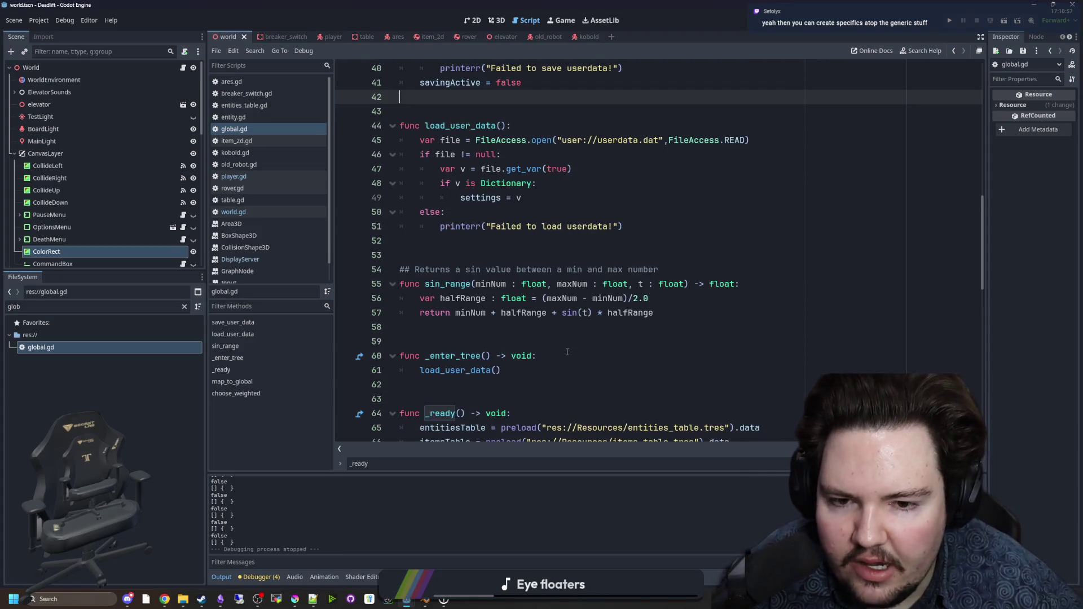
{"action": "left_click", "coordinate": [540, 331]}
{"action": "left_click", "coordinate": [556, 355]}
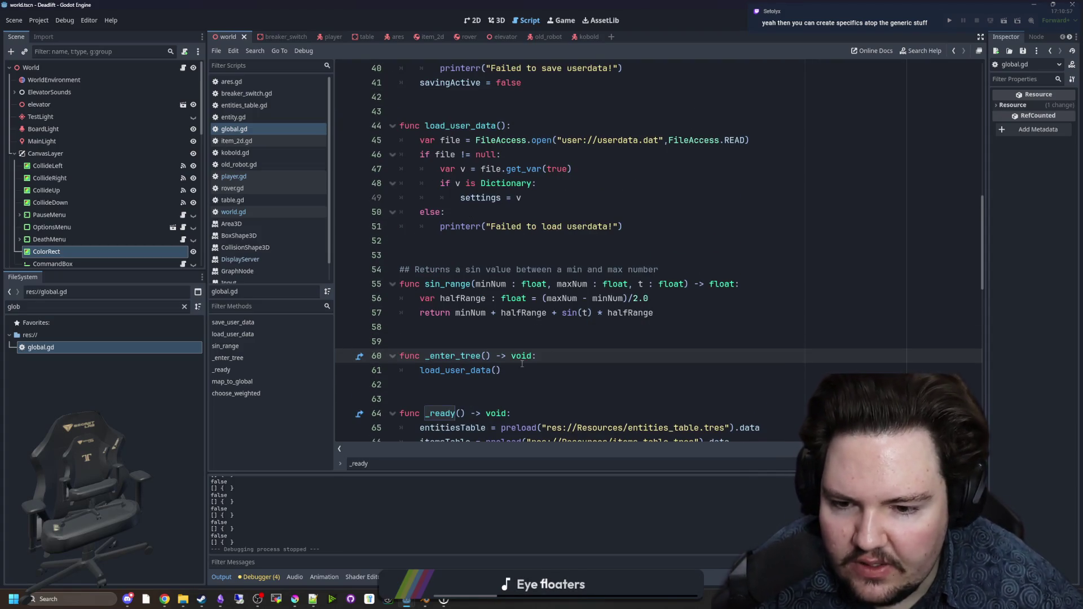
{"action": "left_click_drag", "start_coordinate": [677, 313], "coordinate": [304, 267]}
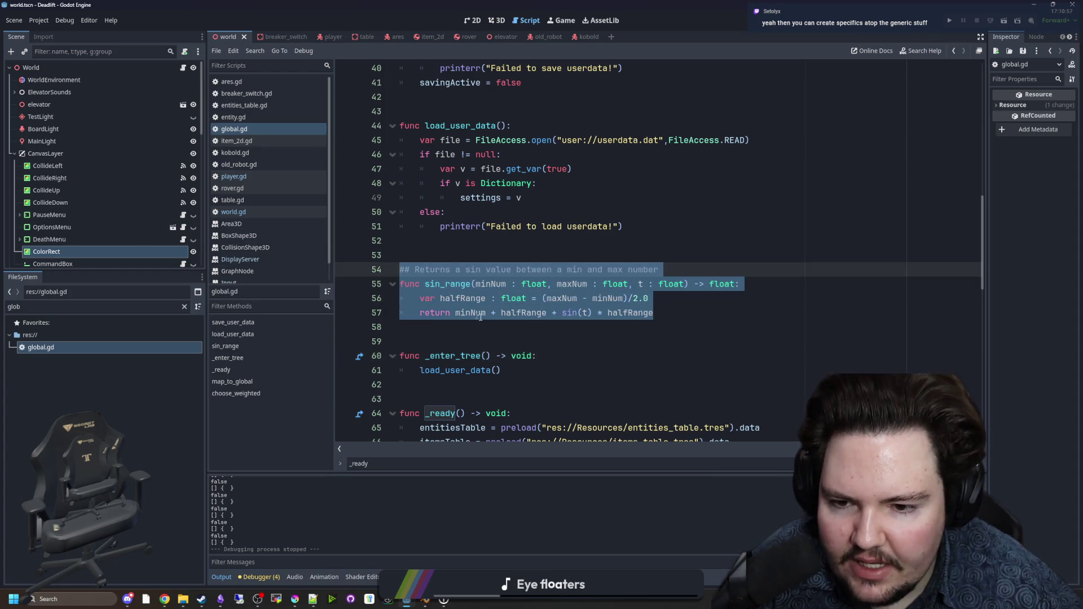
{"action": "left_click", "coordinate": [497, 327]}
{"action": "scroll", "coordinate": [497, 282], "scroll_direction": "down", "scroll_amount": 7}
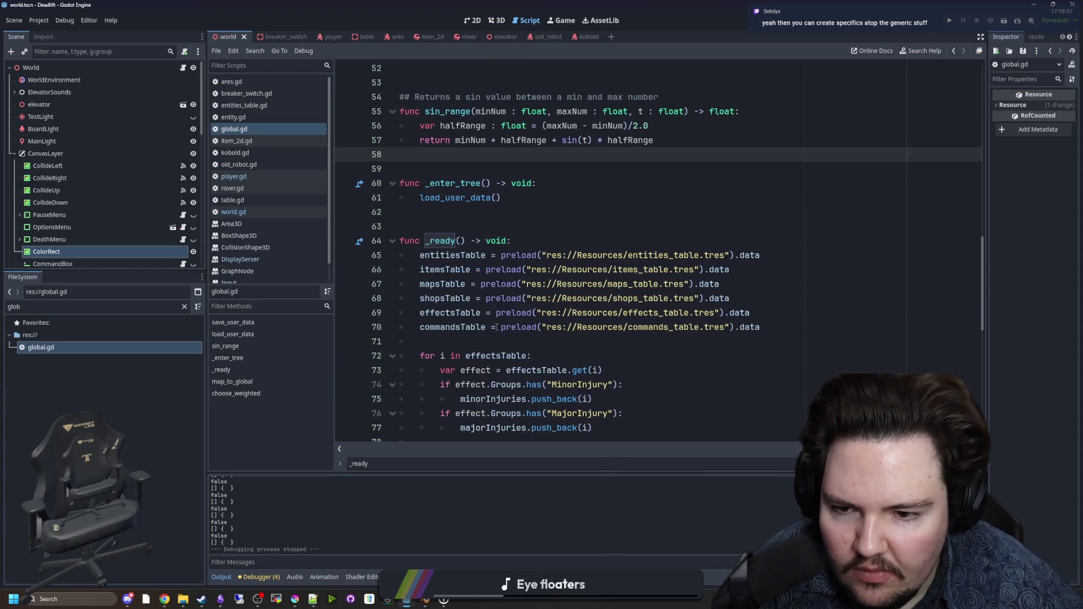
{"action": "scroll", "coordinate": [496, 225], "scroll_direction": "up", "scroll_amount": 3}
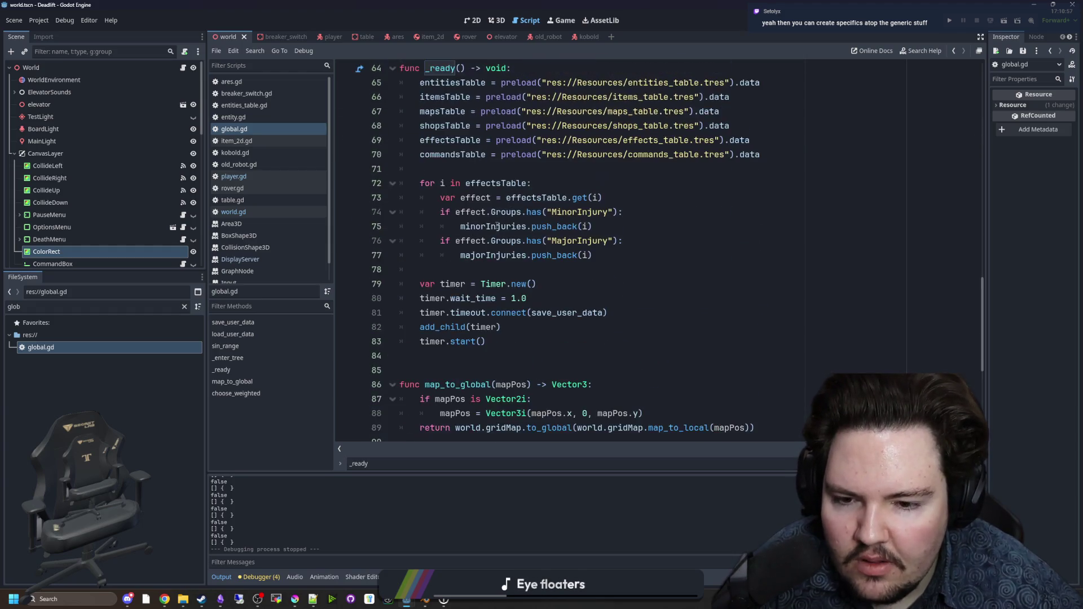
Step: Look over the table preload lines and the effects loop in _ready
{"action": "mouse_move", "coordinate": [821, 339]}
{"action": "left_mouse_down"}
{"action": "mouse_move", "coordinate": [733, 328]}
{"action": "mouse_move", "coordinate": [733, 256]}
{"action": "left_mouse_up"}
{"action": "left_click", "coordinate": [512, 220]}
{"action": "scroll", "coordinate": [512, 220], "scroll_direction": "down", "scroll_amount": 6}
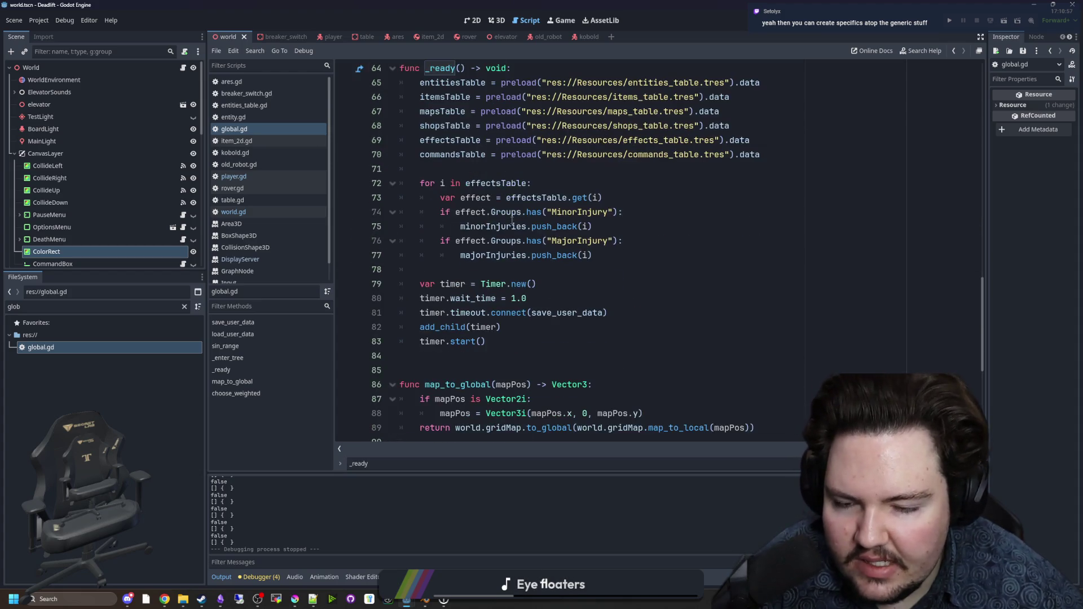
{"action": "scroll", "coordinate": [512, 220], "scroll_direction": "up", "scroll_amount": 4}
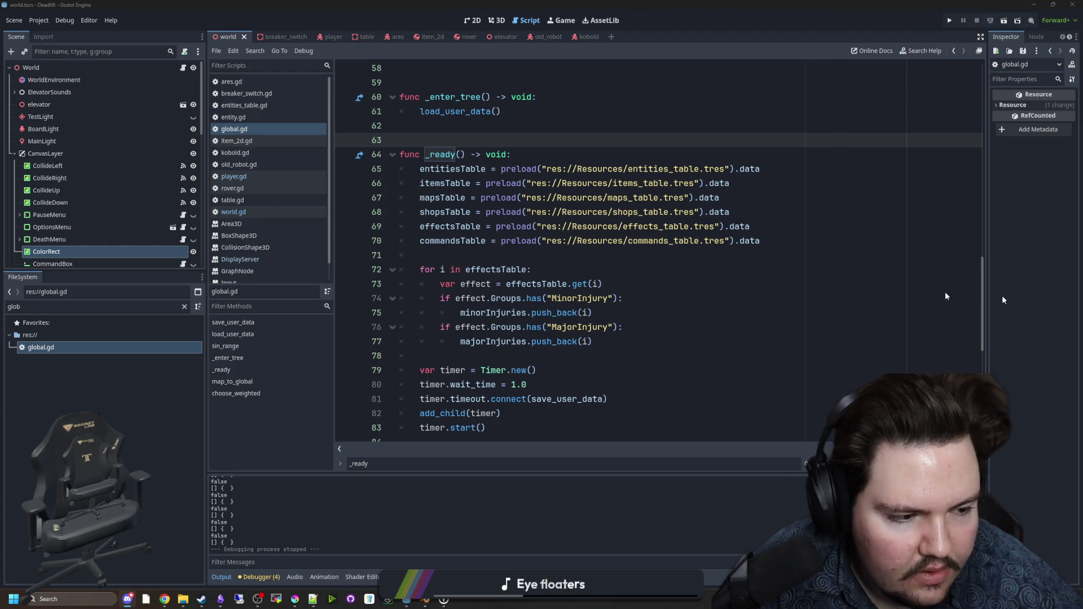
{"action": "left_click", "coordinate": [733, 284]}
{"action": "scroll", "coordinate": [620, 284], "scroll_direction": "up", "scroll_amount": 1}
{"action": "mouse_move", "coordinate": [765, 283]}
{"action": "left_mouse_down"}
{"action": "mouse_move", "coordinate": [460, 248]}
{"action": "mouse_move", "coordinate": [308, 215]}
{"action": "left_mouse_up"}
Step: Show entities_table.tres in the Inspector from its preload path on line 65
{"action": "left_click", "coordinate": [539, 226]}
{"action": "mouse_move", "coordinate": [539, 226]}
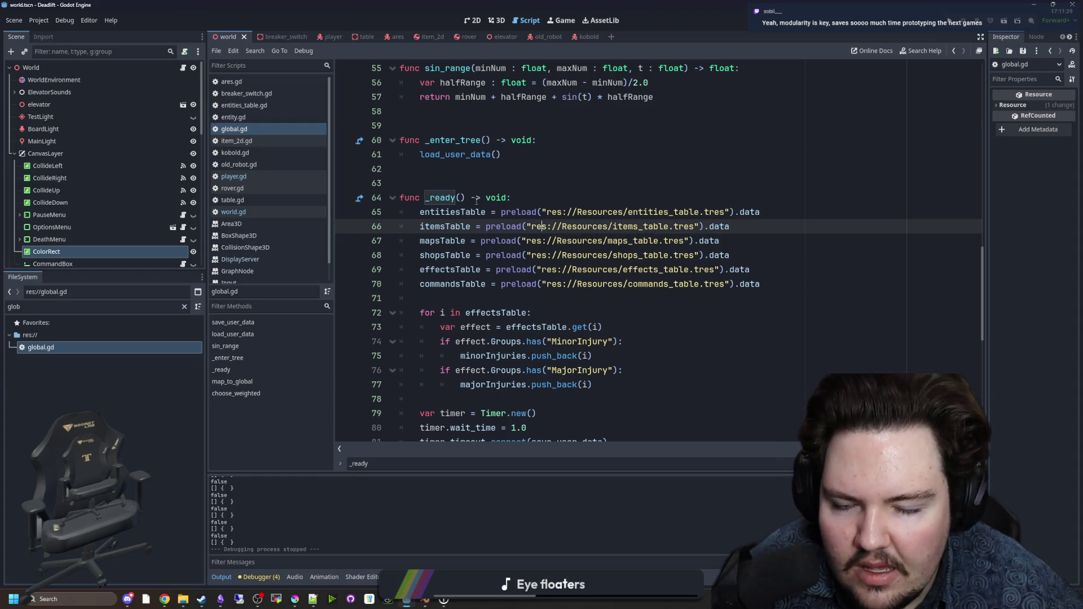
{"action": "left_click_drag", "start_coordinate": [502, 212], "coordinate": [776, 218]}
{"action": "left_click", "coordinate": [777, 217]}
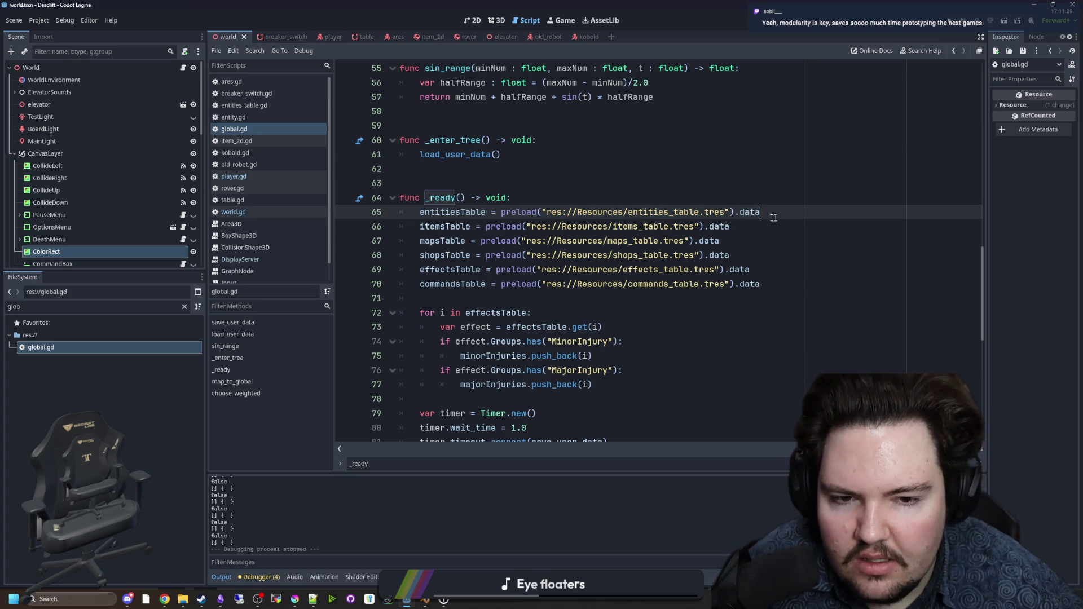
{"action": "left_click", "coordinate": [671, 216], "text": "ctrl"}
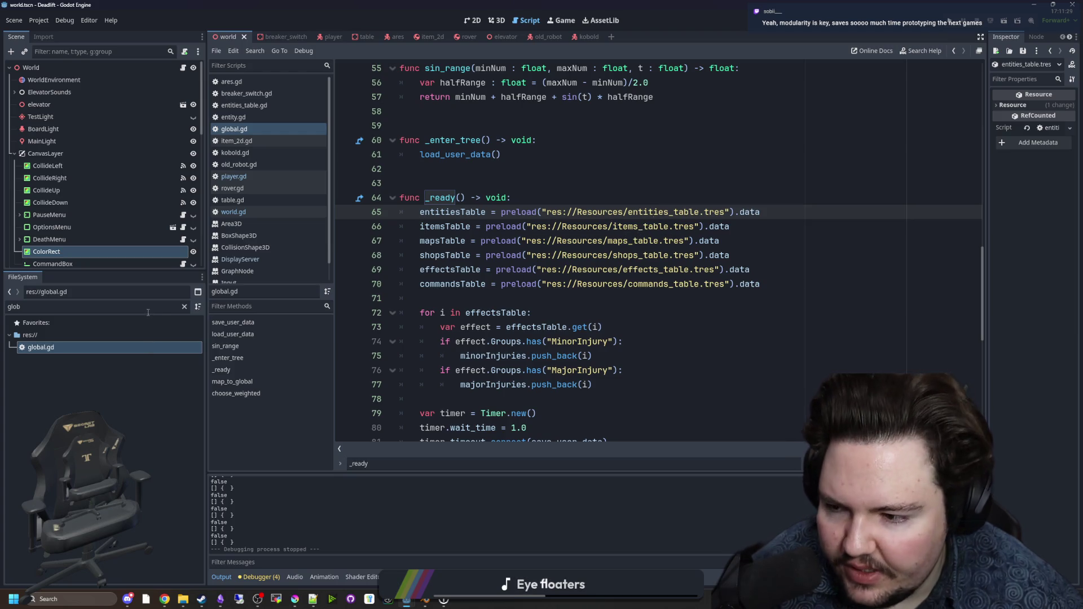
Step: Clear the FileSystem filter and open effects_table.gd from the Resources folder
{"action": "left_click", "coordinate": [183, 306]}
{"action": "scroll", "coordinate": [118, 416], "scroll_direction": "up", "scroll_amount": 5}
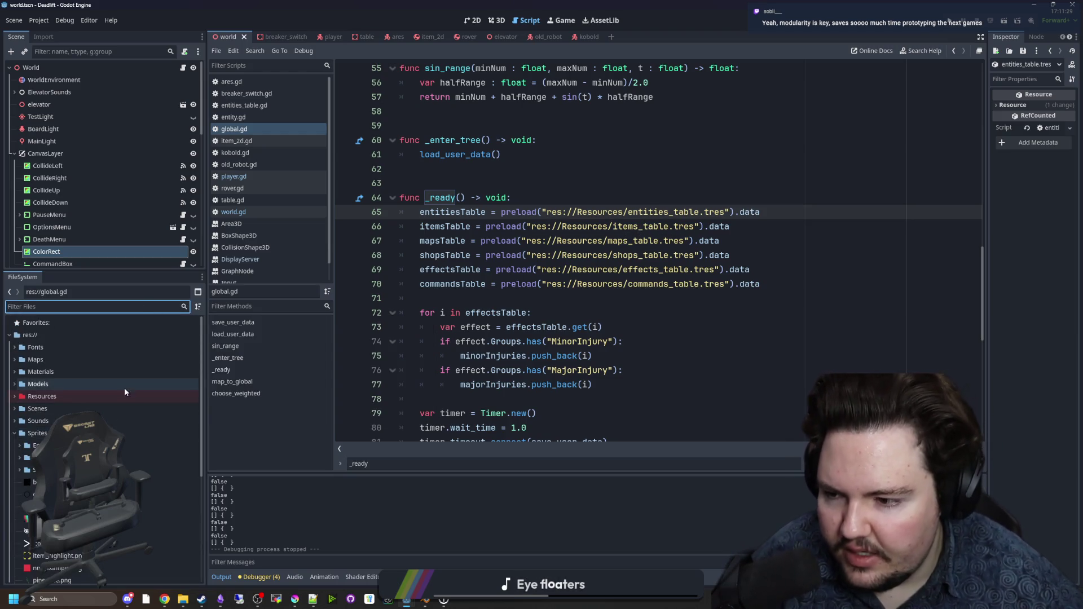
{"action": "left_click", "coordinate": [16, 401]}
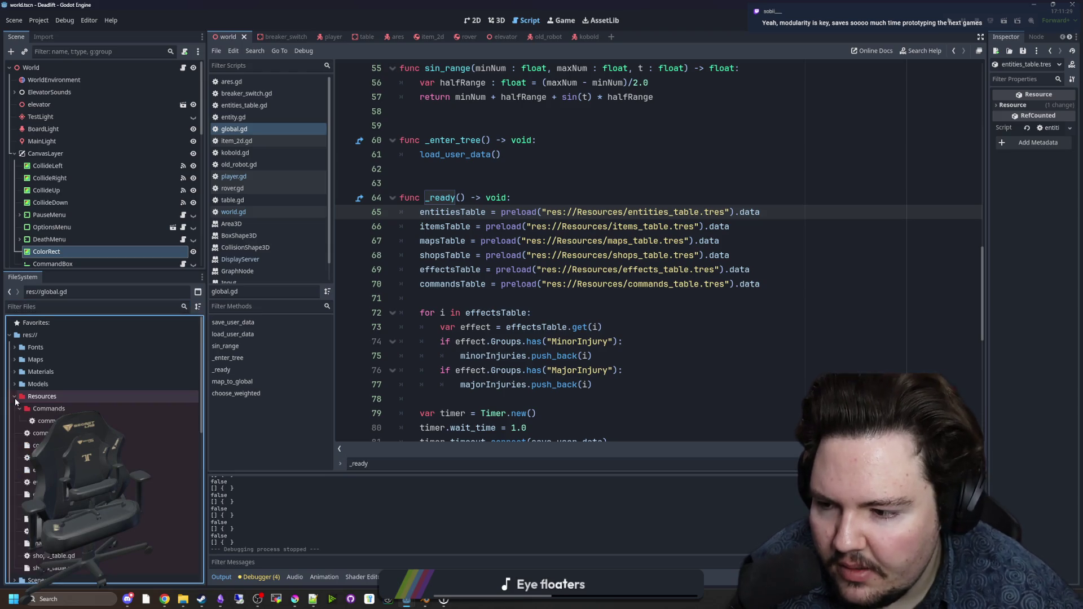
{"action": "double_click", "coordinate": [39, 457]}
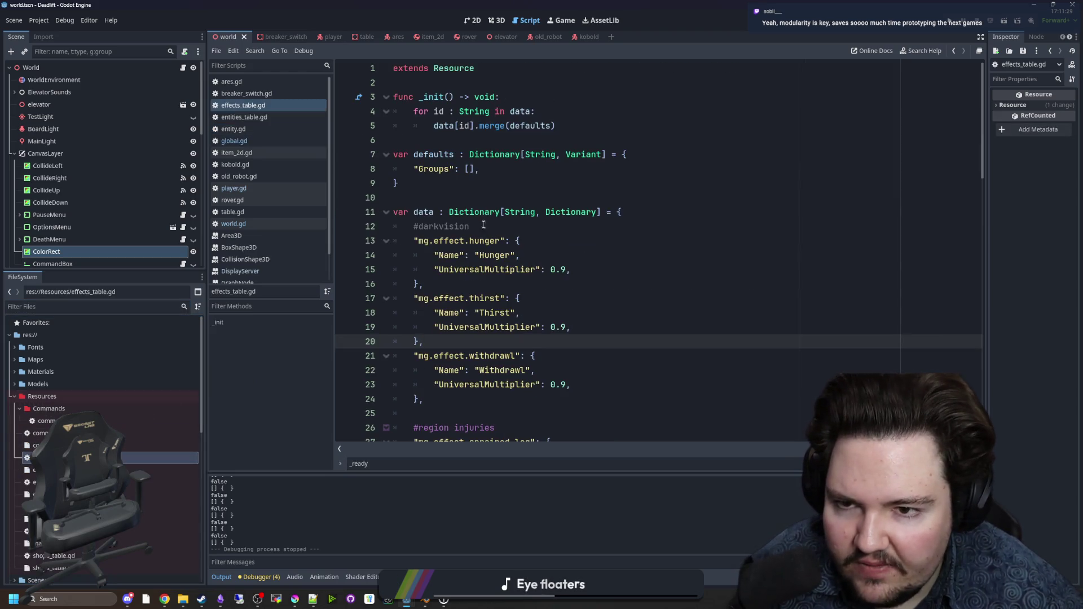
{"action": "mouse_move", "coordinate": [547, 133]}
{"action": "left_mouse_down"}
{"action": "mouse_move", "coordinate": [428, 115]}
{"action": "mouse_move", "coordinate": [406, 99]}
{"action": "mouse_move", "coordinate": [429, 113]}
{"action": "left_mouse_up"}
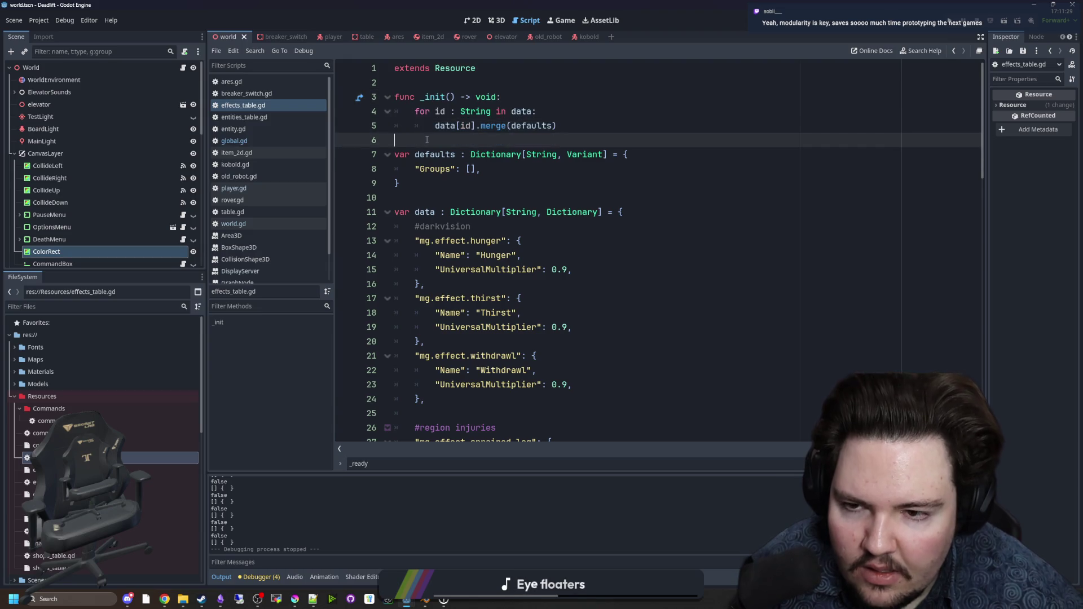
{"action": "scroll", "coordinate": [446, 147], "scroll_direction": "down", "scroll_amount": 3}
Step: Return to global.gd, save it, and view the running game
{"action": "left_click", "coordinate": [257, 141]}
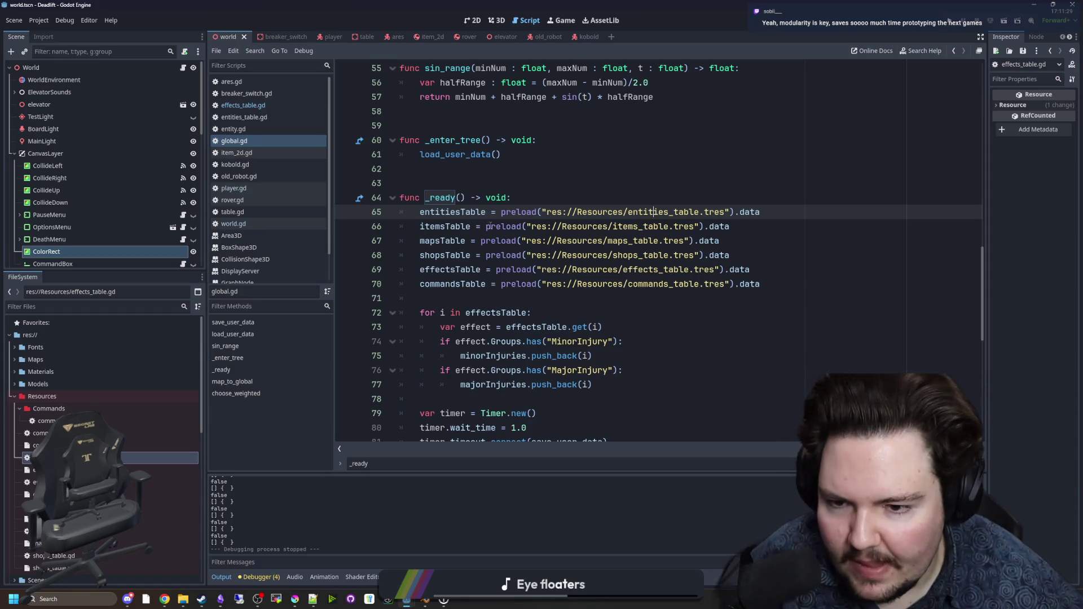
{"action": "scroll", "coordinate": [488, 216], "scroll_direction": "up", "scroll_amount": 4}
{"action": "key", "text": "ctrl+s"}
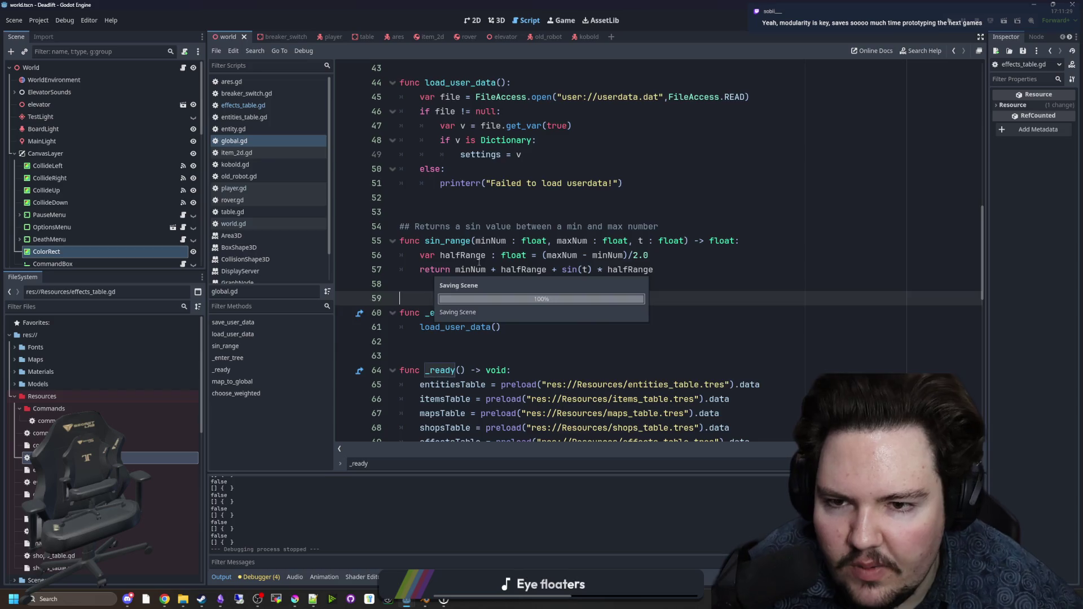
{"action": "key", "text": "Page_Up"}
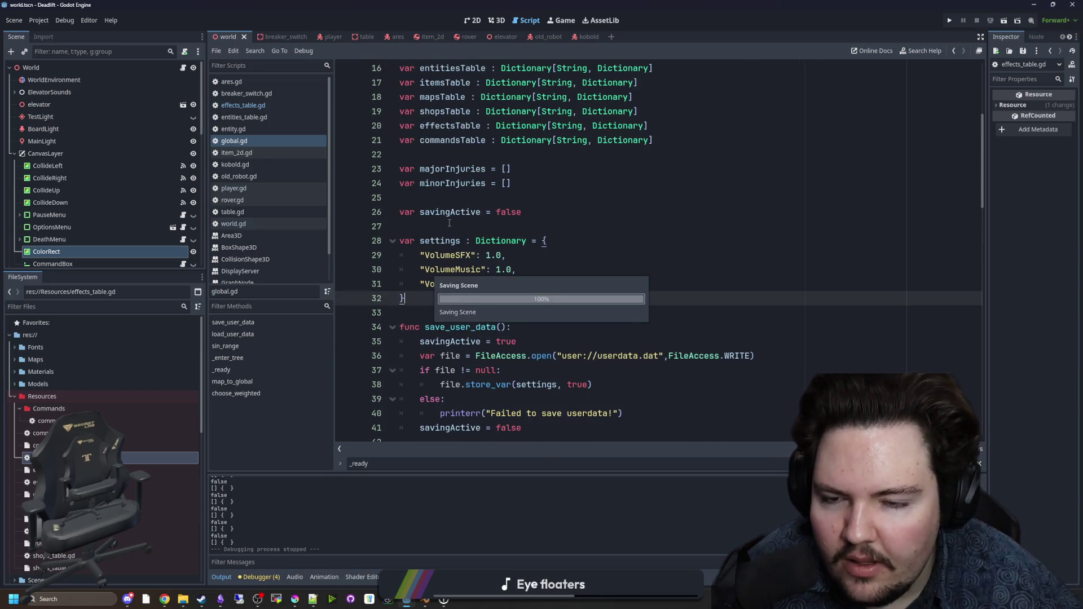
{"action": "scroll", "coordinate": [461, 230], "scroll_direction": "up", "scroll_amount": 5}
{"action": "left_click", "coordinate": [469, 201]}
{"action": "key", "text": "ctrl+s"}
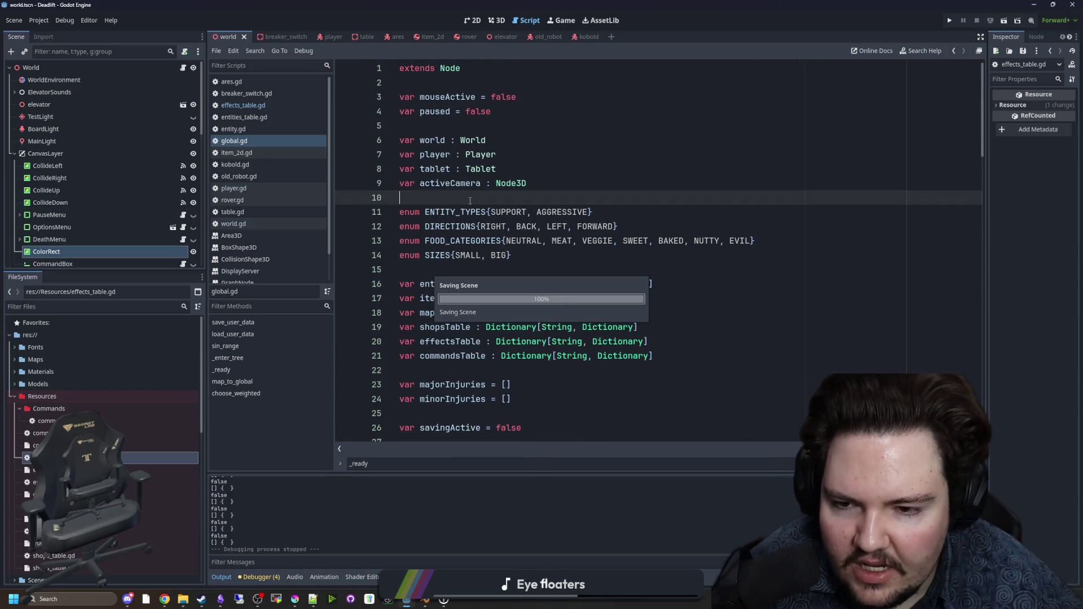
{"action": "scroll", "coordinate": [454, 191], "scroll_direction": "down", "scroll_amount": 19}
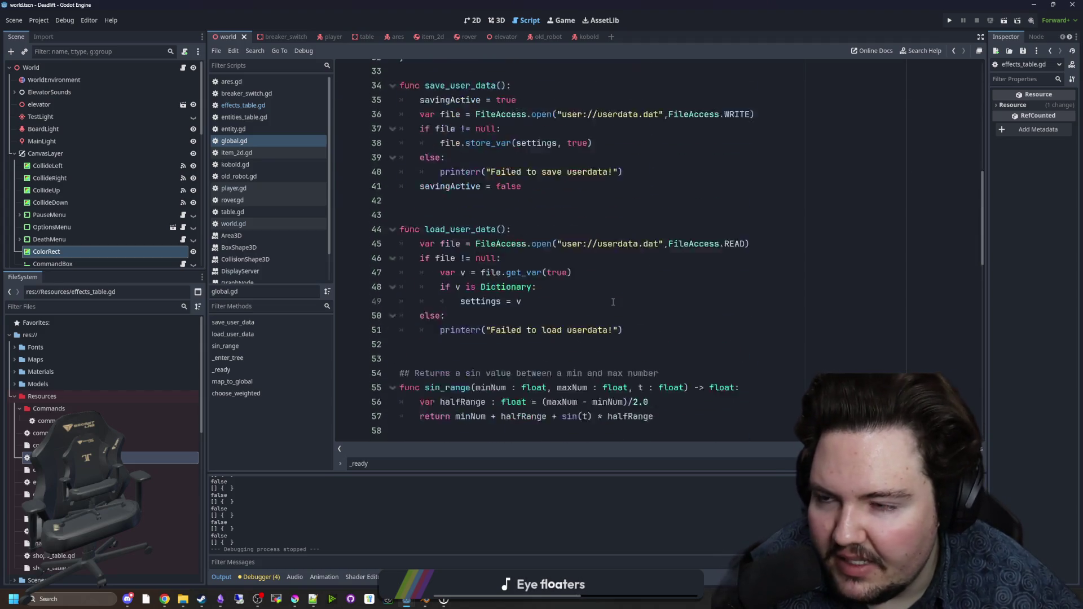
{"action": "scroll", "coordinate": [632, 293], "scroll_direction": "down", "scroll_amount": 8}
{"action": "scroll", "coordinate": [506, 225], "scroll_direction": "up", "scroll_amount": 20}
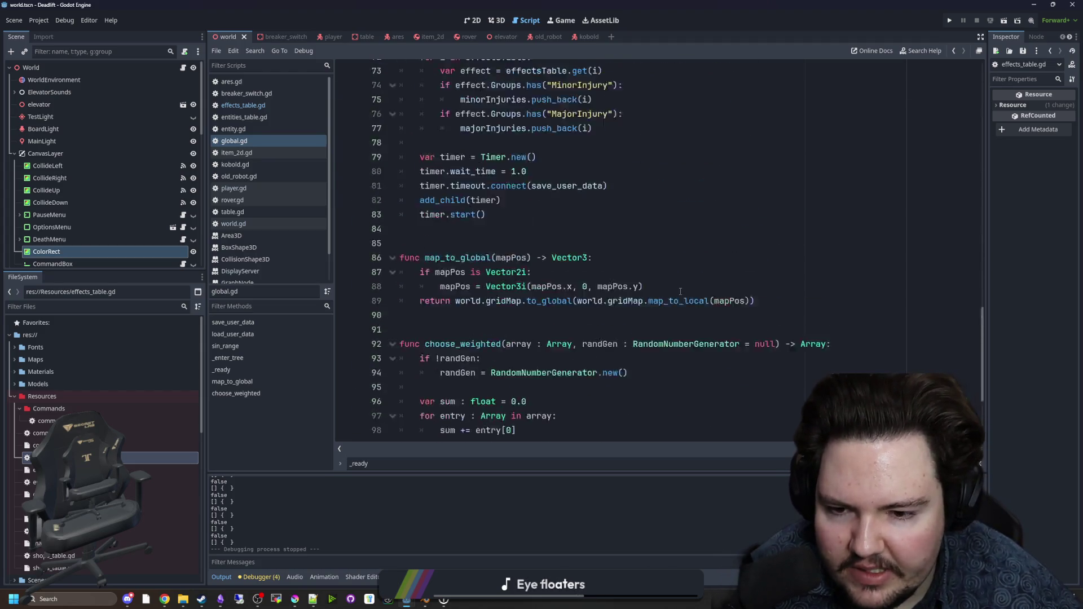
{"action": "left_click", "coordinate": [565, 20]}
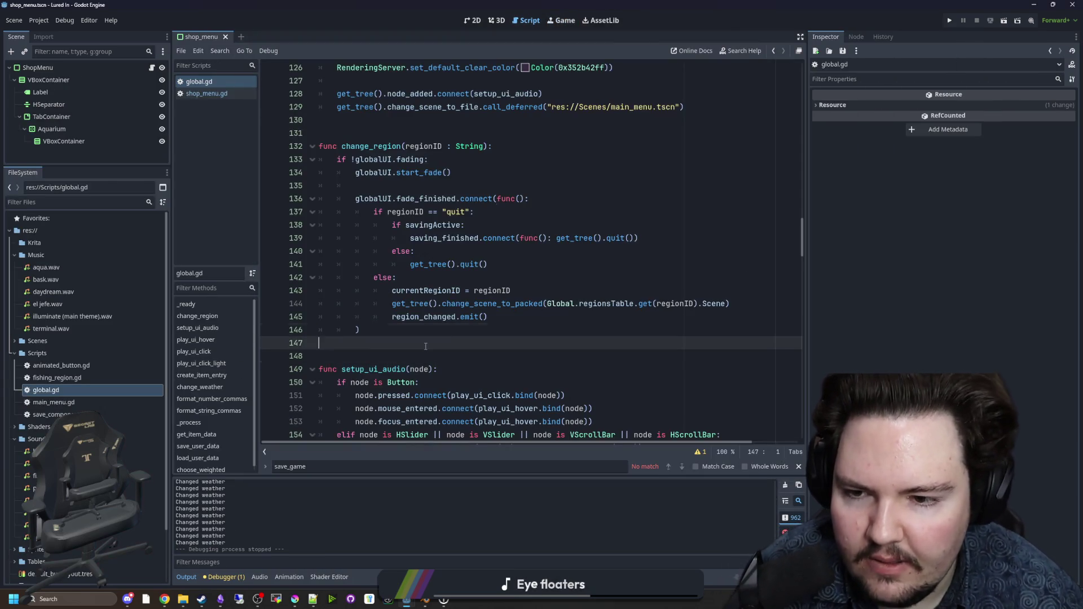
Step: Clear the 'tesla' file filter and minimize the Lured In window to reveal Starground
{"action": "left_click", "coordinate": [452, 331]}
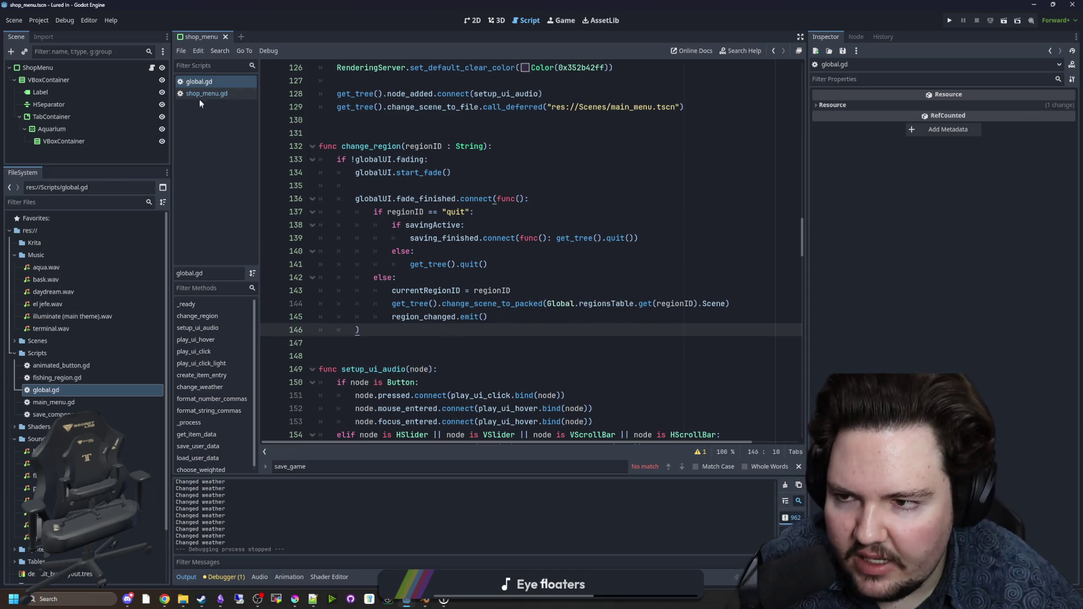
{"action": "left_click", "coordinate": [133, 203]}
{"action": "type", "text": "tesla"}
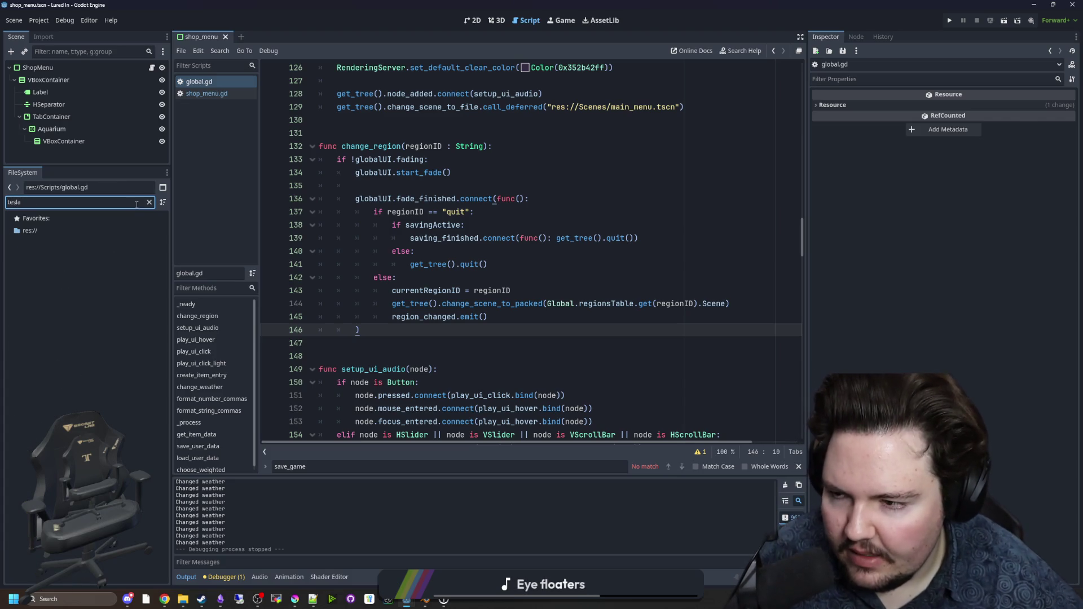
{"action": "left_click", "coordinate": [149, 203]}
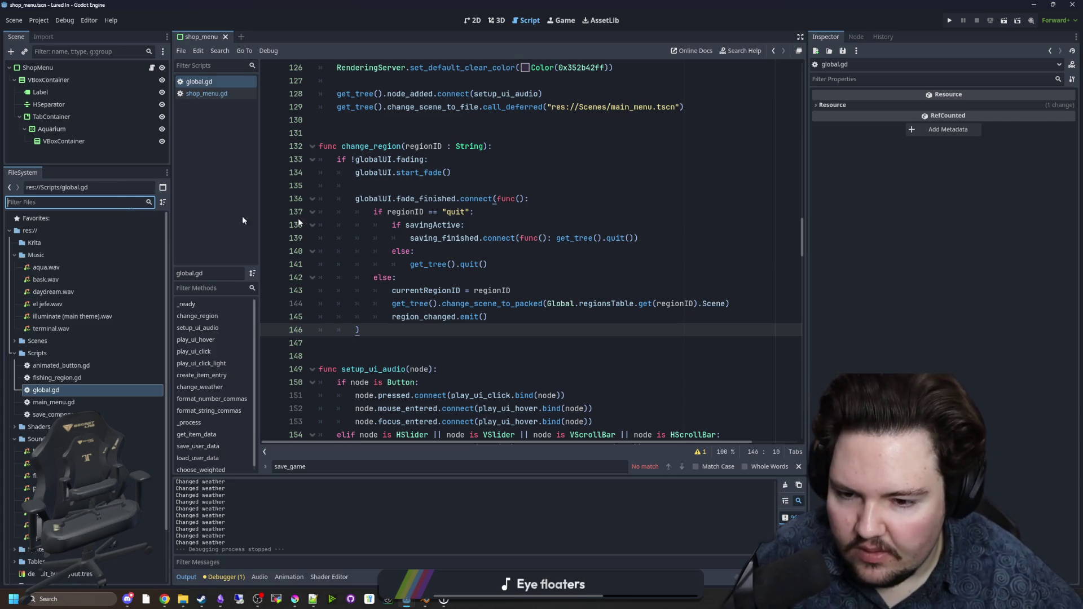
{"action": "key", "text": "super+Down"}
{"action": "left_click", "coordinate": [569, 406]}
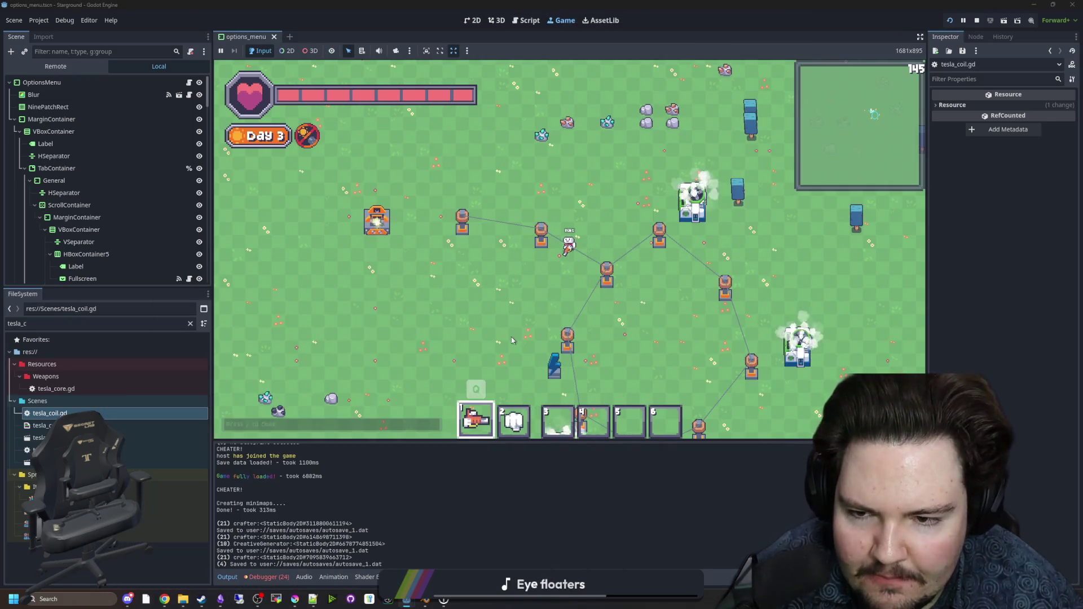
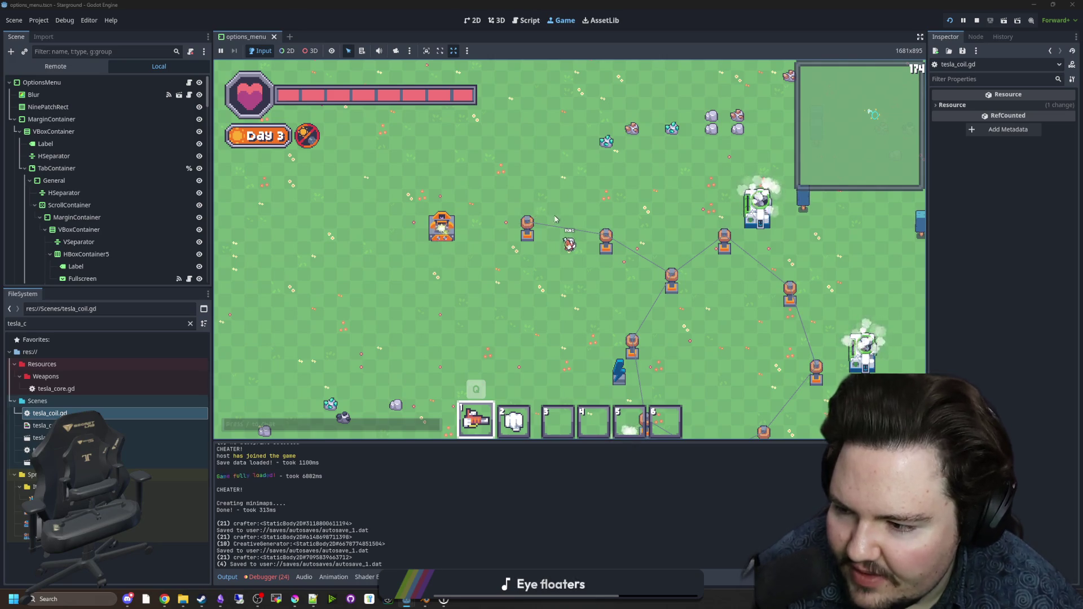
Step: Walk the player through the tesla coil links, then open tesla_coil.gd in the Script editor
{"action": "key", "text": "s"}
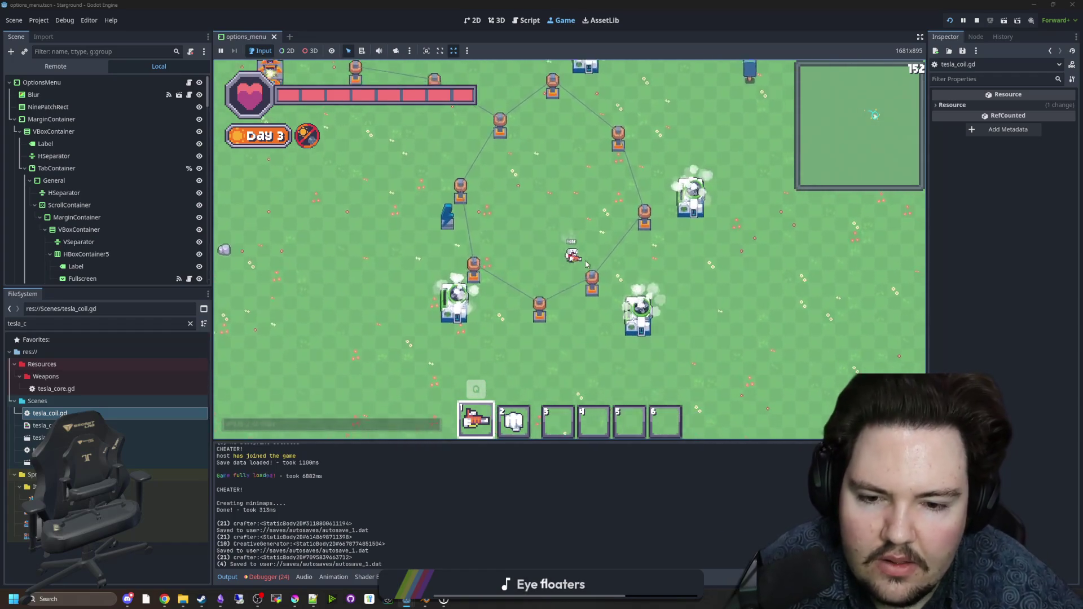
{"action": "scroll", "coordinate": [601, 274], "scroll_direction": "up", "scroll_amount": 3}
{"action": "scroll", "coordinate": [608, 270], "scroll_direction": "down", "scroll_amount": 4}
{"action": "key", "text": "w"}
{"action": "key", "text": "a"}
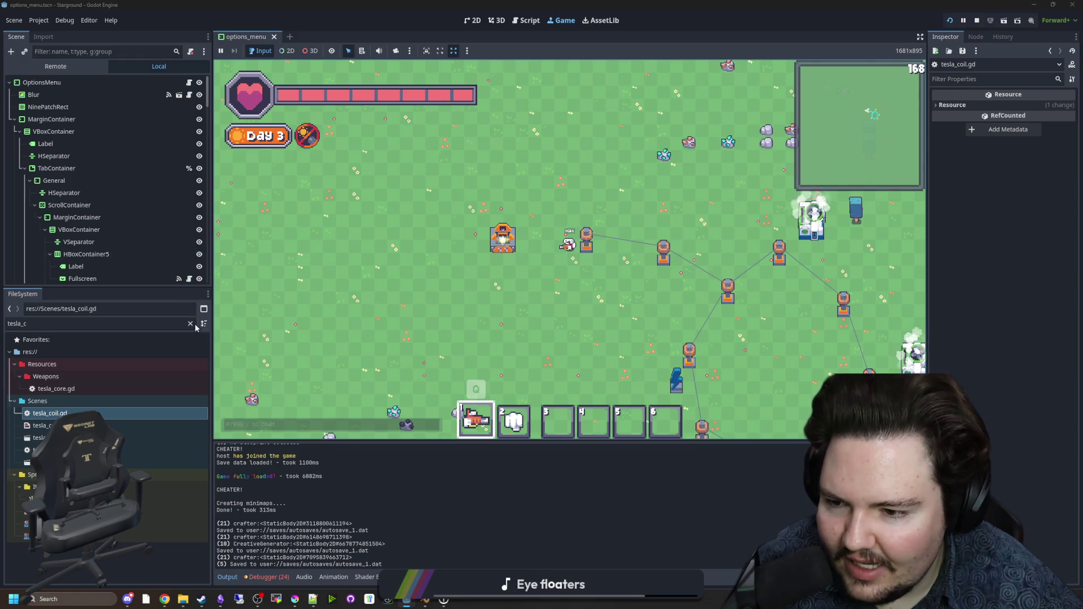
{"action": "double_click", "coordinate": [50, 413]}
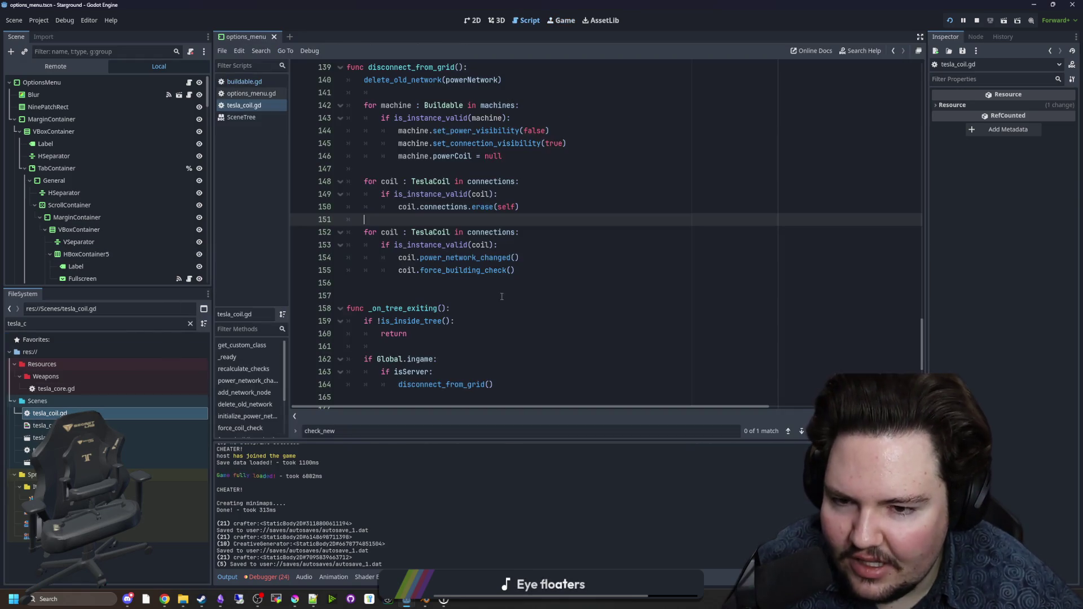
Step: Save tesla_coil.gd and scroll up to review its variable declarations
{"action": "left_click", "coordinate": [471, 282]}
{"action": "key", "text": "ctrl+s"}
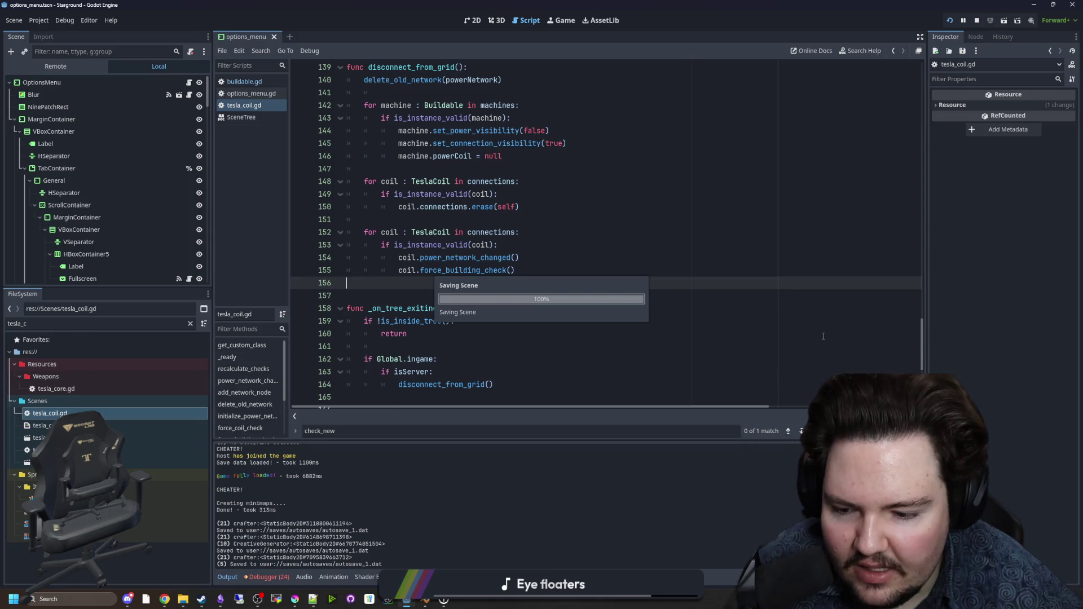
{"action": "scroll", "coordinate": [823, 336], "scroll_direction": "up", "scroll_amount": 10}
{"action": "scroll", "coordinate": [813, 263], "scroll_direction": "up", "scroll_amount": 15}
{"action": "scroll", "coordinate": [813, 263], "scroll_direction": "up", "scroll_amount": 10}
{"action": "left_click", "coordinate": [489, 243]}
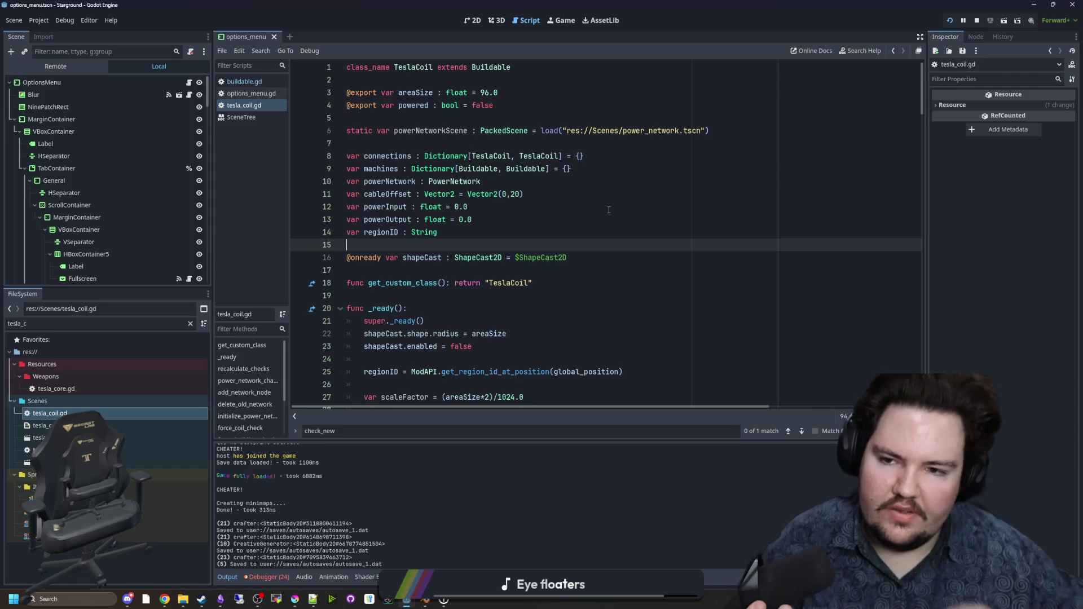
Step: Read through the force_building_check function body in tesla_coil.gd
{"action": "scroll", "coordinate": [608, 210], "scroll_direction": "down", "scroll_amount": 12}
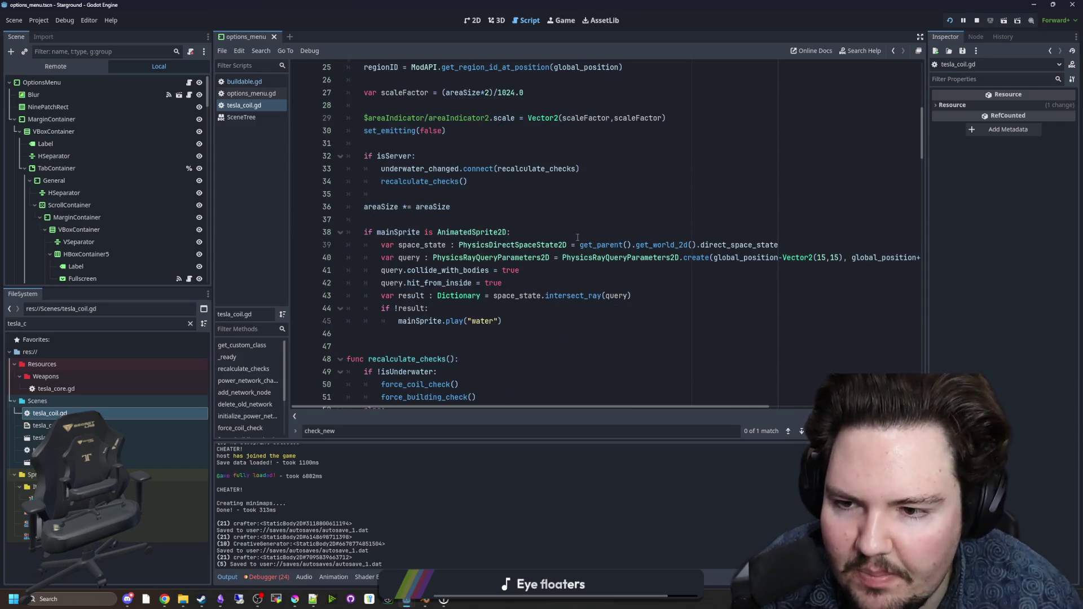
{"action": "scroll", "coordinate": [504, 226], "scroll_direction": "down", "scroll_amount": 5}
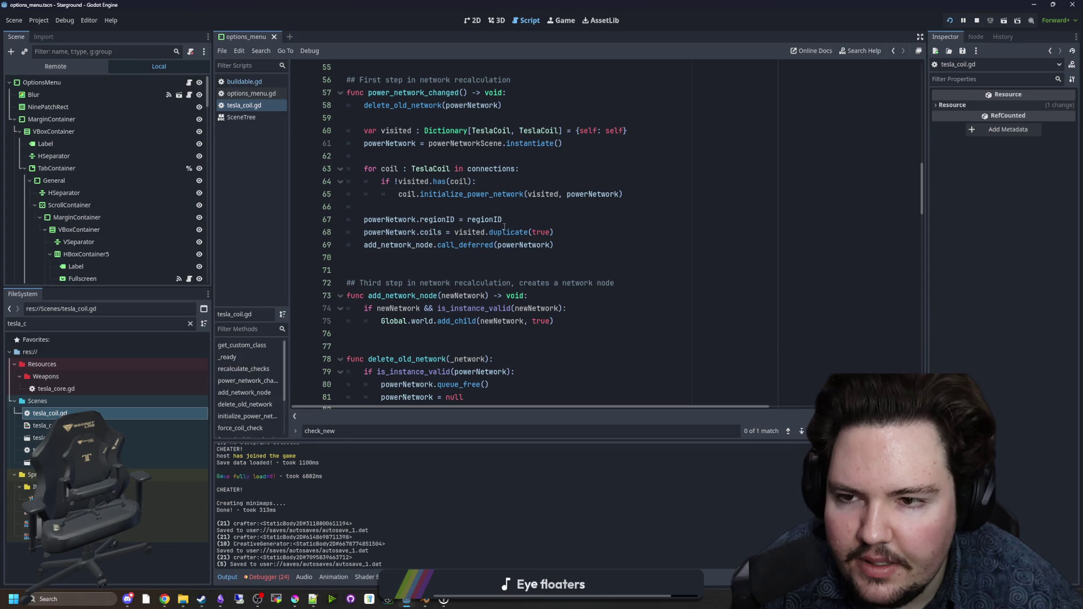
{"action": "scroll", "coordinate": [504, 226], "scroll_direction": "down", "scroll_amount": 14}
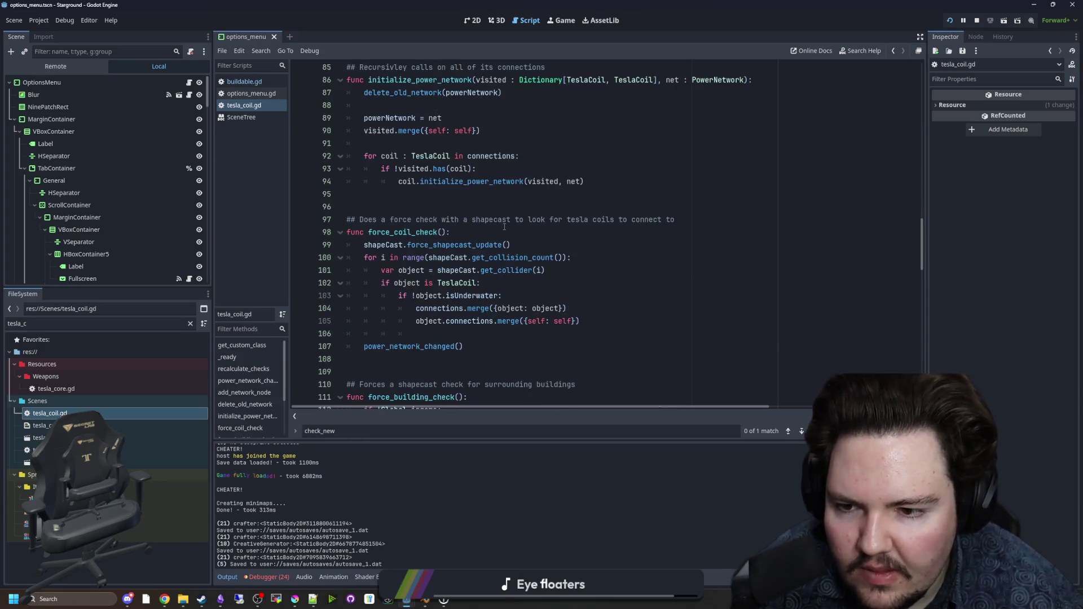
{"action": "scroll", "coordinate": [504, 226], "scroll_direction": "down", "scroll_amount": 1}
{"action": "scroll", "coordinate": [494, 217], "scroll_direction": "down", "scroll_amount": 3}
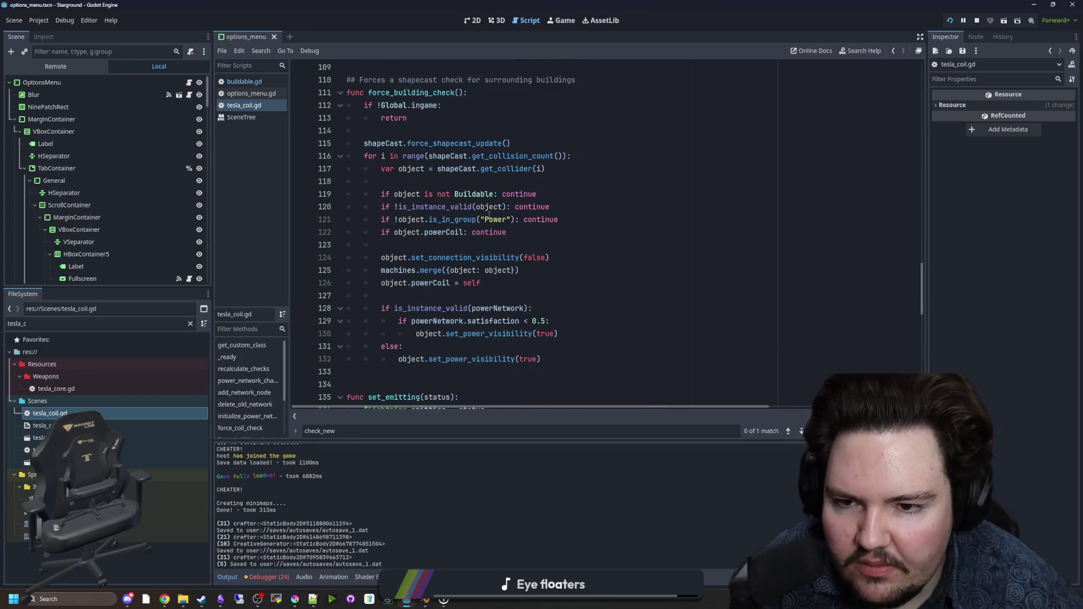
{"action": "left_click_drag", "start_coordinate": [618, 361], "coordinate": [345, 79]}
{"action": "left_click", "coordinate": [543, 169]}
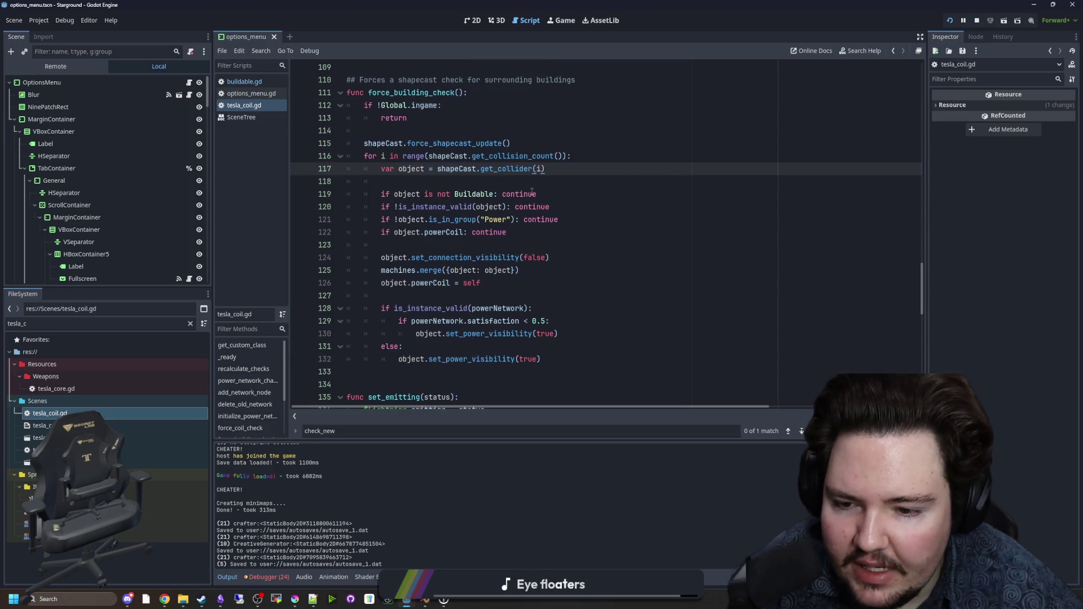
Step: Delete the print(obj) debug line from check_new_building and save the script
{"action": "scroll", "coordinate": [527, 199], "scroll_direction": "down", "scroll_amount": 5}
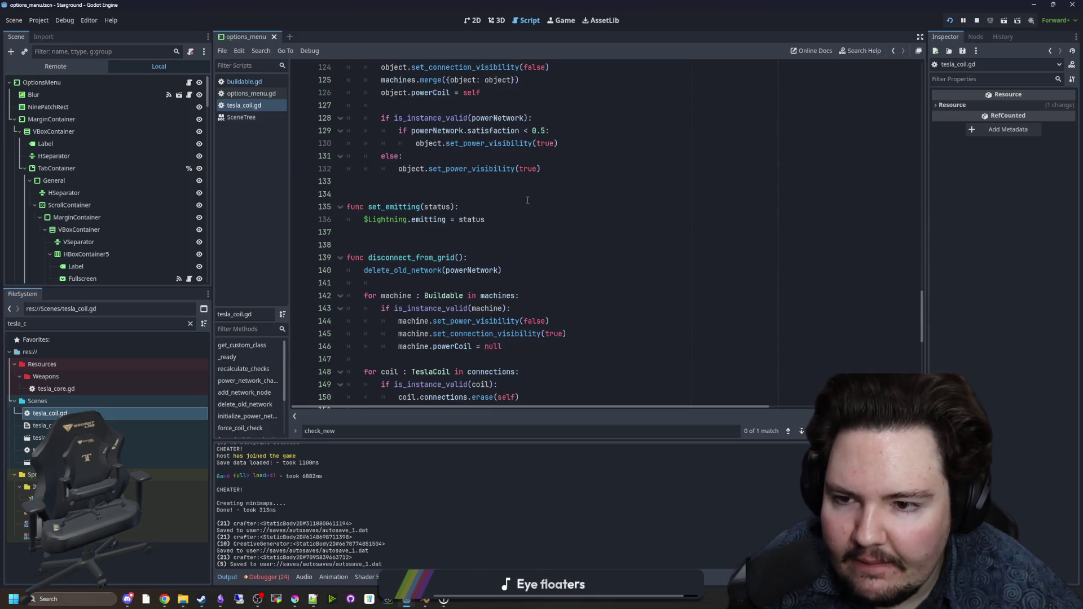
{"action": "scroll", "coordinate": [527, 199], "scroll_direction": "down", "scroll_amount": 11}
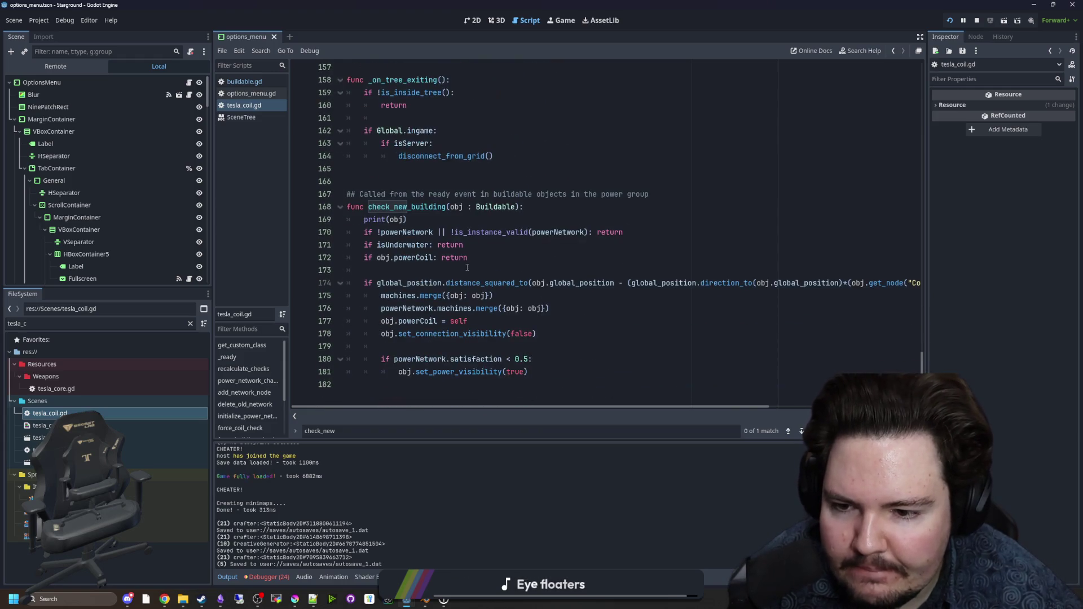
{"action": "left_click_drag", "start_coordinate": [407, 219], "coordinate": [364, 220]}
{"action": "key", "text": "BackSpace"}
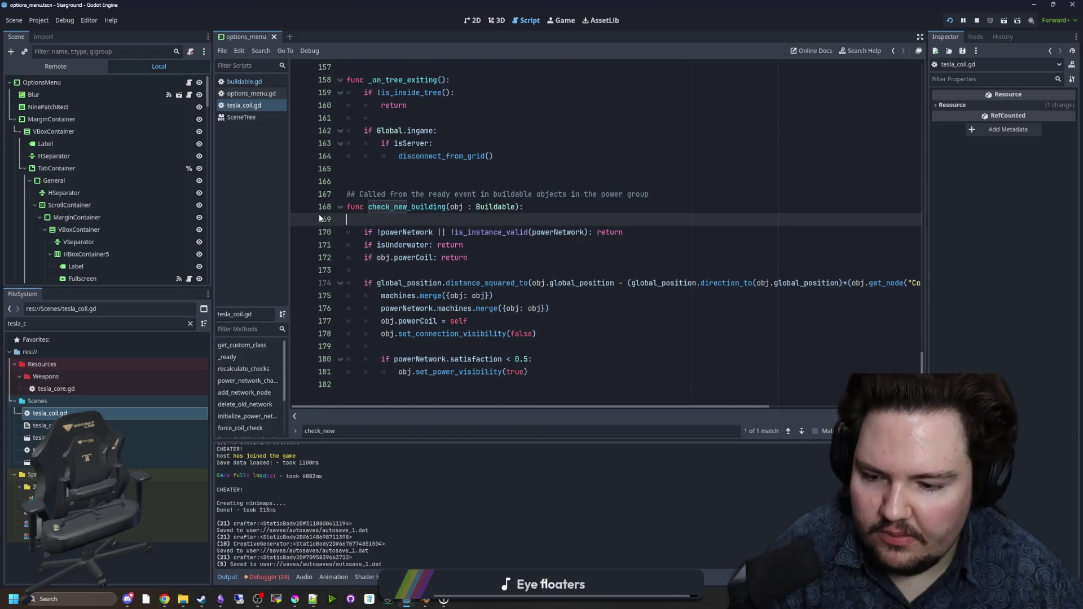
{"action": "key", "text": "BackSpace"}
{"action": "key", "text": "BackSpace"}
{"action": "left_click", "coordinate": [389, 181]}
{"action": "key", "text": "ctrl+s"}
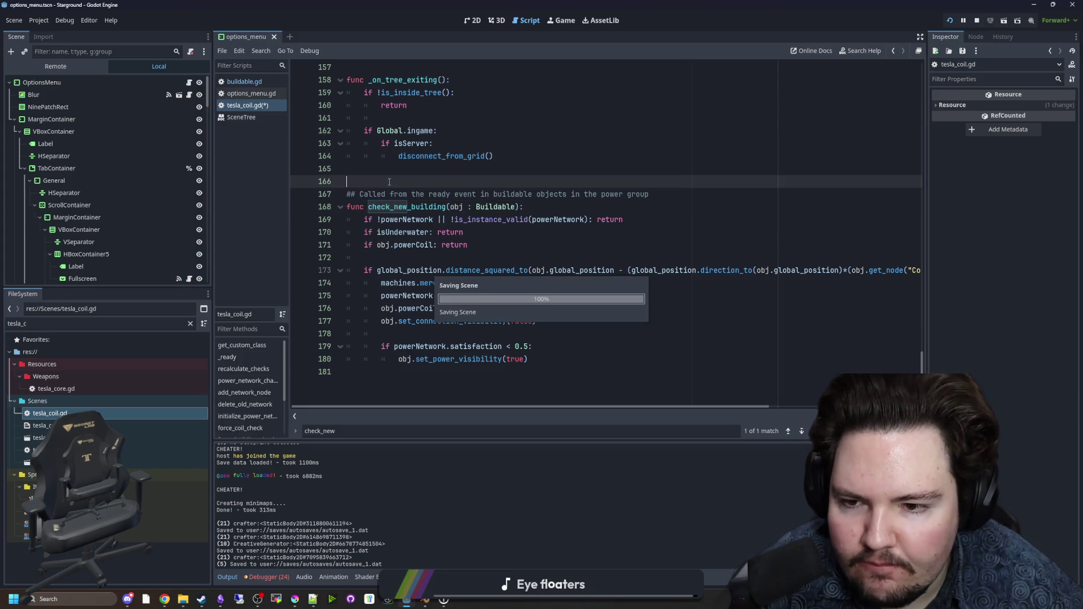
Step: Review the early-return checks on lines 169–171, save again, and switch to buildable.gd
{"action": "mouse_move", "coordinate": [725, 407]}
{"action": "left_mouse_down"}
{"action": "mouse_move", "coordinate": [880, 407]}
{"action": "mouse_move", "coordinate": [682, 399]}
{"action": "left_mouse_up"}
{"action": "scroll", "coordinate": [682, 399], "scroll_direction": "up", "scroll_amount": 1}
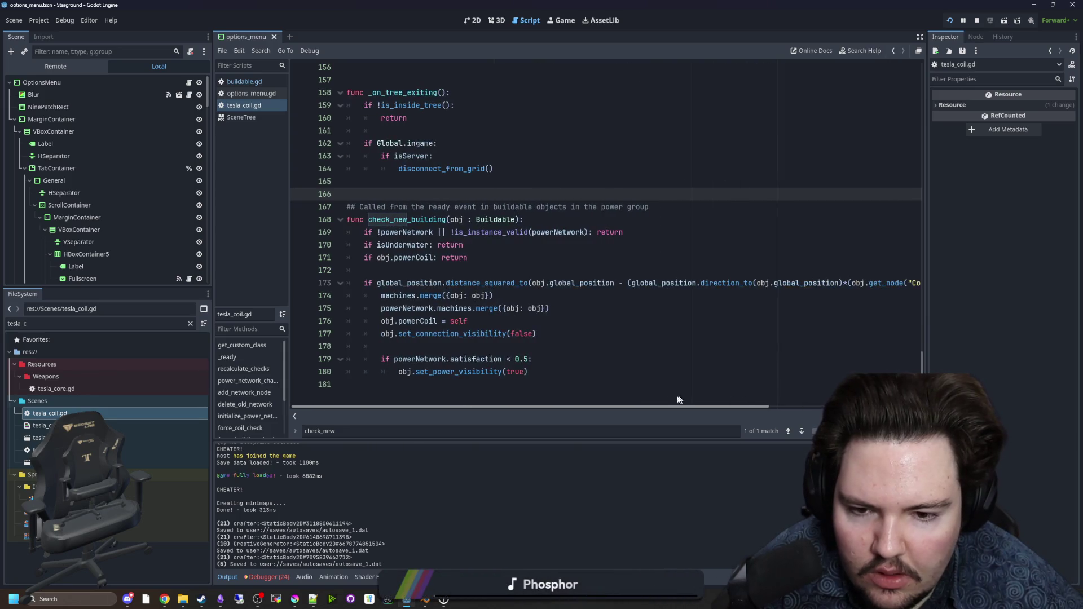
{"action": "left_click", "coordinate": [555, 256]}
{"action": "left_click_drag", "start_coordinate": [493, 260], "coordinate": [621, 232]}
{"action": "left_click", "coordinate": [428, 271]}
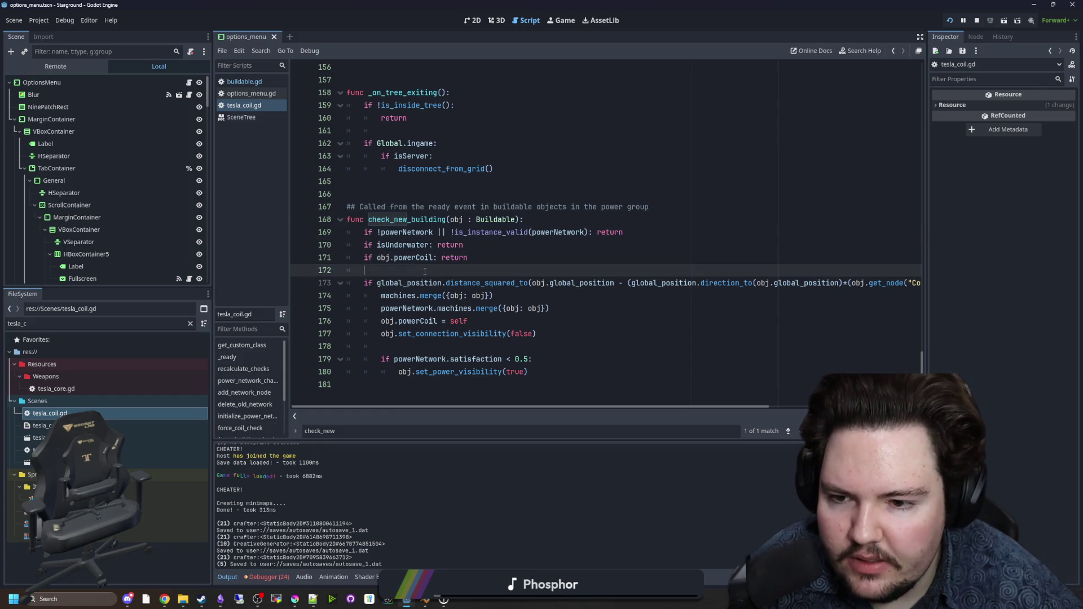
{"action": "key", "text": "ctrl+s"}
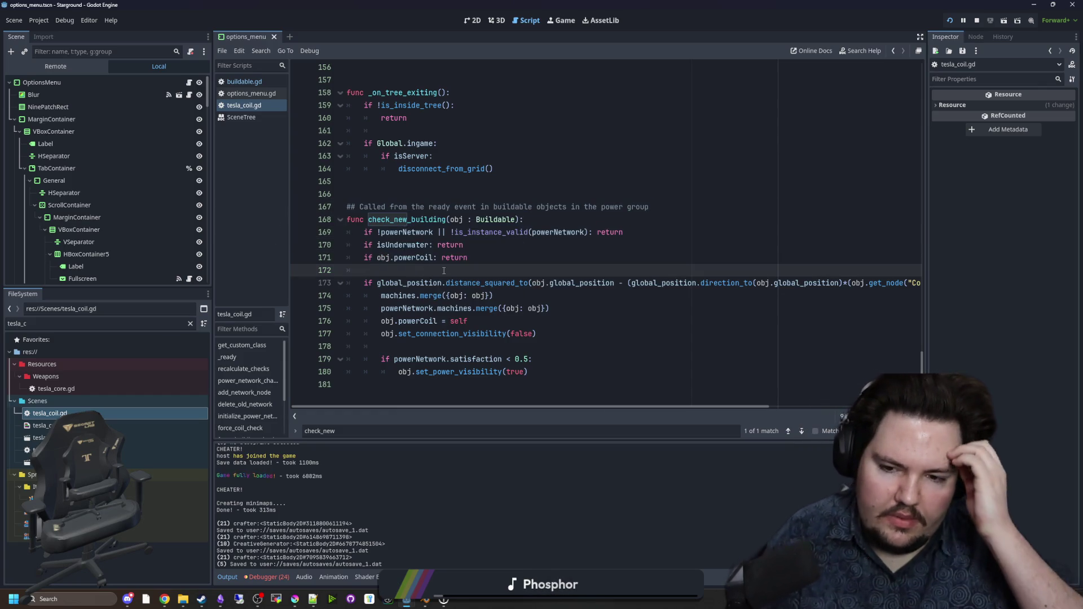
{"action": "key", "text": "ctrl+s"}
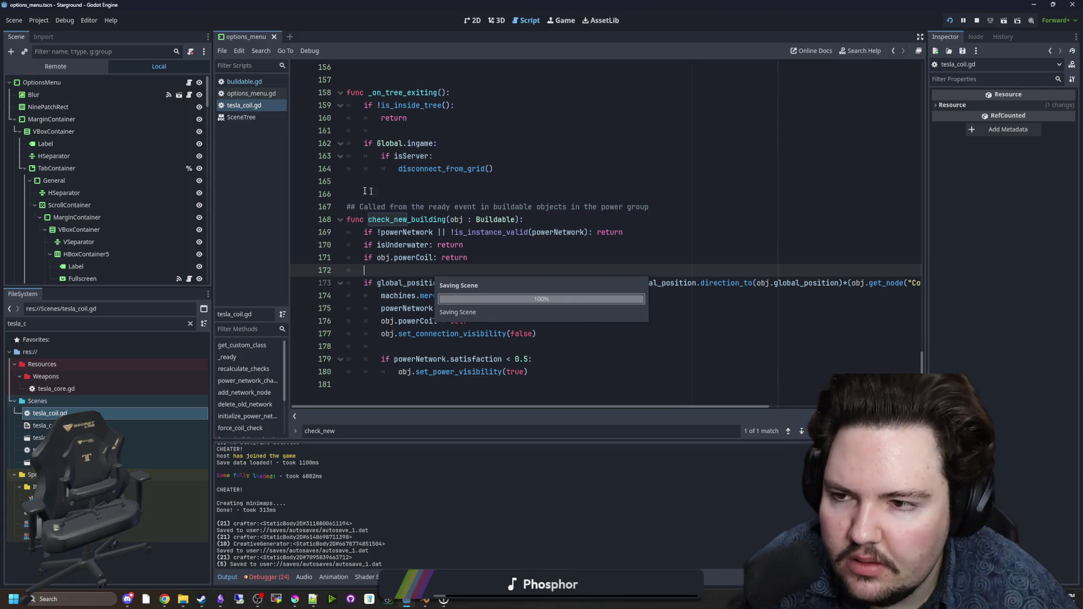
{"action": "left_click", "coordinate": [259, 80]}
{"action": "scroll", "coordinate": [524, 253], "scroll_direction": "down", "scroll_amount": 2}
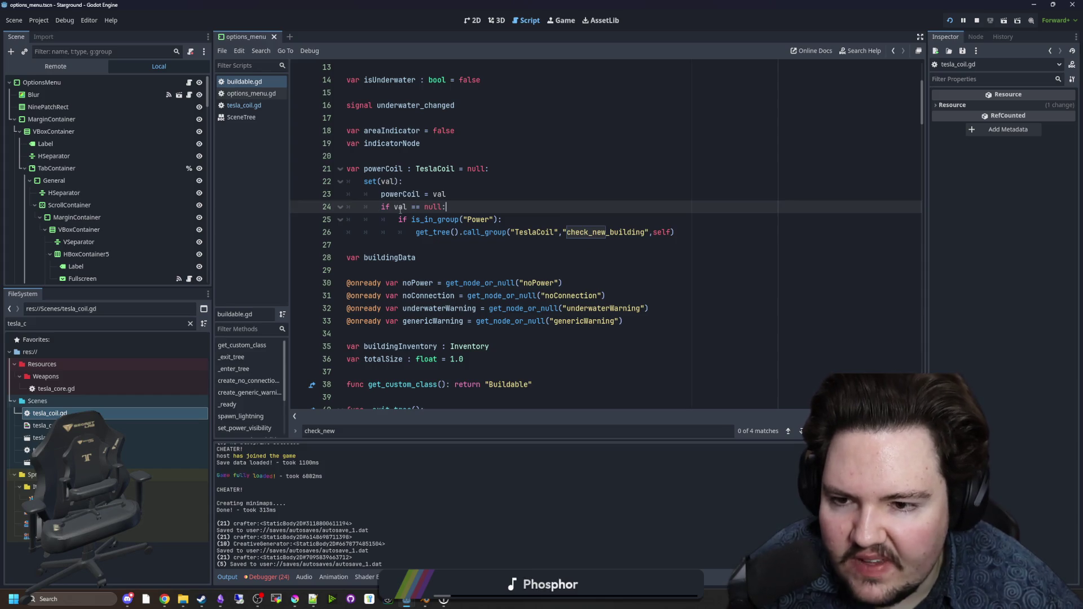
Step: Review the check_new_building call in buildable.gd's powerCoil setter and the surrounding code
{"action": "left_click_drag", "start_coordinate": [423, 218], "coordinate": [675, 233]}
{"action": "key", "text": "Escape"}
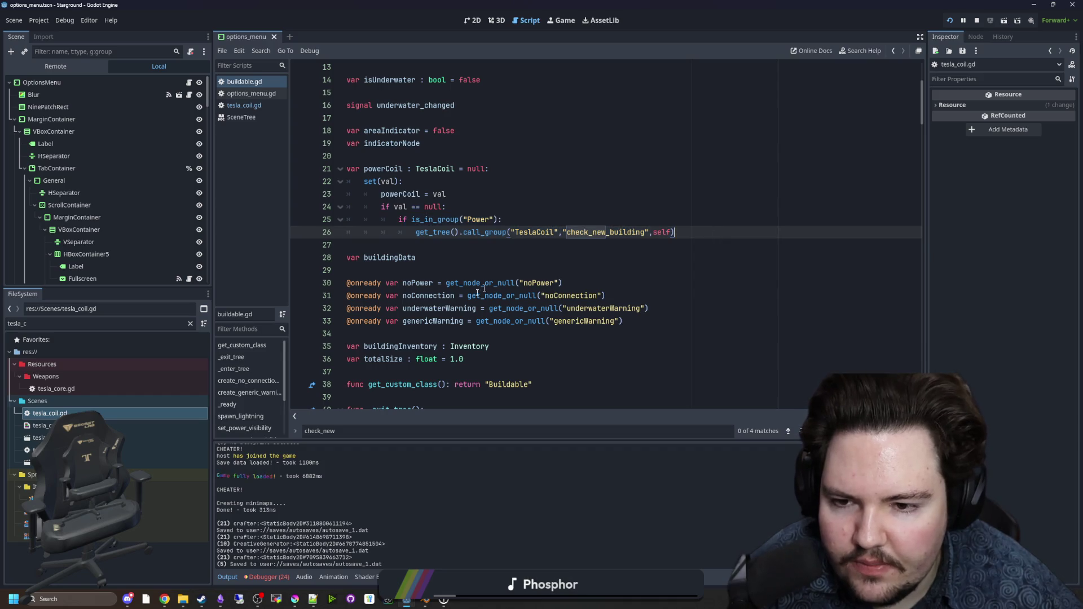
{"action": "scroll", "coordinate": [449, 324], "scroll_direction": "down", "scroll_amount": 17}
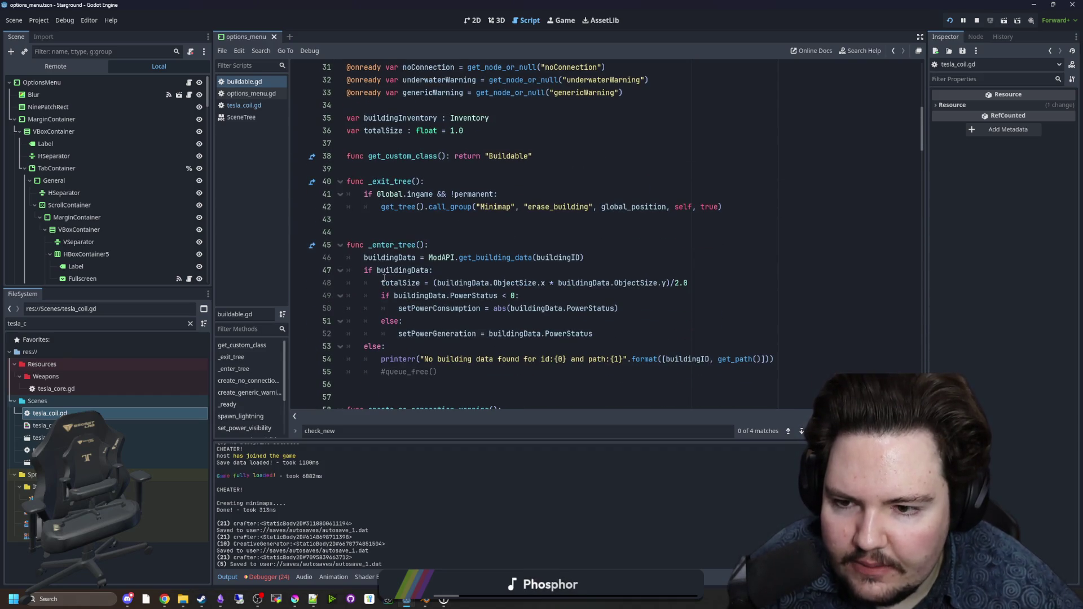
{"action": "scroll", "coordinate": [457, 252], "scroll_direction": "down", "scroll_amount": 11}
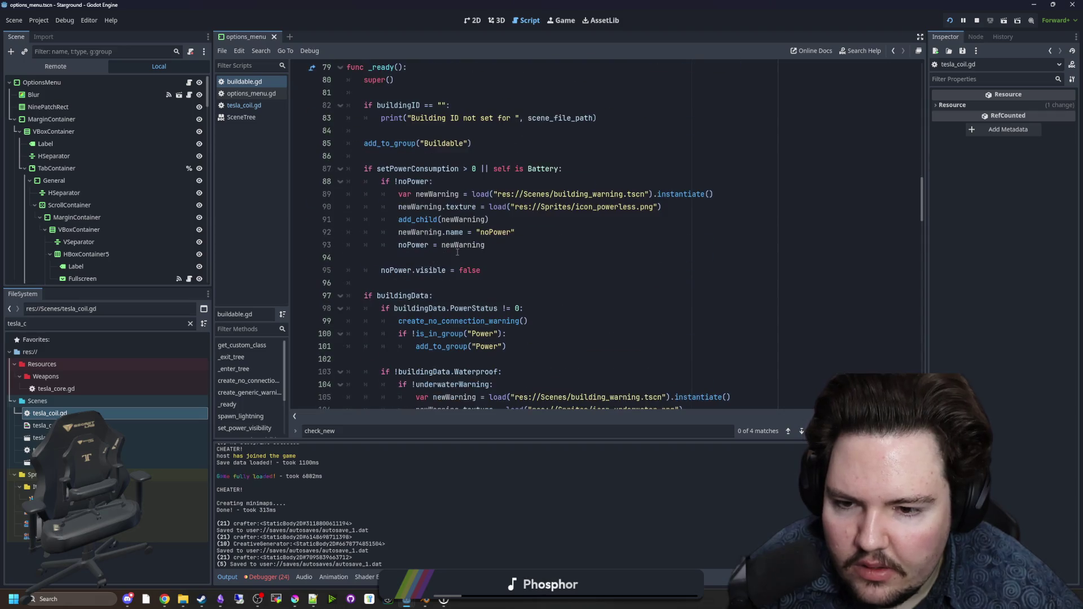
{"action": "scroll", "coordinate": [599, 276], "scroll_direction": "down", "scroll_amount": 9}
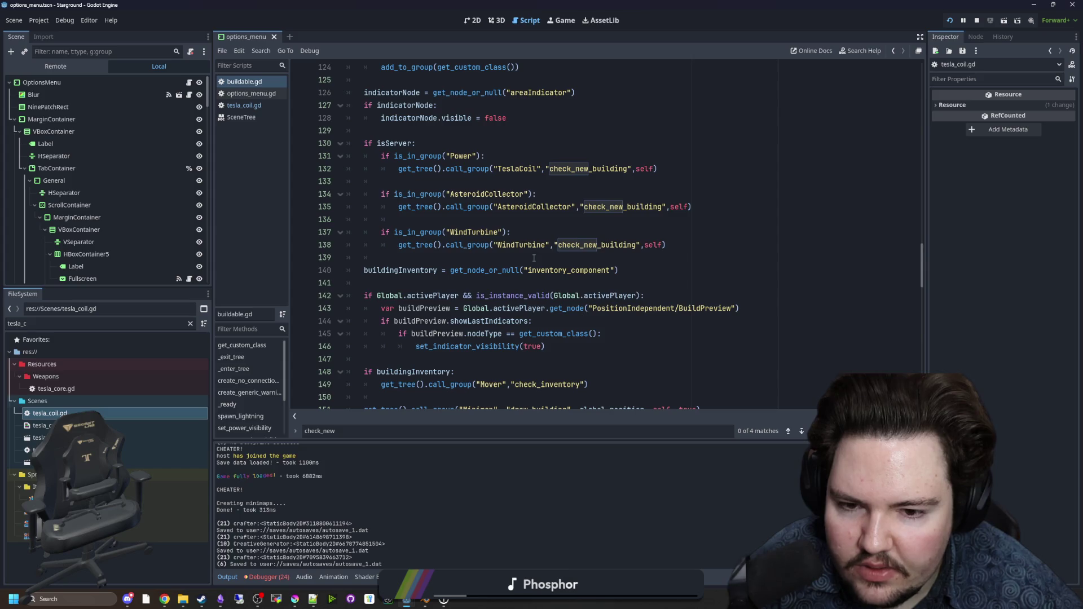
{"action": "scroll", "coordinate": [533, 257], "scroll_direction": "down", "scroll_amount": 11}
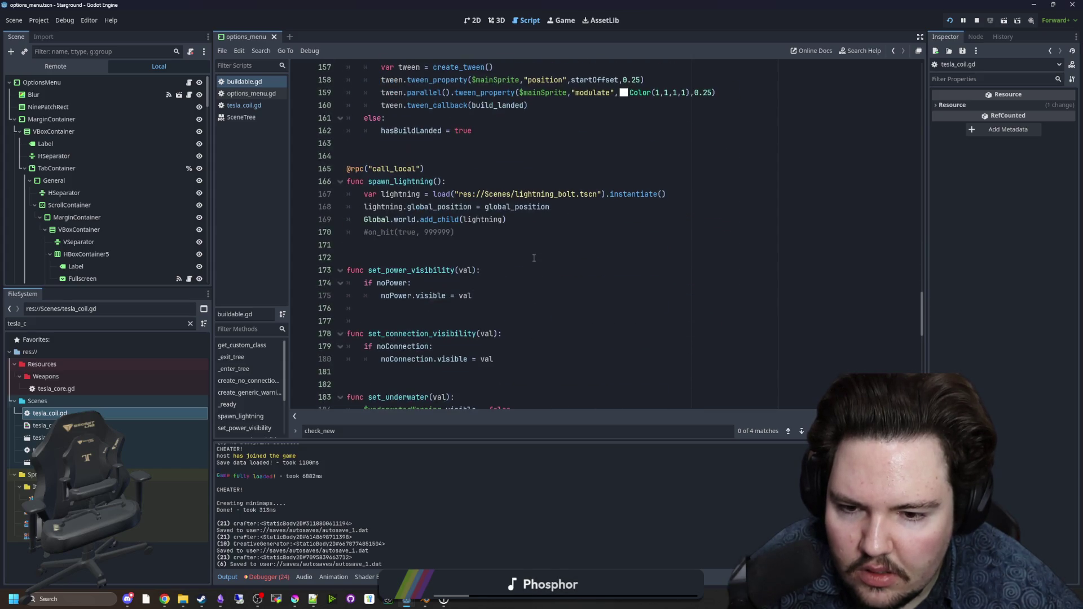
{"action": "scroll", "coordinate": [572, 338], "scroll_direction": "up", "scroll_amount": 6}
{"action": "scroll", "coordinate": [480, 320], "scroll_direction": "up", "scroll_amount": 7}
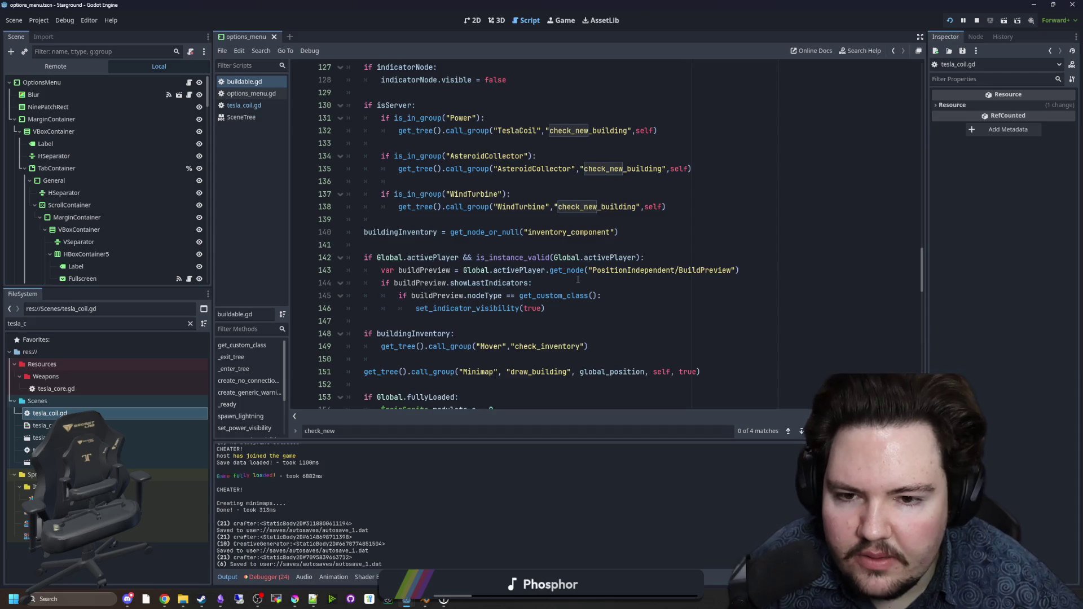
{"action": "scroll", "coordinate": [581, 259], "scroll_direction": "up", "scroll_amount": 3}
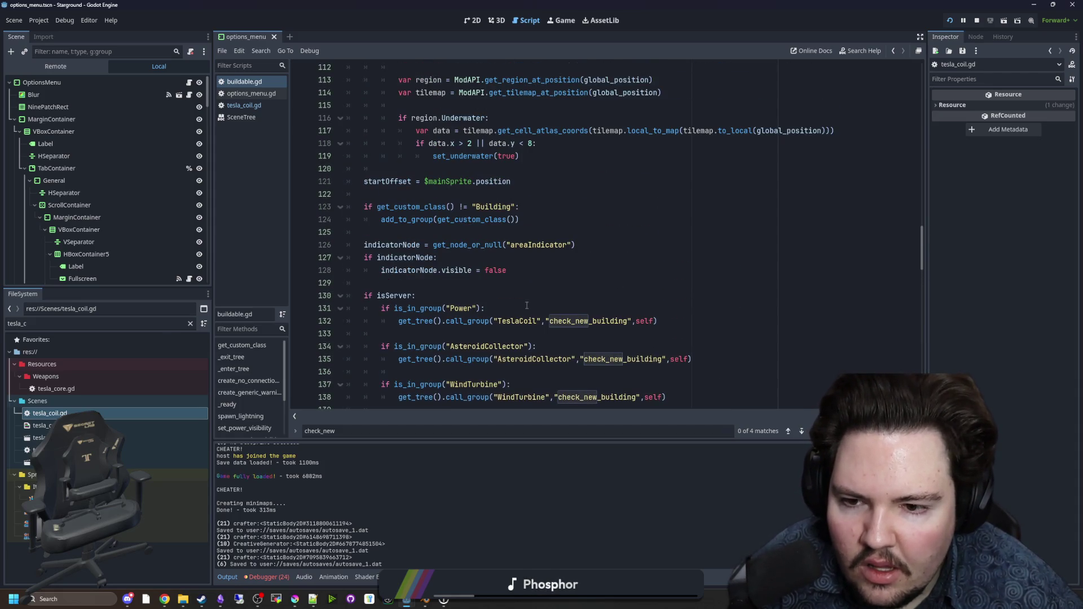
{"action": "scroll", "coordinate": [523, 296], "scroll_direction": "up", "scroll_amount": 4}
{"action": "scroll", "coordinate": [490, 276], "scroll_direction": "up", "scroll_amount": 5}
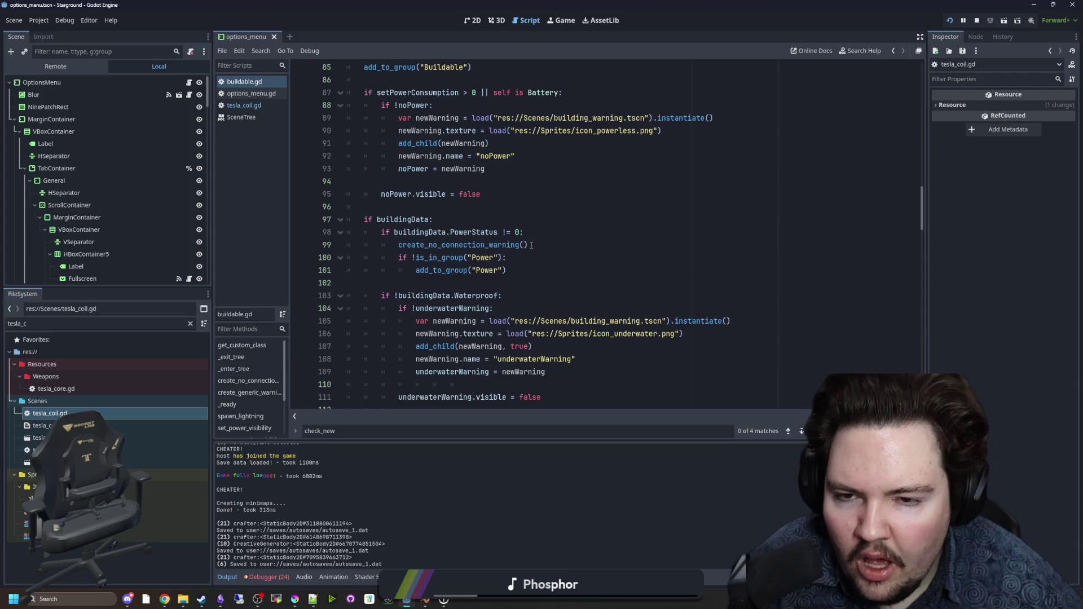
{"action": "scroll", "coordinate": [533, 265], "scroll_direction": "up", "scroll_amount": 6}
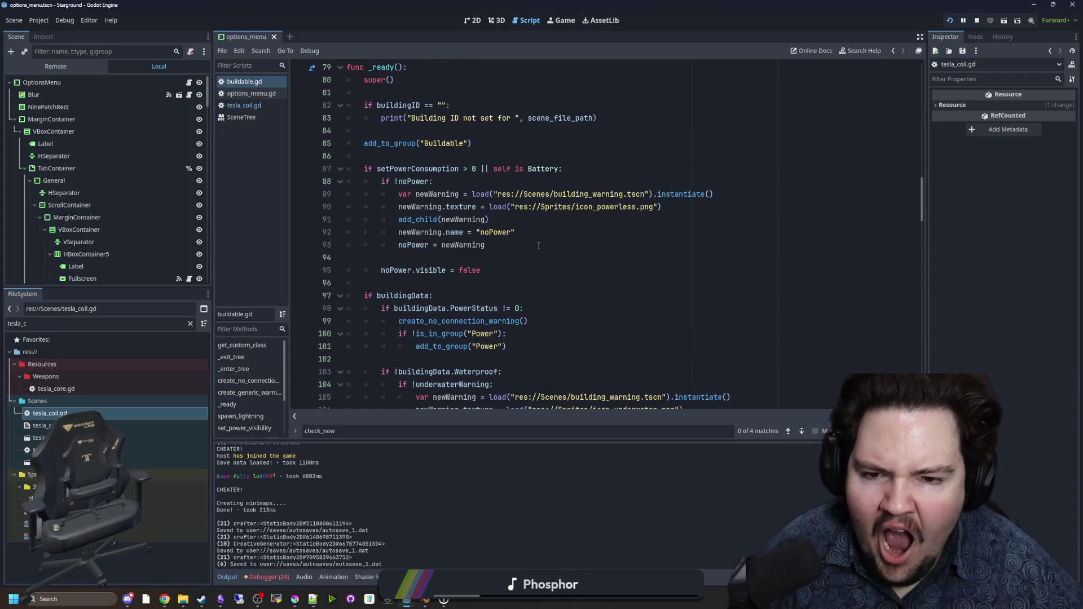
{"action": "scroll", "coordinate": [538, 237], "scroll_direction": "down", "scroll_amount": 15}
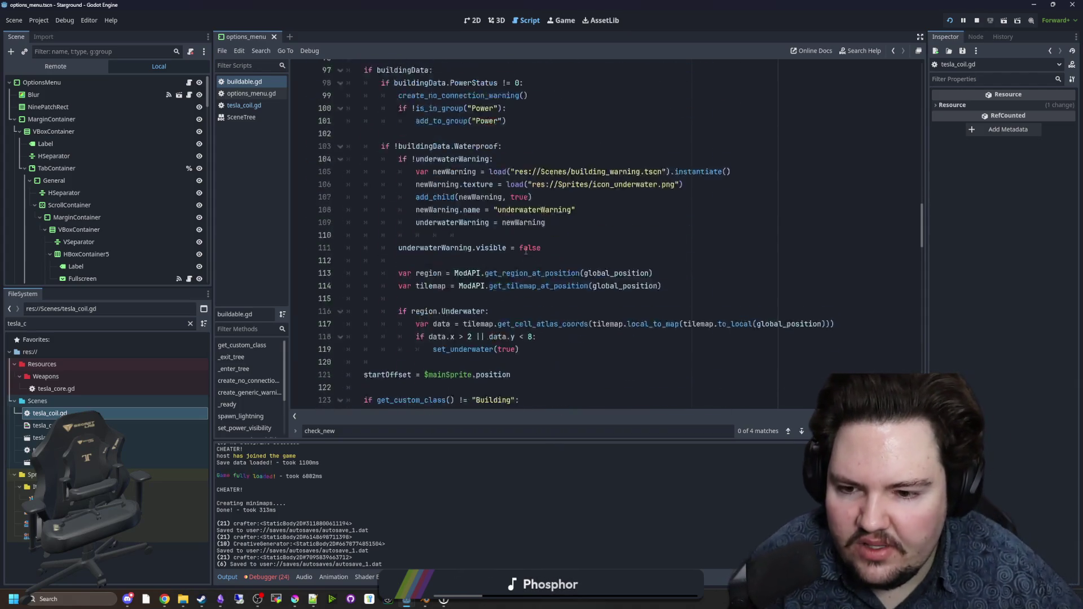
{"action": "scroll", "coordinate": [536, 217], "scroll_direction": "down", "scroll_amount": 2}
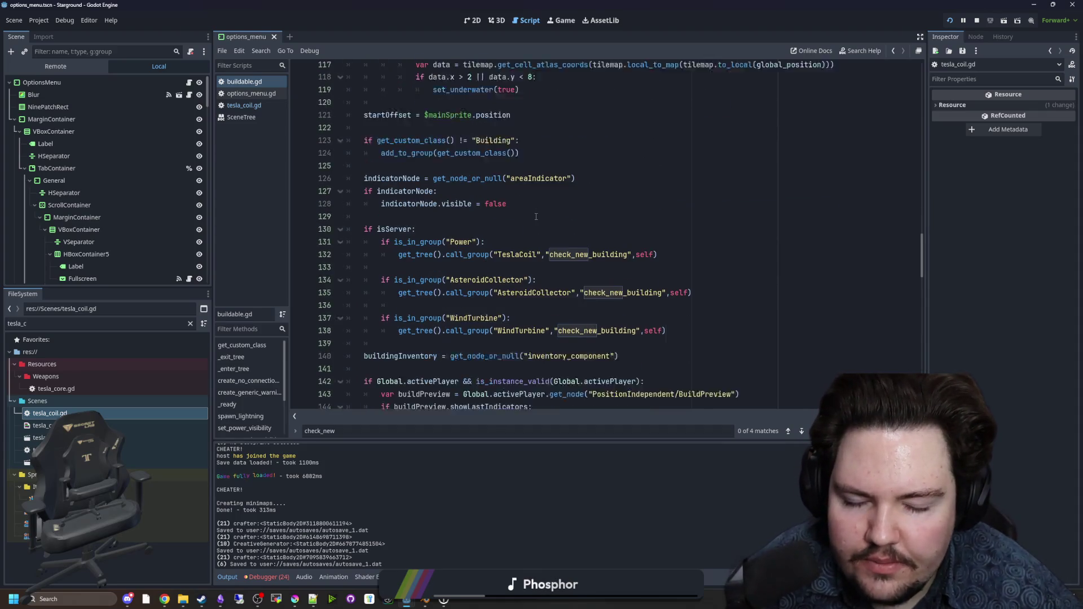
Step: Review the Power group check lines and save buildable.gd
{"action": "mouse_move", "coordinate": [584, 244]}
{"action": "left_mouse_down"}
{"action": "mouse_move", "coordinate": [496, 245]}
{"action": "mouse_move", "coordinate": [363, 219]}
{"action": "mouse_move", "coordinate": [367, 232]}
{"action": "left_mouse_up"}
{"action": "left_click", "coordinate": [436, 194]}
{"action": "scroll", "coordinate": [477, 195], "scroll_direction": "up", "scroll_amount": 20}
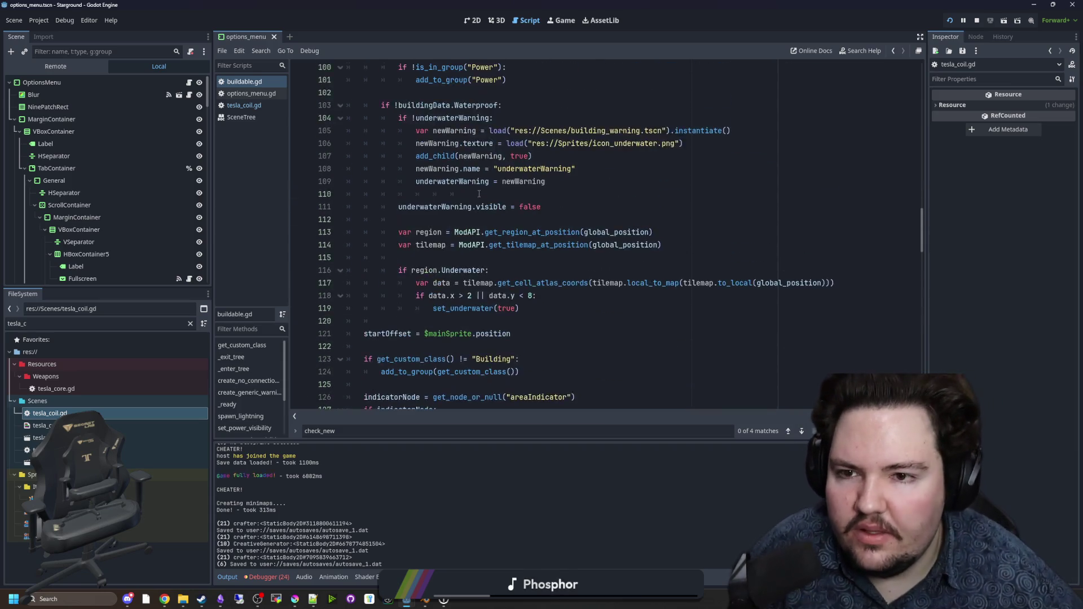
{"action": "scroll", "coordinate": [492, 245], "scroll_direction": "up", "scroll_amount": 15}
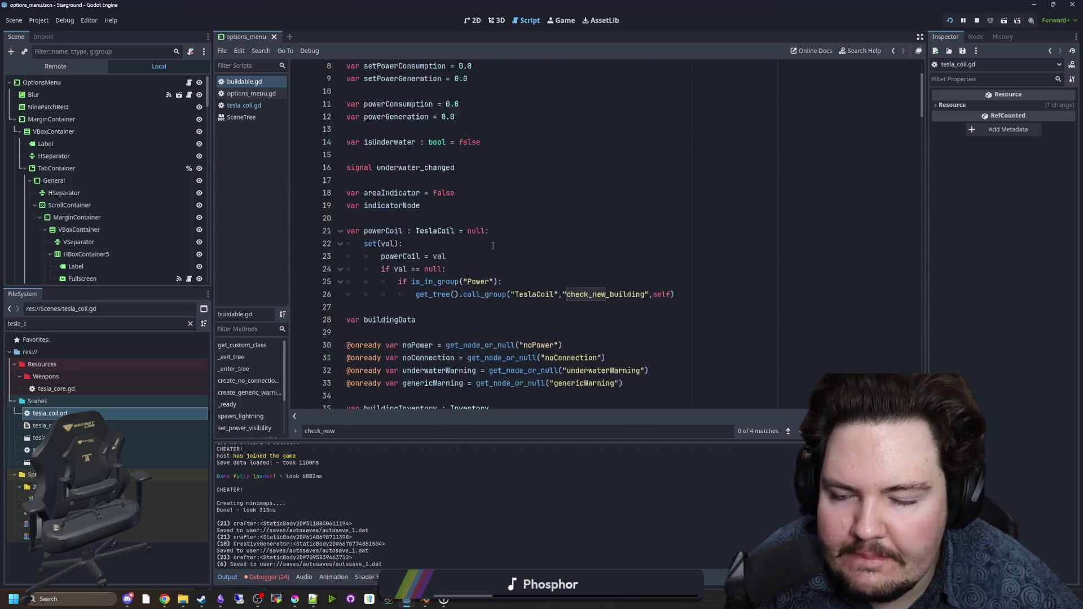
{"action": "scroll", "coordinate": [491, 229], "scroll_direction": "down", "scroll_amount": 1}
{"action": "left_click", "coordinate": [530, 219]}
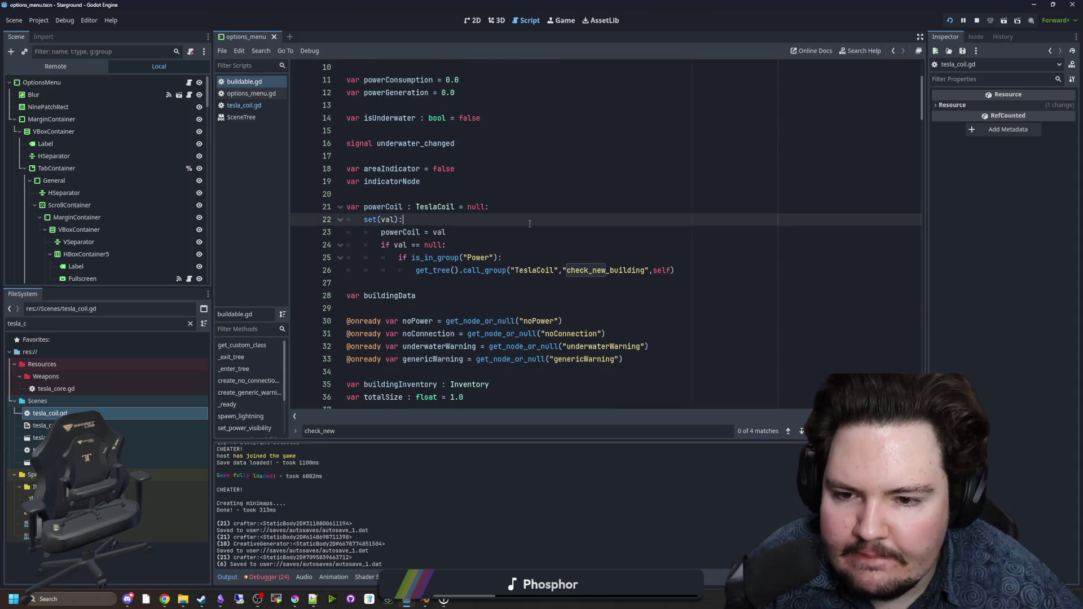
{"action": "left_click", "coordinate": [383, 194]}
{"action": "key", "text": "ctrl+s"}
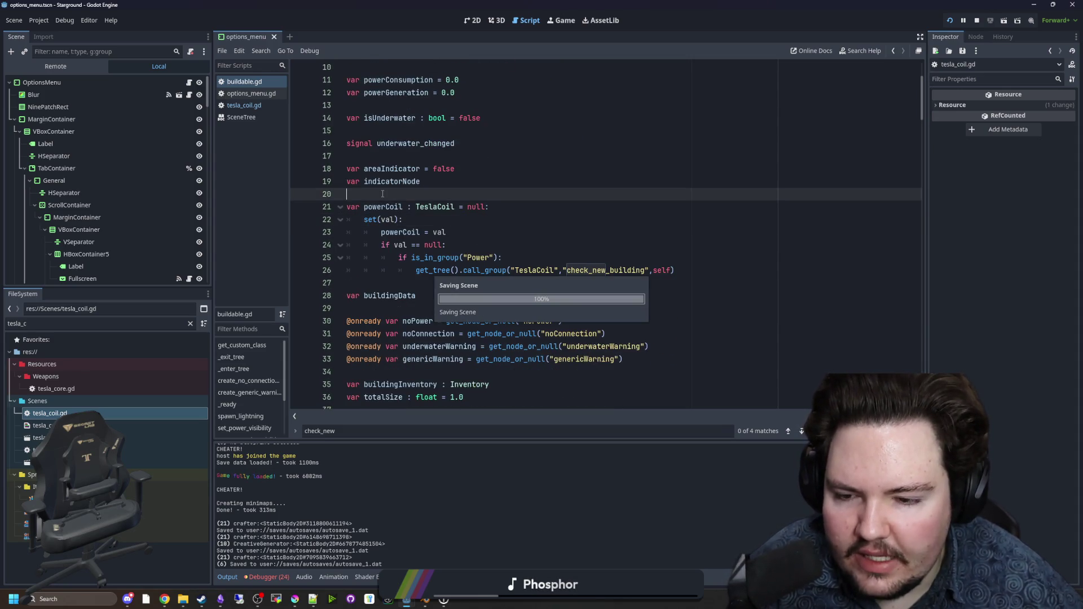
Step: Inspect the TeslaCoil group call on lines 25–26 and save buildable.gd again
{"action": "left_click_drag", "start_coordinate": [395, 261], "coordinate": [727, 273]}
{"action": "key", "text": "Down"}
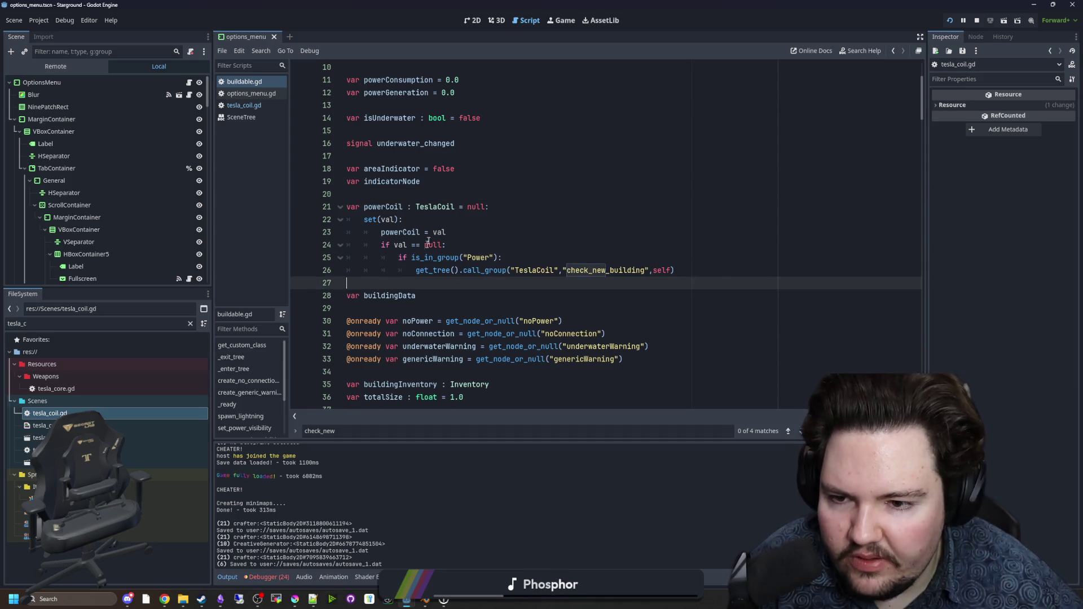
{"action": "left_click", "coordinate": [417, 219]}
{"action": "key", "text": "ctrl+s"}
Step: Re-save tesla_coil.gd and return to the running game
{"action": "left_click", "coordinate": [234, 106]}
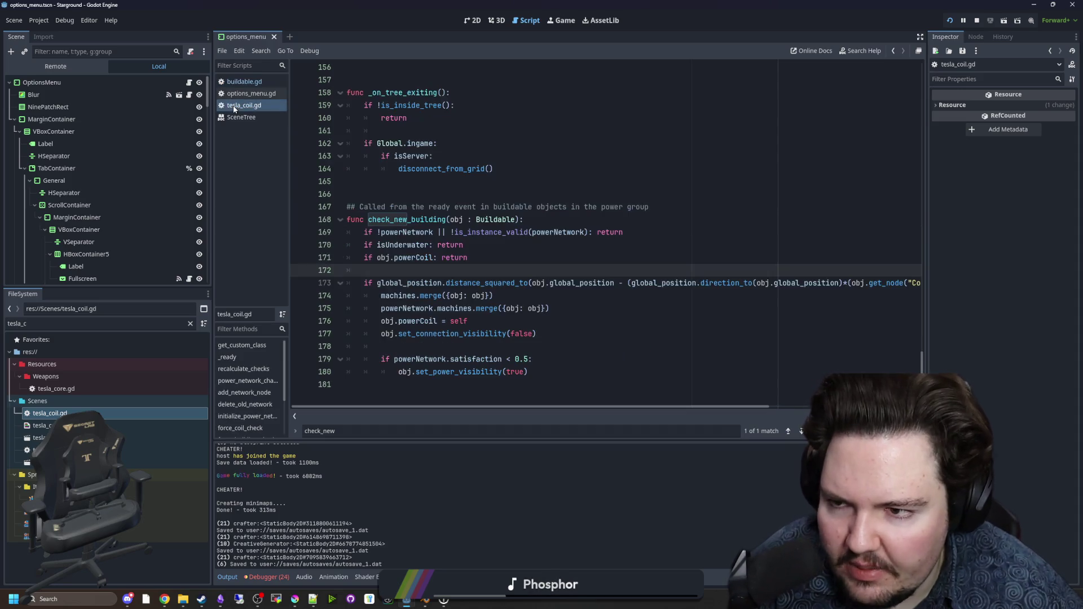
{"action": "scroll", "coordinate": [901, 288], "scroll_direction": "up", "scroll_amount": 6}
{"action": "key", "text": "ctrl+s"}
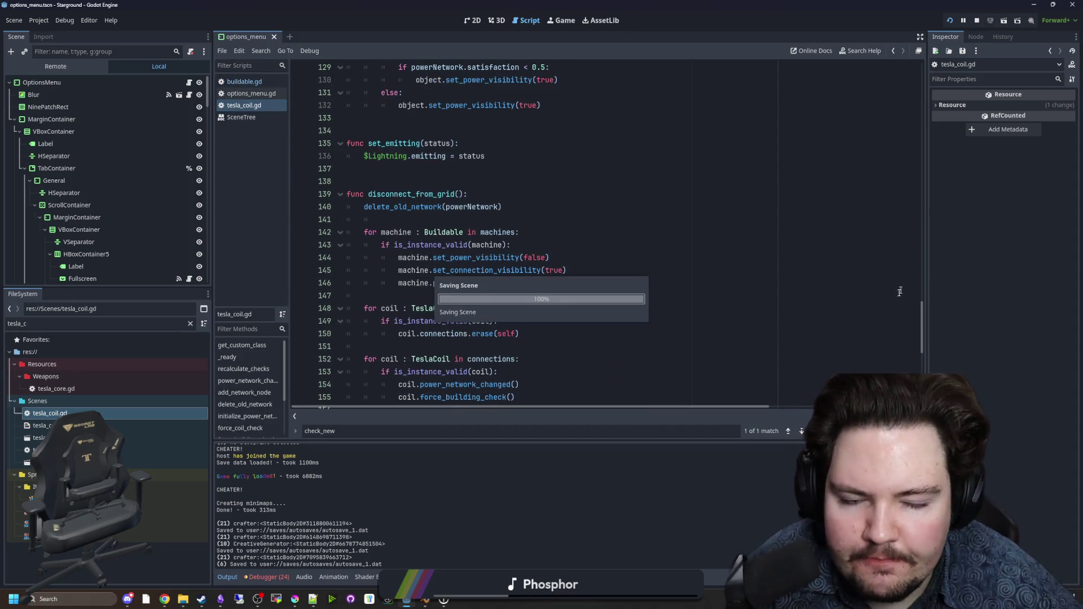
{"action": "left_click_drag", "start_coordinate": [921, 317], "coordinate": [917, 142]}
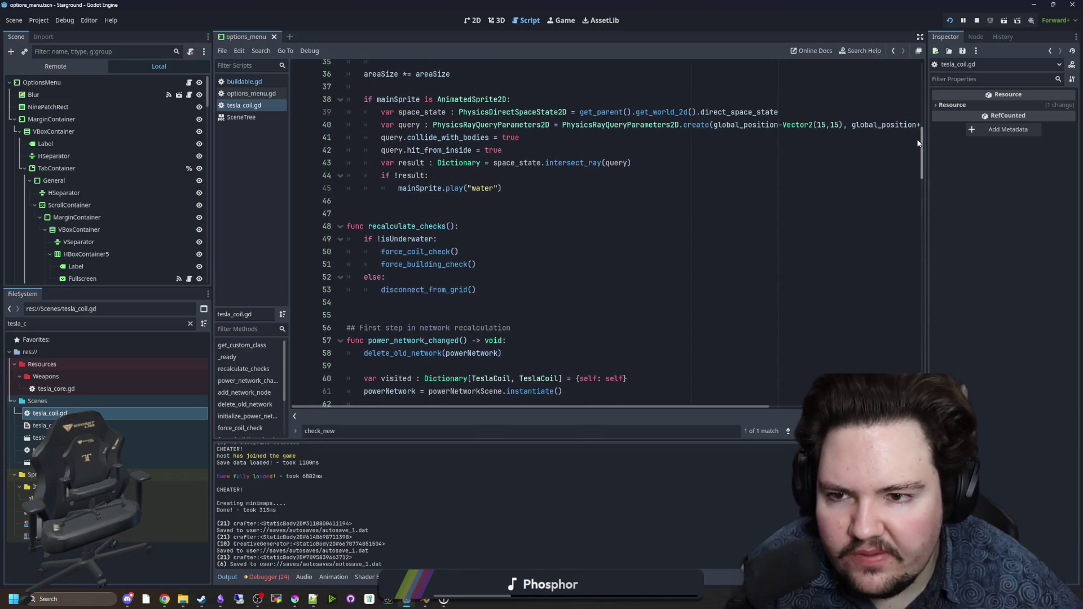
{"action": "left_click", "coordinate": [554, 21]}
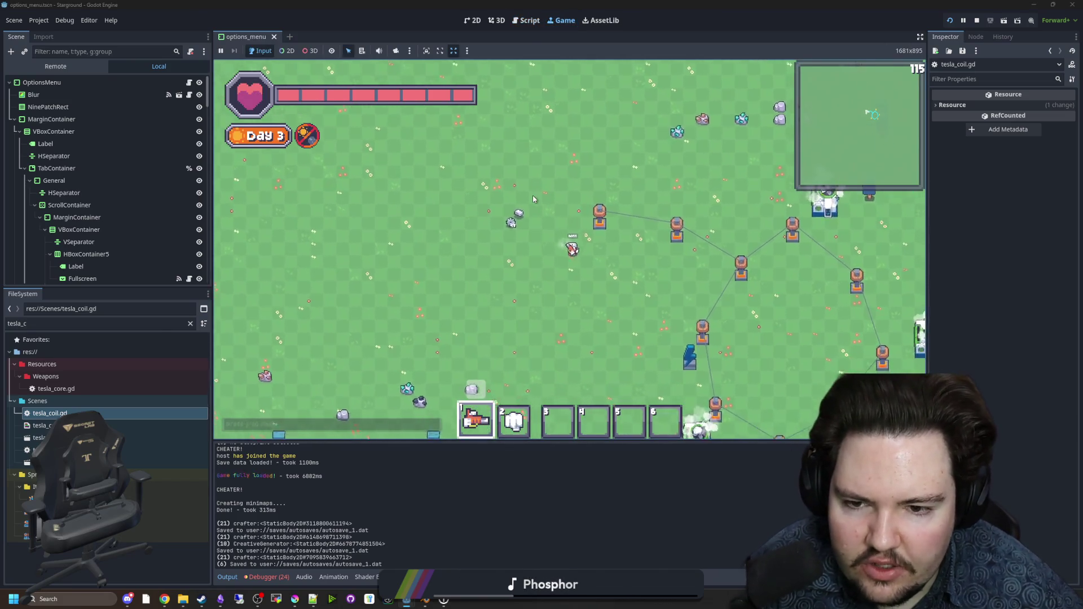
Step: Place three crafter buildings inside the tesla coil network
{"action": "key", "text": "b"}
{"action": "left_click", "coordinate": [564, 249]}
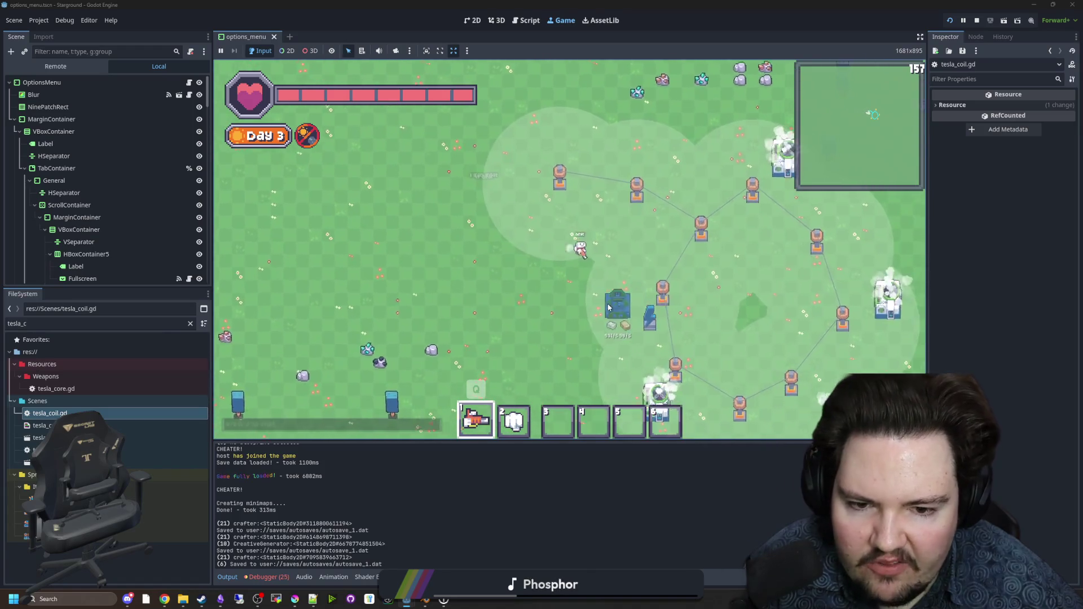
{"action": "left_click", "coordinate": [596, 308]}
{"action": "left_click", "coordinate": [632, 352]}
{"action": "left_click", "coordinate": [694, 236]}
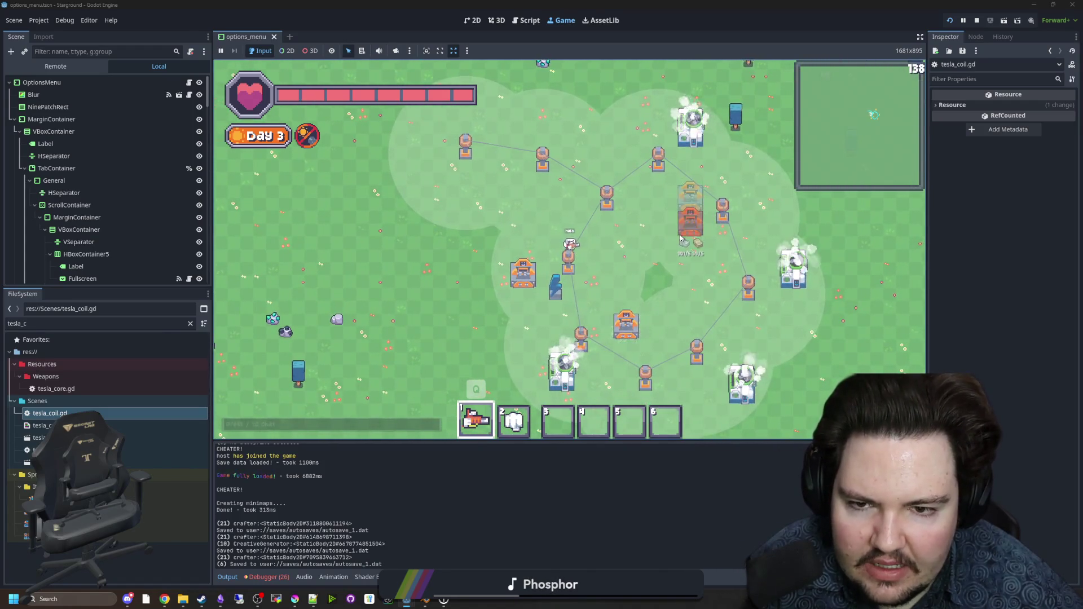
Step: Remove two tesla coils, rebuild one in the same spot, and walk down-right to check it
{"action": "right_click", "coordinate": [466, 172]}
{"action": "right_click", "coordinate": [542, 181]}
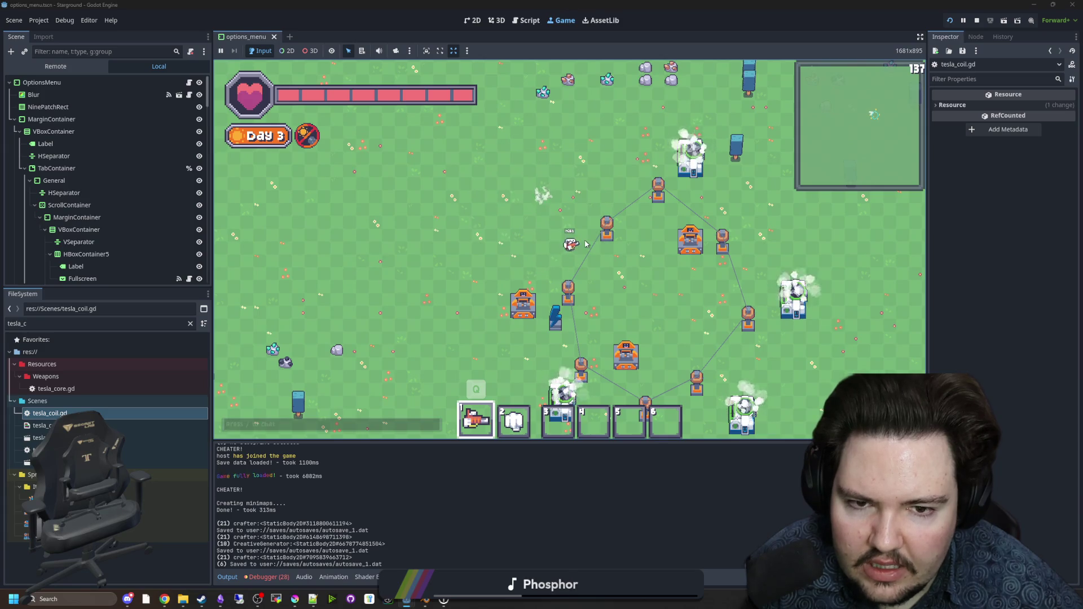
{"action": "left_click", "coordinate": [542, 186]}
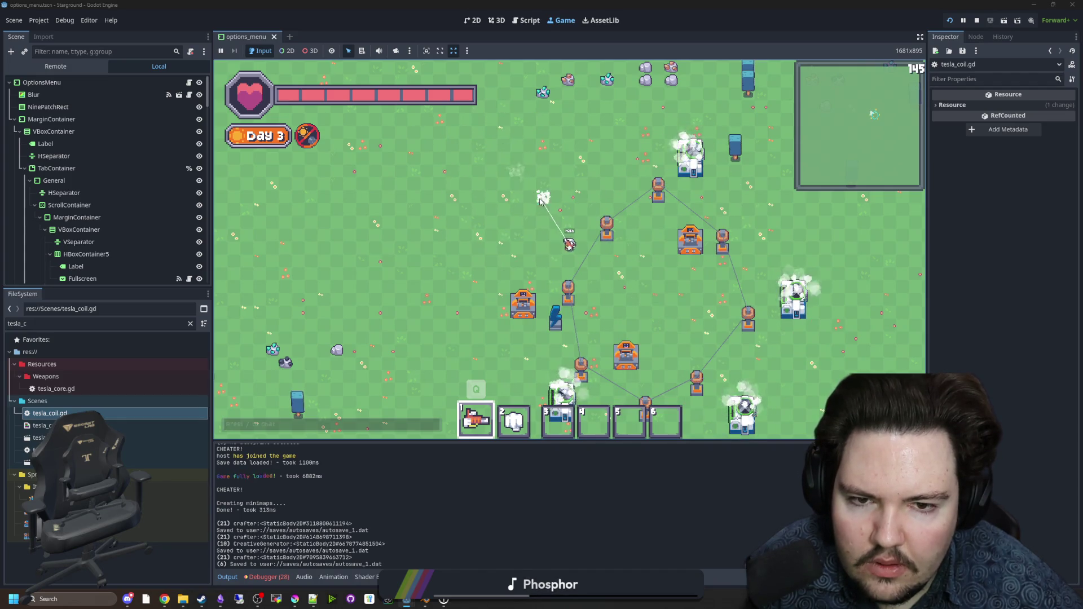
{"action": "key", "text": "s"}
{"action": "key", "text": "d"}
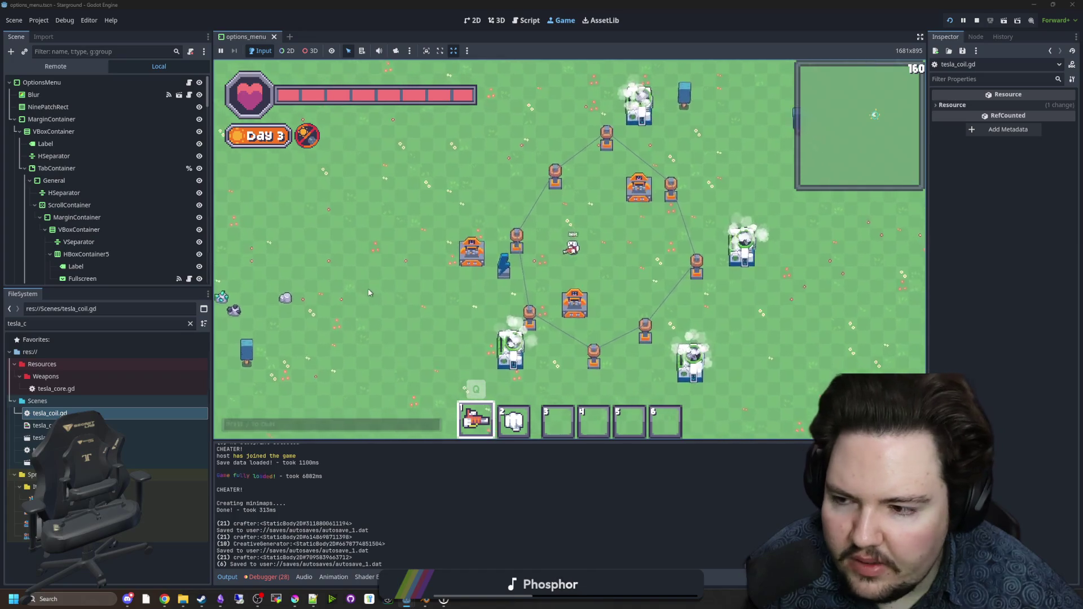
Step: Open tesla_coil.gd from the game, save it, and scroll through the script
{"action": "double_click", "coordinate": [65, 413]}
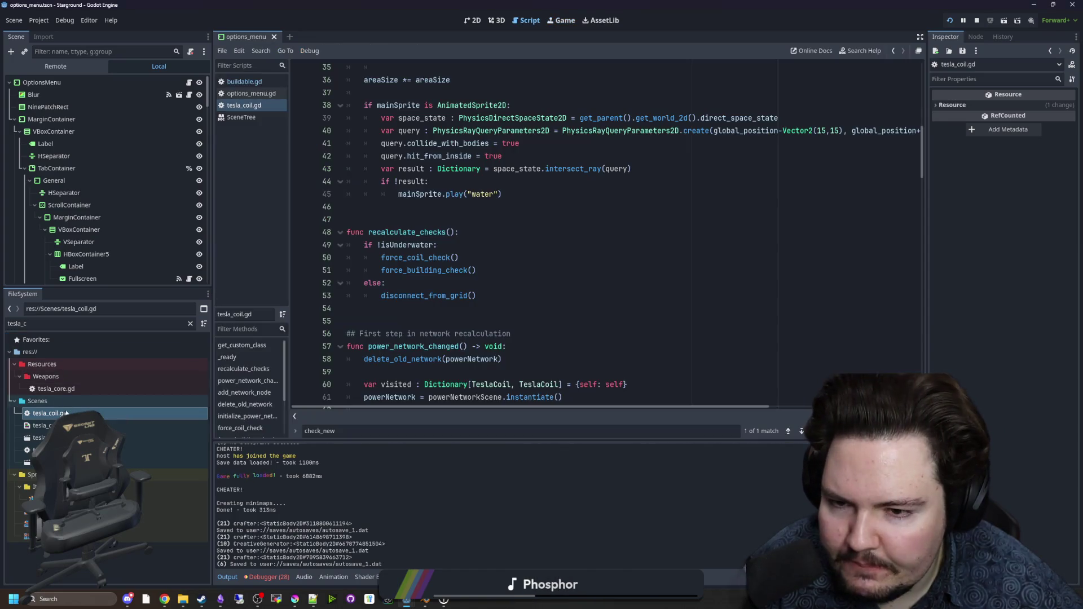
{"action": "left_click", "coordinate": [446, 219]}
{"action": "key", "text": "ctrl+s"}
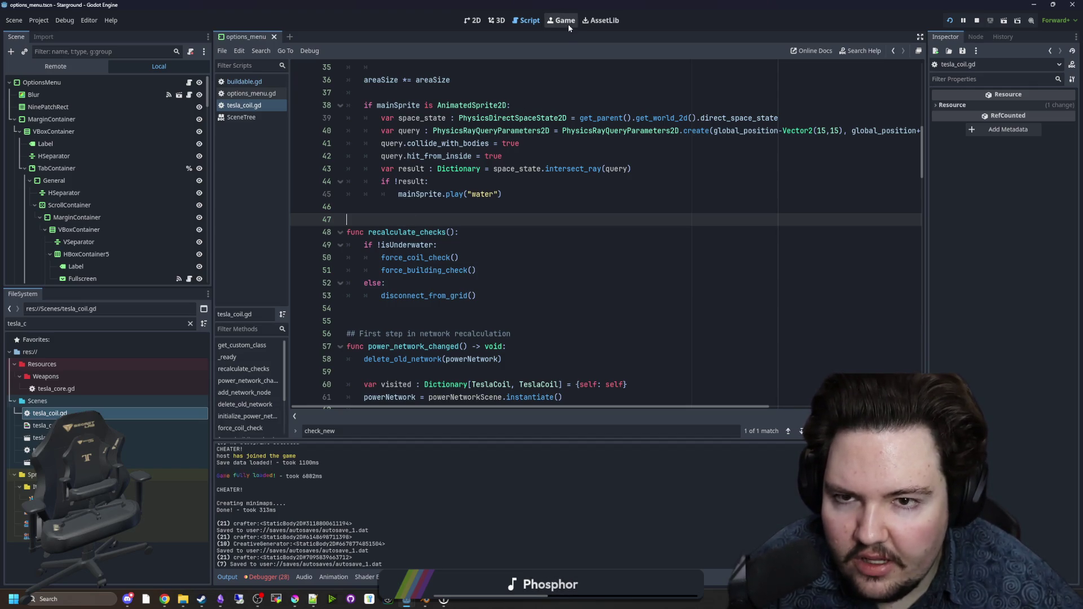
{"action": "scroll", "coordinate": [896, 228], "scroll_direction": "down", "scroll_amount": 12}
{"action": "scroll", "coordinate": [896, 229], "scroll_direction": "down", "scroll_amount": 20}
{"action": "left_click_drag", "start_coordinate": [921, 361], "coordinate": [914, 83]}
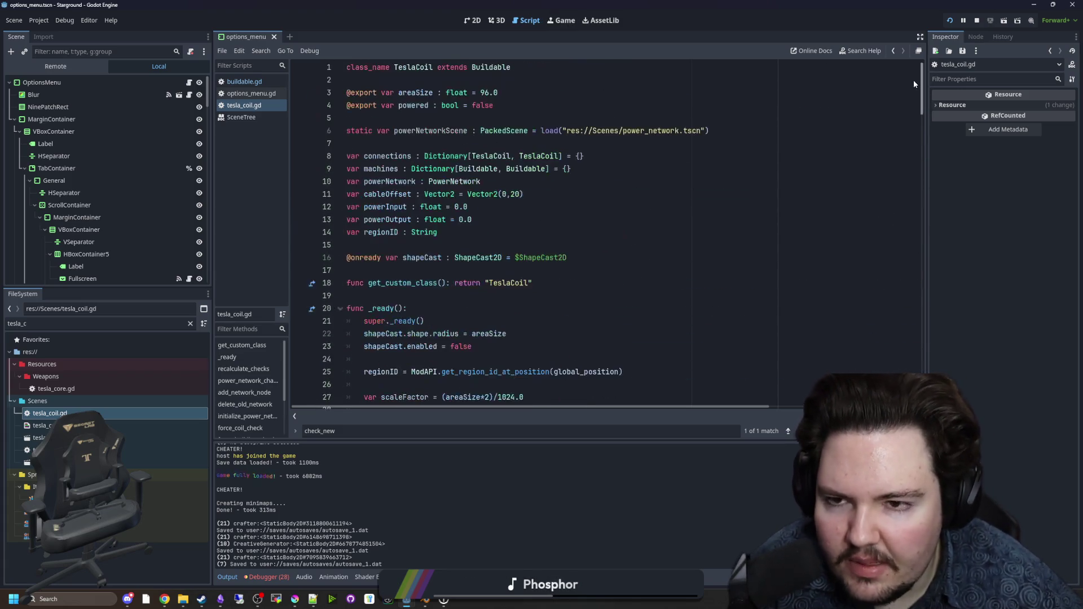
{"action": "left_click", "coordinate": [474, 245]}
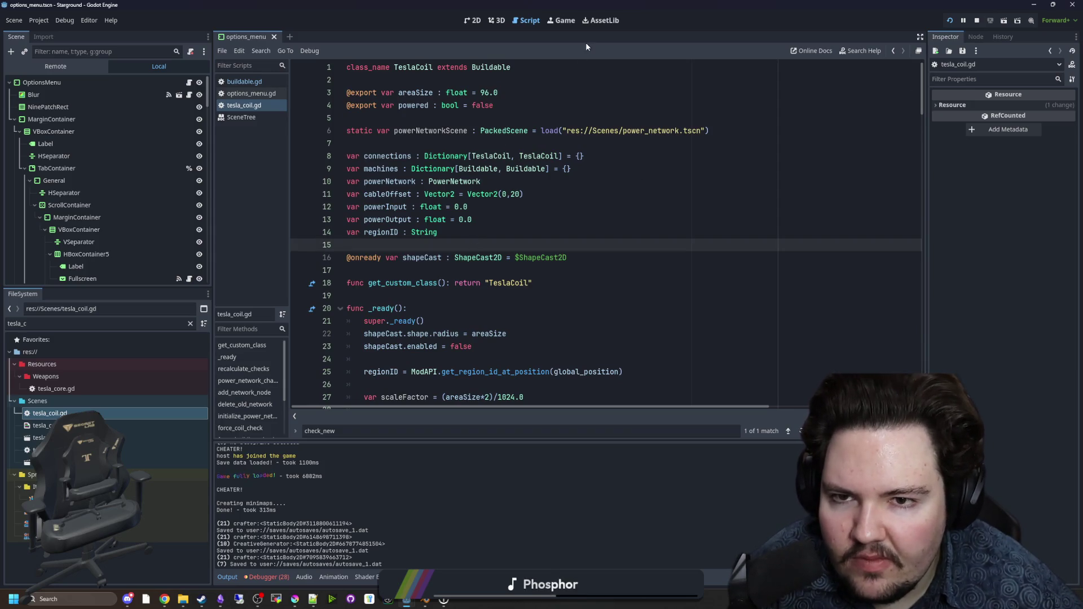
Step: Open buildable.gd, select the TeslaCoil check_new_building call on line 26, and return to the game
{"action": "left_click", "coordinate": [252, 83]}
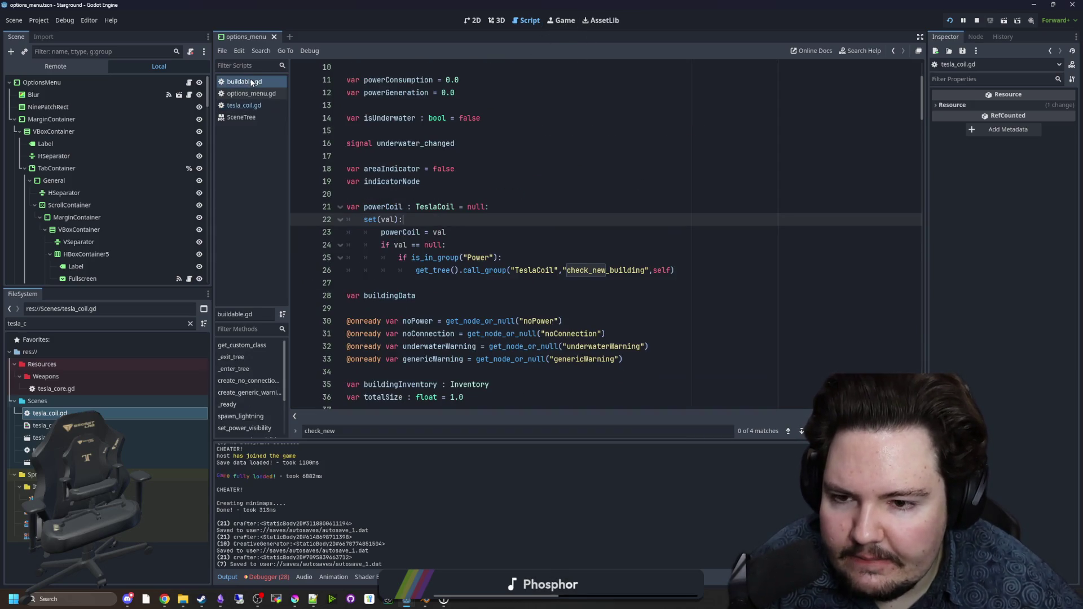
{"action": "triple_click", "coordinate": [564, 269]}
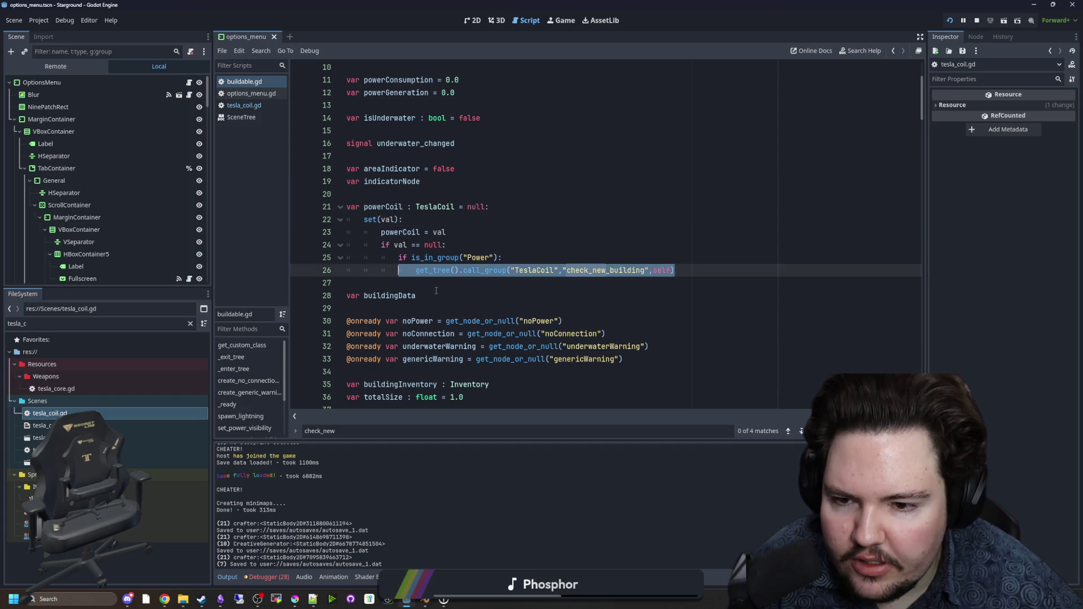
{"action": "key", "text": "Down"}
{"action": "key", "text": "Down"}
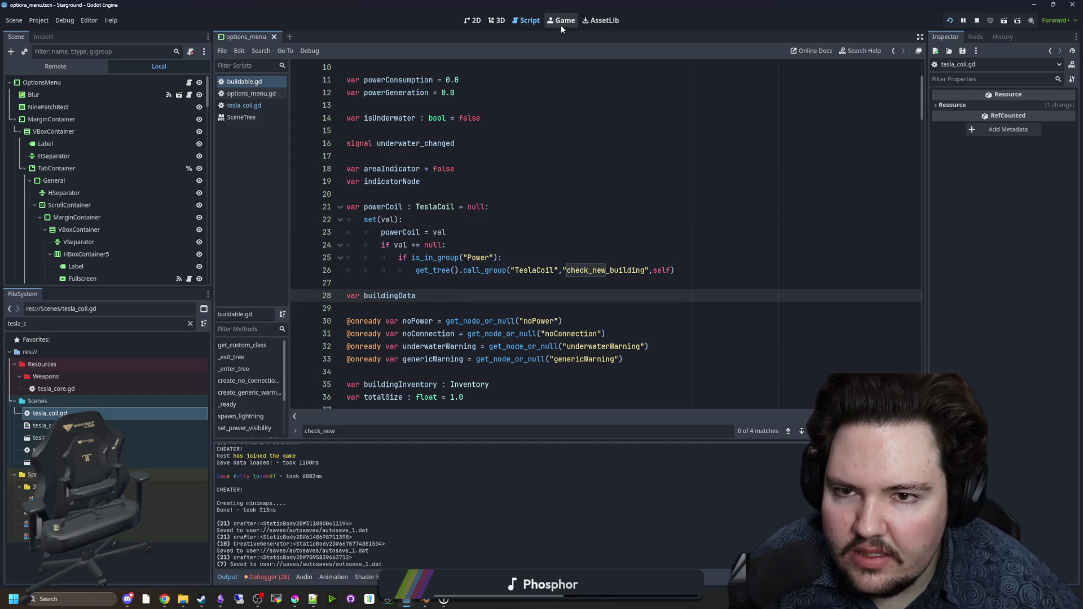
{"action": "left_click", "coordinate": [561, 20]}
Step: Walk the player around the coil network toward the tower cluster
{"action": "key", "text": "w+a"}
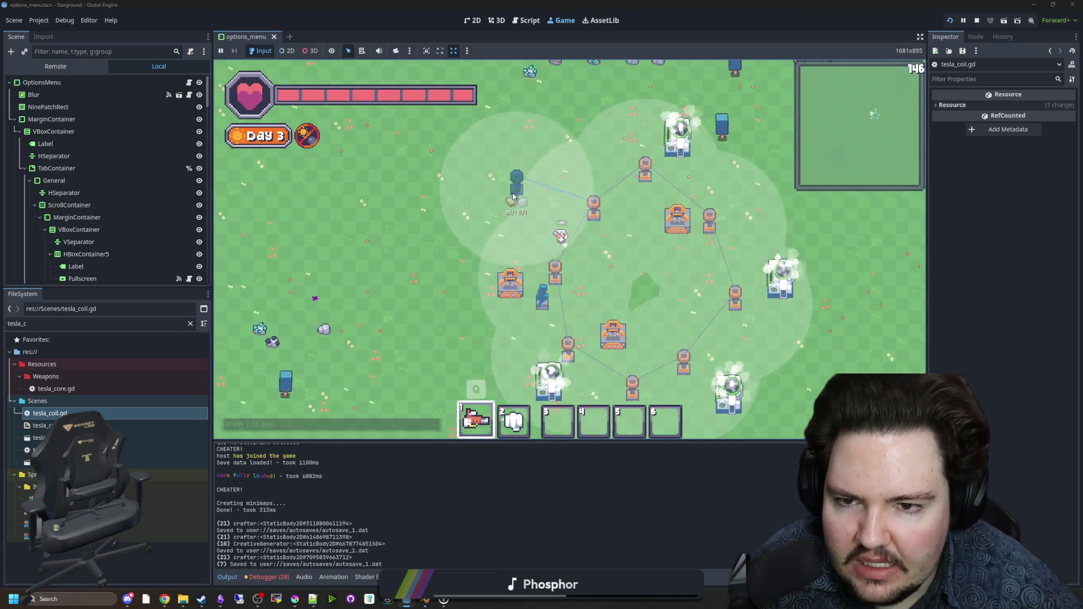
{"action": "key", "text": "w+a"}
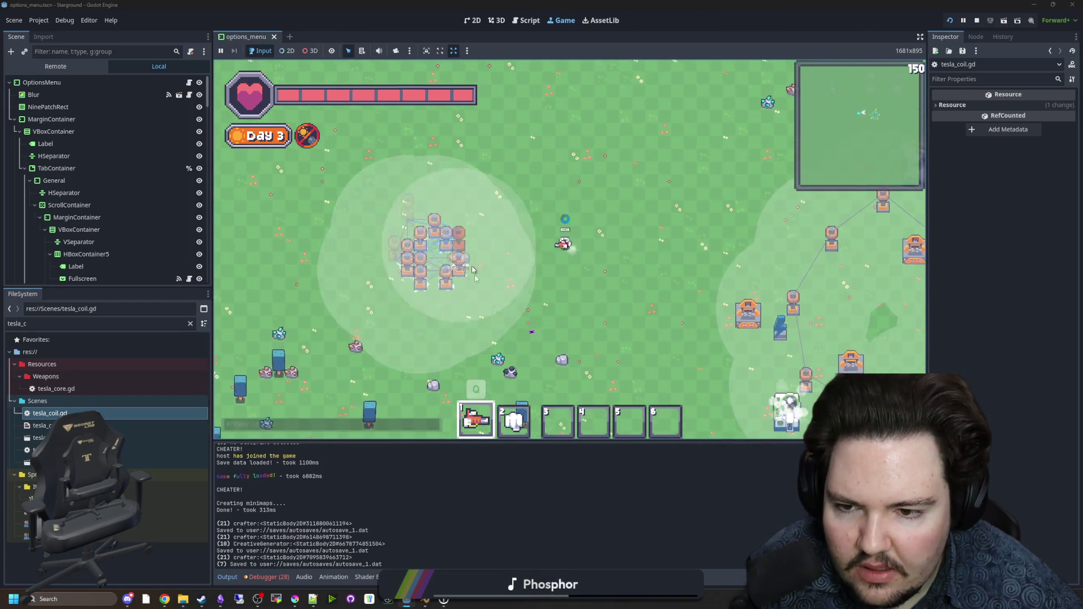
{"action": "key", "text": "w+a"}
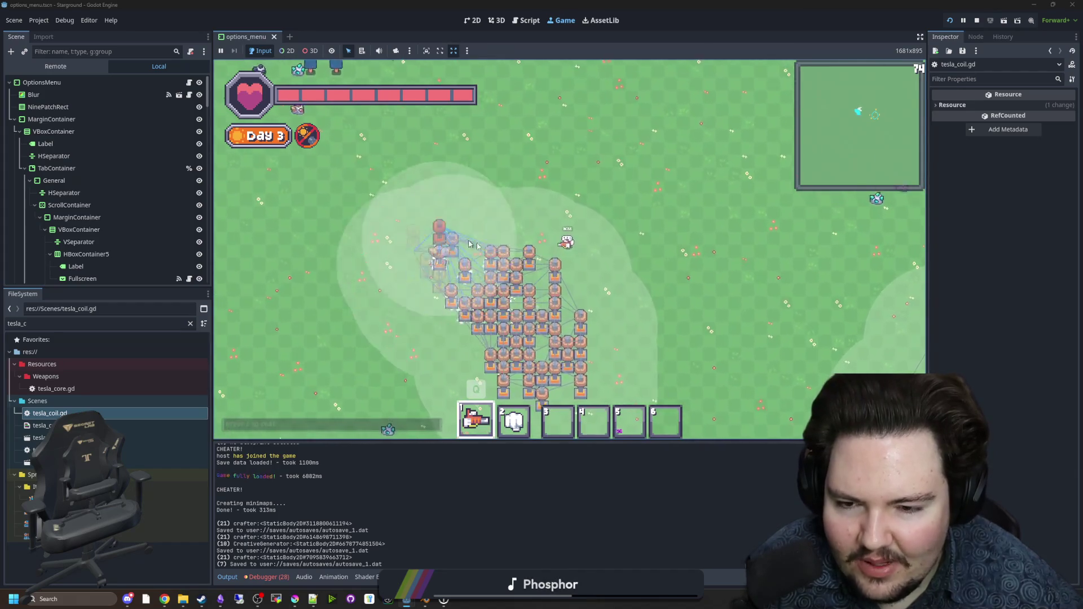
{"action": "key", "text": "a+s"}
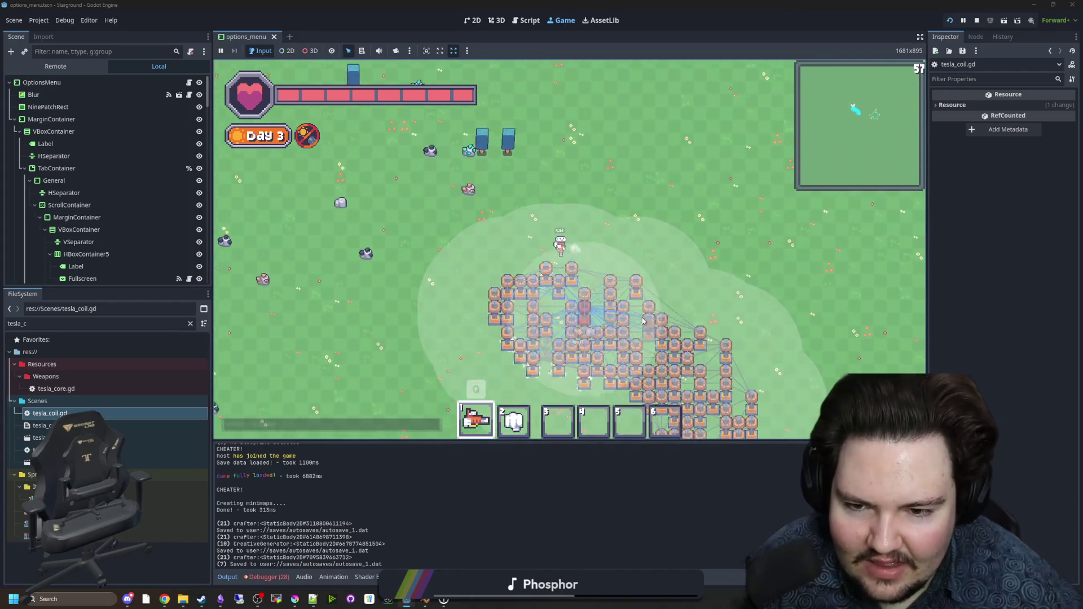
{"action": "key", "text": "s+d"}
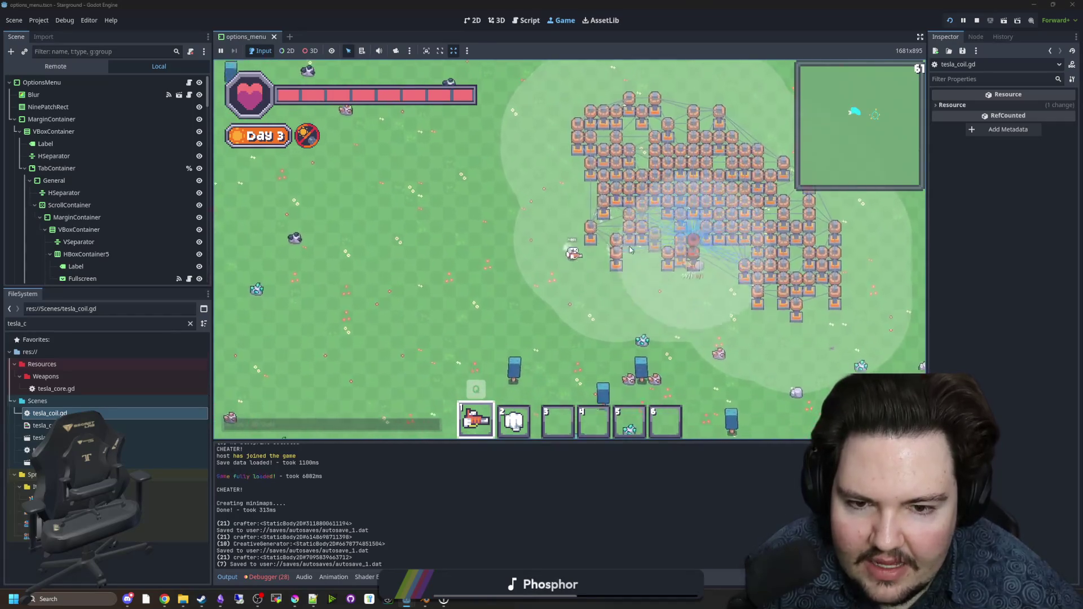
{"action": "key", "text": "d"}
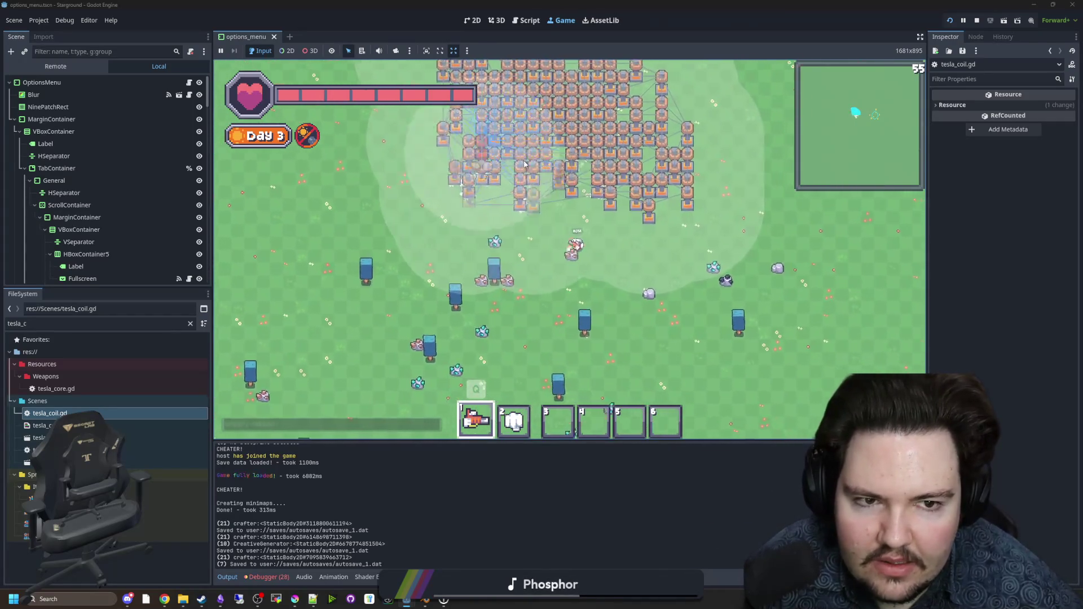
{"action": "key", "text": "w+d"}
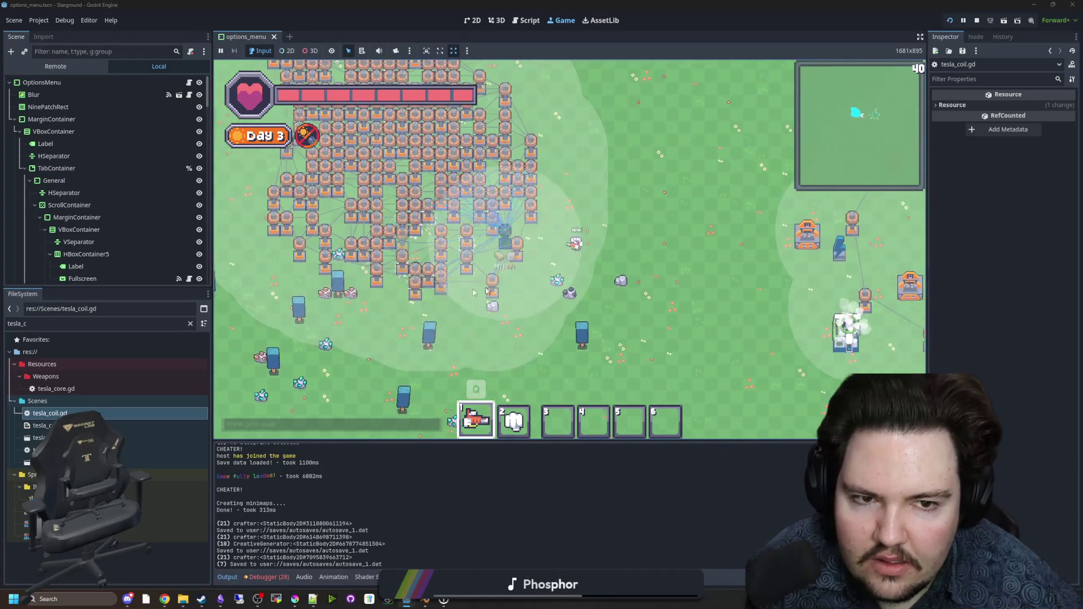
{"action": "key", "text": "w"}
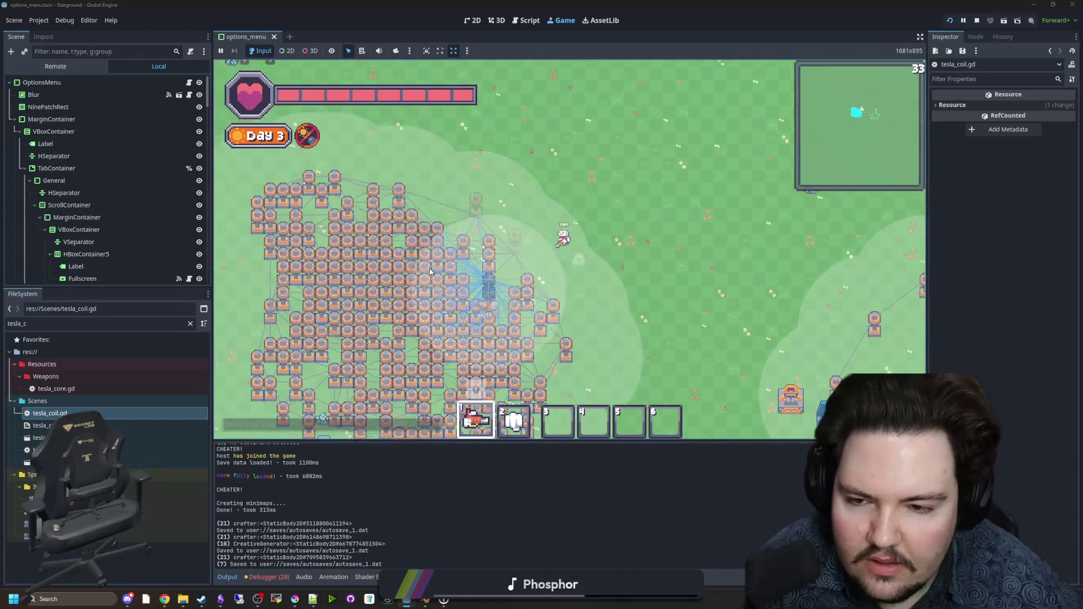
{"action": "key", "text": "s+d"}
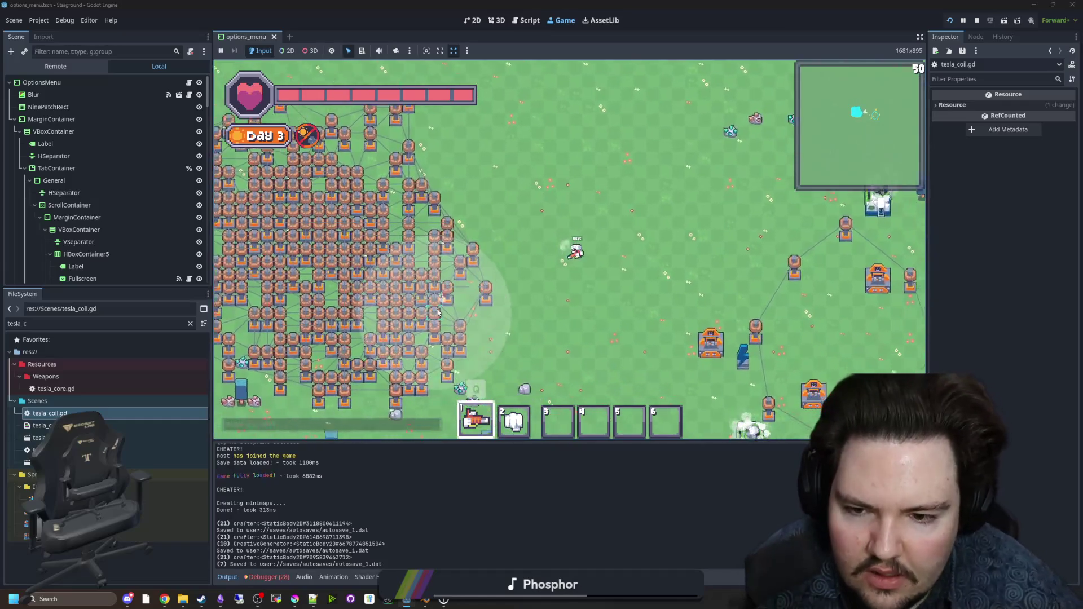
Step: Place two tesla coils that extend the powered chain and walk past them
{"action": "left_click", "coordinate": [609, 287]}
{"action": "left_click", "coordinate": [700, 287]}
{"action": "key", "text": "d"}
{"action": "scroll", "coordinate": [677, 288], "scroll_direction": "up", "scroll_amount": 2}
{"action": "key", "text": "d"}
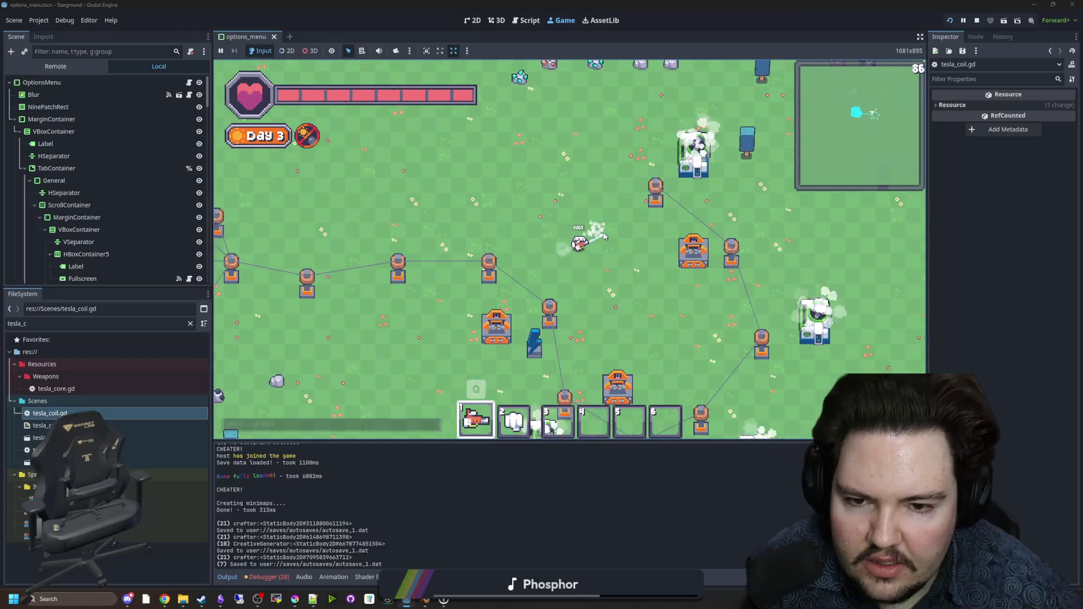
{"action": "scroll", "coordinate": [593, 241], "scroll_direction": "down", "scroll_amount": 2}
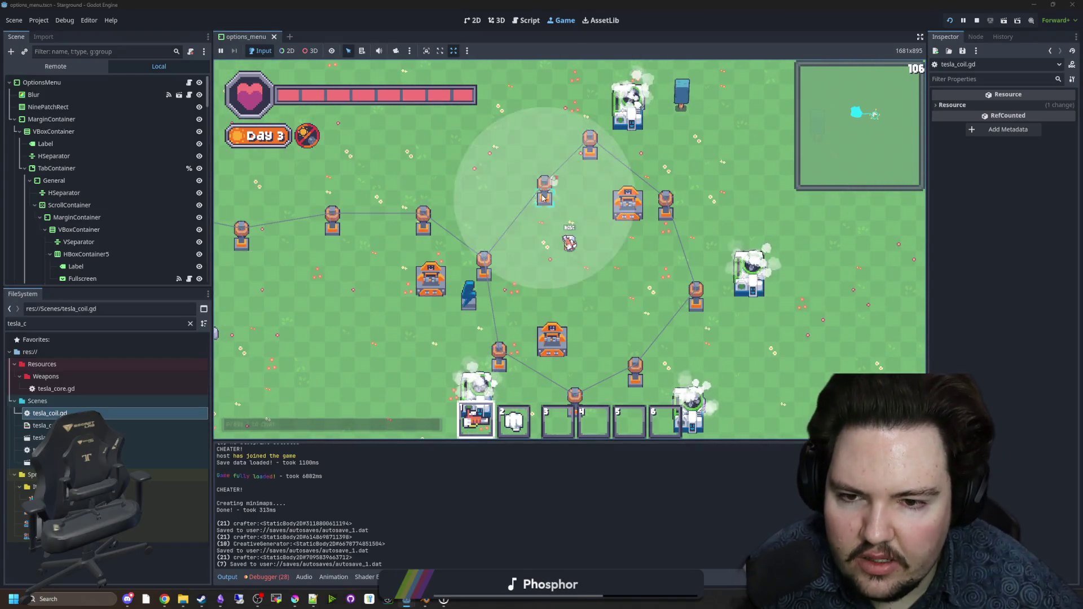
Step: Walk back and forth around the large coil cluster to check the links
{"action": "key", "text": "a"}
{"action": "key", "text": "a"}
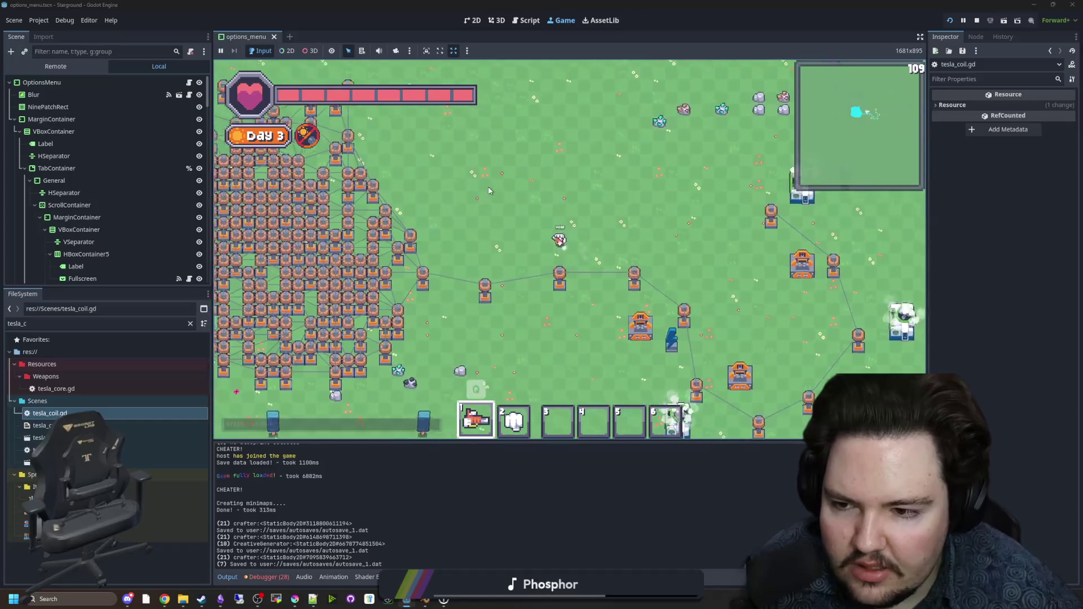
{"action": "key", "text": "d"}
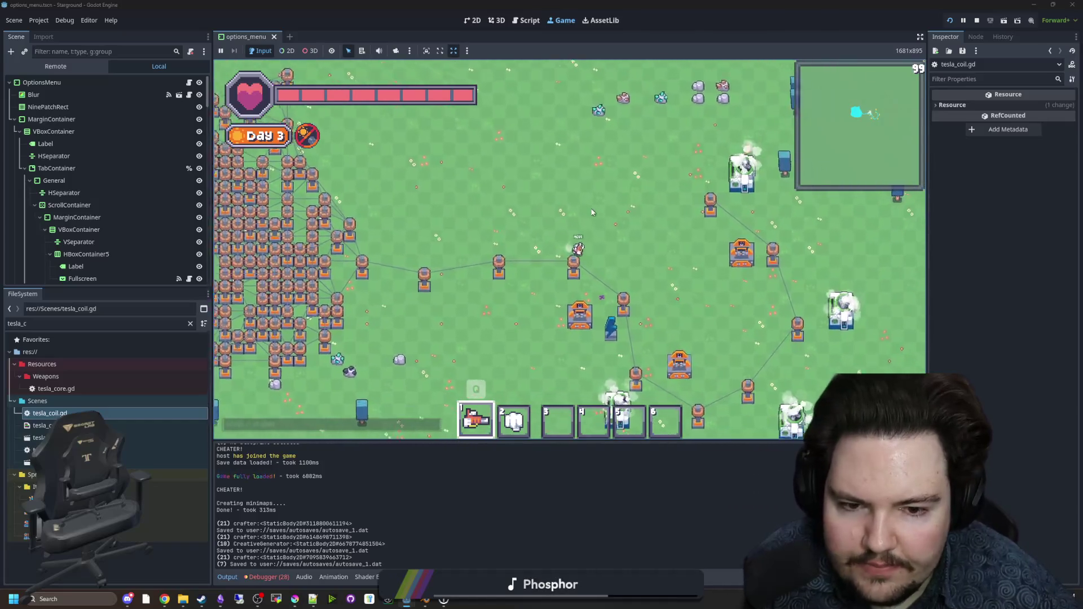
{"action": "key", "text": "s"}
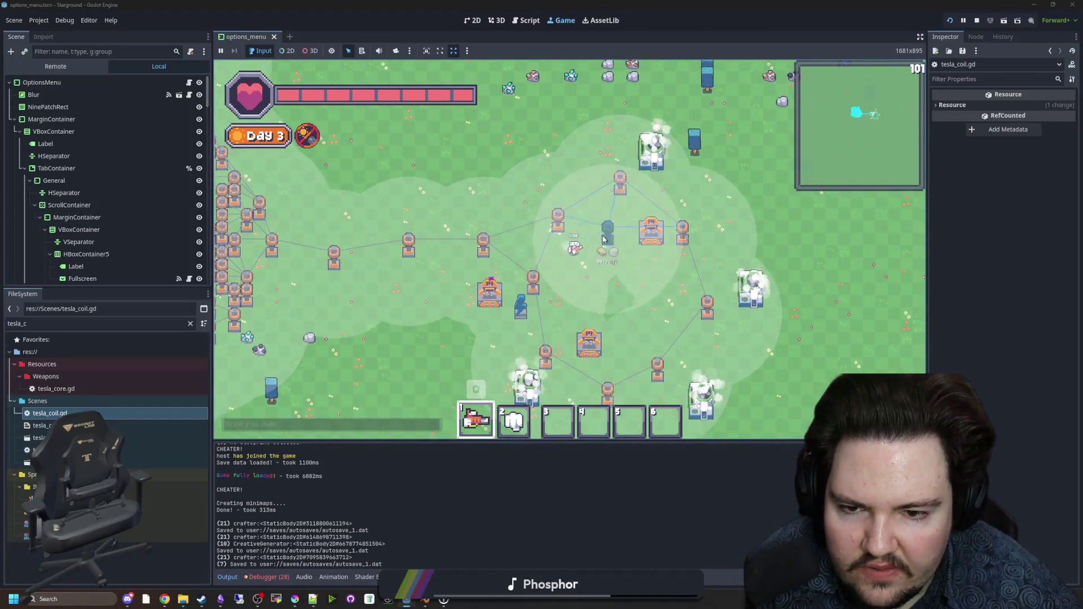
{"action": "key", "text": "w"}
{"action": "key", "text": "a"}
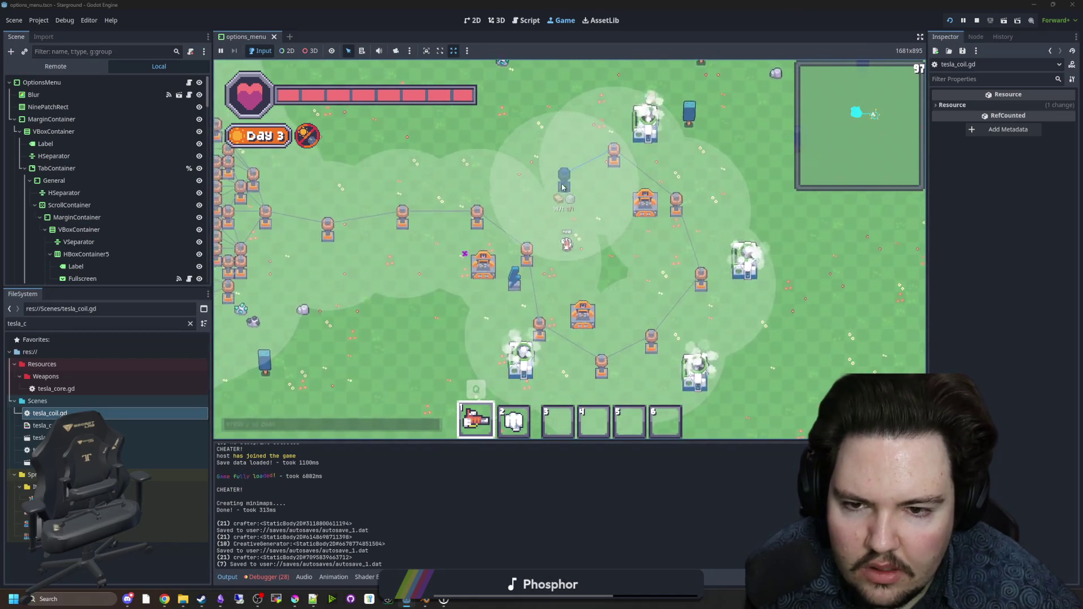
{"action": "key", "text": "s"}
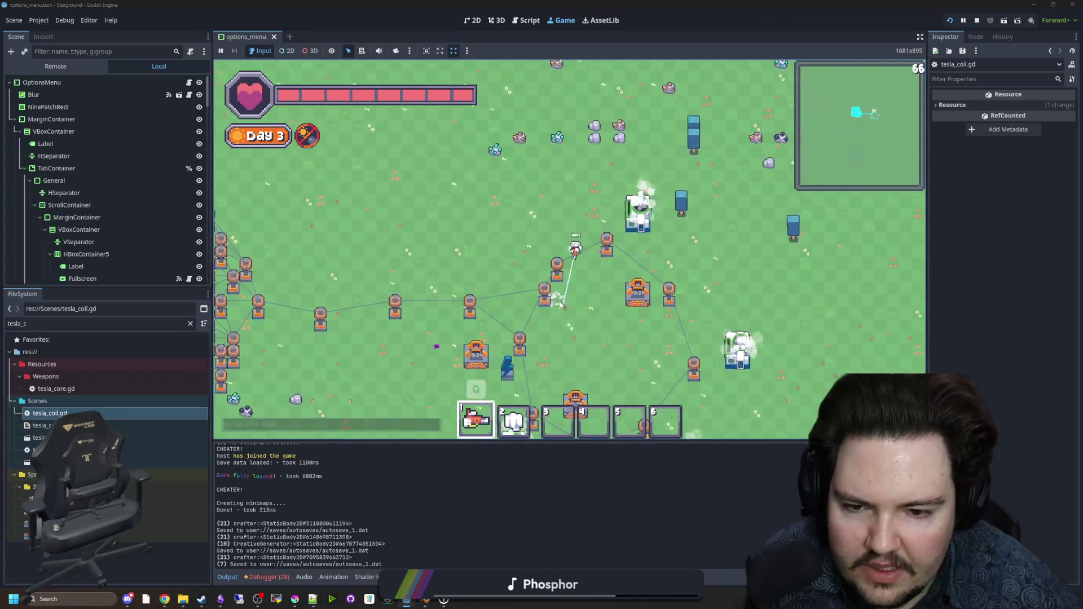
{"action": "key", "text": "s"}
{"action": "key", "text": "a"}
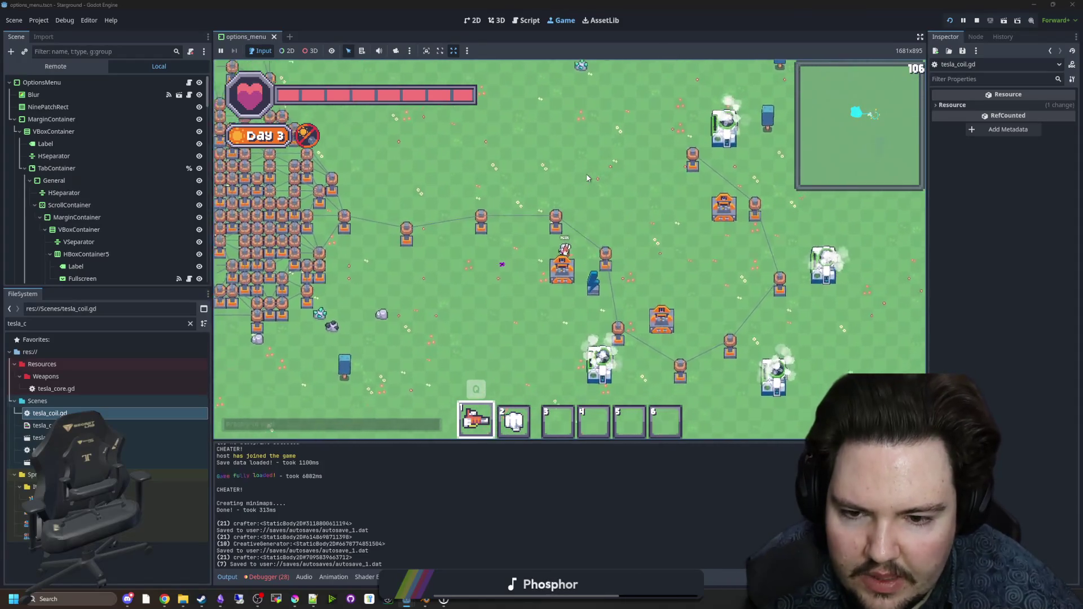
{"action": "key", "text": "a"}
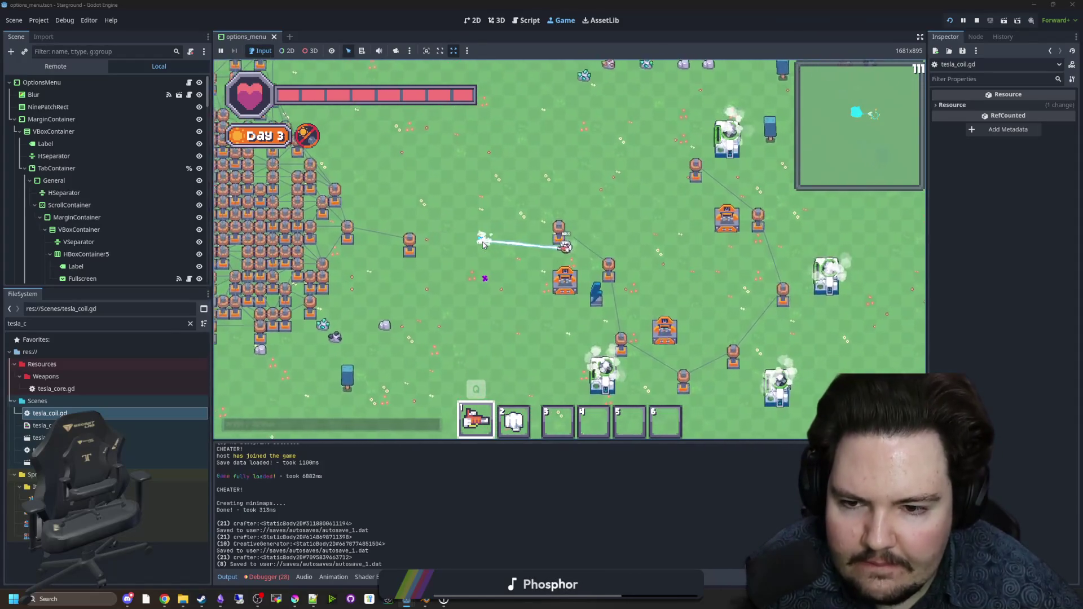
Step: Toggle the inventory panel, then switch to the tesla_coil.gd script with Ctrl+F3
{"action": "key", "text": "e"}
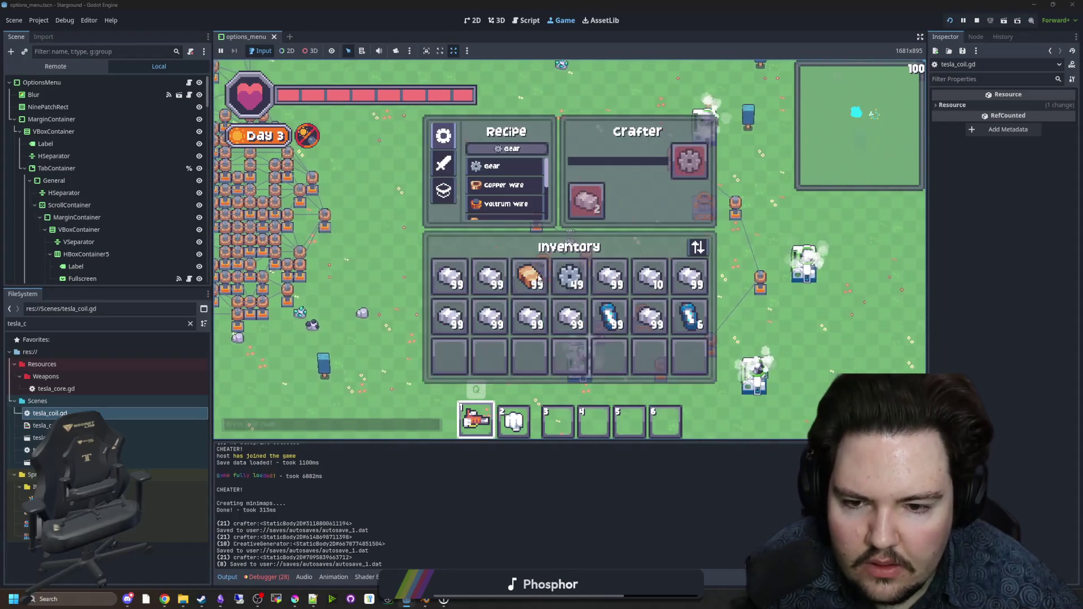
{"action": "key", "text": "e"}
{"action": "key", "text": "w"}
{"action": "key", "text": "a"}
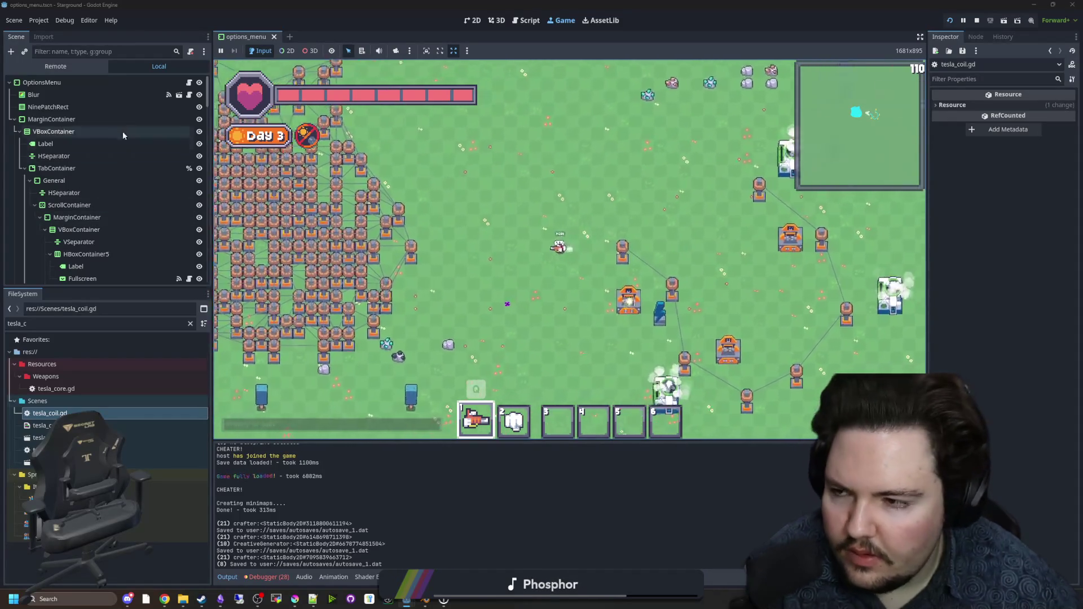
{"action": "key", "text": "ctrl+F3"}
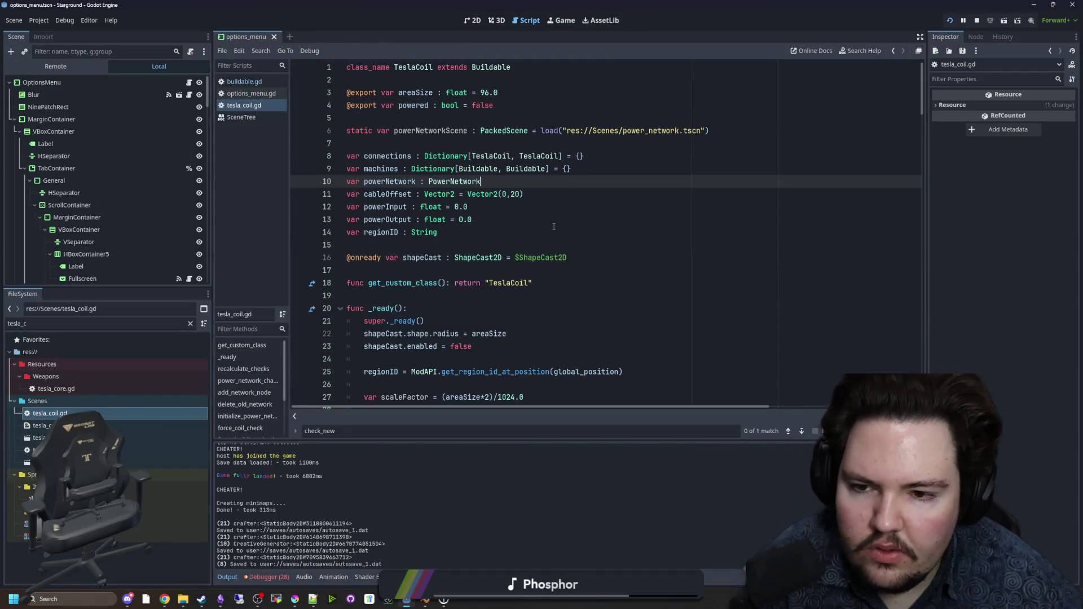
{"action": "scroll", "coordinate": [558, 203], "scroll_direction": "down", "scroll_amount": 6}
{"action": "scroll", "coordinate": [530, 235], "scroll_direction": "down", "scroll_amount": 3}
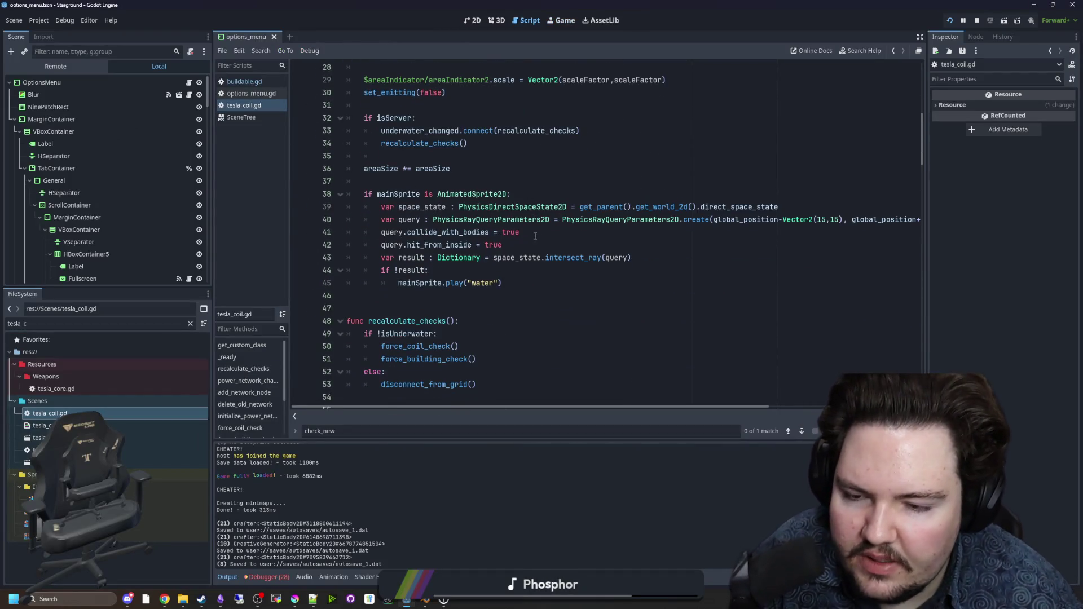
{"action": "scroll", "coordinate": [558, 206], "scroll_direction": "down", "scroll_amount": 4}
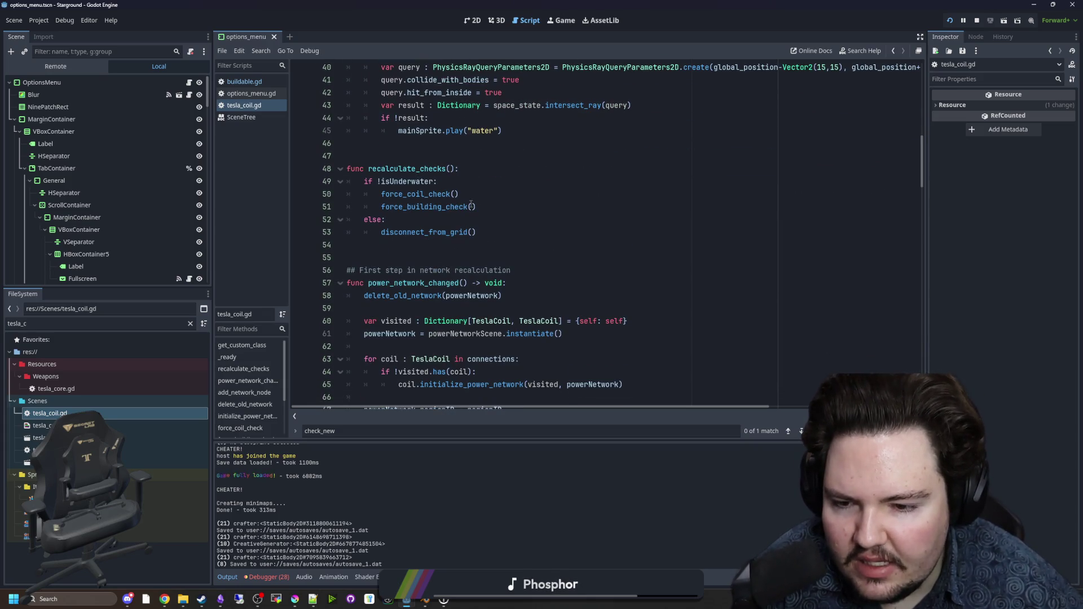
{"action": "left_click", "coordinate": [401, 162]}
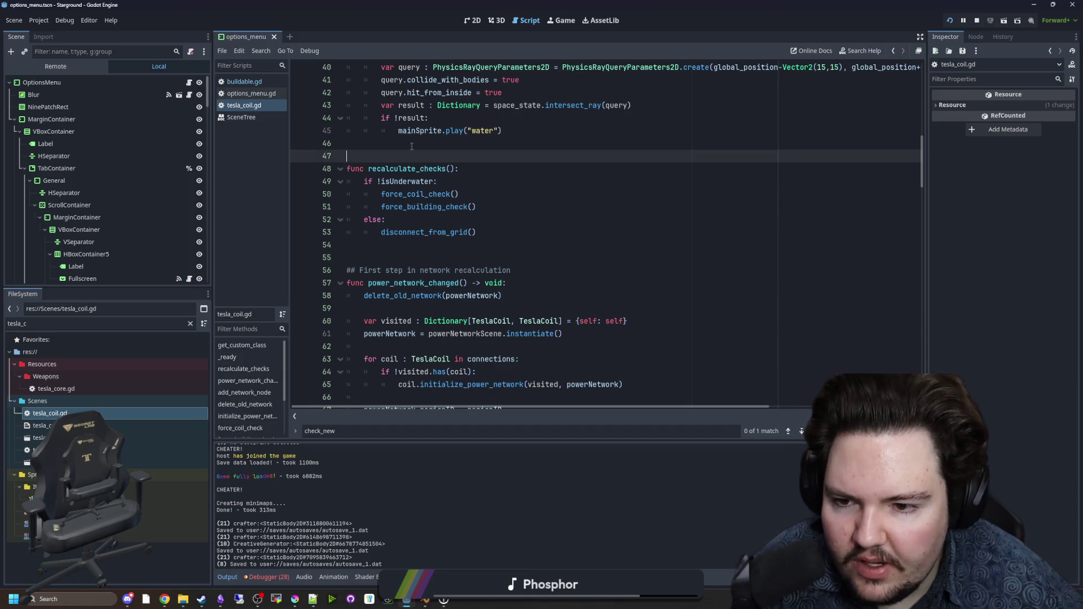
{"action": "scroll", "coordinate": [411, 159], "scroll_direction": "down", "scroll_amount": 2}
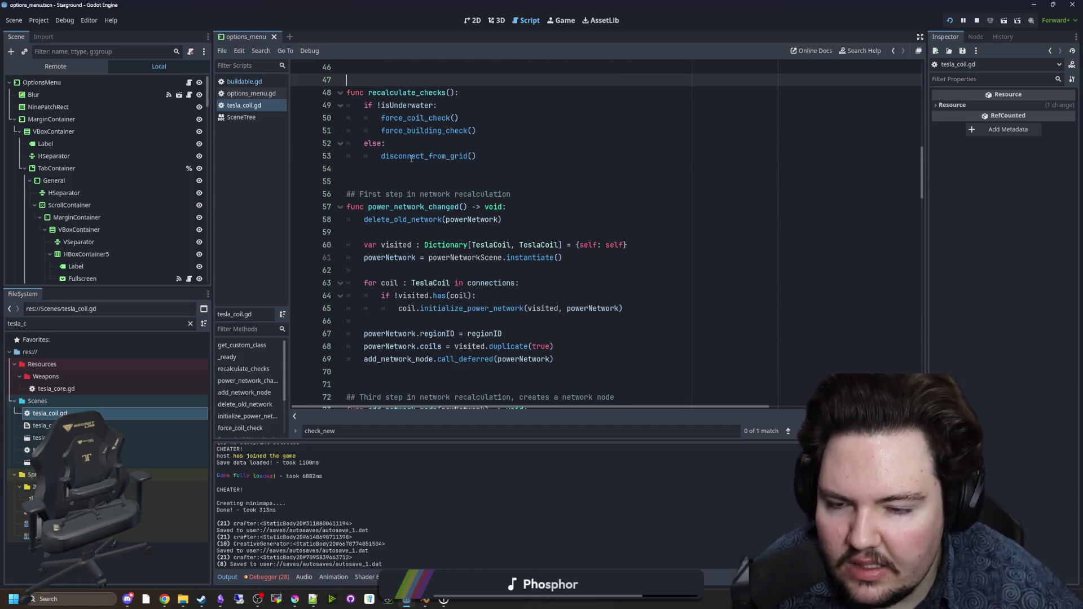
{"action": "scroll", "coordinate": [447, 211], "scroll_direction": "down", "scroll_amount": 1}
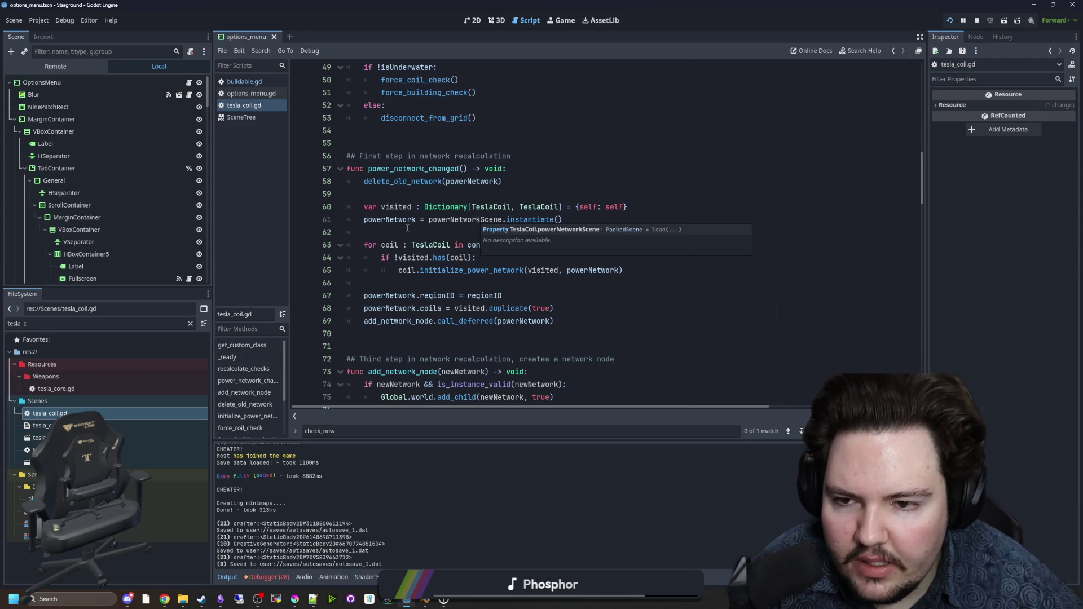
{"action": "left_click", "coordinate": [445, 225]}
{"action": "key", "text": "Down"}
{"action": "key", "text": "Down"}
{"action": "key", "text": "Up"}
{"action": "key", "text": "Up"}
{"action": "left_click", "coordinate": [434, 229]}
{"action": "scroll", "coordinate": [434, 237], "scroll_direction": "down", "scroll_amount": 4}
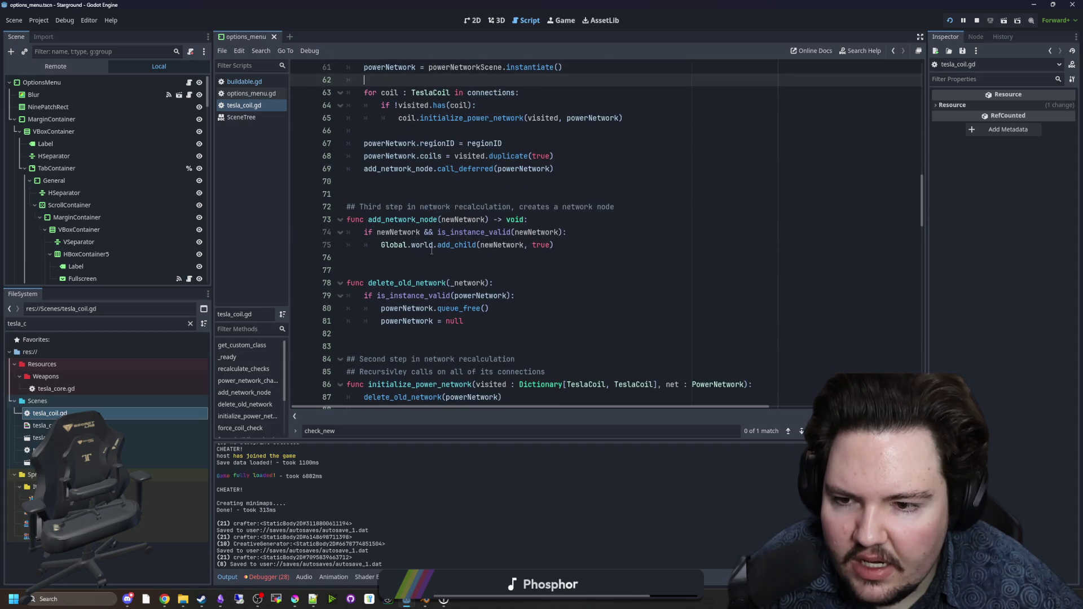
{"action": "scroll", "coordinate": [423, 225], "scroll_direction": "down", "scroll_amount": 4}
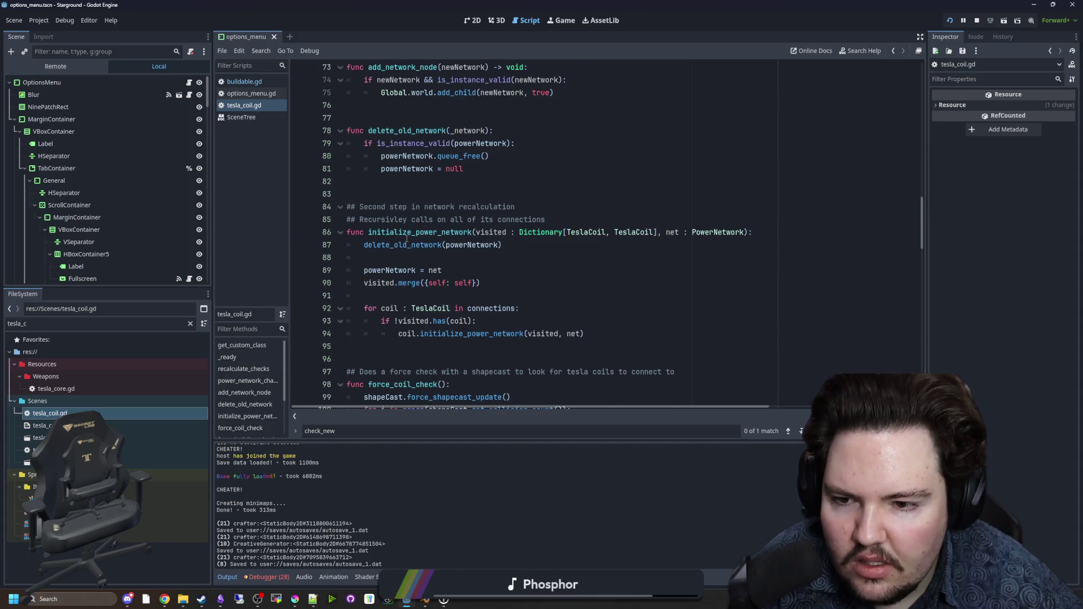
{"action": "mouse_move", "coordinate": [602, 332]}
{"action": "left_mouse_down"}
{"action": "mouse_move", "coordinate": [361, 321]}
{"action": "mouse_move", "coordinate": [347, 232]}
{"action": "left_mouse_up"}
{"action": "left_click", "coordinate": [508, 270]}
{"action": "scroll", "coordinate": [508, 275], "scroll_direction": "down", "scroll_amount": 3}
{"action": "scroll", "coordinate": [509, 275], "scroll_direction": "down", "scroll_amount": 2}
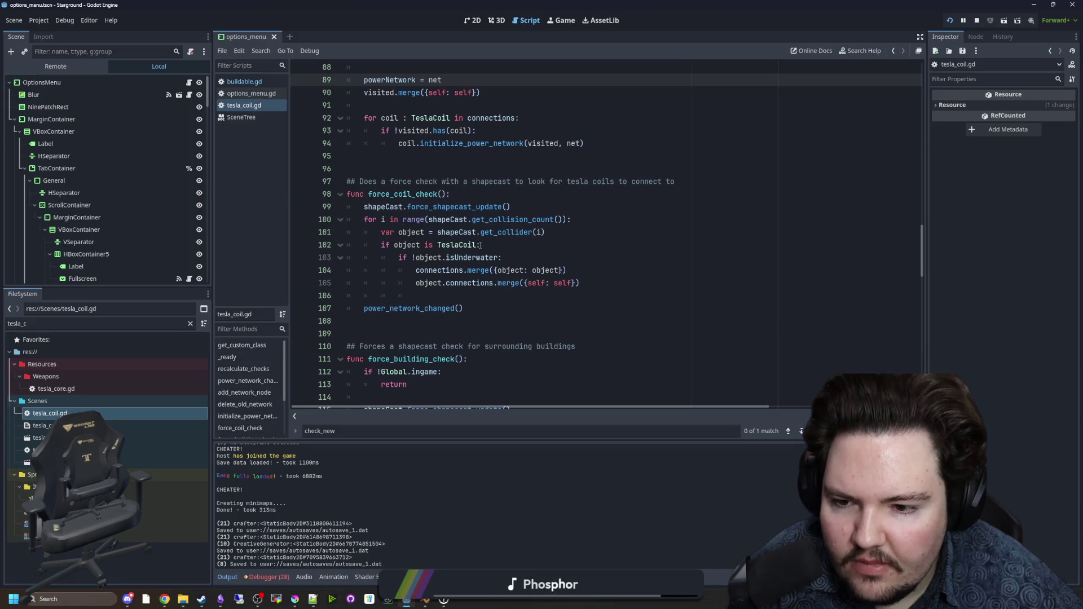
{"action": "left_click", "coordinate": [602, 238]}
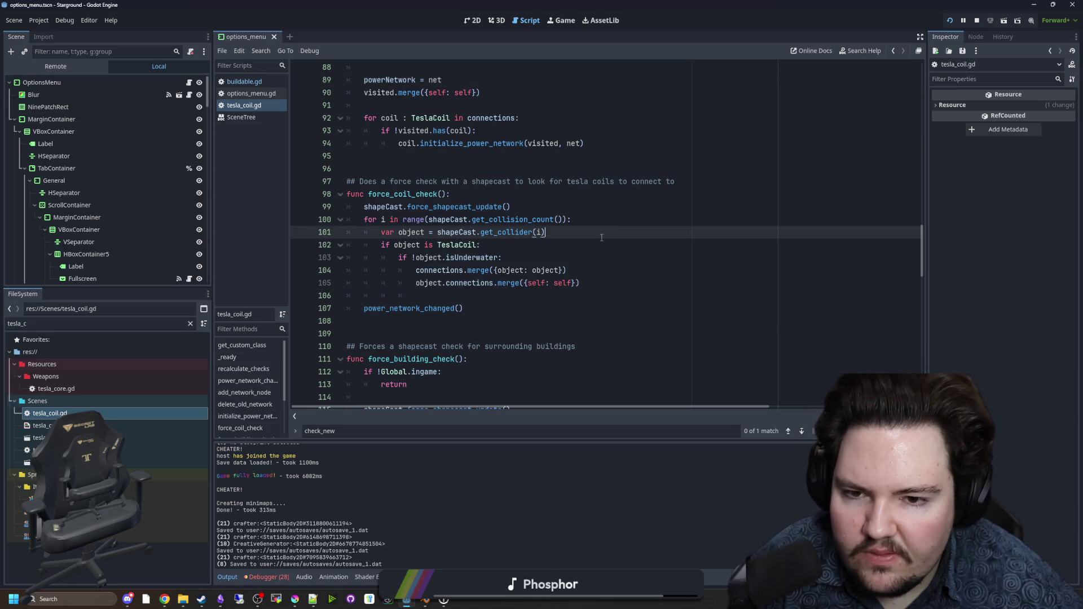
{"action": "left_click", "coordinate": [424, 158]}
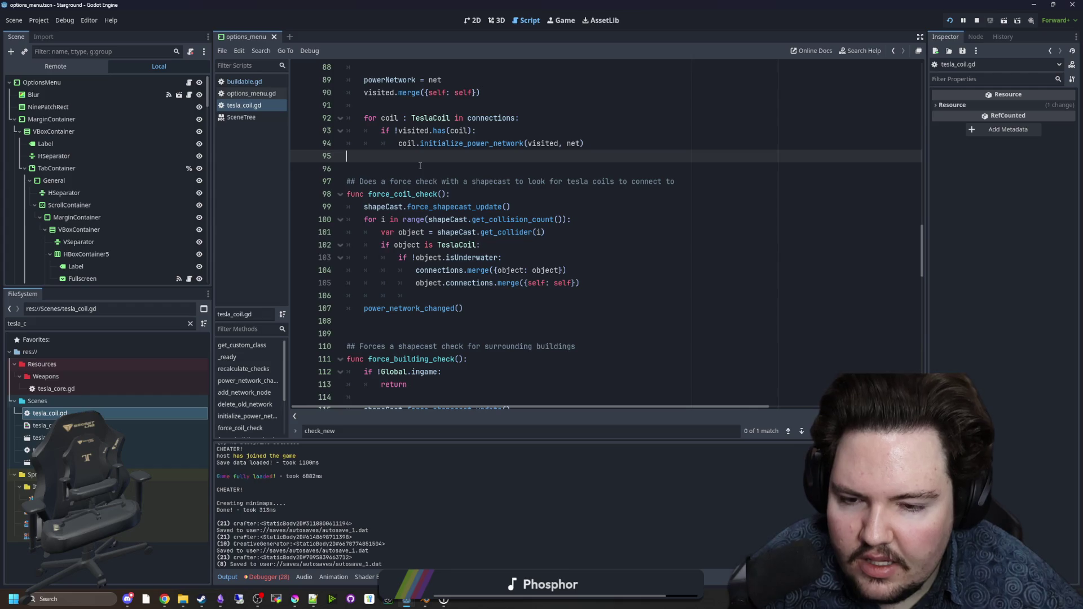
{"action": "scroll", "coordinate": [496, 236], "scroll_direction": "down", "scroll_amount": 3}
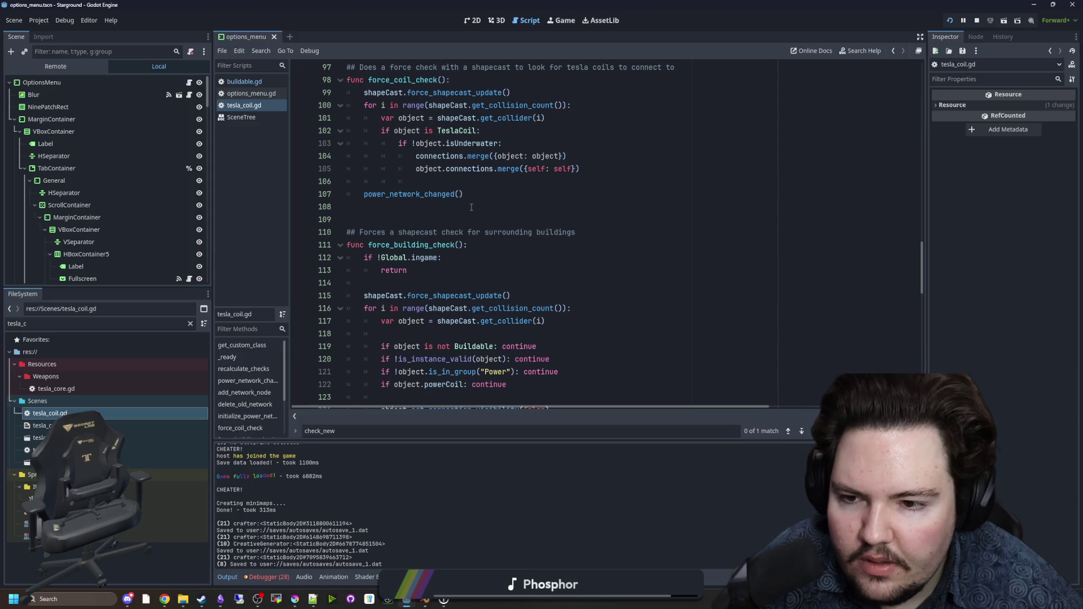
{"action": "left_click", "coordinate": [471, 207]}
{"action": "key", "text": "ctrl+f"}
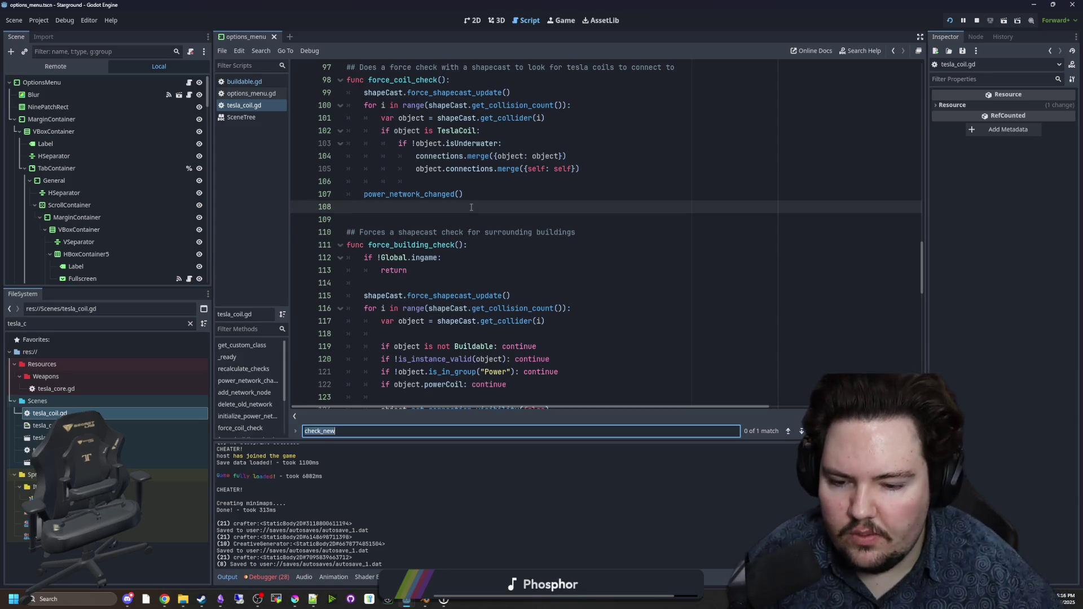
{"action": "type", "text": "force_building"}
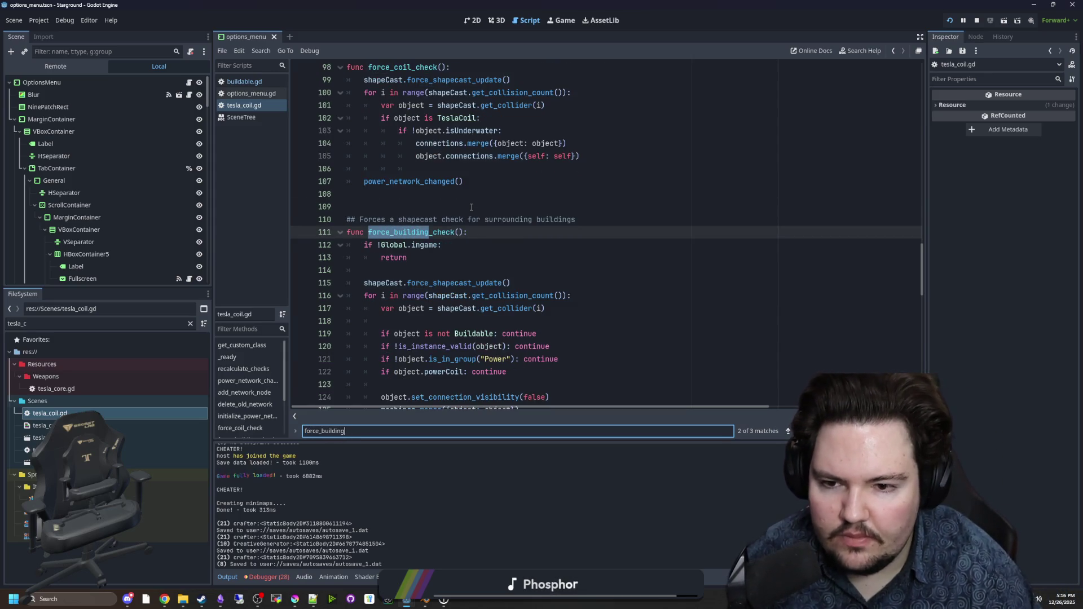
{"action": "type", "text": "_check"}
{"action": "key", "text": "Return"}
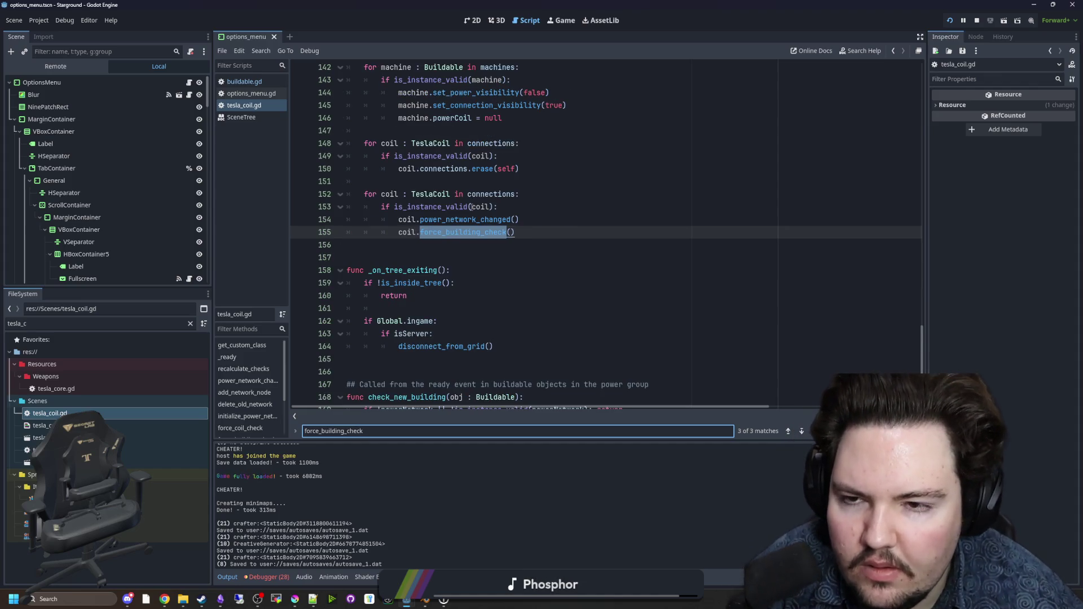
{"action": "key", "text": "Return"}
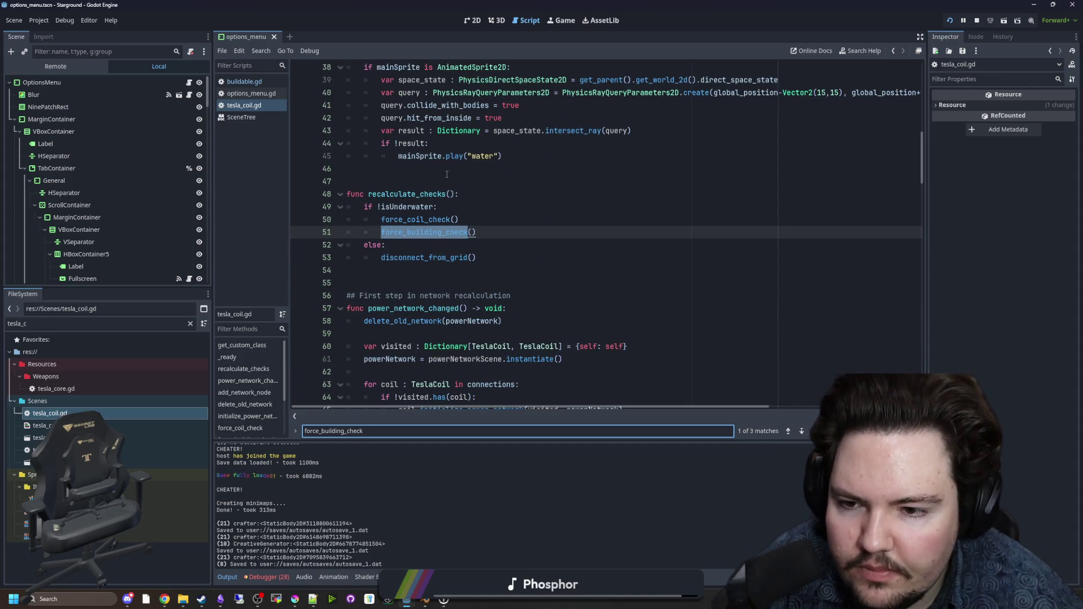
{"action": "key", "text": "Return"}
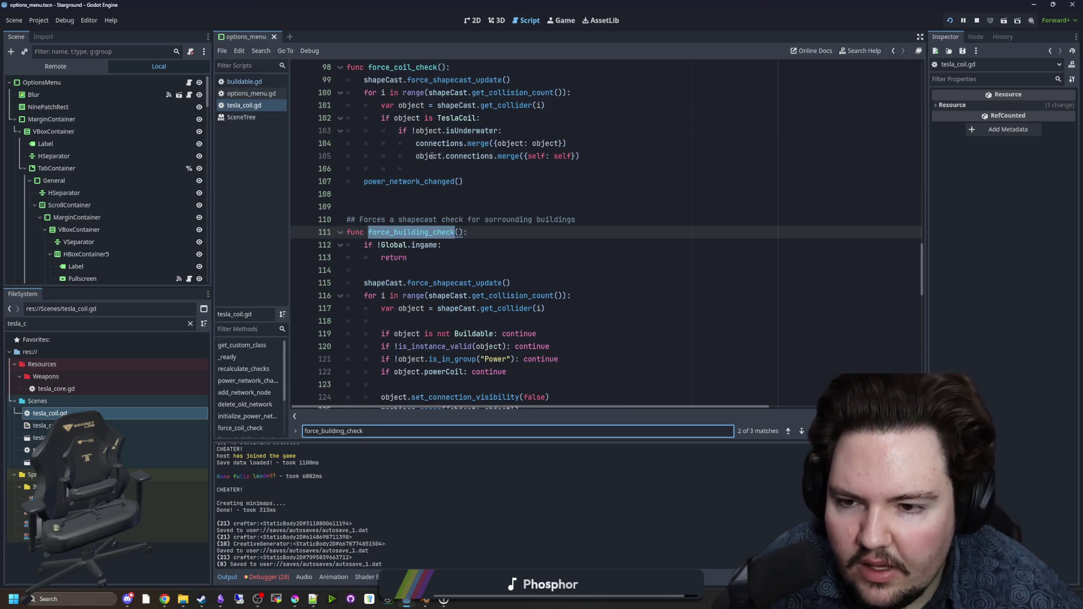
{"action": "key", "text": "Return"}
{"action": "key", "text": "Return"}
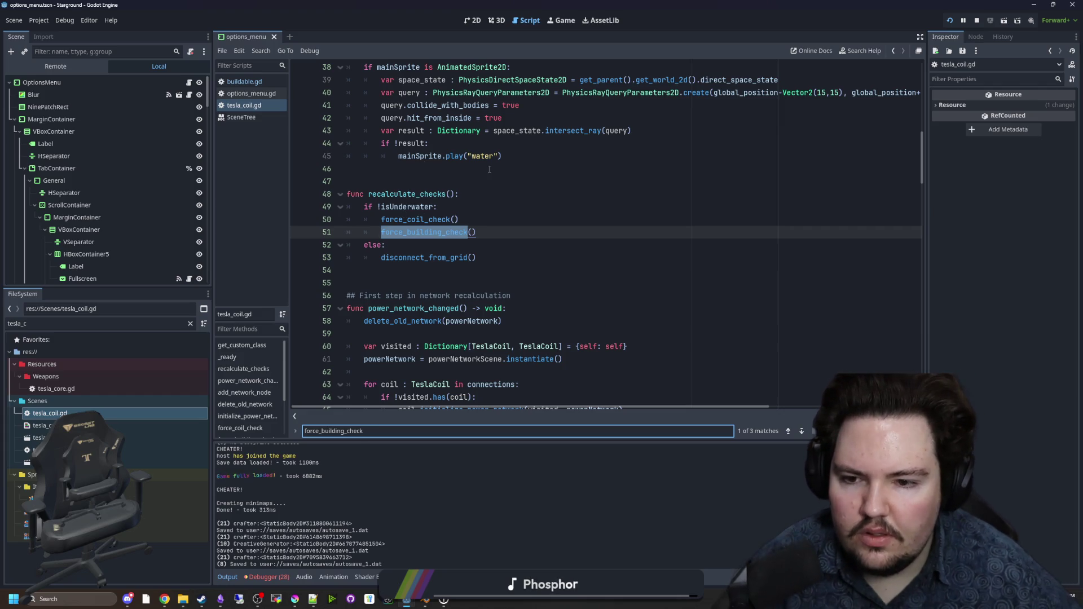
{"action": "left_click", "coordinate": [453, 191]}
{"action": "key", "text": "ctrl+f"}
{"action": "type", "text": "recal"}
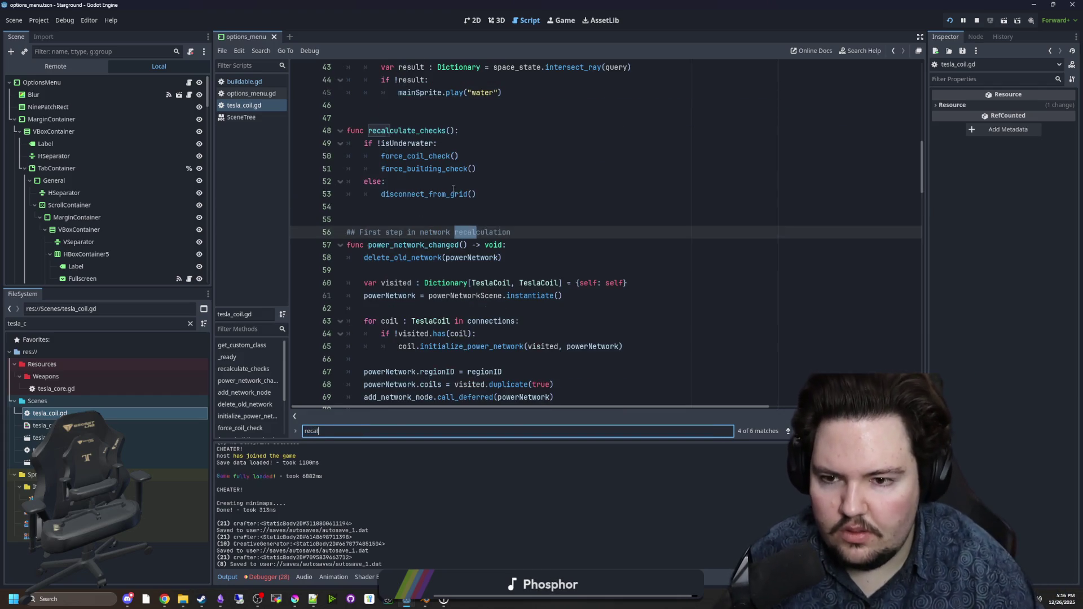
{"action": "type", "text": "culate_checks"}
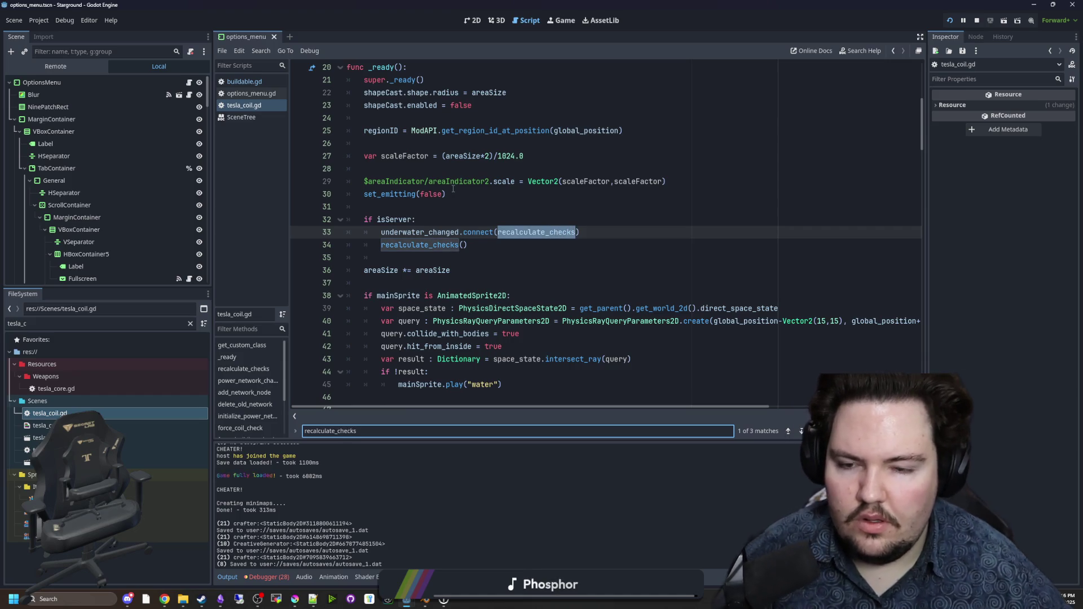
{"action": "scroll", "coordinate": [477, 242], "scroll_direction": "up", "scroll_amount": 1}
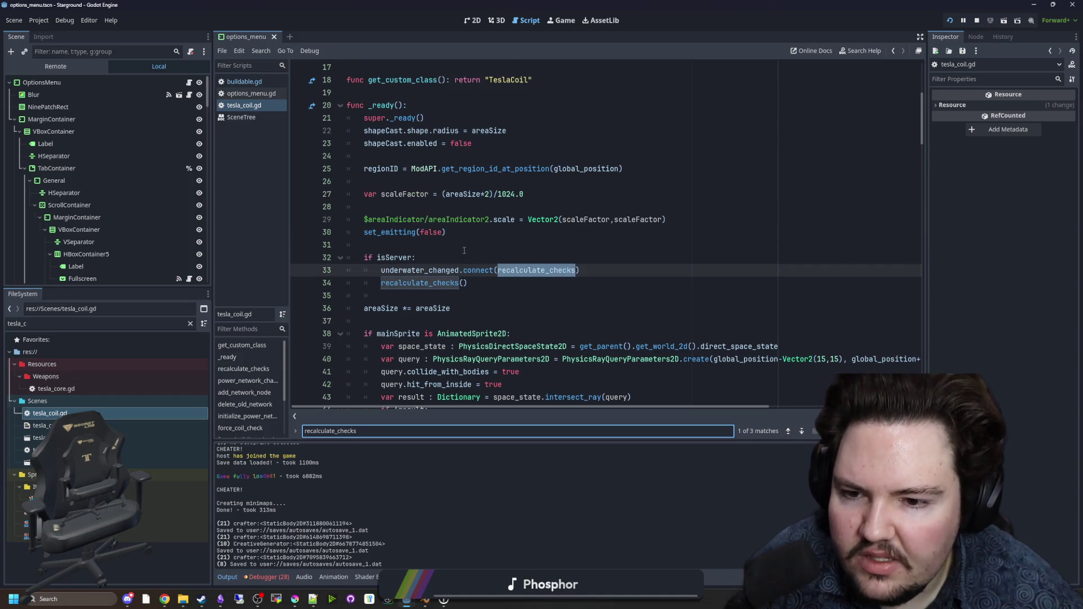
{"action": "scroll", "coordinate": [463, 250], "scroll_direction": "down", "scroll_amount": 1}
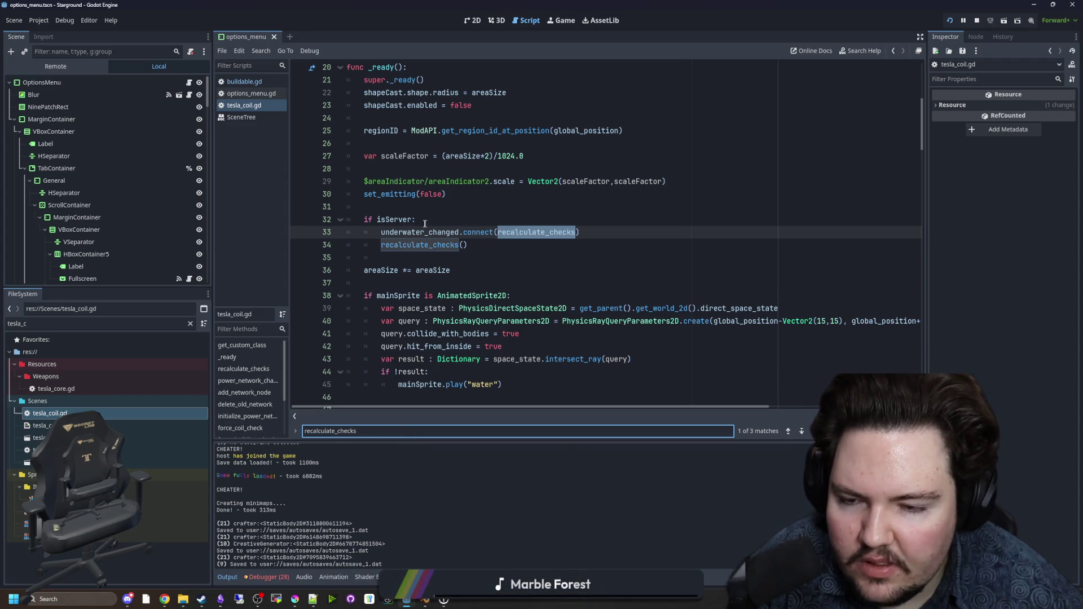
{"action": "key", "text": "Return"}
{"action": "key", "text": "Return"}
{"action": "key", "text": "Return"}
{"action": "key", "text": "Return"}
{"action": "key", "text": "Return"}
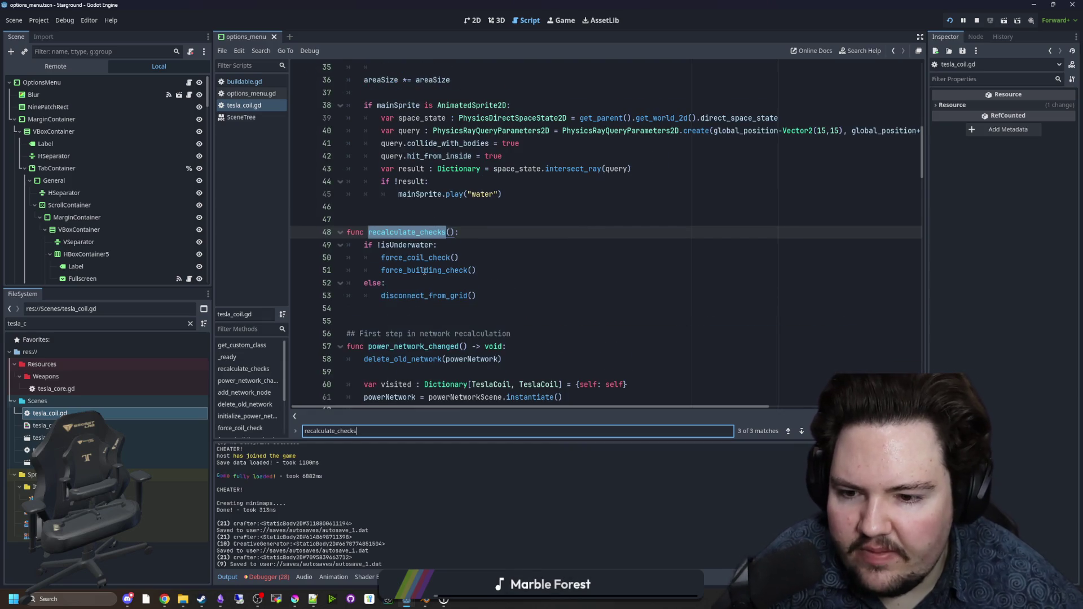
{"action": "scroll", "coordinate": [424, 271], "scroll_direction": "down", "scroll_amount": 2}
{"action": "scroll", "coordinate": [499, 231], "scroll_direction": "down", "scroll_amount": 16}
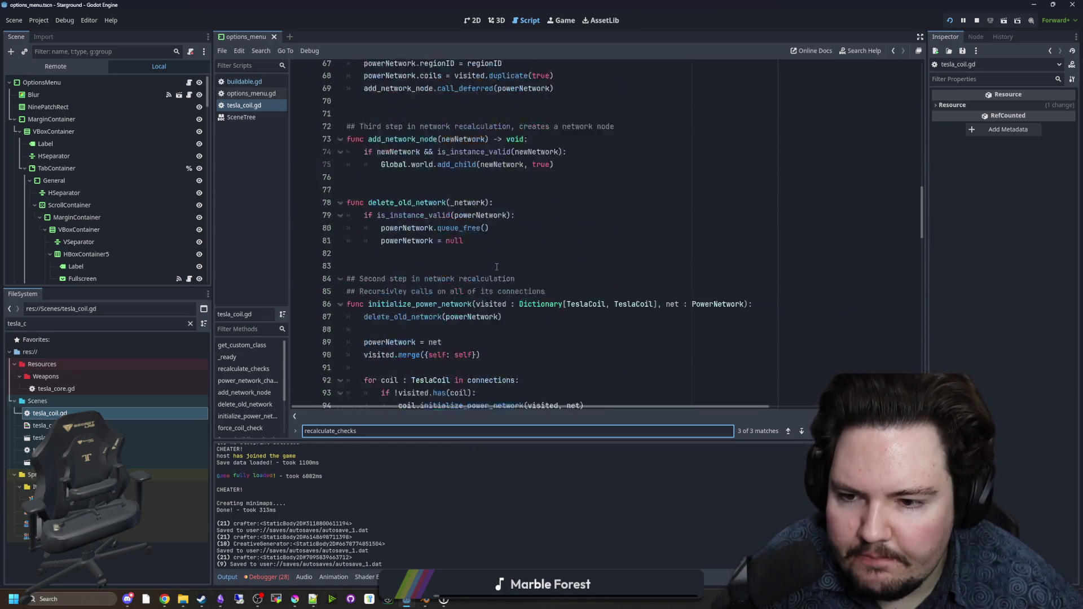
{"action": "scroll", "coordinate": [389, 224], "scroll_direction": "down", "scroll_amount": 11}
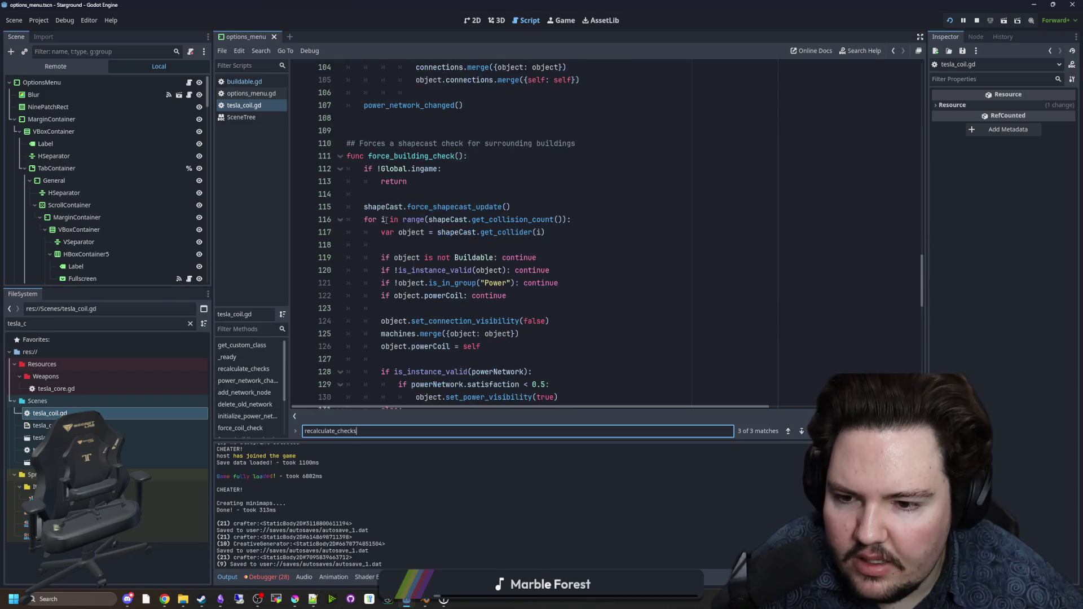
{"action": "scroll", "coordinate": [386, 220], "scroll_direction": "down", "scroll_amount": 4}
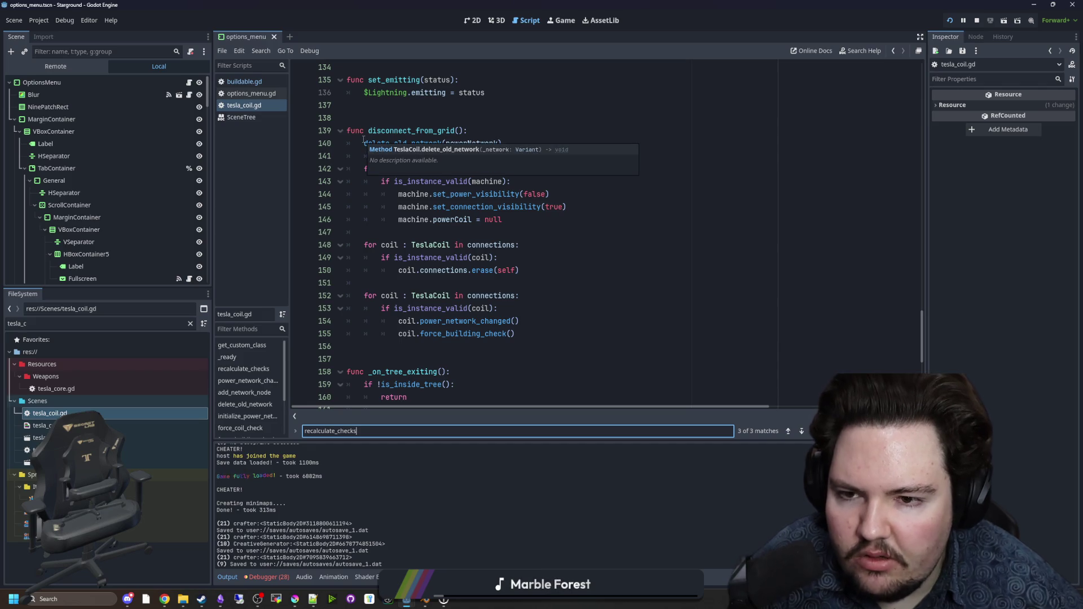
{"action": "left_click", "coordinate": [567, 142]}
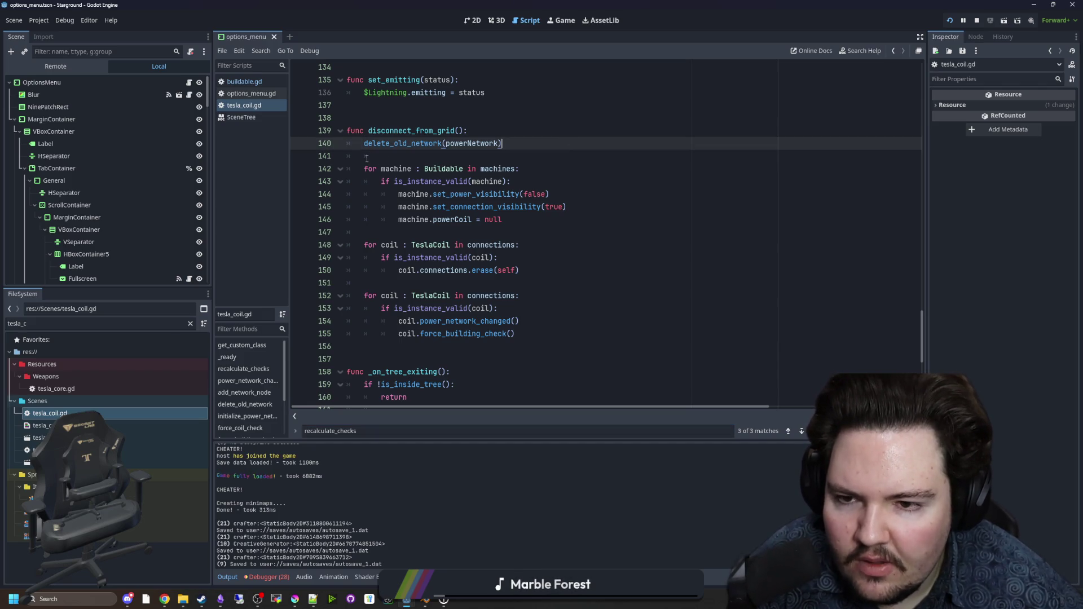
{"action": "left_click_drag", "start_coordinate": [533, 218], "coordinate": [305, 171]}
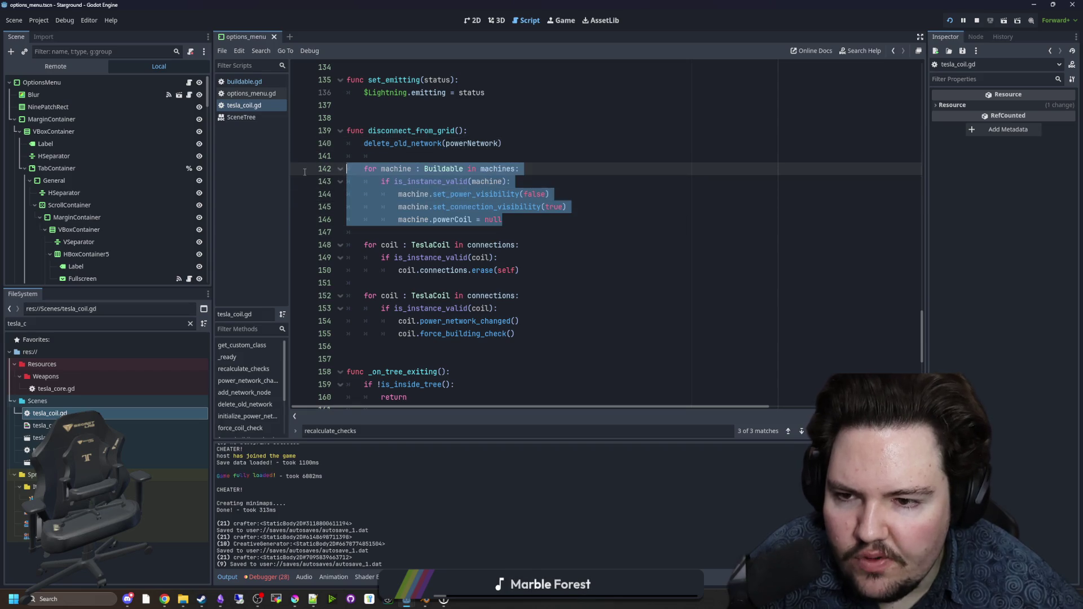
{"action": "left_click", "coordinate": [387, 152]}
{"action": "scroll", "coordinate": [386, 152], "scroll_direction": "down", "scroll_amount": 1}
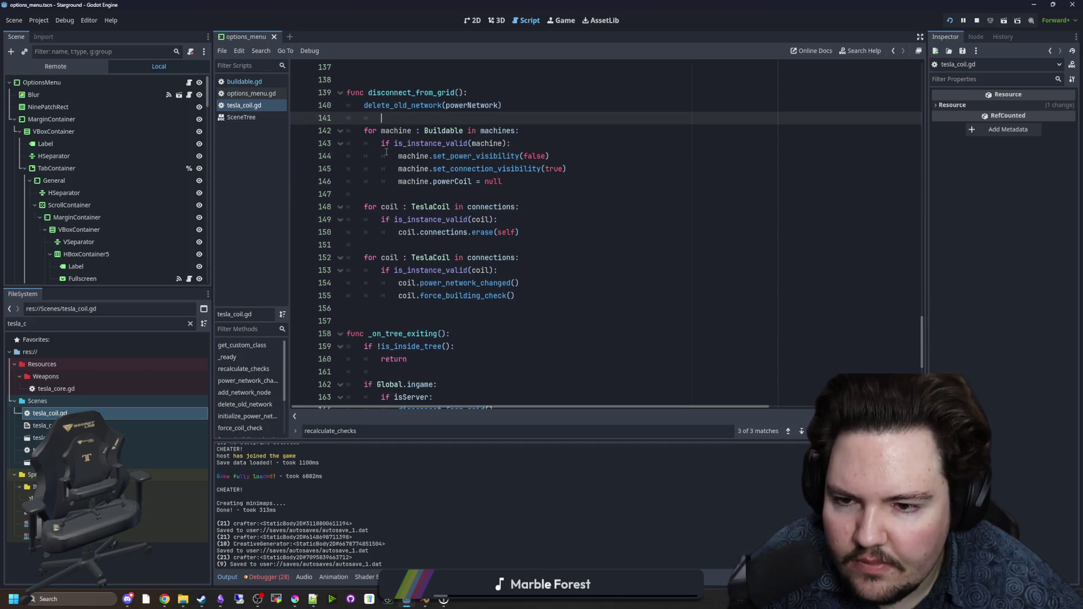
{"action": "left_click_drag", "start_coordinate": [364, 206], "coordinate": [574, 236]}
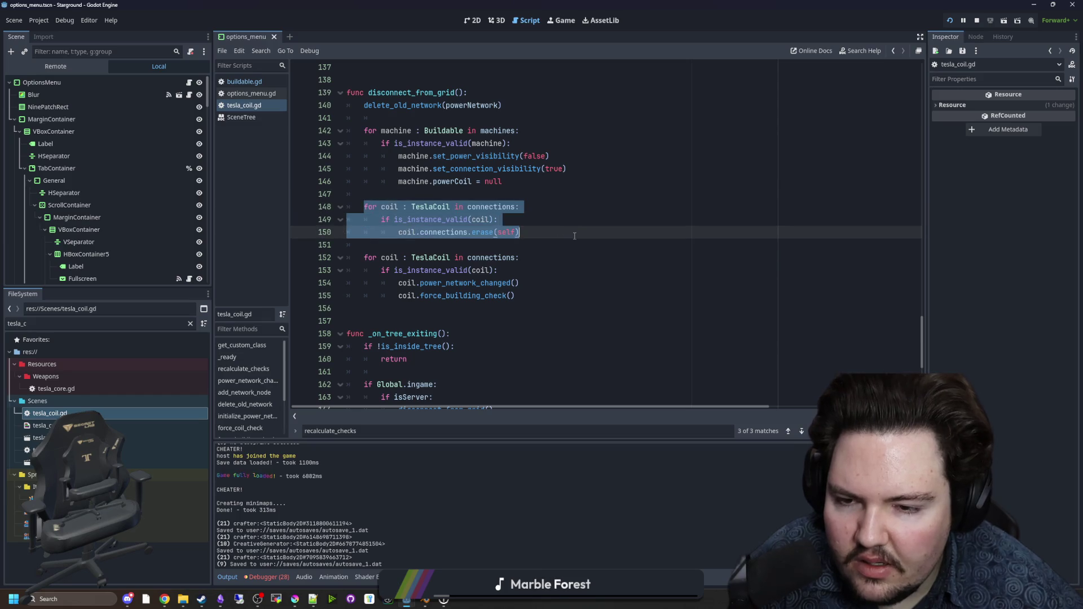
{"action": "left_click", "coordinate": [536, 230]}
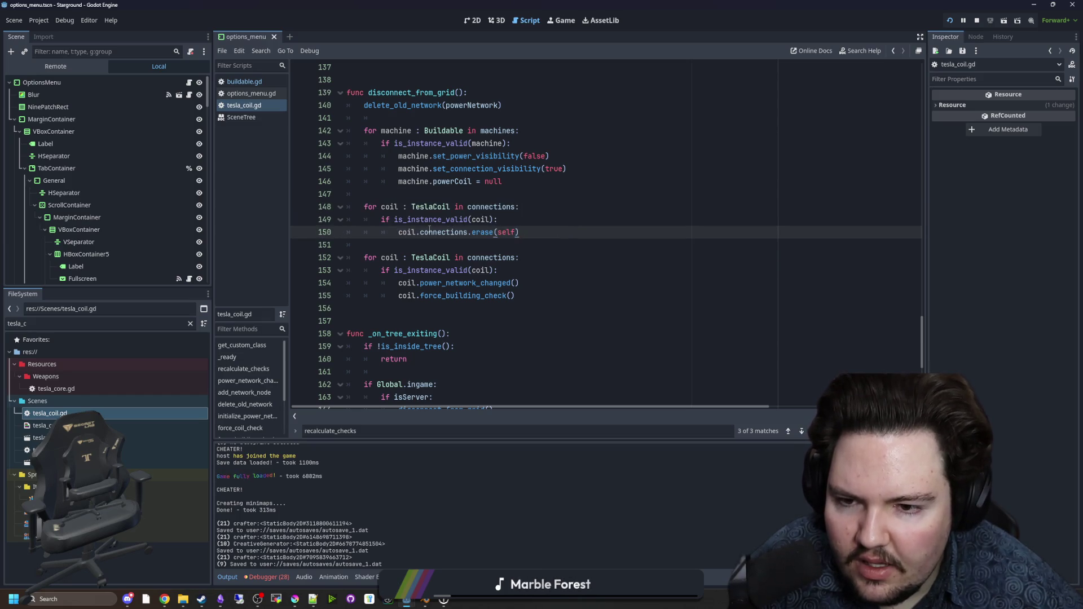
{"action": "left_click", "coordinate": [473, 194]}
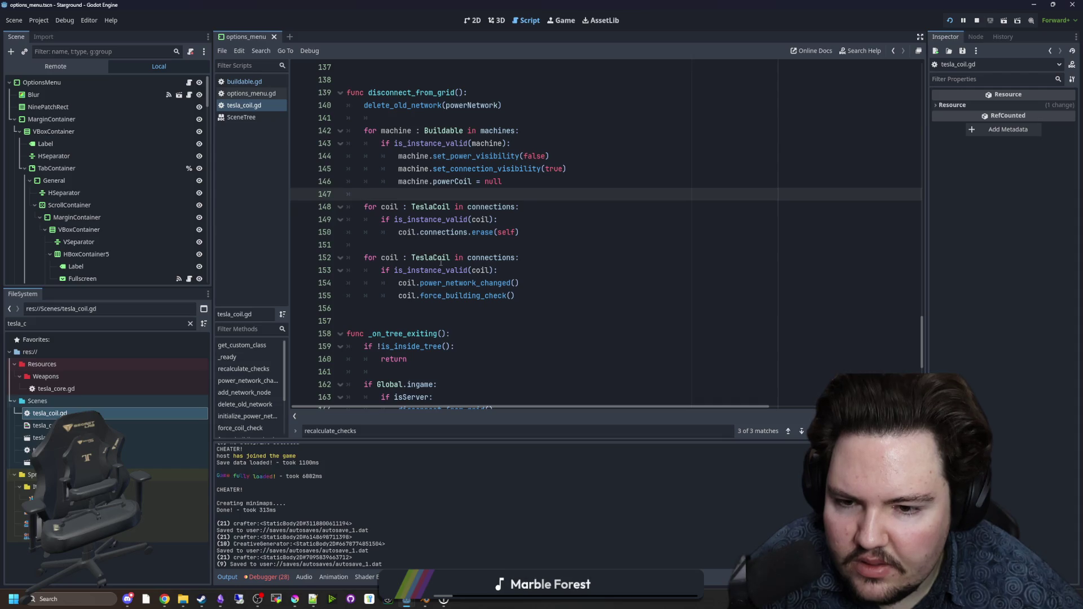
{"action": "scroll", "coordinate": [441, 261], "scroll_direction": "down", "scroll_amount": 1}
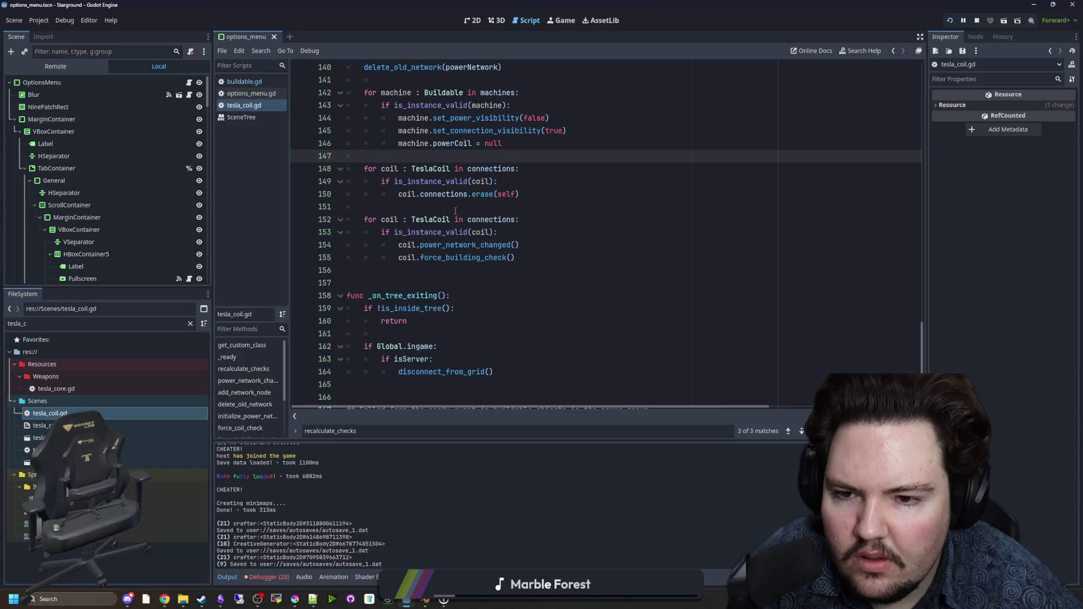
{"action": "mouse_move", "coordinate": [364, 220]}
{"action": "left_mouse_down"}
{"action": "mouse_move", "coordinate": [560, 247]}
{"action": "mouse_move", "coordinate": [516, 259]}
{"action": "left_mouse_up"}
{"action": "key", "text": "Right"}
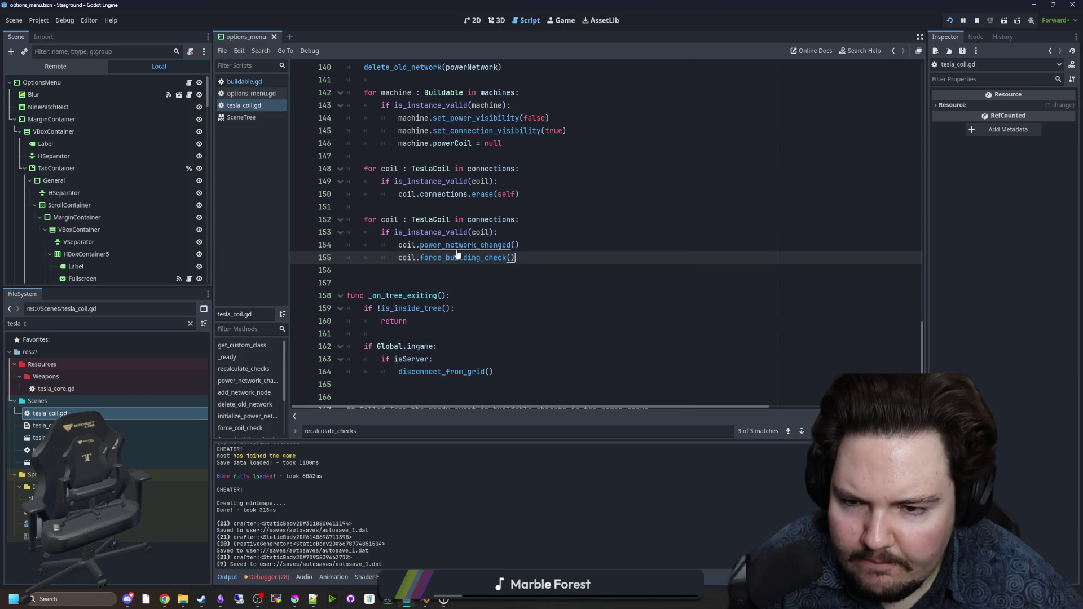
{"action": "left_click", "coordinate": [468, 246], "text": "ctrl"}
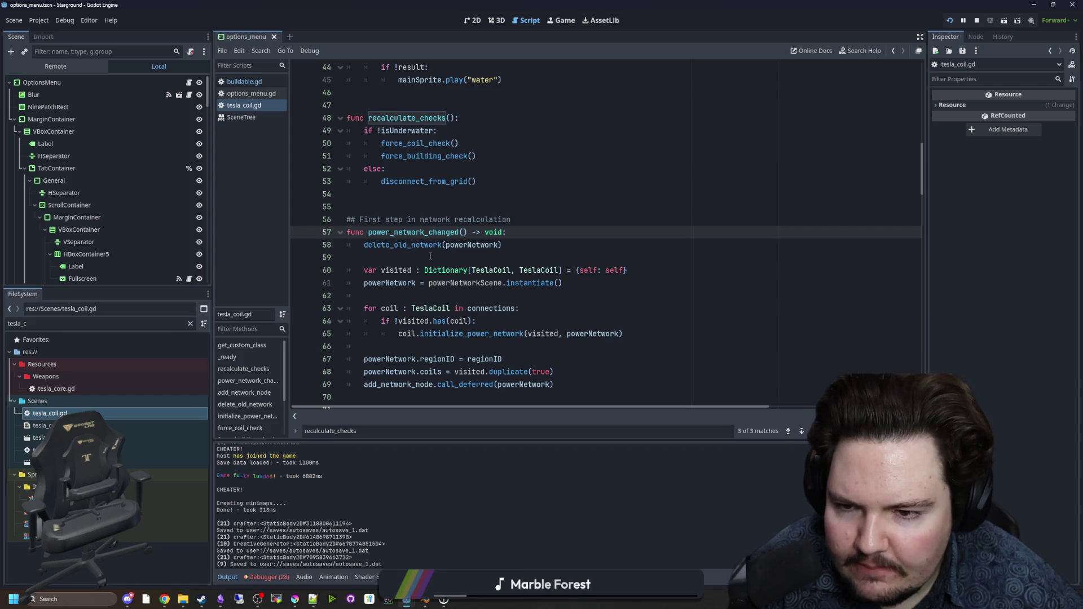
{"action": "scroll", "coordinate": [430, 256], "scroll_direction": "down", "scroll_amount": 2}
{"action": "key", "text": "alt+Left"}
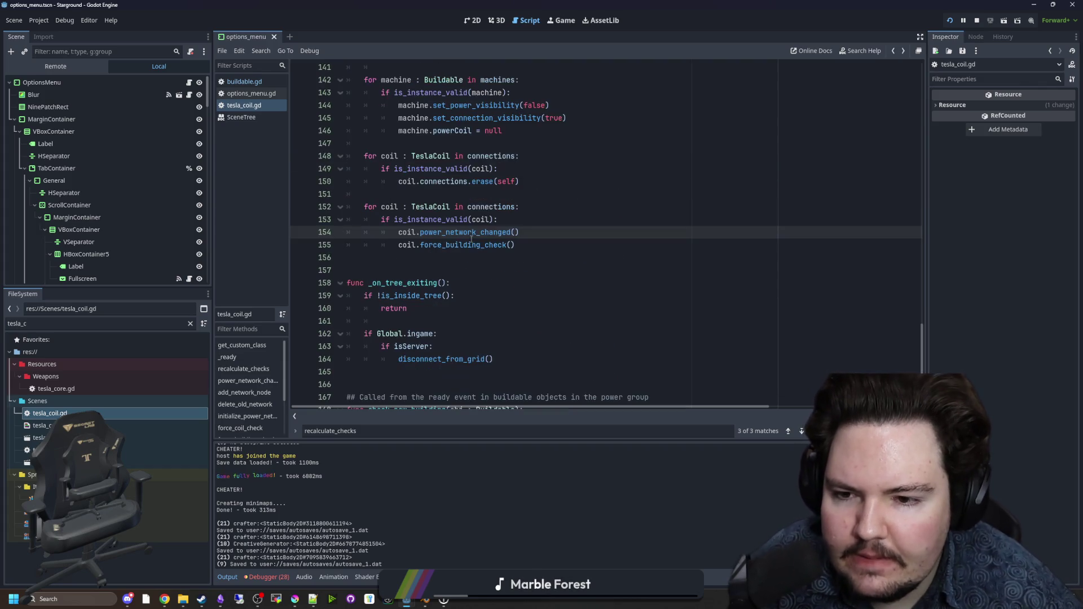
Step: Comment out the force_building_check call on line 155, save, and show the running game
{"action": "left_click", "coordinate": [398, 247]}
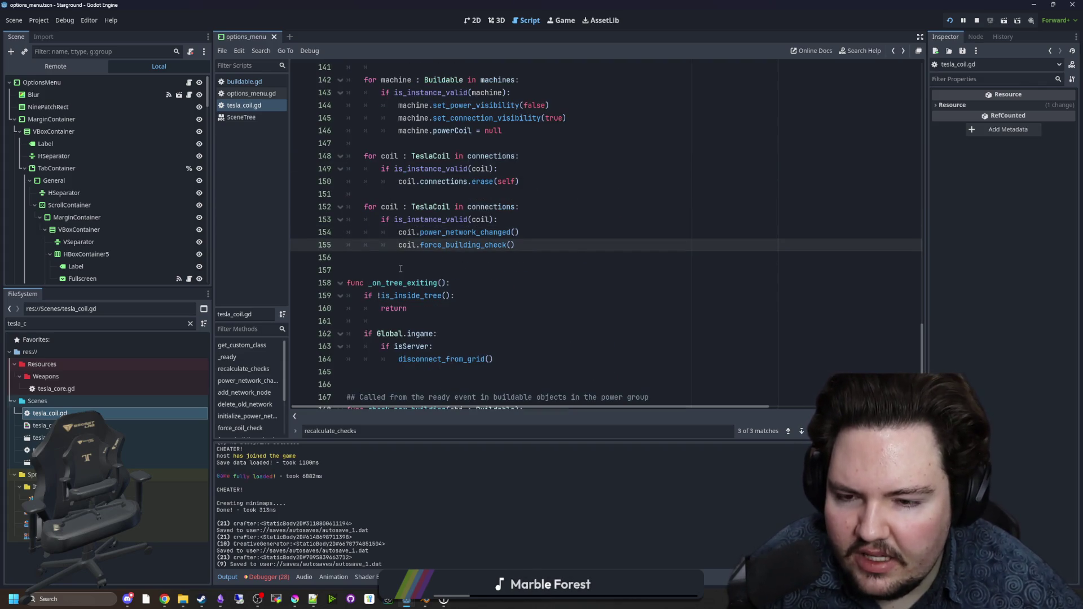
{"action": "key", "text": "ctrl+k"}
{"action": "key", "text": "Down"}
{"action": "key", "text": "ctrl+s"}
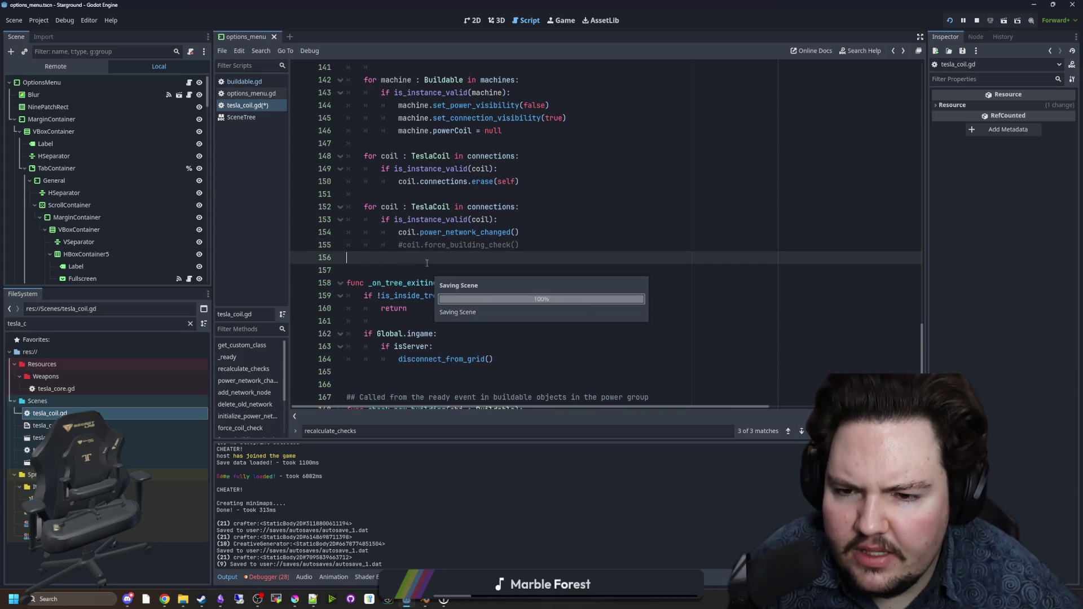
{"action": "left_click", "coordinate": [562, 22]}
Step: Place two linked tesla coils, then remove the second and cancel the placement preview
{"action": "key", "text": "d"}
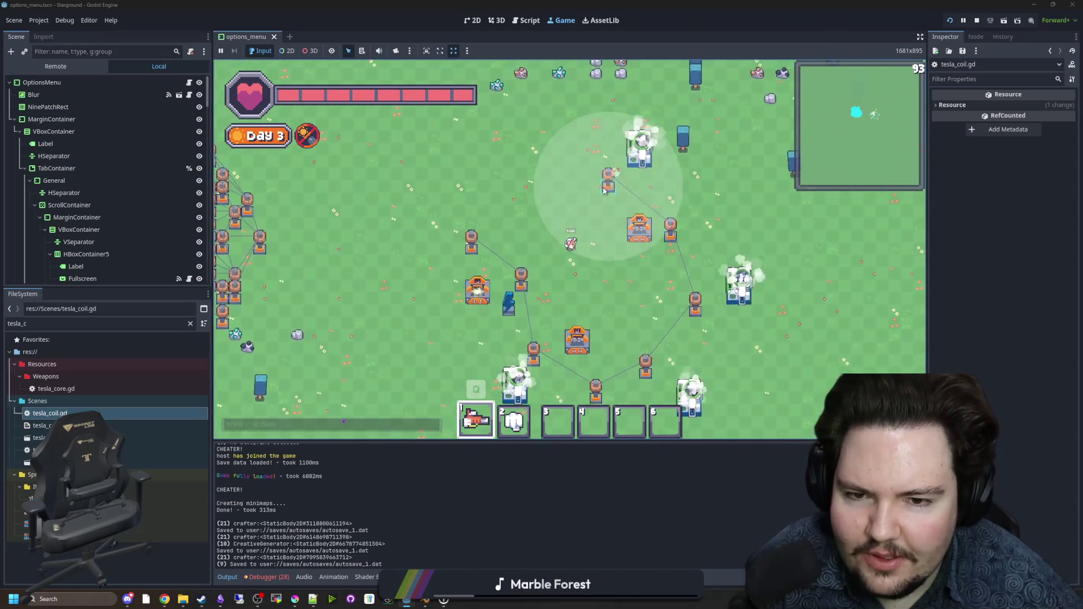
{"action": "left_click", "coordinate": [602, 190]}
{"action": "left_click", "coordinate": [529, 177]}
{"action": "right_click", "coordinate": [532, 168]}
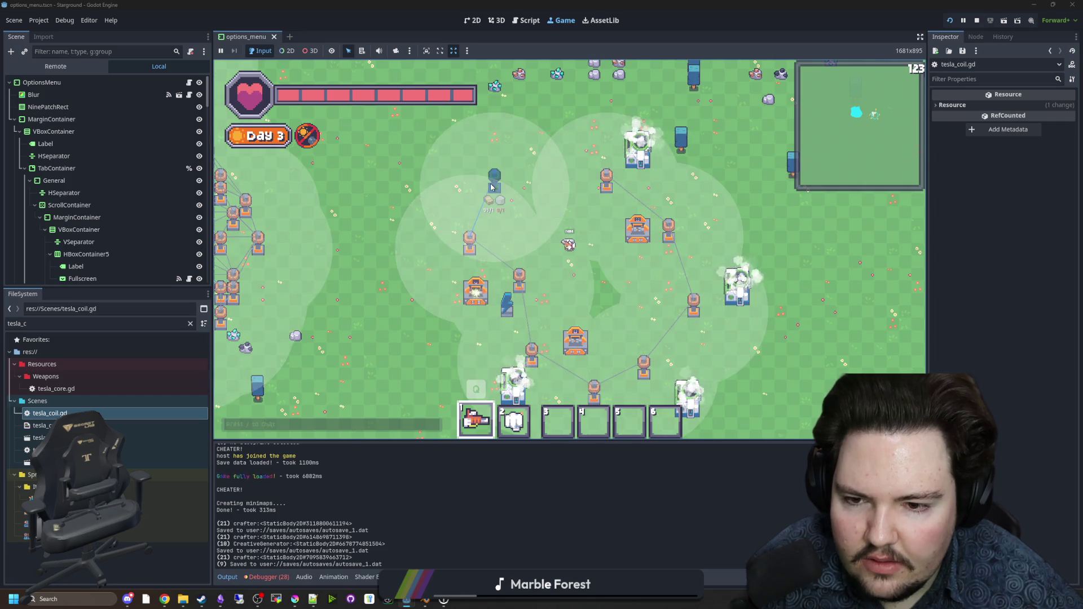
{"action": "key", "text": "Escape"}
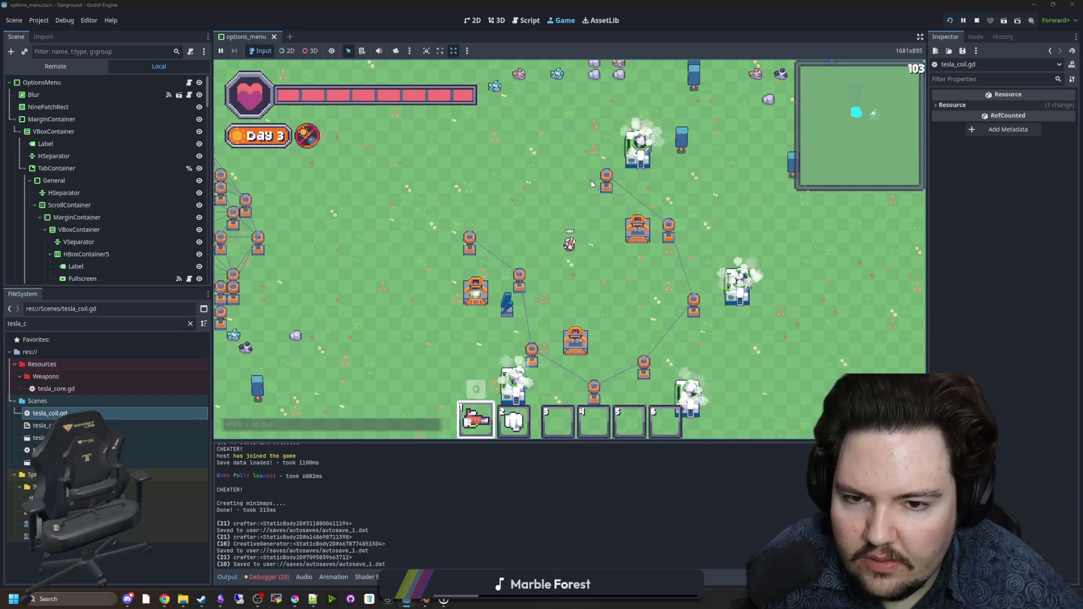
Step: Place and deconstruct another coil, then drag out a linked row of tesla coils
{"action": "left_click", "coordinate": [530, 165]}
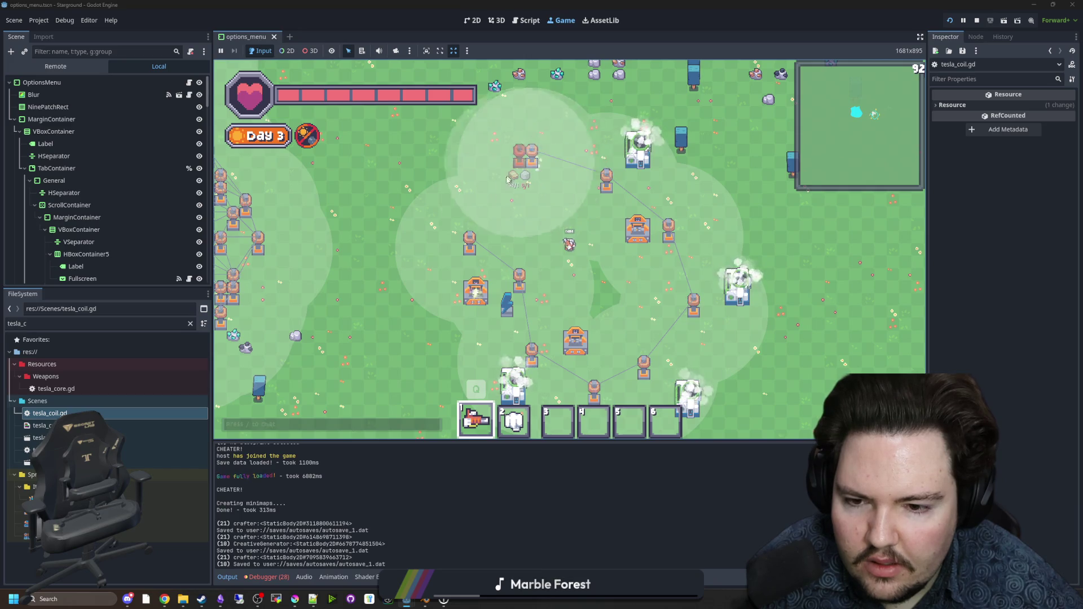
{"action": "right_click", "coordinate": [531, 164]}
{"action": "mouse_move", "coordinate": [602, 188]}
{"action": "left_mouse_down"}
{"action": "mouse_move", "coordinate": [474, 180]}
{"action": "mouse_move", "coordinate": [555, 222]}
{"action": "mouse_move", "coordinate": [570, 186]}
{"action": "mouse_move", "coordinate": [660, 215]}
{"action": "mouse_move", "coordinate": [395, 260]}
{"action": "mouse_move", "coordinate": [682, 264]}
{"action": "left_mouse_up"}
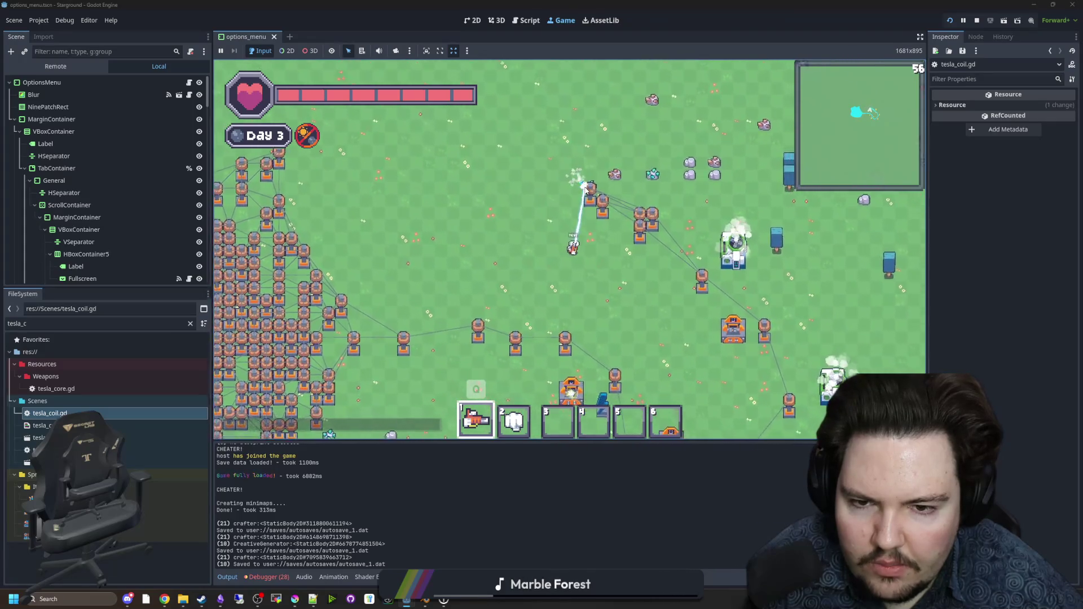
Step: Walk the player back and forth around the powered tesla coil chain
{"action": "key", "text": "d"}
{"action": "key", "text": "s"}
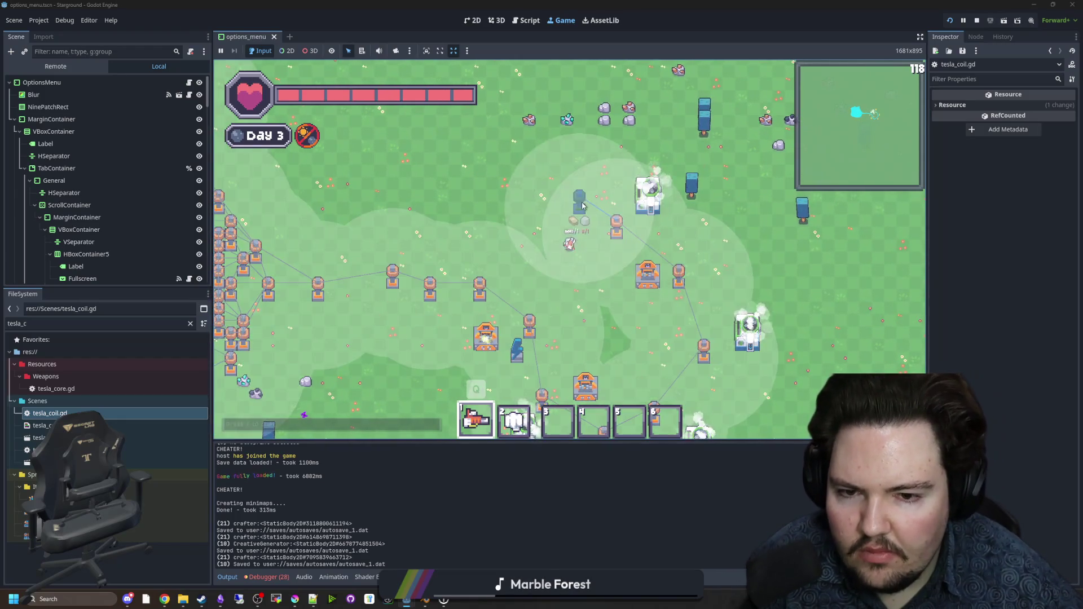
{"action": "key", "text": "w"}
{"action": "key", "text": "a"}
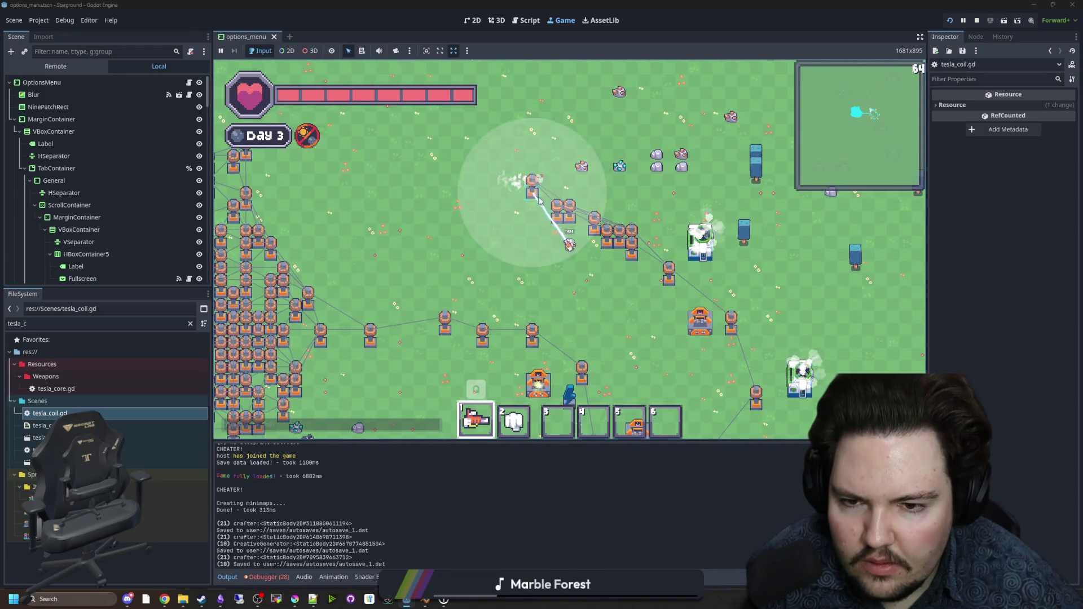
{"action": "key", "text": "s"}
{"action": "key", "text": "d"}
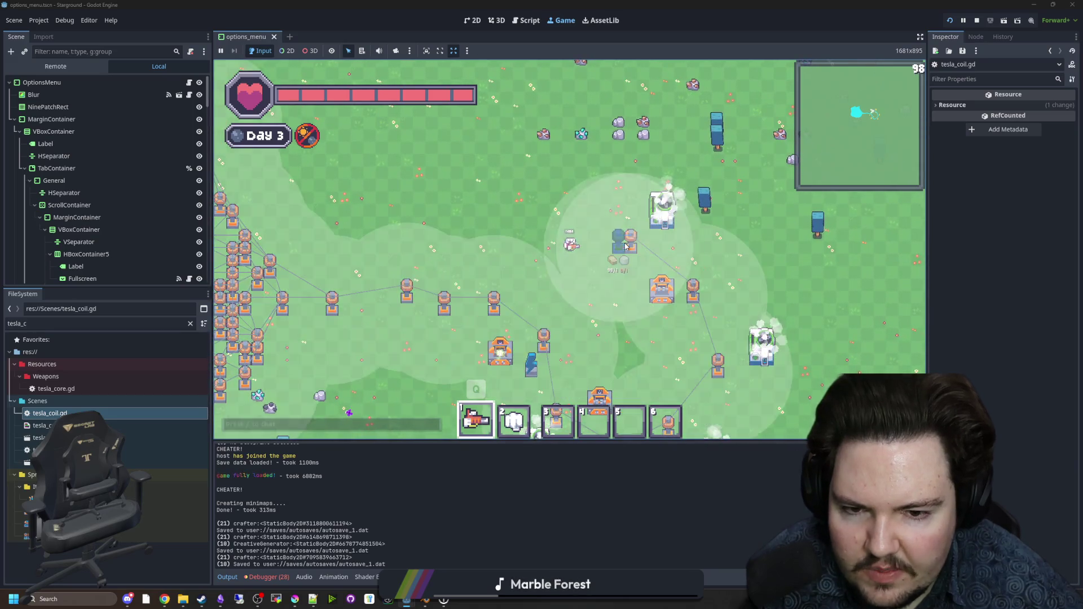
{"action": "key", "text": "w"}
{"action": "key", "text": "a"}
{"action": "mouse_move", "coordinate": [626, 246]}
{"action": "left_mouse_down"}
{"action": "mouse_move", "coordinate": [547, 152]}
{"action": "mouse_move", "coordinate": [573, 179]}
{"action": "left_mouse_up"}
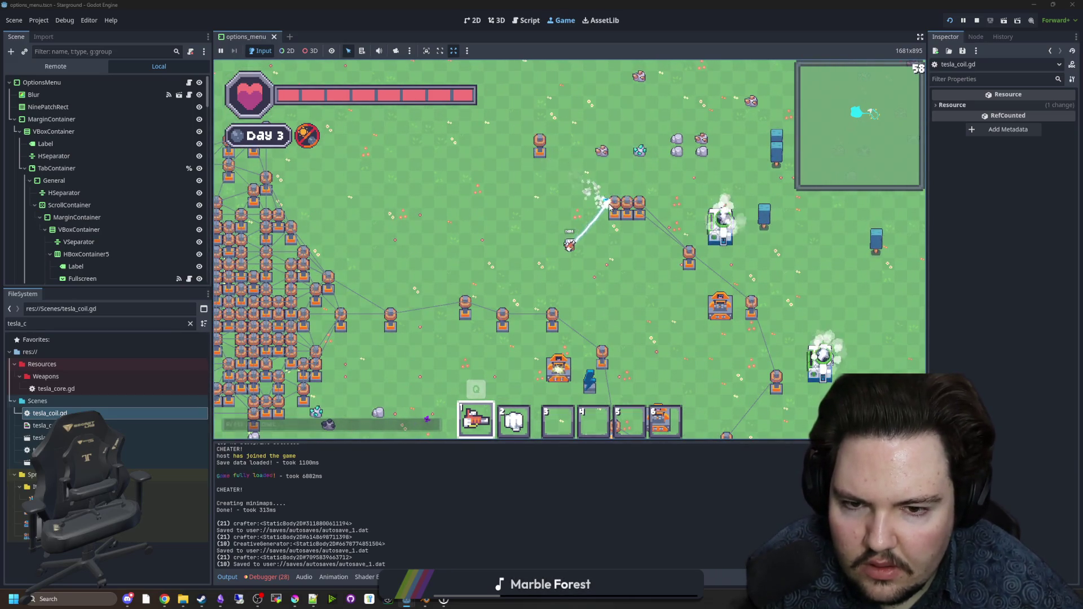
Step: Place a new tesla coil from hotbar slot 2 linked into the chain, then return to tesla_coil.gd
{"action": "key", "text": "s"}
{"action": "key", "text": "d"}
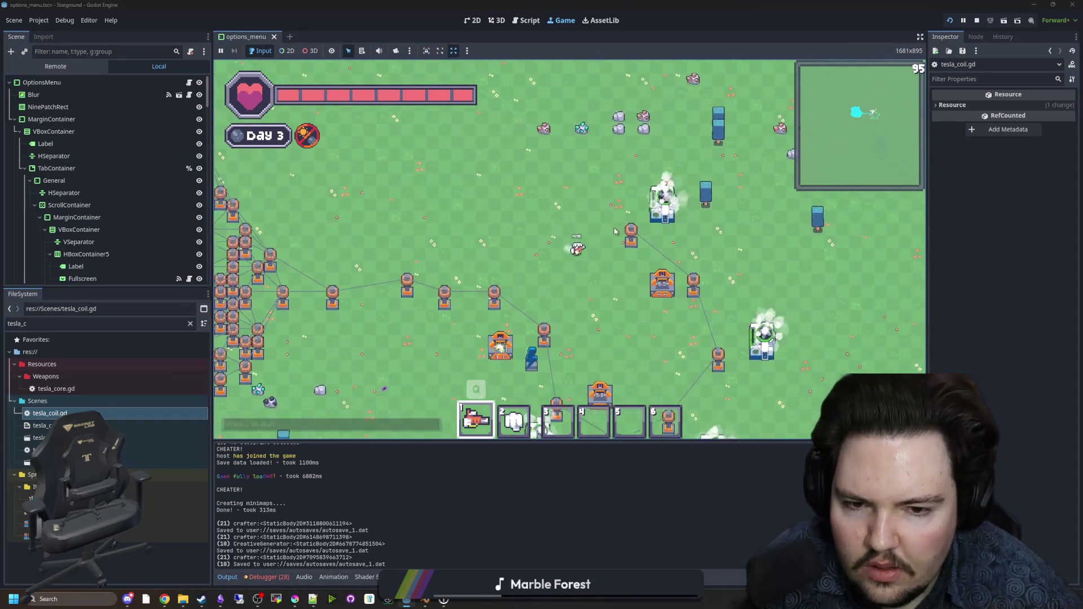
{"action": "key", "text": "2"}
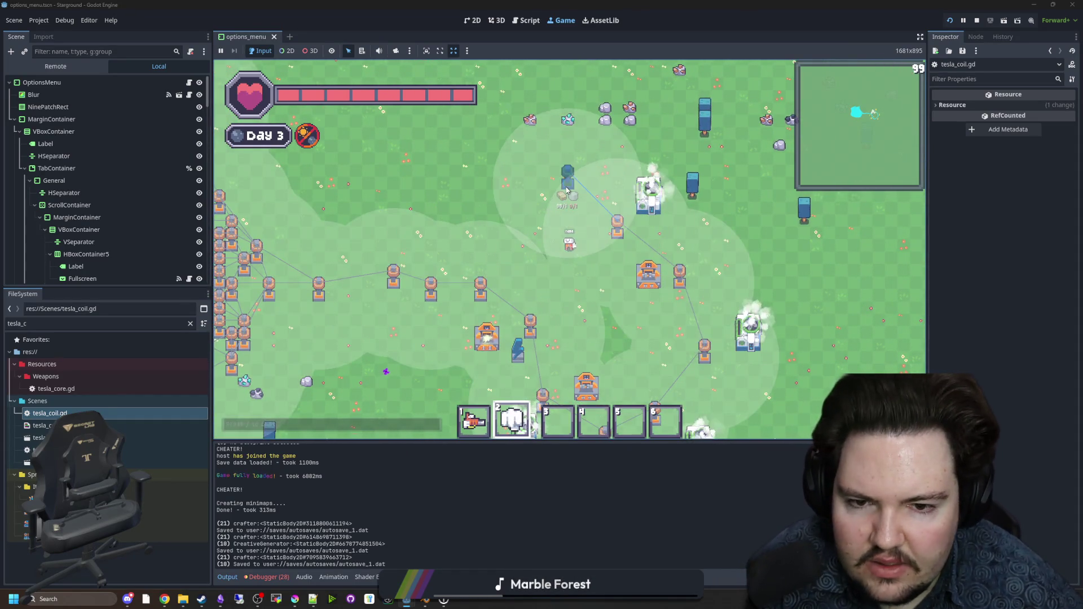
{"action": "left_click", "coordinate": [567, 191]}
{"action": "key", "text": "a"}
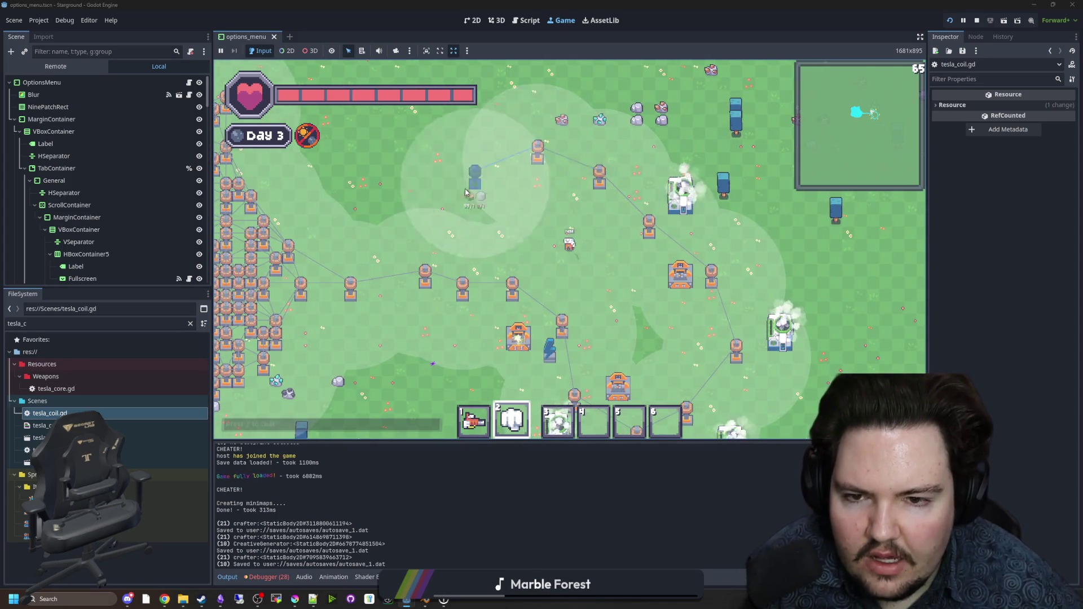
{"action": "key", "text": "s"}
{"action": "key", "text": "d"}
{"action": "key", "text": "ctrl+F3"}
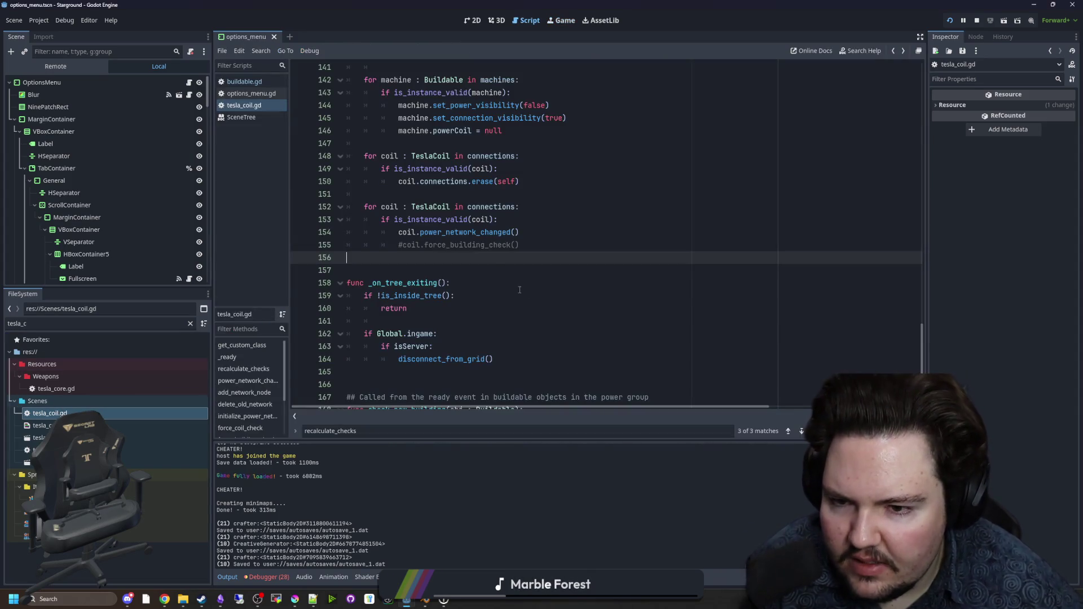
Step: Uncomment coil.force_building_check() on line 155 and return to the running game
{"action": "left_click", "coordinate": [400, 245]}
{"action": "left_click", "coordinate": [413, 258]}
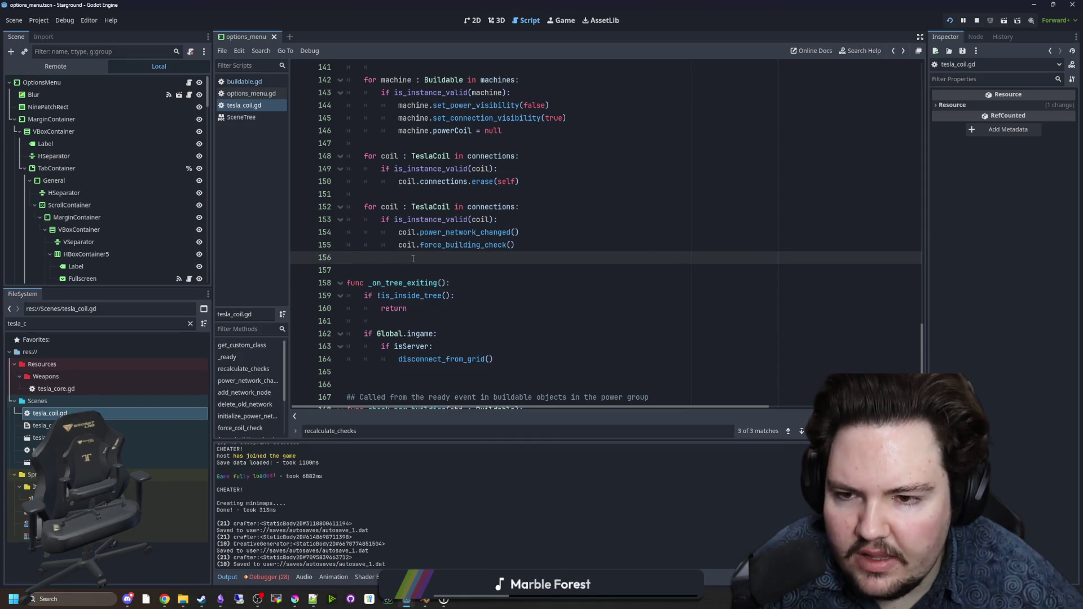
{"action": "left_click", "coordinate": [563, 20]}
Step: Place two more tesla coils near the player and the crafter, firing the gun in between
{"action": "key", "text": "s"}
{"action": "key", "text": "w"}
{"action": "key", "text": "d"}
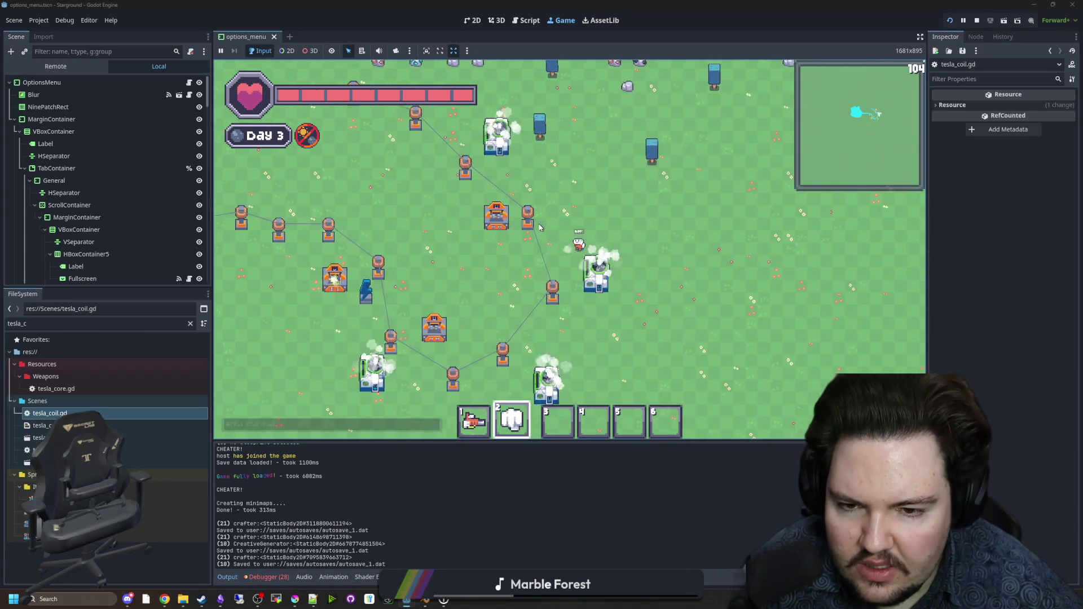
{"action": "key", "text": "d"}
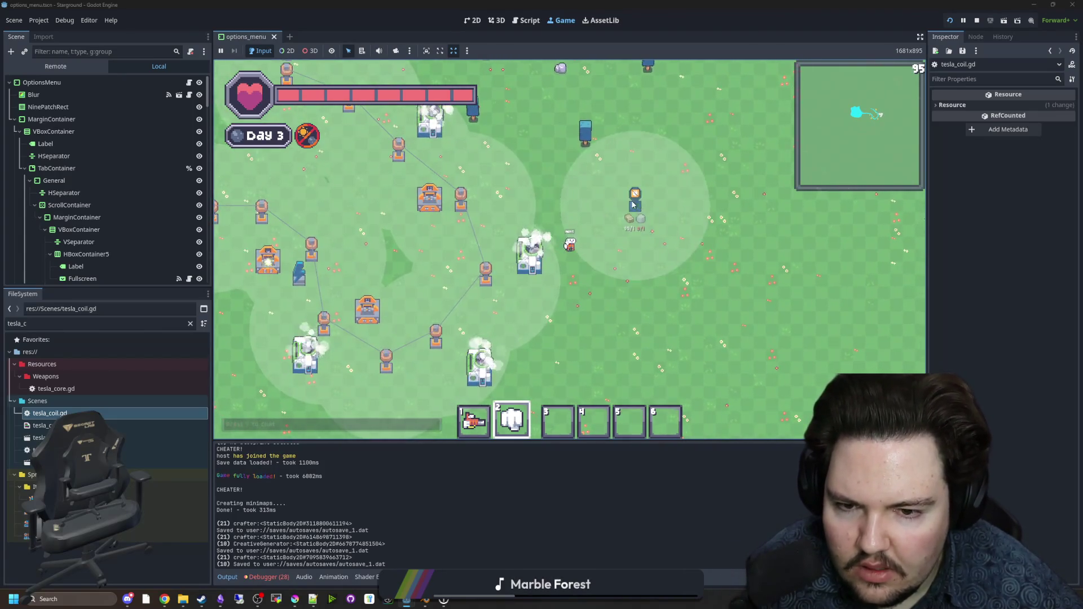
{"action": "left_click", "coordinate": [622, 207]}
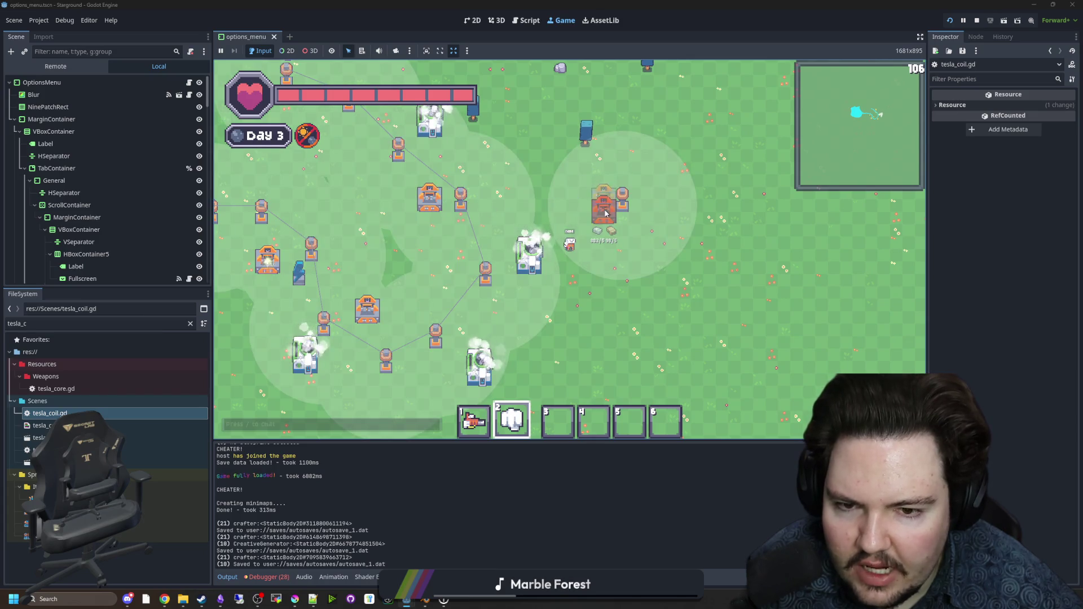
{"action": "scroll", "coordinate": [614, 175], "scroll_direction": "up", "scroll_amount": 2}
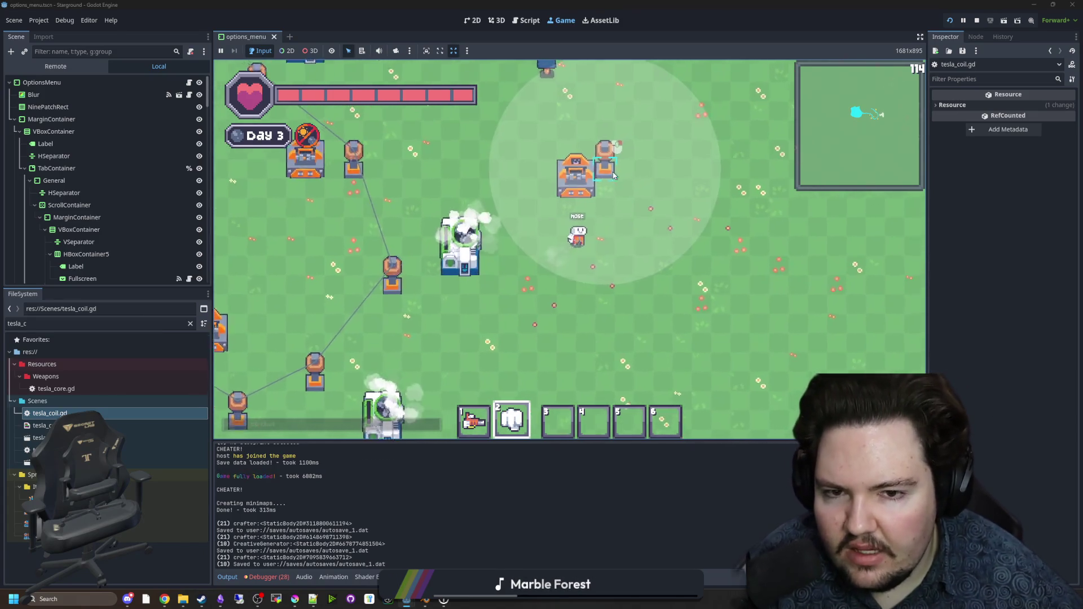
{"action": "key", "text": "1"}
{"action": "left_click", "coordinate": [592, 179]}
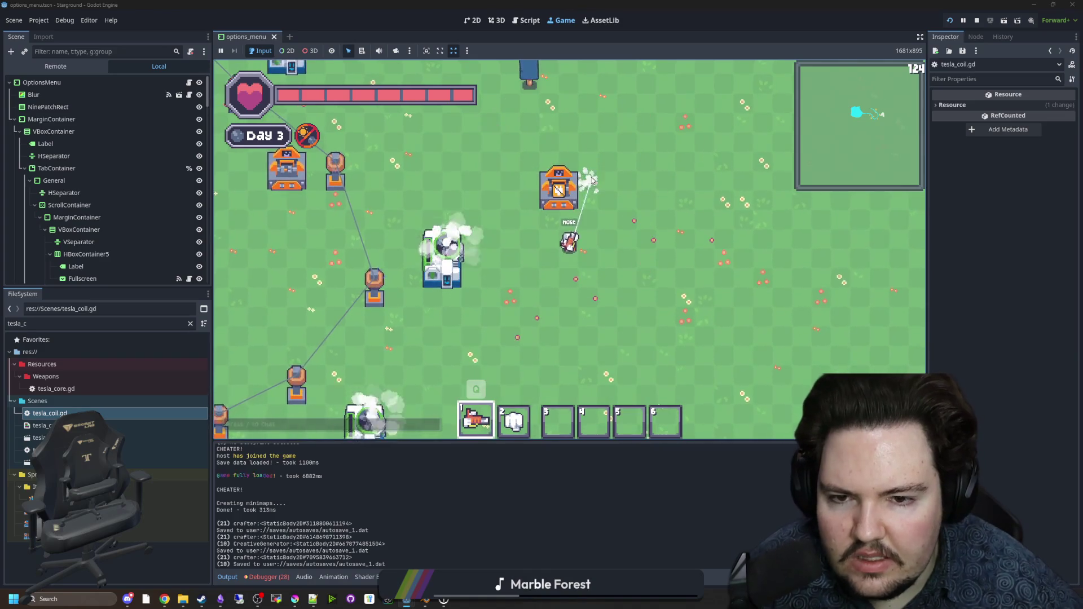
{"action": "scroll", "coordinate": [490, 205], "scroll_direction": "down", "scroll_amount": 2}
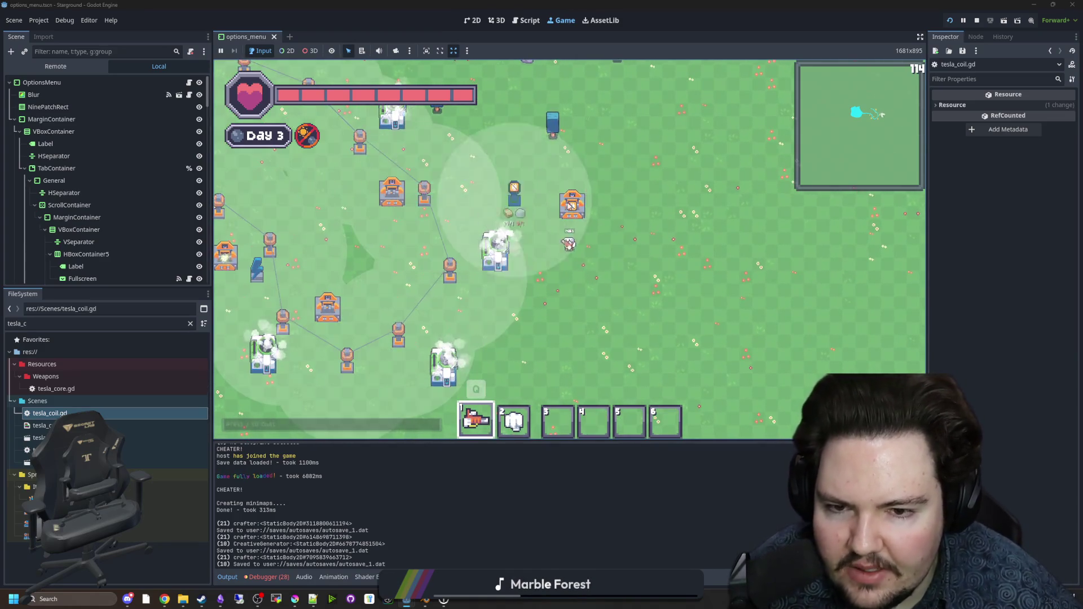
{"action": "left_click", "coordinate": [536, 203]}
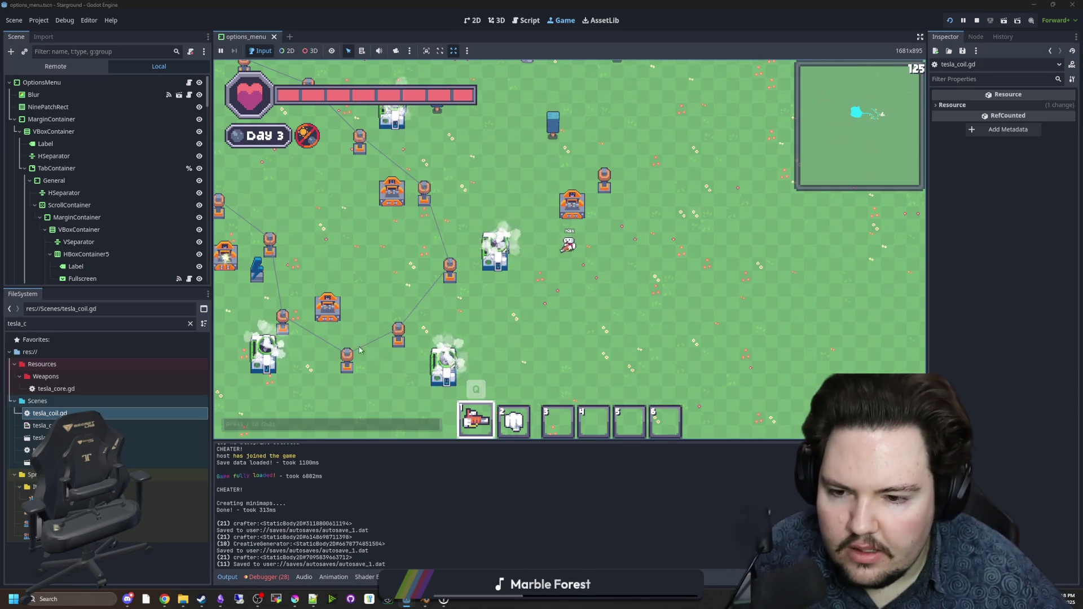
Step: Walk toward the dense pylon field and back to inspect the coil links
{"action": "key", "text": "a"}
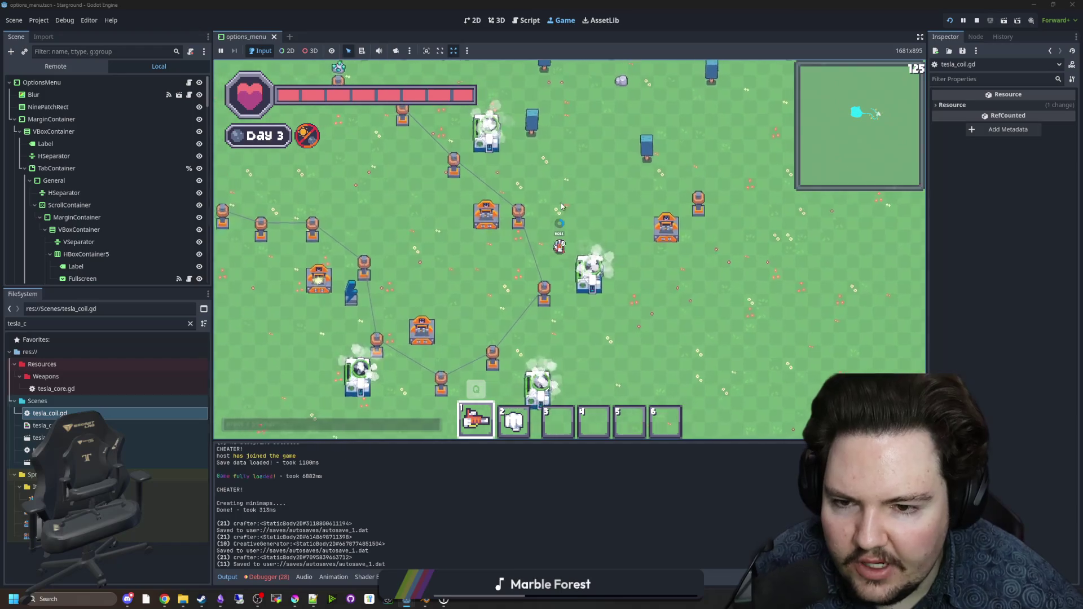
{"action": "key", "text": "w"}
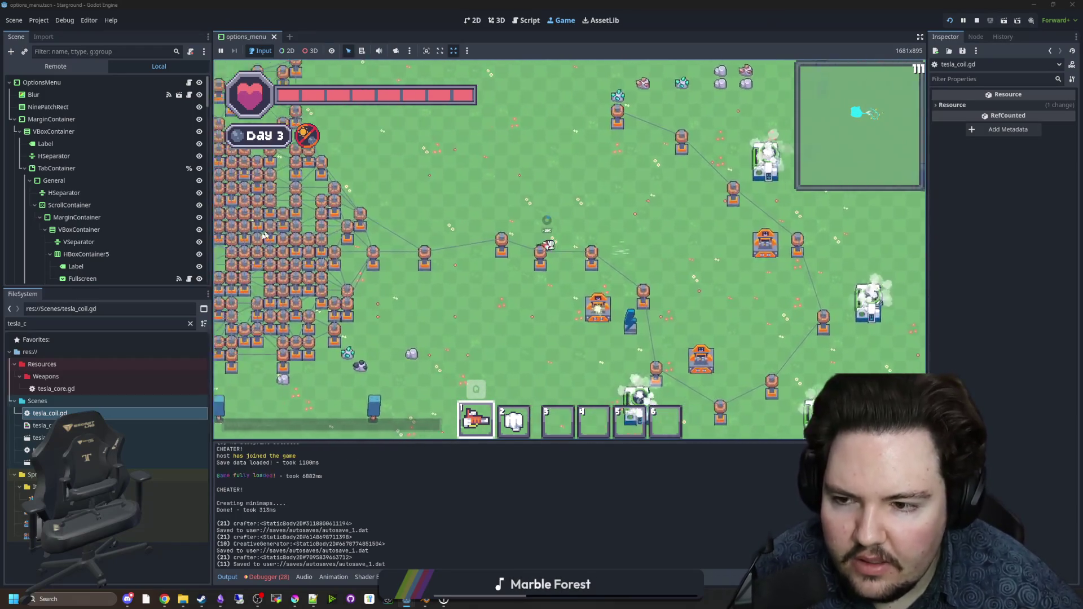
{"action": "key", "text": "d"}
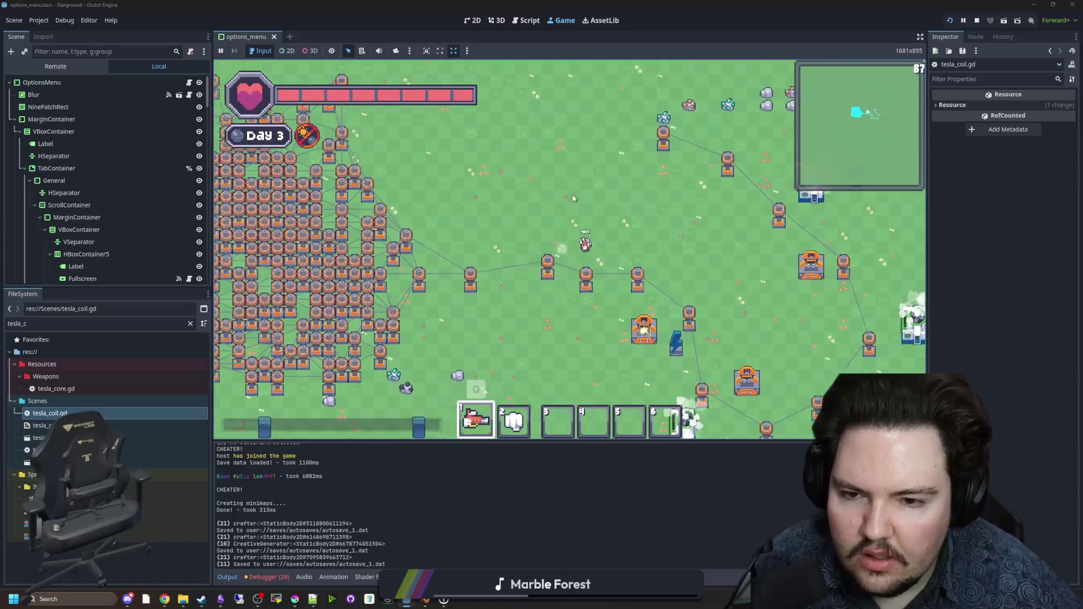
{"action": "key", "text": "d"}
{"action": "key", "text": "s"}
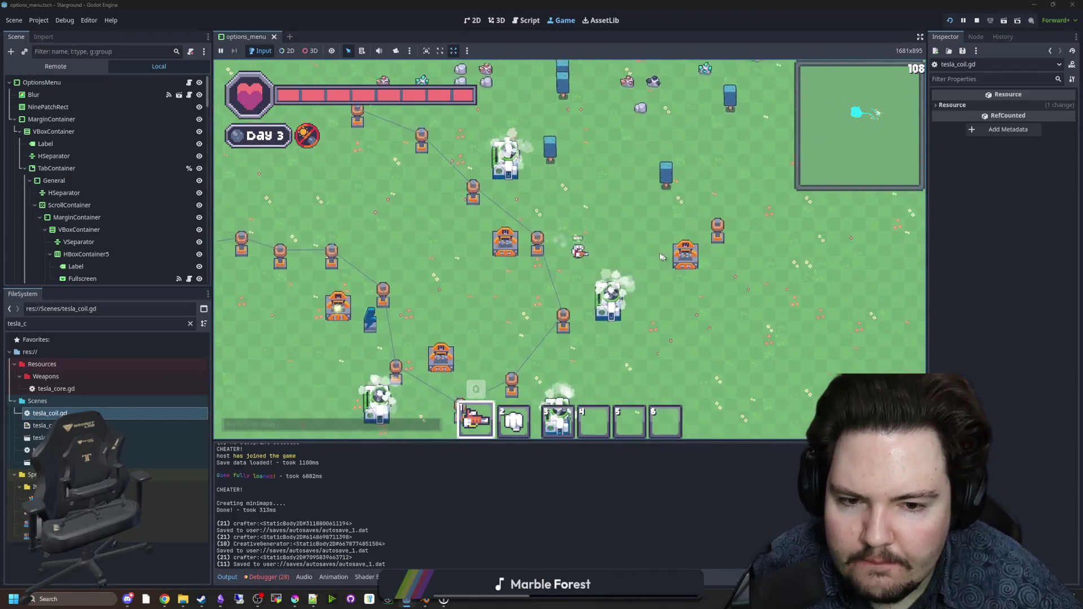
{"action": "scroll", "coordinate": [507, 212], "scroll_direction": "up", "scroll_amount": 3}
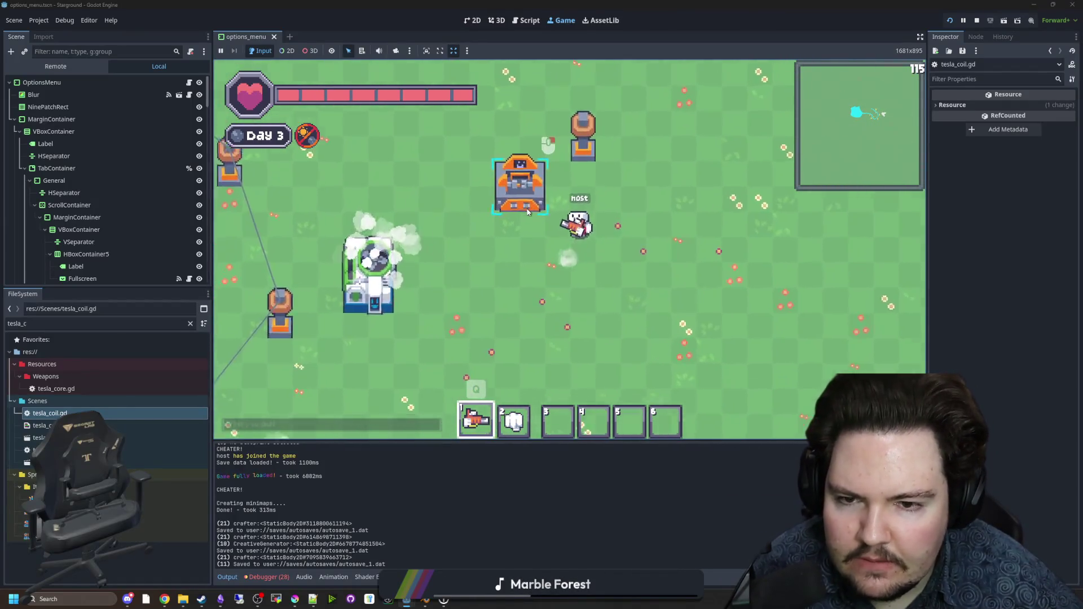
{"action": "scroll", "coordinate": [507, 211], "scroll_direction": "down", "scroll_amount": 3}
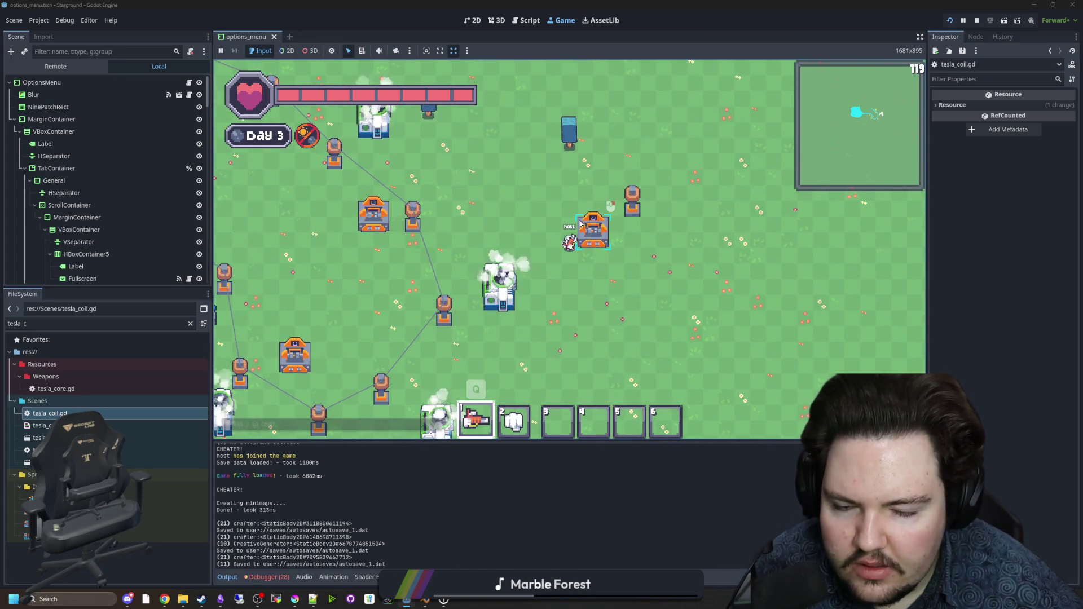
{"action": "key", "text": "a"}
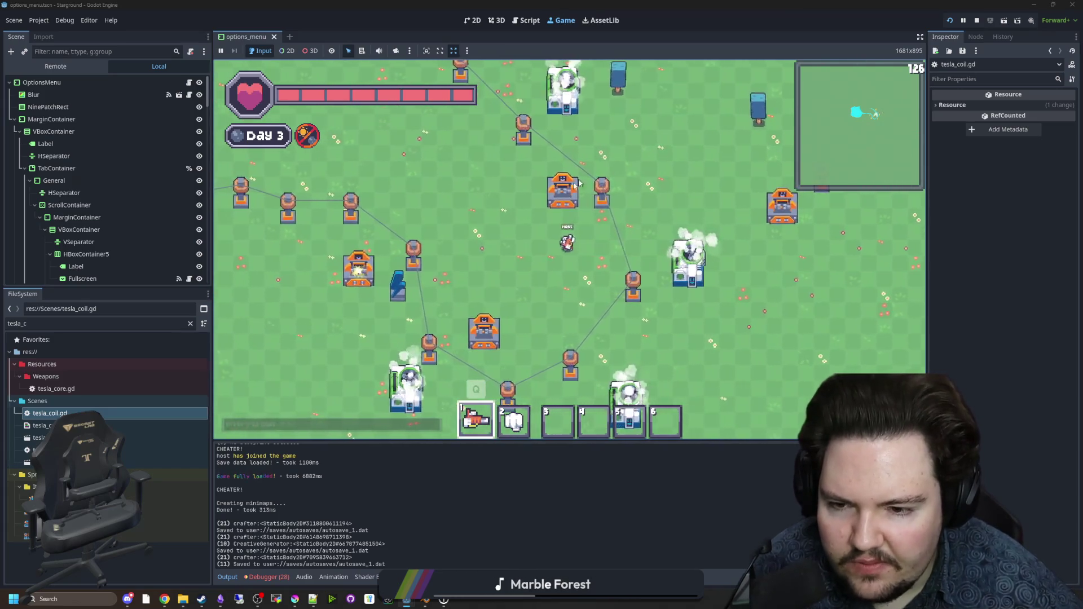
{"action": "key", "text": "w"}
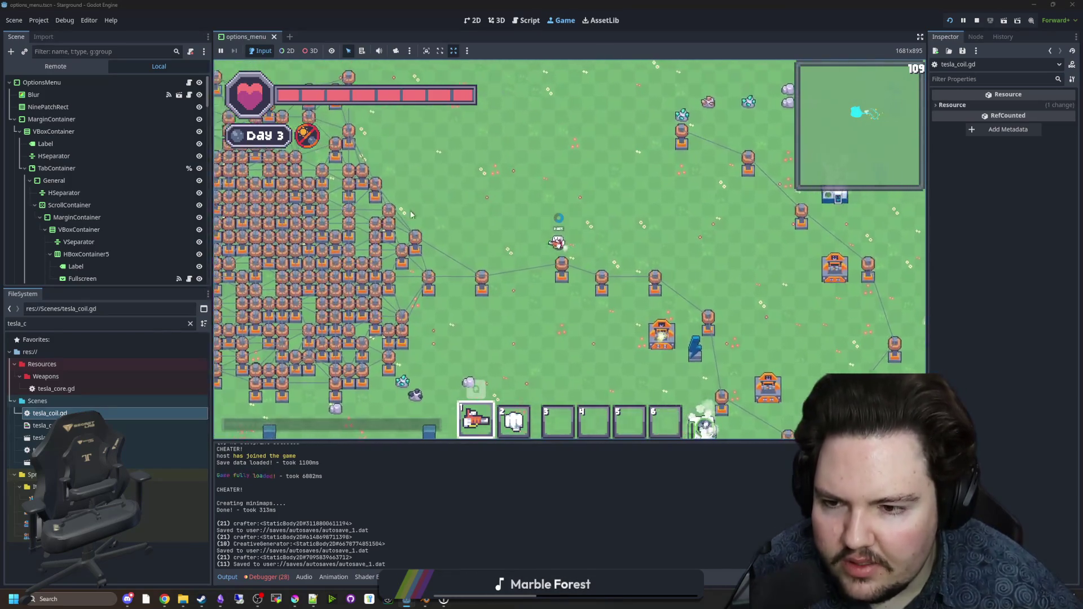
{"action": "key", "text": "d"}
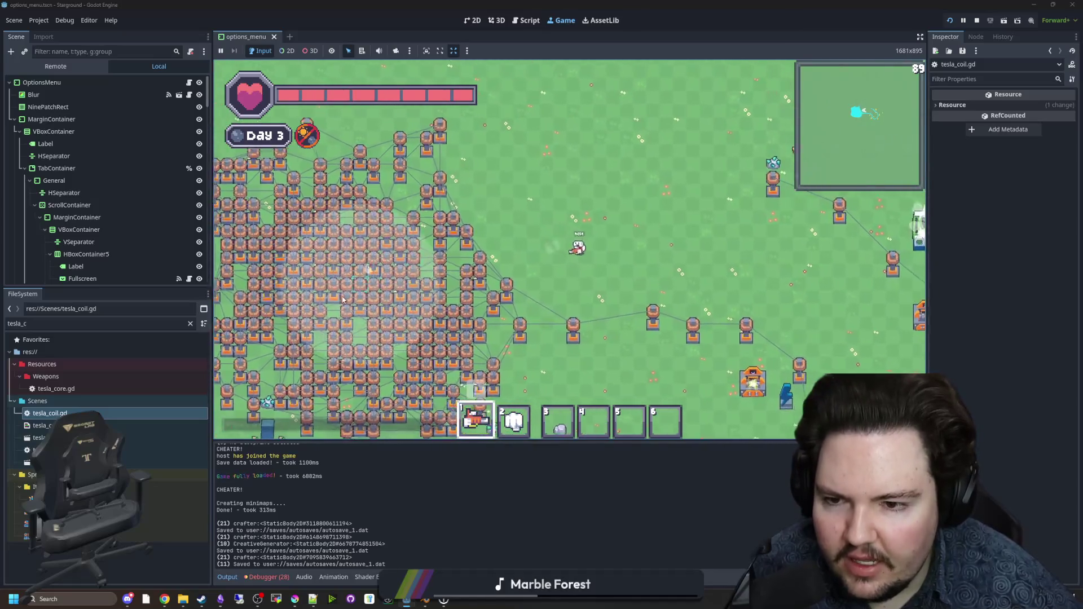
{"action": "key", "text": "d"}
{"action": "key", "text": "s"}
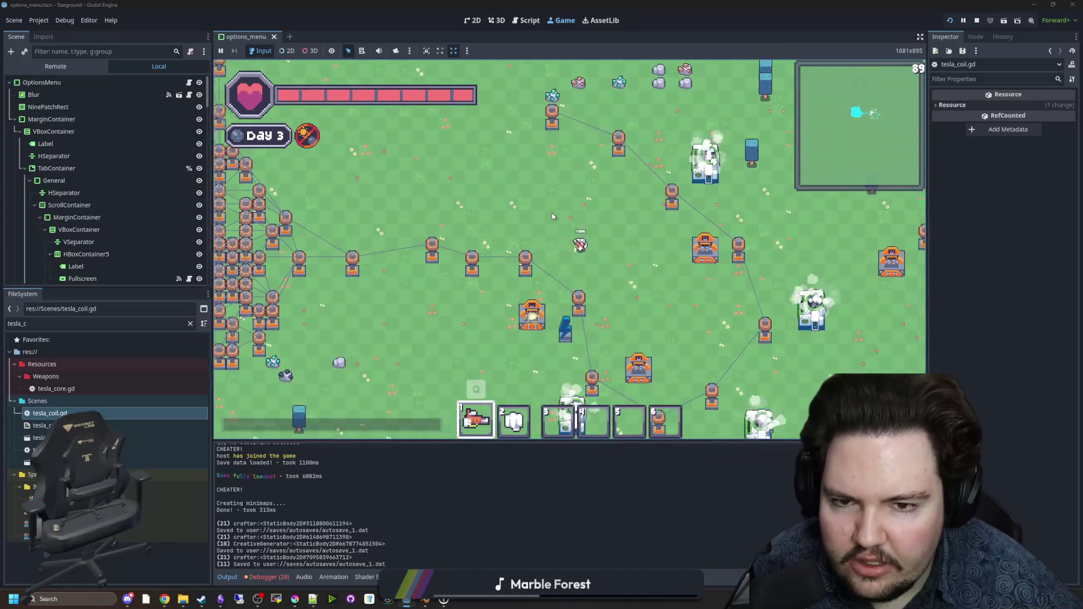
{"action": "key", "text": "d"}
{"action": "key", "text": "s"}
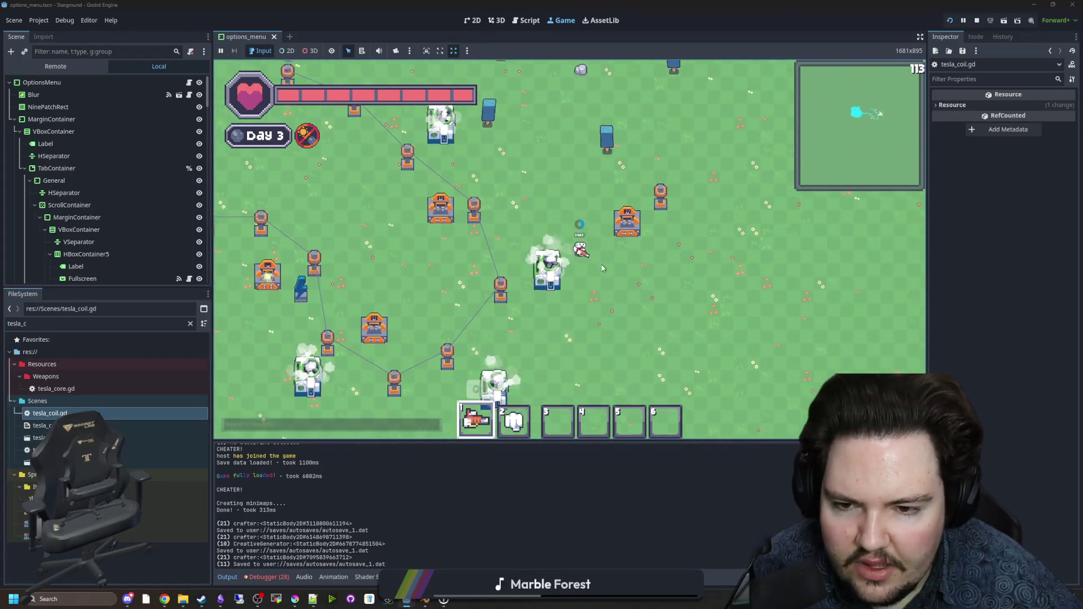
{"action": "key", "text": "d"}
{"action": "mouse_move", "coordinate": [423, 277]}
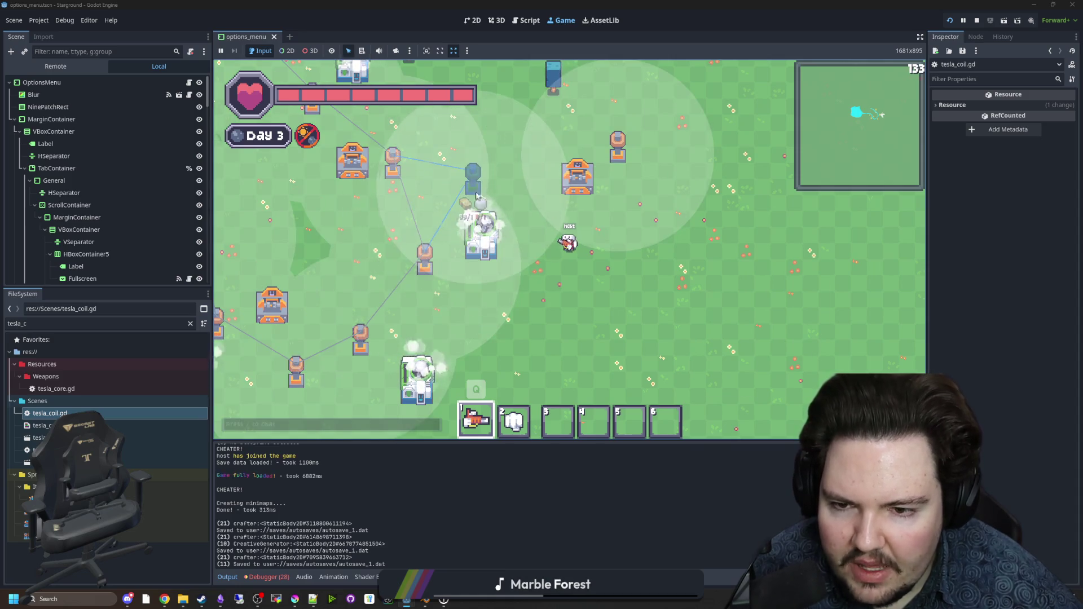
Step: Open and close the crafter panel, then walk toward the large coil network
{"action": "key", "text": "w"}
{"action": "key", "text": "a"}
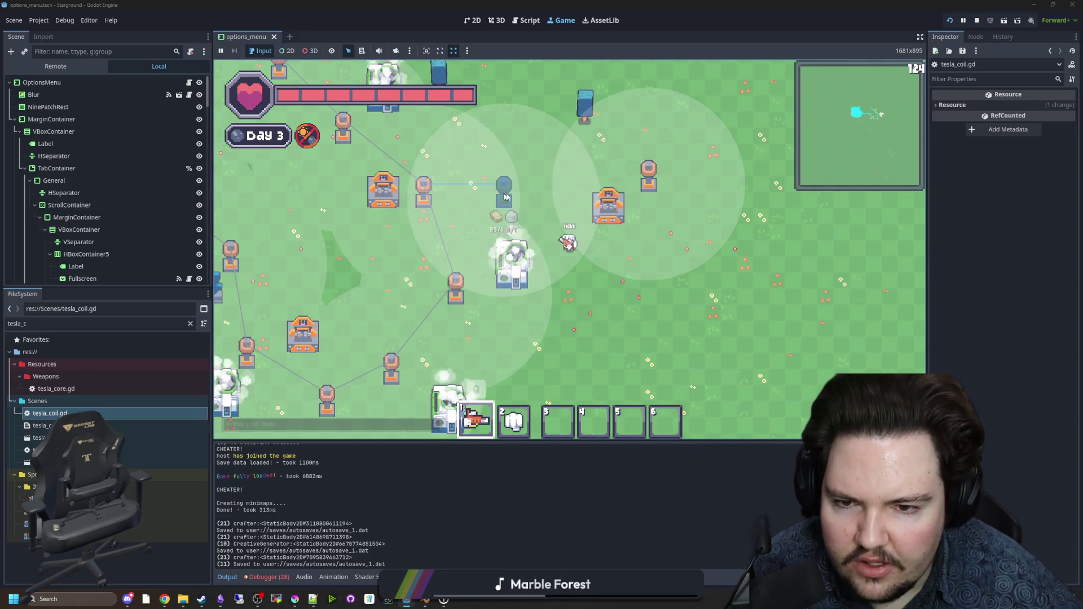
{"action": "key", "text": "w"}
{"action": "key", "text": "d"}
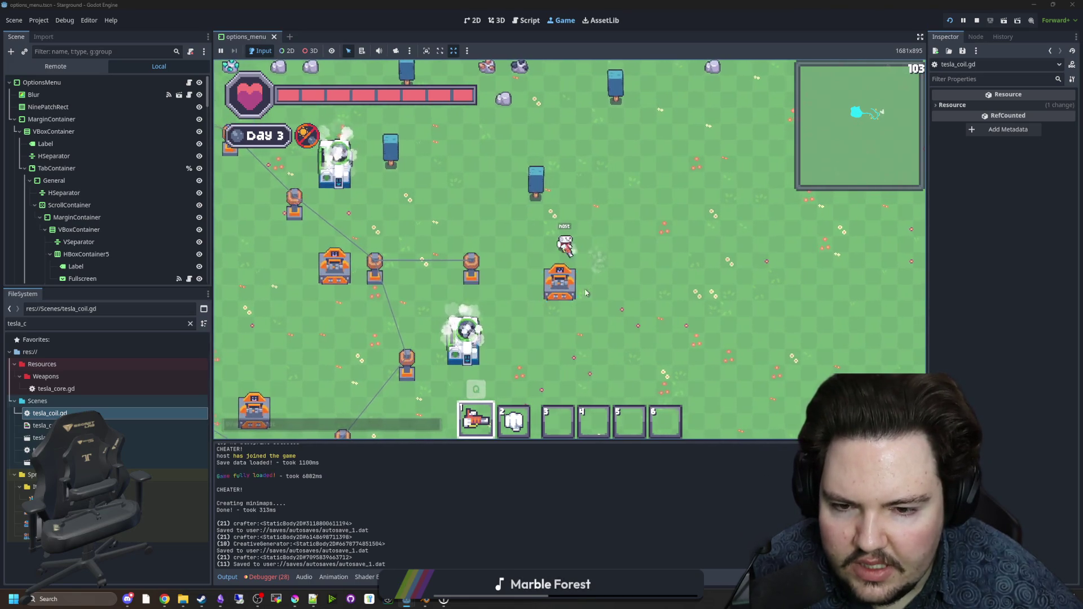
{"action": "key", "text": "a"}
{"action": "key", "text": "s"}
{"action": "key", "text": "a"}
{"action": "key", "text": "s"}
{"action": "key", "text": "e"}
{"action": "key", "text": "e"}
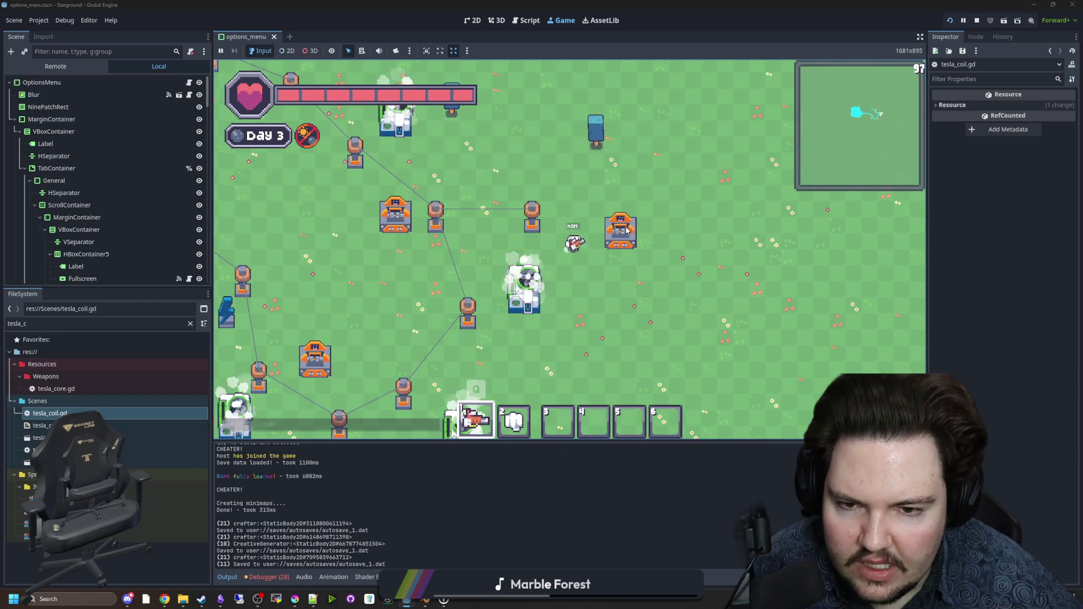
{"action": "key", "text": "w"}
{"action": "key", "text": "d"}
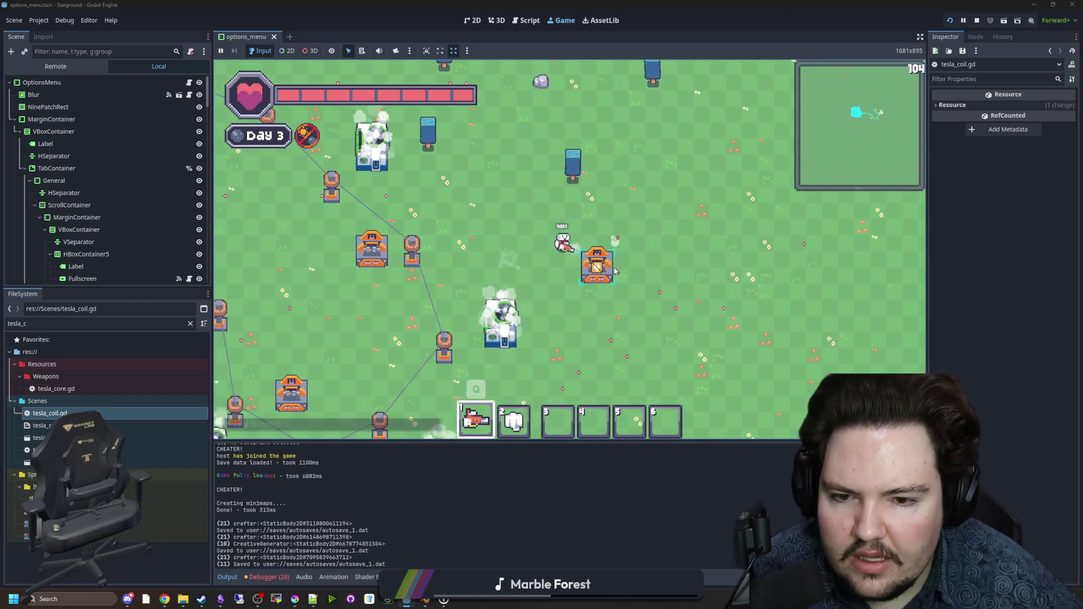
{"action": "key", "text": "a"}
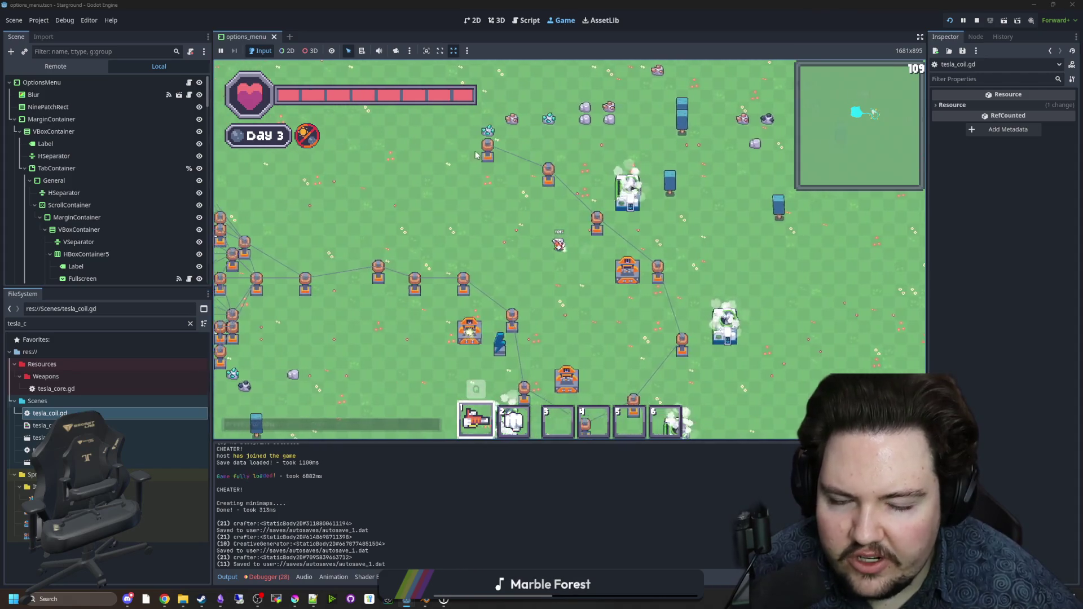
{"action": "key", "text": "w"}
{"action": "key", "text": "s"}
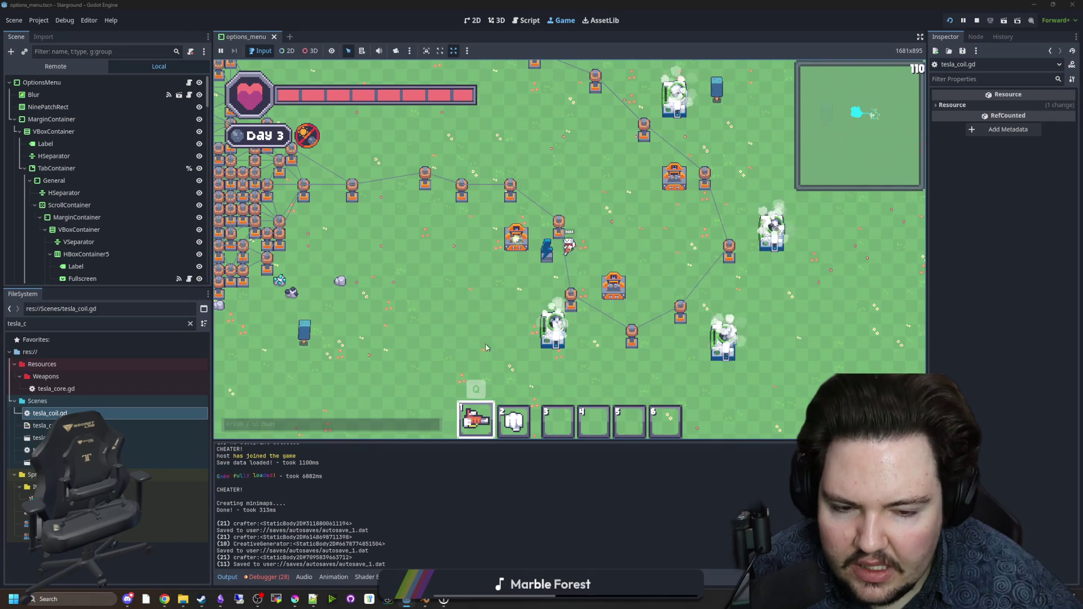
Step: Select hotbar slot 2 and place rows and clusters of buildings while walking up-left
{"action": "key", "text": "w"}
{"action": "key", "text": "s"}
{"action": "key", "text": "s"}
{"action": "key", "text": "d"}
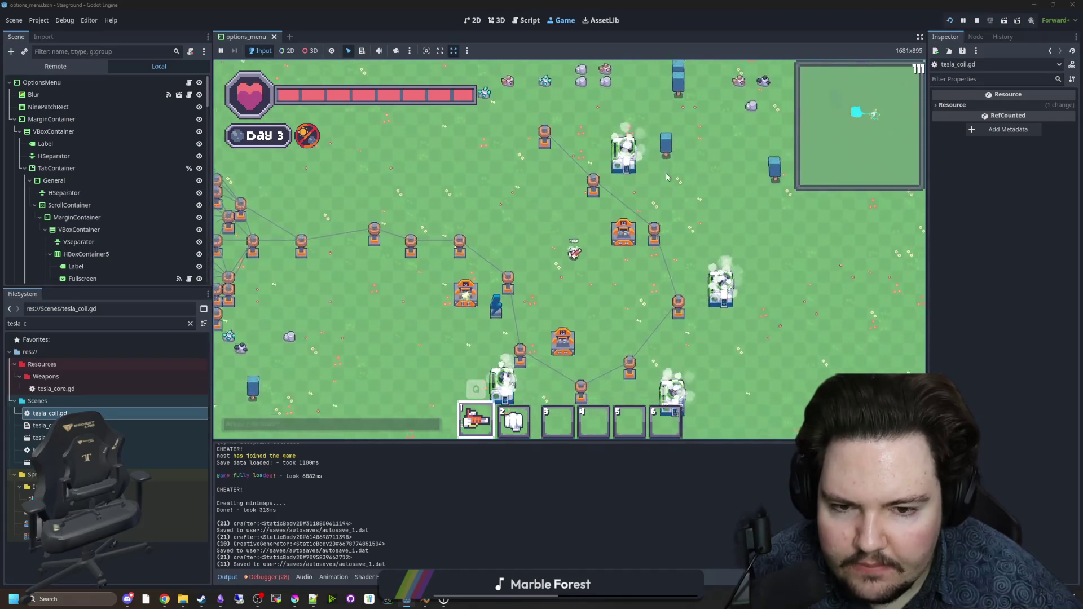
{"action": "key", "text": "2"}
{"action": "key", "text": "w"}
{"action": "mouse_move", "coordinate": [630, 350]}
{"action": "left_mouse_down"}
{"action": "mouse_move", "coordinate": [608, 211]}
{"action": "mouse_move", "coordinate": [439, 270]}
{"action": "mouse_move", "coordinate": [445, 304]}
{"action": "mouse_move", "coordinate": [452, 248]}
{"action": "mouse_move", "coordinate": [430, 233]}
{"action": "left_mouse_up"}
{"action": "key", "text": "a"}
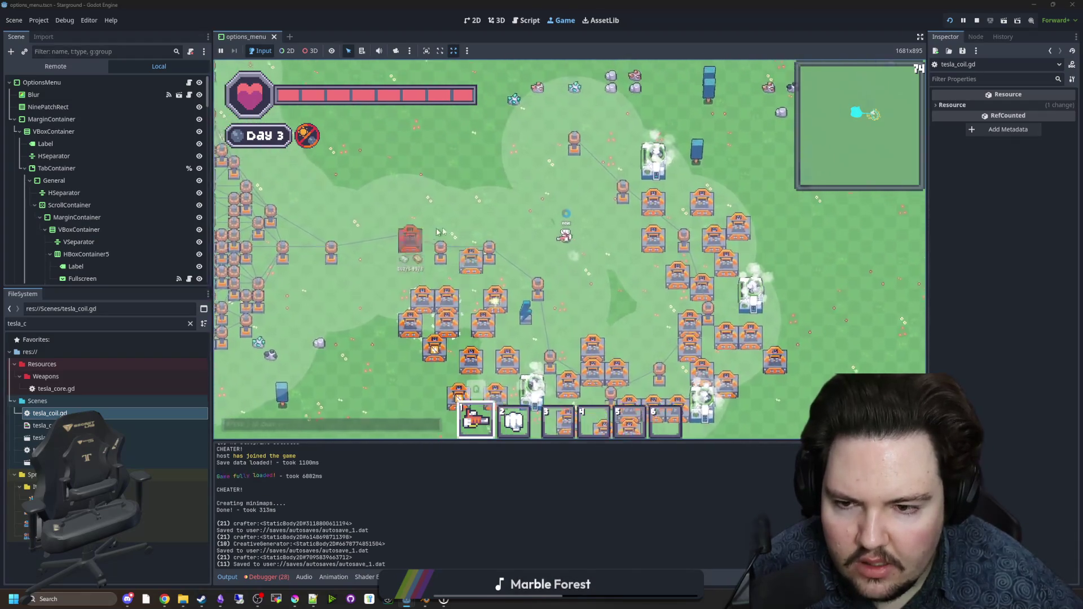
{"action": "key", "text": "w"}
{"action": "key", "text": "a"}
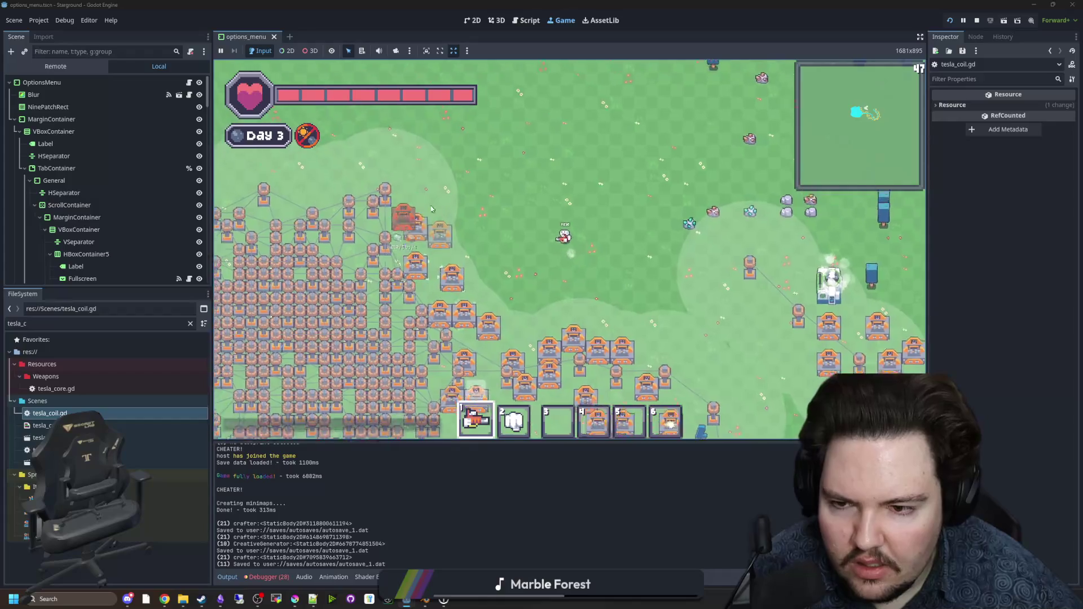
{"action": "key", "text": "w"}
{"action": "key", "text": "a"}
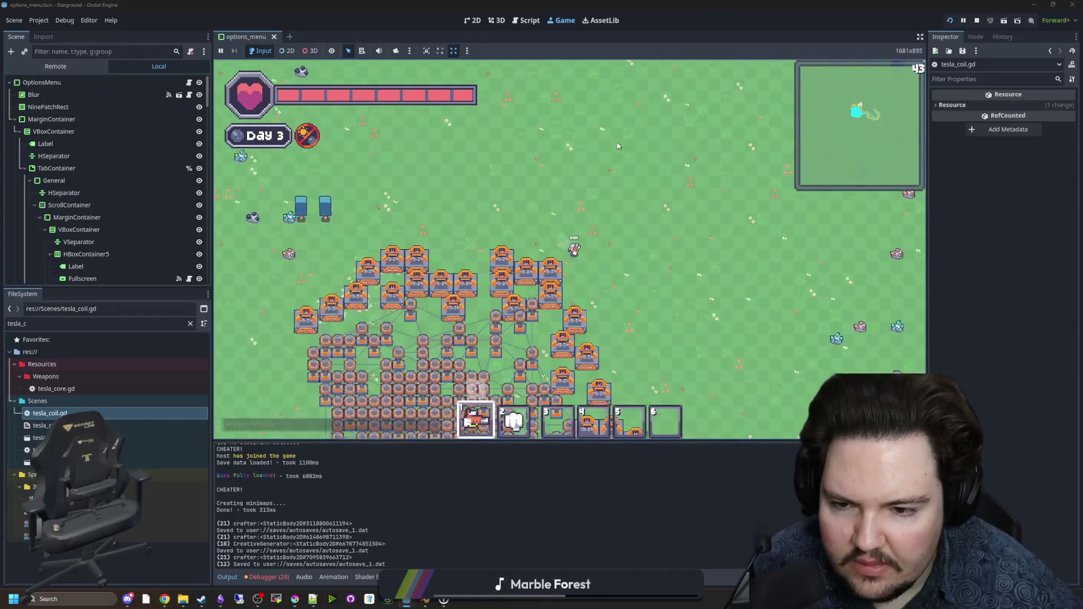
Step: Place more buildings while walking down-right to test the beam, then save tesla_coil.gd
{"action": "key", "text": "s"}
{"action": "key", "text": "d"}
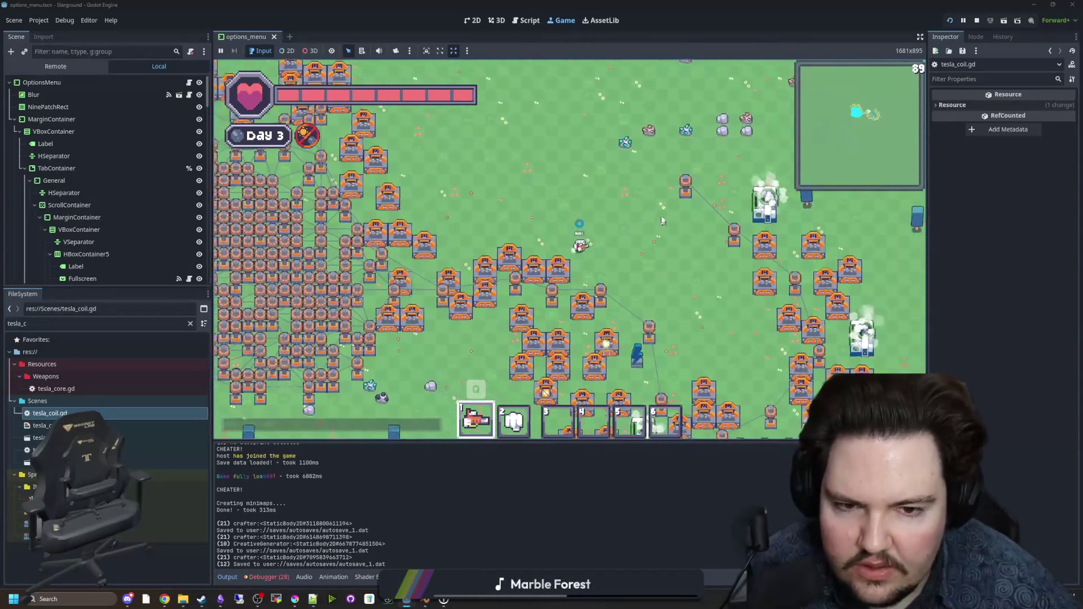
{"action": "key", "text": "w"}
{"action": "key", "text": "d"}
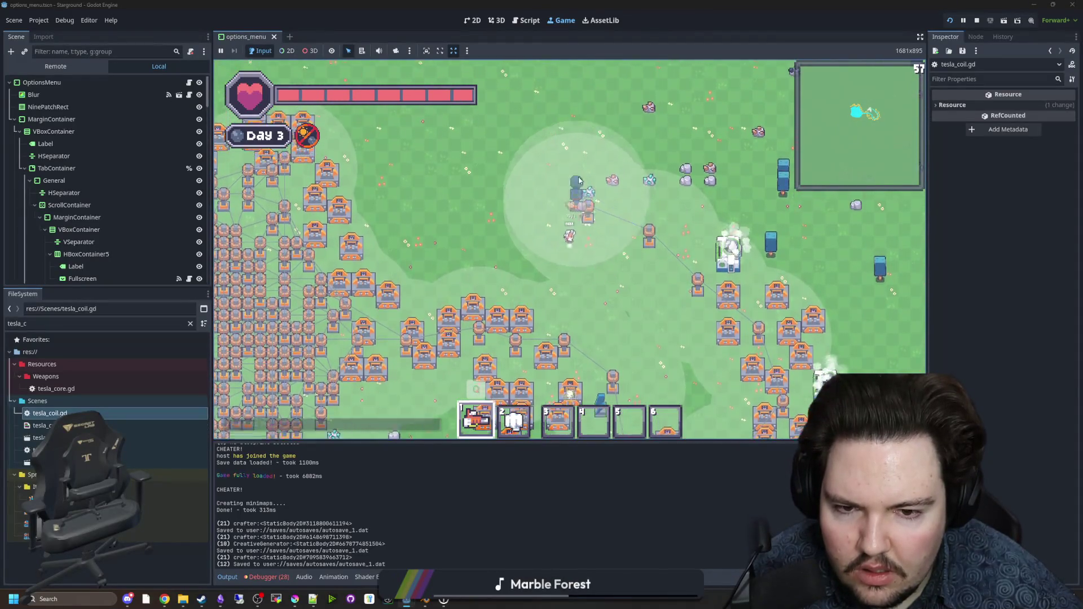
{"action": "key", "text": "s"}
{"action": "key", "text": "d"}
{"action": "key", "text": "s"}
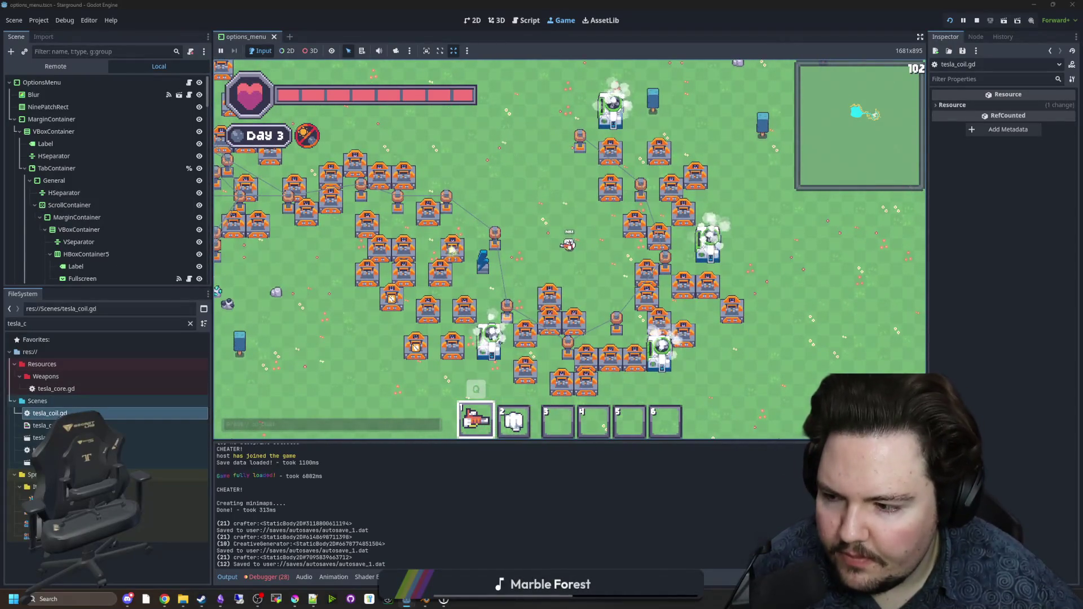
{"action": "key", "text": "ctrl+F3"}
{"action": "key", "text": "ctrl+s"}
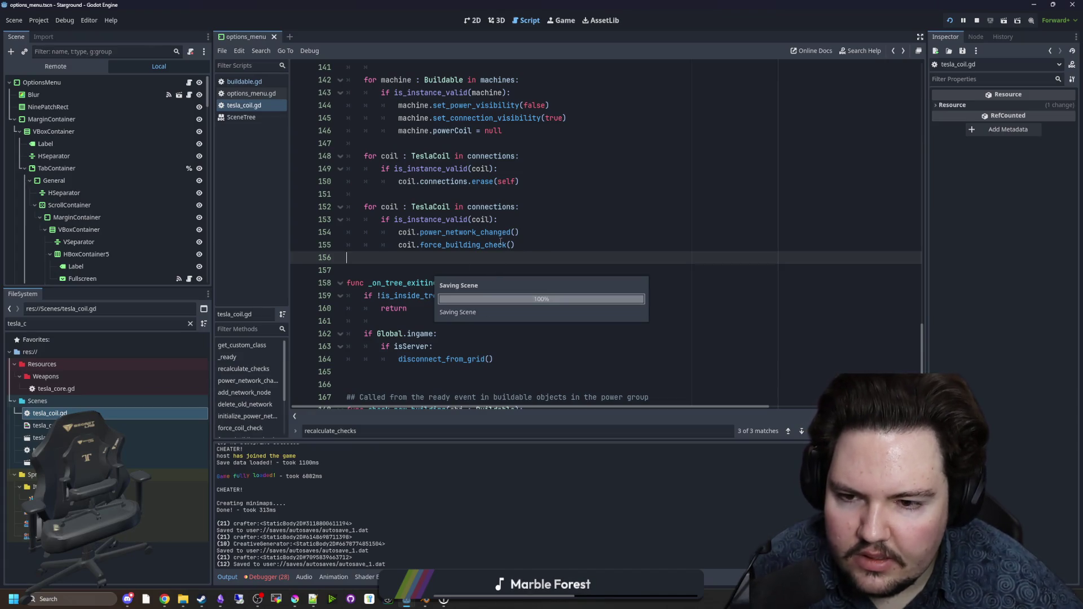
Step: Review the machine loop on lines 142–146 and jump to force_building_check's definition
{"action": "scroll", "coordinate": [581, 212], "scroll_direction": "up", "scroll_amount": 5}
{"action": "scroll", "coordinate": [570, 252], "scroll_direction": "down", "scroll_amount": 2}
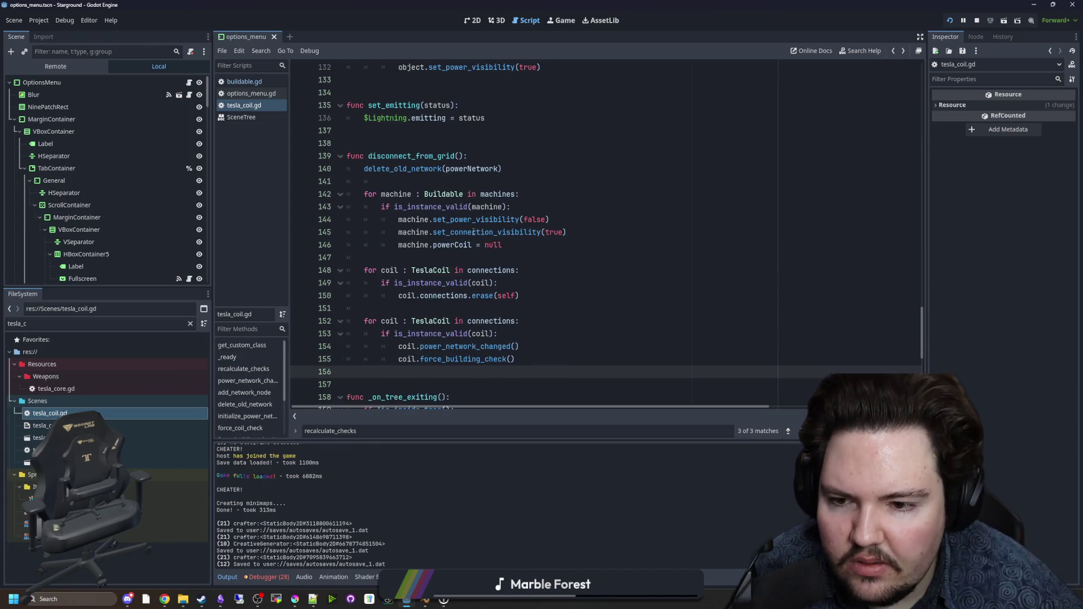
{"action": "scroll", "coordinate": [485, 215], "scroll_direction": "down", "scroll_amount": 1}
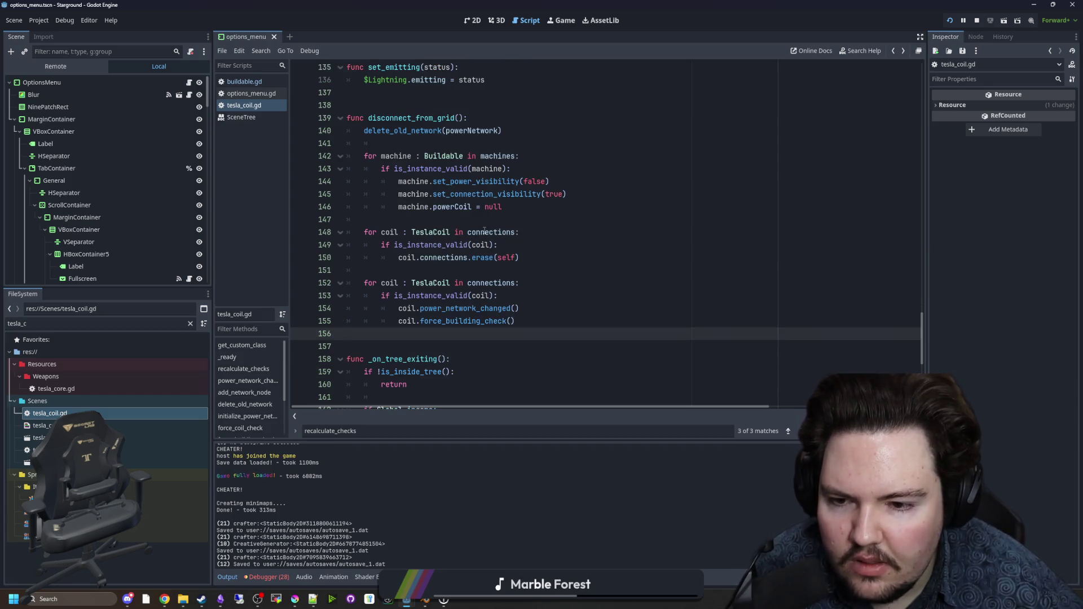
{"action": "mouse_move", "coordinate": [518, 211]}
{"action": "left_mouse_down"}
{"action": "mouse_move", "coordinate": [485, 204]}
{"action": "mouse_move", "coordinate": [434, 157]}
{"action": "left_mouse_up"}
{"action": "left_click", "coordinate": [429, 148]}
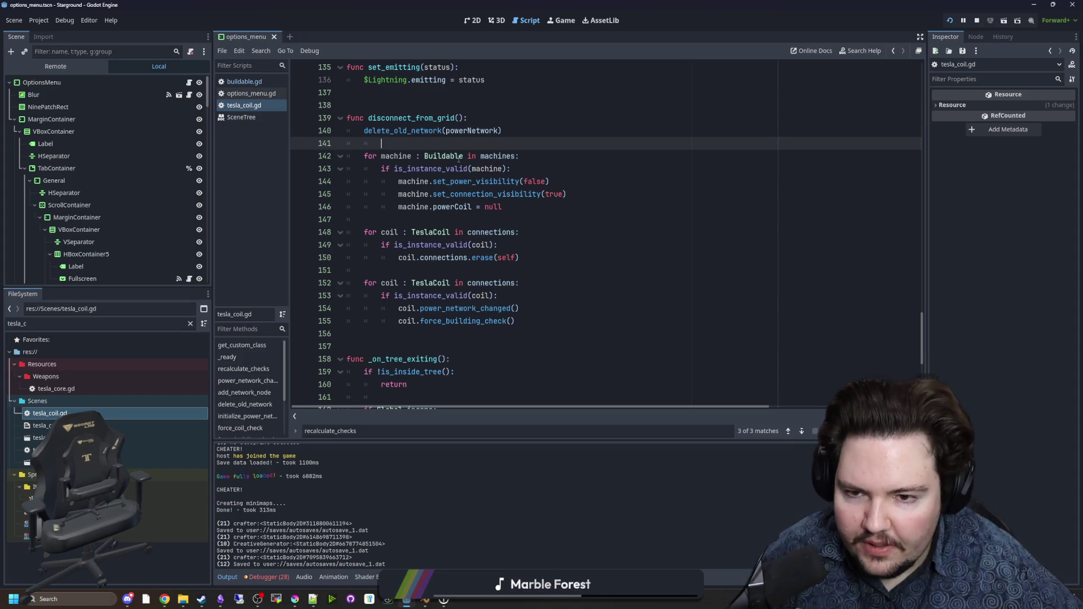
{"action": "left_click_drag", "start_coordinate": [501, 206], "coordinate": [219, 150]}
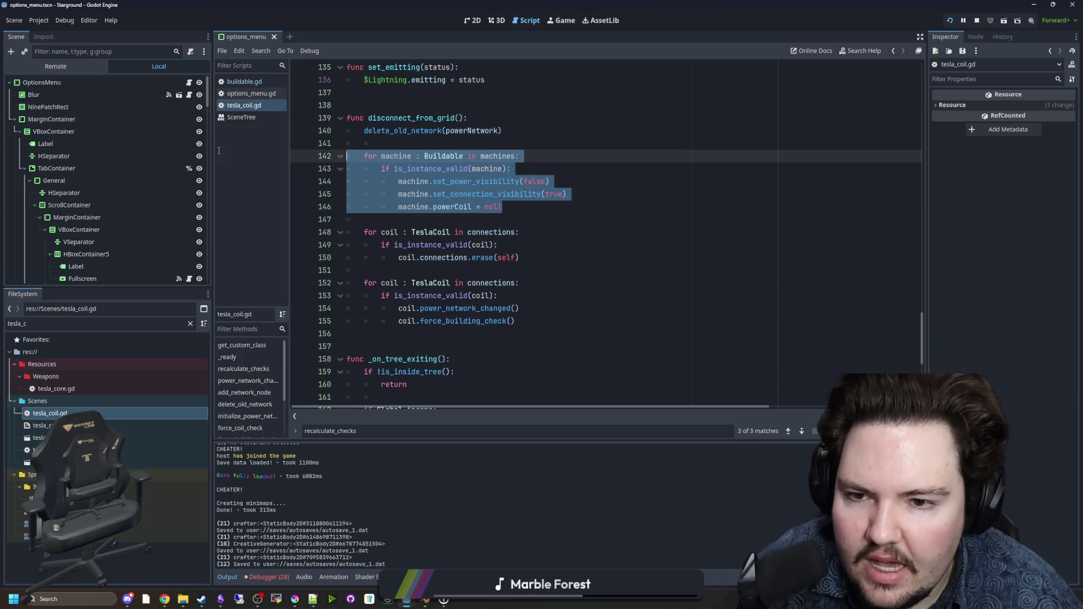
{"action": "left_click", "coordinate": [493, 141]}
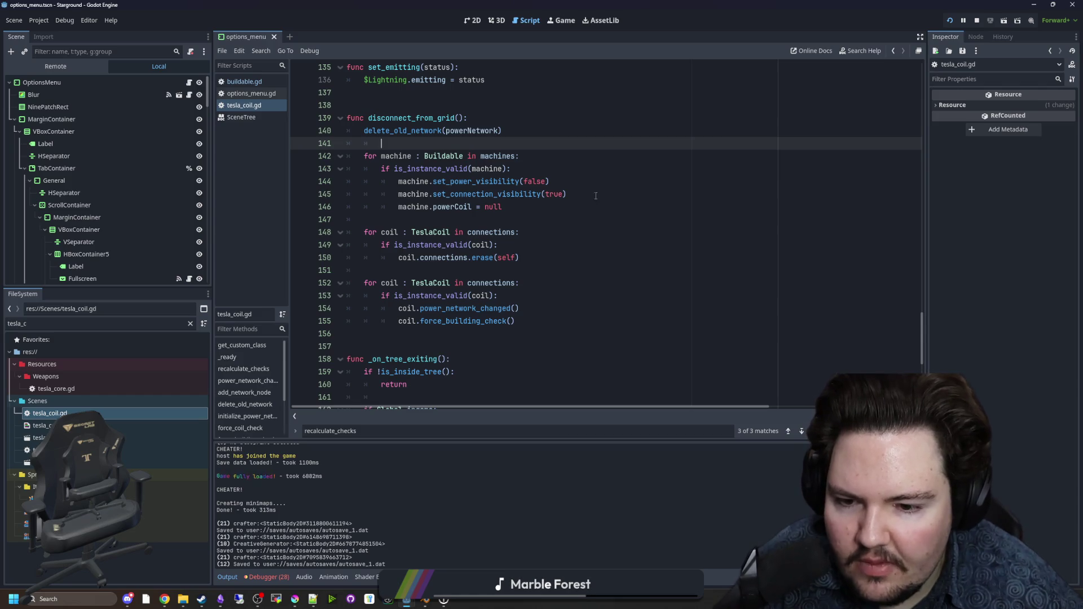
{"action": "scroll", "coordinate": [489, 273], "scroll_direction": "down", "scroll_amount": 2}
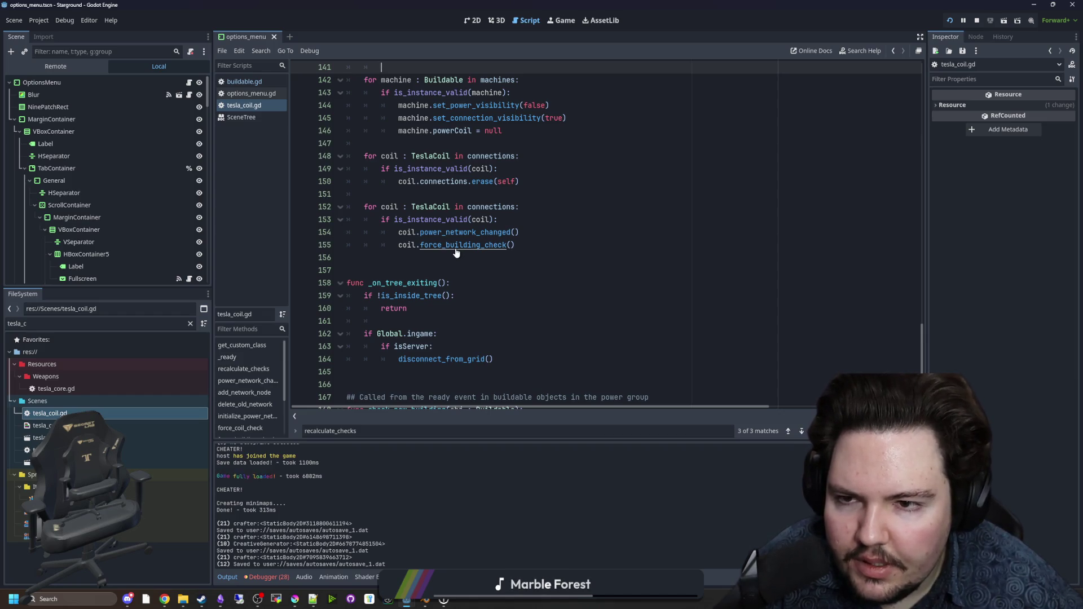
{"action": "left_click", "coordinate": [455, 247], "text": "ctrl"}
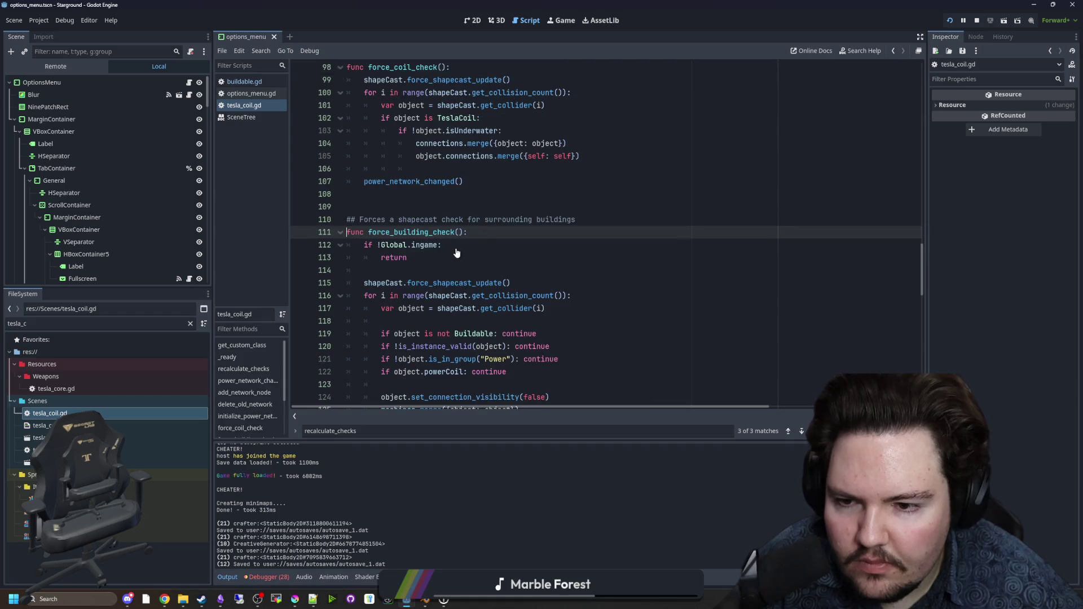
Step: Scroll through the force_building_check definition and back toward line 155
{"action": "scroll", "coordinate": [485, 231], "scroll_direction": "down", "scroll_amount": 2}
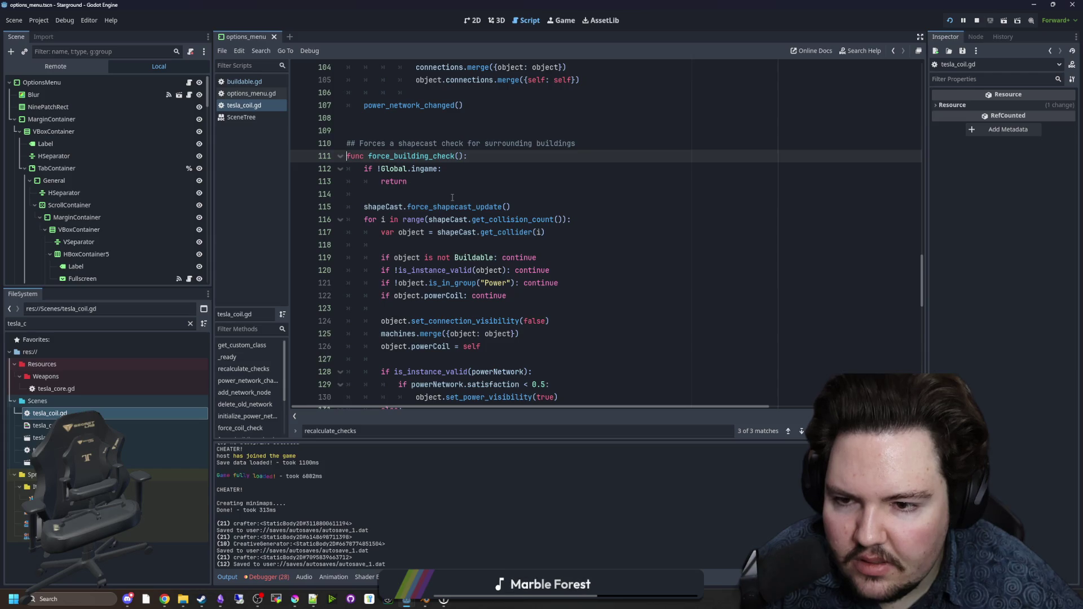
{"action": "mouse_move", "coordinate": [364, 205]}
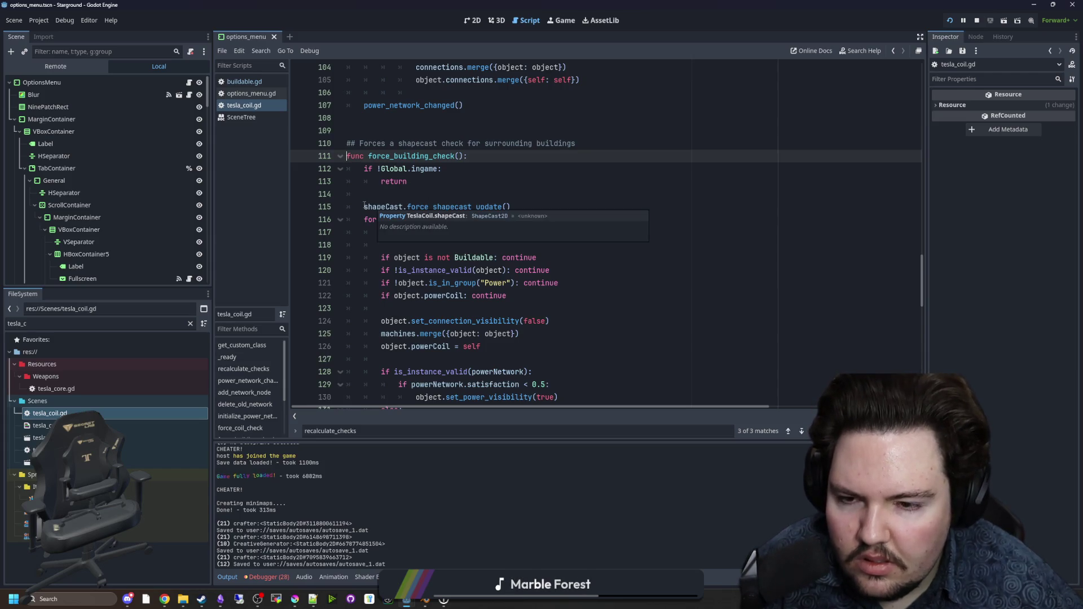
{"action": "scroll", "coordinate": [429, 225], "scroll_direction": "down", "scroll_amount": 4}
{"action": "scroll", "coordinate": [476, 236], "scroll_direction": "up", "scroll_amount": 6}
{"action": "scroll", "coordinate": [476, 236], "scroll_direction": "down", "scroll_amount": 15}
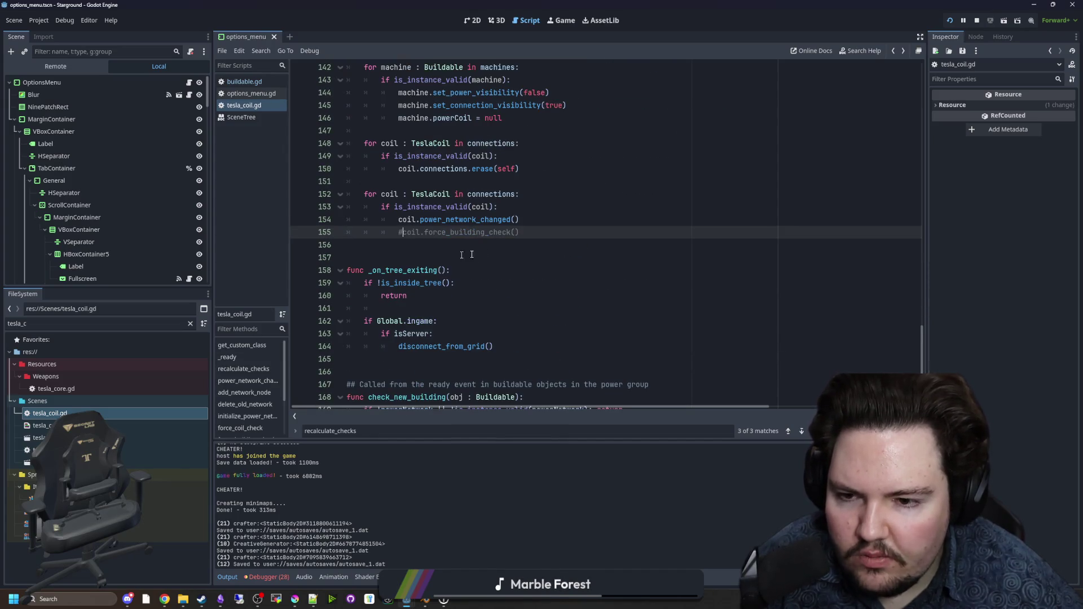
Step: Save tesla_coil.gd with the force_building_check call commented out, reviewing lines 147–156
{"action": "left_click", "coordinate": [392, 240]}
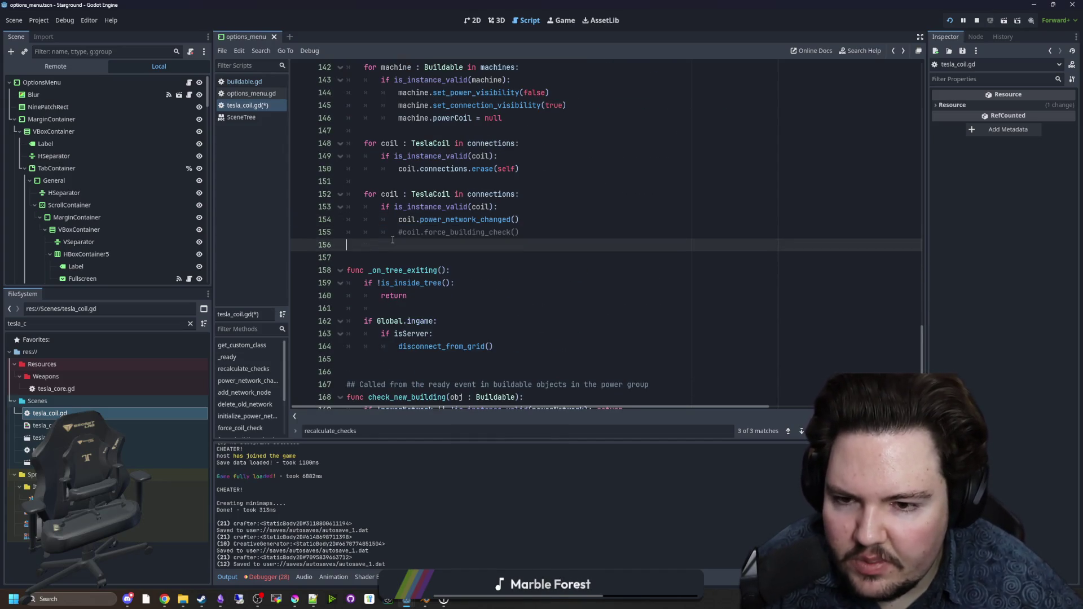
{"action": "key", "text": "ctrl+s"}
{"action": "left_click", "coordinate": [462, 169]}
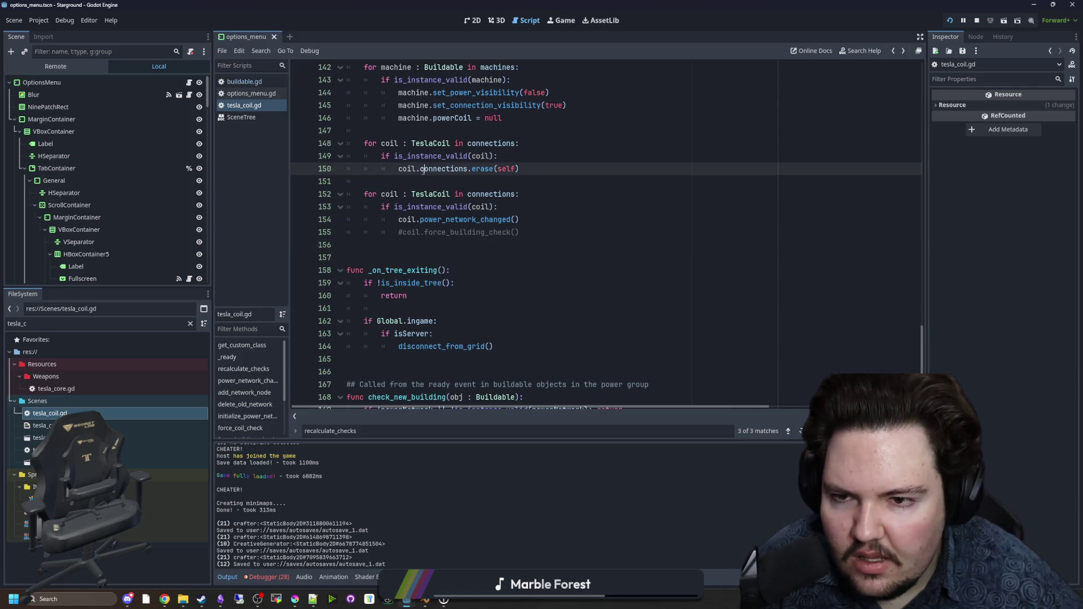
{"action": "scroll", "coordinate": [454, 186], "scroll_direction": "up", "scroll_amount": 2}
{"action": "left_click", "coordinate": [443, 204]}
{"action": "key", "text": "ctrl+s"}
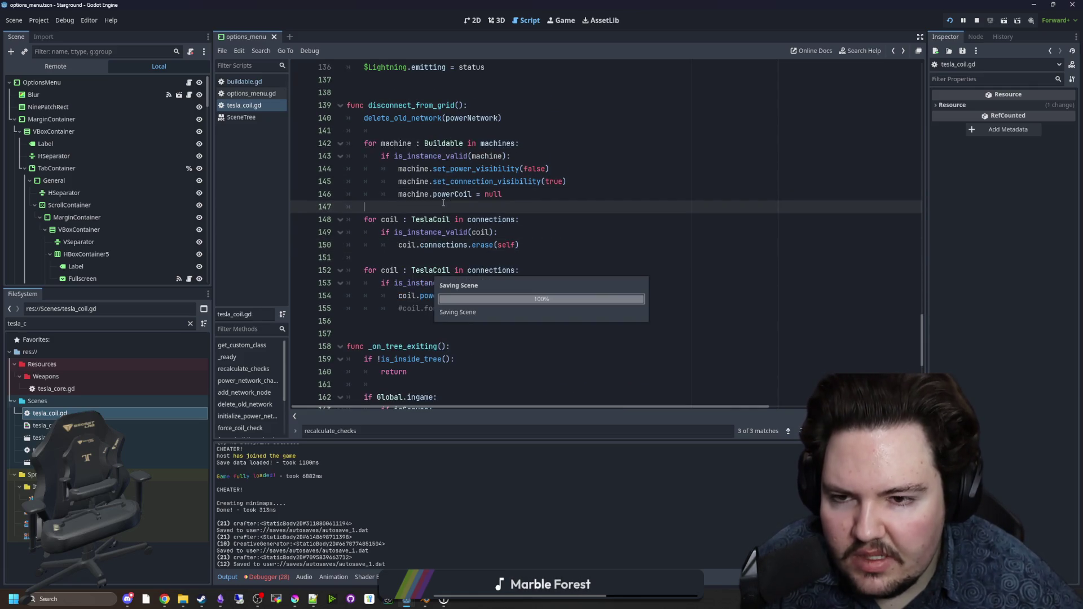
Step: Recheck the machine loop and commented line 155, save again, and switch to the running game
{"action": "left_click", "coordinate": [413, 258]}
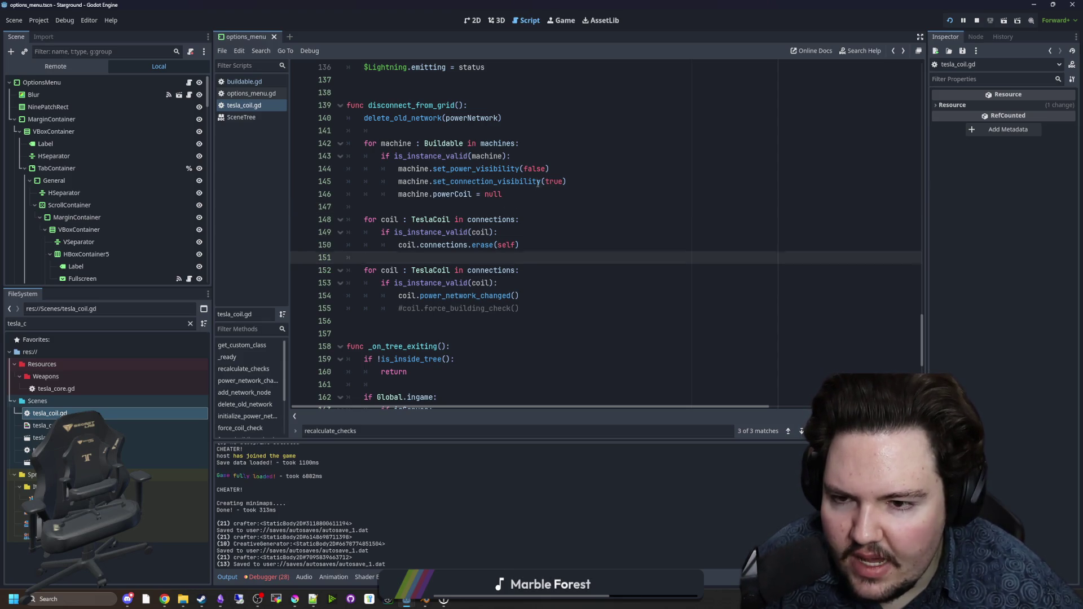
{"action": "left_click_drag", "start_coordinate": [537, 184], "coordinate": [491, 194]}
{"action": "left_click", "coordinate": [517, 197]}
{"action": "left_click", "coordinate": [418, 207]}
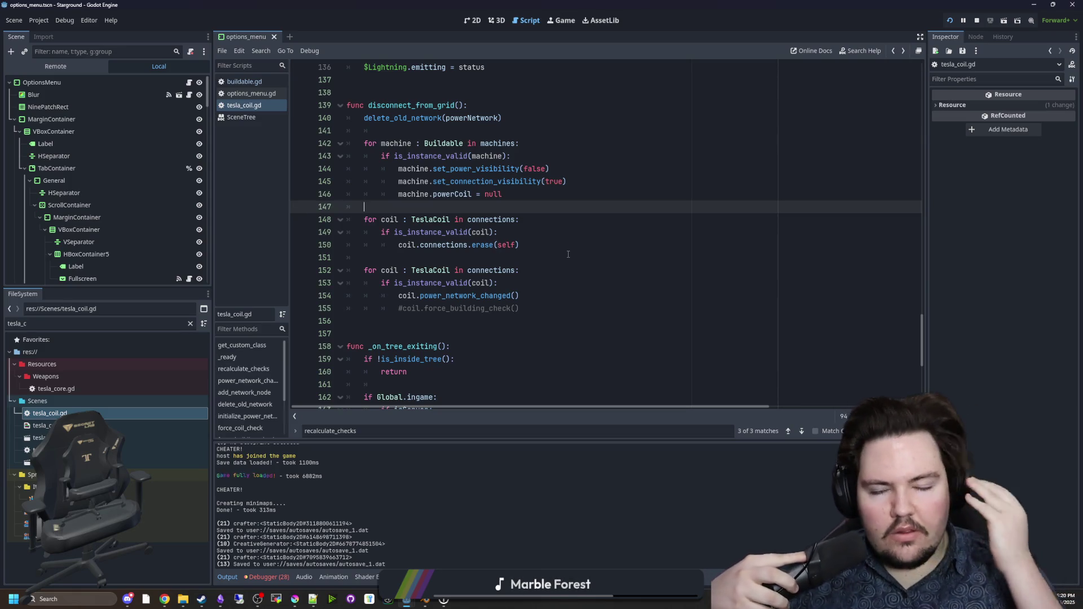
{"action": "left_click_drag", "start_coordinate": [399, 308], "coordinate": [542, 309]}
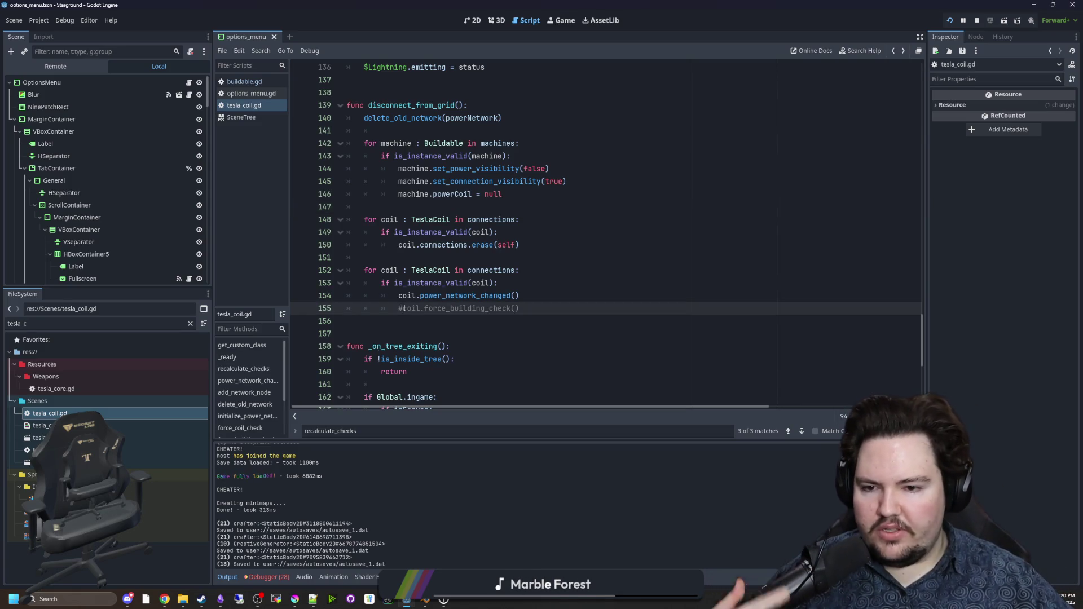
{"action": "left_click", "coordinate": [546, 309]}
{"action": "key", "text": "ctrl+s"}
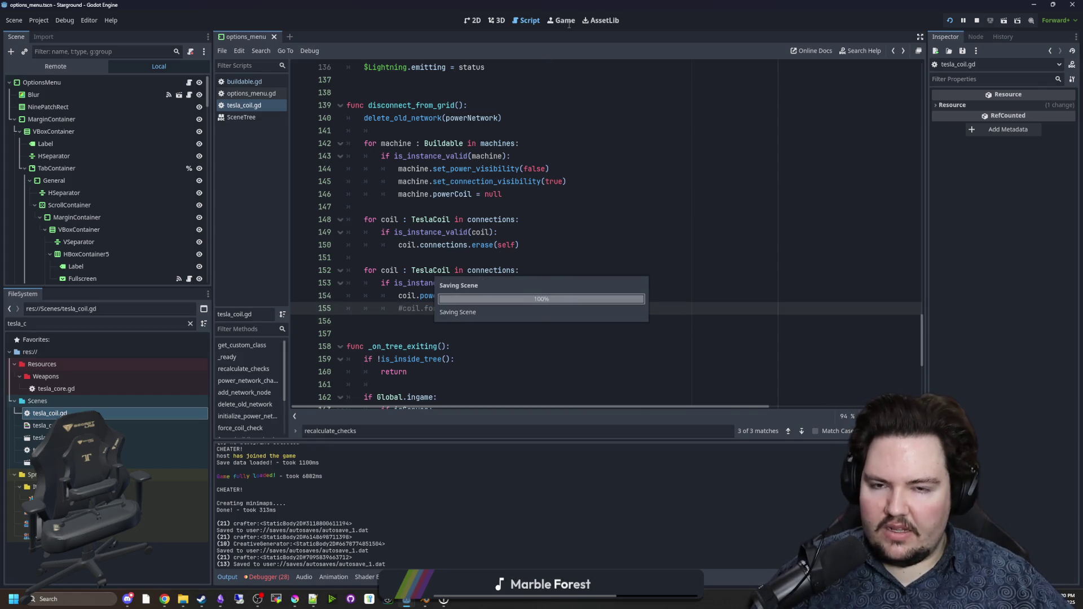
{"action": "left_click", "coordinate": [565, 21]}
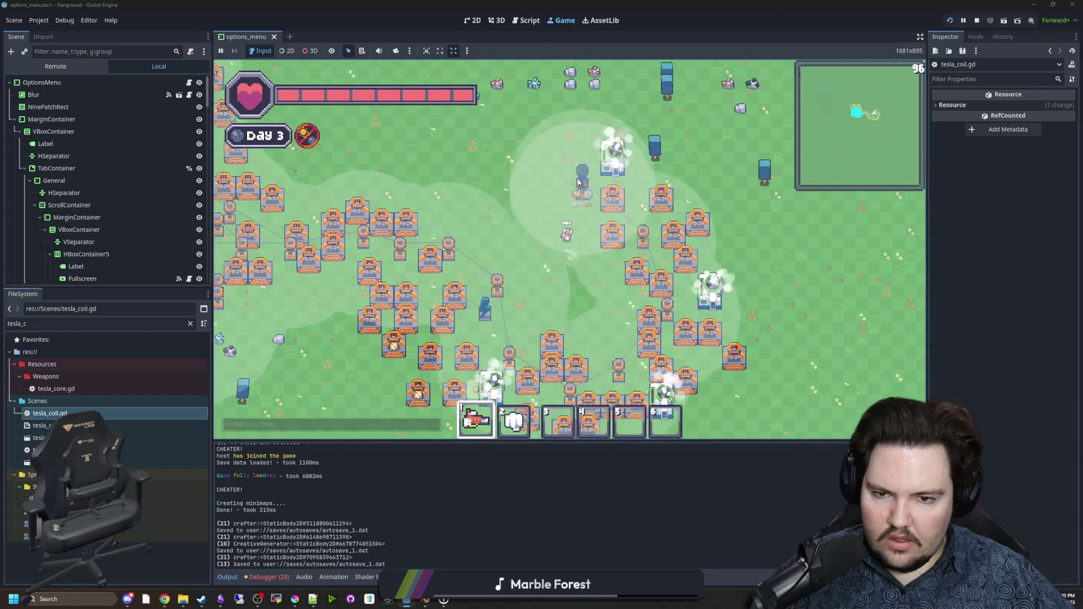
Step: Start the Debugger's Profiler on the running game
{"action": "key", "text": "w"}
{"action": "key", "text": "a"}
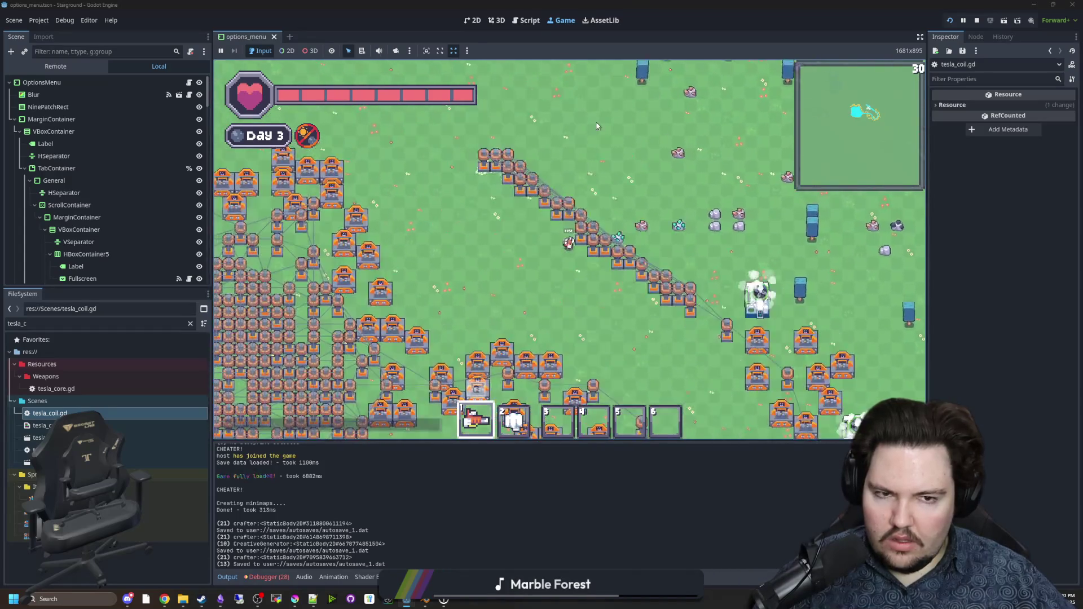
{"action": "left_click", "coordinate": [269, 577]}
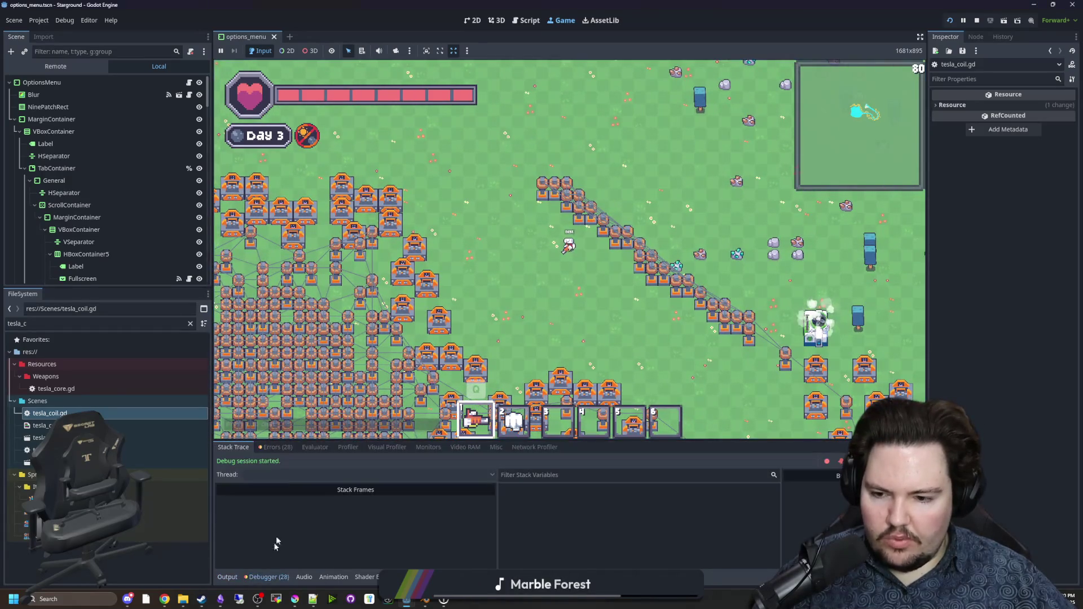
{"action": "left_click", "coordinate": [276, 446]}
{"action": "left_click", "coordinate": [348, 447]}
{"action": "left_click", "coordinate": [229, 462]}
Step: Walk the player past the coil line, then bring up tesla_coil.gd
{"action": "key", "text": "w"}
{"action": "key", "text": "a"}
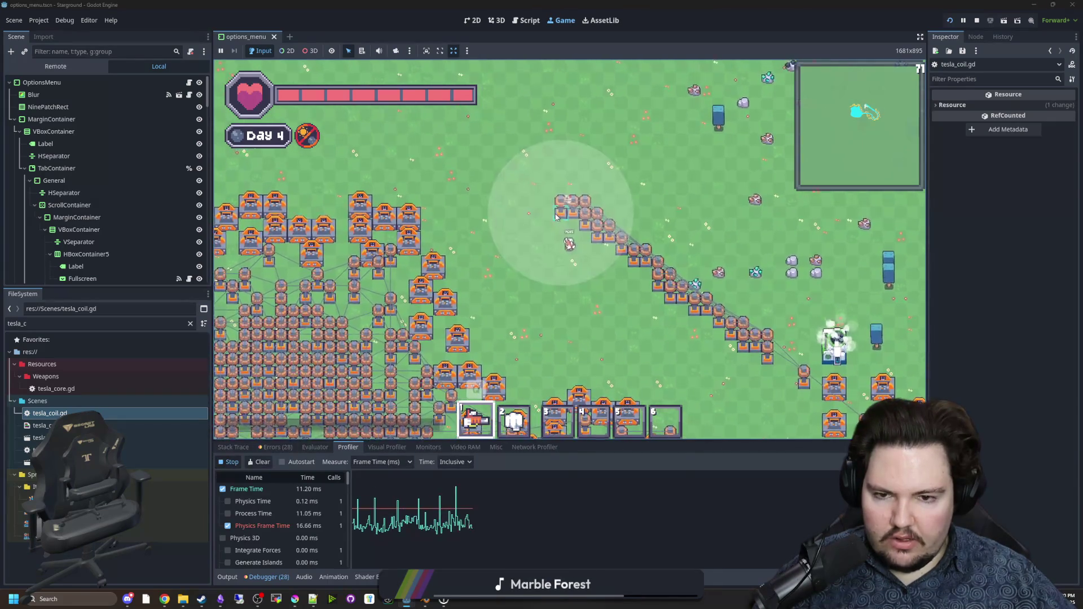
{"action": "key", "text": "s"}
{"action": "key", "text": "d"}
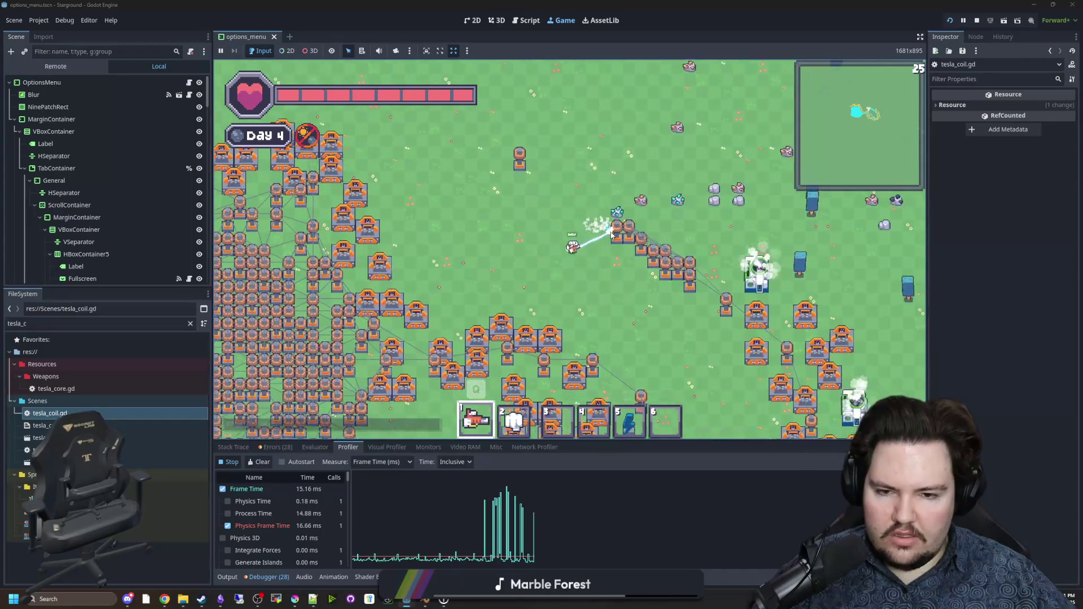
{"action": "key", "text": "s"}
{"action": "key", "text": "d"}
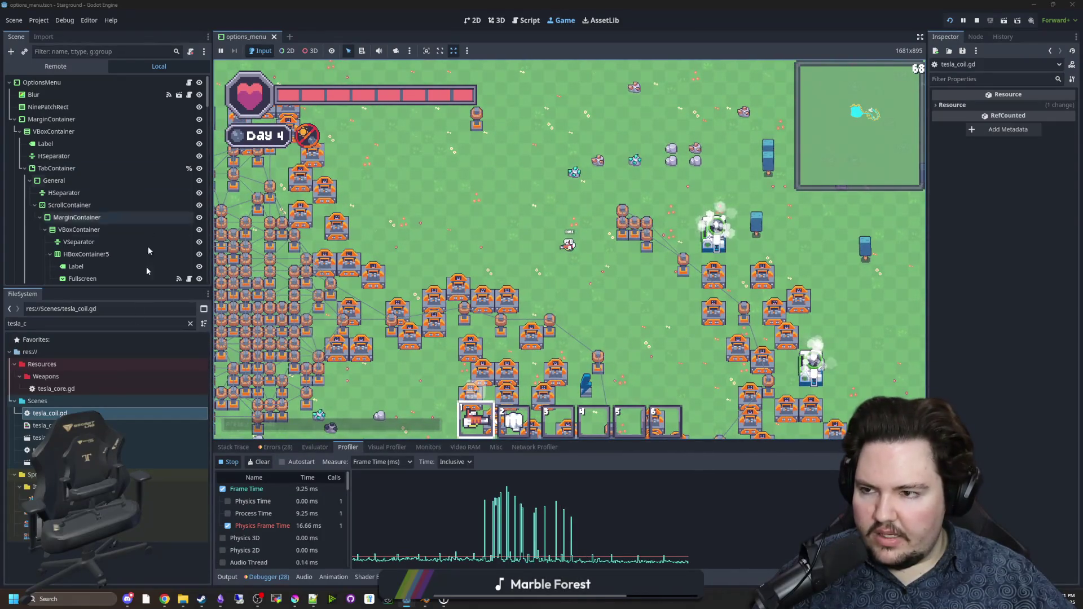
{"action": "key", "text": "ctrl+F3"}
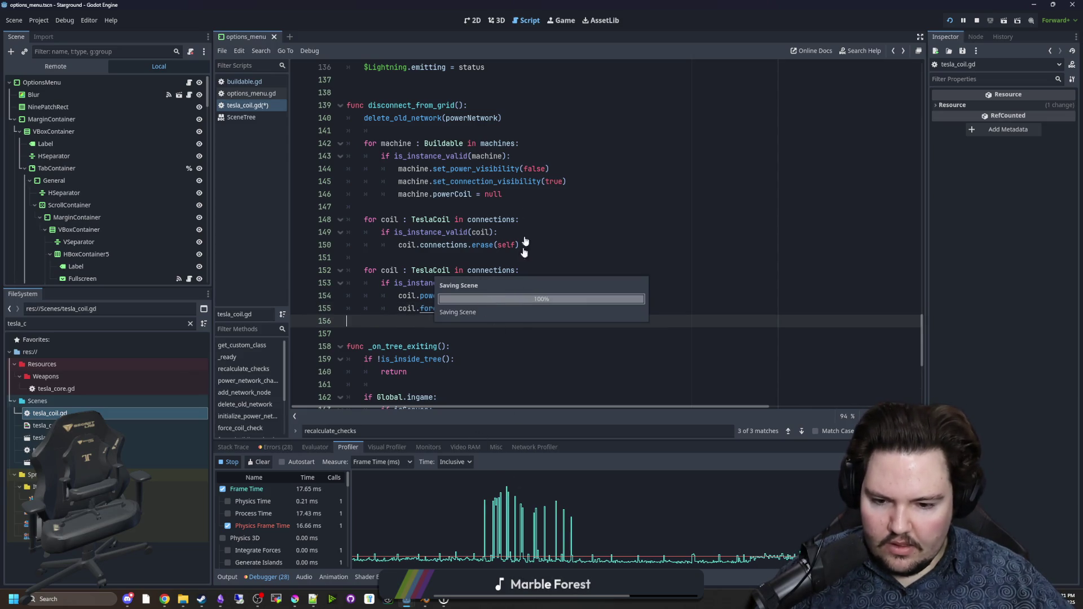
Step: Return to the game, walk through the base inspecting coils, then back to tesla_coil.gd
{"action": "left_click", "coordinate": [556, 21]}
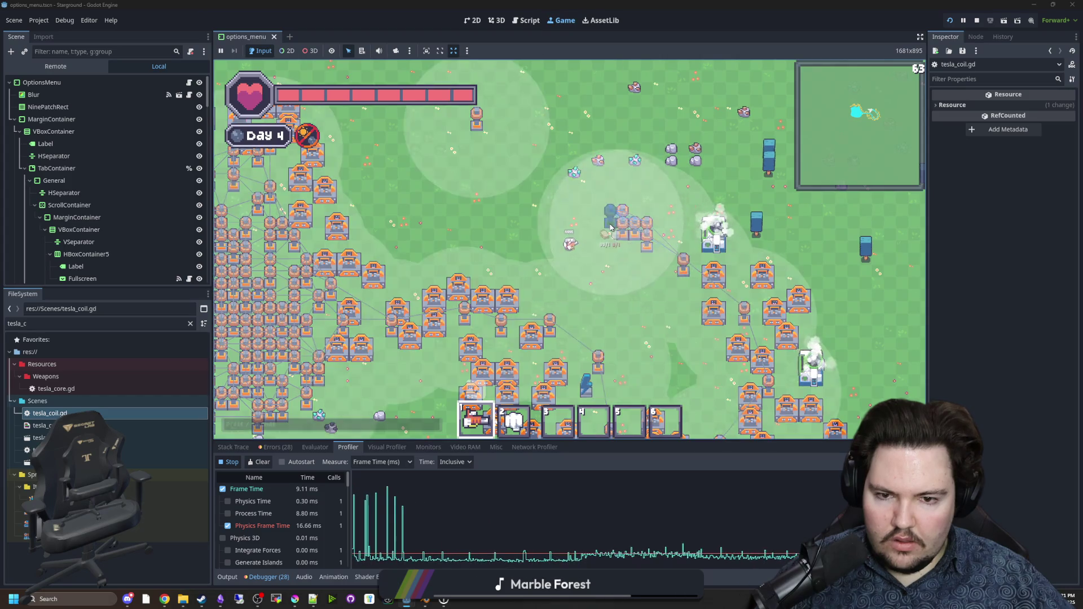
{"action": "key", "text": "w"}
{"action": "key", "text": "a"}
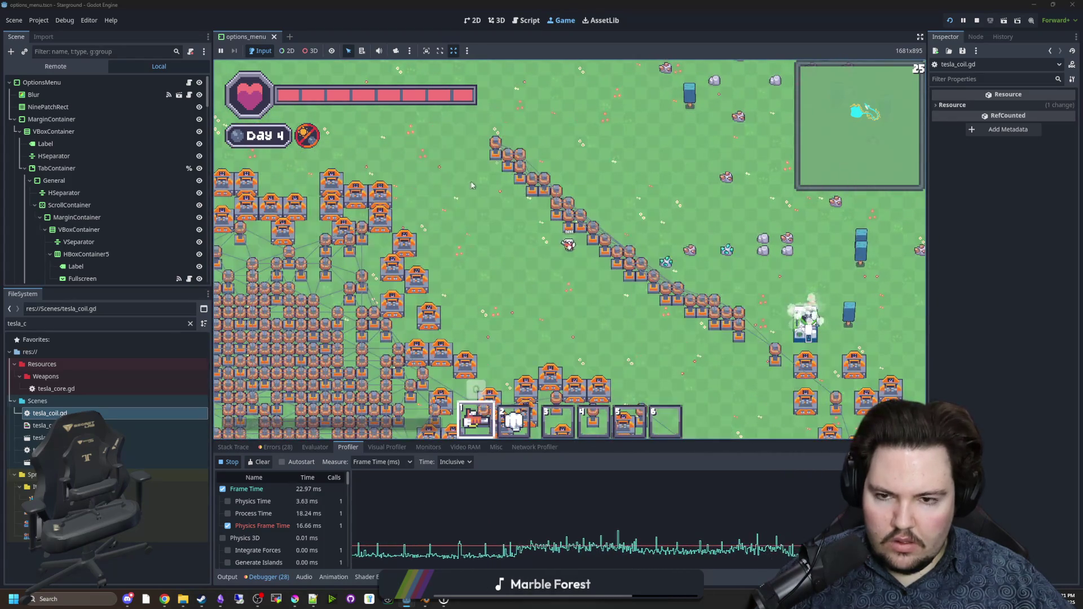
{"action": "key", "text": "s"}
{"action": "key", "text": "d"}
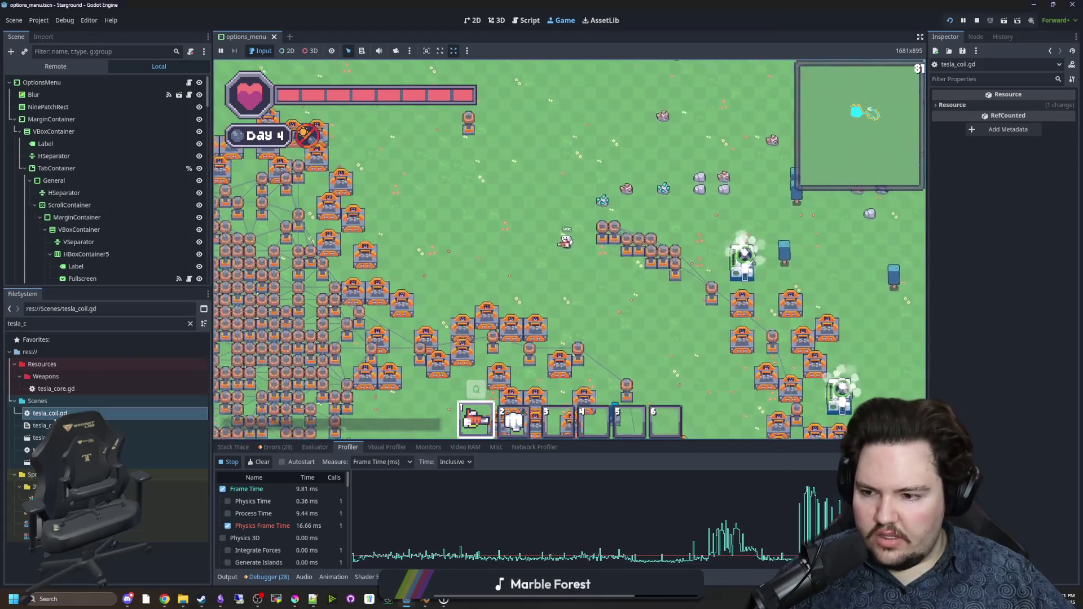
{"action": "key", "text": "ctrl+F3"}
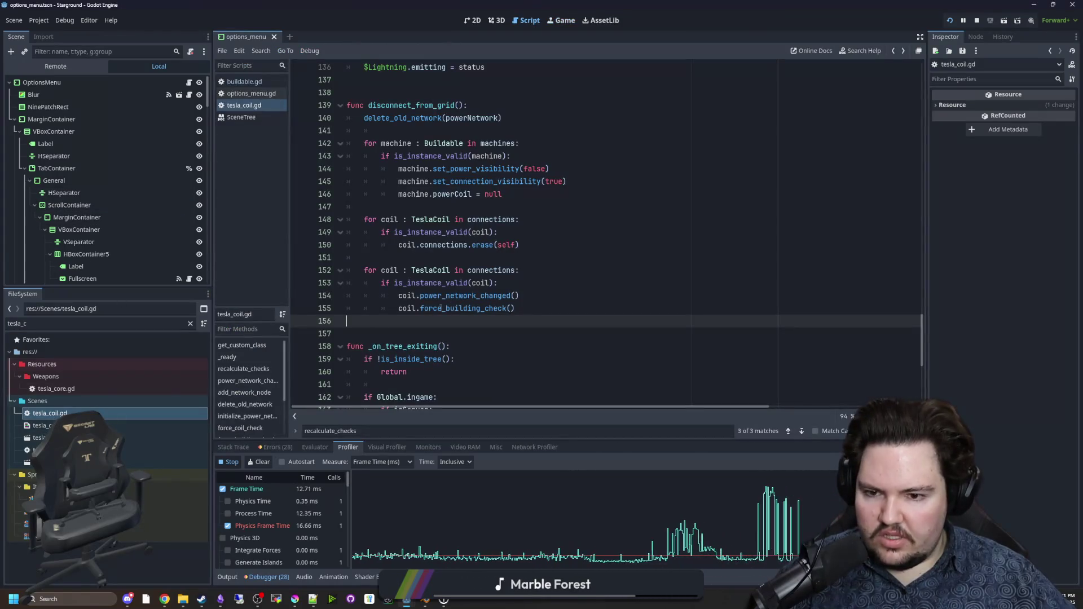
Step: Comment out coil.force_building_check() on line 155, save the script and return to the game
{"action": "key", "text": "ctrl+k"}
{"action": "key", "text": "ctrl+s"}
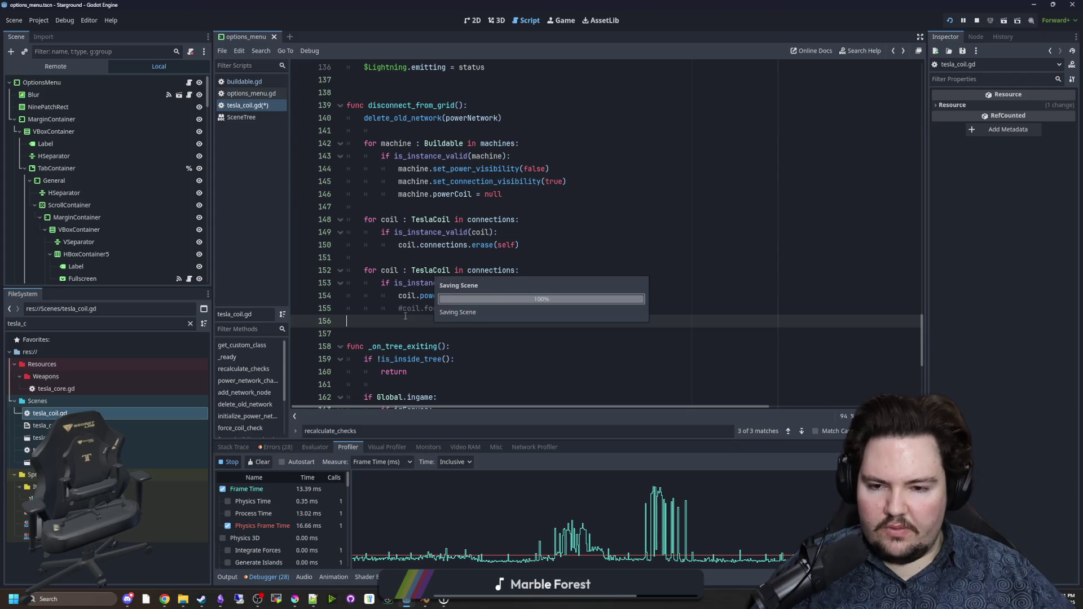
{"action": "key", "text": "ctrl+F4"}
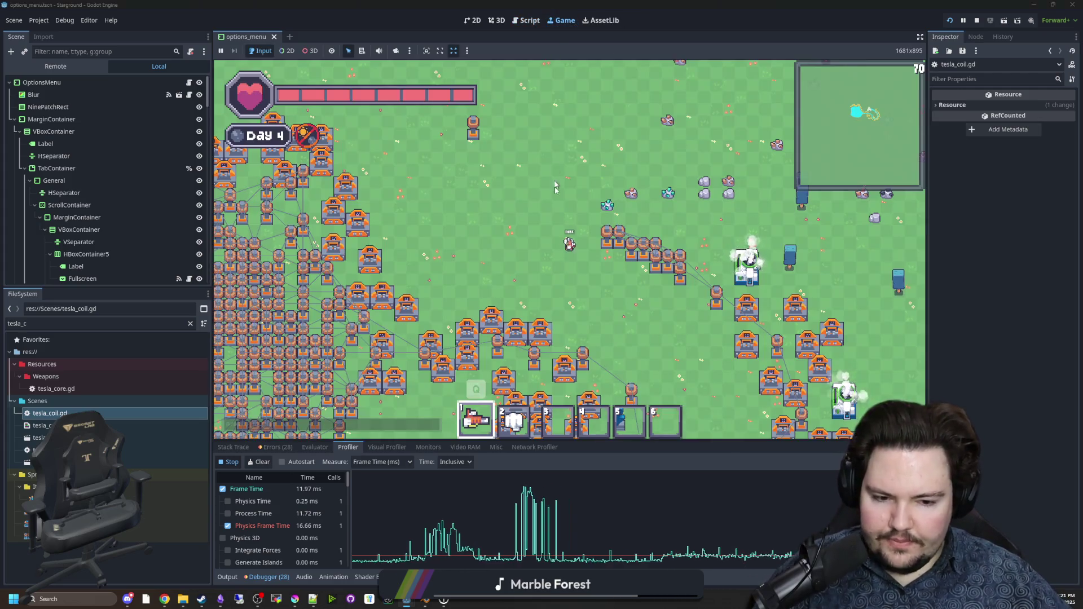
Step: Walk the player around the base and coil line to test the tesla coil network
{"action": "key", "text": "s"}
{"action": "key", "text": "d"}
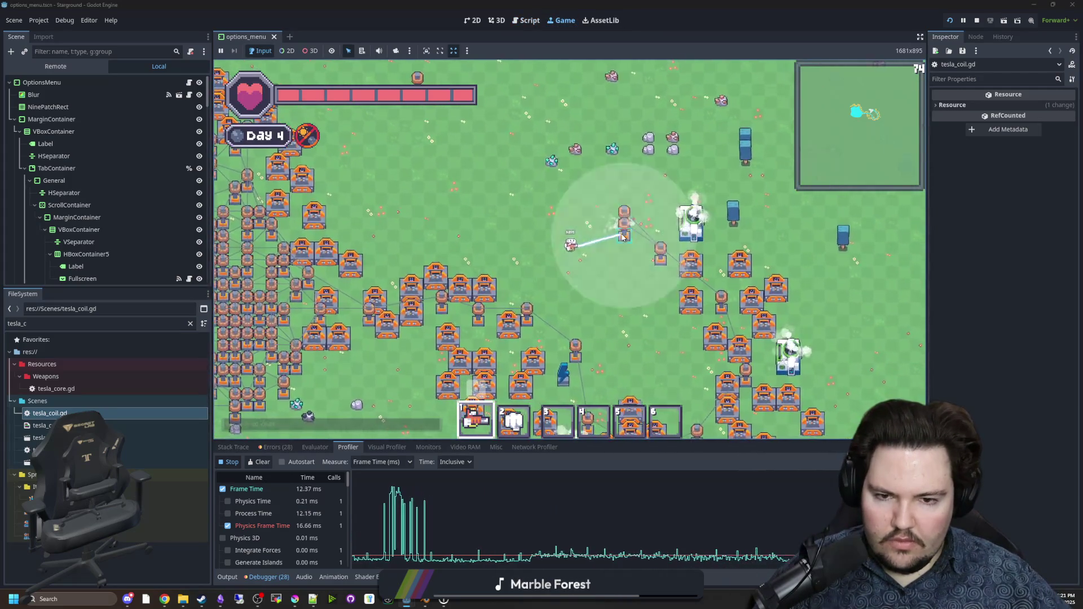
{"action": "key", "text": "s"}
{"action": "key", "text": "d"}
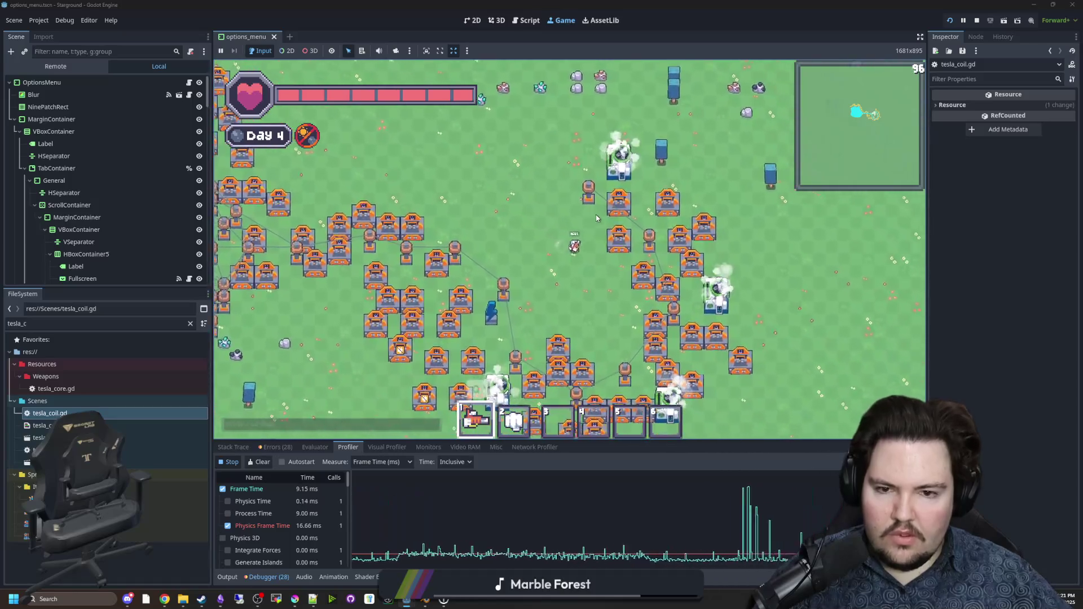
{"action": "key", "text": "a"}
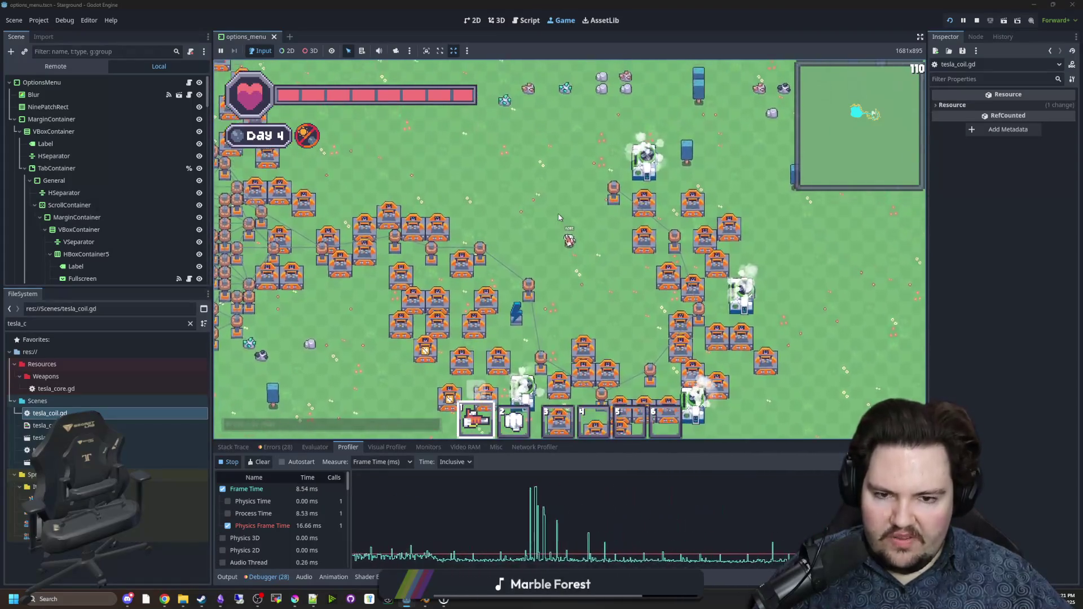
{"action": "key", "text": "w"}
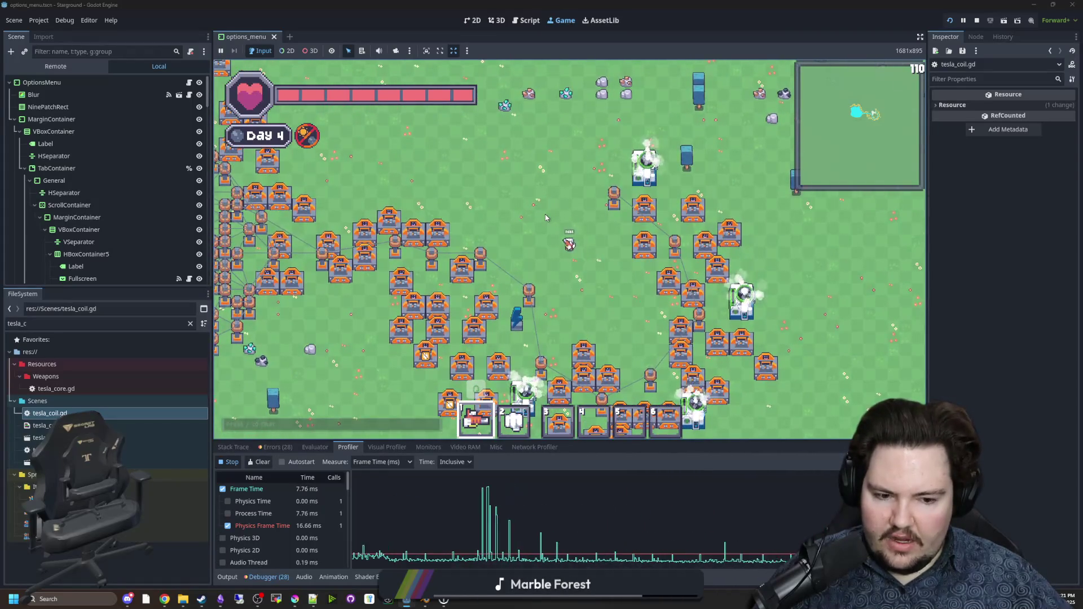
{"action": "key", "text": "w"}
{"action": "key", "text": "a"}
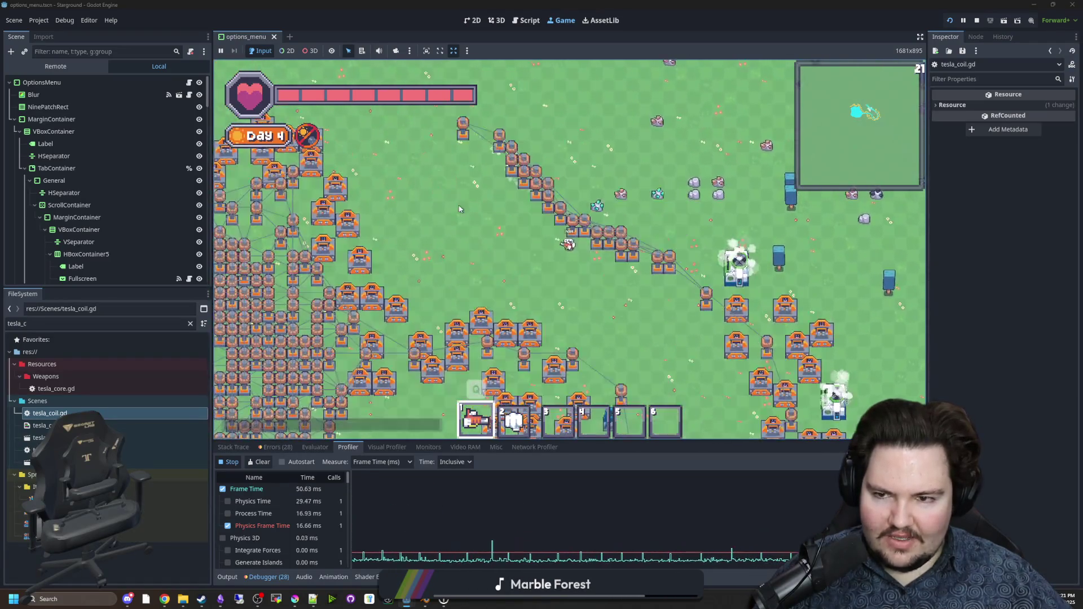
{"action": "key", "text": "s"}
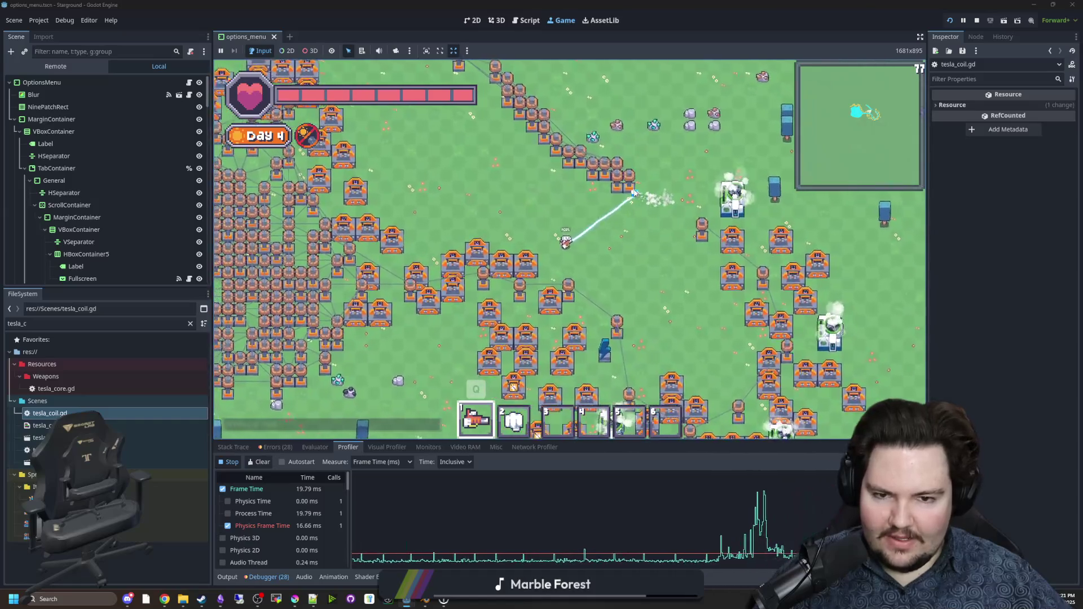
{"action": "key", "text": "w"}
{"action": "key", "text": "a"}
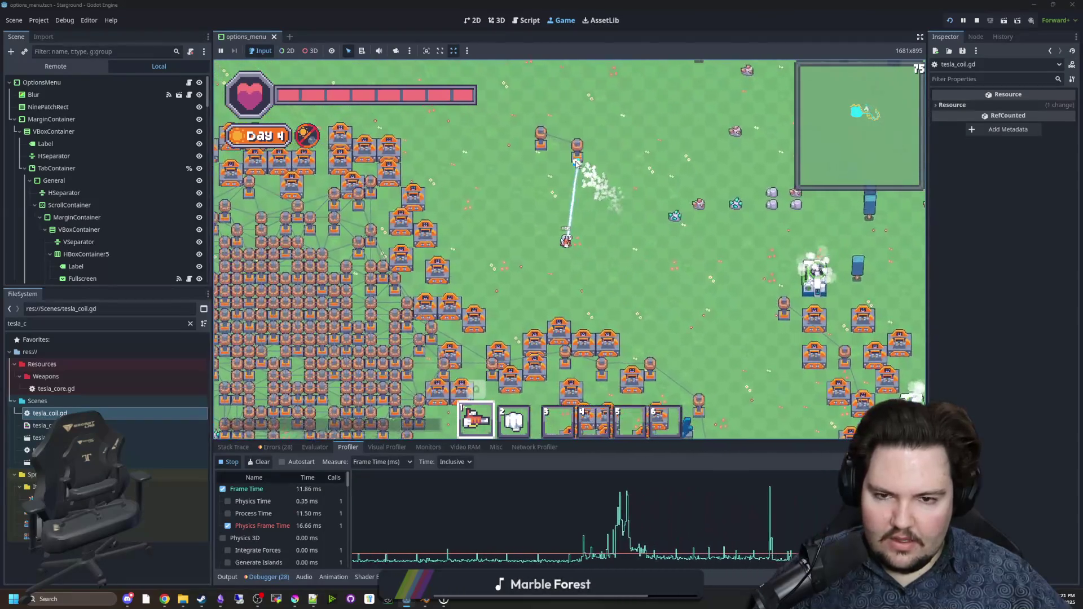
{"action": "key", "text": "s"}
{"action": "key", "text": "d"}
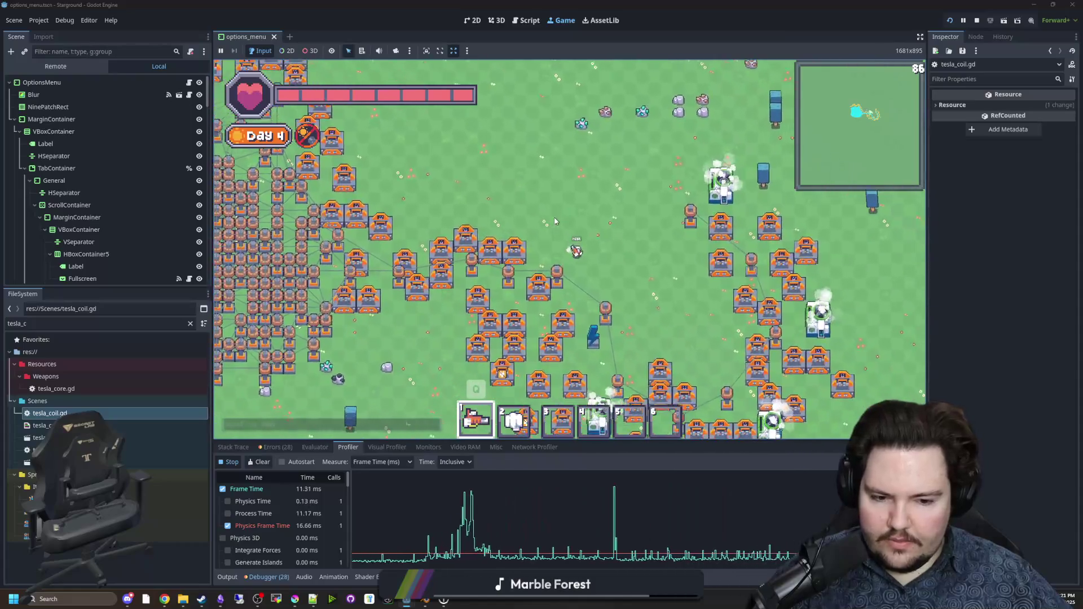
{"action": "key", "text": "s"}
{"action": "key", "text": "d"}
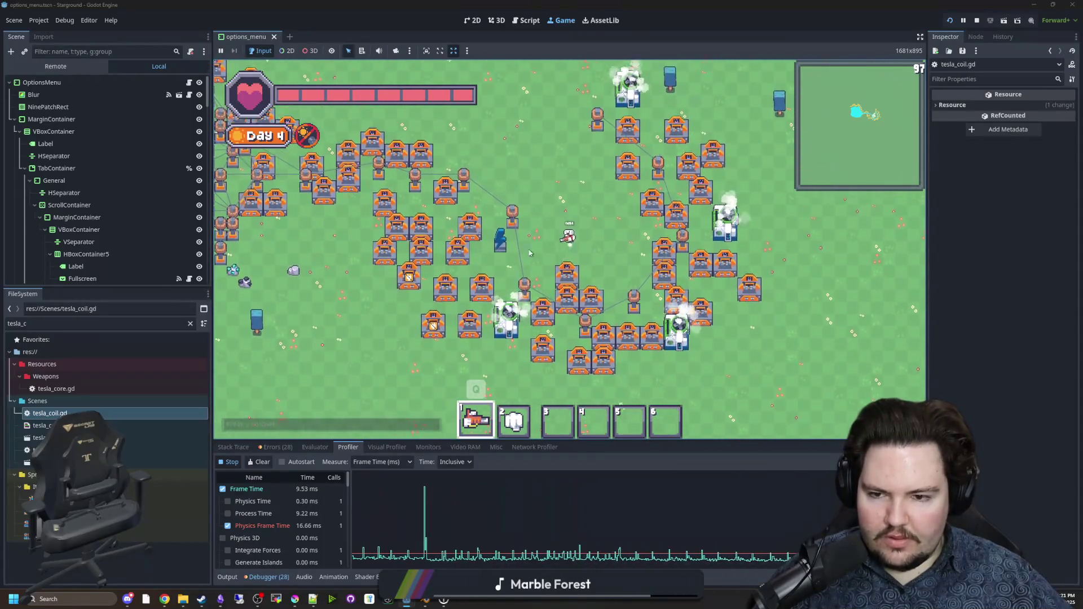
{"action": "key", "text": "w"}
{"action": "key", "text": "a"}
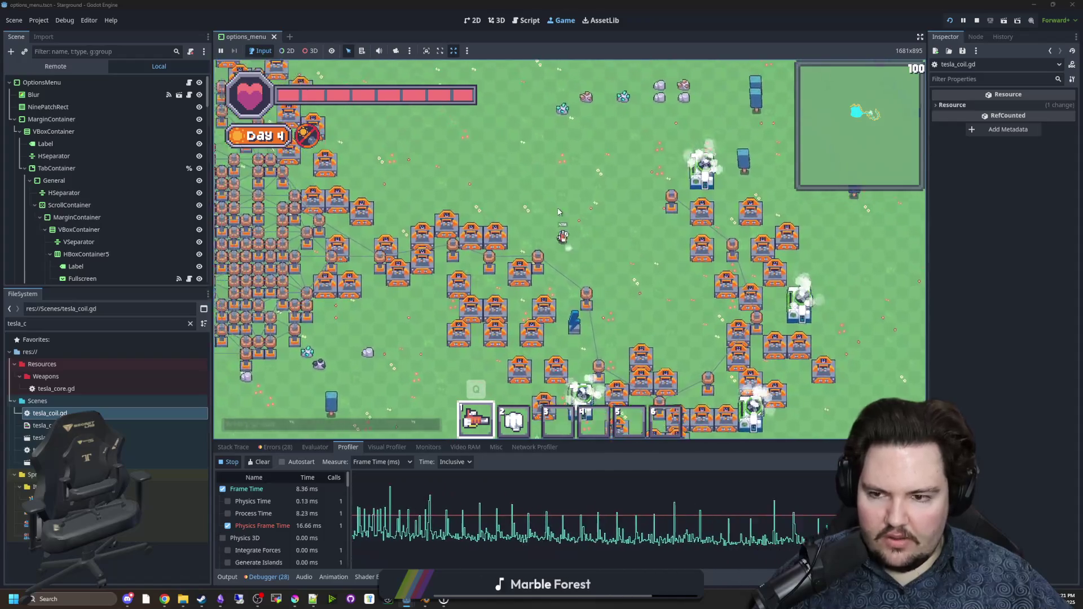
{"action": "key", "text": "w"}
{"action": "key", "text": "a"}
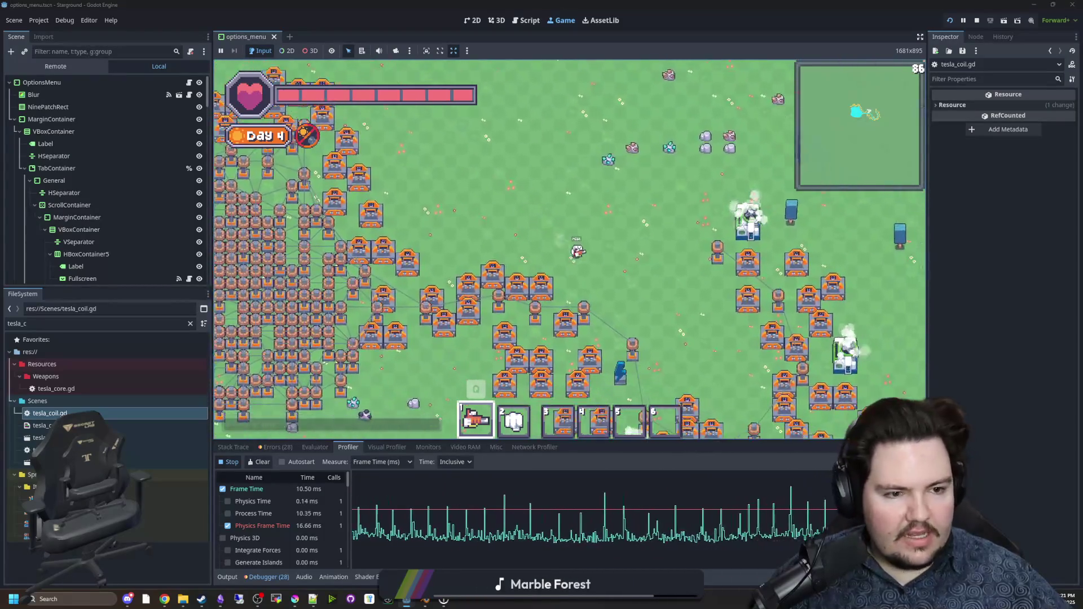
{"action": "key", "text": "s"}
{"action": "key", "text": "d"}
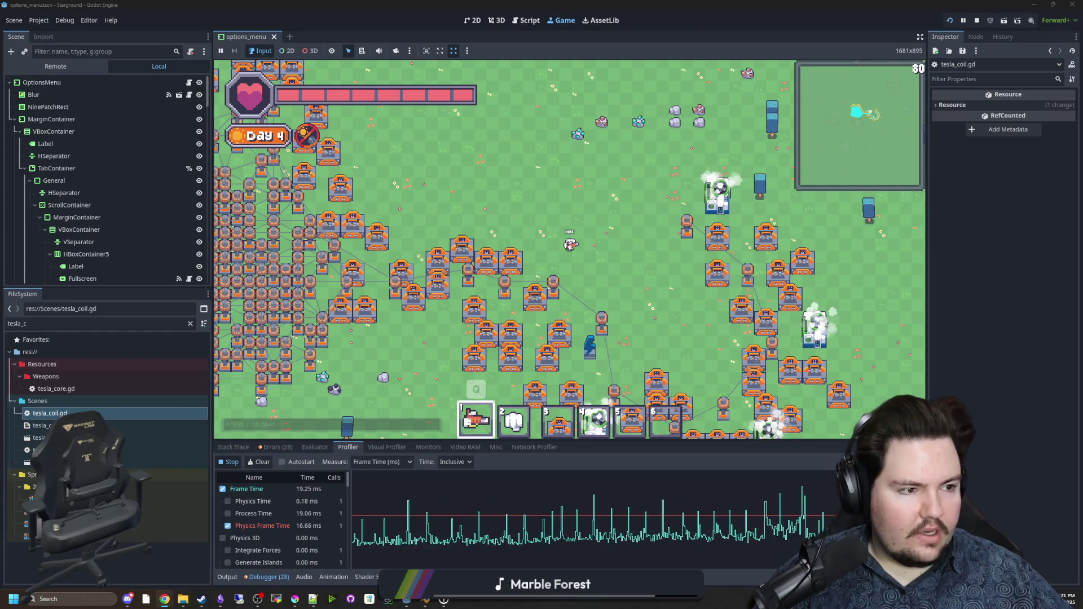
{"action": "key", "text": "super+3"}
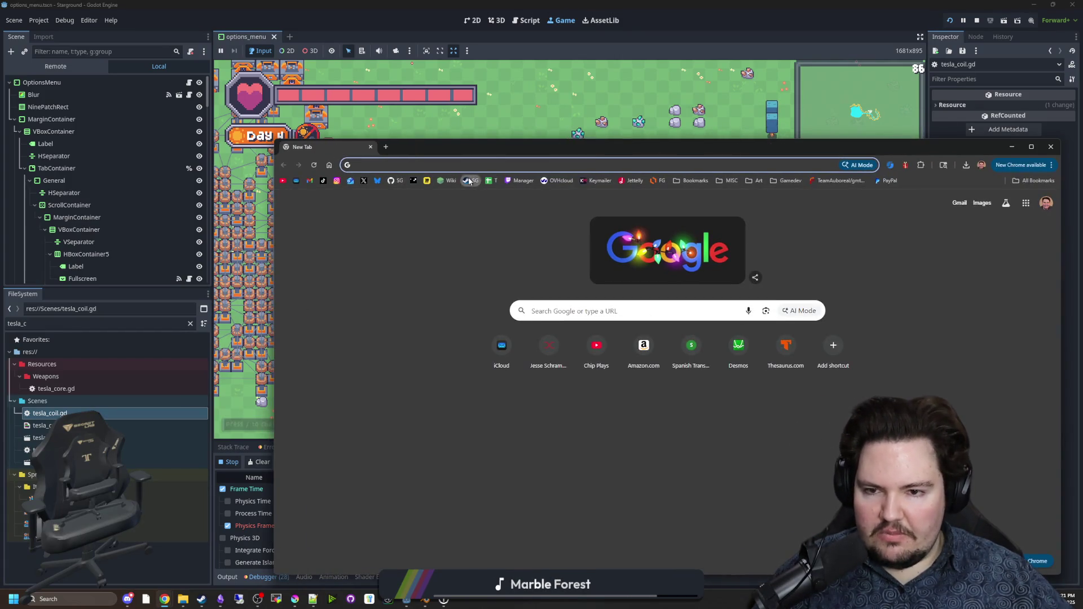
Step: Open Starground's Steam store page and scroll through its reviews
{"action": "left_click", "coordinate": [469, 181]}
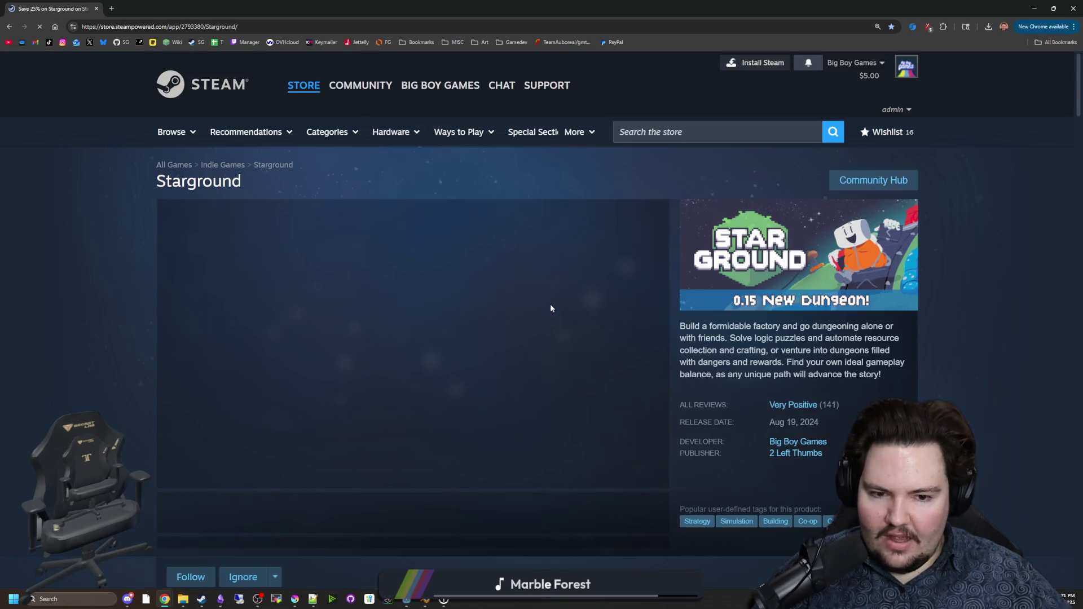
{"action": "scroll", "coordinate": [671, 391], "scroll_direction": "down", "scroll_amount": 8}
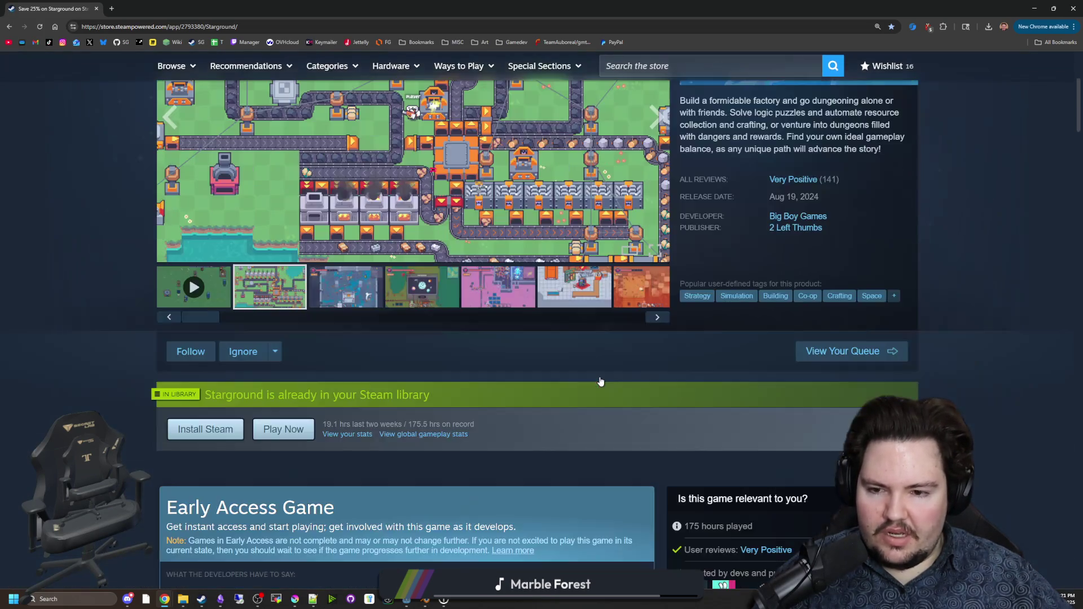
{"action": "scroll", "coordinate": [597, 379], "scroll_direction": "down", "scroll_amount": 12}
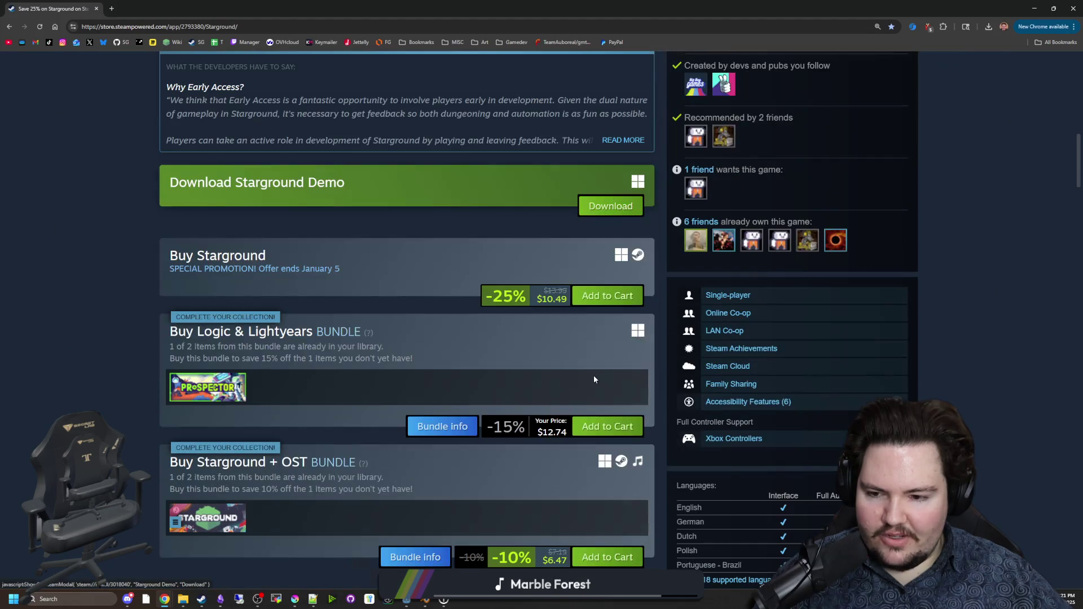
{"action": "scroll", "coordinate": [586, 379], "scroll_direction": "down", "scroll_amount": 20}
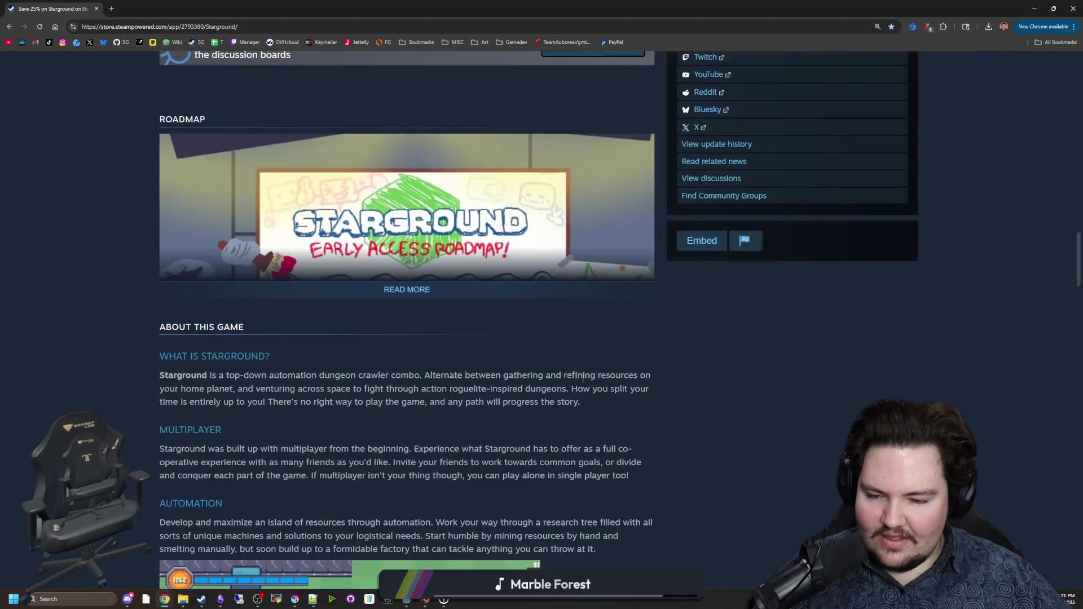
{"action": "scroll", "coordinate": [578, 383], "scroll_direction": "down", "scroll_amount": 3}
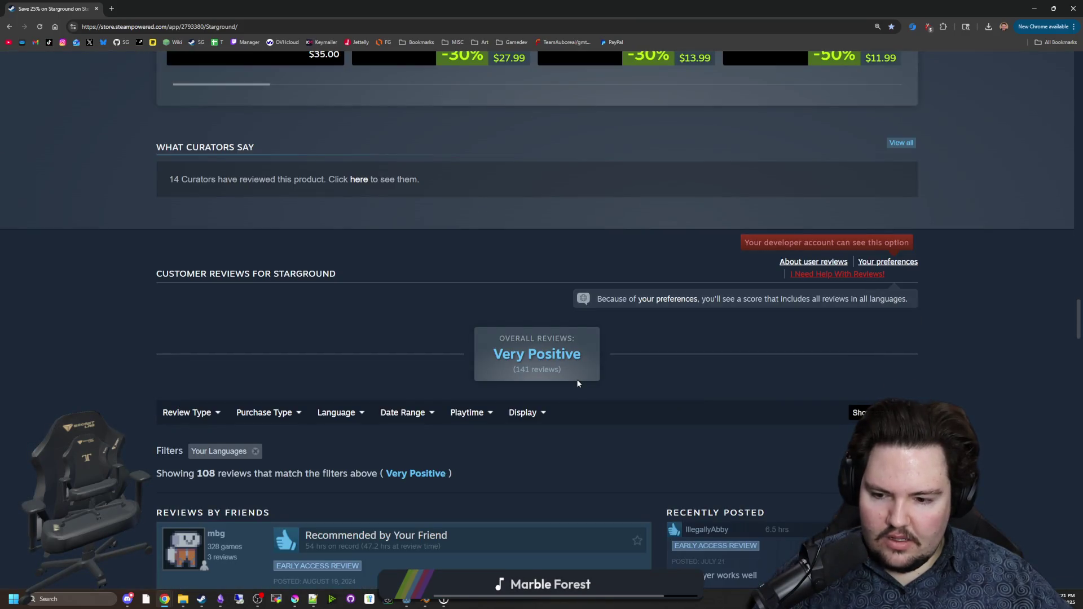
{"action": "scroll", "coordinate": [577, 383], "scroll_direction": "up", "scroll_amount": 20}
Step: Reset the store page zoom to 100% and return to the Godot editor
{"action": "key", "text": "ctrl+minus"}
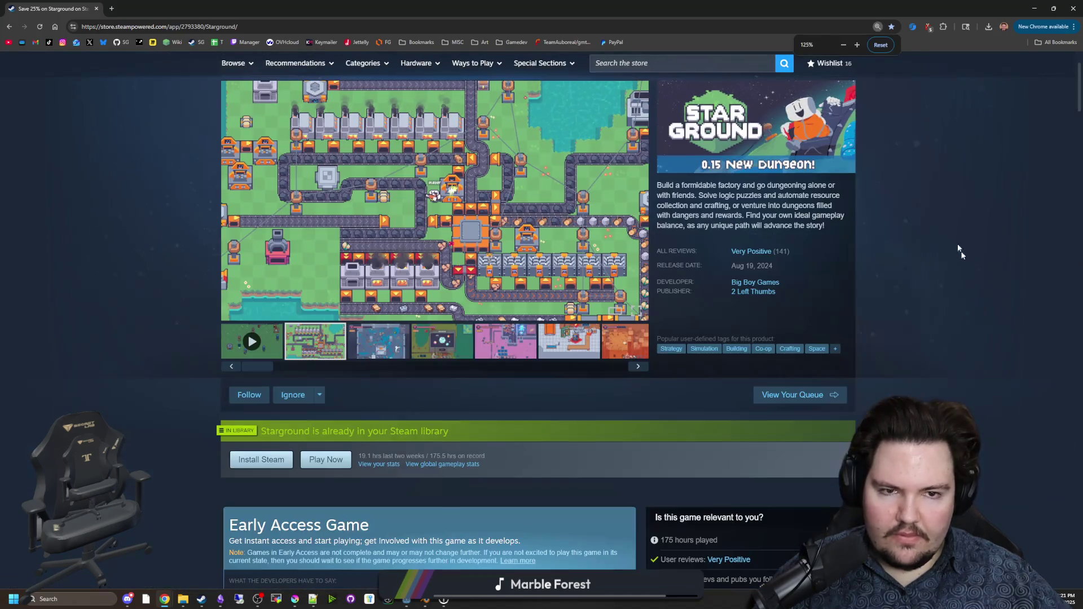
{"action": "left_click", "coordinate": [883, 49]}
{"action": "key", "text": "alt+Tab"}
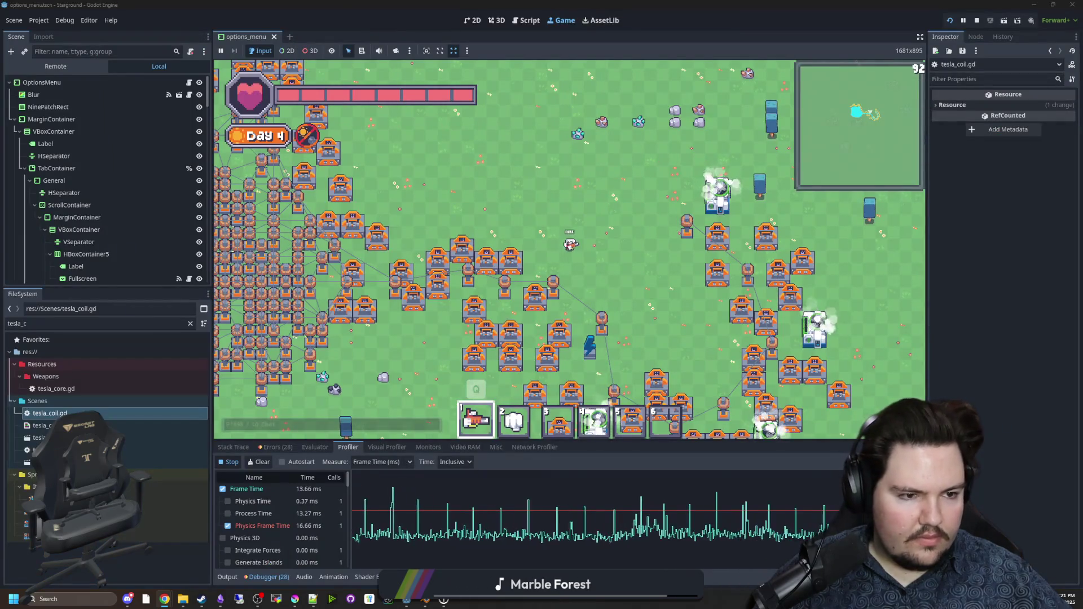
Step: Walk the player to the right and select the second hotbar slot
{"action": "key", "text": "s"}
{"action": "key", "text": "d"}
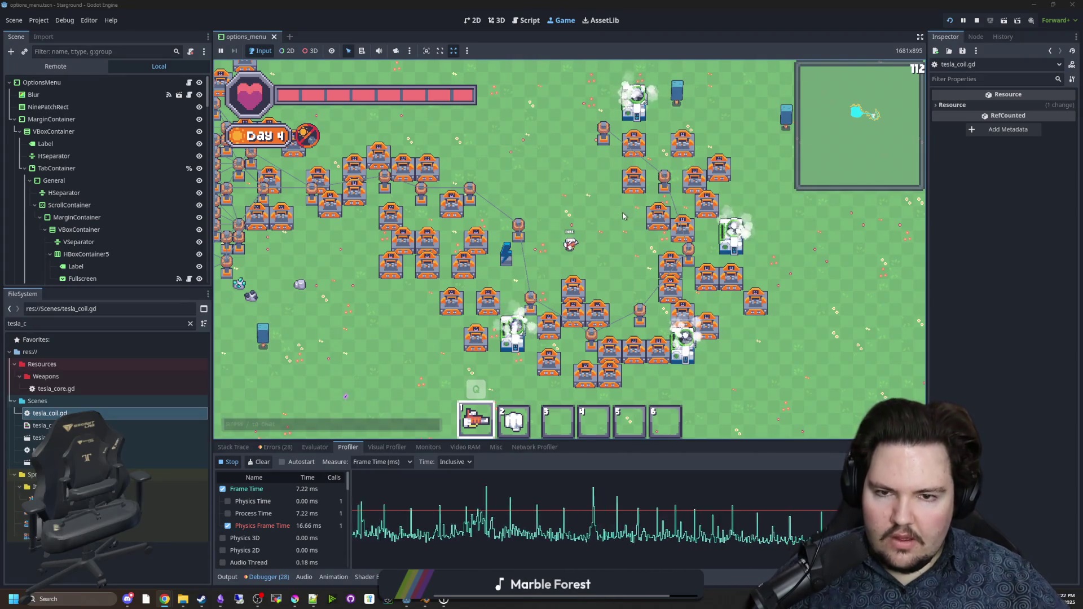
{"action": "key", "text": "w"}
{"action": "key", "text": "d"}
{"action": "key", "text": "2"}
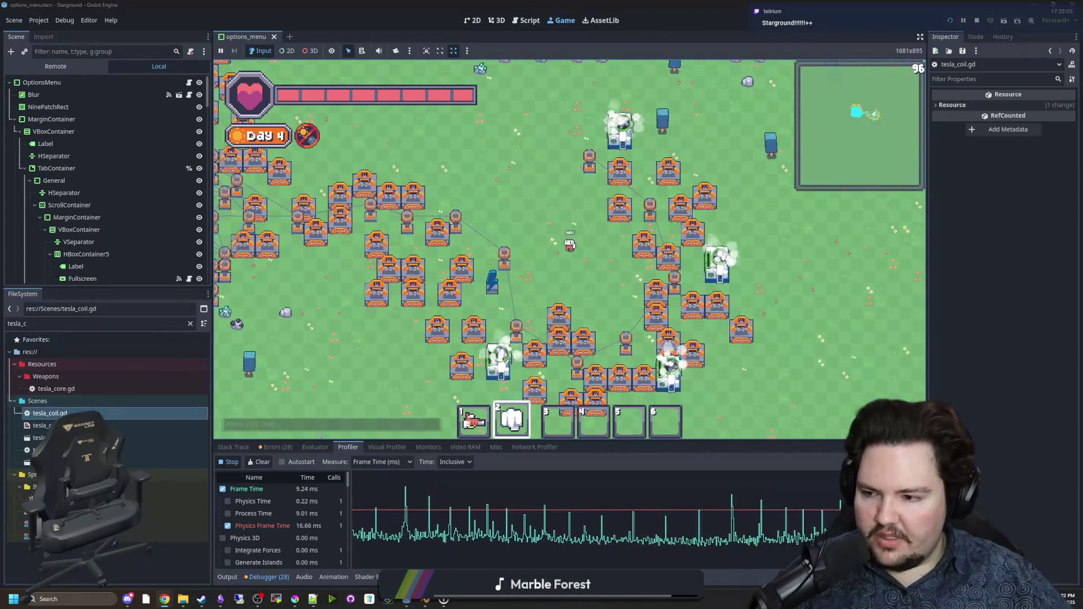
Step: Bring up tesla_coil.gd's disconnect_from_grid code and save the script
{"action": "key", "text": "ctrl+F3"}
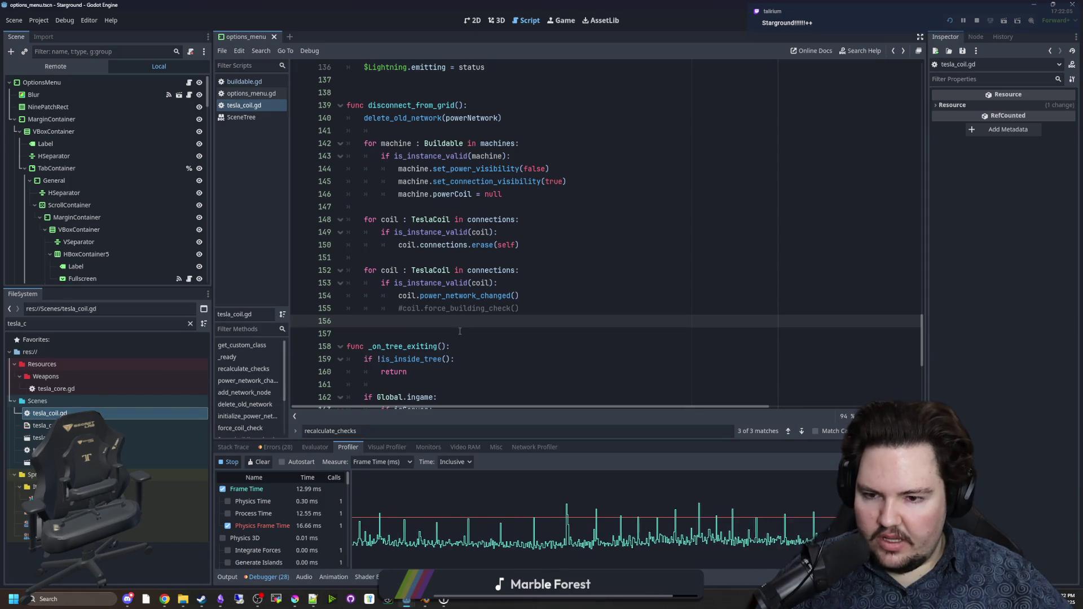
{"action": "left_click", "coordinate": [460, 331]}
{"action": "key", "text": "ctrl+s"}
{"action": "left_click", "coordinate": [484, 258]}
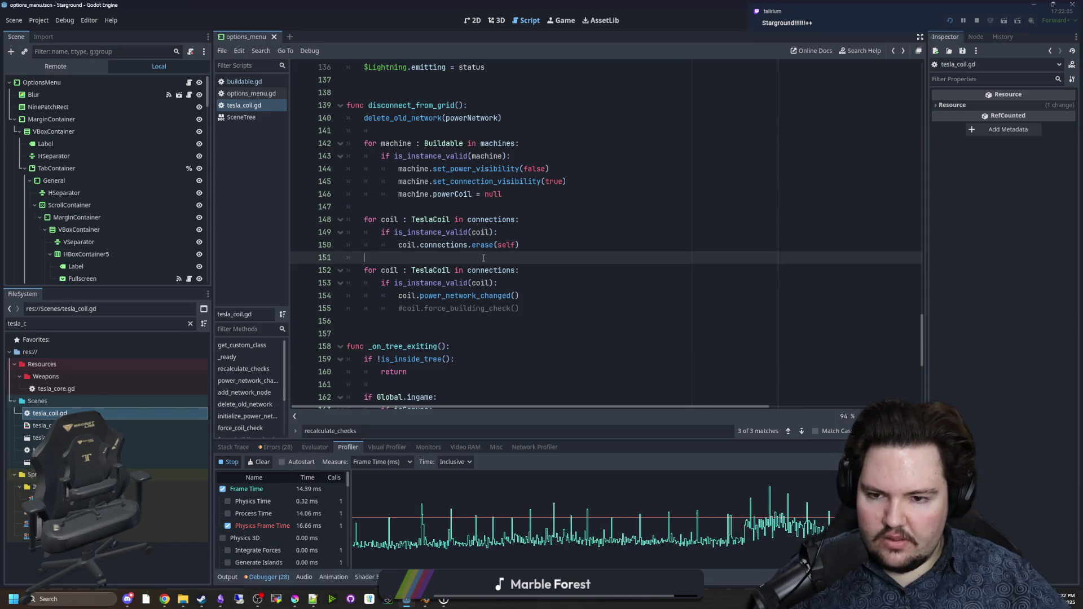
{"action": "left_click", "coordinate": [459, 325]}
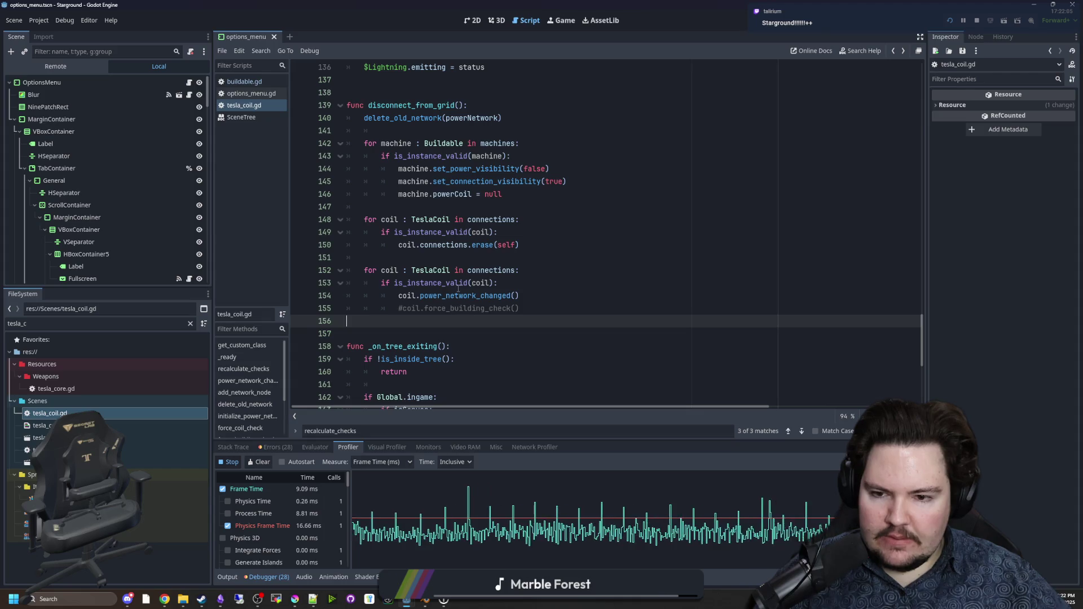
Step: Look up the power_network_changed definition, resave, and return to the running game
{"action": "left_click", "coordinate": [439, 296], "text": "ctrl"}
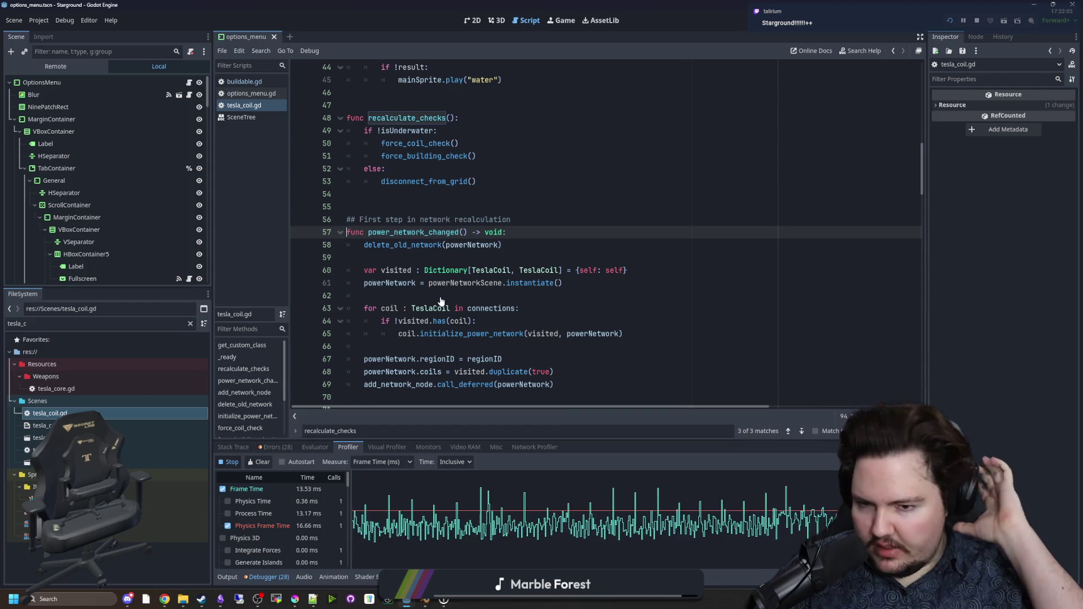
{"action": "key", "text": "alt+Left"}
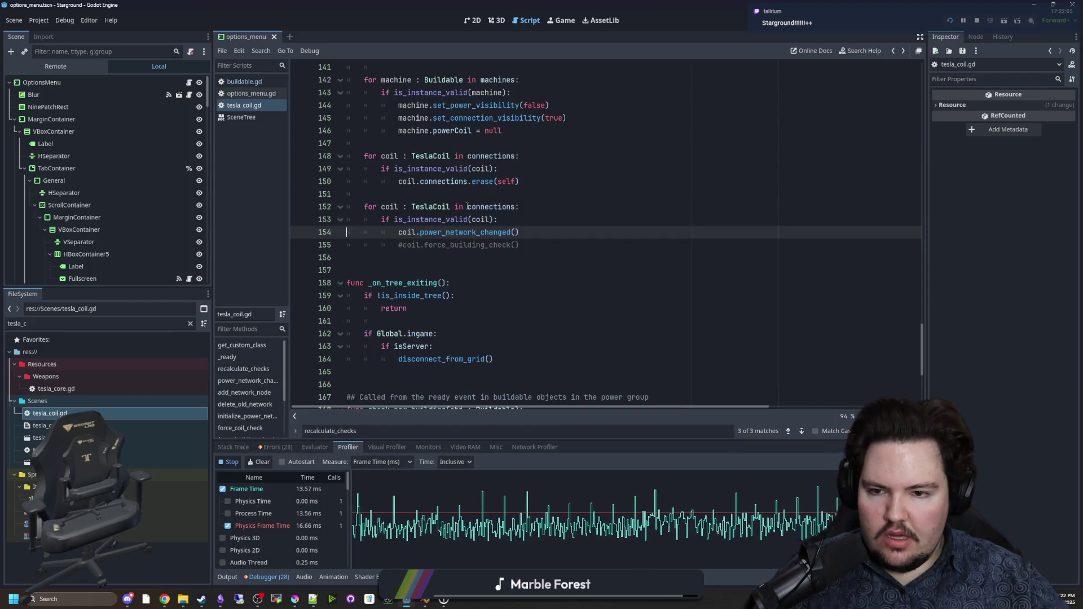
{"action": "scroll", "coordinate": [461, 257], "scroll_direction": "up", "scroll_amount": 2}
{"action": "left_click", "coordinate": [477, 271]}
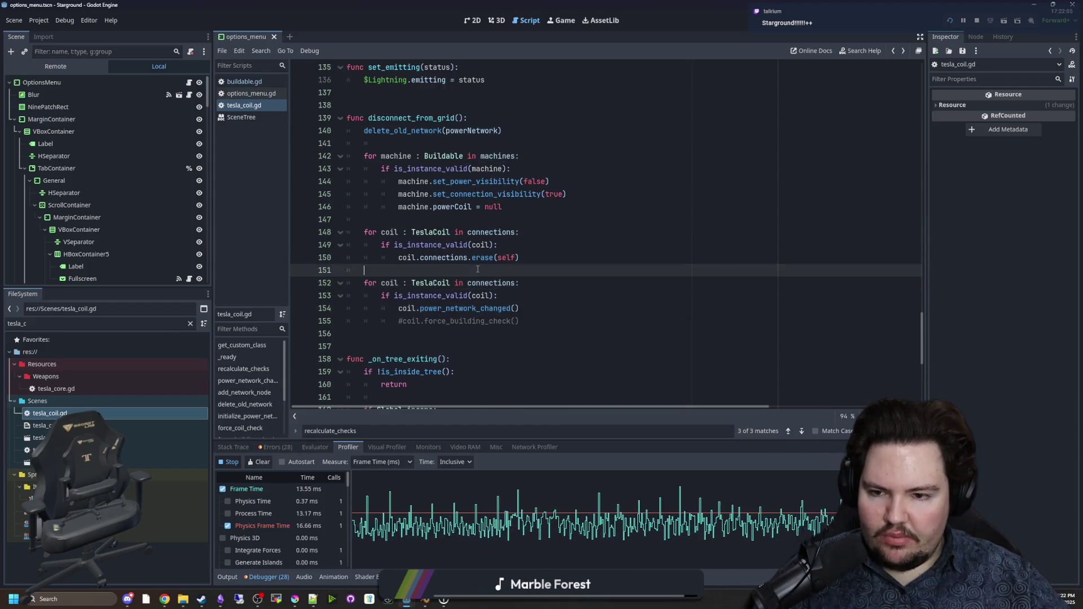
{"action": "key", "text": "ctrl+s"}
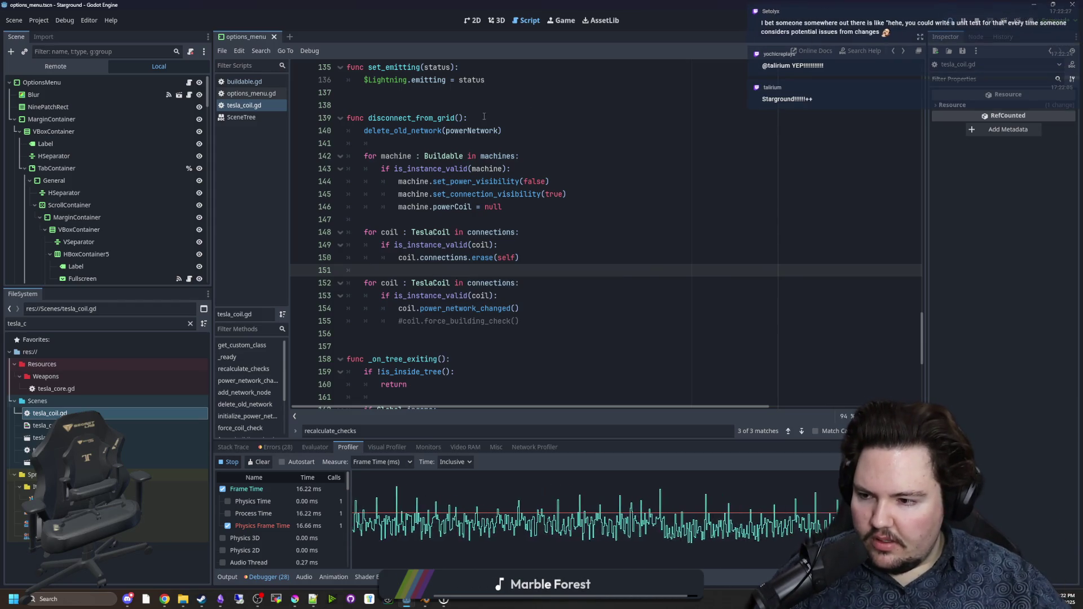
{"action": "left_click", "coordinate": [563, 26]}
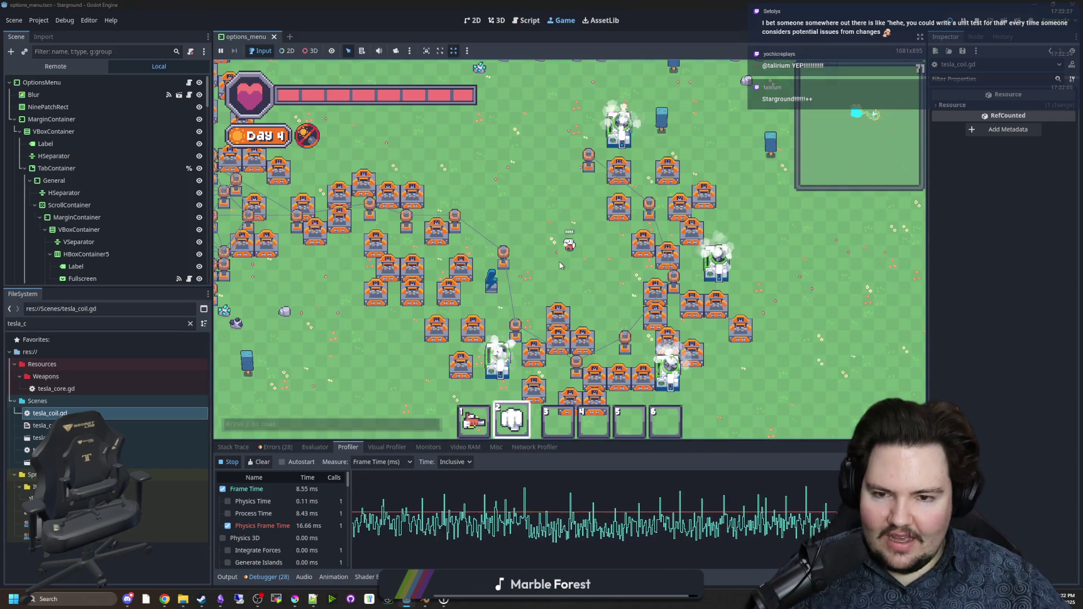
Step: Place a tesla coil near the player, removing the misplaced first one and re-placing it
{"action": "left_click_drag", "start_coordinate": [587, 244], "coordinate": [564, 190]}
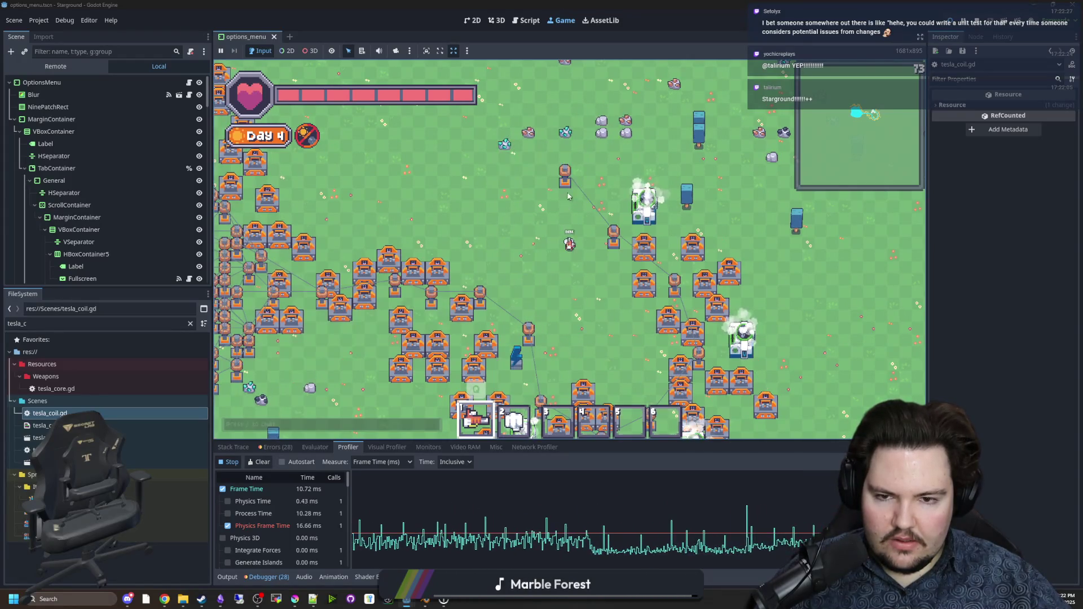
{"action": "left_click", "coordinate": [562, 195]}
{"action": "right_click", "coordinate": [567, 197]}
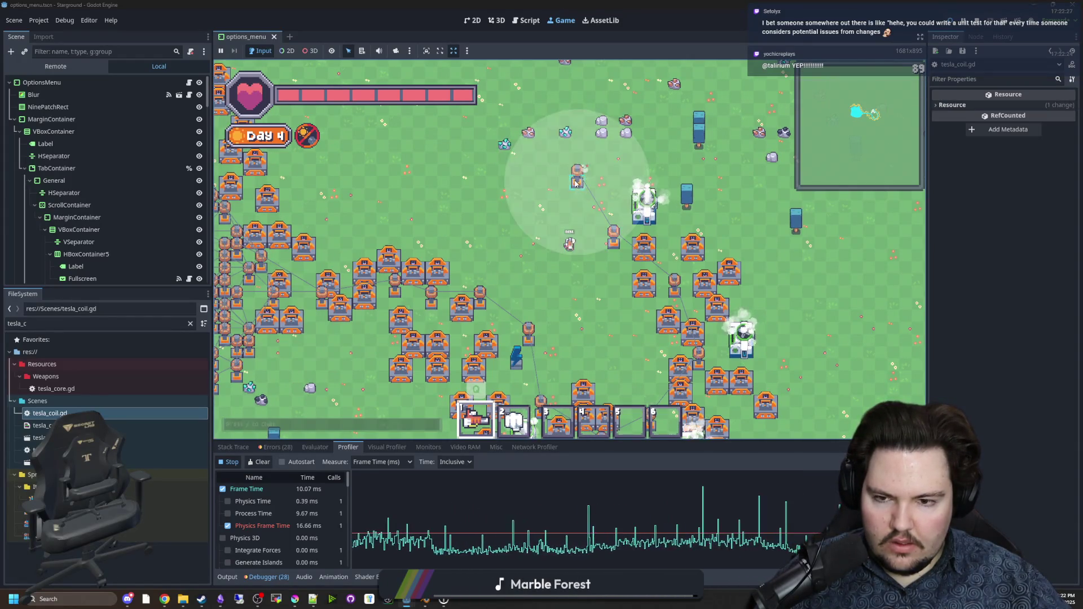
{"action": "key", "text": "1"}
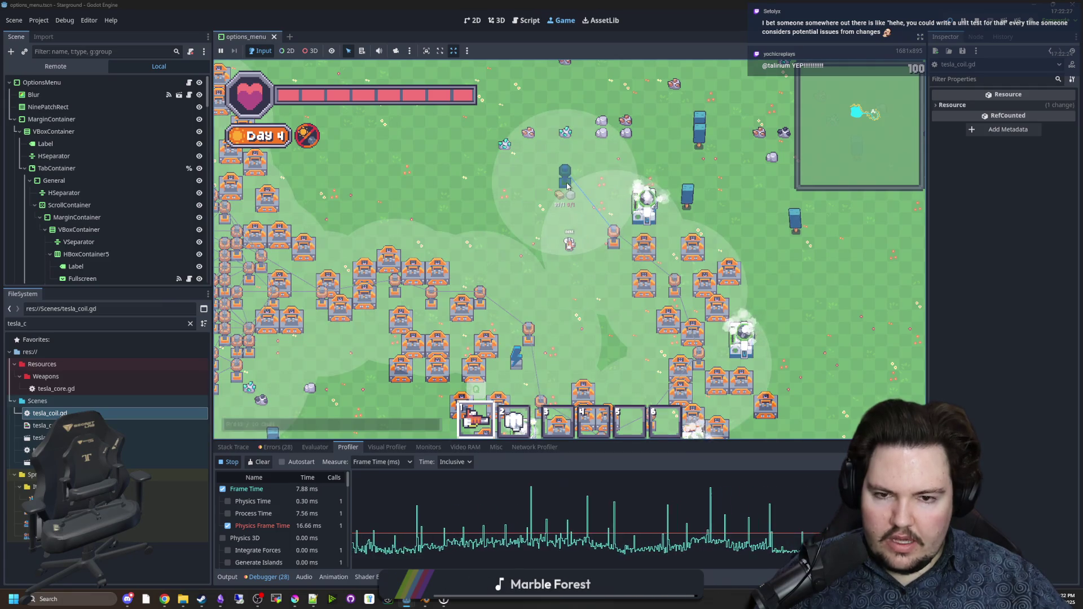
{"action": "left_click", "coordinate": [566, 188]}
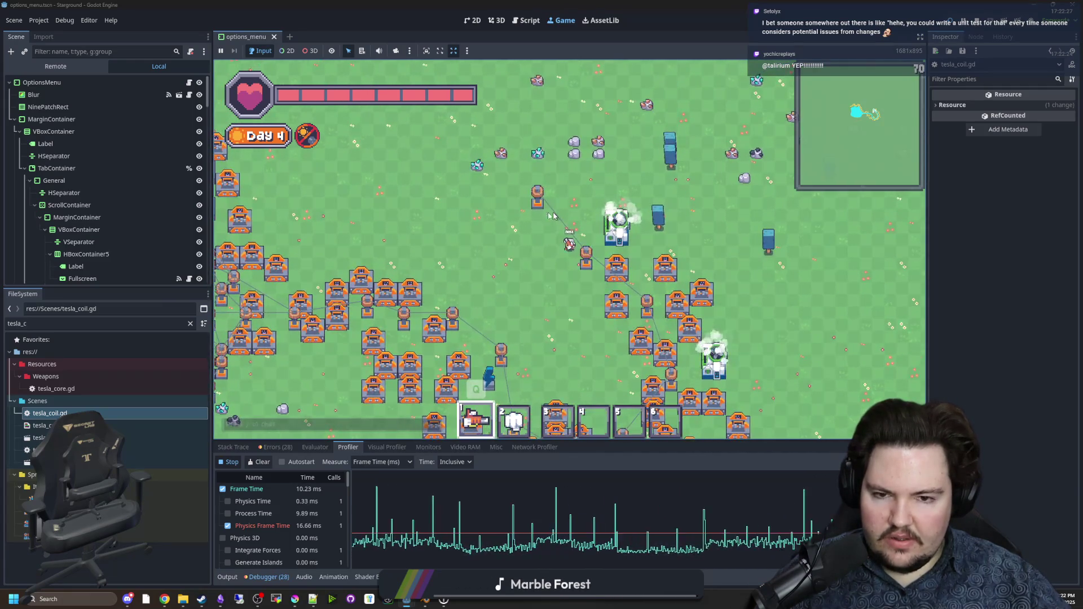
Step: Walk the player down-left and open tesla_coil.gd from the FileSystem panel
{"action": "key", "text": "s"}
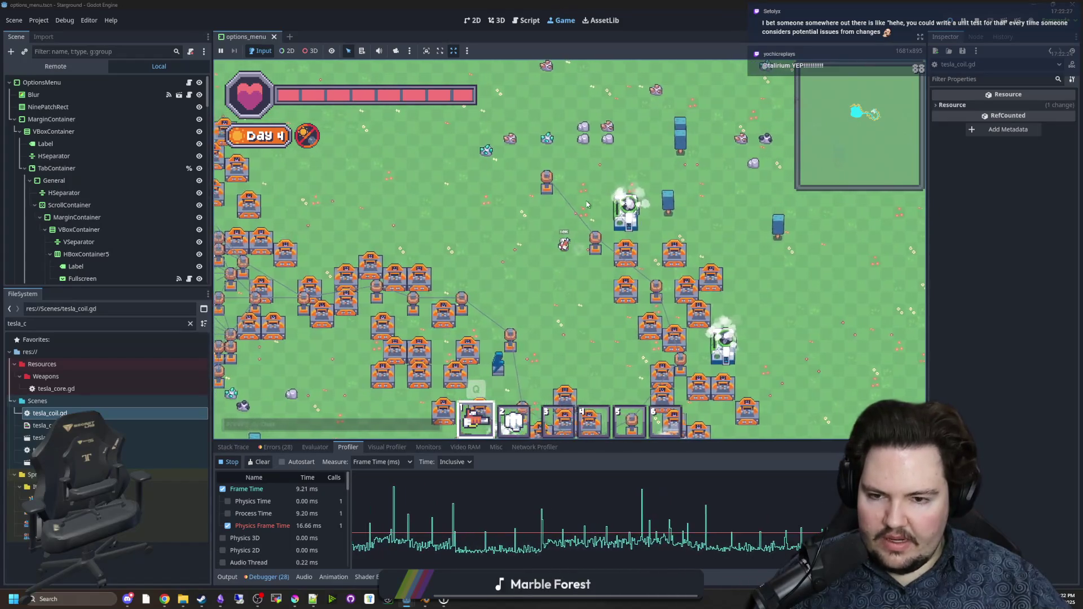
{"action": "key", "text": "a"}
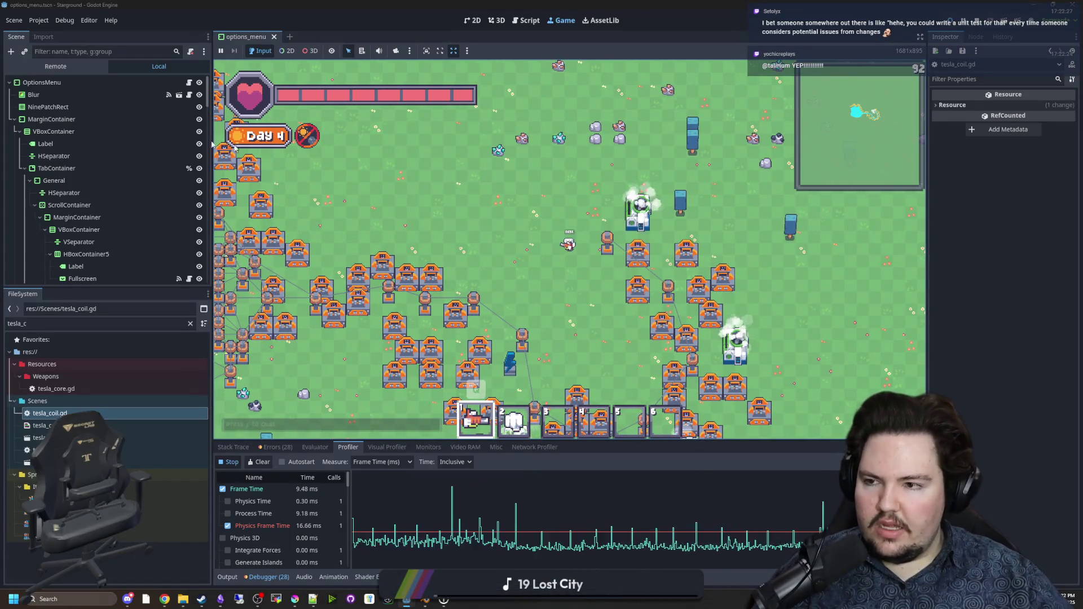
{"action": "double_click", "coordinate": [78, 412]}
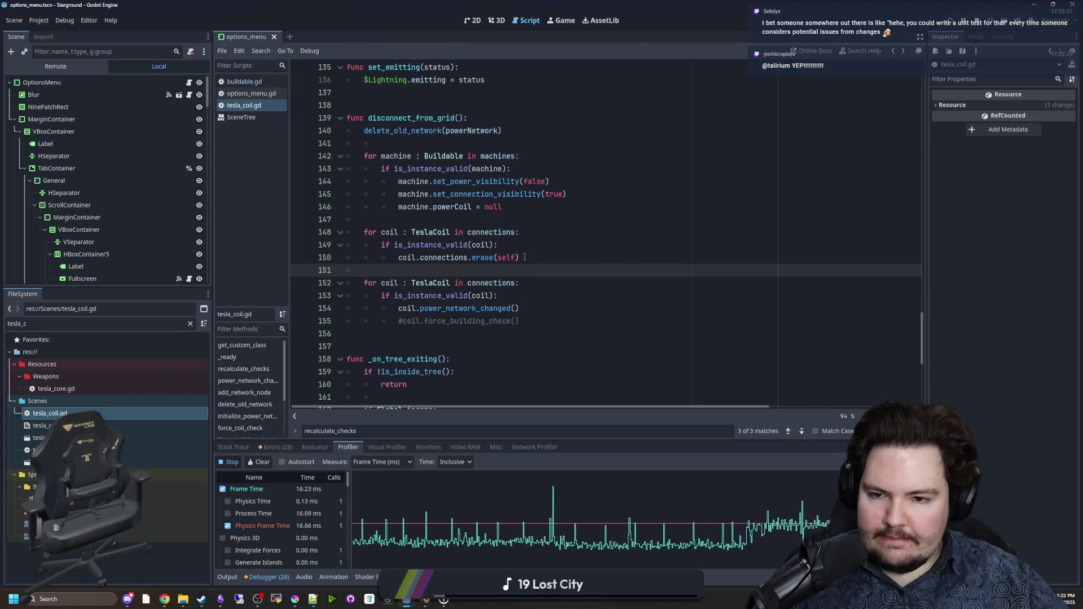
Step: Inspect the power_network_changed and initialize_power_network definitions in tesla_coil.gd
{"action": "left_click", "coordinate": [445, 308], "text": "ctrl"}
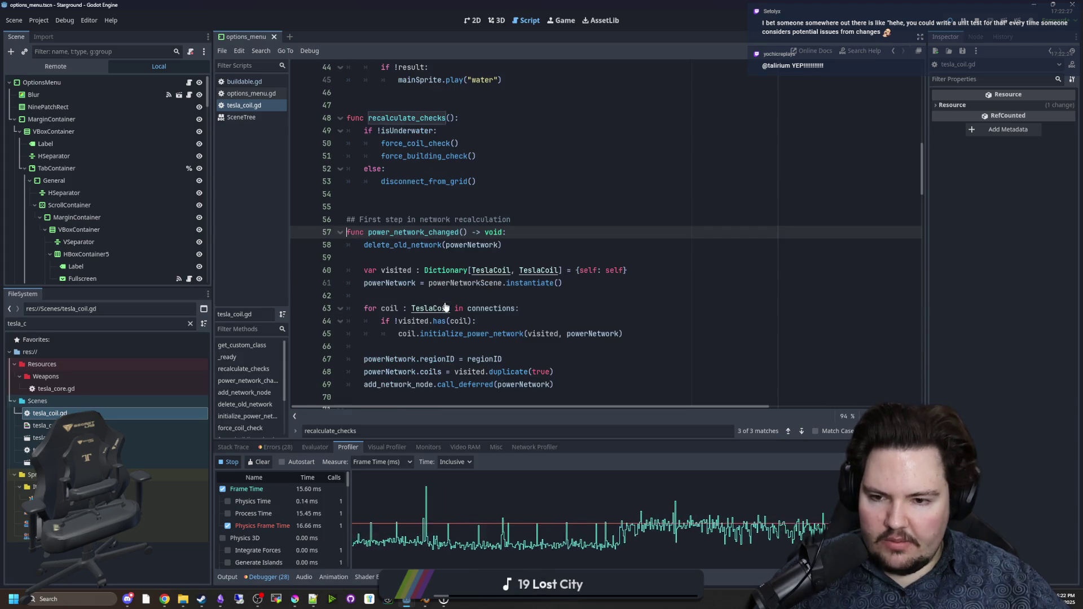
{"action": "scroll", "coordinate": [475, 259], "scroll_direction": "down", "scroll_amount": 2}
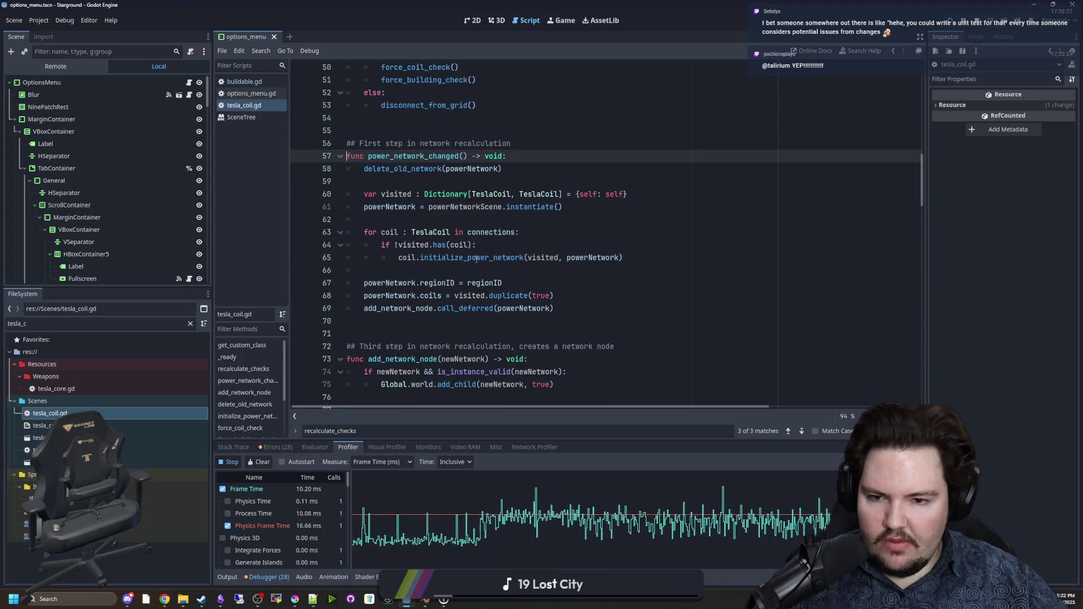
{"action": "left_click", "coordinate": [436, 271]}
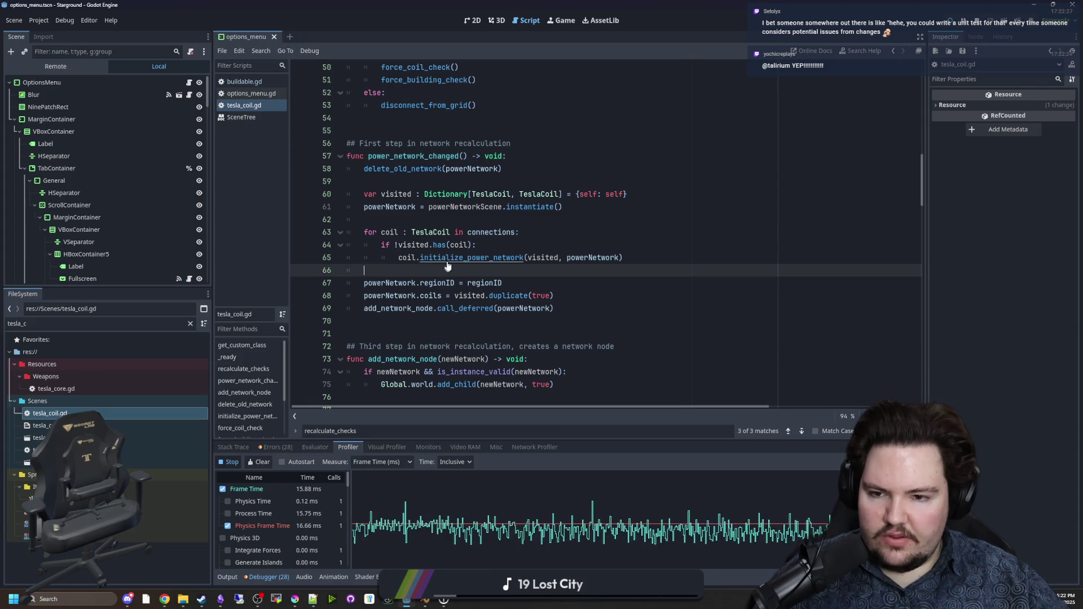
{"action": "left_click", "coordinate": [454, 258], "text": "ctrl"}
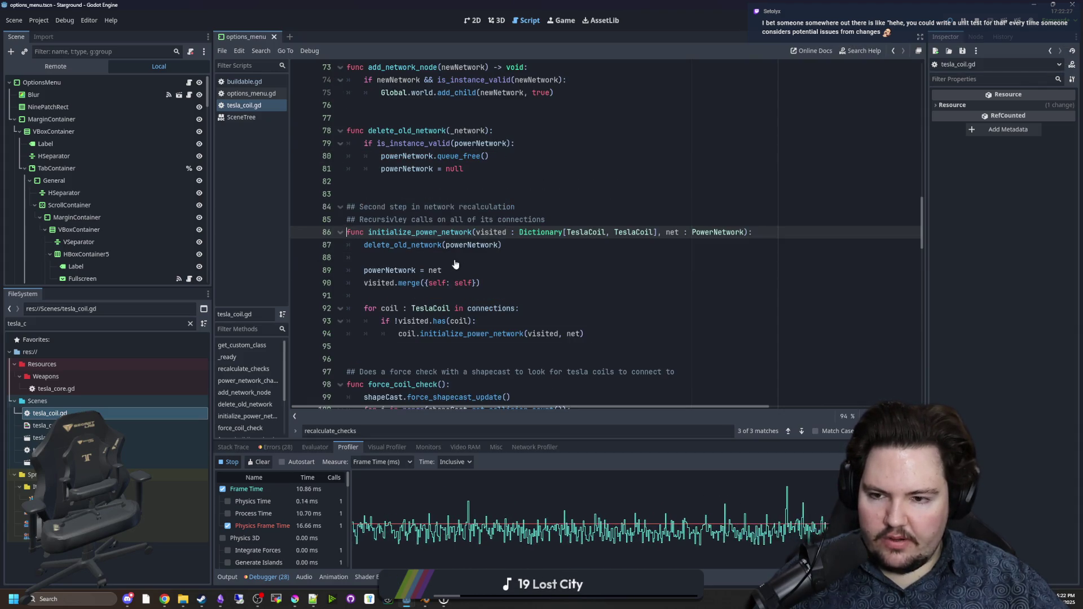
{"action": "scroll", "coordinate": [455, 264], "scroll_direction": "down", "scroll_amount": 1}
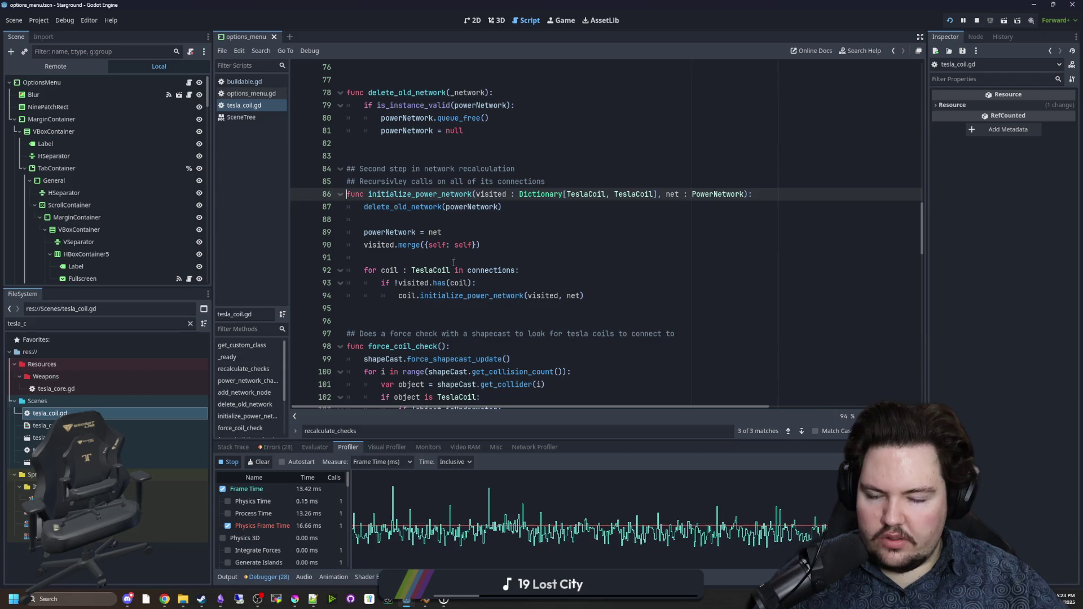
{"action": "left_click", "coordinate": [405, 223]}
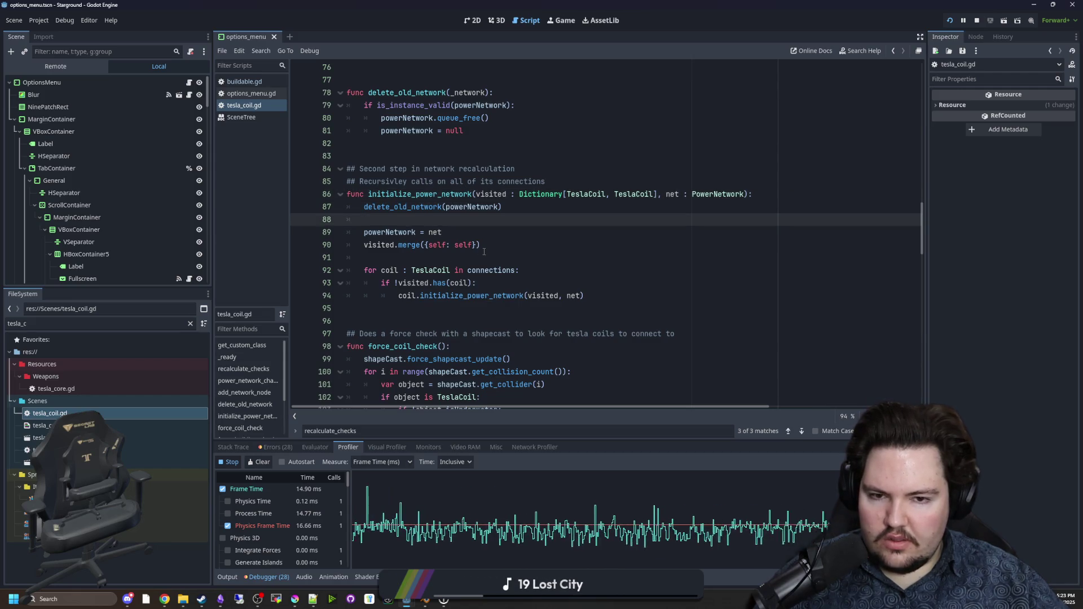
Step: Scroll back to line 66 and save tesla_coil.gd along with the scene changes
{"action": "scroll", "coordinate": [484, 252], "scroll_direction": "up", "scroll_amount": 8}
{"action": "left_click", "coordinate": [407, 245]}
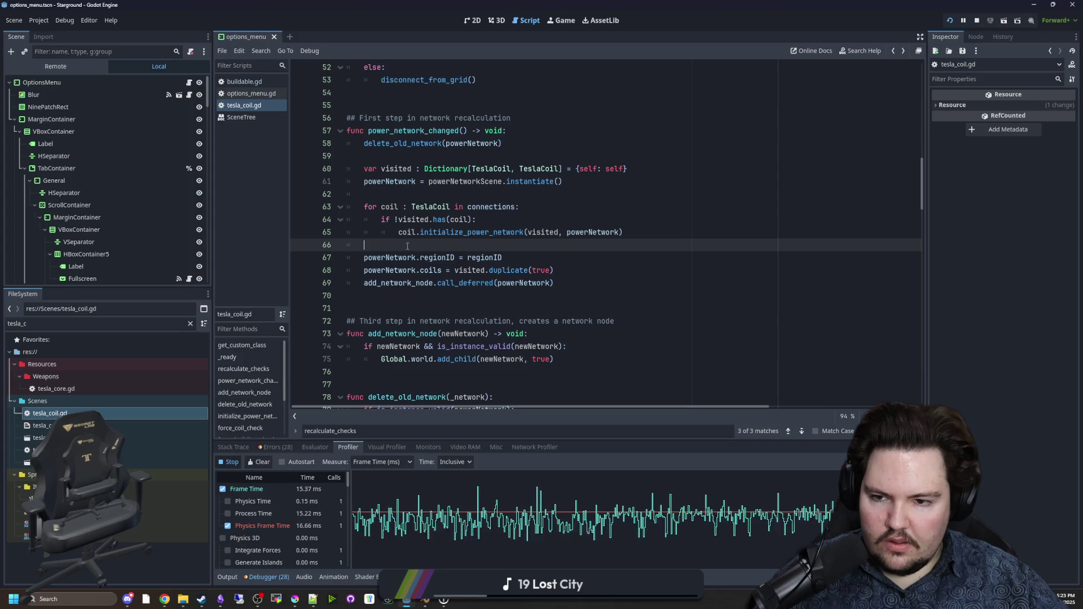
{"action": "key", "text": "ctrl+s"}
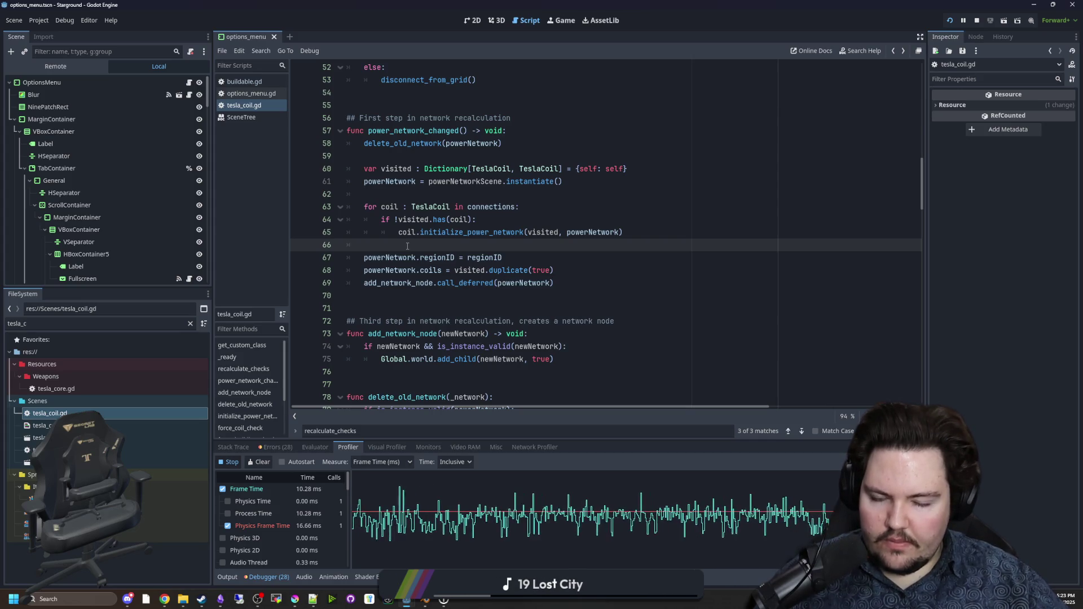
{"action": "key", "text": "ctrl+s"}
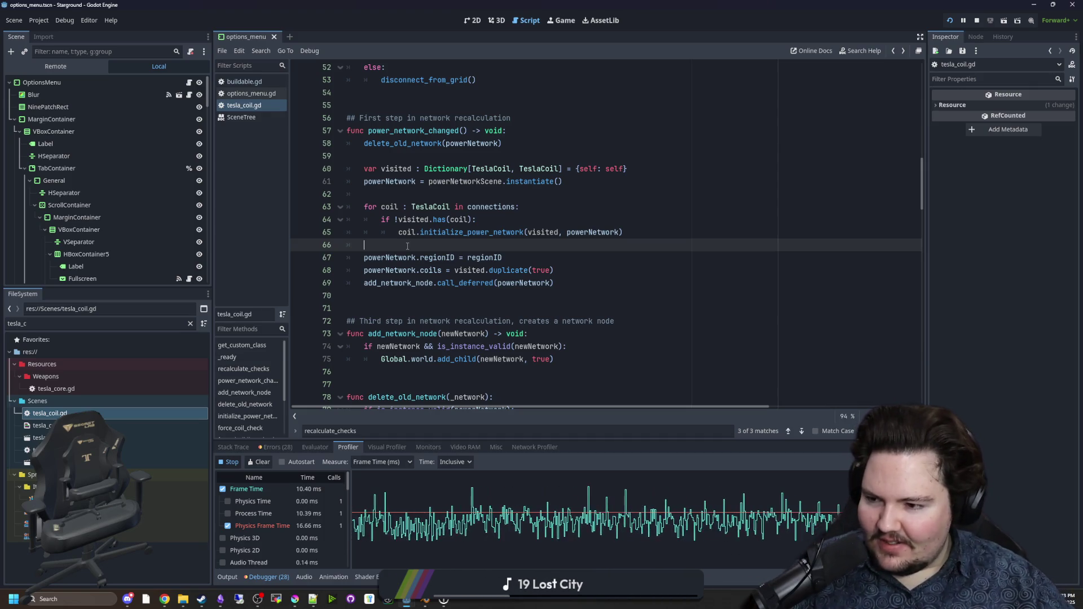
{"action": "left_click", "coordinate": [453, 189]}
{"action": "key", "text": "ctrl+s"}
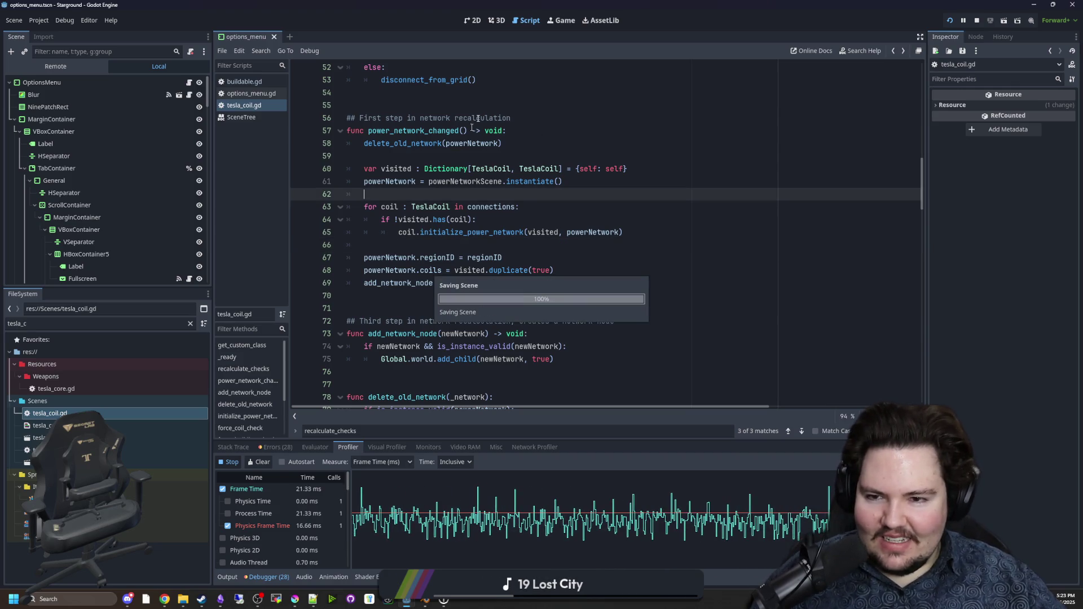
Step: Return to the running game and walk the player around the base
{"action": "left_click", "coordinate": [566, 21]}
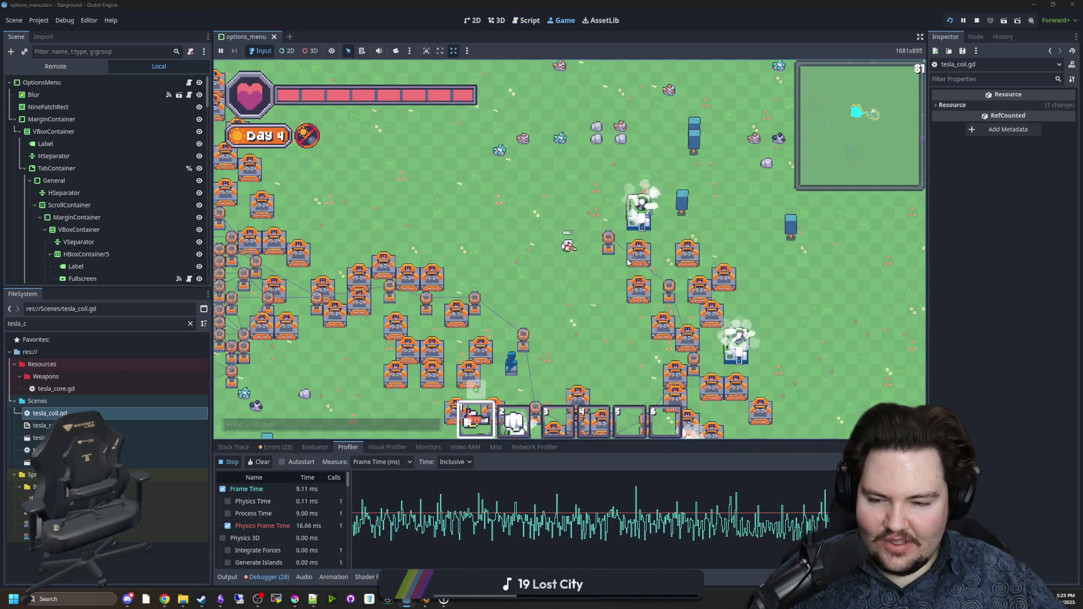
{"action": "key", "text": "s"}
{"action": "key", "text": "a"}
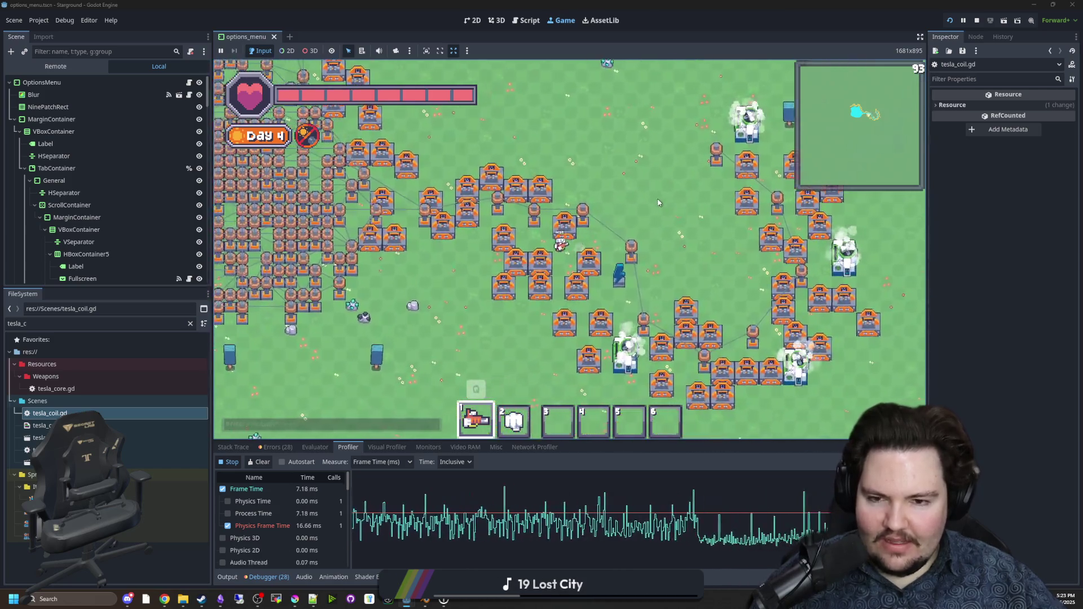
{"action": "key", "text": "s"}
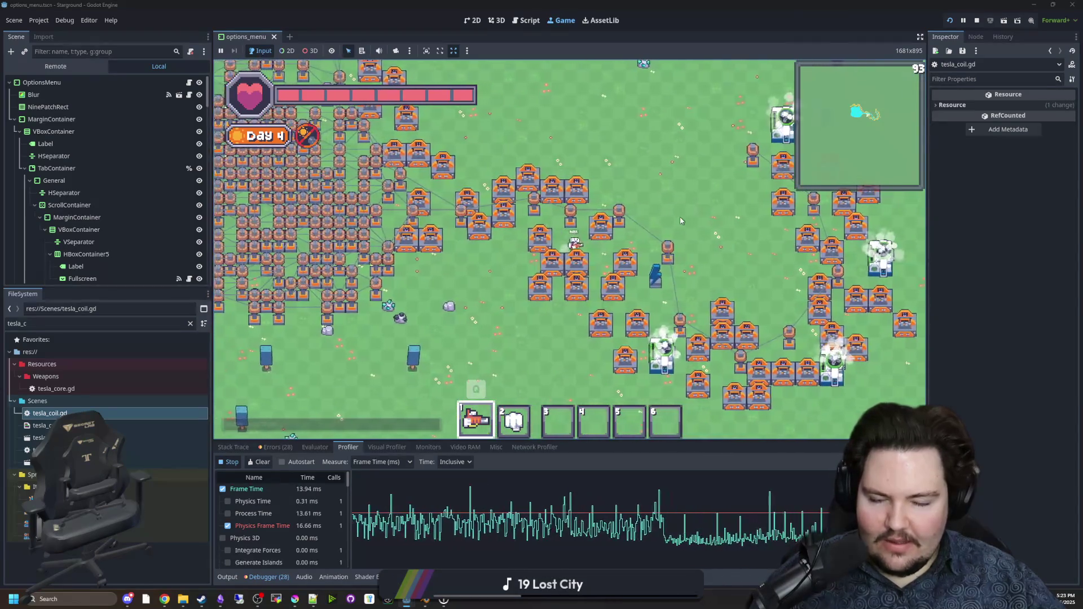
{"action": "key", "text": "s"}
{"action": "key", "text": "d"}
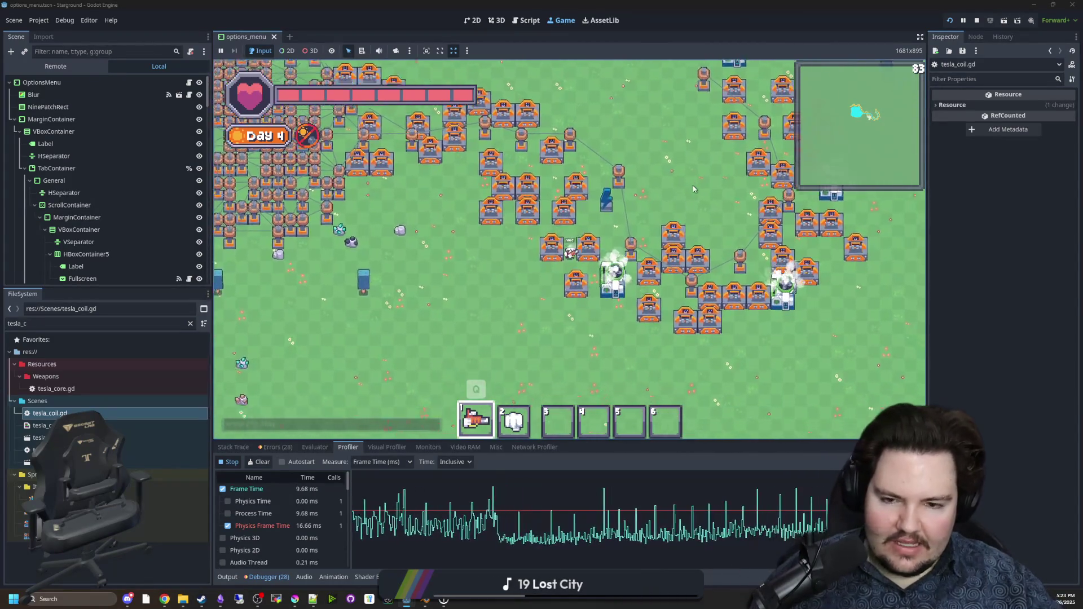
{"action": "key", "text": "w"}
{"action": "key", "text": "d"}
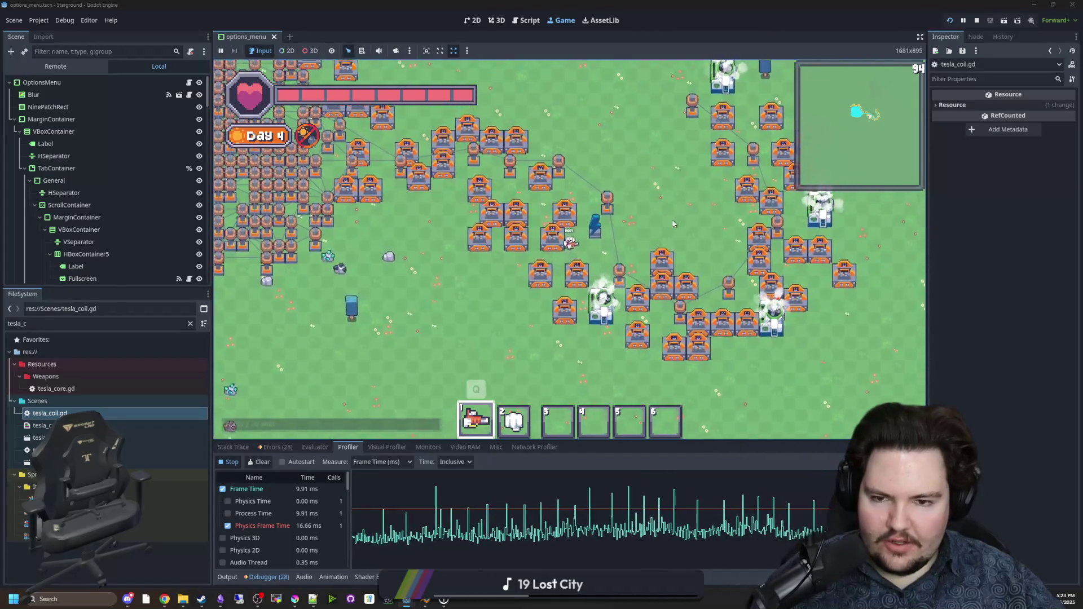
{"action": "key", "text": "w"}
{"action": "key", "text": "d"}
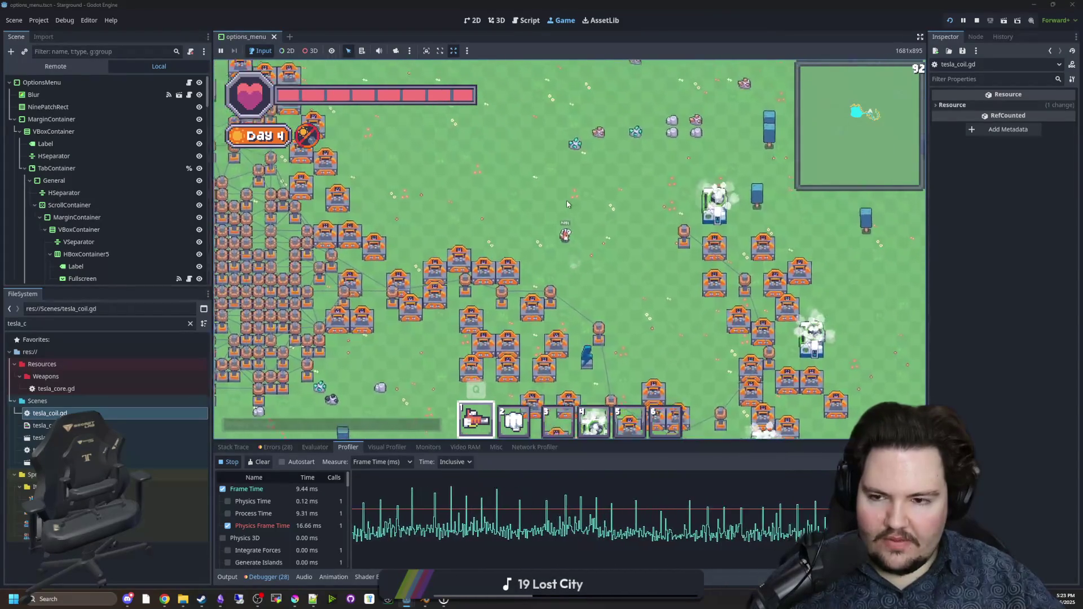
Step: Place two tesla coils, one at the current spot and another further up-left
{"action": "key", "text": "1"}
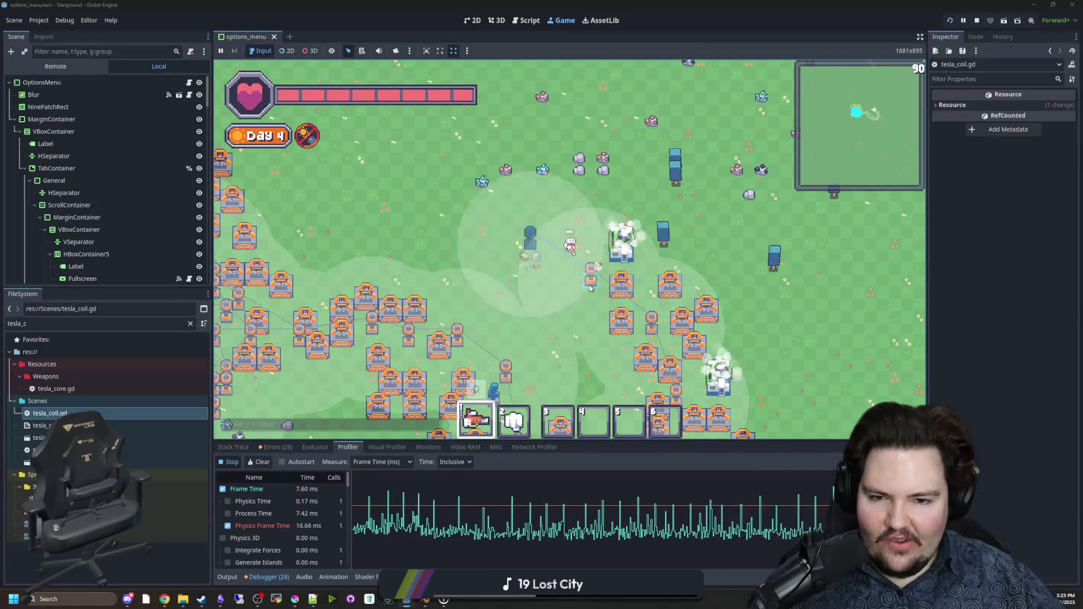
{"action": "left_click", "coordinate": [550, 223]}
{"action": "key", "text": "w"}
{"action": "key", "text": "a"}
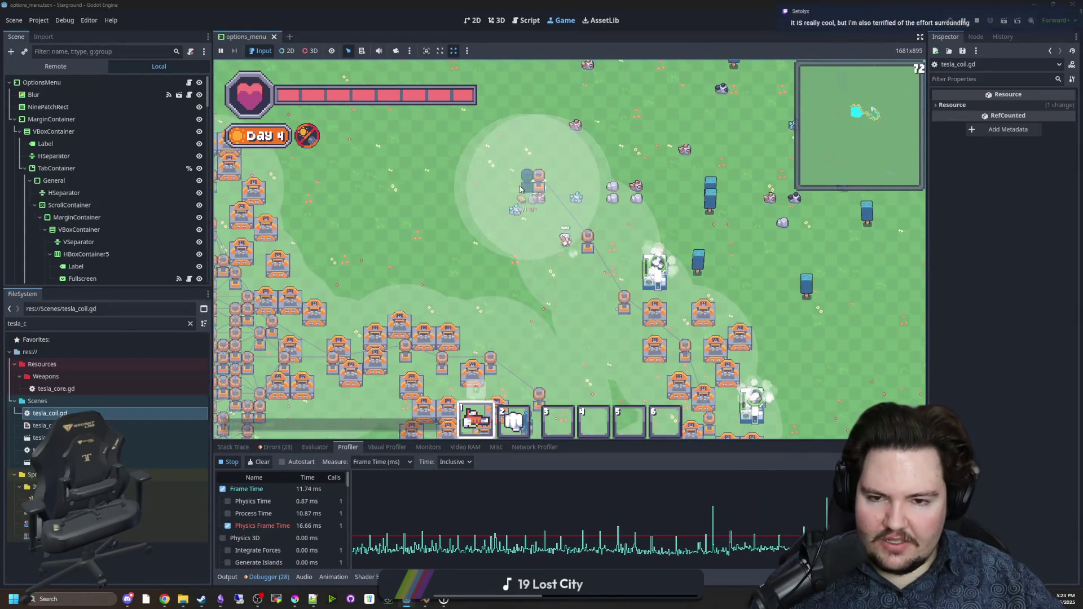
{"action": "key", "text": "w"}
{"action": "key", "text": "a"}
{"action": "left_click", "coordinate": [507, 192]}
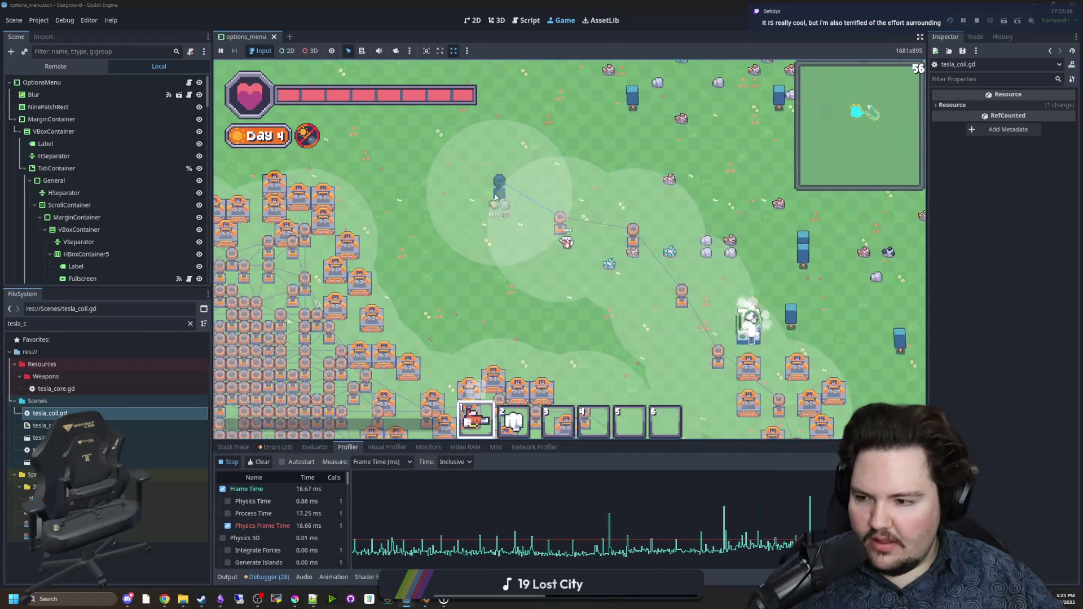
Step: Walk the player around the new coils to check how they link into the network
{"action": "key", "text": "a"}
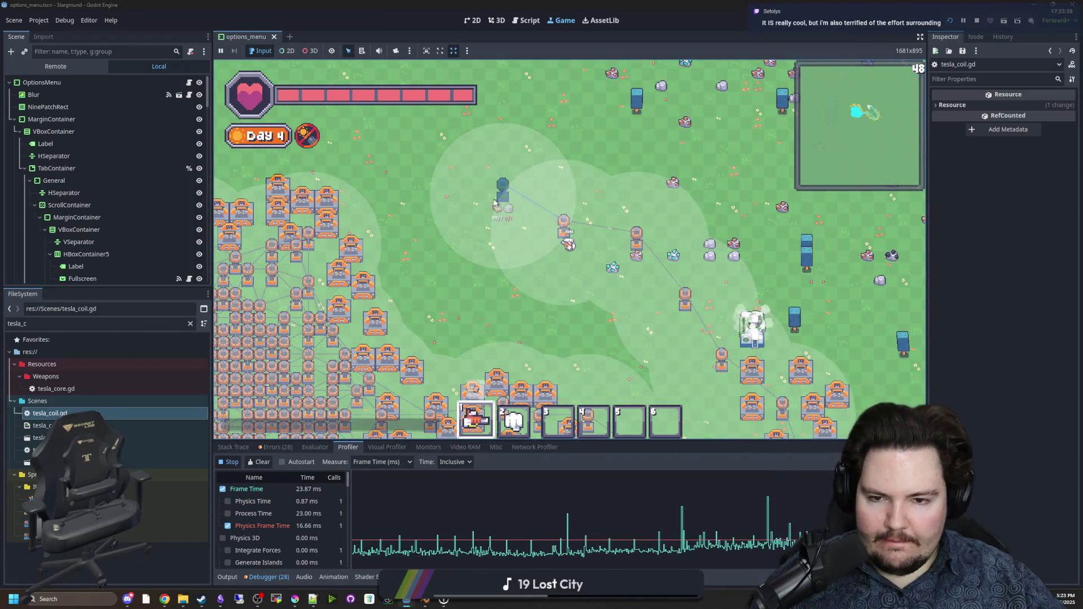
{"action": "key", "text": "s"}
{"action": "key", "text": "d"}
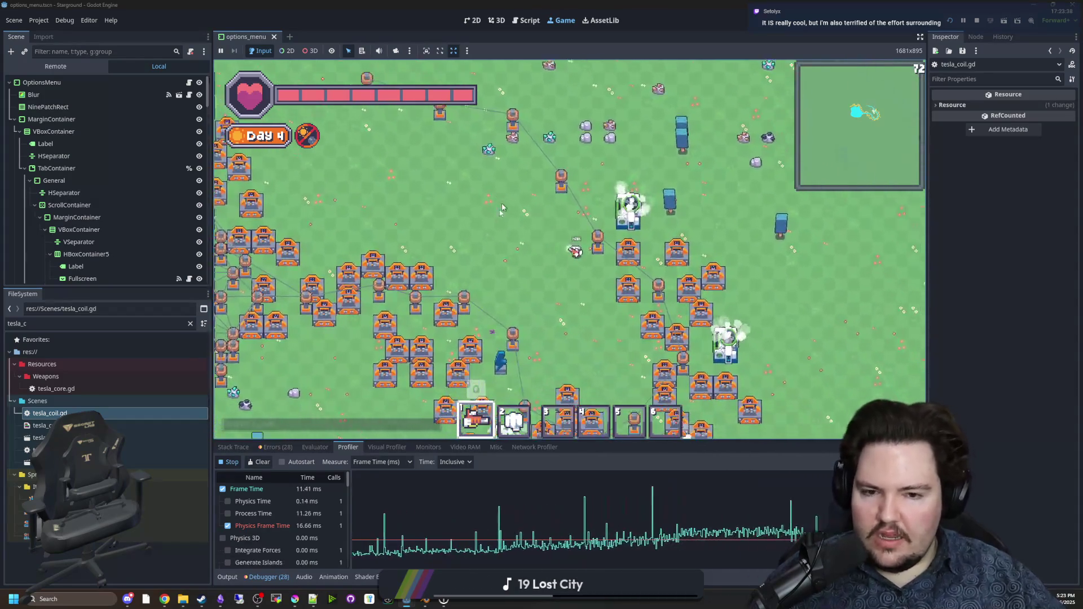
{"action": "key", "text": "s"}
{"action": "key", "text": "d"}
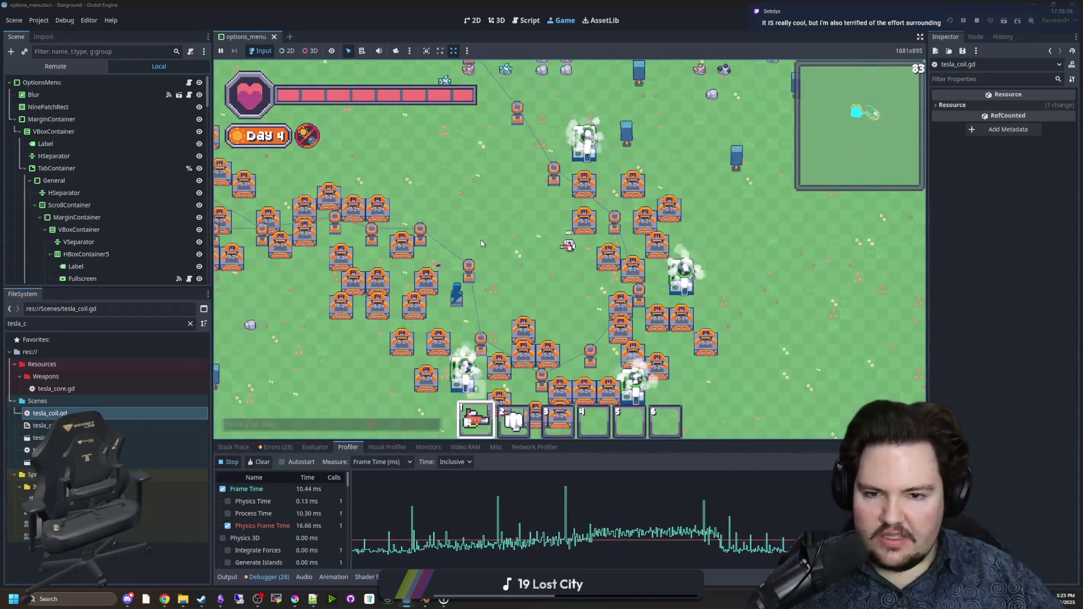
{"action": "key", "text": "a"}
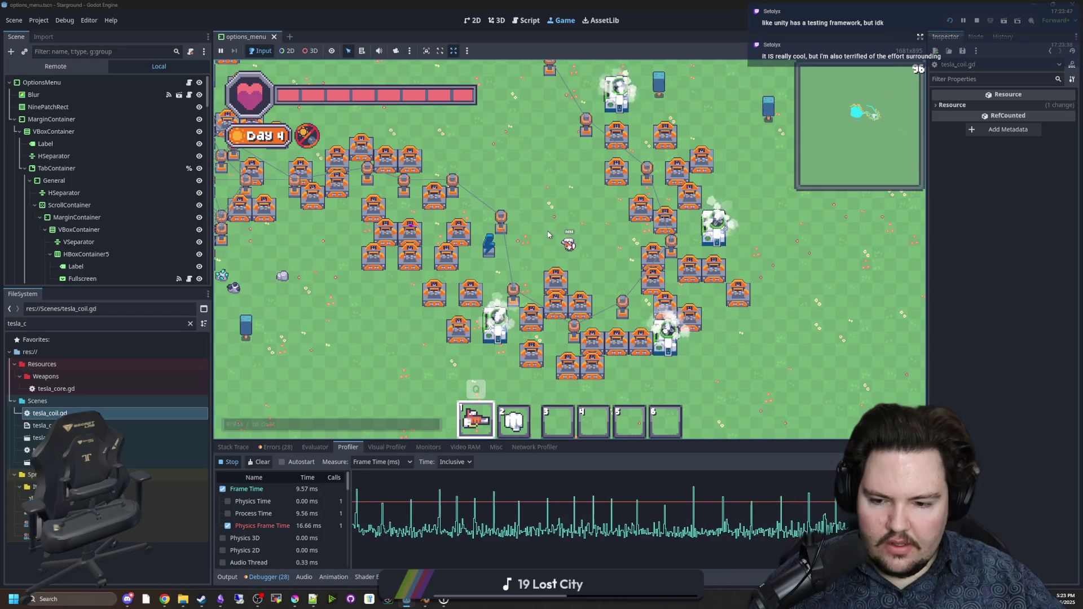
{"action": "key", "text": "w"}
{"action": "key", "text": "a"}
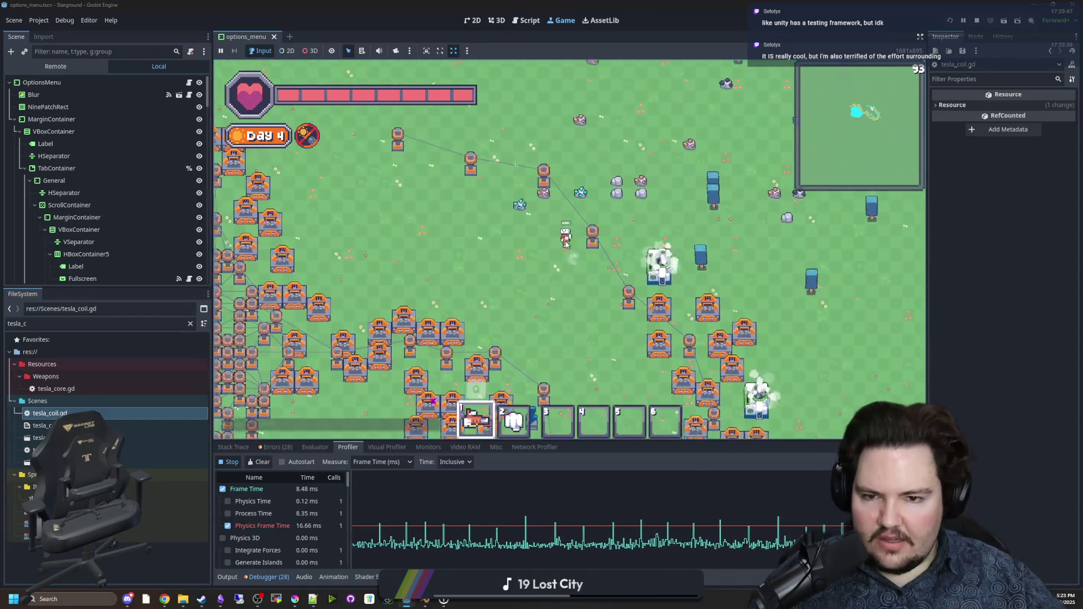
{"action": "key", "text": "s"}
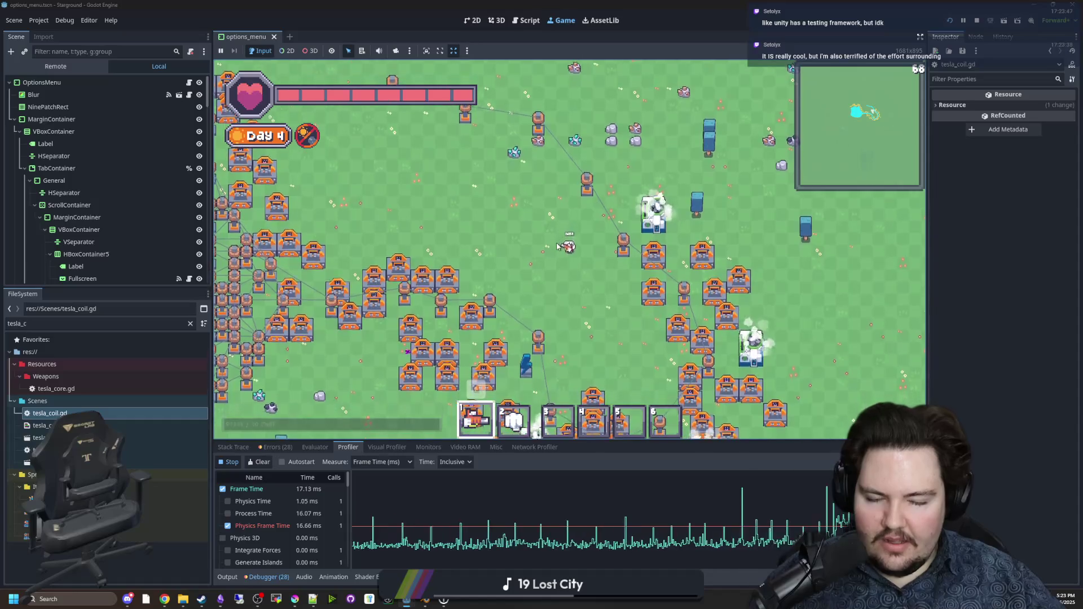
{"action": "key", "text": "s"}
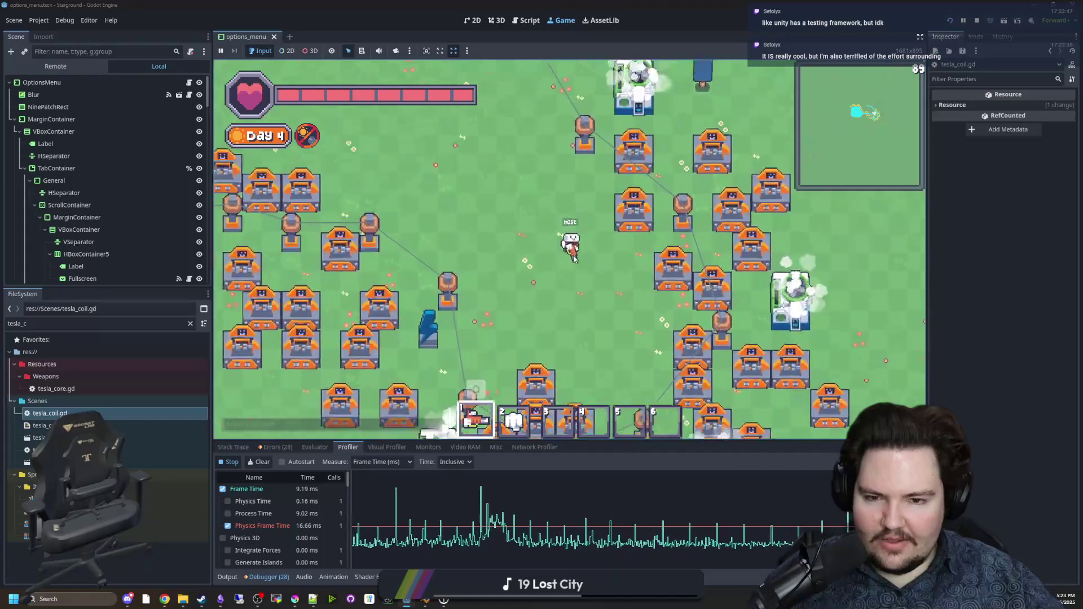
{"action": "scroll", "coordinate": [569, 254], "scroll_direction": "up", "scroll_amount": 3}
{"action": "scroll", "coordinate": [570, 266], "scroll_direction": "down", "scroll_amount": 5}
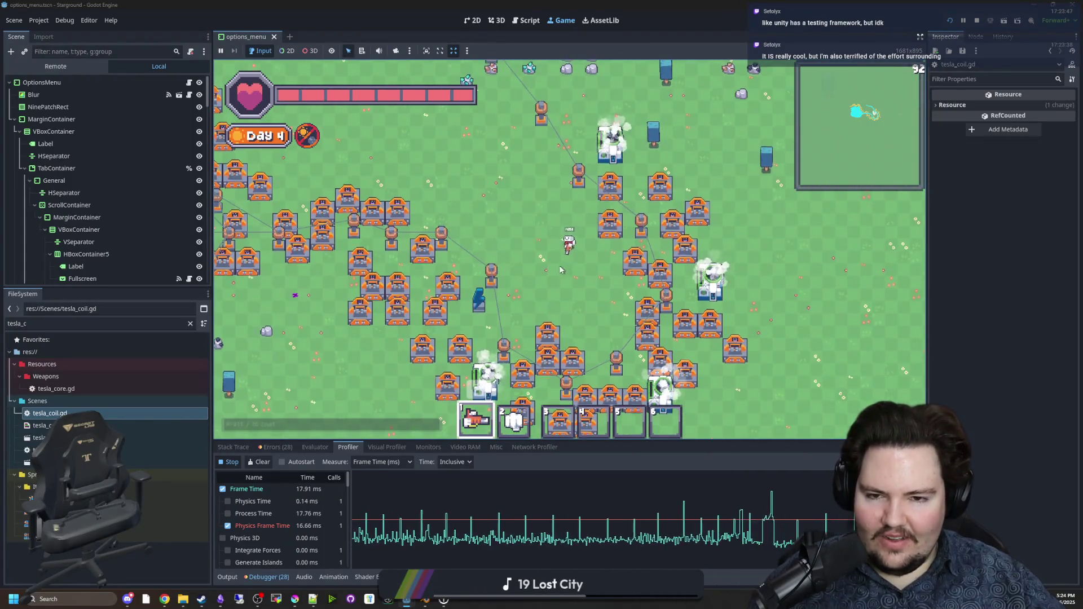
Step: Place four more tesla coils around the base that link to neighbouring coils
{"action": "key", "text": "w"}
{"action": "key", "text": "a"}
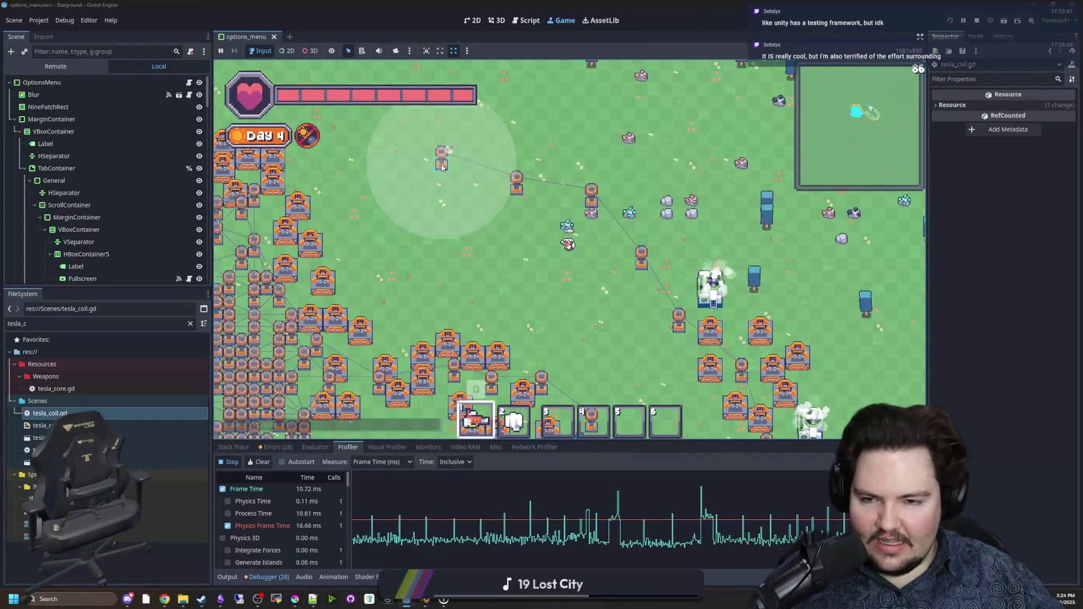
{"action": "left_click", "coordinate": [442, 163]}
{"action": "key", "text": "s"}
{"action": "key", "text": "a"}
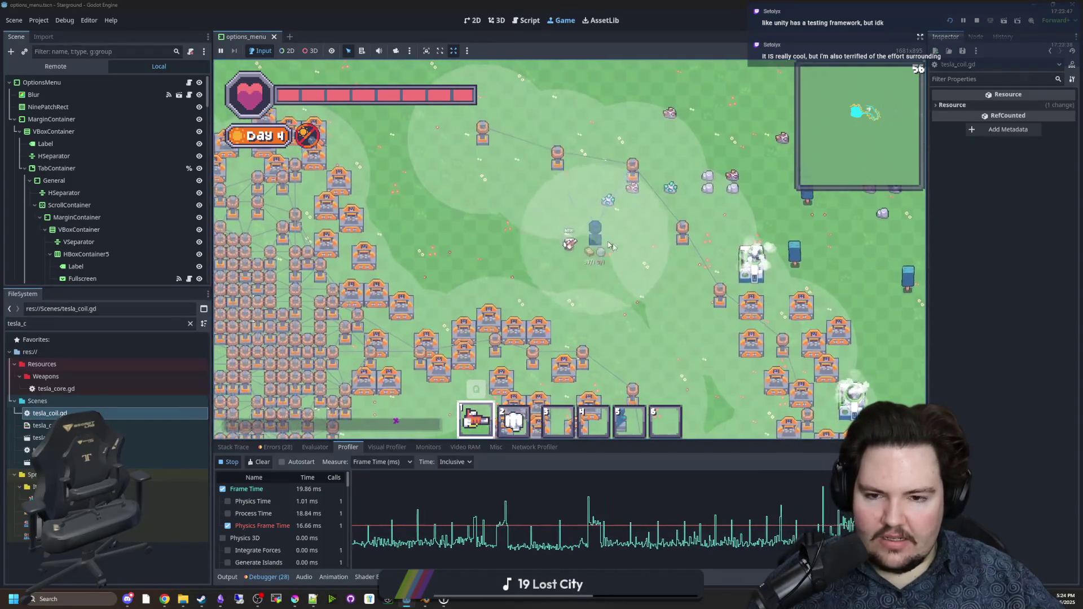
{"action": "scroll", "coordinate": [564, 248], "scroll_direction": "up", "scroll_amount": 3}
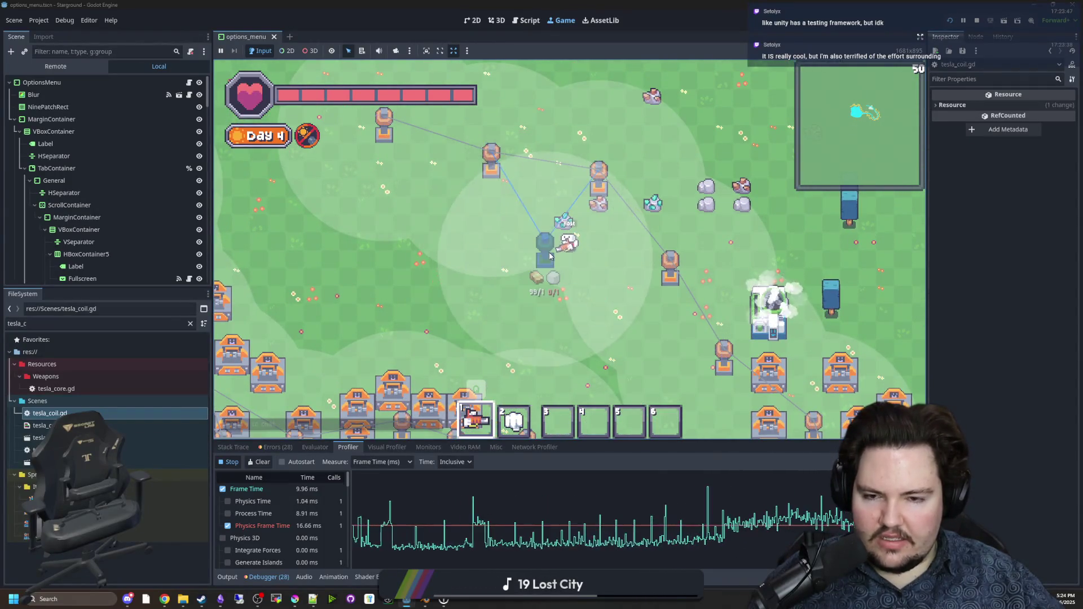
{"action": "left_click", "coordinate": [530, 248]}
{"action": "left_click", "coordinate": [438, 251]}
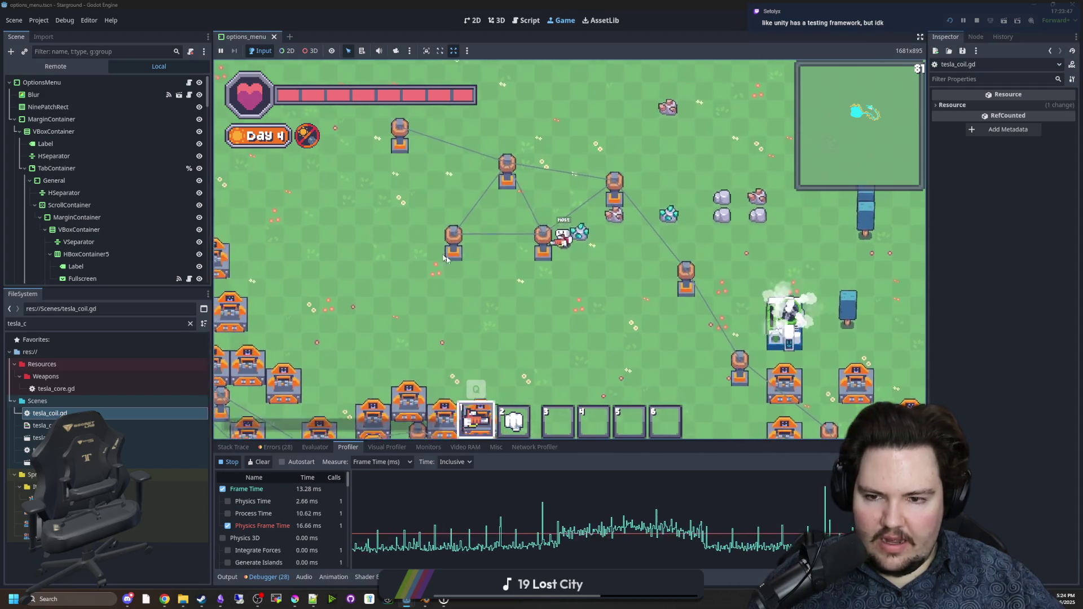
{"action": "key", "text": "a"}
{"action": "key", "text": "w"}
{"action": "left_click", "coordinate": [514, 225]}
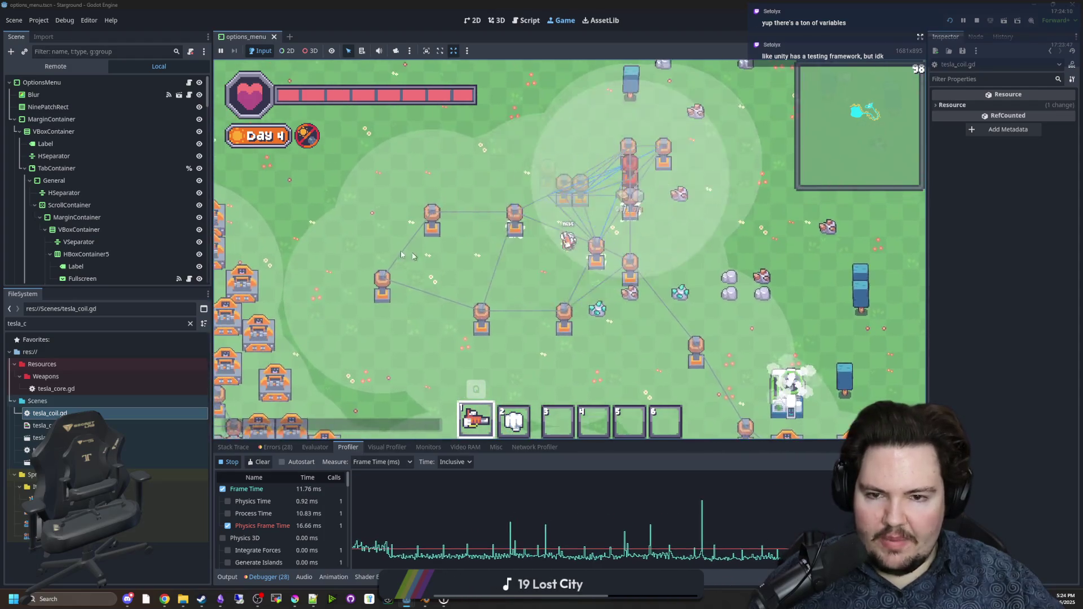
{"action": "key", "text": "s"}
{"action": "key", "text": "a"}
{"action": "key", "text": "w"}
{"action": "key", "text": "d"}
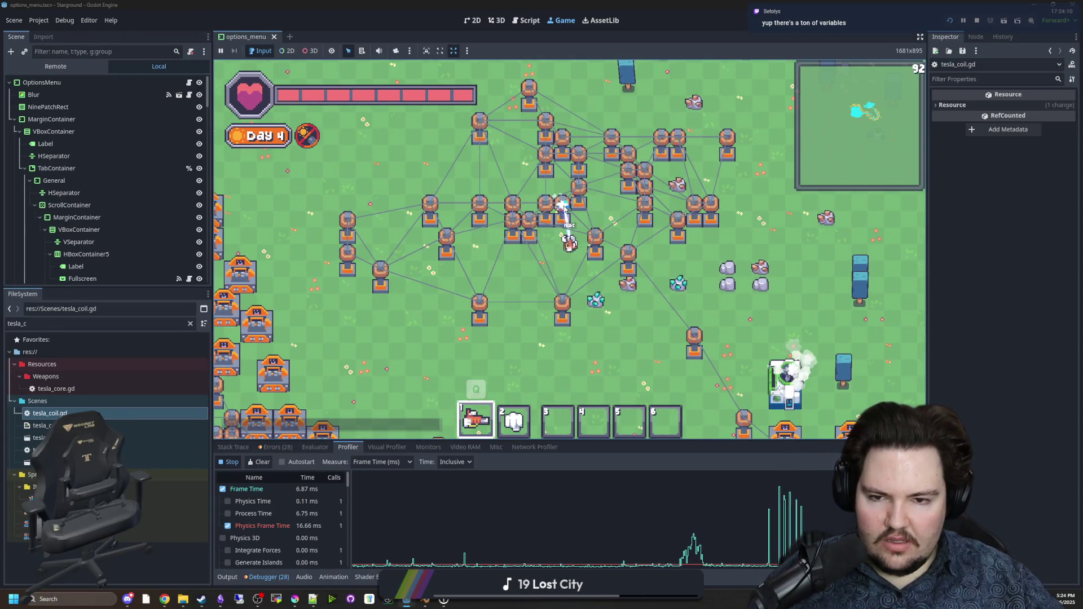
Step: Destroy several linked coils with the beam and walk through the dense building clusters
{"action": "mouse_move", "coordinate": [574, 214]}
{"action": "left_mouse_down"}
{"action": "mouse_move", "coordinate": [530, 237]}
{"action": "mouse_move", "coordinate": [500, 225]}
{"action": "mouse_move", "coordinate": [479, 249]}
{"action": "mouse_move", "coordinate": [586, 162]}
{"action": "mouse_move", "coordinate": [637, 169]}
{"action": "mouse_move", "coordinate": [657, 216]}
{"action": "mouse_move", "coordinate": [643, 242]}
{"action": "mouse_move", "coordinate": [685, 229]}
{"action": "mouse_move", "coordinate": [664, 271]}
{"action": "mouse_move", "coordinate": [620, 265]}
{"action": "left_mouse_up"}
{"action": "key", "text": "a"}
{"action": "key", "text": "a"}
{"action": "left_click_drag", "start_coordinate": [388, 262], "coordinate": [366, 288]}
{"action": "key", "text": "s"}
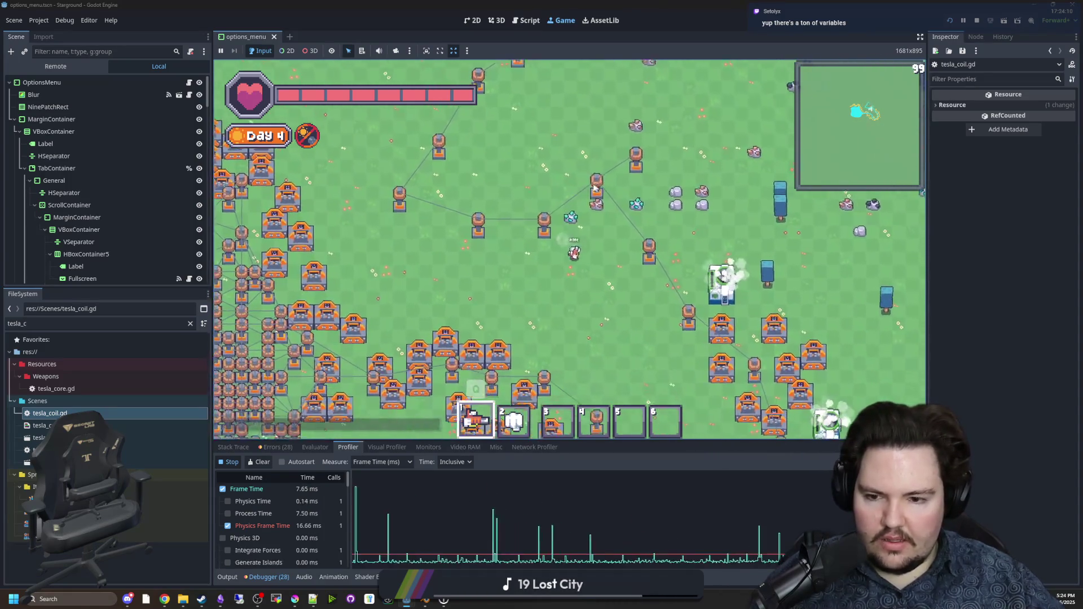
{"action": "key", "text": "a"}
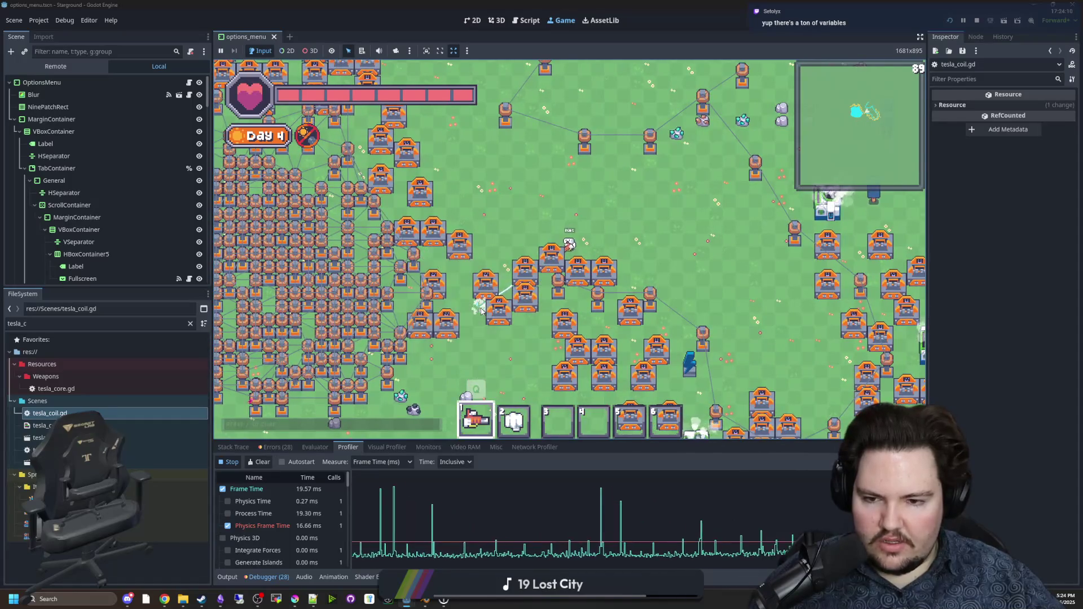
{"action": "key", "text": "d"}
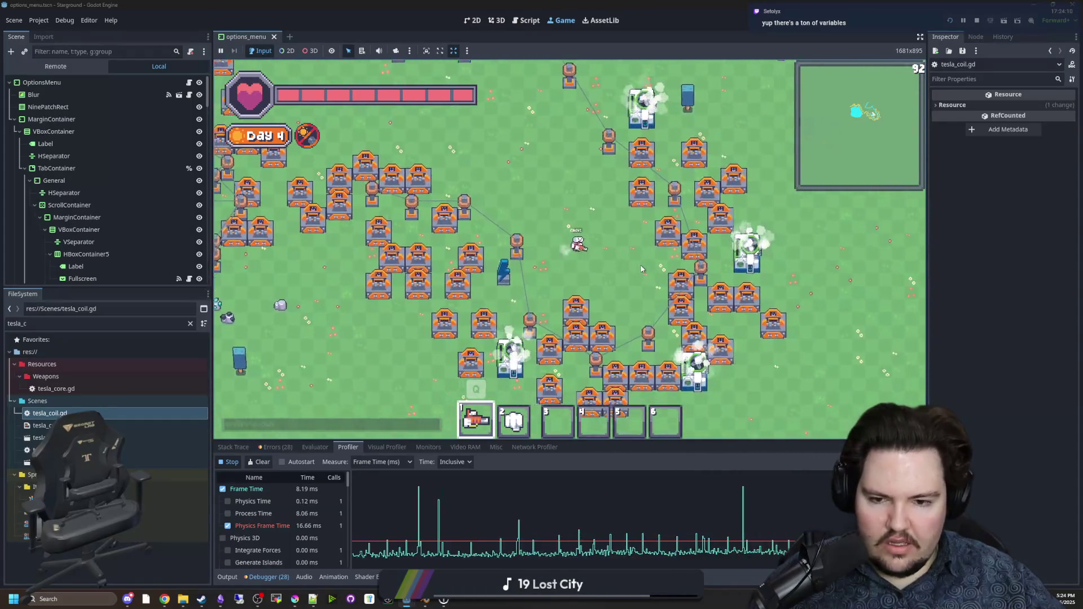
{"action": "key", "text": "w"}
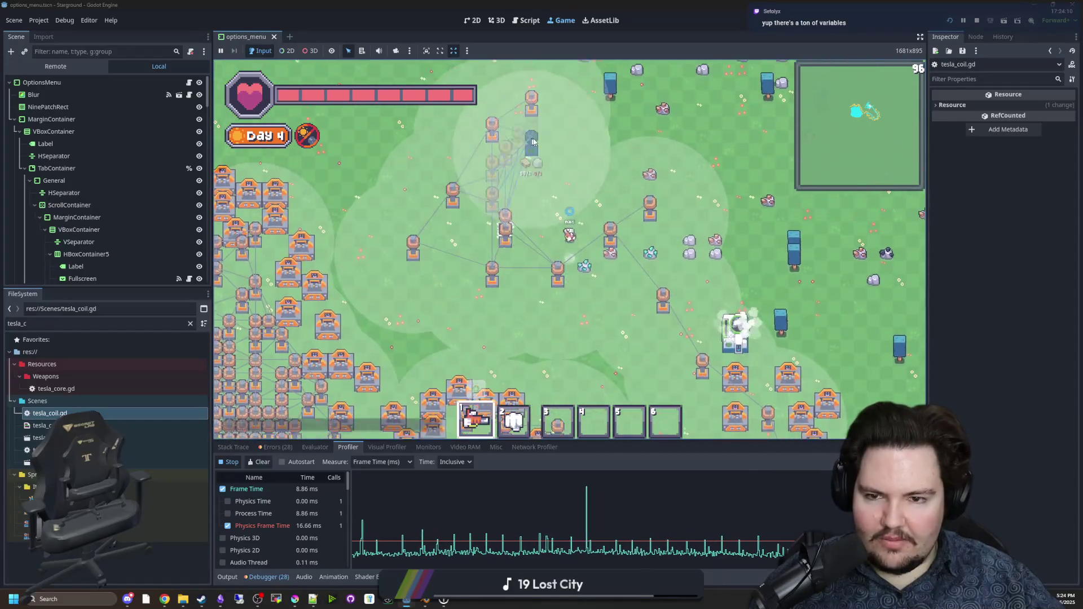
{"action": "key", "text": "s"}
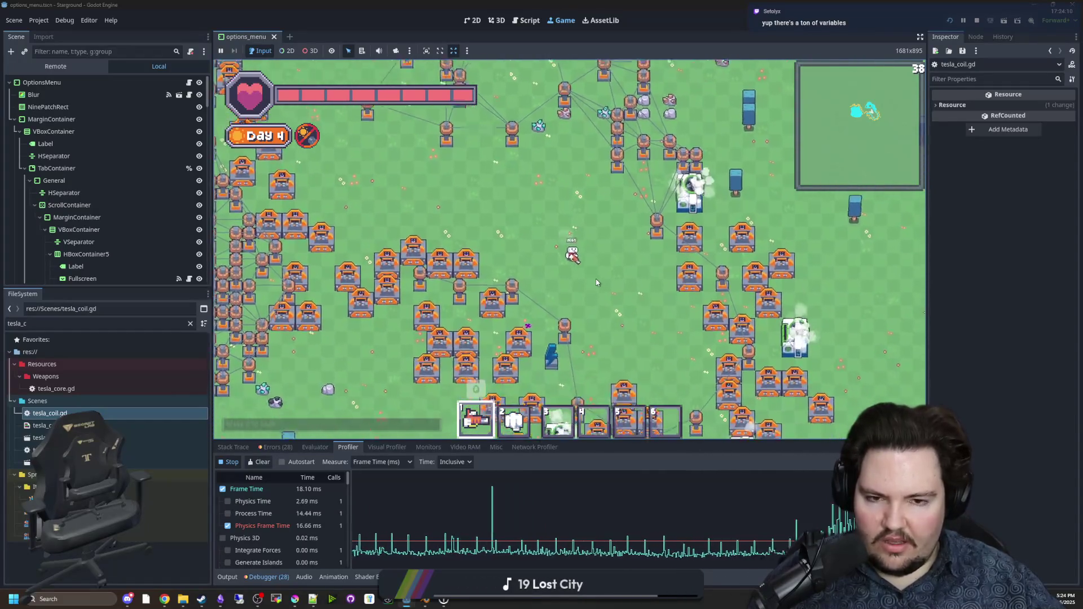
{"action": "key", "text": "s"}
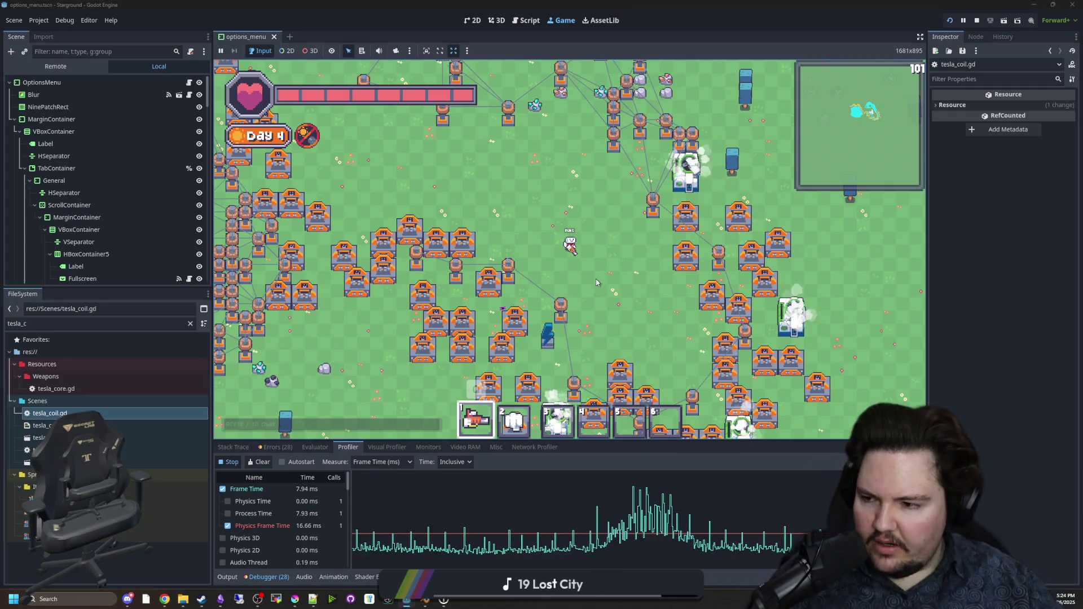
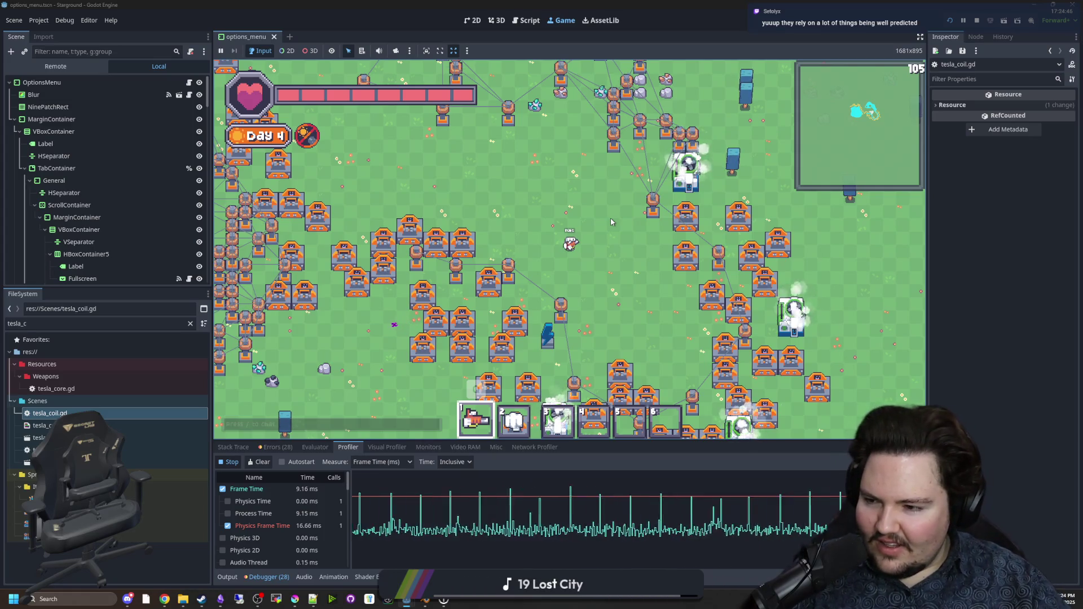
Step: Walk the player up, right, then down-left through the tesla-coil turret base
{"action": "key", "text": "w"}
{"action": "key", "text": "w"}
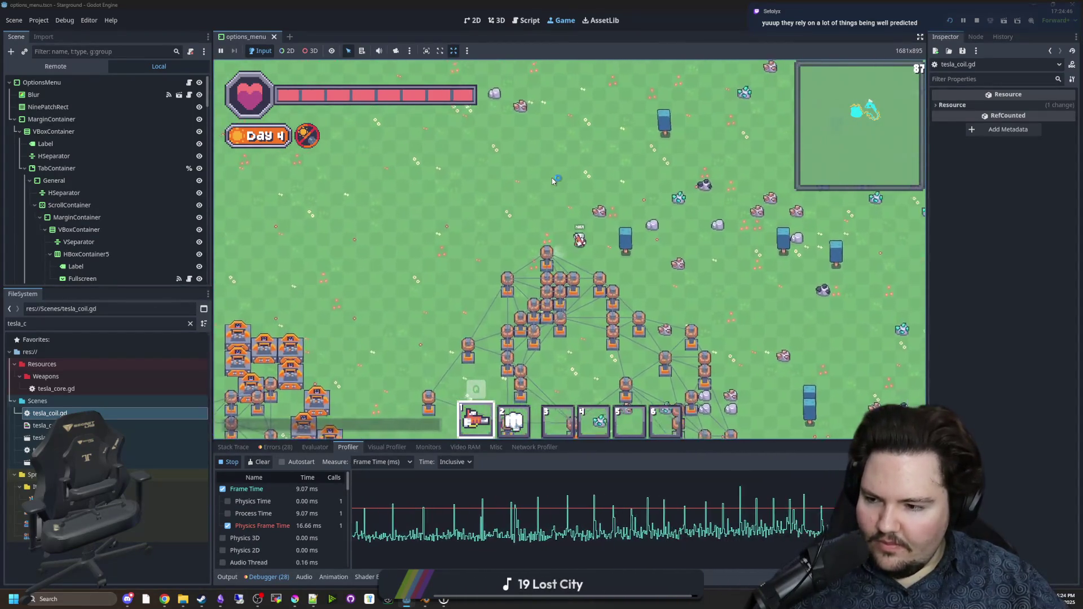
{"action": "key", "text": "d"}
{"action": "key", "text": "s"}
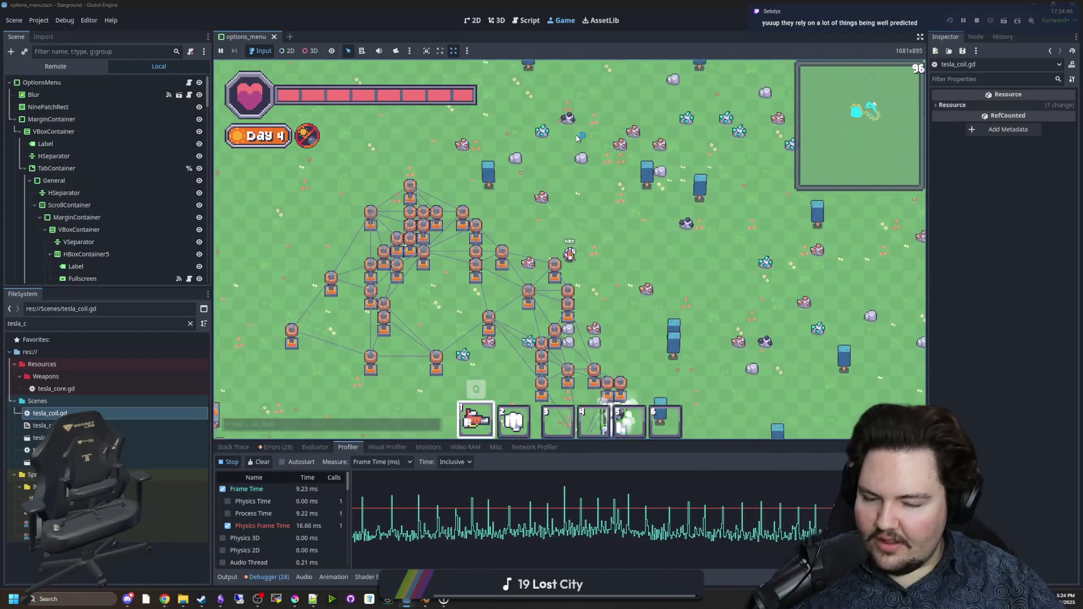
{"action": "key", "text": "s"}
{"action": "key", "text": "a"}
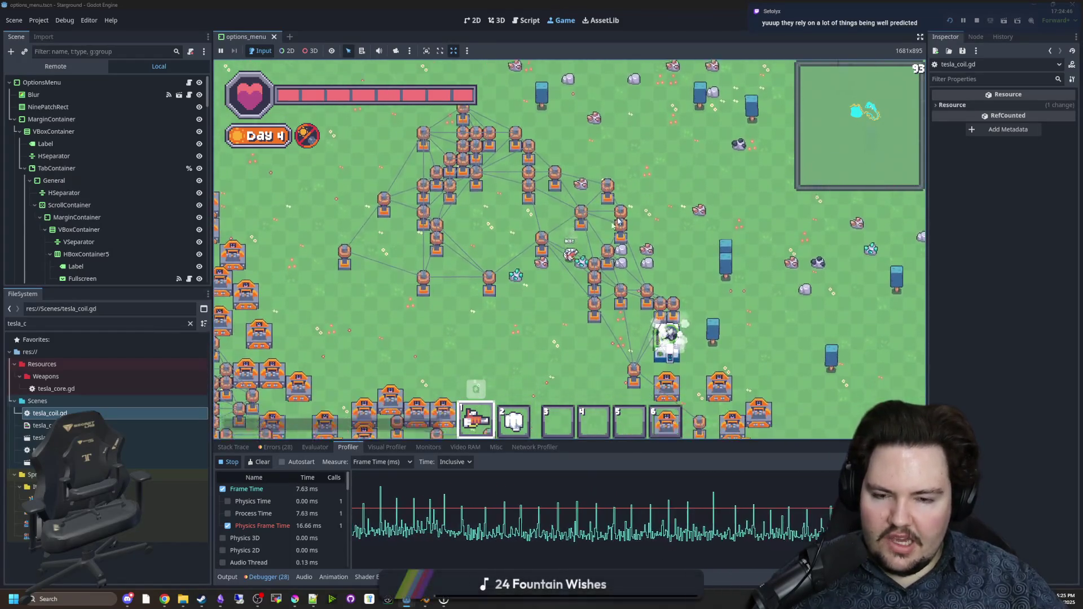
{"action": "key", "text": "s"}
{"action": "key", "text": "a"}
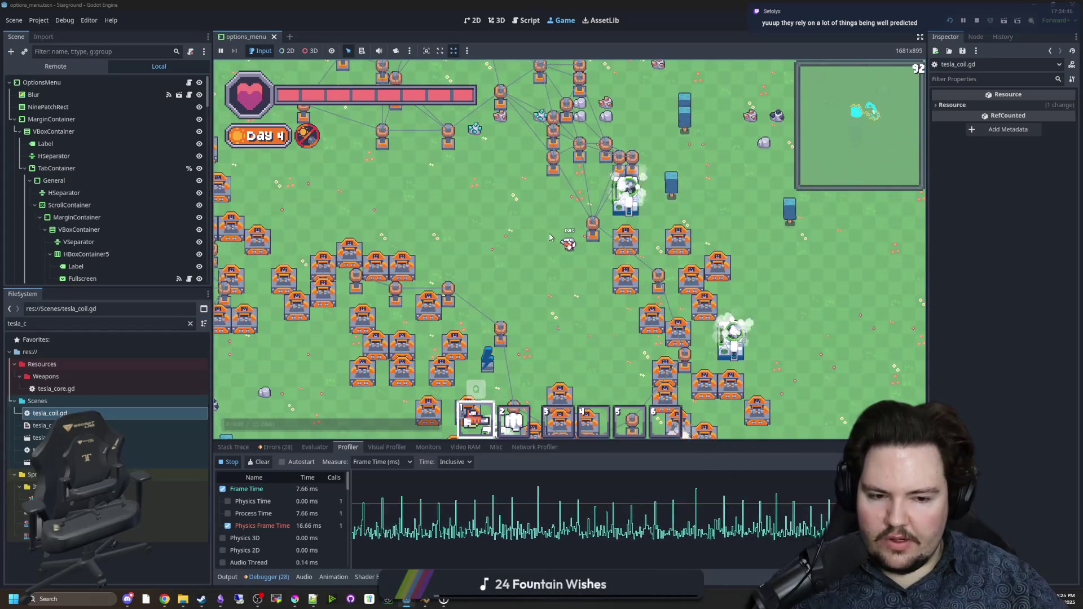
Step: Walk the player down-right to open ground, down-left, then back up into the base
{"action": "key", "text": "s"}
{"action": "key", "text": "d"}
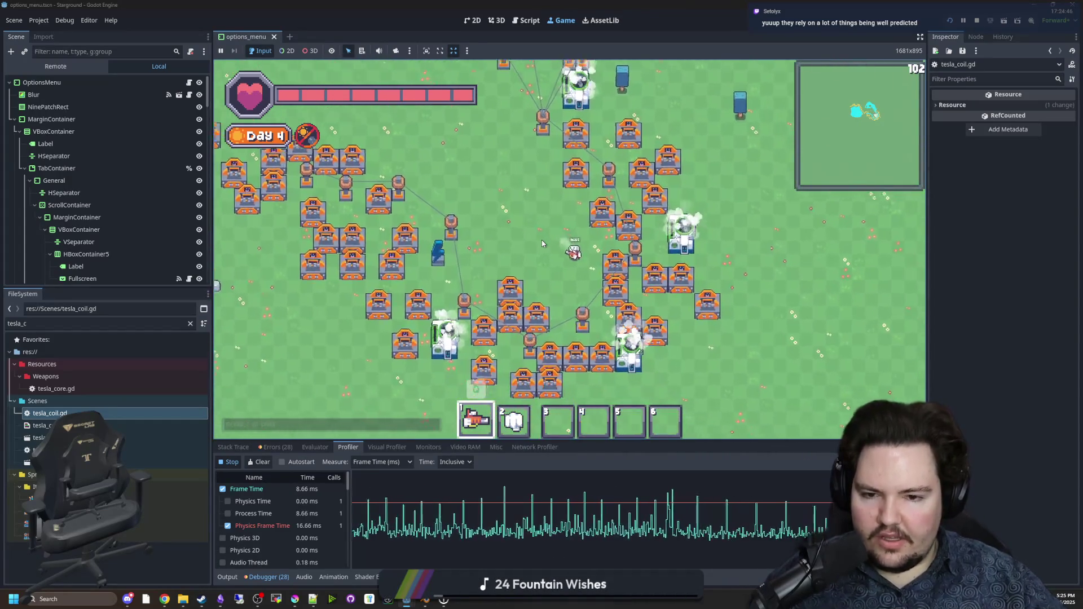
{"action": "key", "text": "s"}
{"action": "key", "text": "a"}
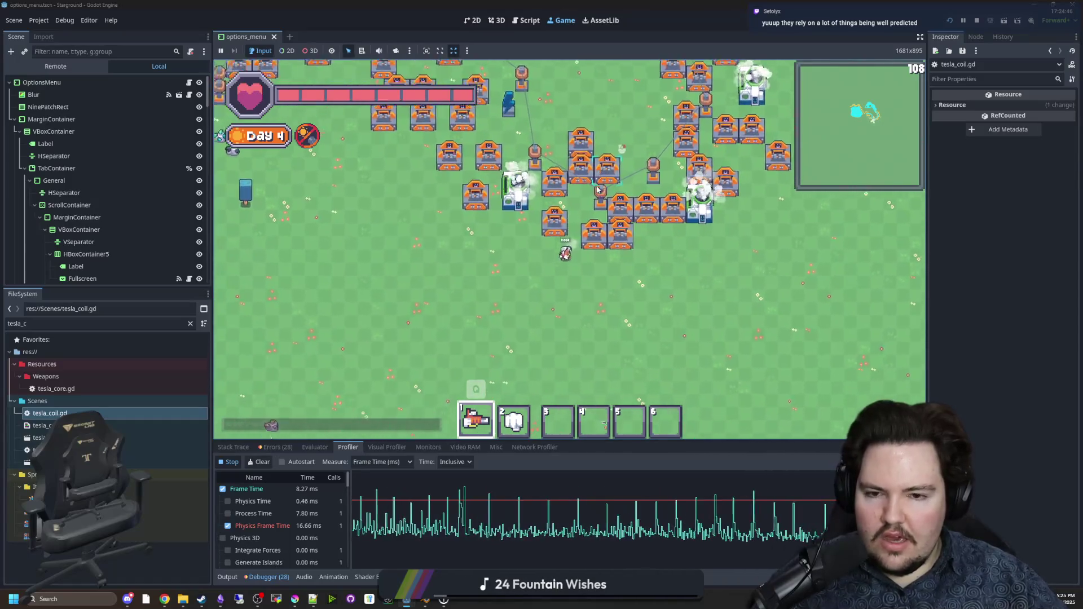
{"action": "key", "text": "w"}
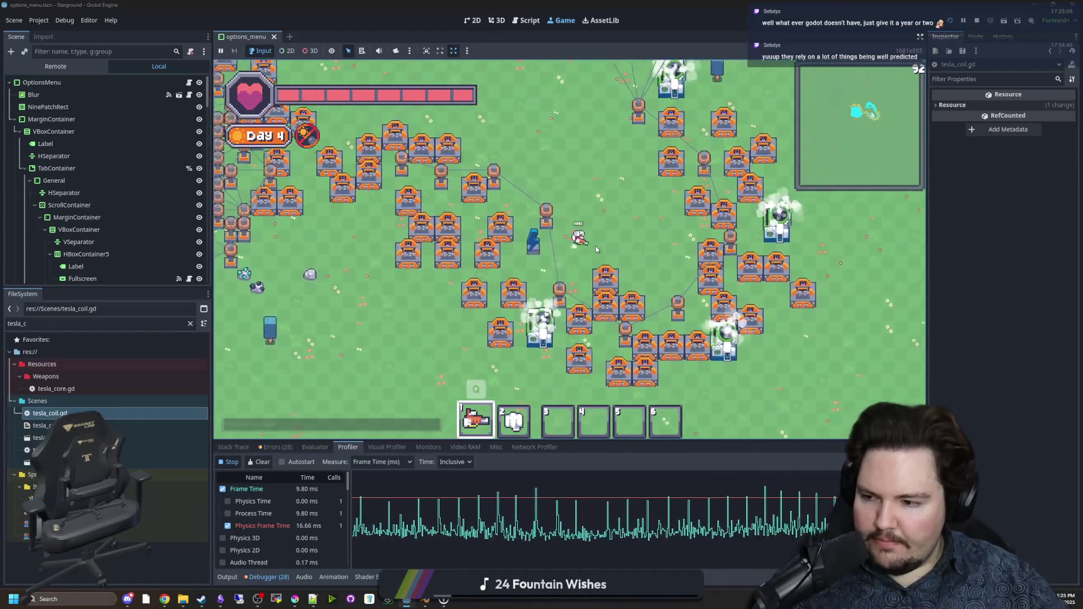
Step: Bring up the building menu, then dismiss it and the pause menu to resume play
{"action": "key", "text": "w"}
{"action": "key", "text": "b"}
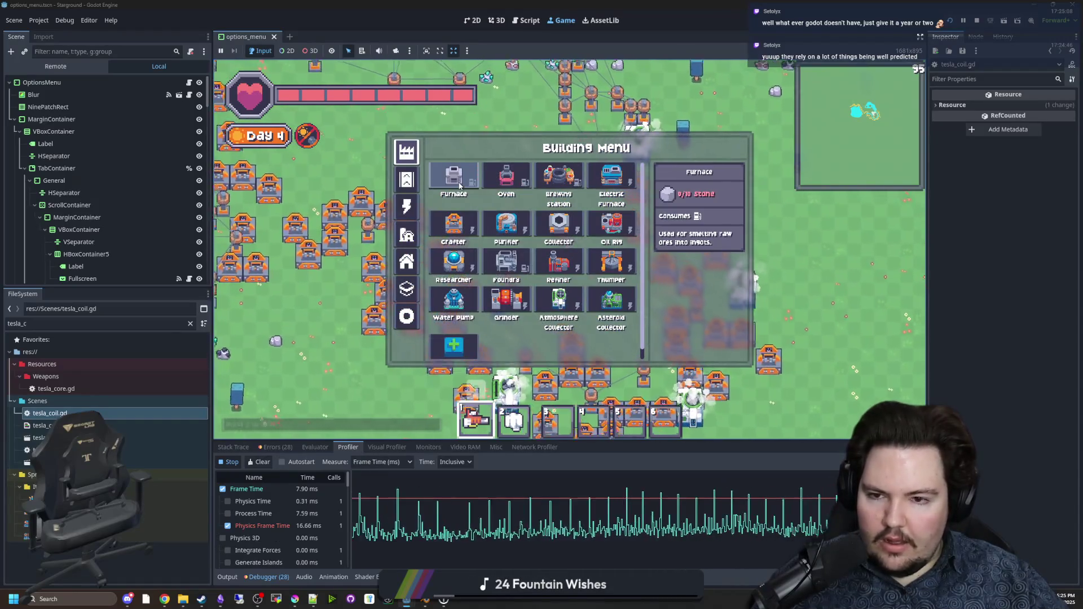
{"action": "key", "text": "Escape"}
{"action": "key", "text": "Escape"}
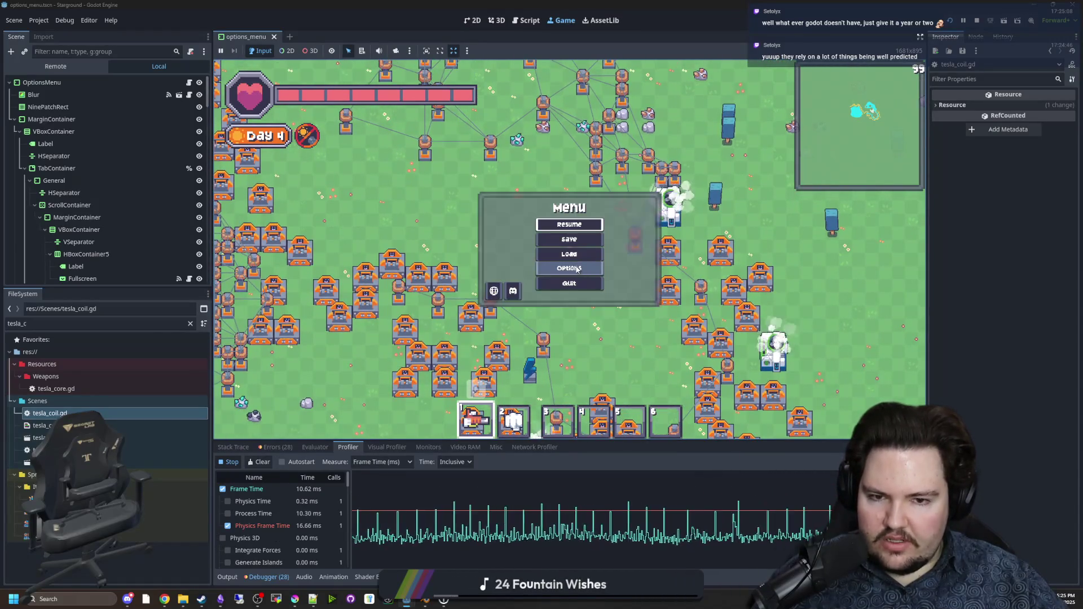
{"action": "key", "text": "Escape"}
Step: Walk the player left, up across the map, right, then back down
{"action": "key", "text": "a"}
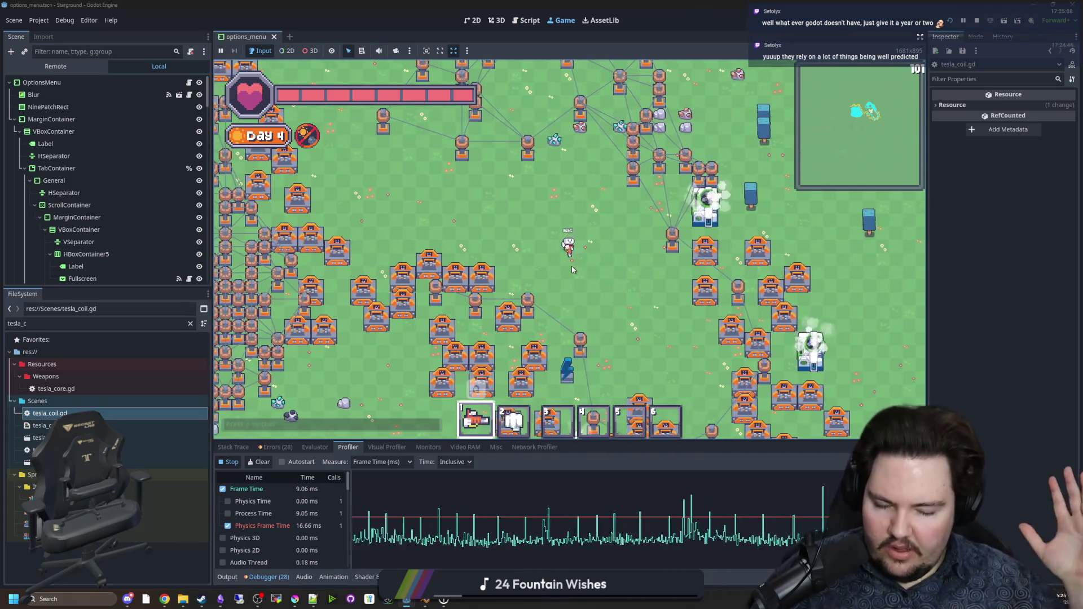
{"action": "key", "text": "w"}
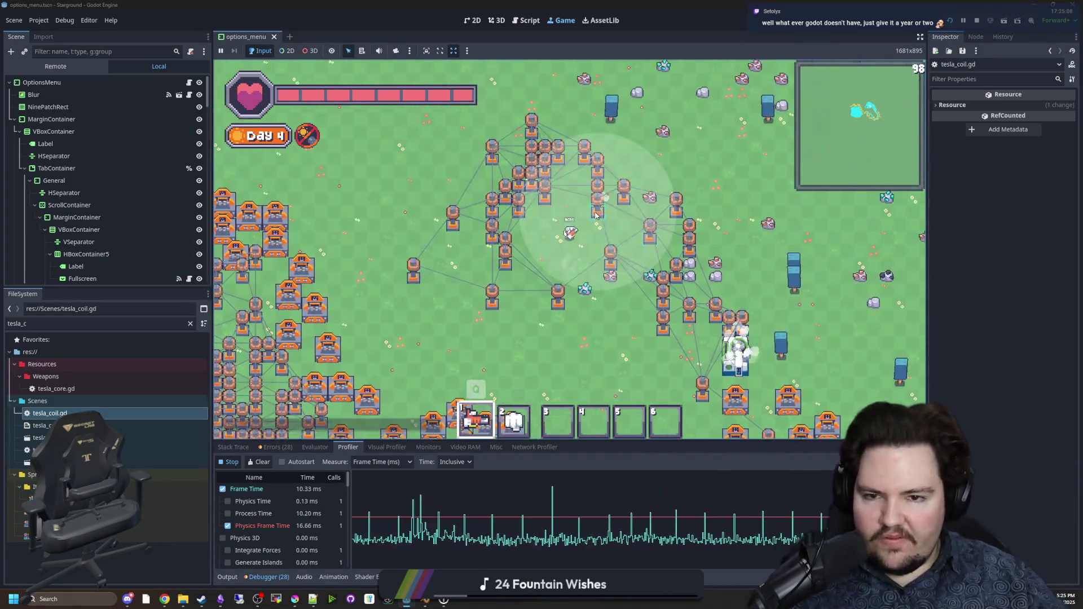
{"action": "key", "text": "d"}
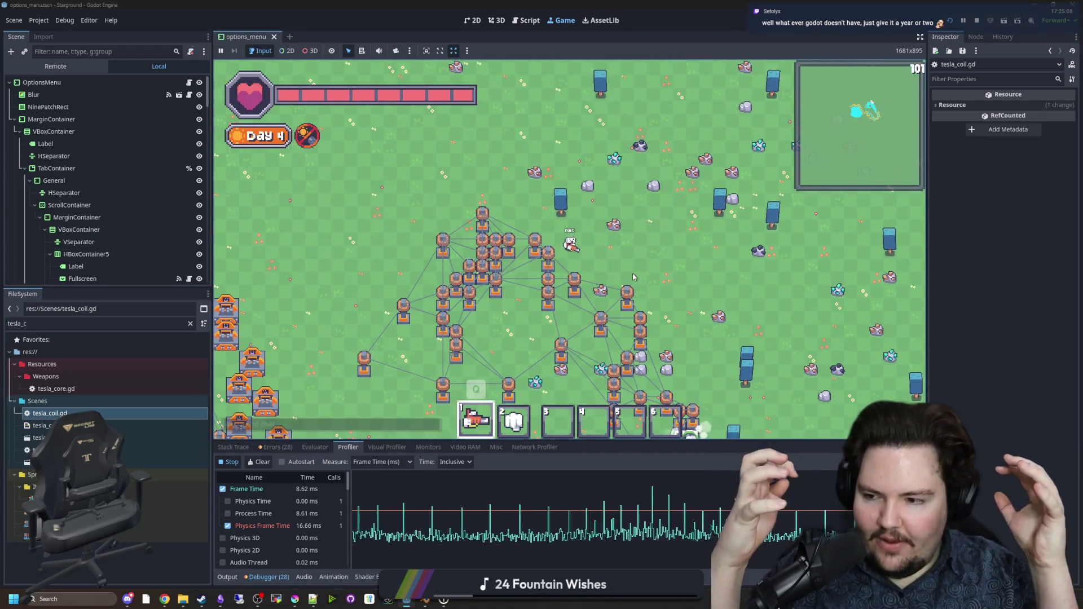
{"action": "key", "text": "s"}
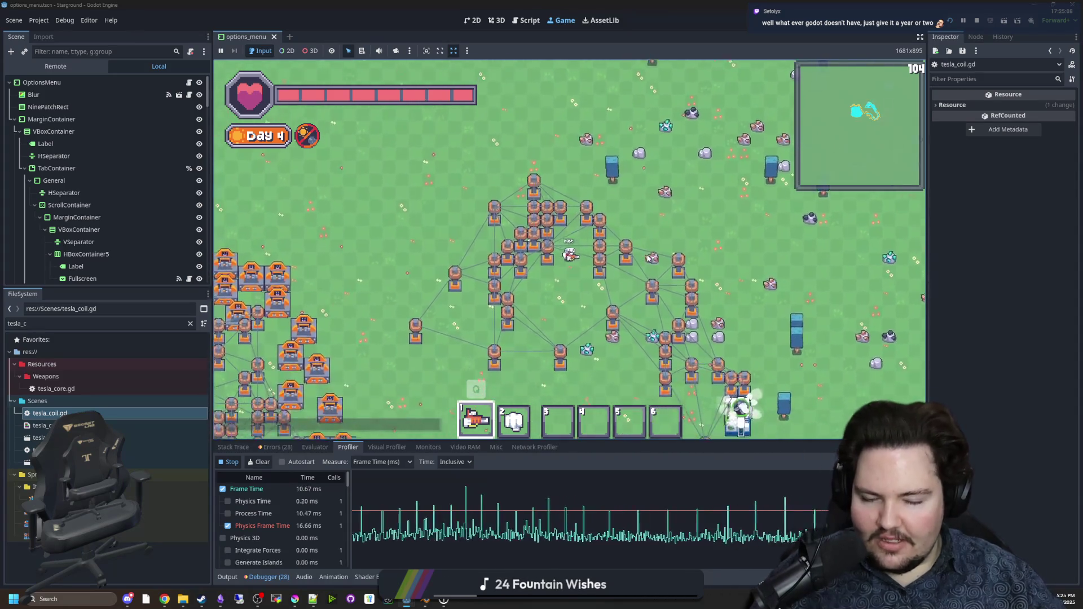
Step: Place a Furnace from the Building Menu beside the player and check its panel
{"action": "key", "text": "b"}
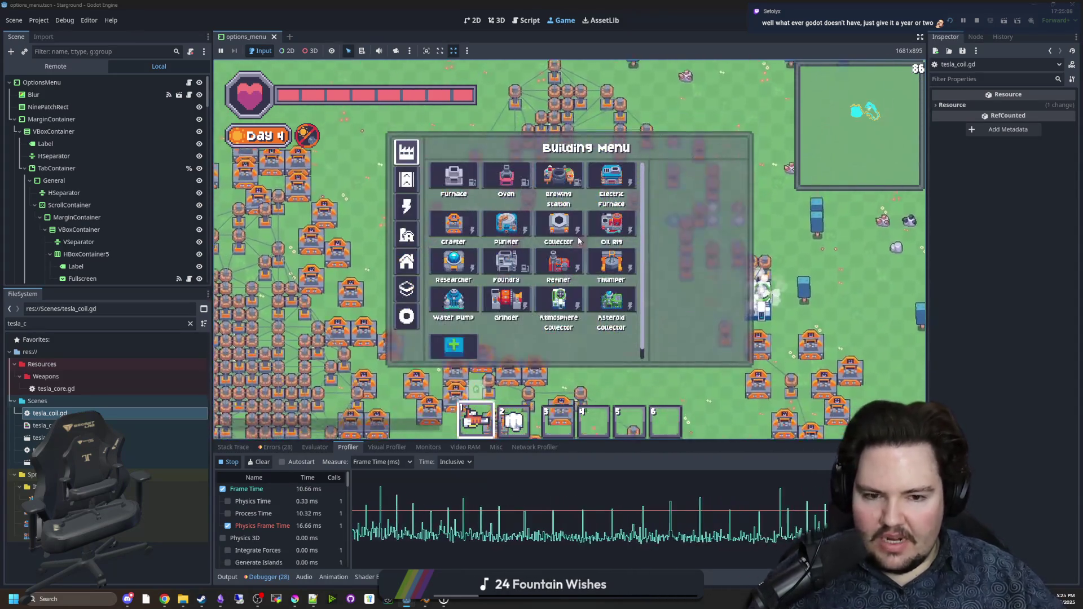
{"action": "mouse_move", "coordinate": [461, 184]}
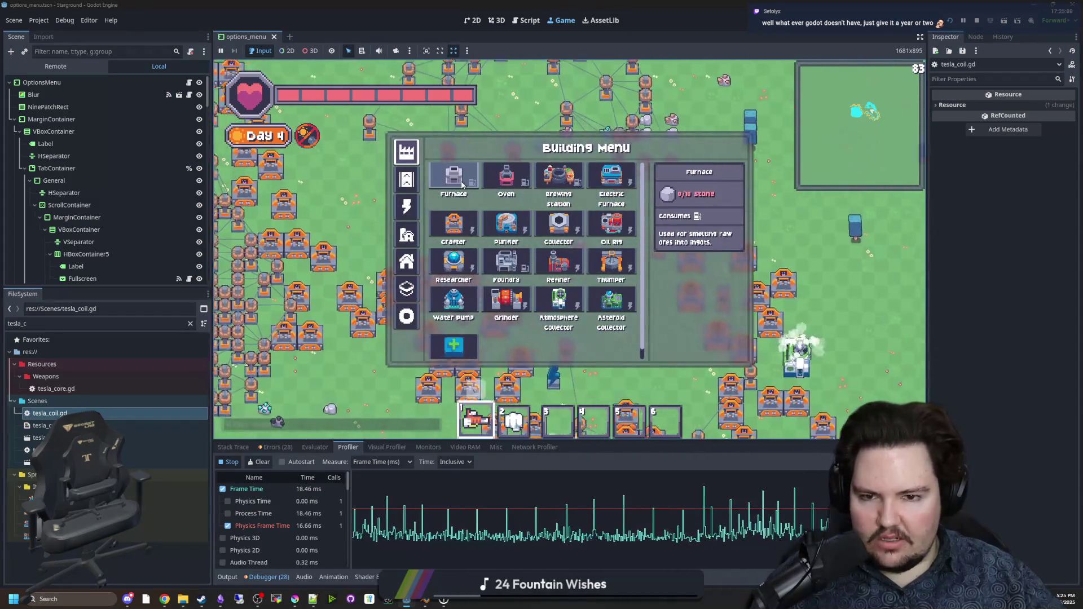
{"action": "left_click", "coordinate": [461, 184]}
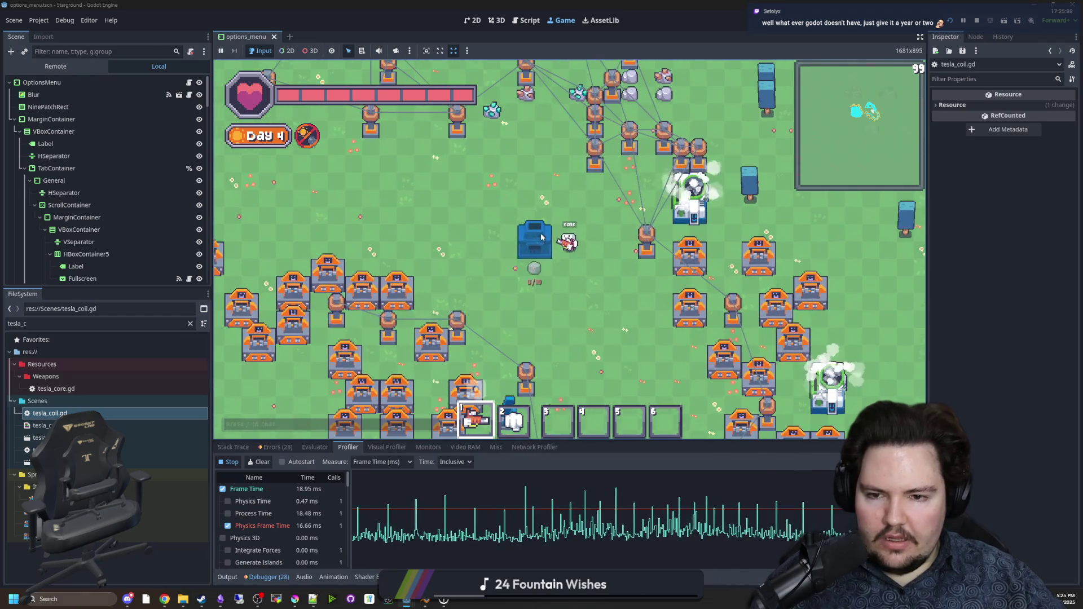
{"action": "left_click", "coordinate": [583, 293]}
{"action": "key", "text": "Escape"}
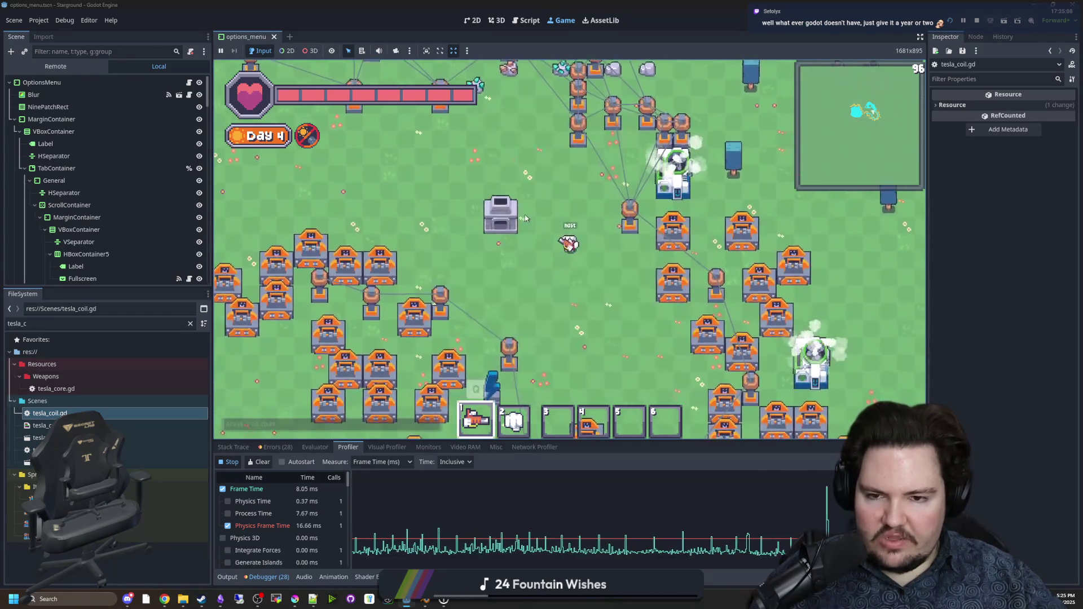
Step: View a crafter's recipe and inventory, then walk up-left through the base
{"action": "left_click", "coordinate": [571, 241]}
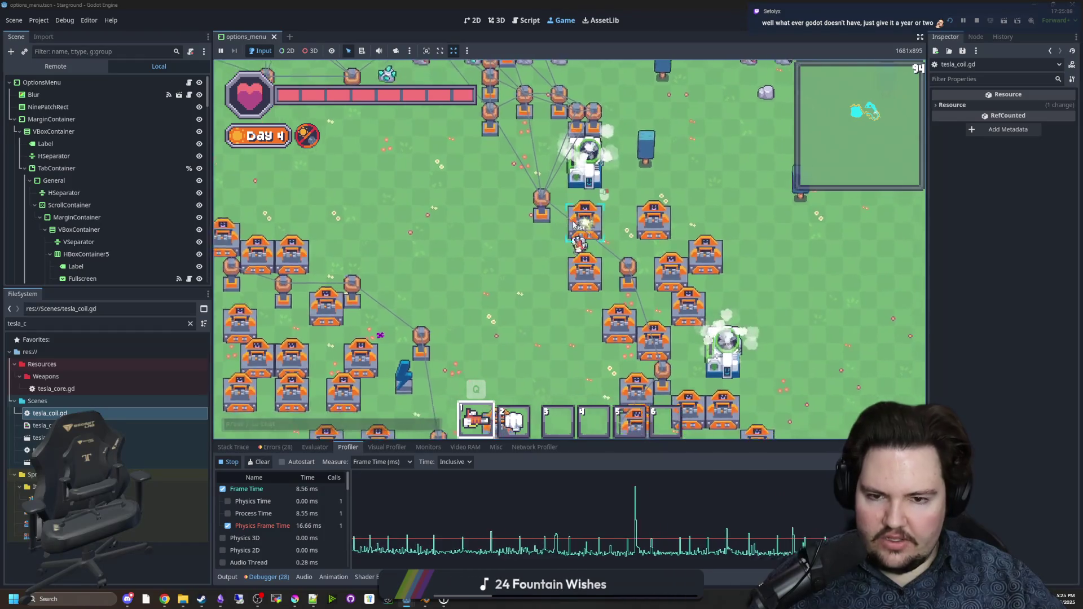
{"action": "scroll", "coordinate": [509, 263], "scroll_direction": "up", "scroll_amount": 3}
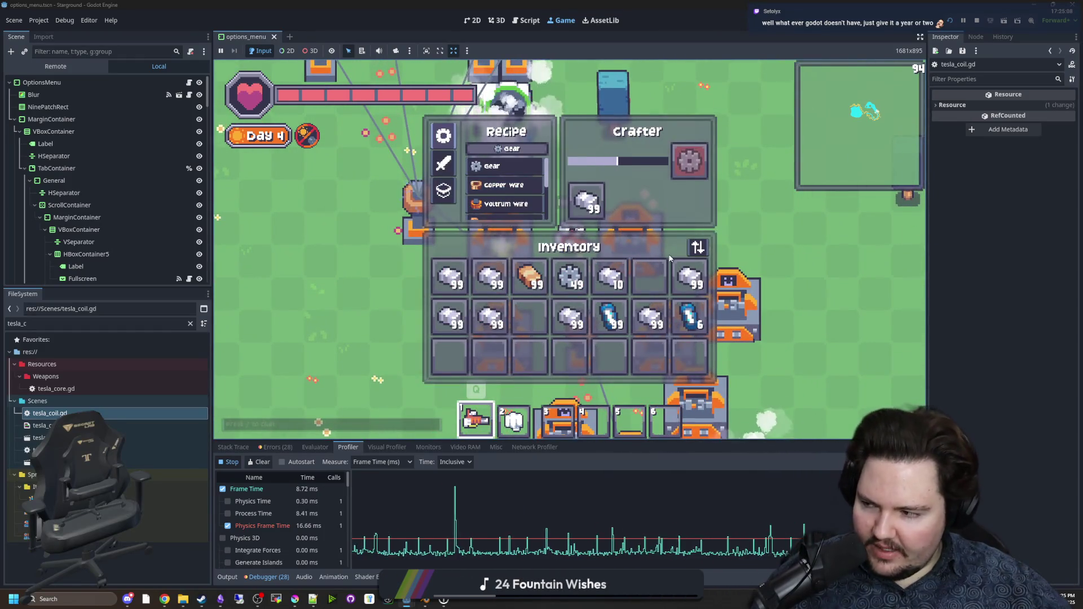
{"action": "key", "text": "Escape"}
{"action": "key", "text": "w"}
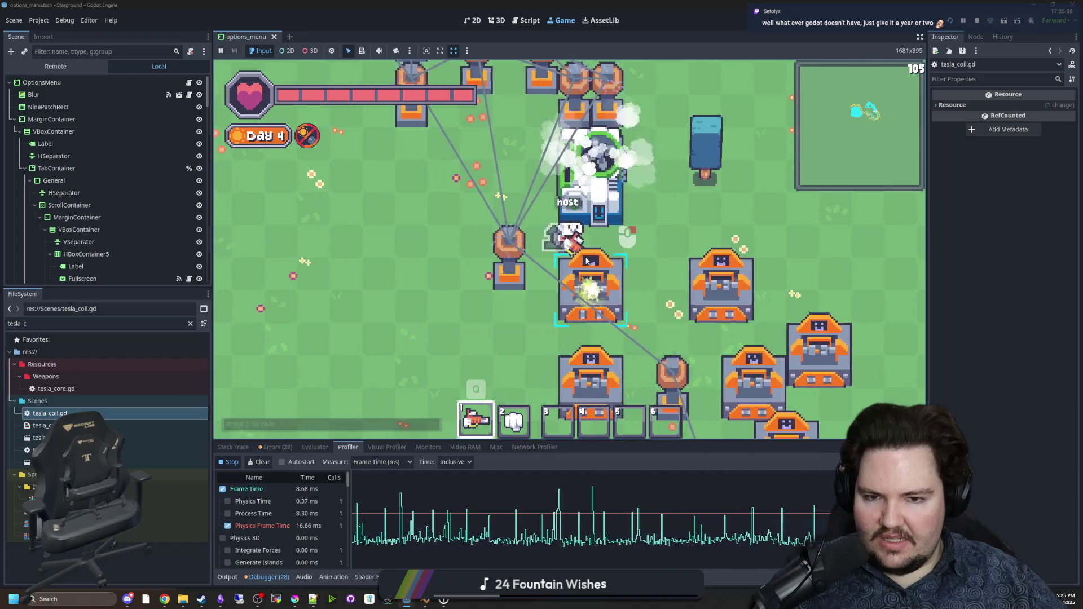
{"action": "scroll", "coordinate": [569, 287], "scroll_direction": "down", "scroll_amount": 3}
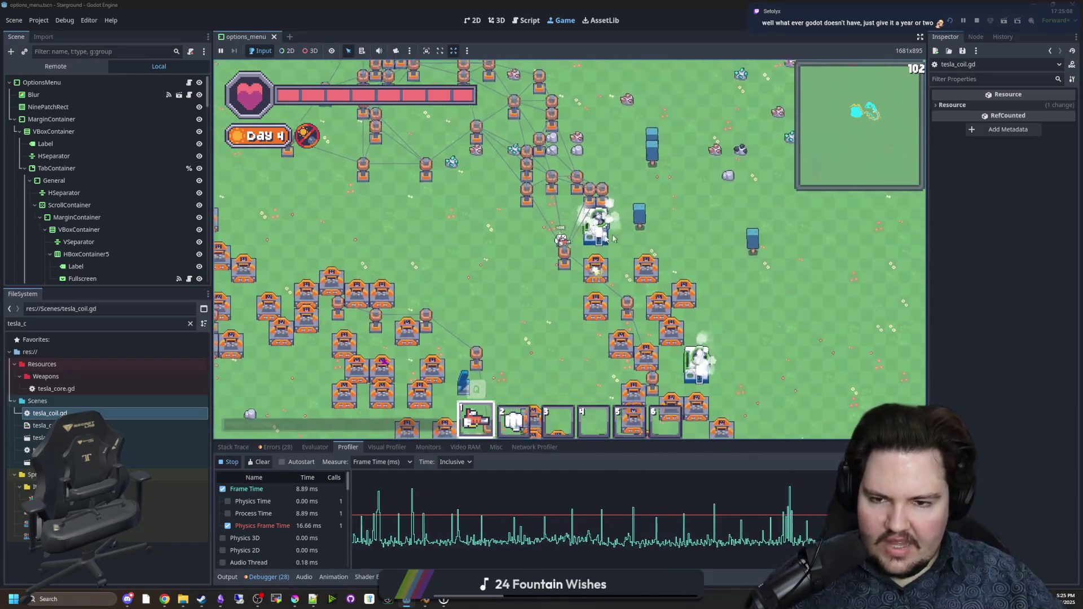
{"action": "key", "text": "a"}
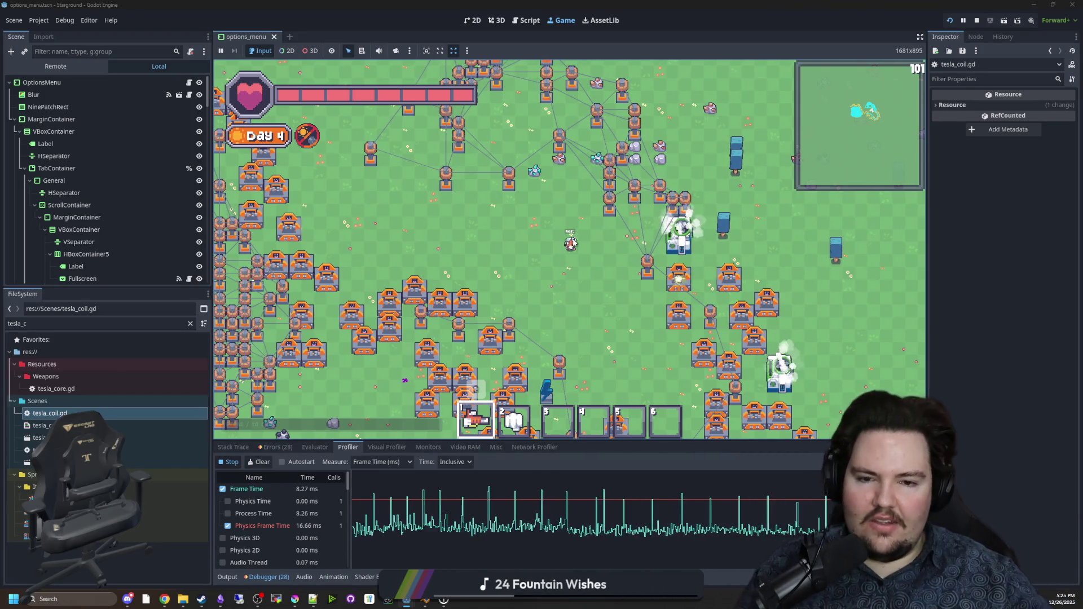
Step: Walk left and down, then view and close another crafter's inventory
{"action": "scroll", "coordinate": [609, 224], "scroll_direction": "up", "scroll_amount": 4}
{"action": "scroll", "coordinate": [609, 224], "scroll_direction": "down", "scroll_amount": 3}
{"action": "key", "text": "a"}
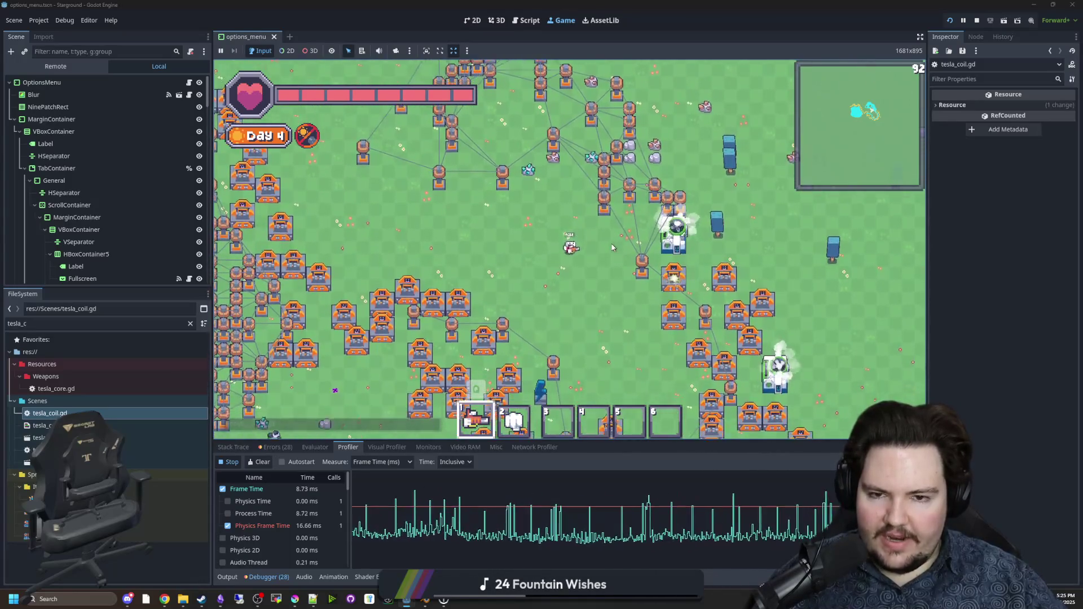
{"action": "key", "text": "s"}
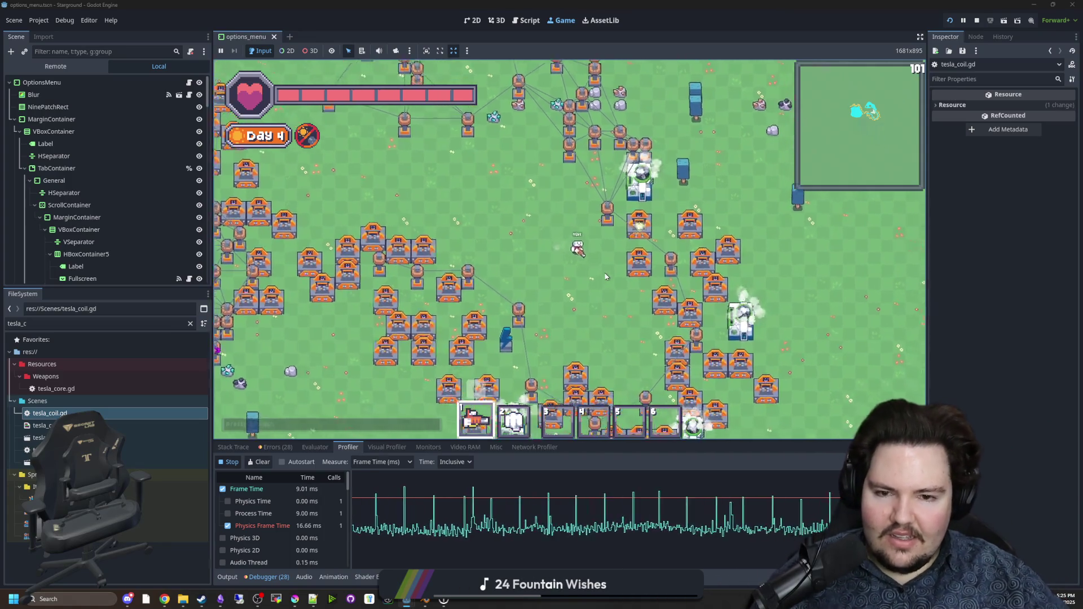
{"action": "scroll", "coordinate": [626, 214], "scroll_direction": "up", "scroll_amount": 3}
{"action": "scroll", "coordinate": [641, 179], "scroll_direction": "down", "scroll_amount": 3}
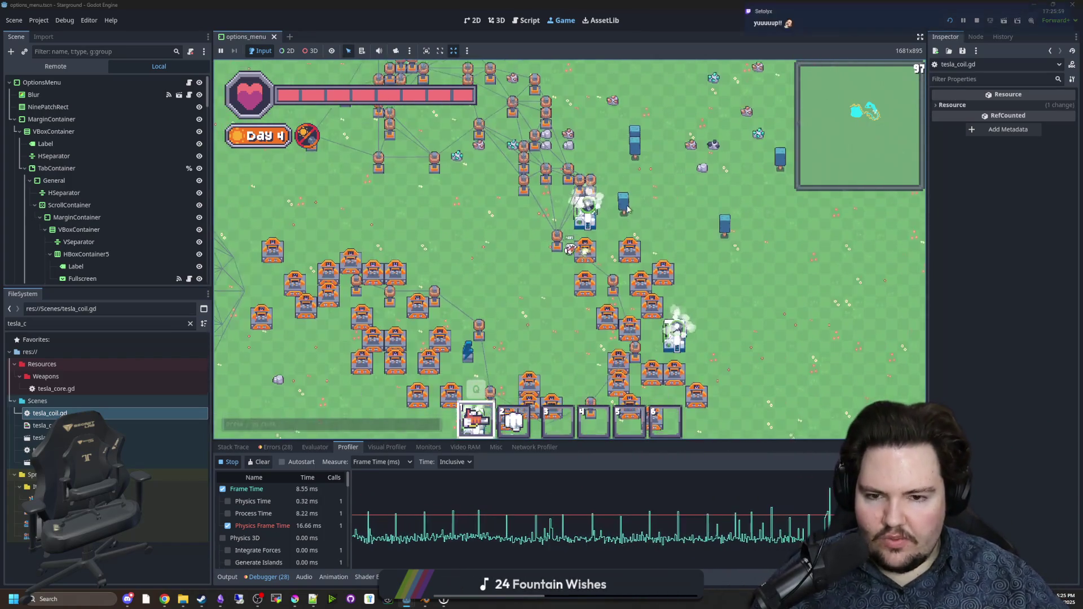
{"action": "scroll", "coordinate": [602, 241], "scroll_direction": "up", "scroll_amount": 3}
{"action": "left_click", "coordinate": [601, 240]}
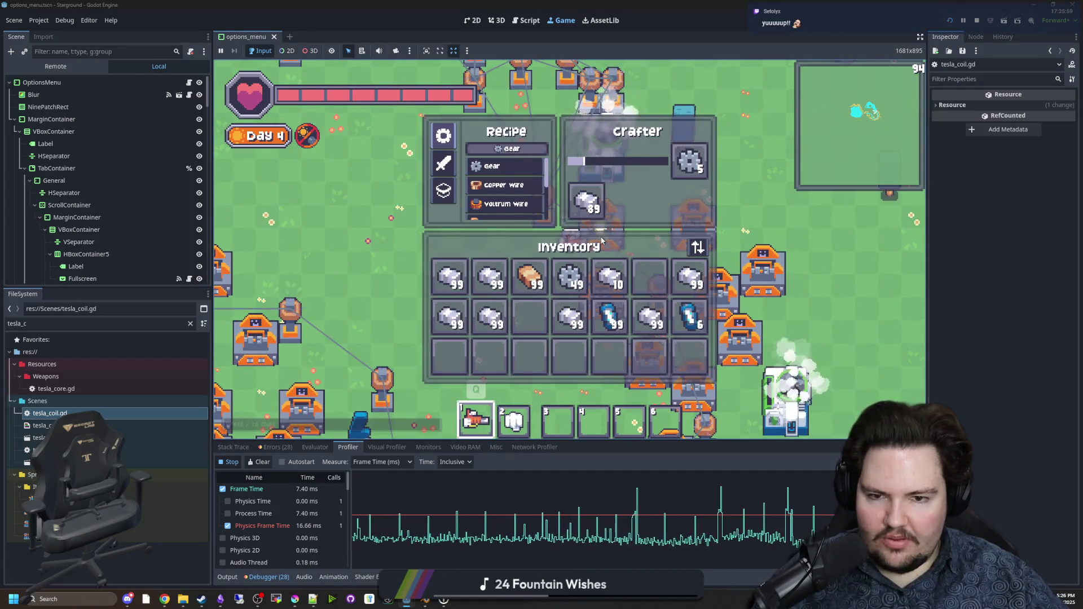
{"action": "key", "text": "Escape"}
{"action": "scroll", "coordinate": [522, 269], "scroll_direction": "down", "scroll_amount": 3}
Step: Walk the player to another area: left, down, then back up-left
{"action": "key", "text": "w"}
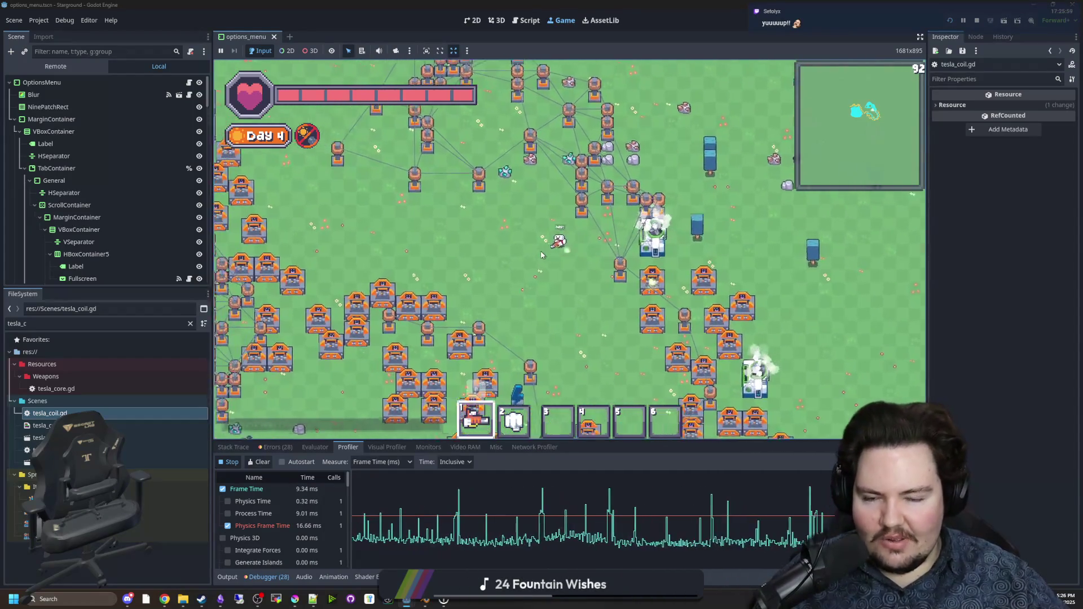
{"action": "key", "text": "a"}
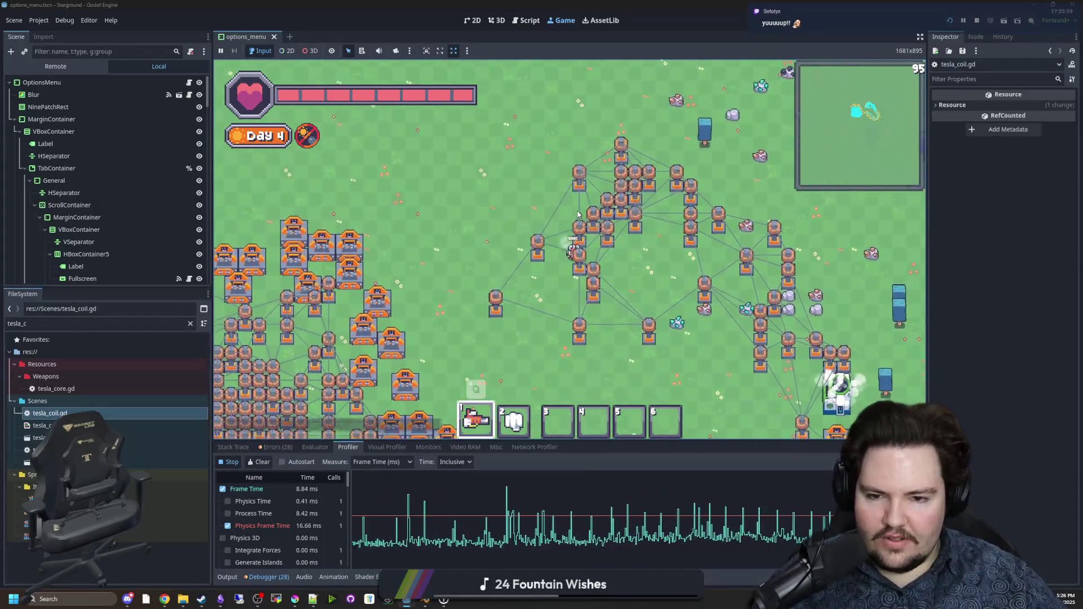
{"action": "key", "text": "s"}
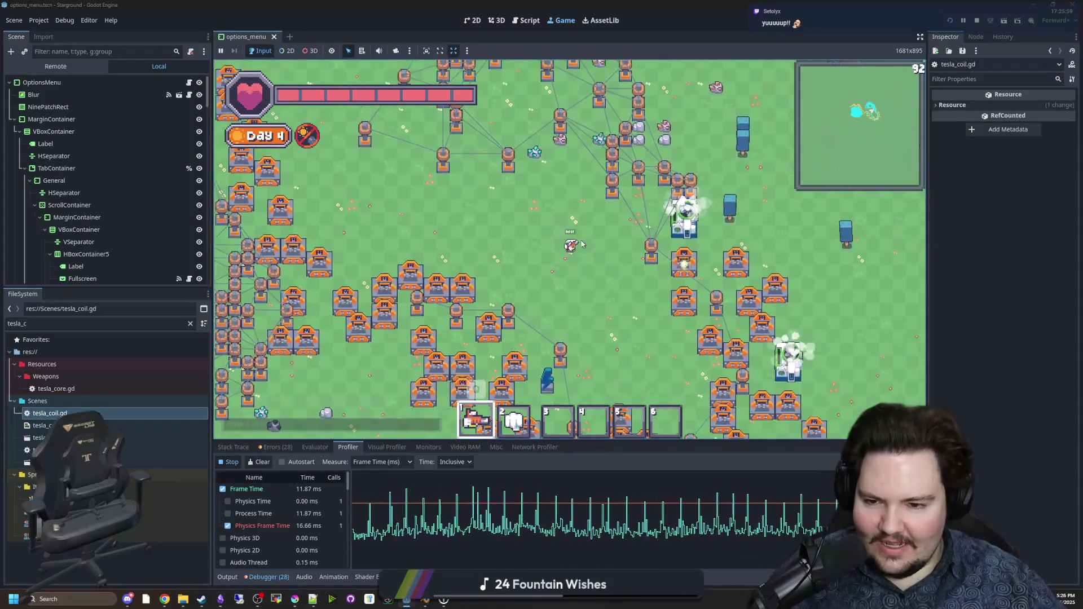
{"action": "key", "text": "s"}
{"action": "key", "text": "s"}
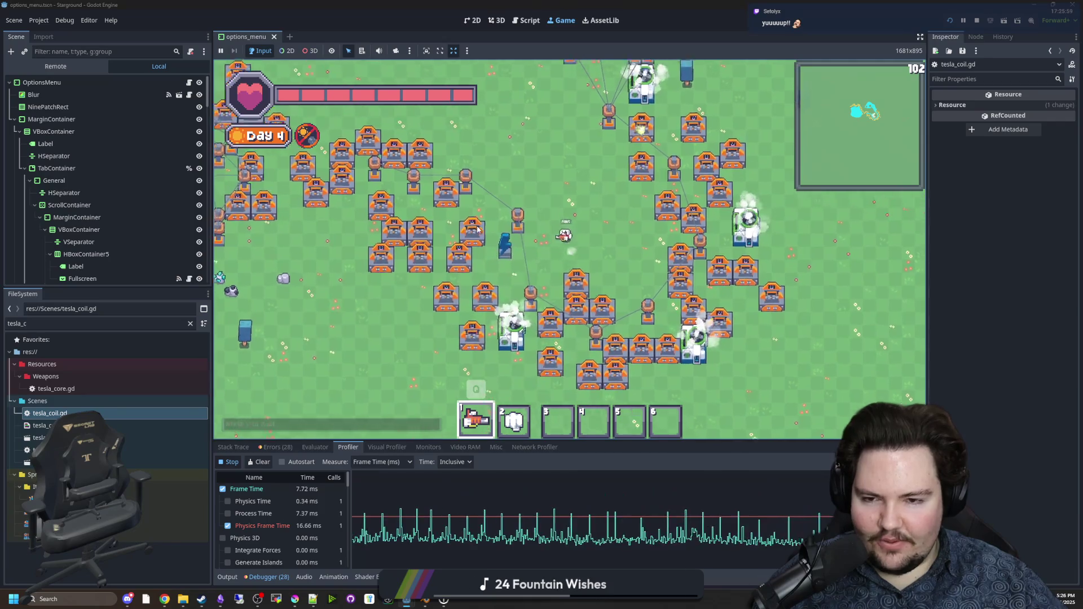
{"action": "key", "text": "w"}
{"action": "key", "text": "a"}
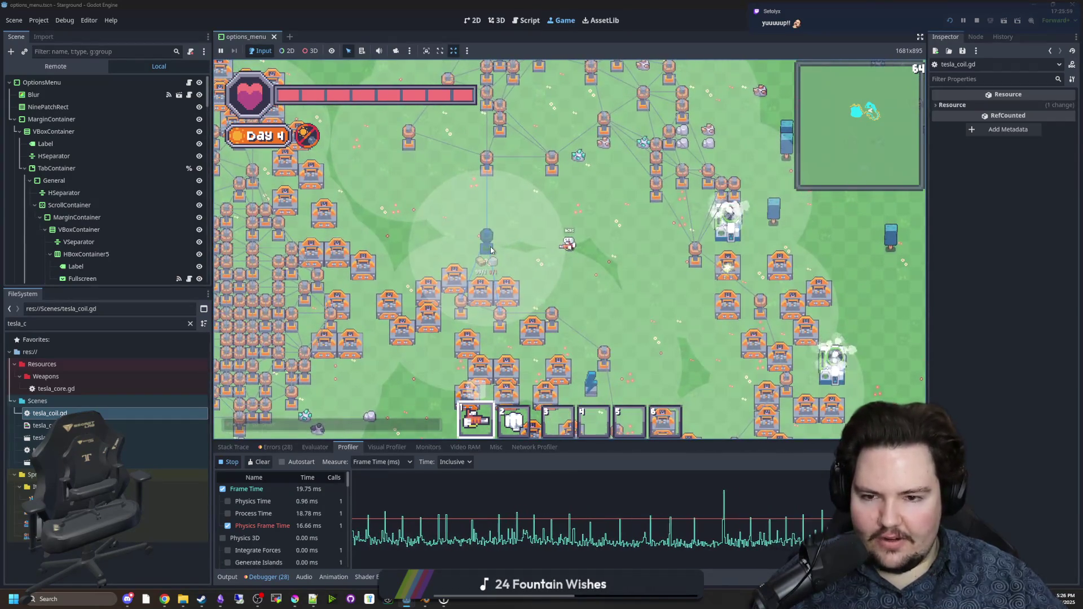
{"action": "key", "text": "w"}
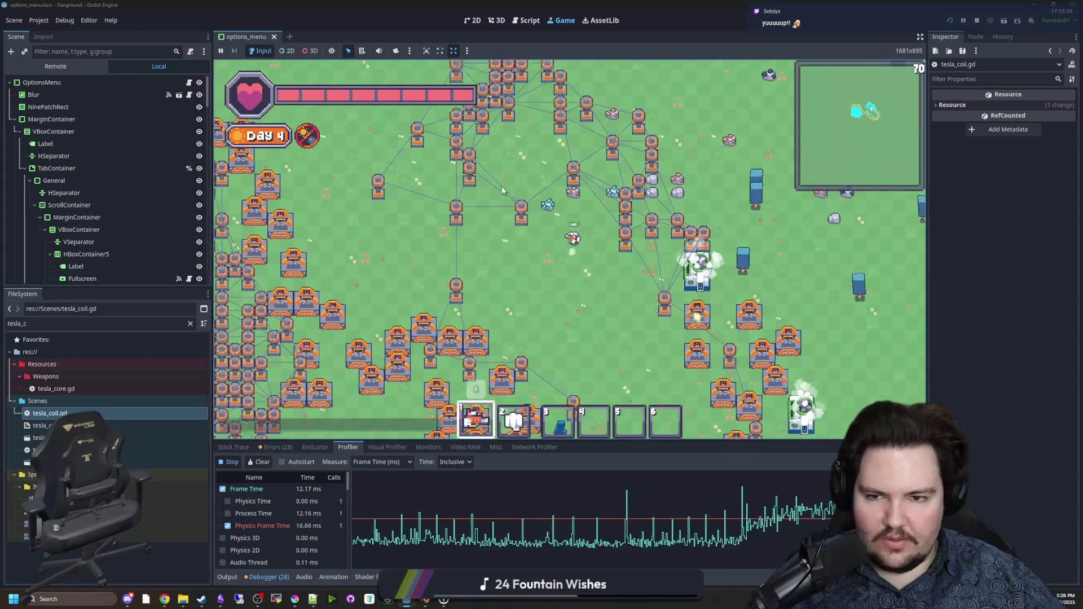
{"action": "key", "text": "w"}
{"action": "key", "text": "a"}
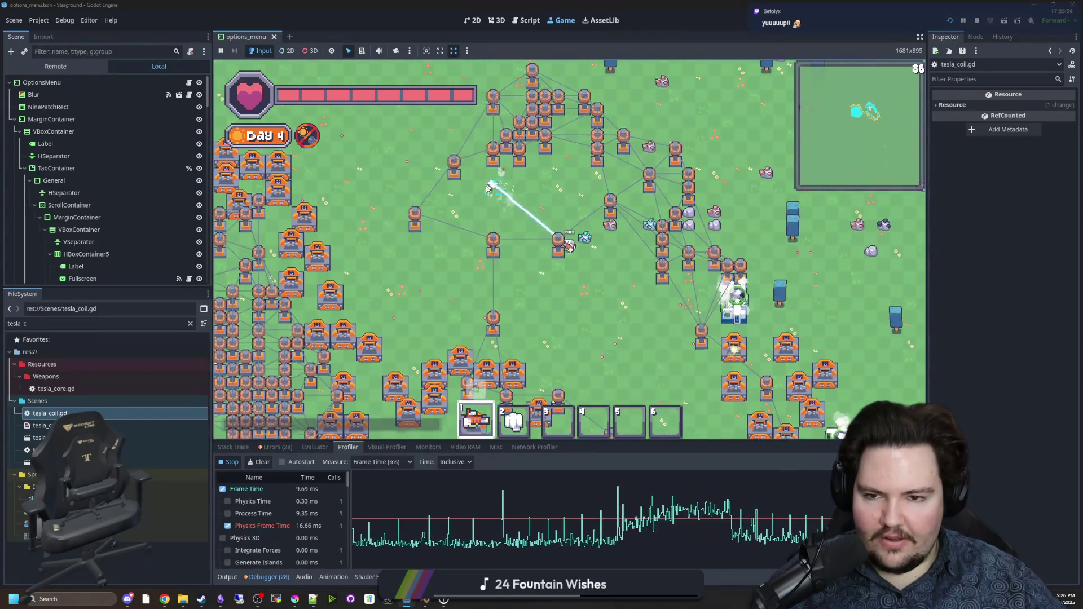
Step: Walk the player up-right, then up-left across the base
{"action": "key", "text": "w"}
{"action": "key", "text": "d"}
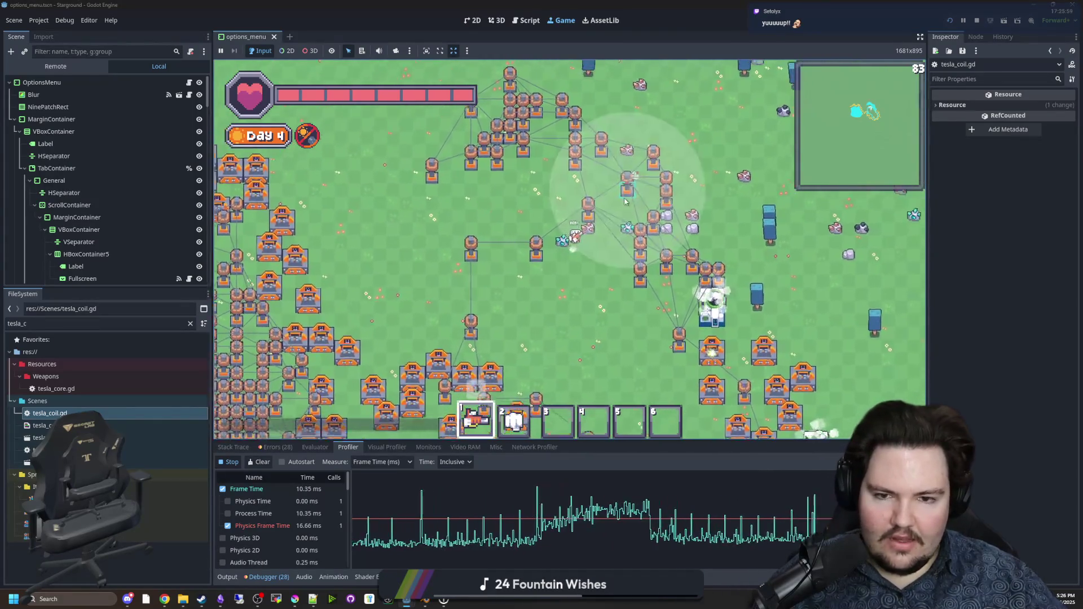
{"action": "key", "text": "w"}
{"action": "key", "text": "a"}
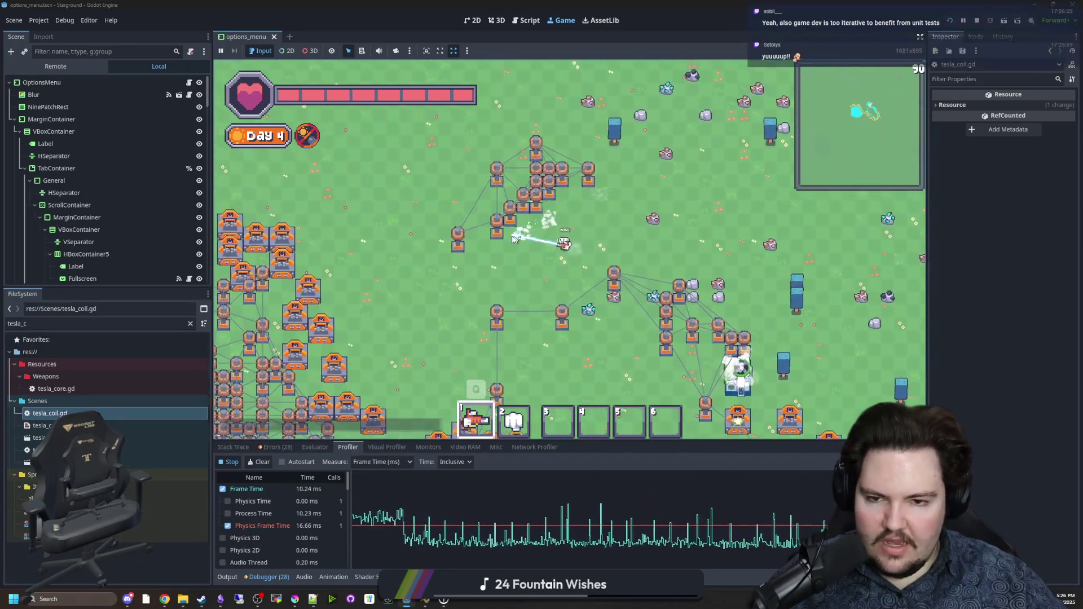
{"action": "key", "text": "w"}
{"action": "key", "text": "a"}
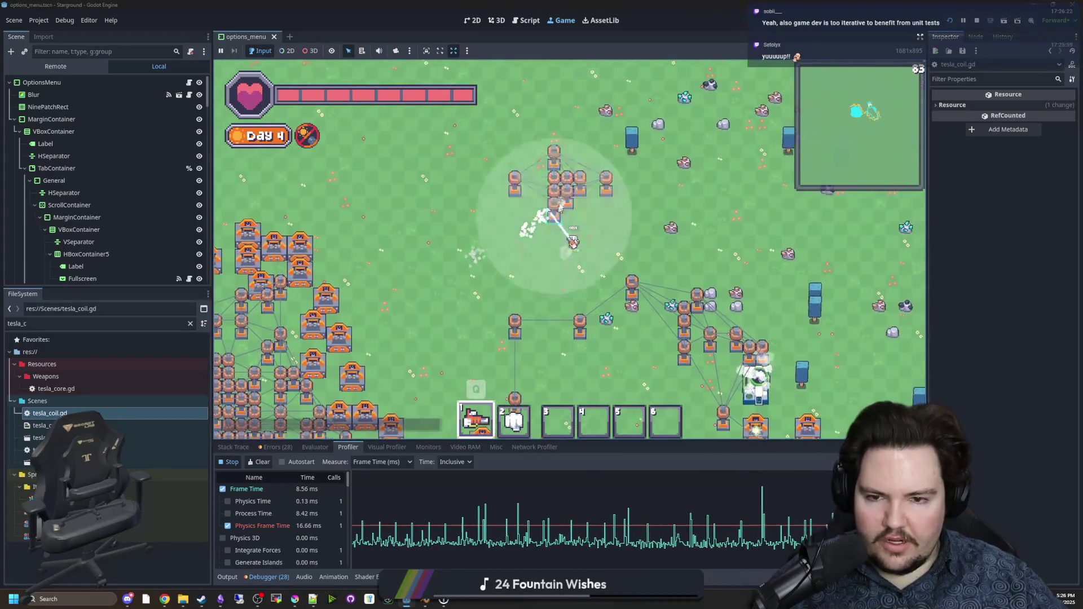
Step: Move down-right and demolish several tesla coils along a dragged path
{"action": "key", "text": "s"}
{"action": "key", "text": "d"}
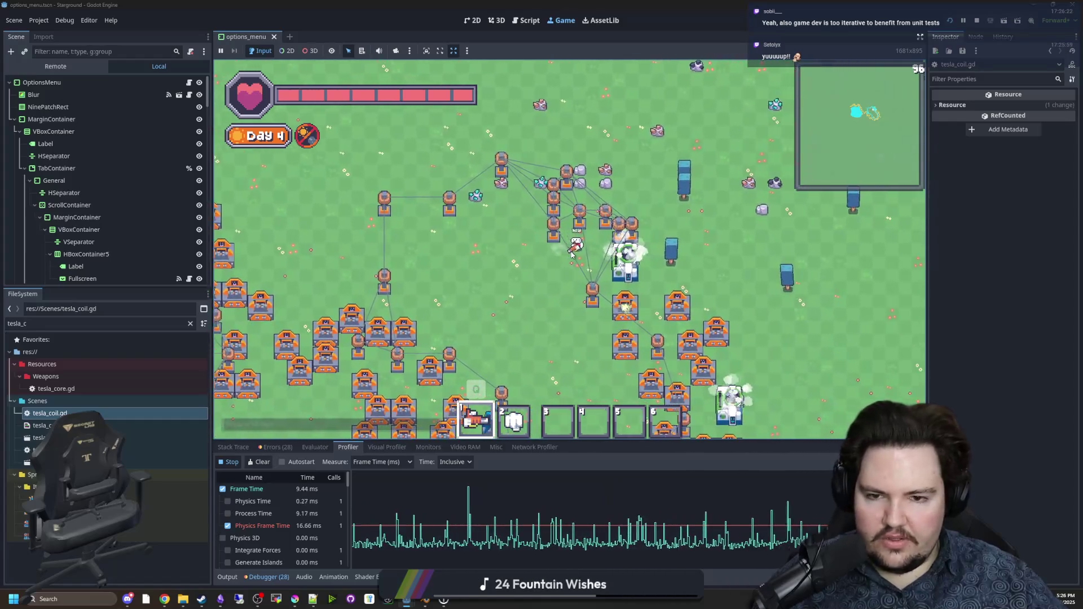
{"action": "scroll", "coordinate": [576, 251], "scroll_direction": "up", "scroll_amount": 2}
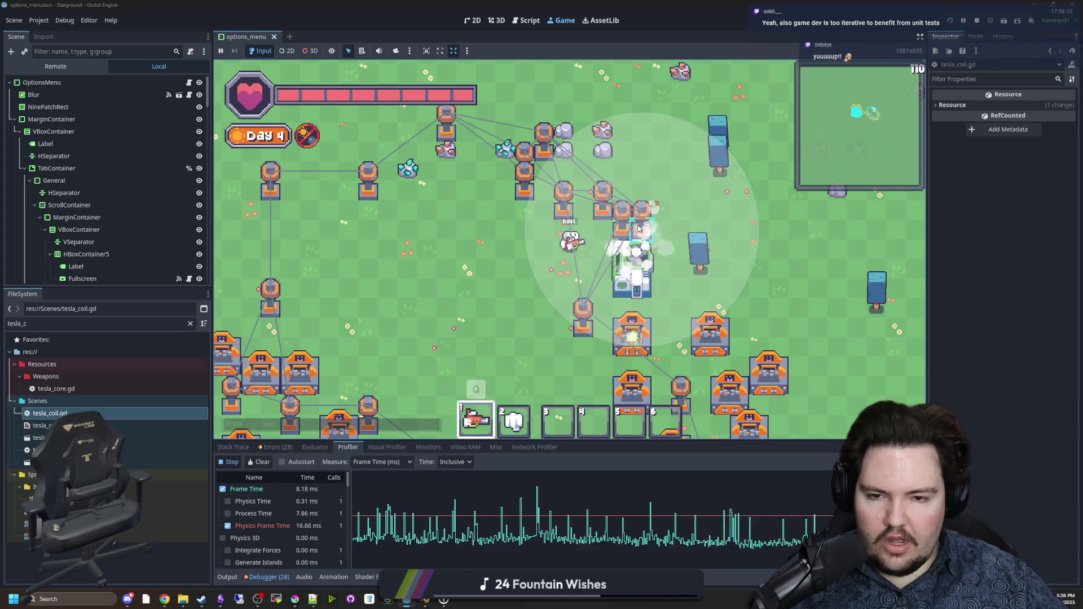
{"action": "mouse_move", "coordinate": [638, 227]}
{"action": "left_mouse_down"}
{"action": "mouse_move", "coordinate": [553, 152]}
{"action": "mouse_move", "coordinate": [545, 161]}
{"action": "left_mouse_up"}
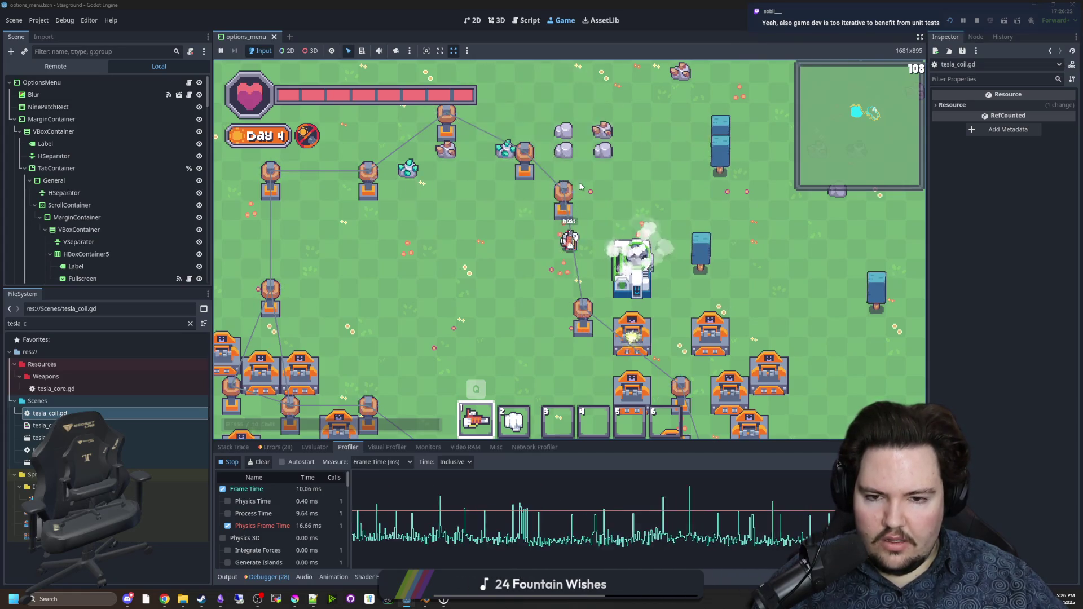
{"action": "scroll", "coordinate": [578, 187], "scroll_direction": "down", "scroll_amount": 2}
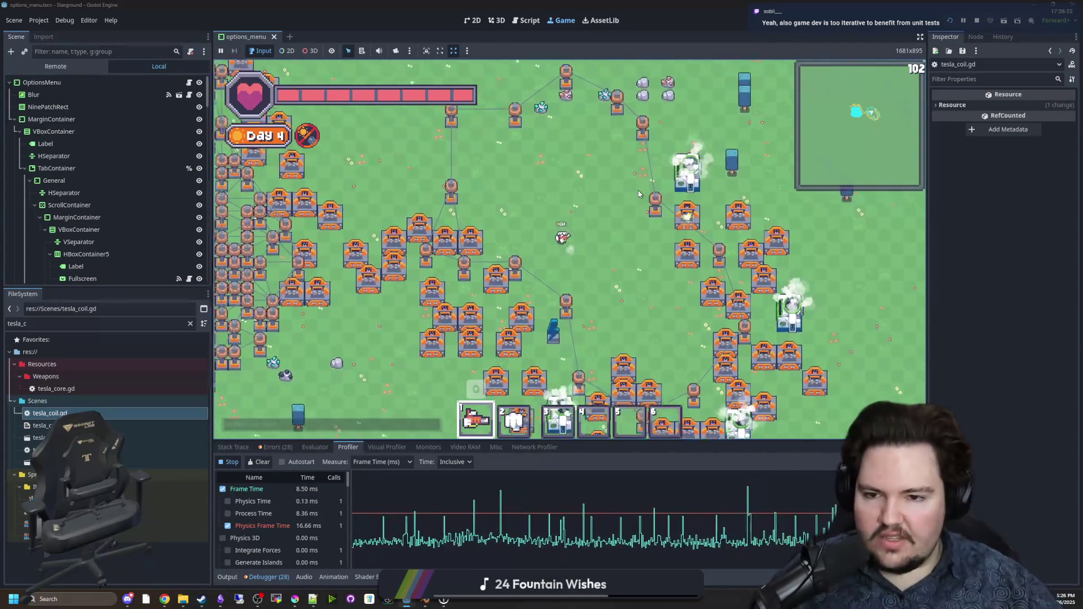
Step: Walk up-left toward the coil field, into open ground, then back down-right past the coils
{"action": "key", "text": "w"}
{"action": "key", "text": "a"}
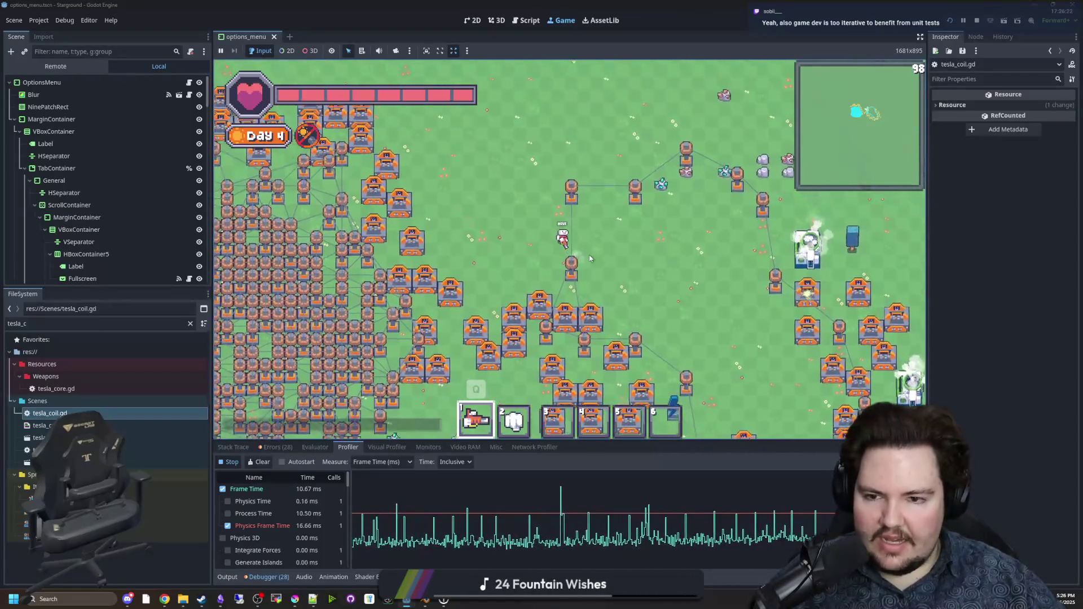
{"action": "key", "text": "w"}
{"action": "key", "text": "d"}
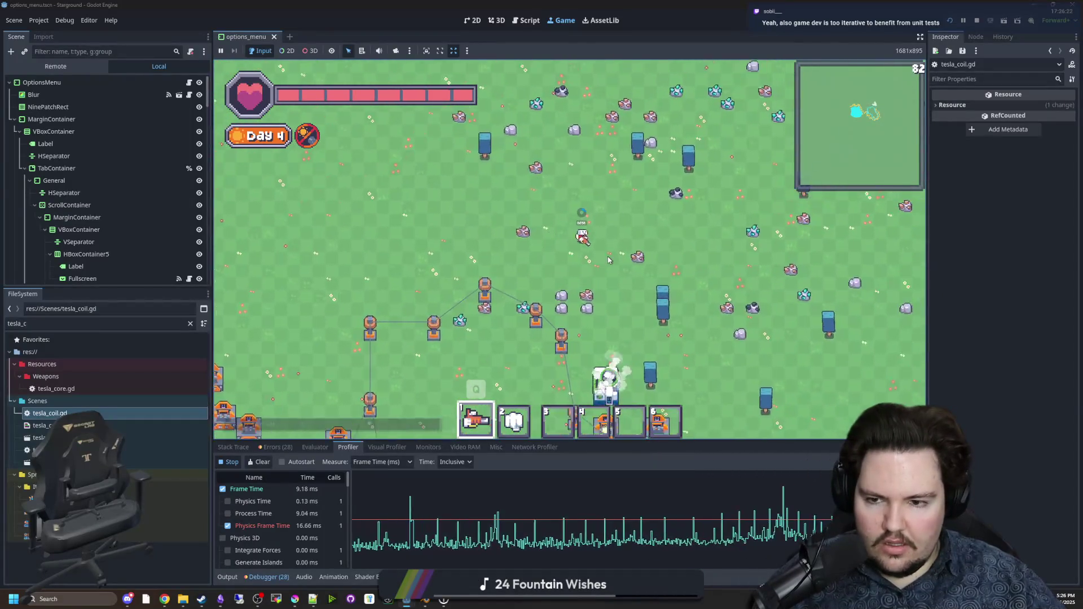
{"action": "key", "text": "s"}
{"action": "key", "text": "a"}
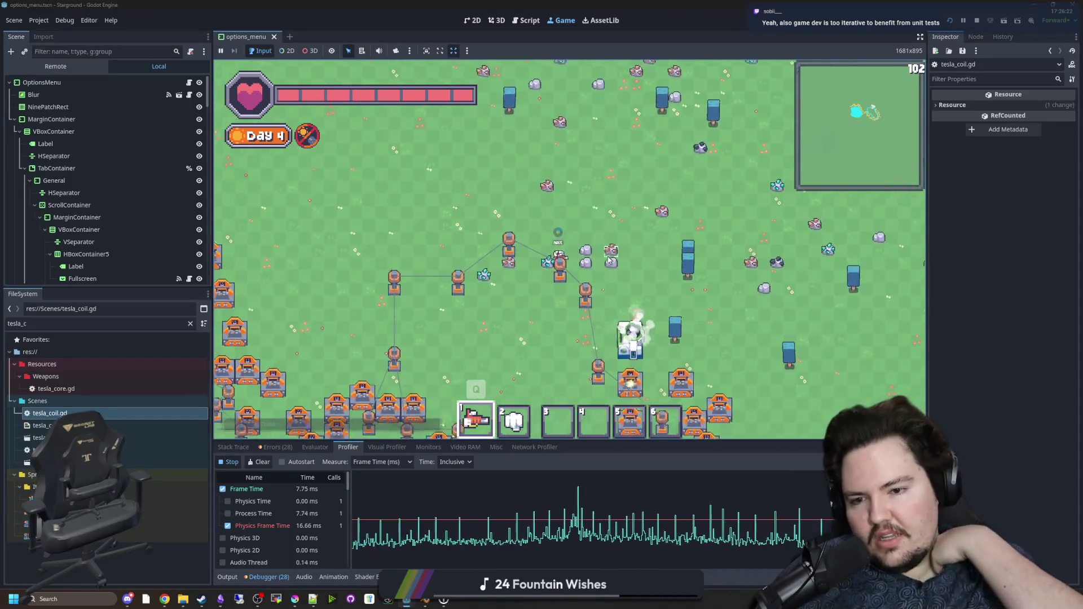
{"action": "key", "text": "a"}
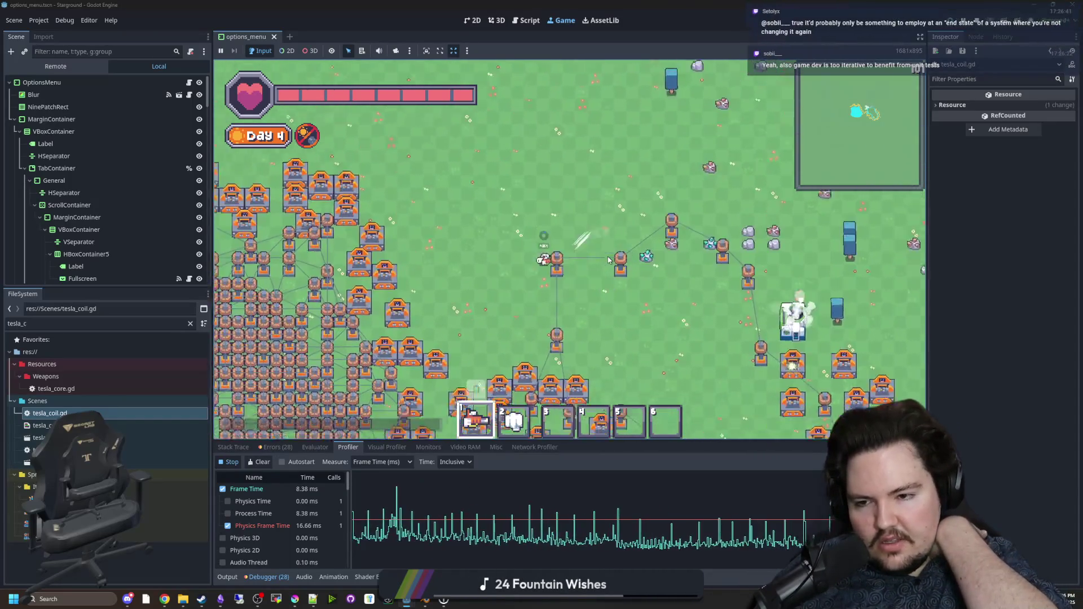
{"action": "key", "text": "s"}
{"action": "key", "text": "d"}
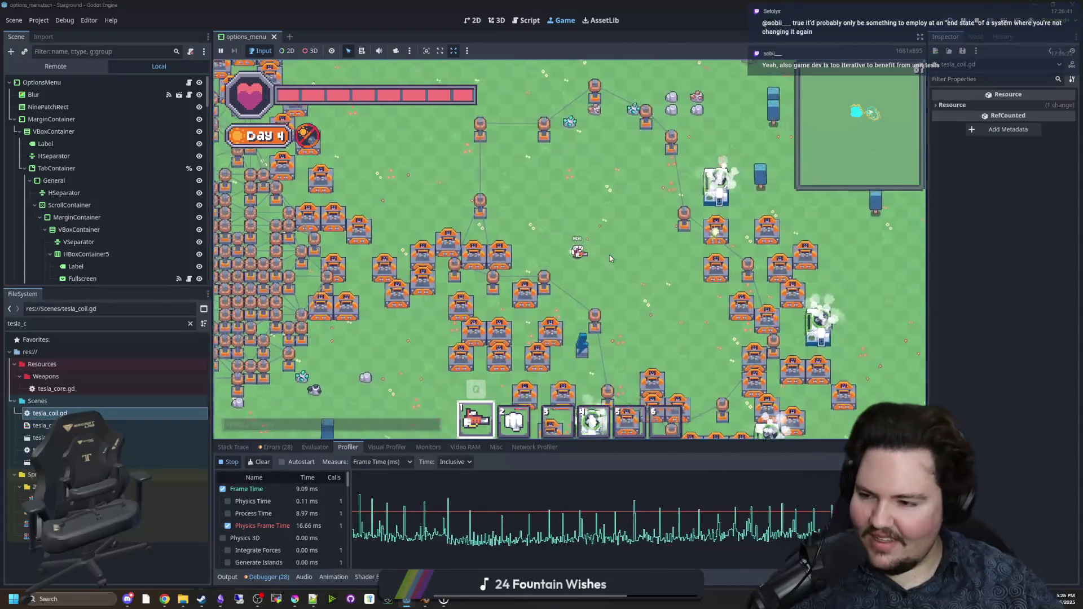
{"action": "key", "text": "s"}
{"action": "key", "text": "d"}
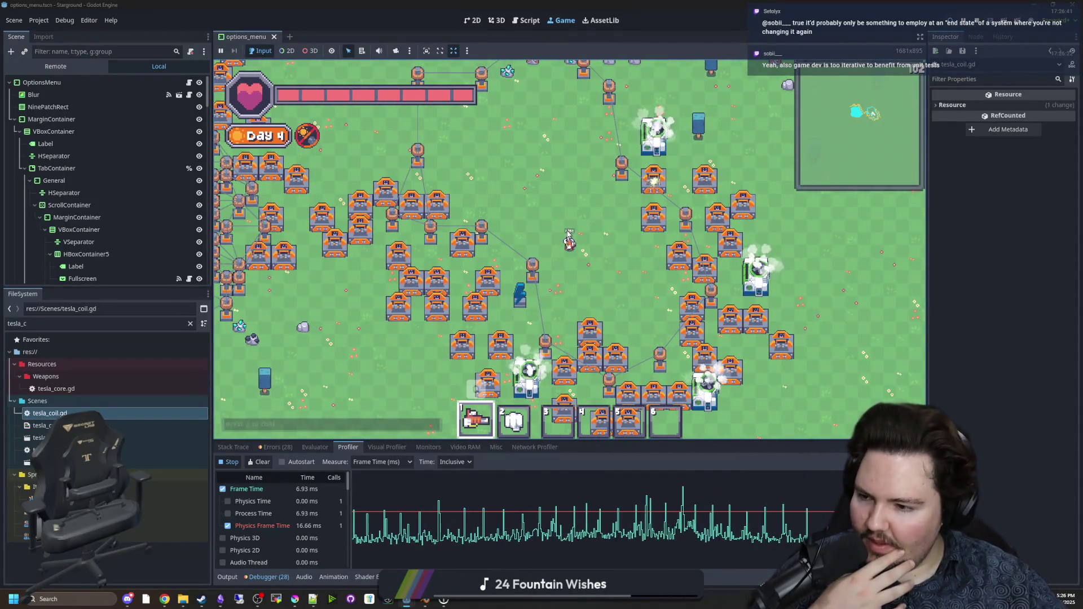
{"action": "key", "text": "w"}
{"action": "key", "text": "d"}
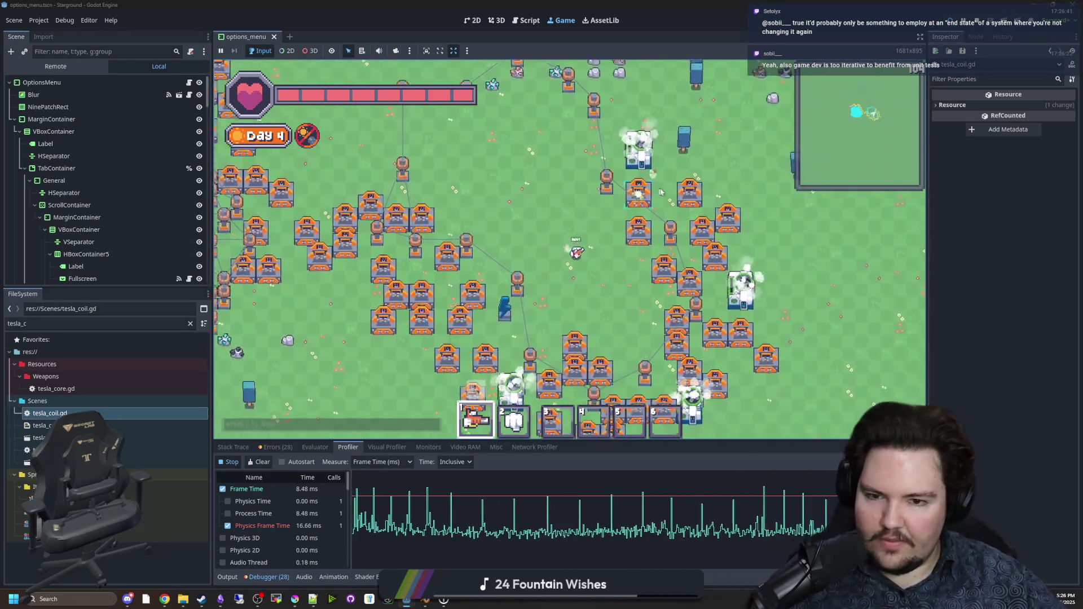
Step: Loop the player right, up, and back left toward the coil field
{"action": "key", "text": "d"}
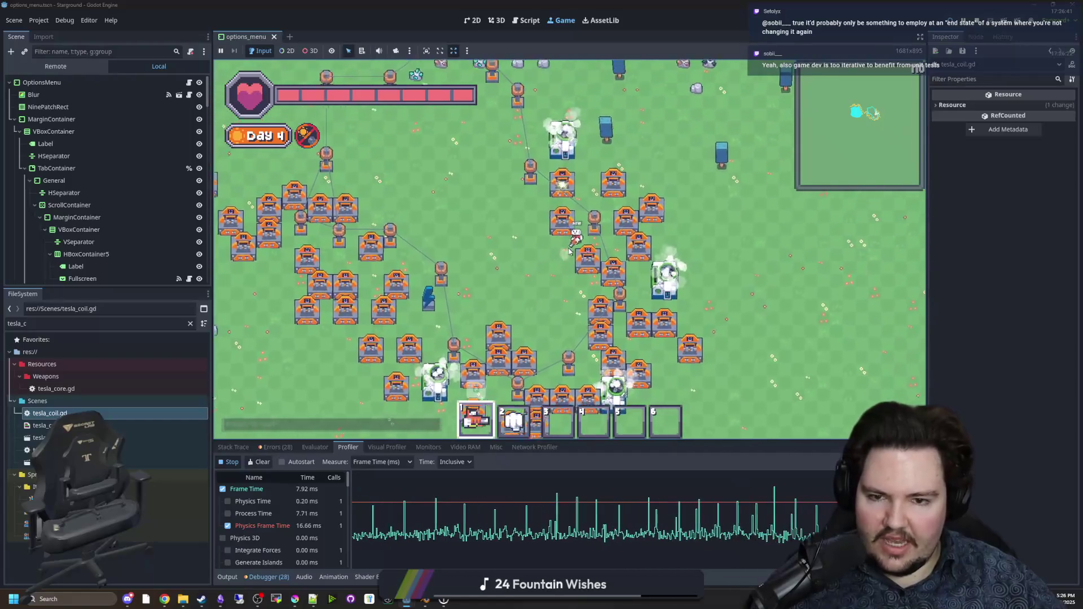
{"action": "key", "text": "w"}
{"action": "key", "text": "d"}
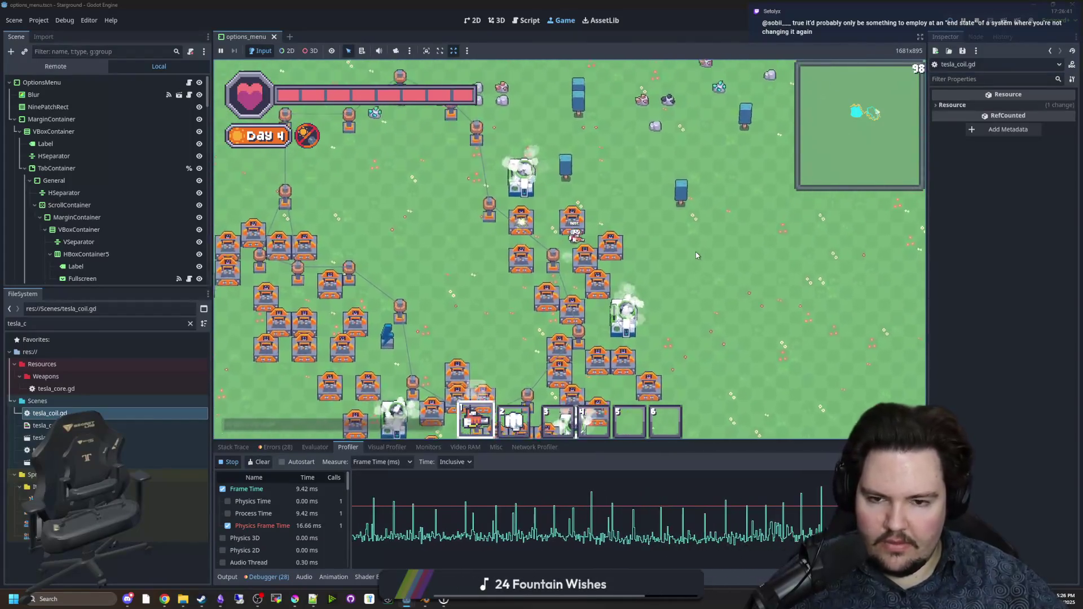
{"action": "key", "text": "w"}
{"action": "key", "text": "a"}
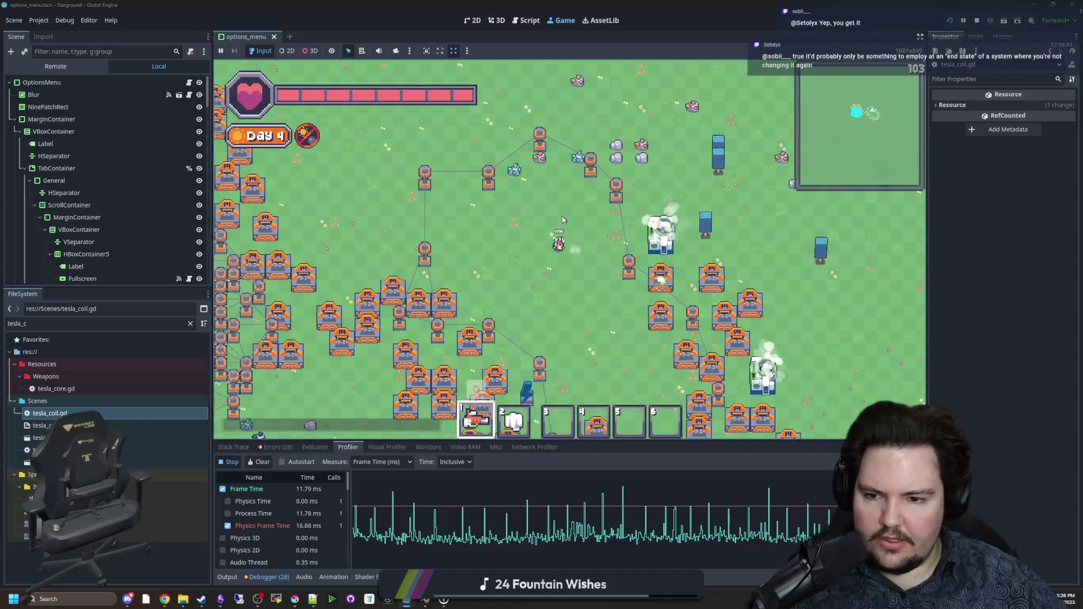
{"action": "key", "text": "a"}
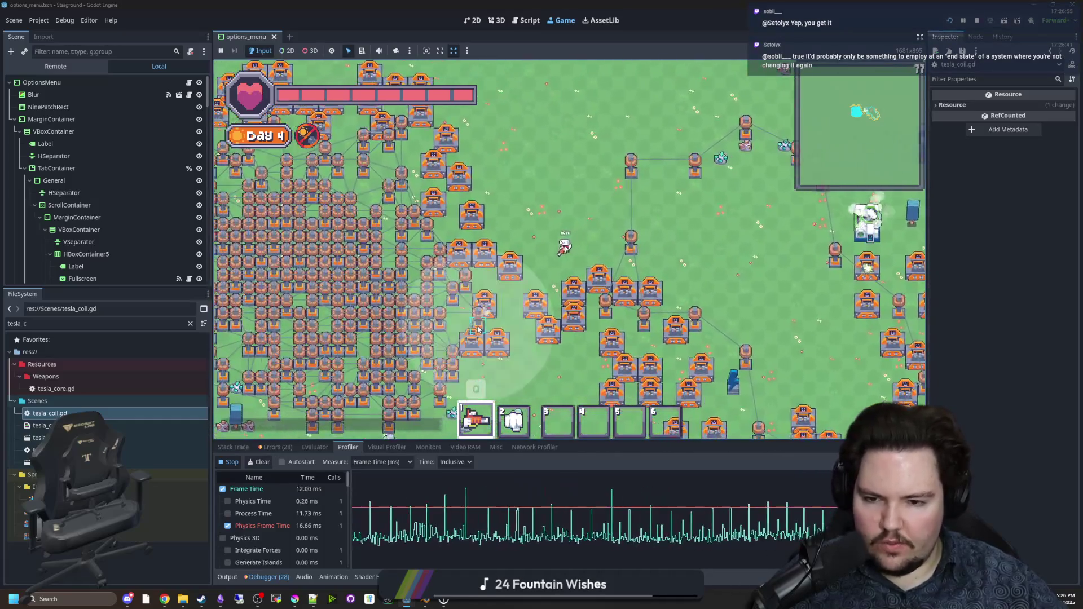
{"action": "key", "text": "s"}
{"action": "key", "text": "a"}
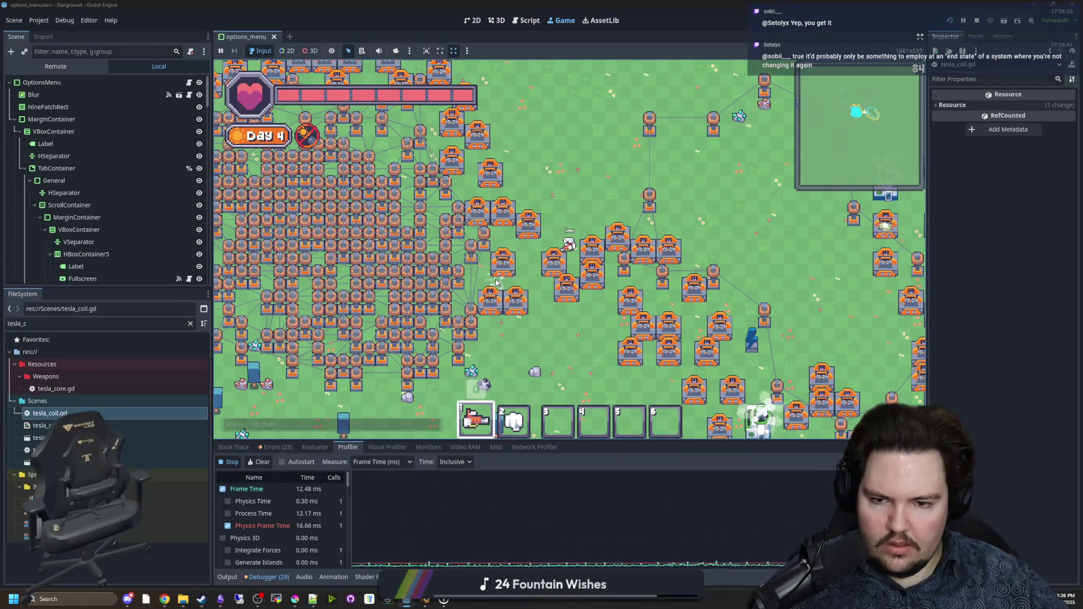
{"action": "key", "text": "a"}
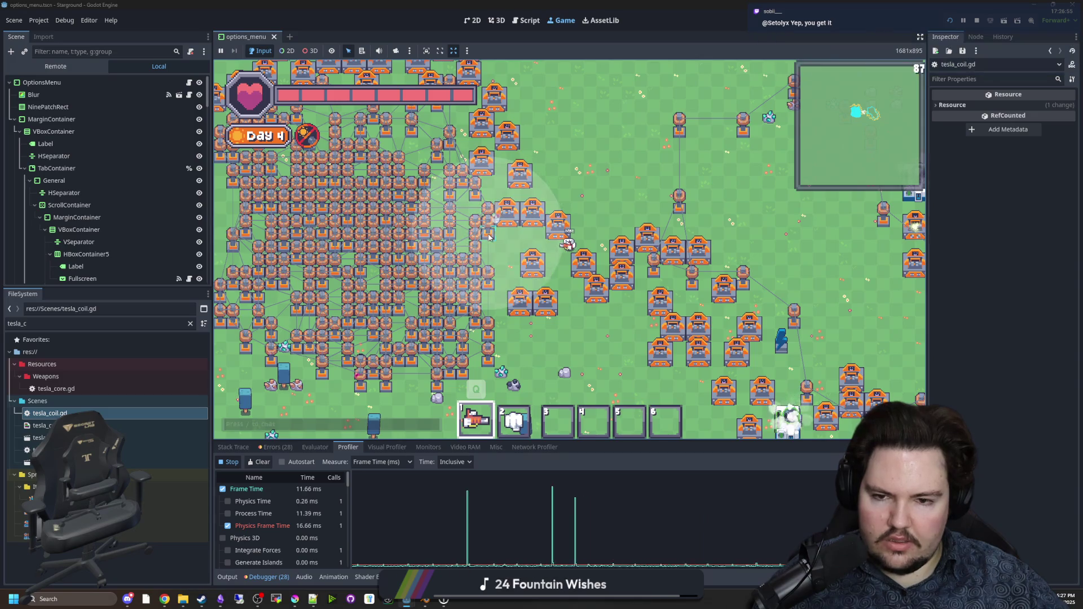
Step: Walk left into the dense coil grid, then up and to the right
{"action": "key", "text": "a"}
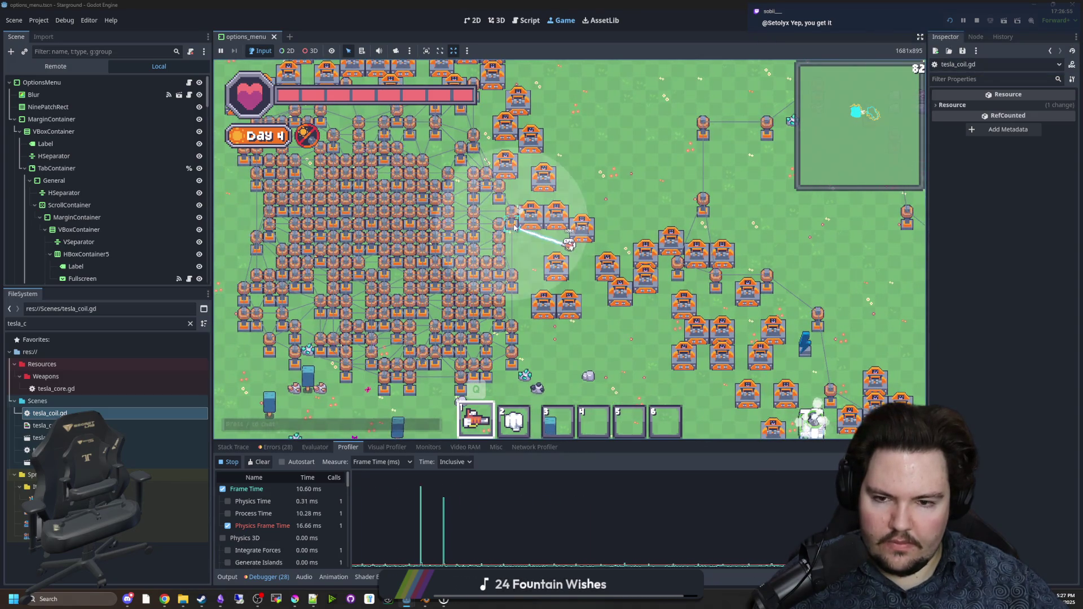
{"action": "key", "text": "s"}
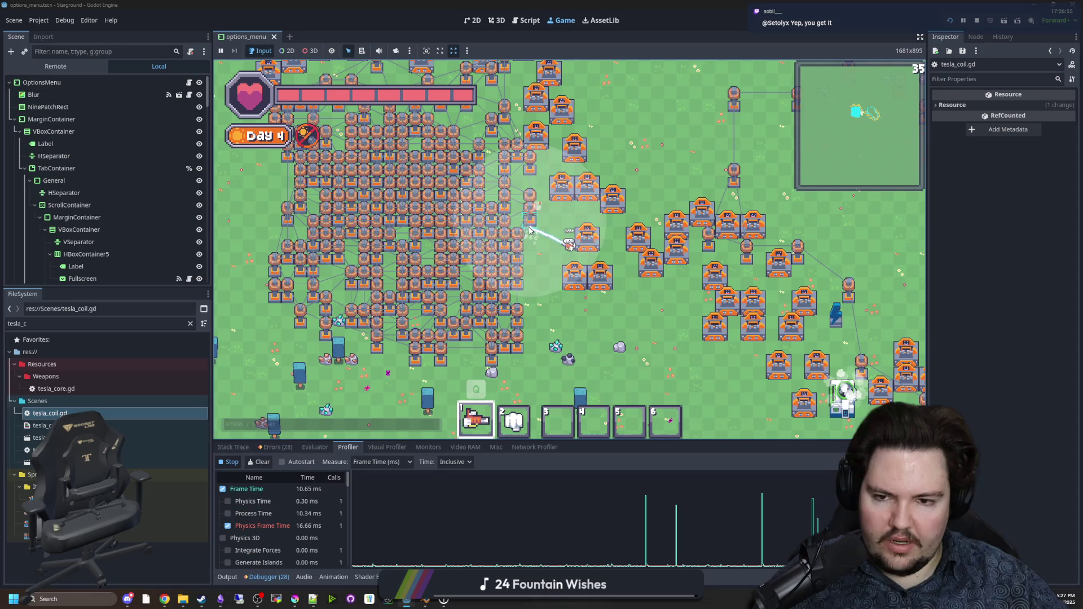
{"action": "key", "text": "w"}
{"action": "key", "text": "a"}
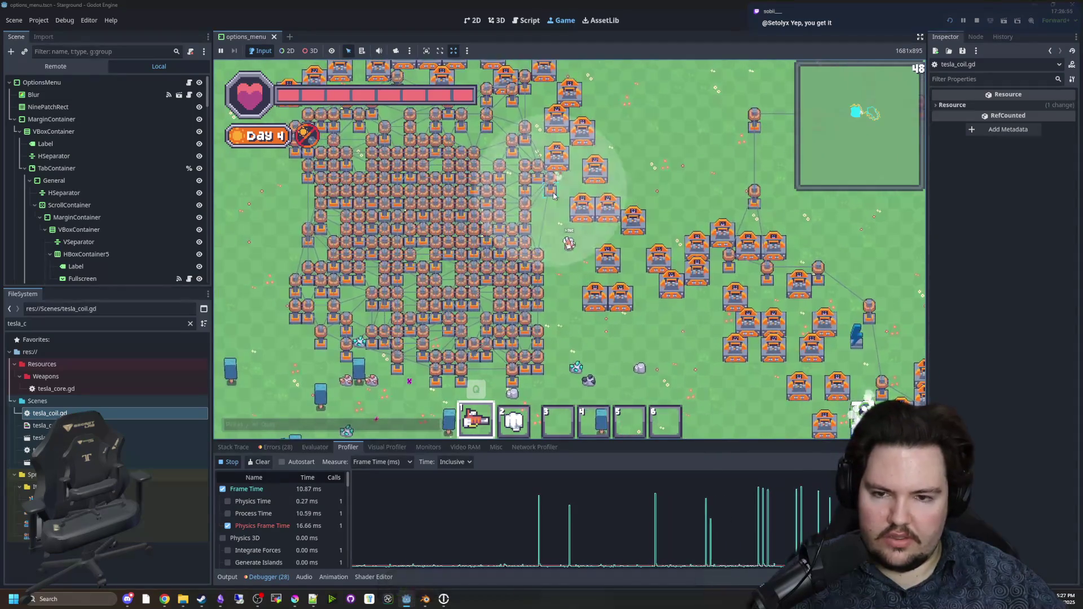
{"action": "key", "text": "d"}
{"action": "key", "text": "w"}
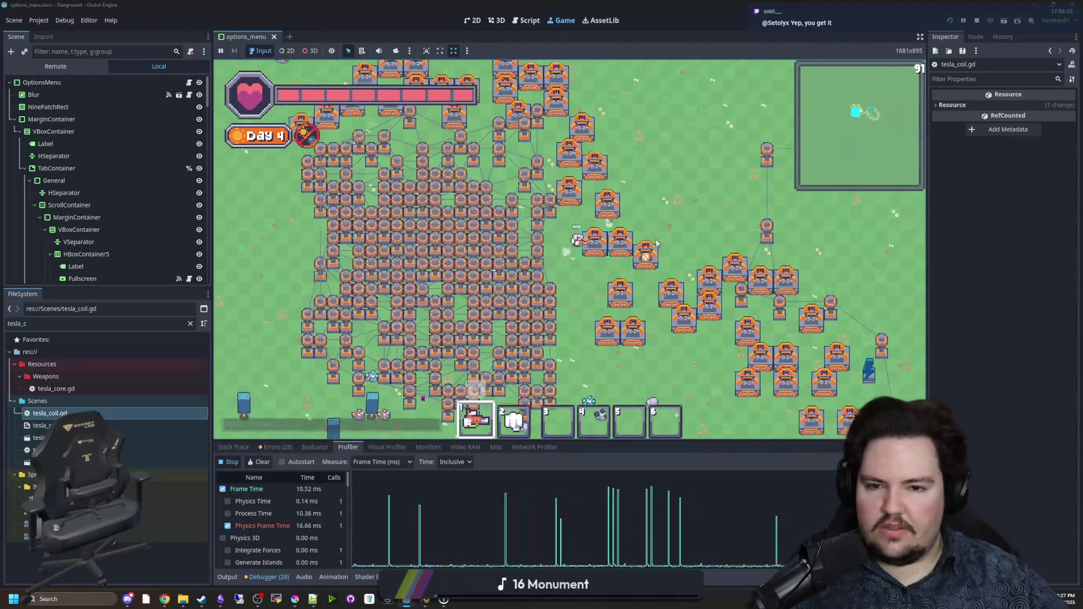
{"action": "key", "text": "d"}
{"action": "key", "text": "w"}
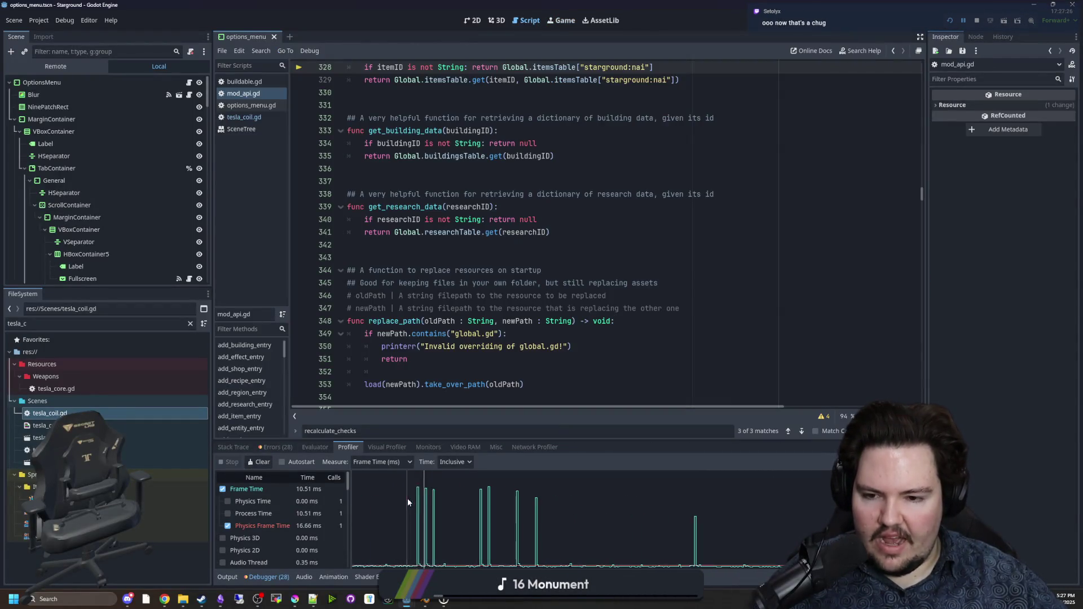
Step: Select a lag-spike frame in the Profiler and enlarge the panel to read TeslaCoil timings
{"action": "left_click", "coordinate": [483, 498]}
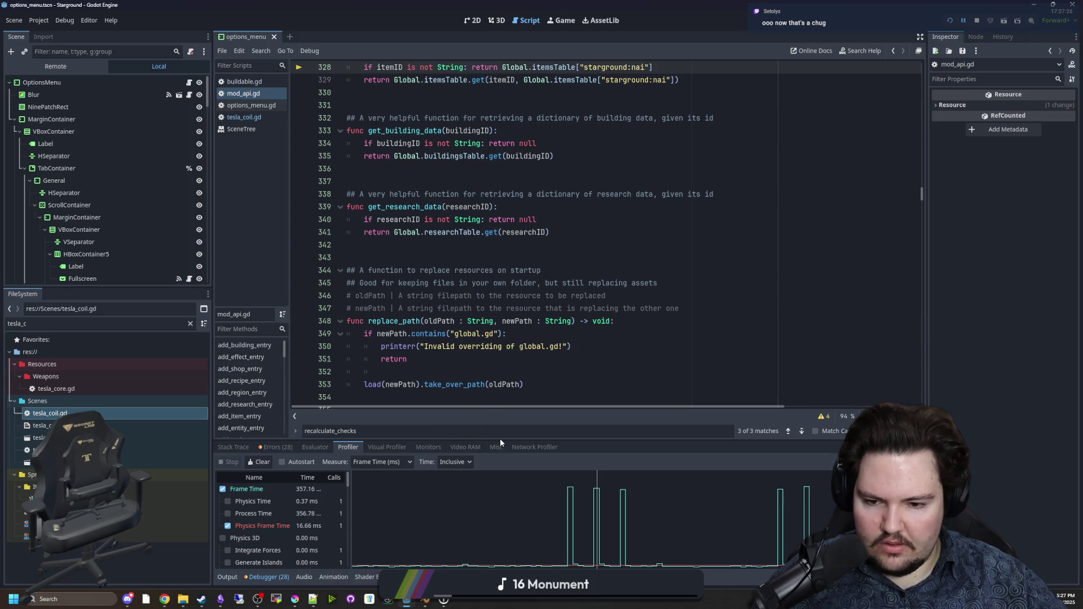
{"action": "left_click_drag", "start_coordinate": [497, 439], "coordinate": [520, 306]}
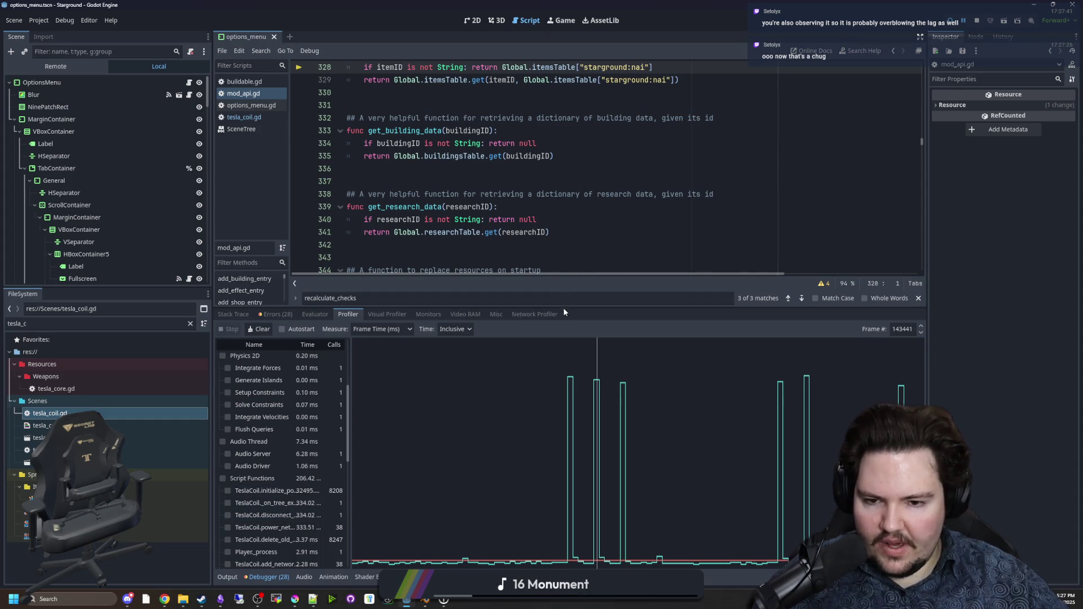
{"action": "left_click_drag", "start_coordinate": [563, 308], "coordinate": [563, 463]}
{"action": "scroll", "coordinate": [423, 282], "scroll_direction": "up", "scroll_amount": 5}
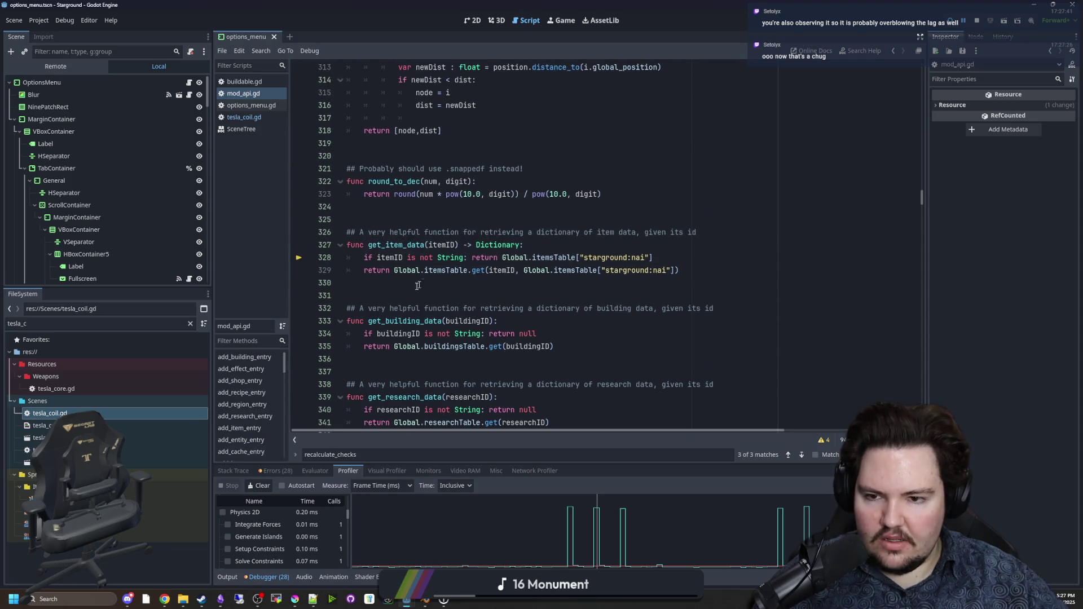
Step: Save the current scene and open the tesla_coil.gd script
{"action": "left_click", "coordinate": [423, 282]}
{"action": "key", "text": "ctrl+s"}
{"action": "left_click", "coordinate": [248, 117]}
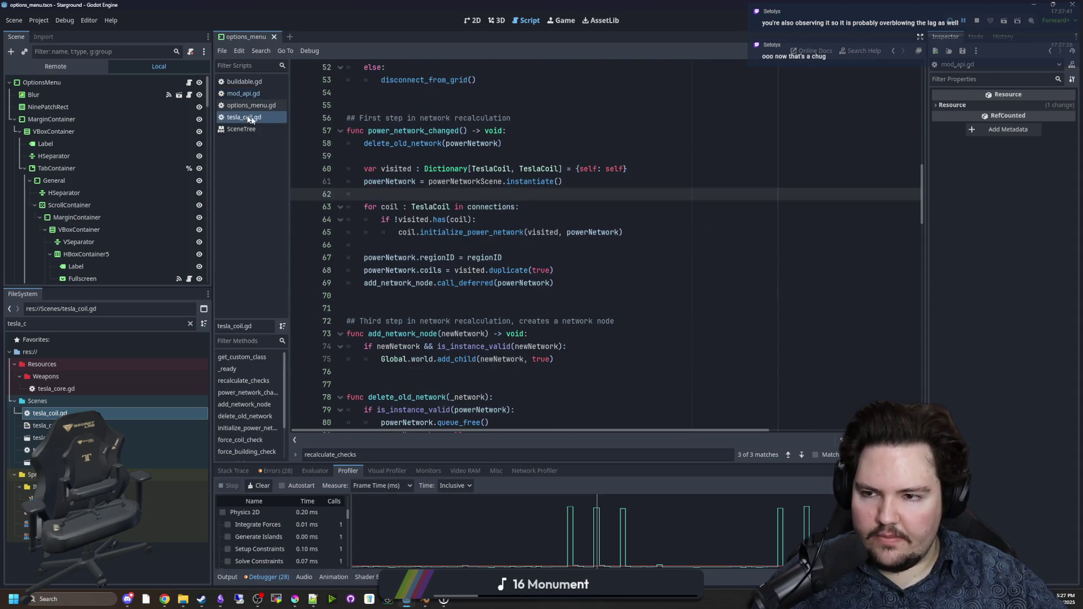
Step: Check the debugger's Errors and Stack Trace, then resume the paused game with F12
{"action": "left_click", "coordinate": [270, 470]}
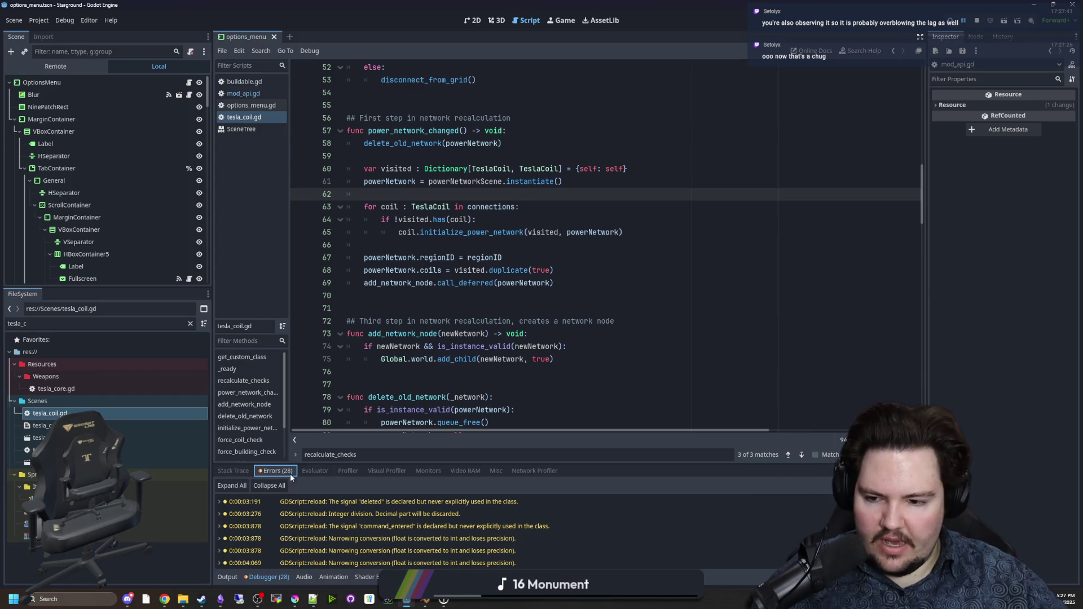
{"action": "left_click", "coordinate": [235, 469]}
{"action": "key", "text": "F12"}
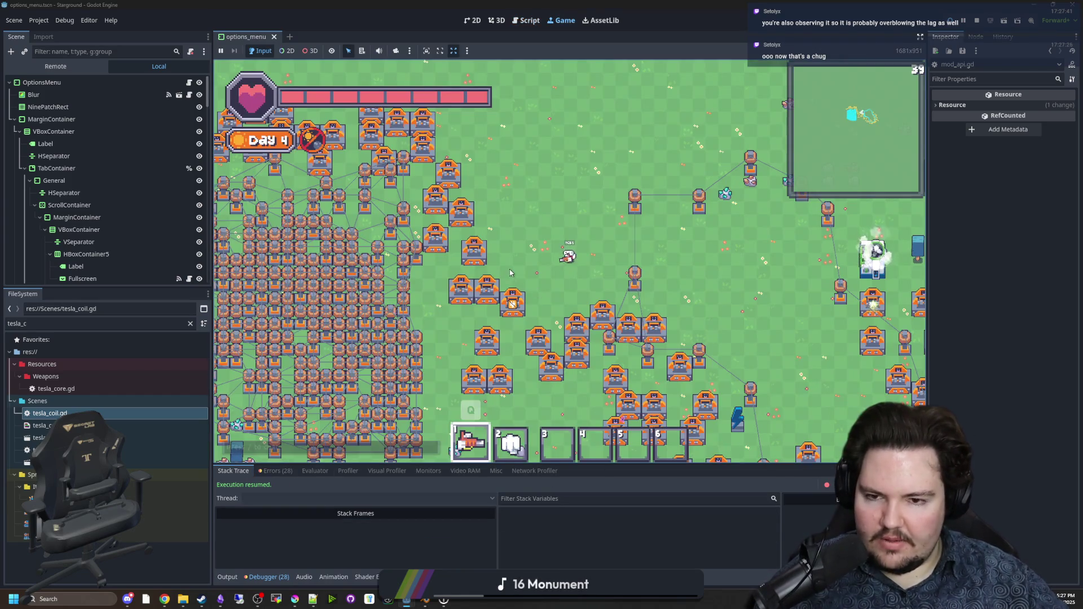
Step: Walk the player right, then up through the tesla-coil field
{"action": "key", "text": "d"}
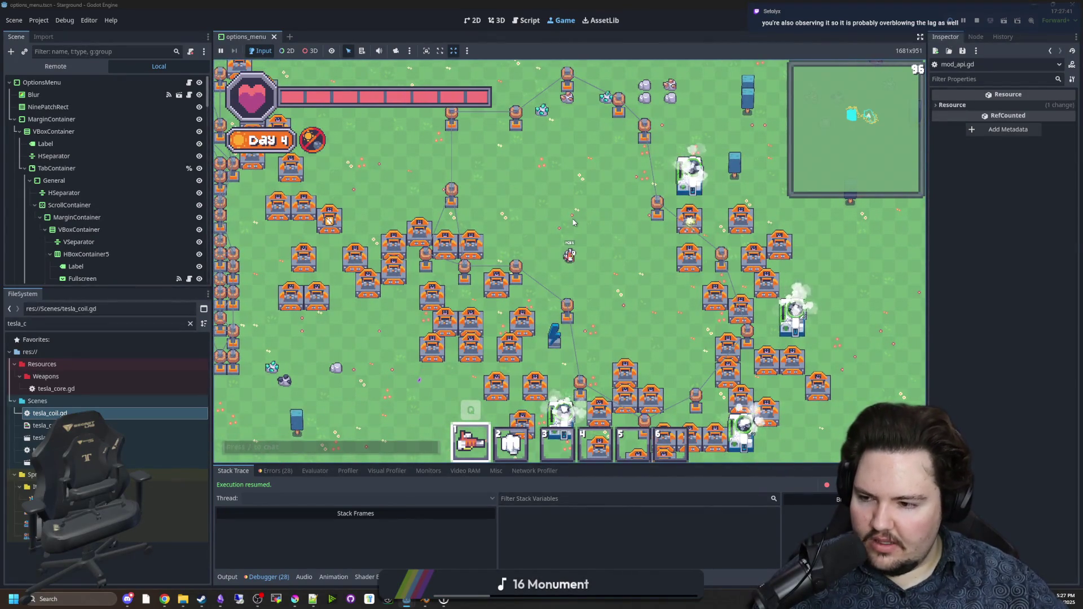
{"action": "key", "text": "w+a"}
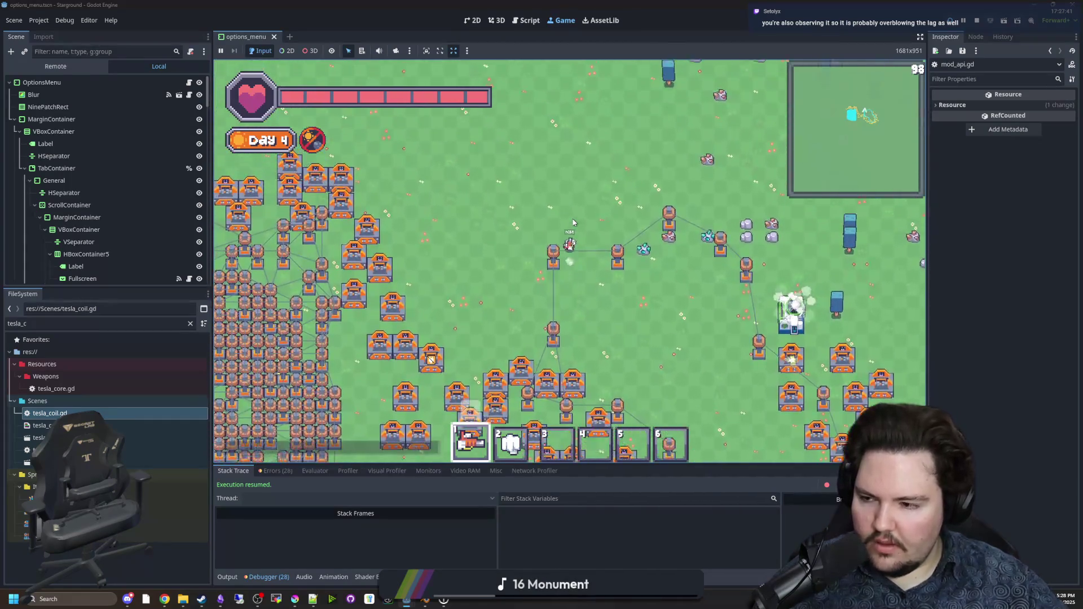
{"action": "key", "text": "w"}
{"action": "key", "text": "d"}
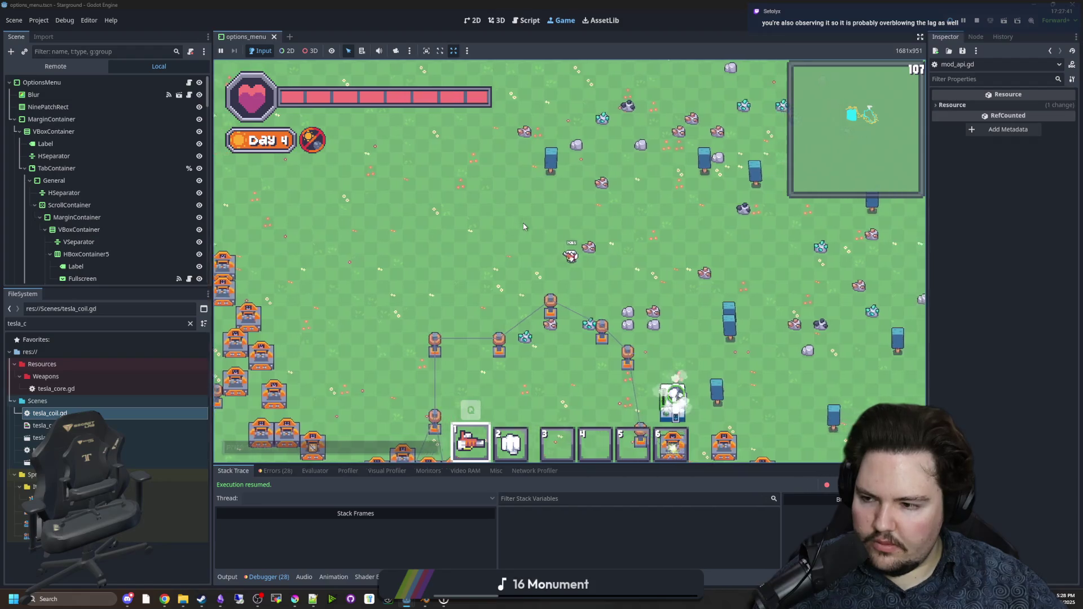
{"action": "scroll", "coordinate": [523, 222], "scroll_direction": "up", "scroll_amount": 3}
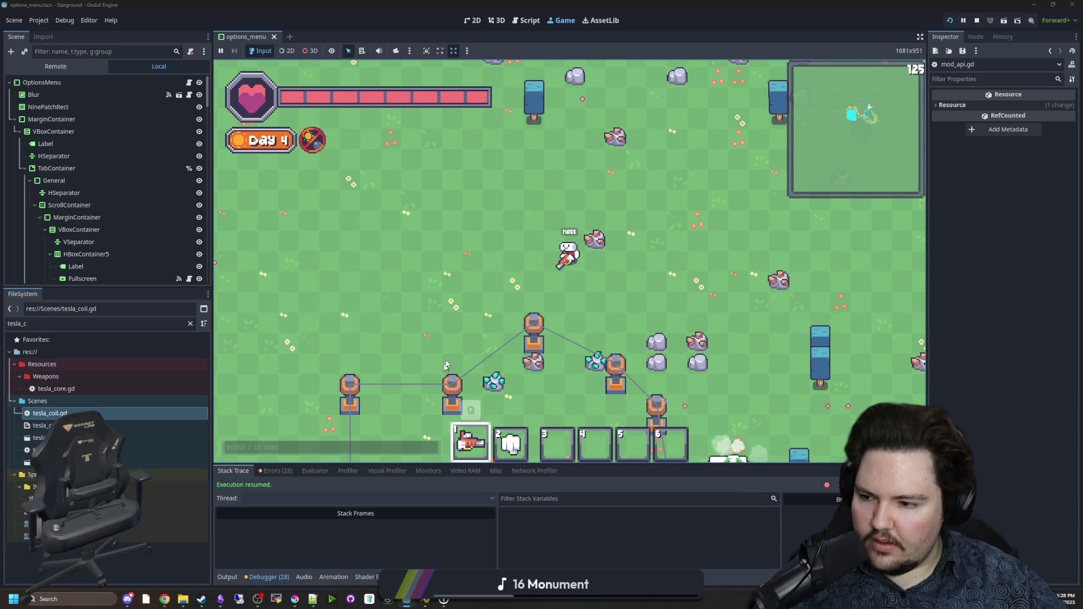
Step: Walk down-left through the turret field, then back up along the coil chain
{"action": "key", "text": "a"}
{"action": "key", "text": "s"}
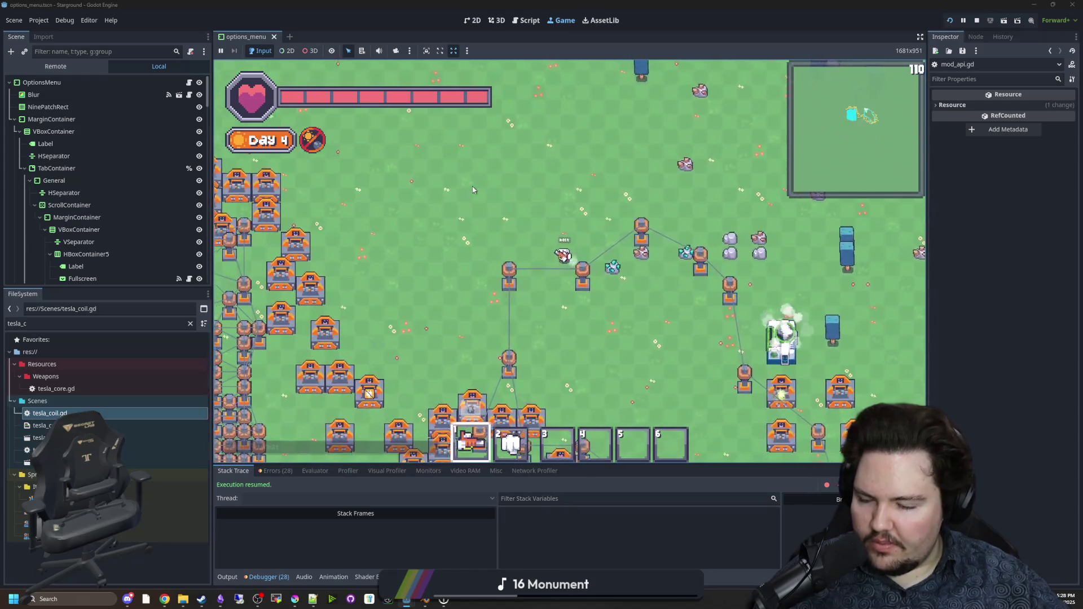
{"action": "key", "text": "a"}
{"action": "key", "text": "s"}
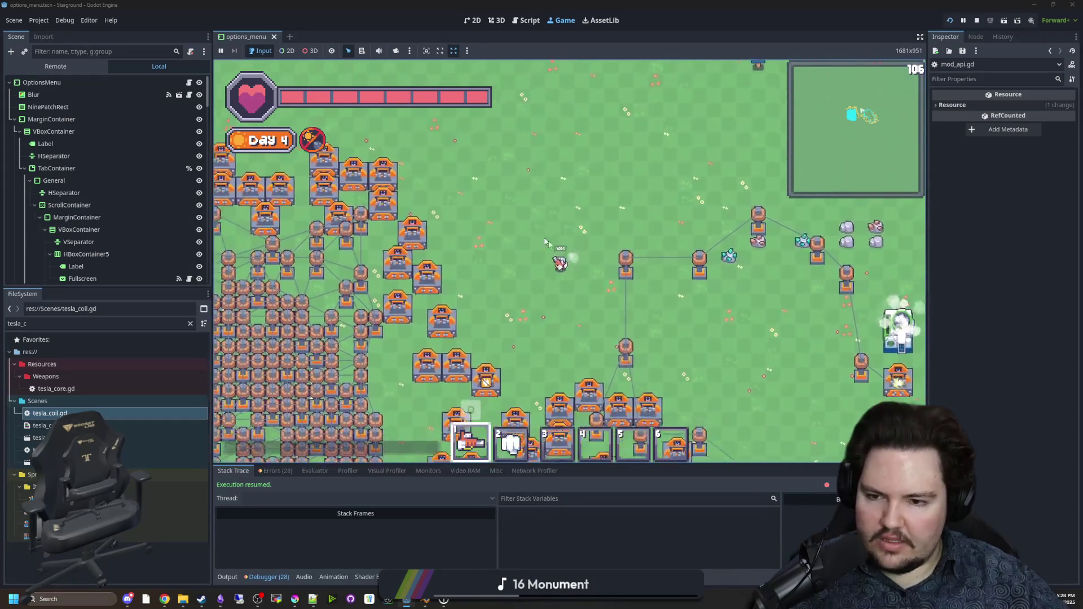
{"action": "key", "text": "a"}
{"action": "key", "text": "s"}
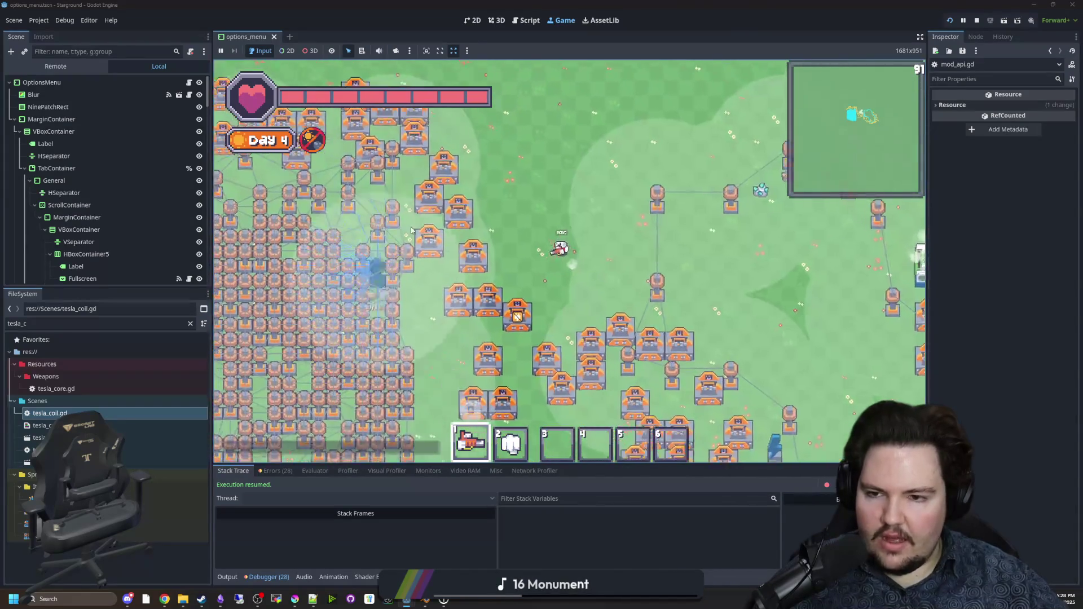
{"action": "key", "text": "w"}
{"action": "key", "text": "d"}
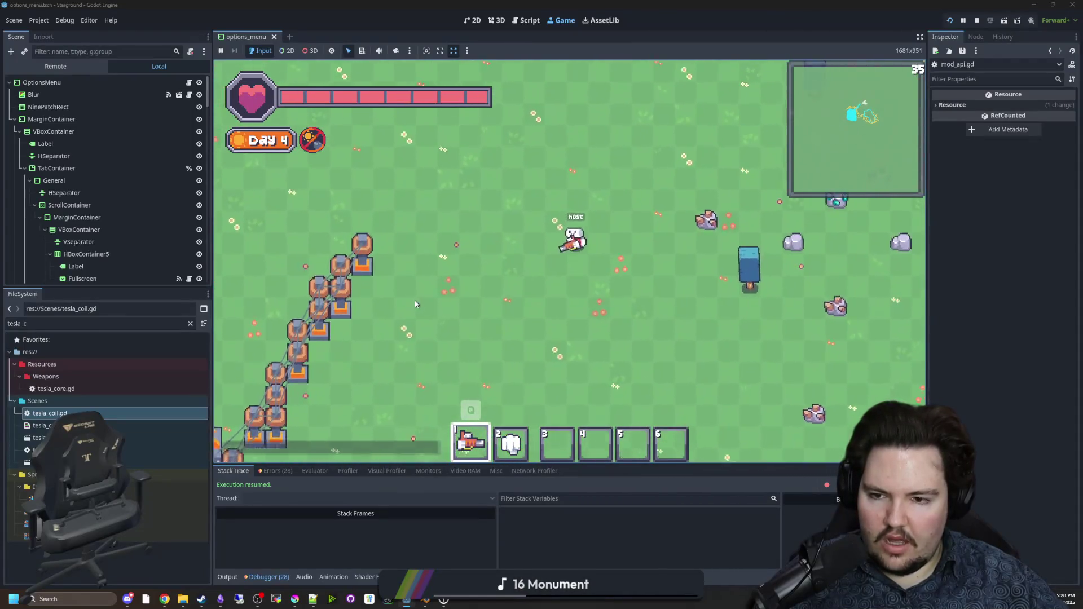
{"action": "key", "text": "w"}
{"action": "key", "text": "a"}
Step: Fire the tesla beam at the turret chain while walking into the large turret grid
{"action": "mouse_move", "coordinate": [420, 313]}
{"action": "left_mouse_down"}
{"action": "mouse_move", "coordinate": [488, 373]}
{"action": "mouse_move", "coordinate": [495, 363]}
{"action": "mouse_move", "coordinate": [491, 382]}
{"action": "mouse_move", "coordinate": [384, 400]}
{"action": "mouse_move", "coordinate": [362, 387]}
{"action": "mouse_move", "coordinate": [364, 361]}
{"action": "left_mouse_up"}
{"action": "key", "text": "w"}
{"action": "key", "text": "d"}
{"action": "key", "text": "s"}
{"action": "key", "text": "a"}
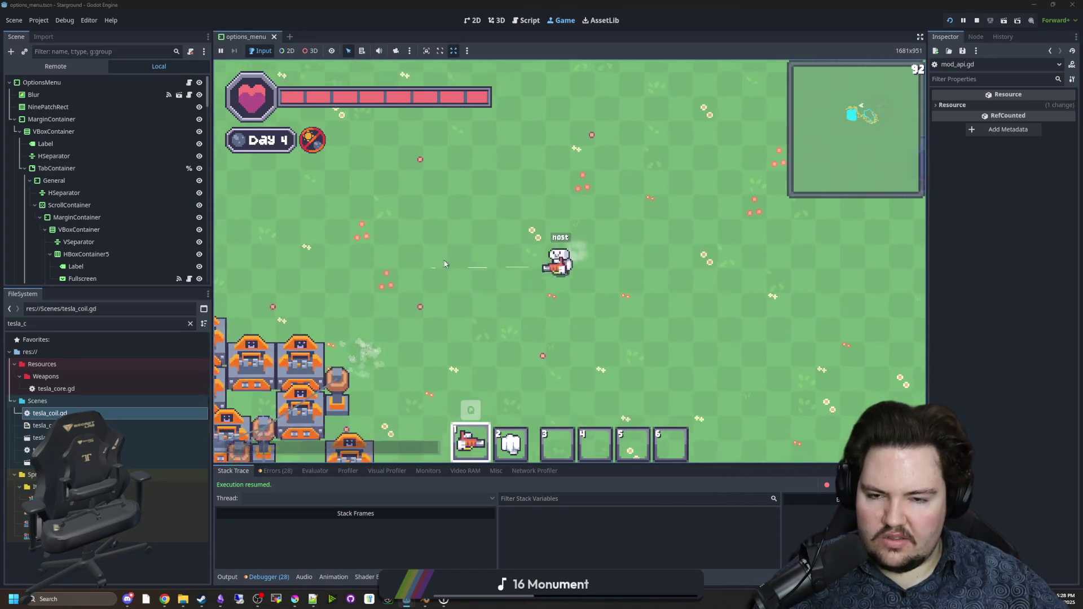
{"action": "key", "text": "s"}
{"action": "key", "text": "a"}
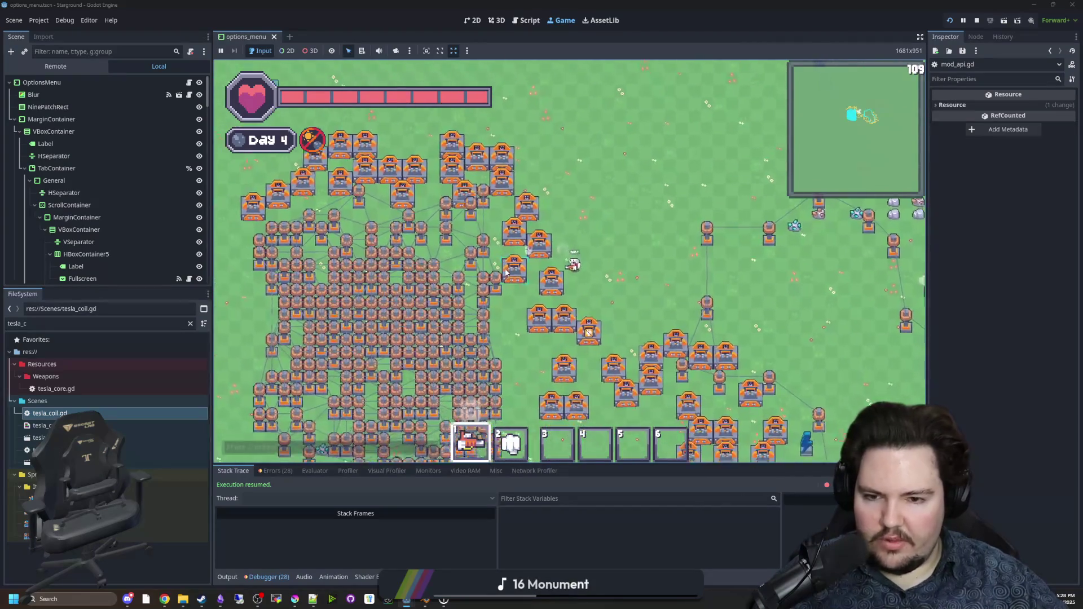
{"action": "key", "text": "s"}
{"action": "left_click_drag", "start_coordinate": [498, 274], "coordinate": [486, 257]}
Step: Walk the player right, up-left, then down
{"action": "key", "text": "d"}
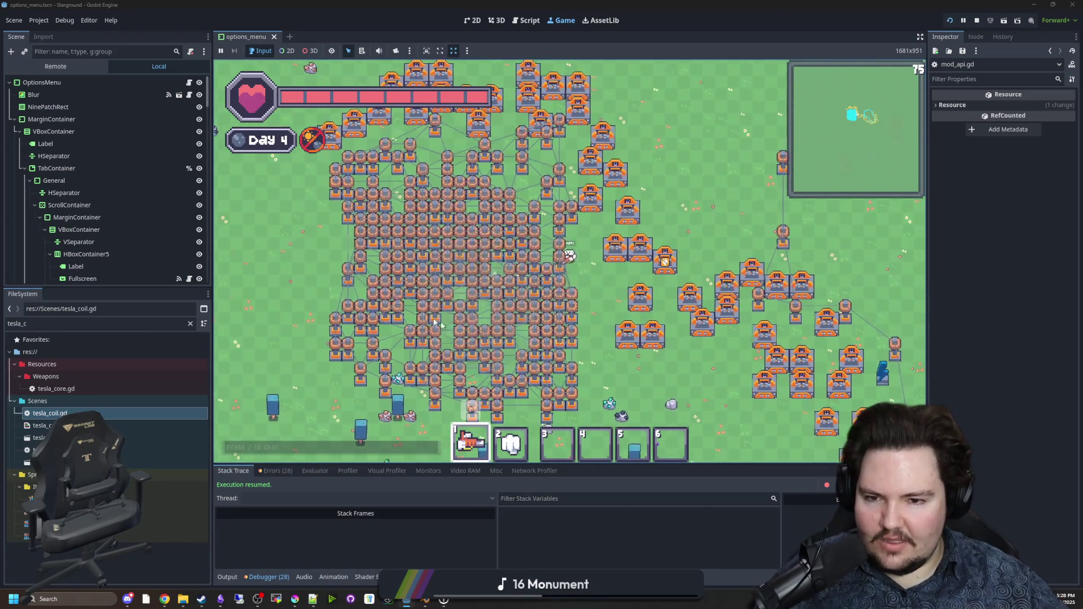
{"action": "key", "text": "w"}
{"action": "key", "text": "a"}
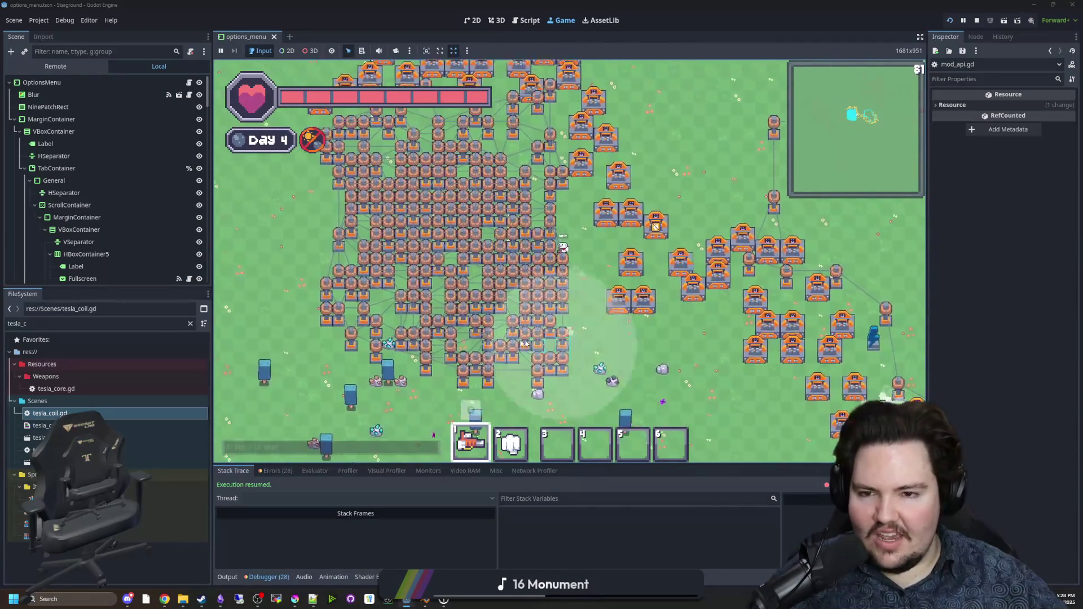
{"action": "key", "text": "s"}
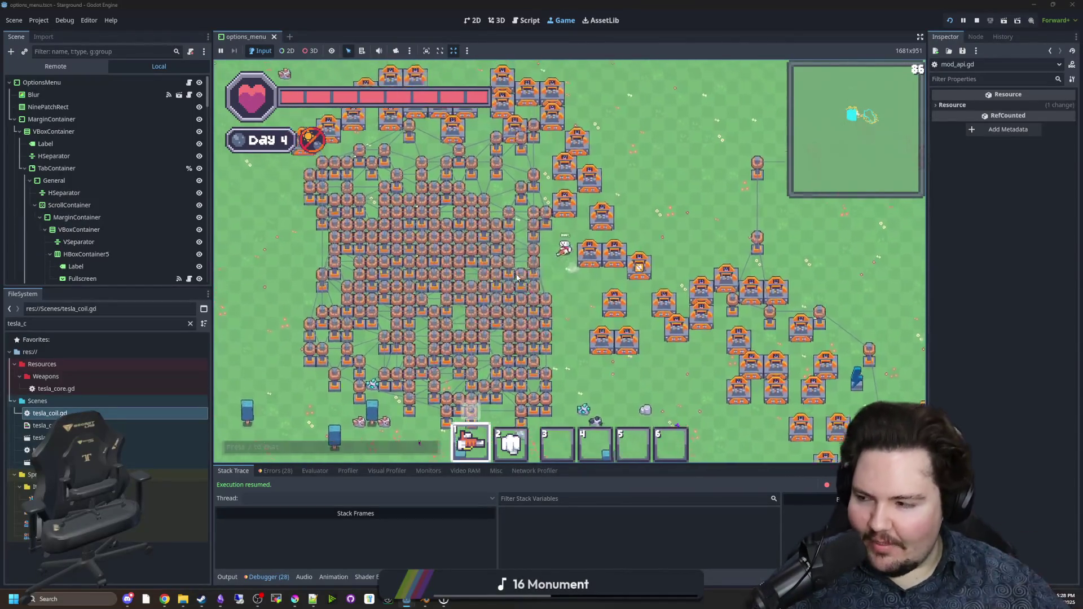
Step: Walk the player up, right, left and down around the tesla coil field
{"action": "key", "text": "w"}
{"action": "key", "text": "d"}
{"action": "key", "text": "w"}
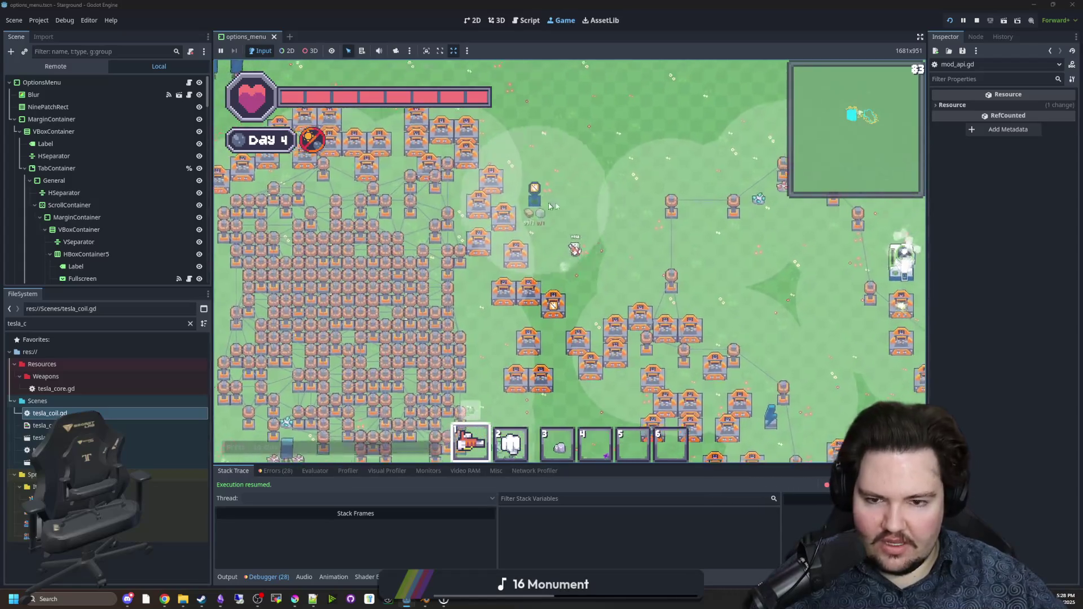
{"action": "key", "text": "a"}
{"action": "key", "text": "w"}
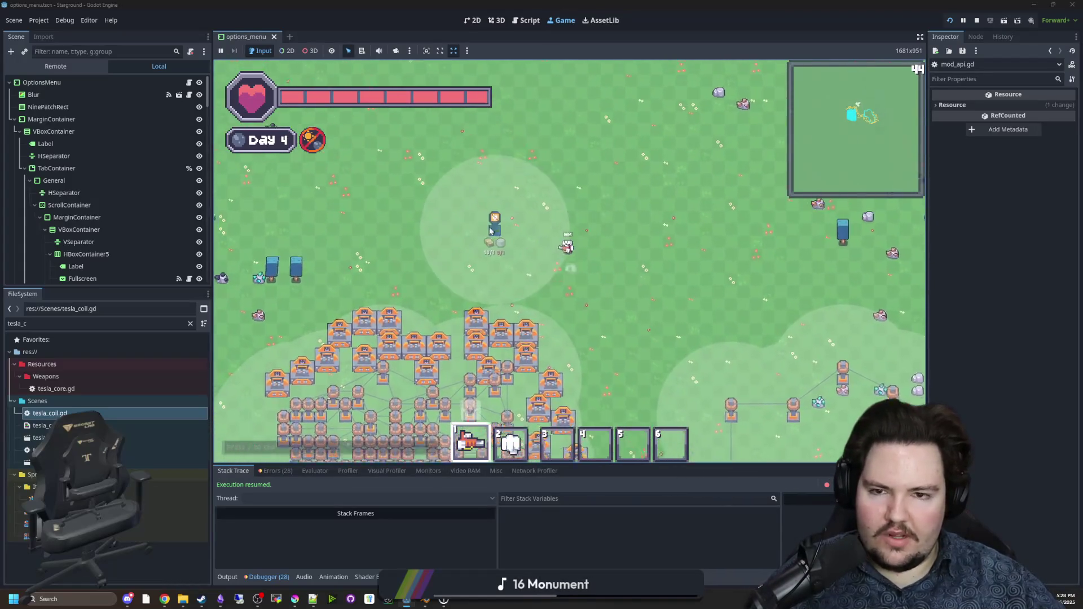
{"action": "key", "text": "s"}
{"action": "key", "text": "a"}
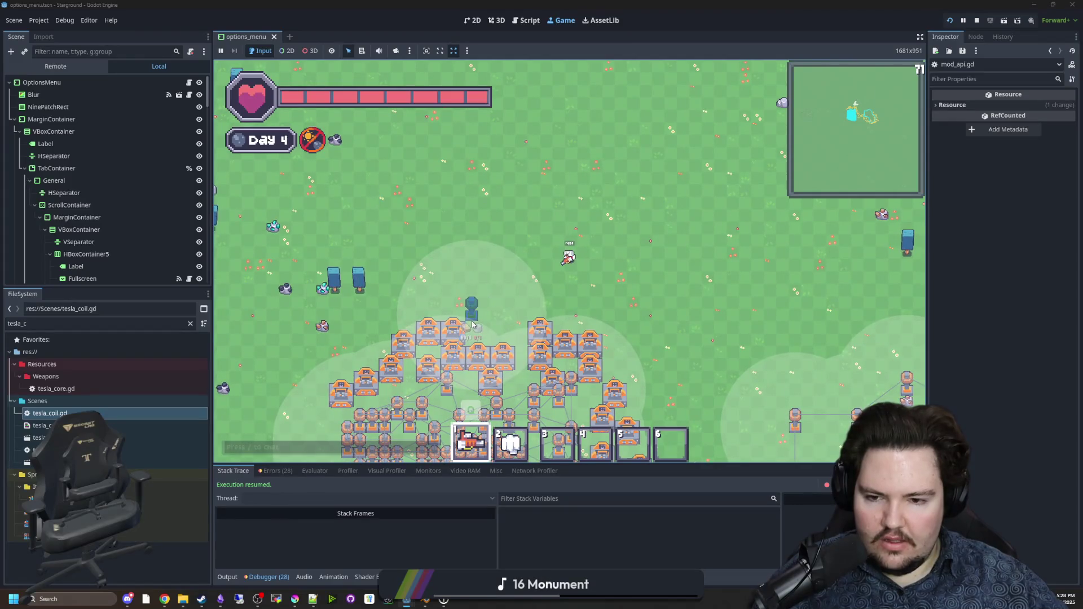
Step: Place three connected tesla turrets along the path while heading up-right
{"action": "key", "text": "w"}
{"action": "left_click", "coordinate": [473, 325]}
{"action": "left_click", "coordinate": [503, 271]}
{"action": "left_click", "coordinate": [532, 219]}
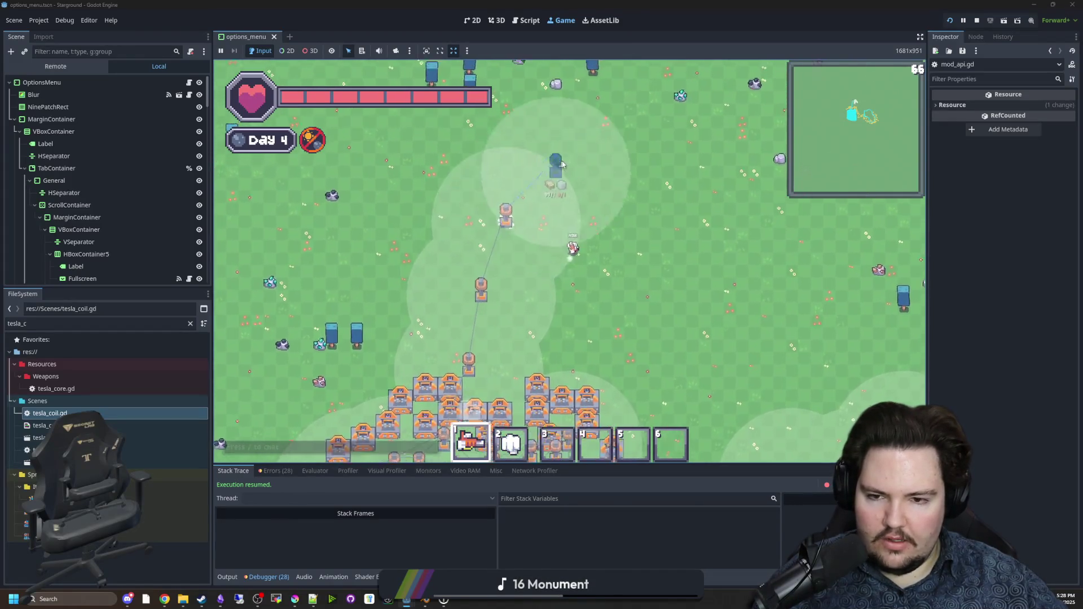
{"action": "key", "text": "w"}
{"action": "key", "text": "d"}
Step: Extend the coil chain with eight more tesla turrets
{"action": "left_click", "coordinate": [608, 188]}
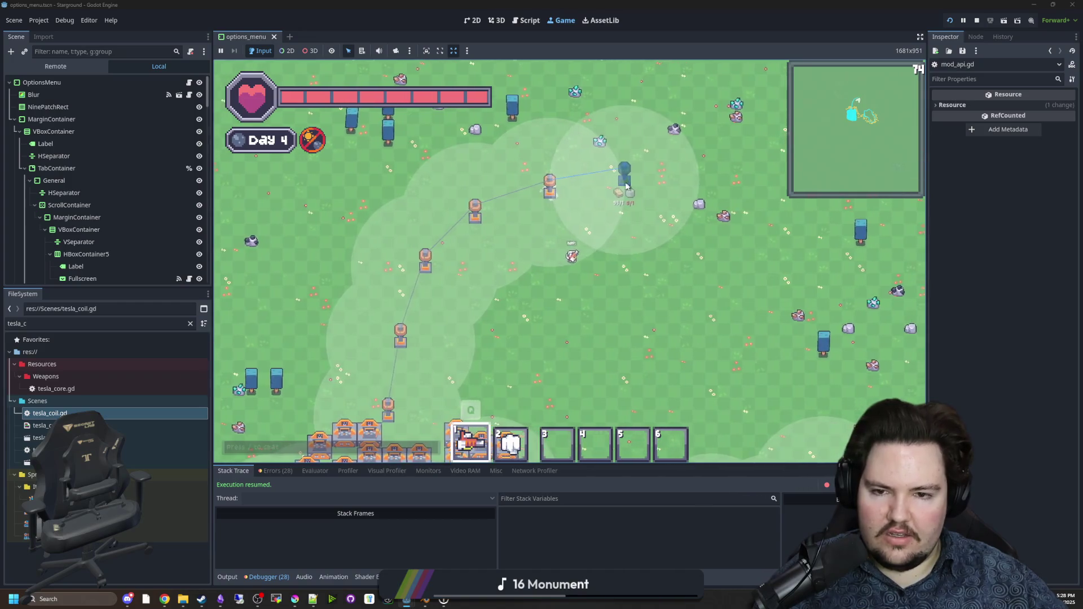
{"action": "left_click", "coordinate": [632, 189]}
{"action": "left_click", "coordinate": [641, 190]}
{"action": "left_click", "coordinate": [645, 192]}
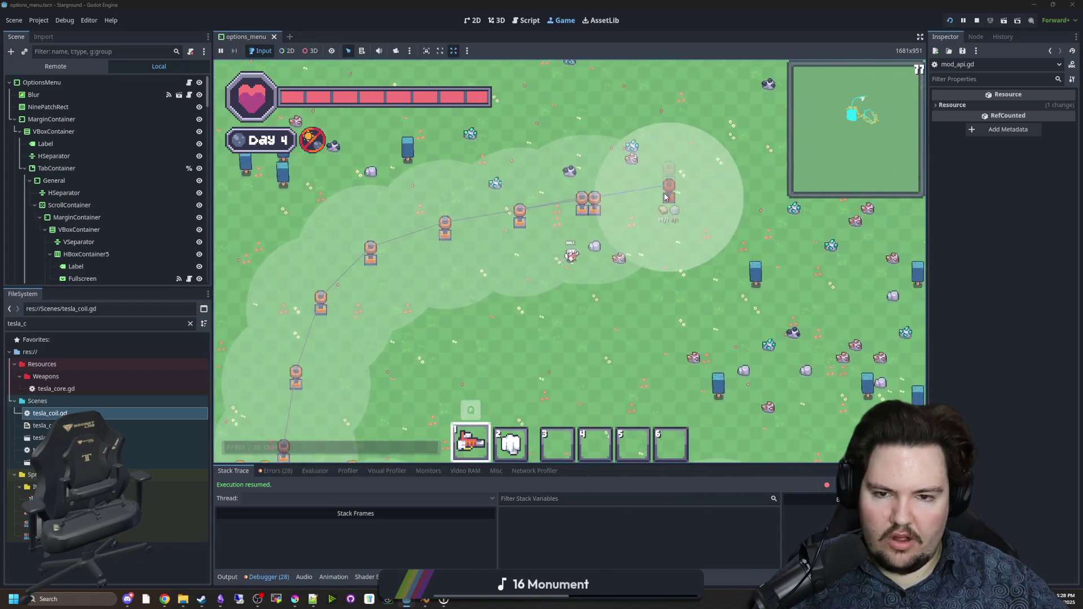
{"action": "left_click", "coordinate": [663, 201]}
{"action": "left_click", "coordinate": [688, 197]}
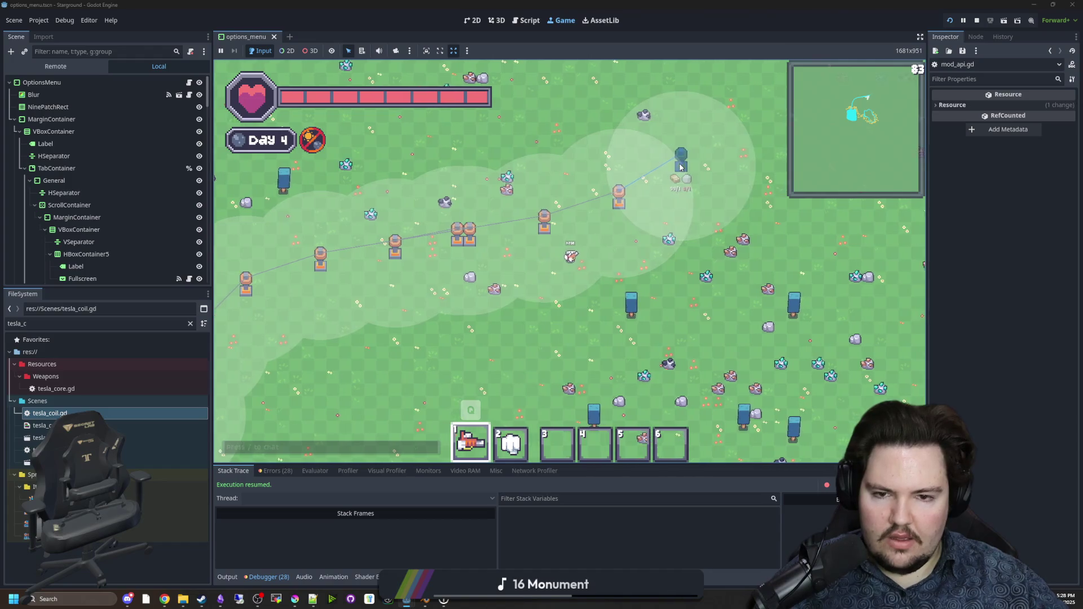
{"action": "left_click", "coordinate": [694, 179]}
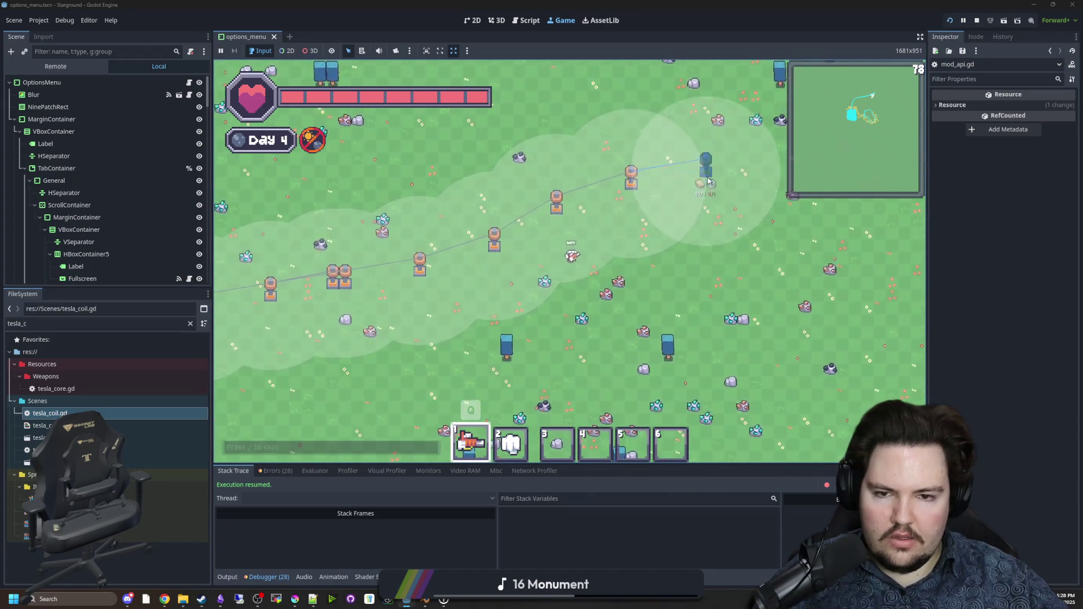
{"action": "left_click", "coordinate": [707, 168]}
{"action": "scroll", "coordinate": [632, 242], "scroll_direction": "down", "scroll_amount": 3}
{"action": "scroll", "coordinate": [544, 319], "scroll_direction": "up", "scroll_amount": 4}
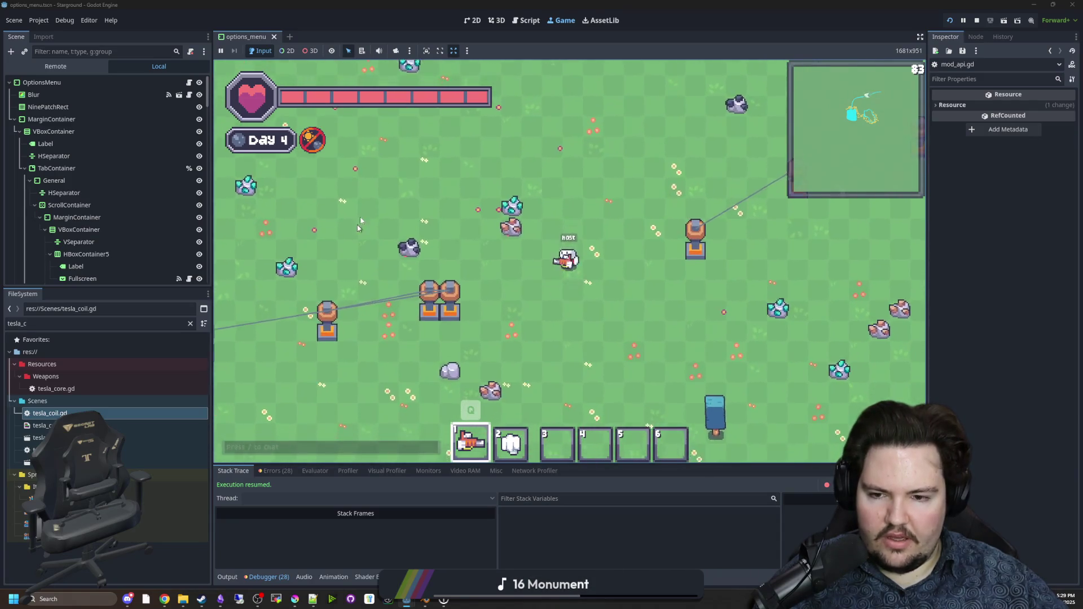
Step: Remove two turrets from the chain and place replacement tesla coils in the gaps
{"action": "right_click", "coordinate": [454, 226]}
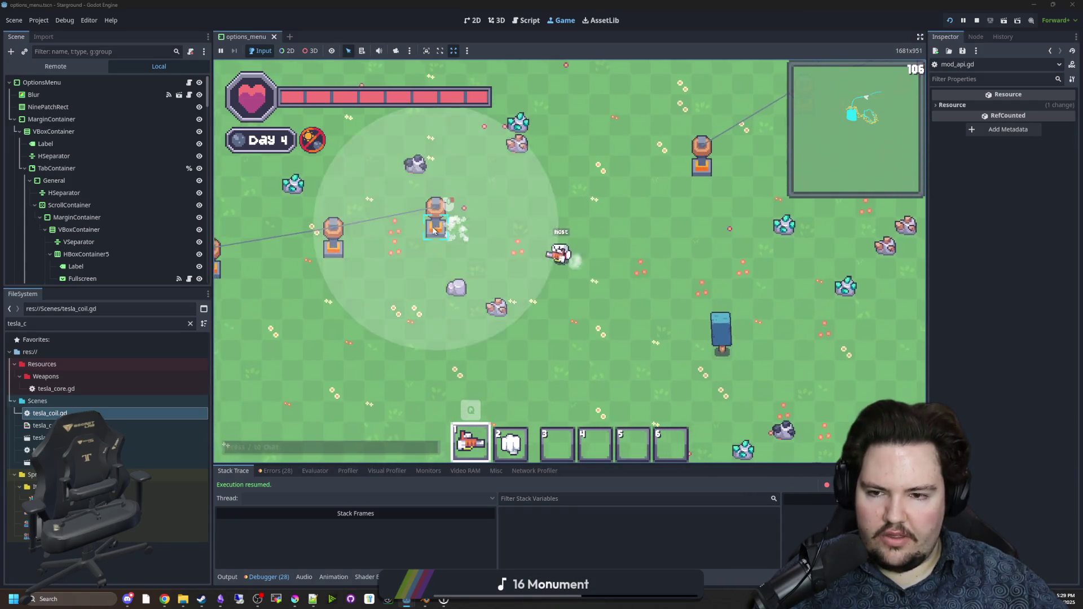
{"action": "key", "text": "d"}
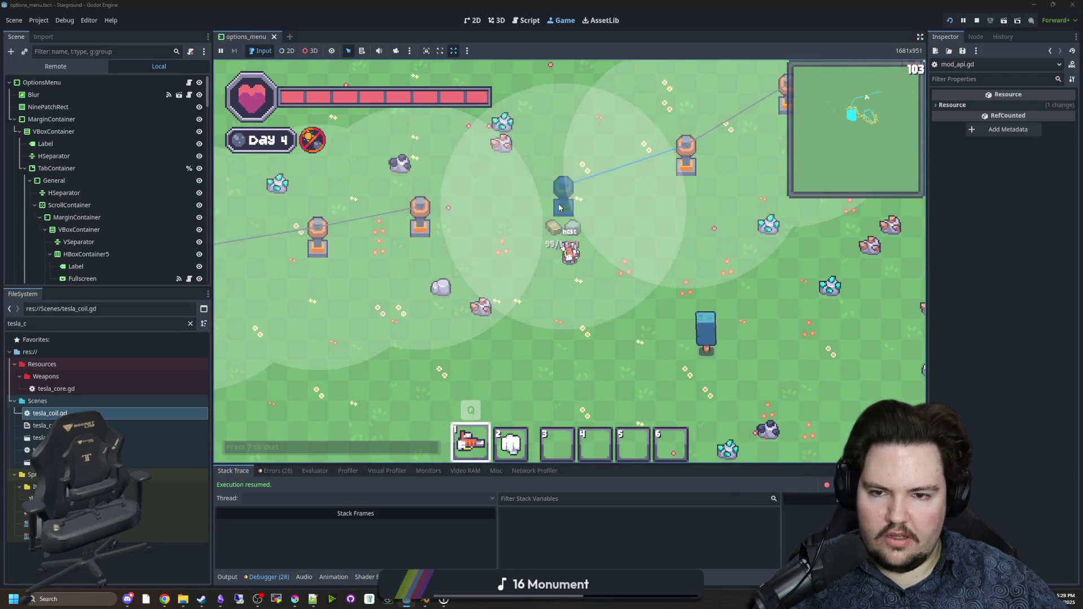
{"action": "left_click", "coordinate": [534, 207]}
{"action": "key", "text": "w"}
{"action": "key", "text": "d"}
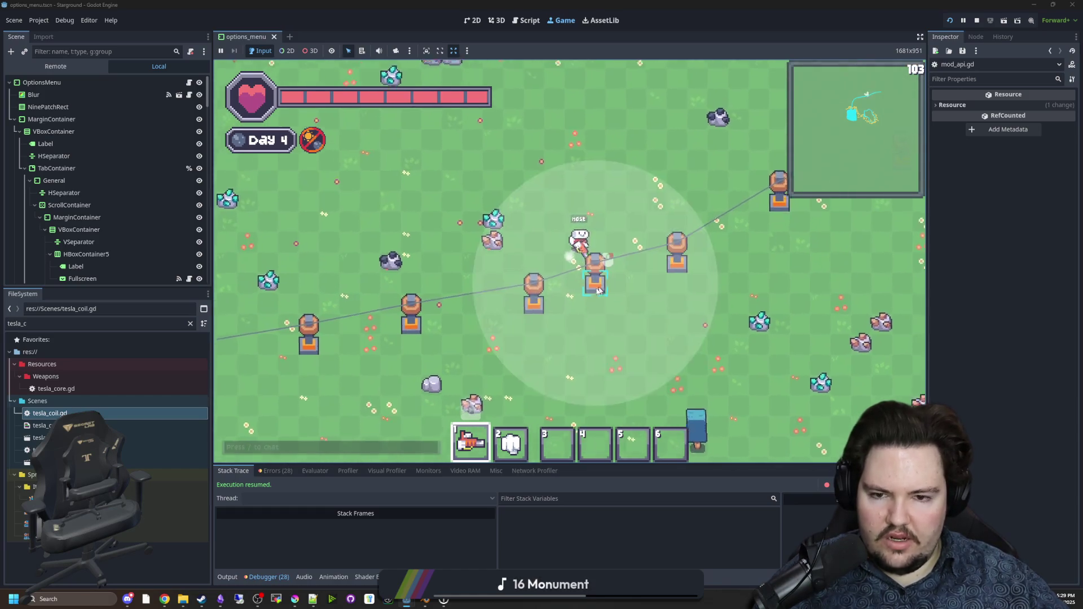
{"action": "right_click", "coordinate": [625, 274]}
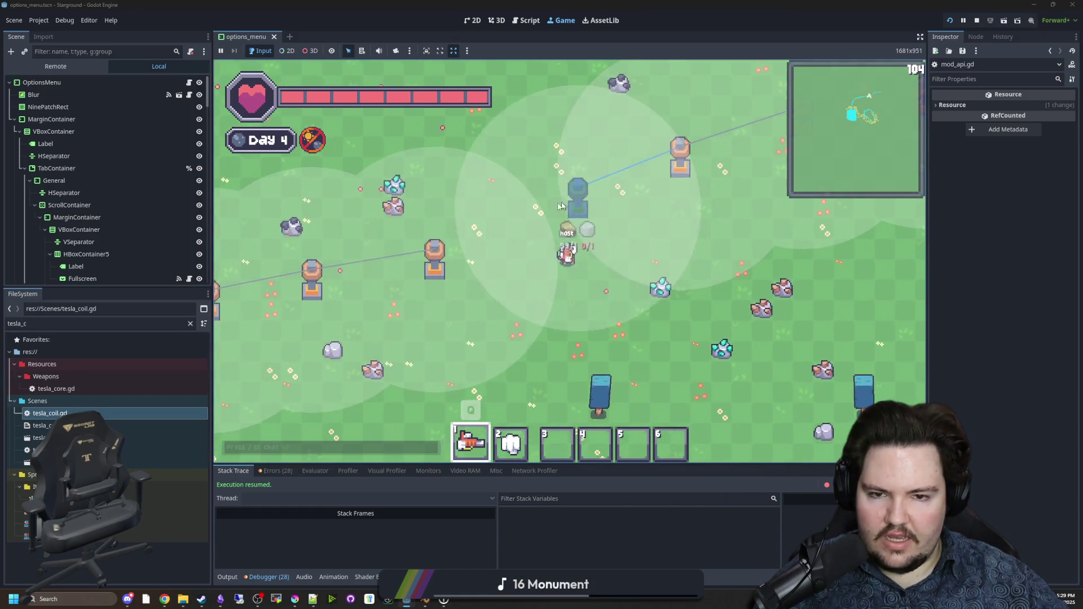
{"action": "key", "text": "a"}
{"action": "left_click", "coordinate": [626, 234]}
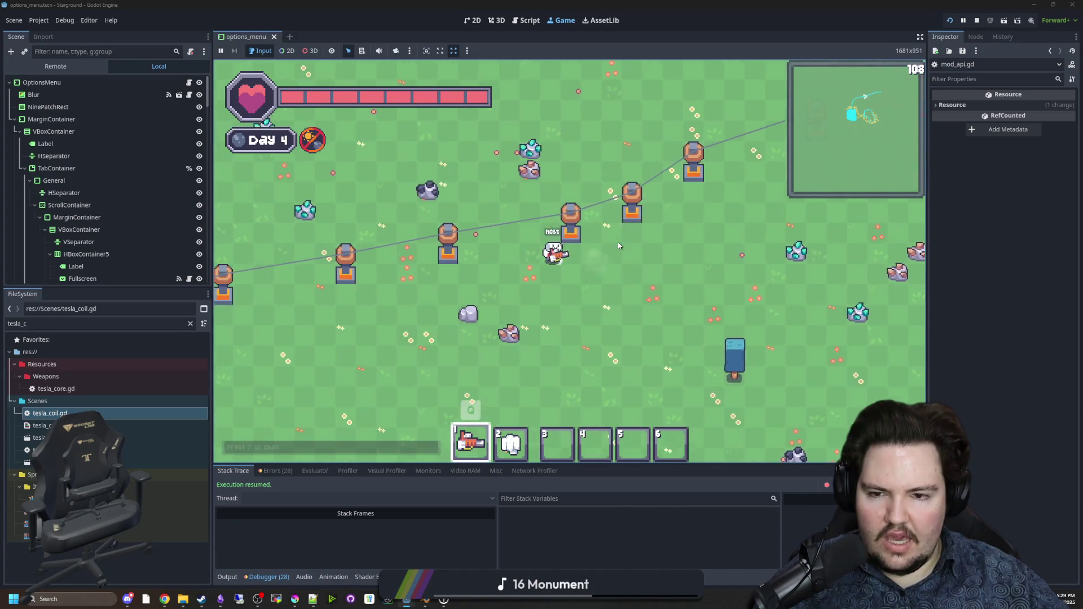
Step: Walk along the coil line, place a tower near it, then cancel building
{"action": "key", "text": "w"}
{"action": "key", "text": "a"}
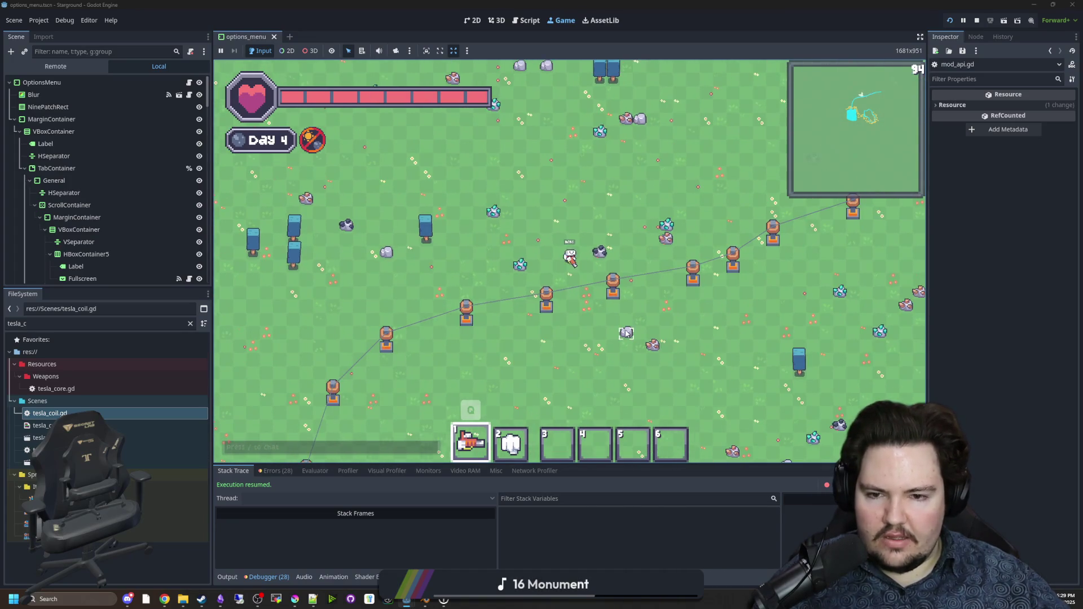
{"action": "key", "text": "s"}
{"action": "key", "text": "d"}
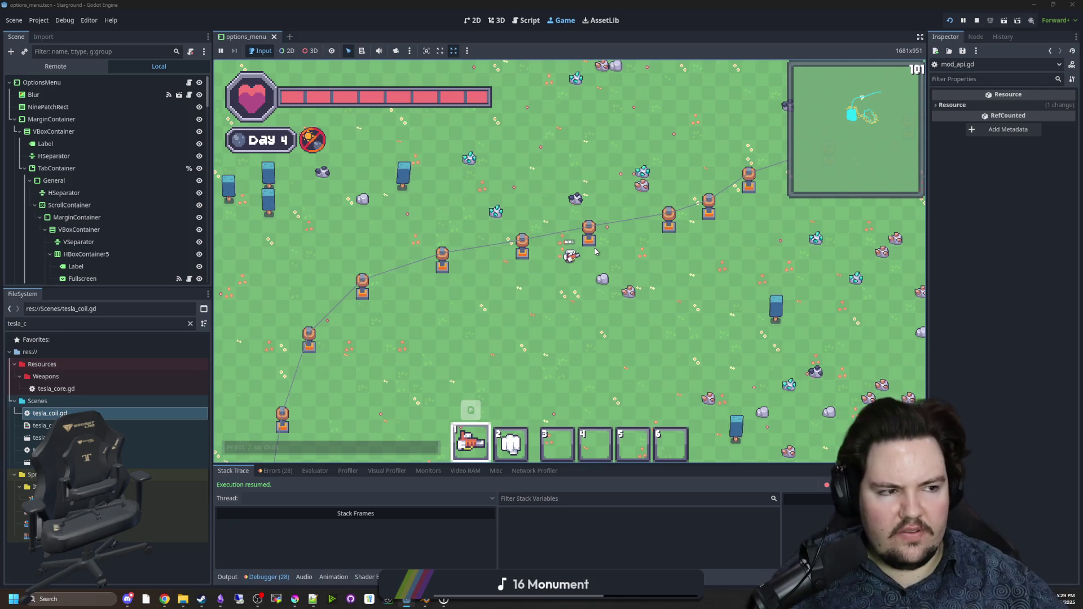
{"action": "scroll", "coordinate": [587, 288], "scroll_direction": "up", "scroll_amount": 2}
{"action": "key", "text": "w"}
{"action": "key", "text": "a"}
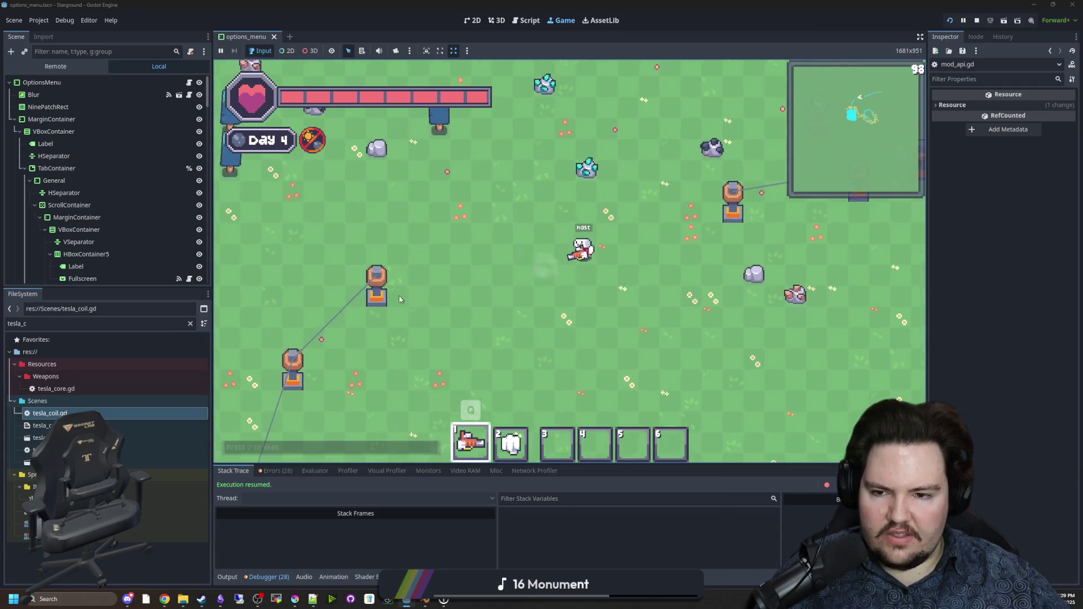
{"action": "left_click", "coordinate": [513, 248]}
{"action": "key", "text": "a"}
{"action": "key", "text": "Escape"}
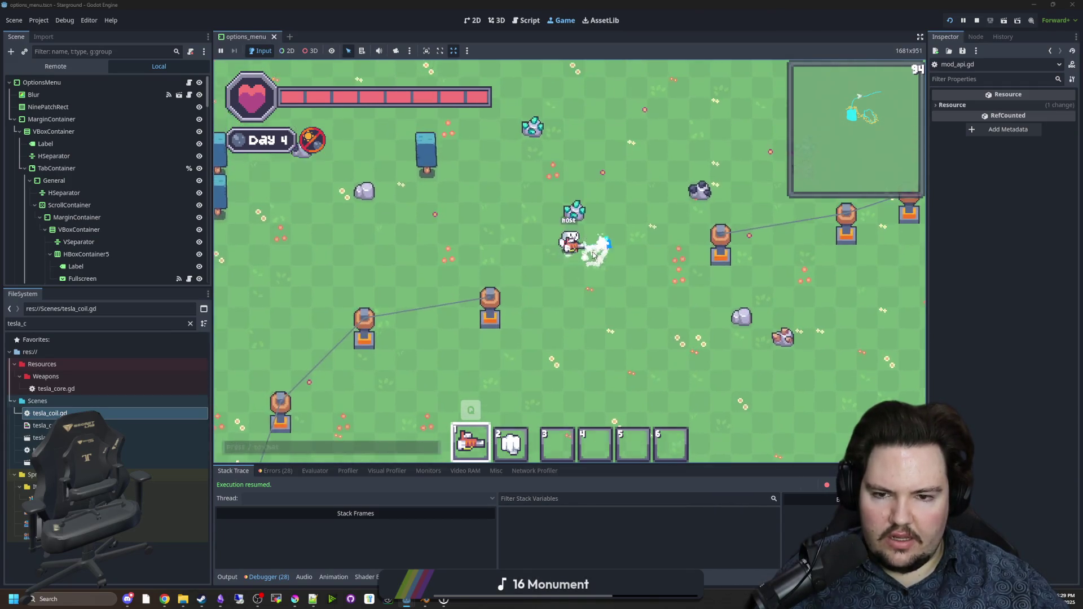
Step: Place three towers that link and complete the coil chain
{"action": "key", "text": "q"}
{"action": "left_click", "coordinate": [500, 199]}
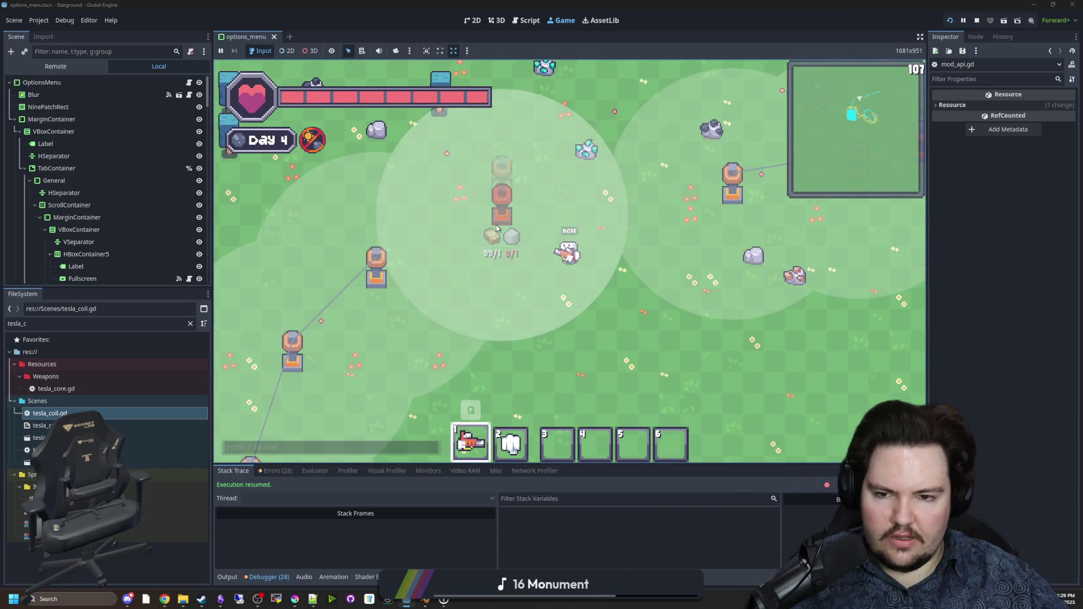
{"action": "left_click", "coordinate": [481, 218]}
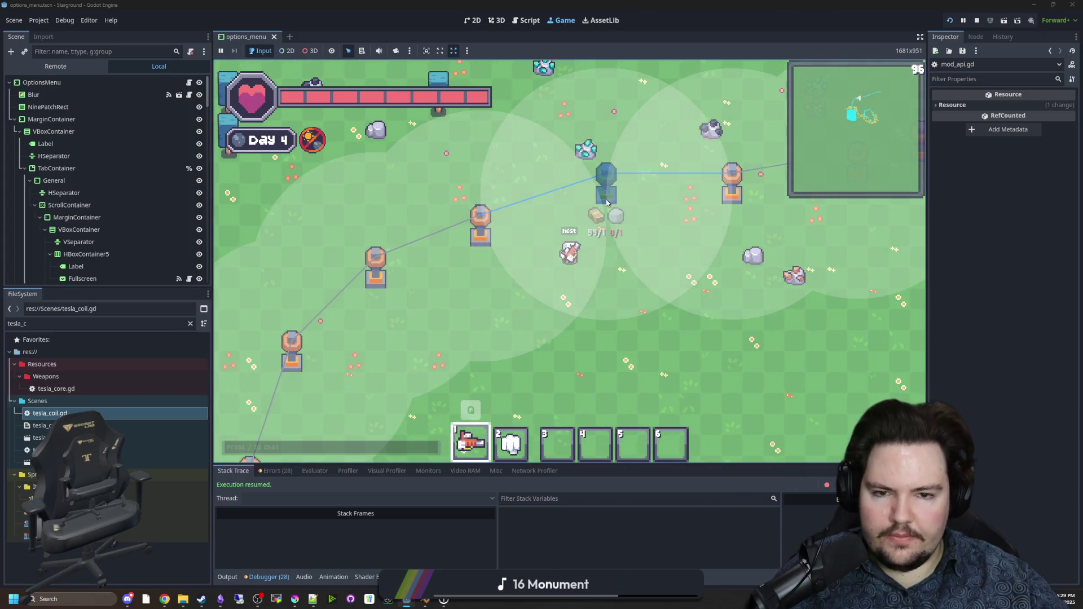
{"action": "left_click", "coordinate": [604, 189]}
Step: Walk up-left and down, switching to hotbar slot 6 and back to slot 1
{"action": "key", "text": "w"}
{"action": "key", "text": "a"}
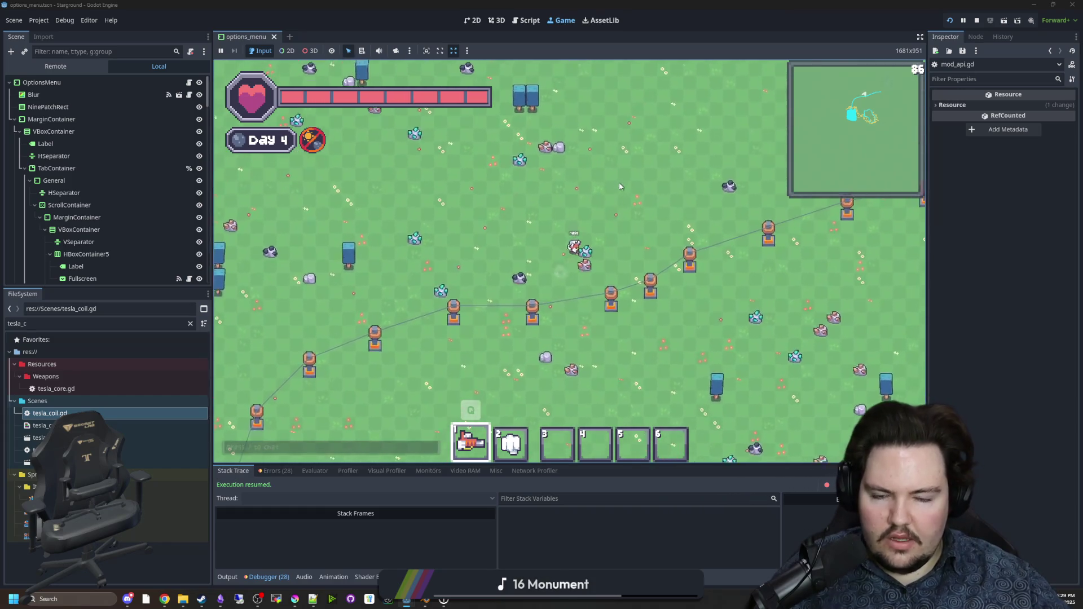
{"action": "key", "text": "s"}
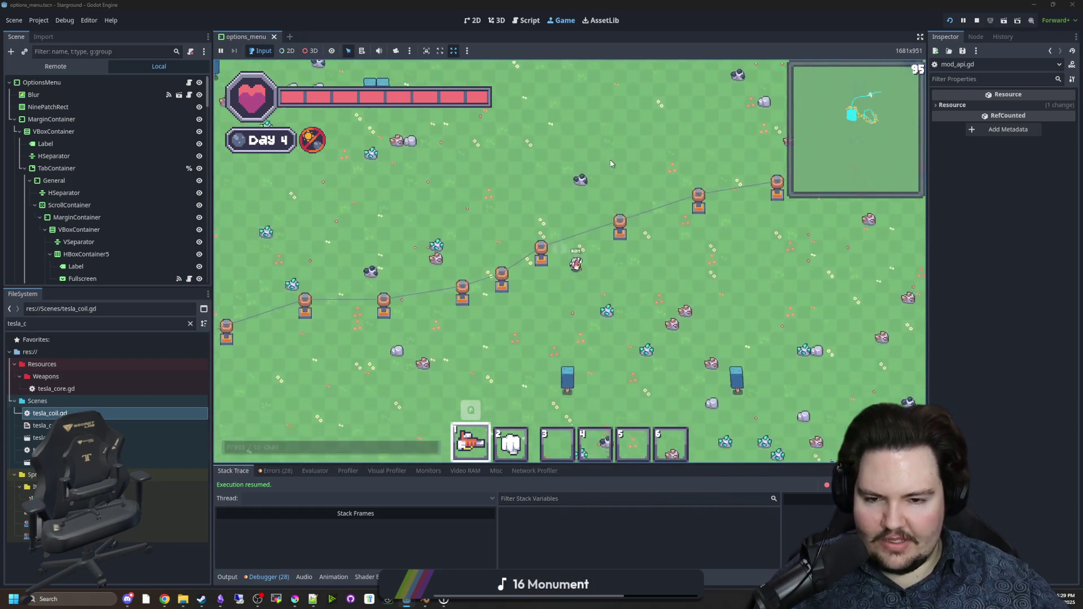
{"action": "key", "text": "6"}
{"action": "key", "text": "s"}
{"action": "key", "text": "1"}
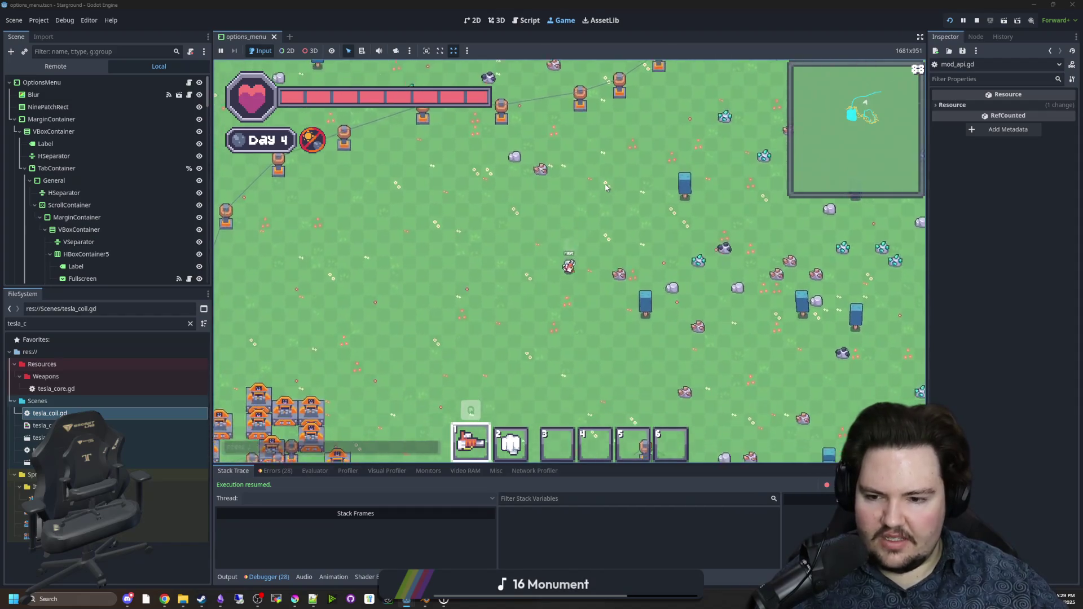
Step: Walk across the coil field, then bring up tesla_coil.gd in the Script editor
{"action": "key", "text": "s"}
{"action": "key", "text": "a"}
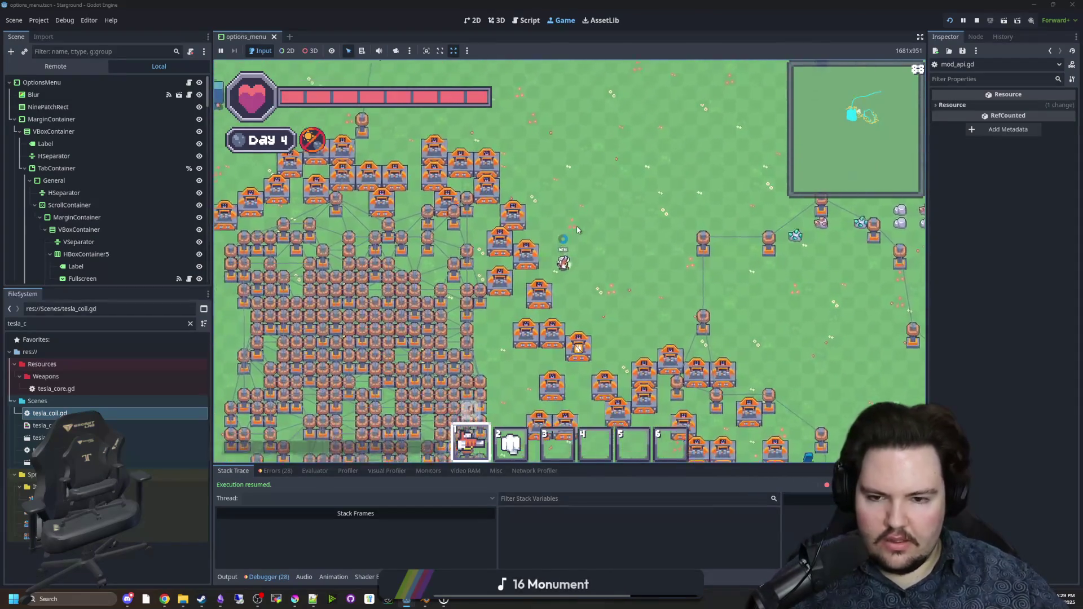
{"action": "key", "text": "s"}
{"action": "key", "text": "d"}
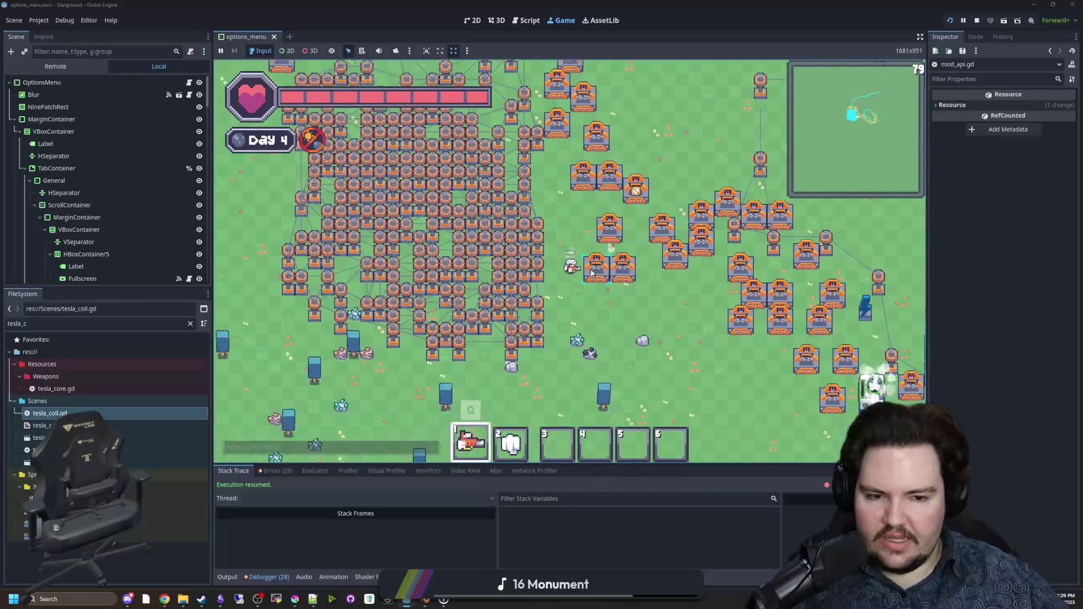
{"action": "key", "text": "d"}
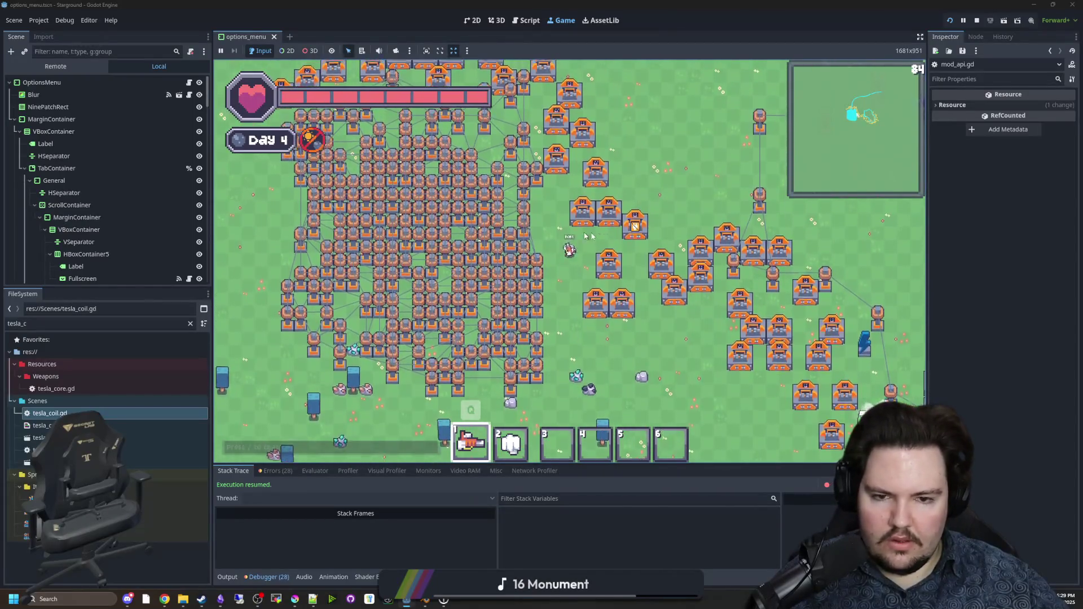
{"action": "key", "text": "s"}
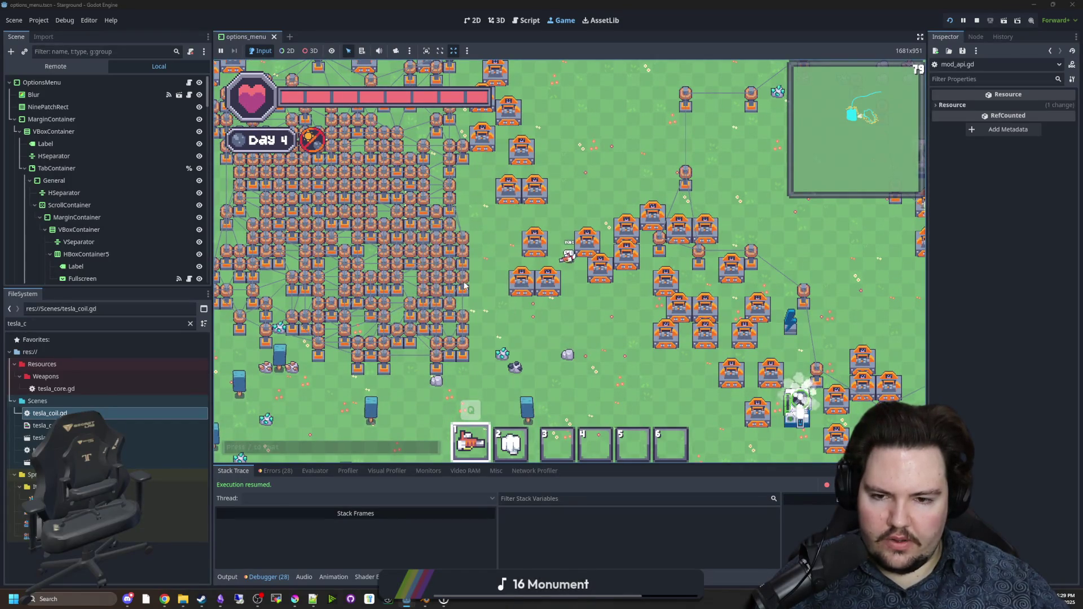
{"action": "key", "text": "w"}
{"action": "key", "text": "d"}
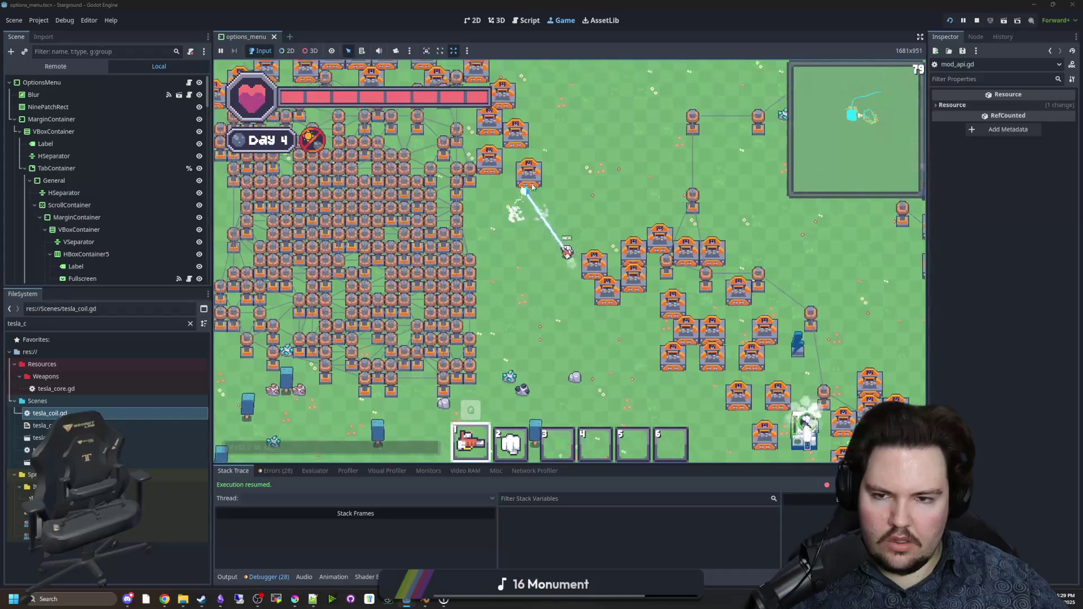
{"action": "key", "text": "s"}
{"action": "key", "text": "d"}
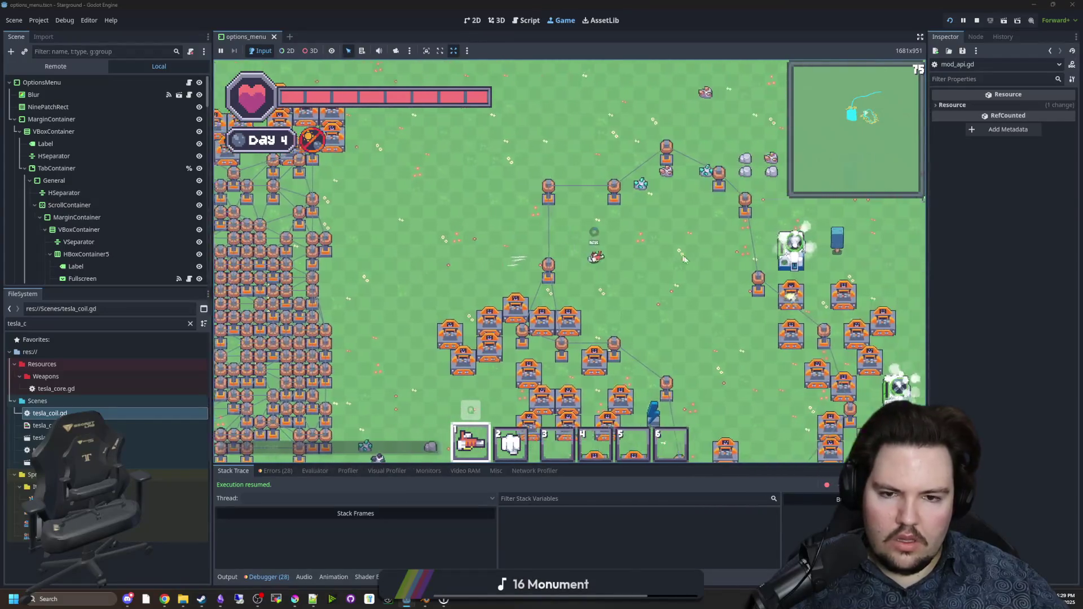
{"action": "key", "text": "a"}
{"action": "key", "text": "w"}
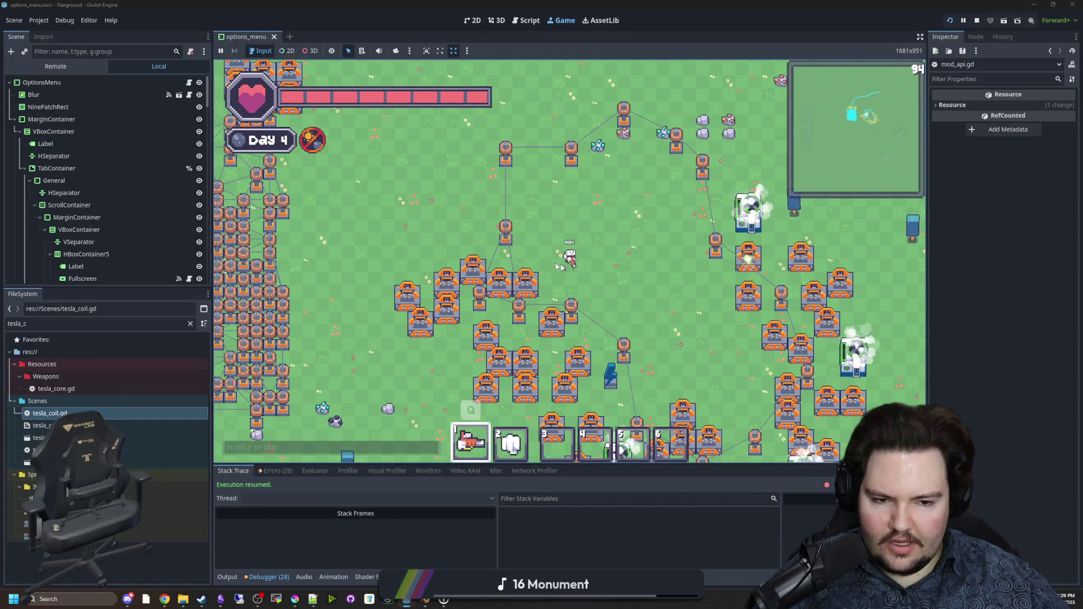
{"action": "key", "text": "ctrl+F3"}
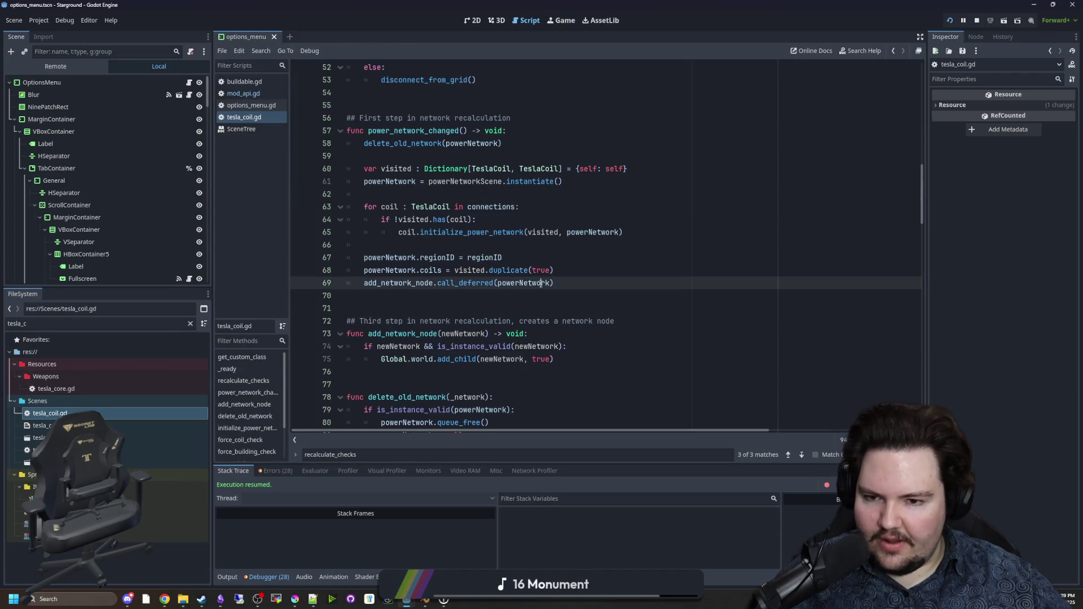
Step: Inspect the powerCoil setter in buildable.gd, then return to tesla_coil.gd
{"action": "left_click", "coordinate": [357, 243]}
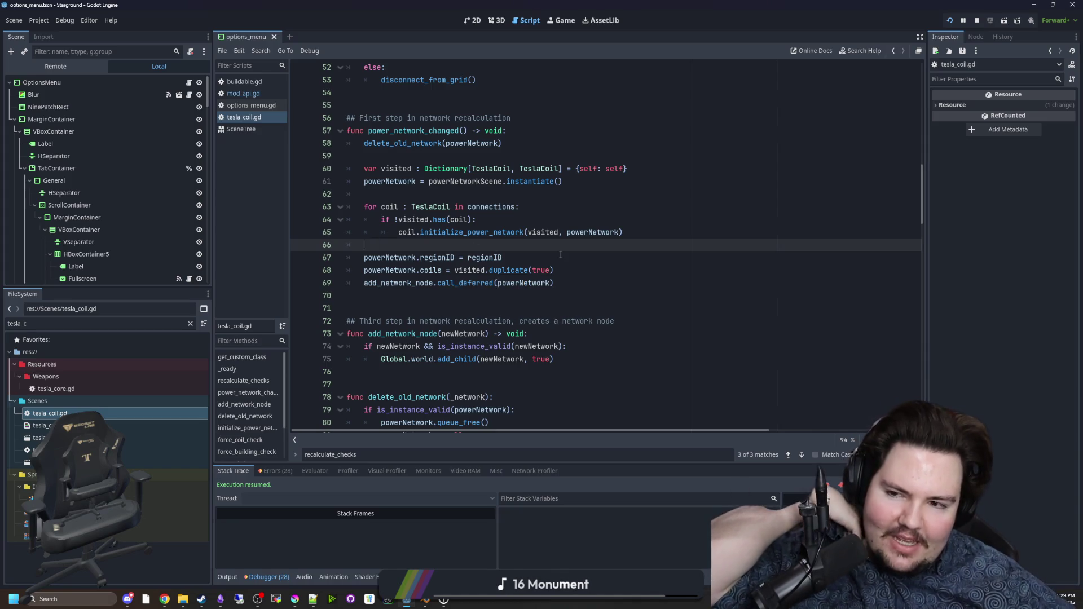
{"action": "left_click", "coordinate": [239, 82]}
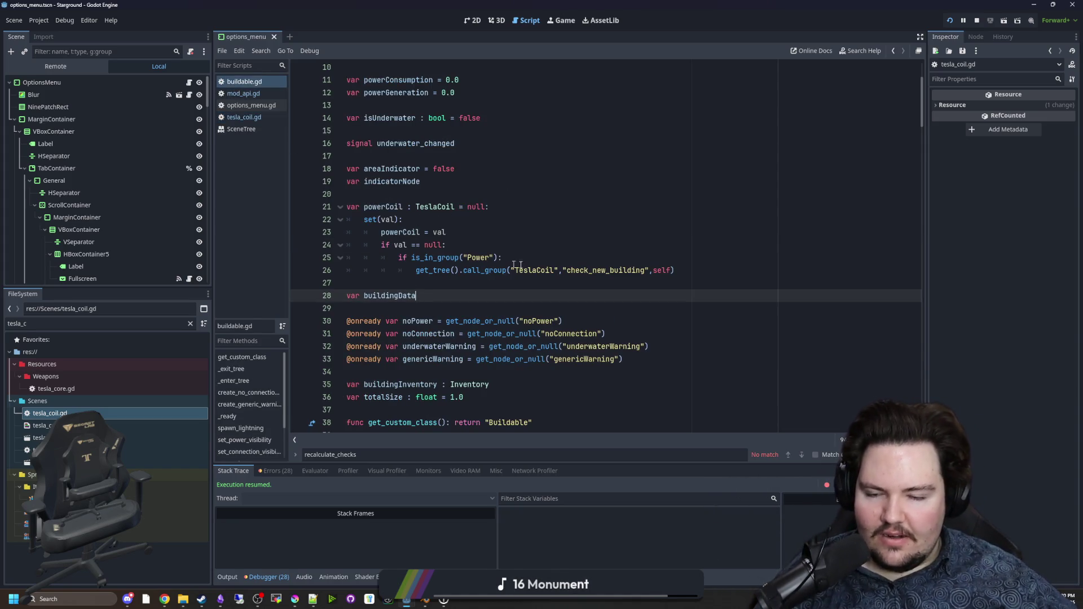
{"action": "left_click_drag", "start_coordinate": [722, 281], "coordinate": [338, 206]}
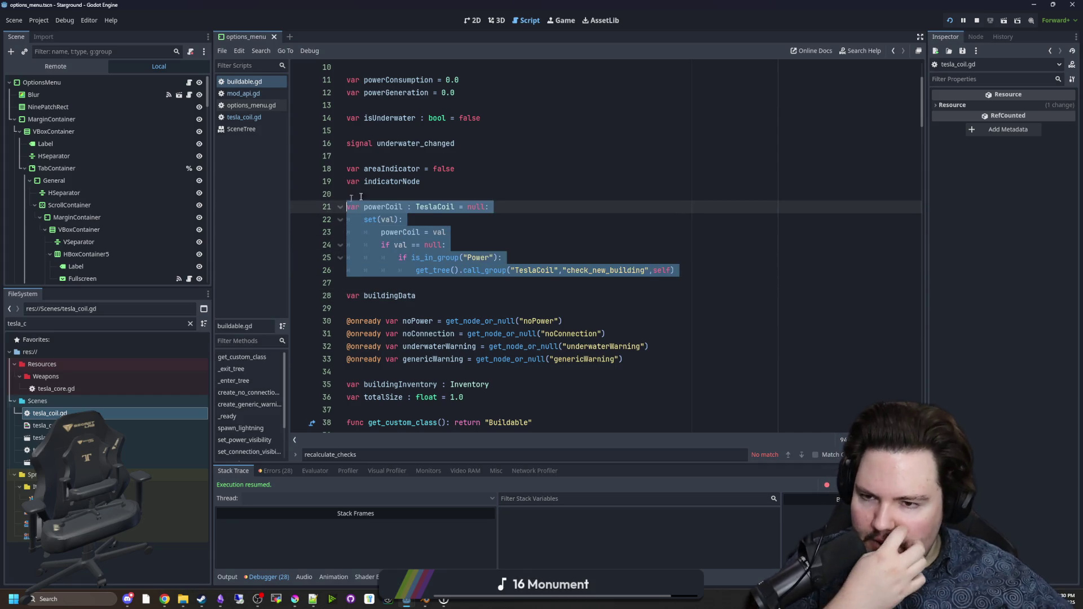
{"action": "left_click", "coordinate": [339, 206]}
{"action": "left_click", "coordinate": [263, 116]}
Step: Save the scene and review the code after disconnect_from_grid around line 156
{"action": "key", "text": "ctrl+s"}
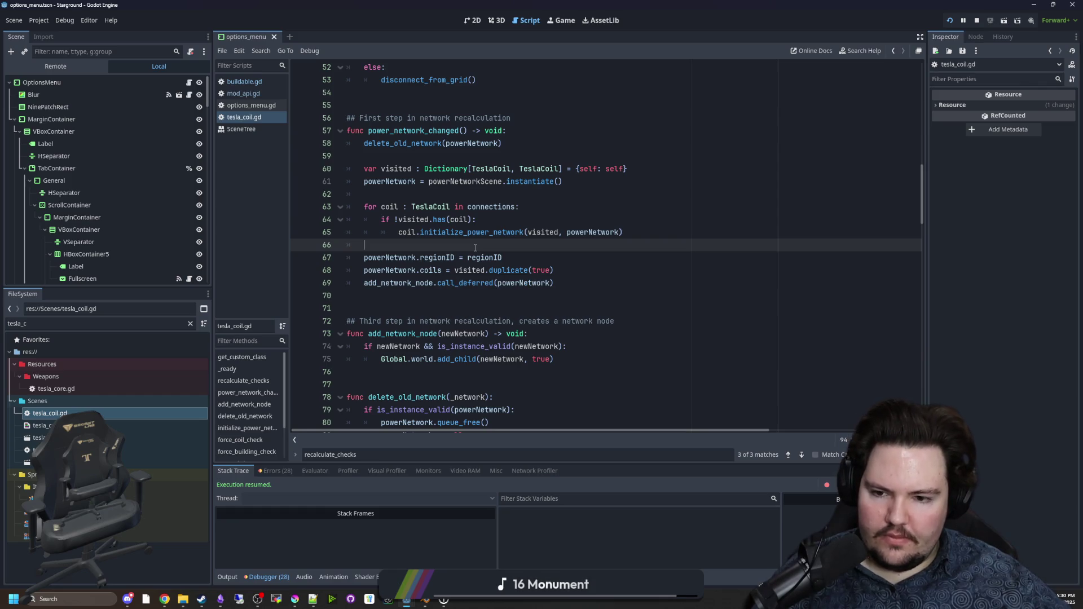
{"action": "scroll", "coordinate": [475, 248], "scroll_direction": "down", "scroll_amount": 10}
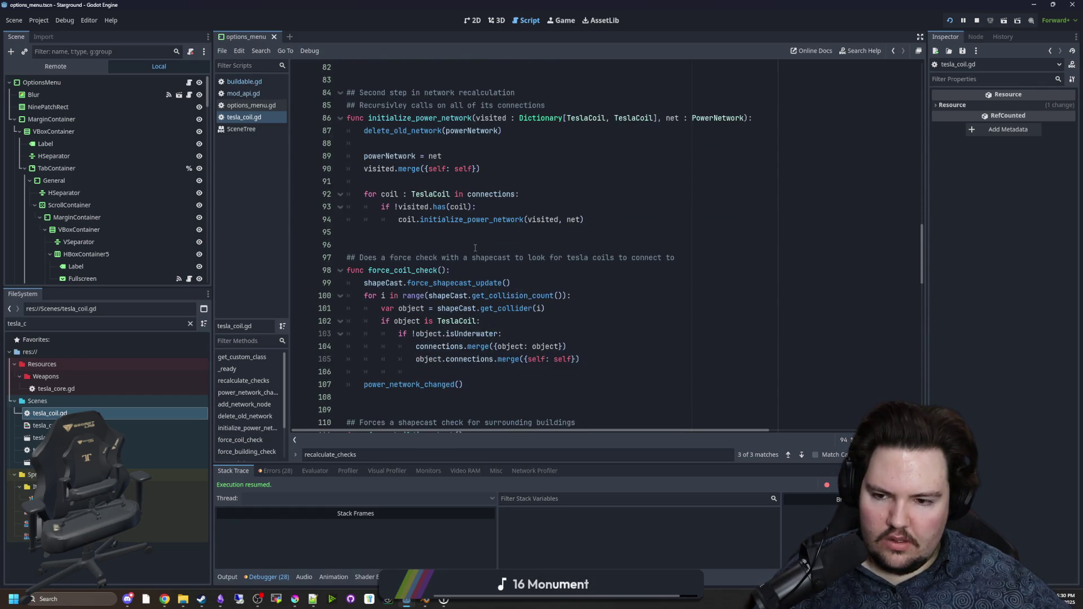
{"action": "scroll", "coordinate": [475, 248], "scroll_direction": "down", "scroll_amount": 14}
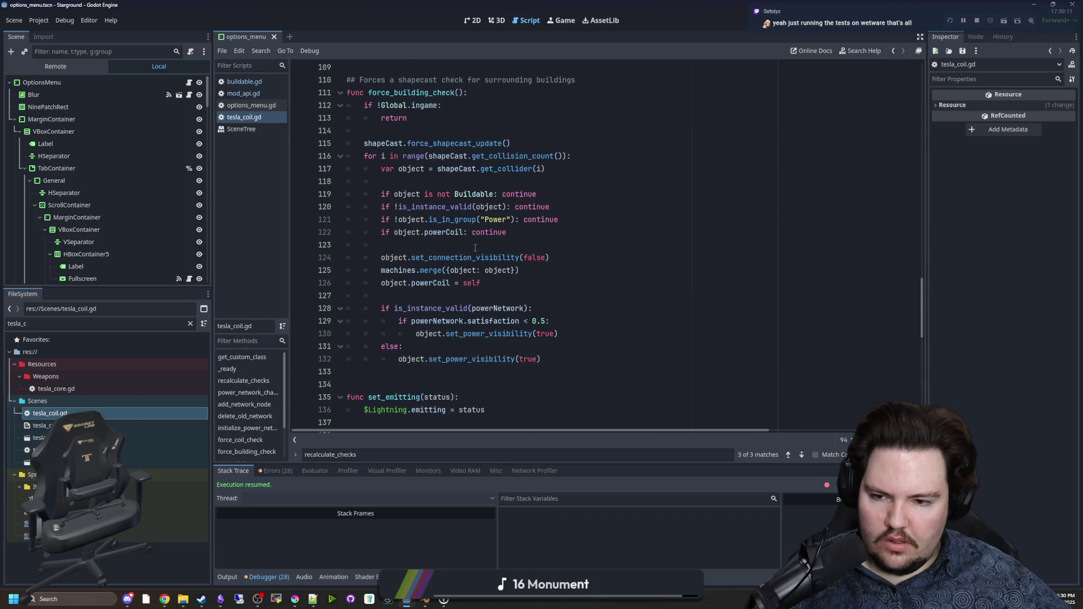
{"action": "scroll", "coordinate": [475, 247], "scroll_direction": "down", "scroll_amount": 8}
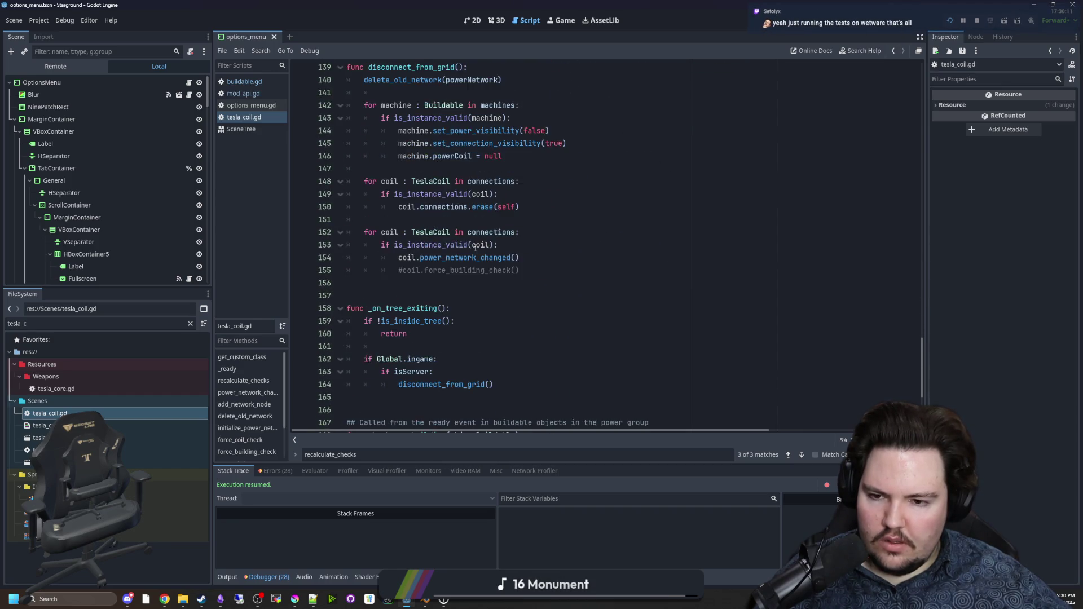
{"action": "scroll", "coordinate": [443, 323], "scroll_direction": "up", "scroll_amount": 5}
{"action": "left_click", "coordinate": [422, 355]}
{"action": "key", "text": "ctrl+s"}
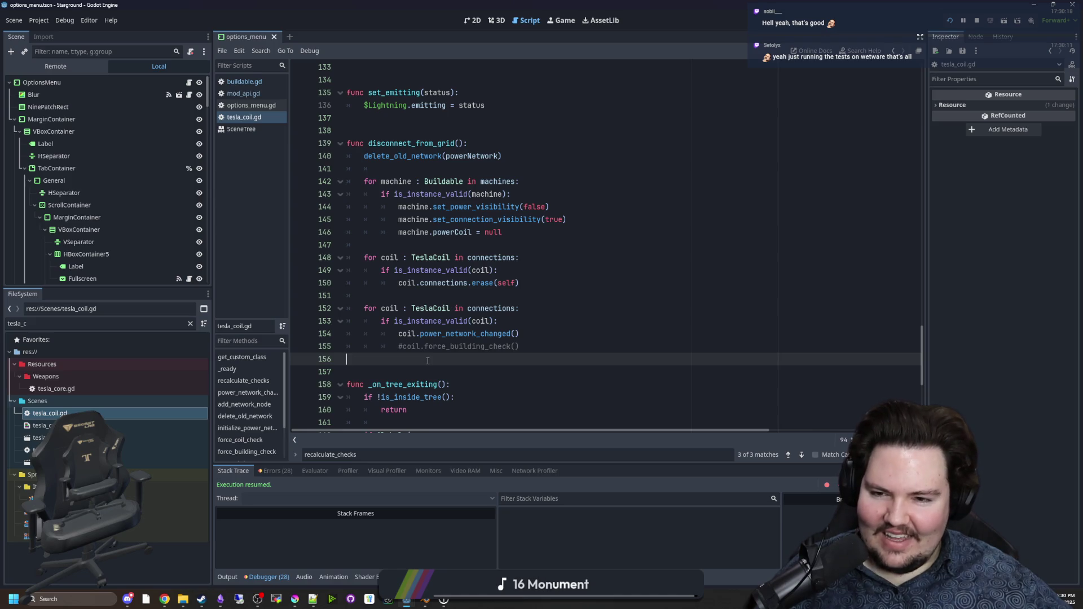
{"action": "key", "text": "ctrl+s"}
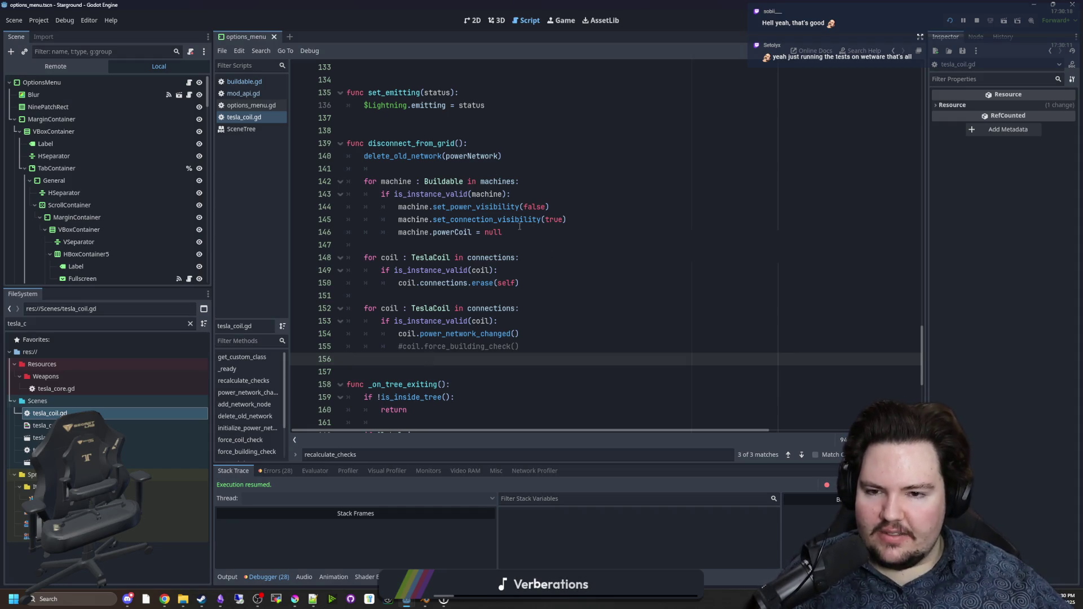
Step: Examine the powerCoil reset and machine-disconnect loop on lines 141–146
{"action": "left_click_drag", "start_coordinate": [510, 234], "coordinate": [438, 234]}
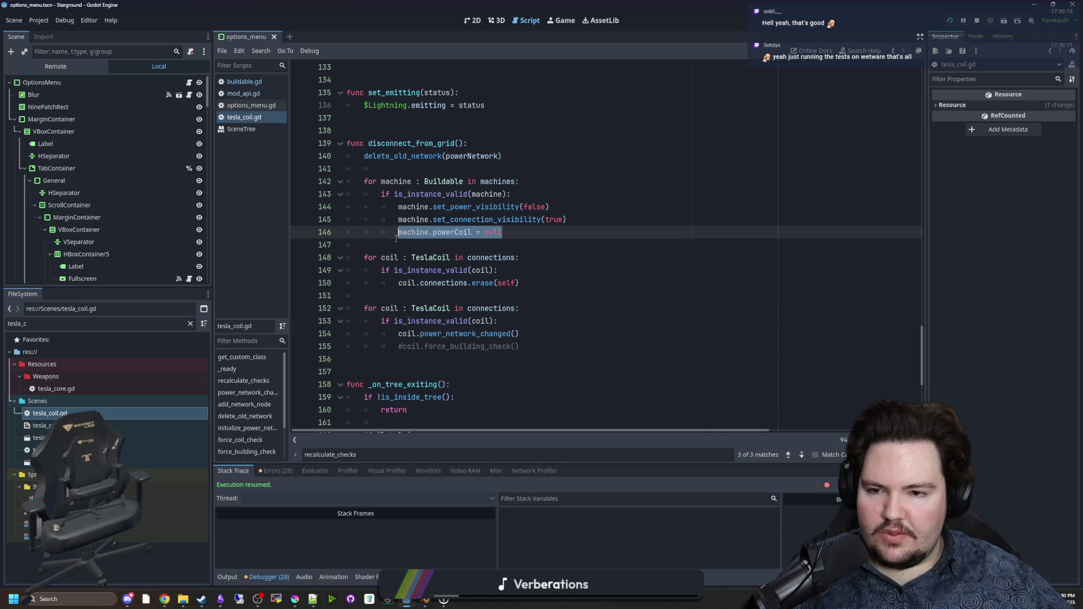
{"action": "left_click", "coordinate": [401, 245]}
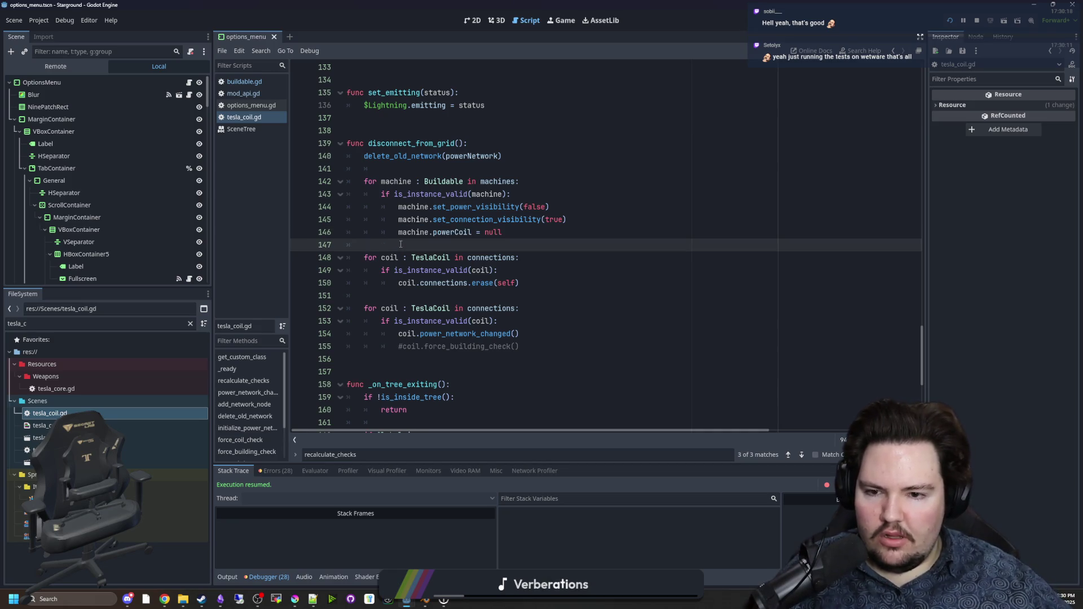
{"action": "mouse_move", "coordinate": [530, 236]}
{"action": "left_mouse_down"}
{"action": "mouse_move", "coordinate": [406, 239]}
{"action": "mouse_move", "coordinate": [350, 183]}
{"action": "mouse_move", "coordinate": [278, 169]}
{"action": "left_mouse_up"}
{"action": "left_click", "coordinate": [553, 233]}
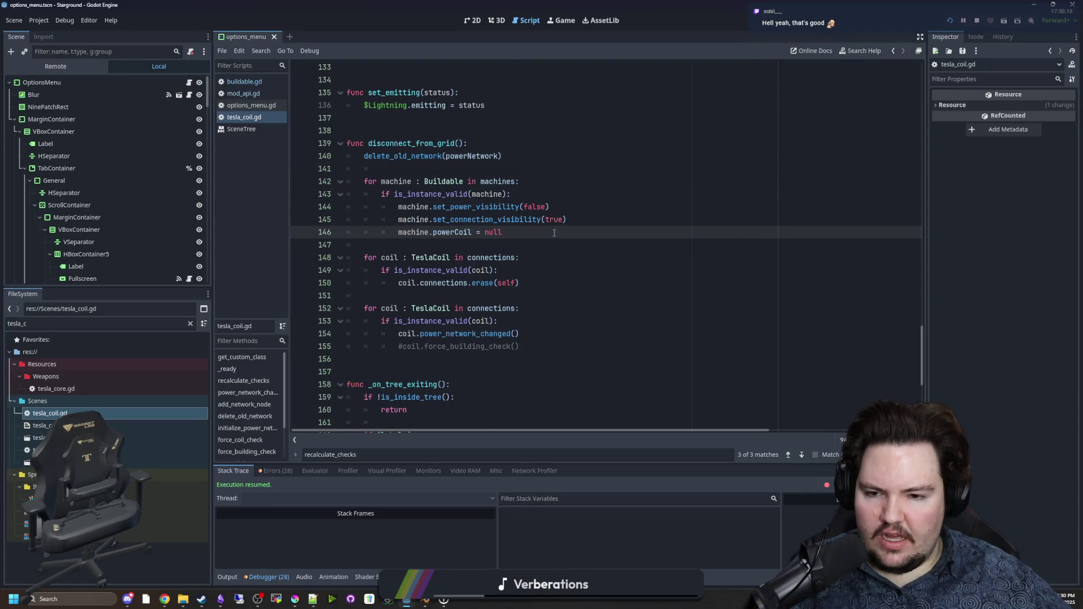
Step: Review the power_network_changed function around line 77, then go back to the running game
{"action": "scroll", "coordinate": [554, 232], "scroll_direction": "down", "scroll_amount": 3}
{"action": "left_click", "coordinate": [450, 257], "text": "ctrl"}
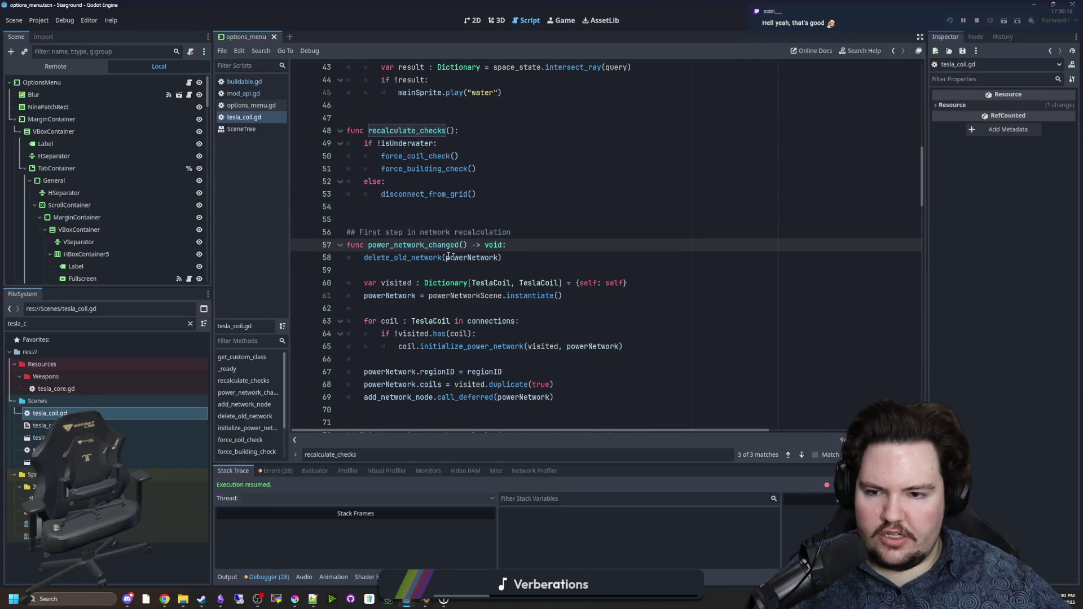
{"action": "scroll", "coordinate": [484, 255], "scroll_direction": "down", "scroll_amount": 1}
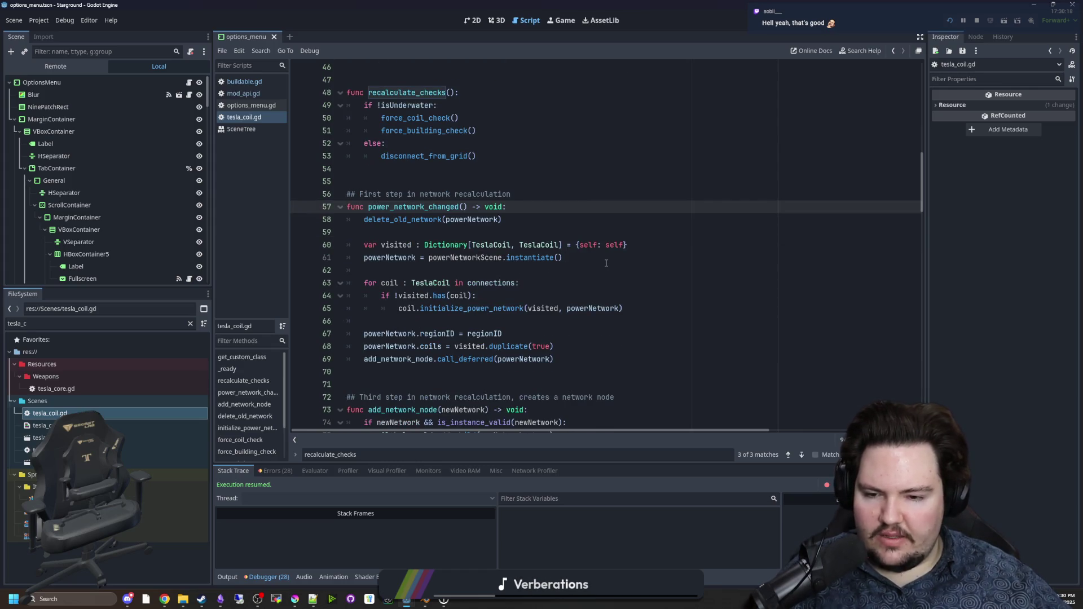
{"action": "scroll", "coordinate": [606, 264], "scroll_direction": "down", "scroll_amount": 7}
{"action": "left_click", "coordinate": [401, 190]}
{"action": "scroll", "coordinate": [401, 190], "scroll_direction": "down", "scroll_amount": 4}
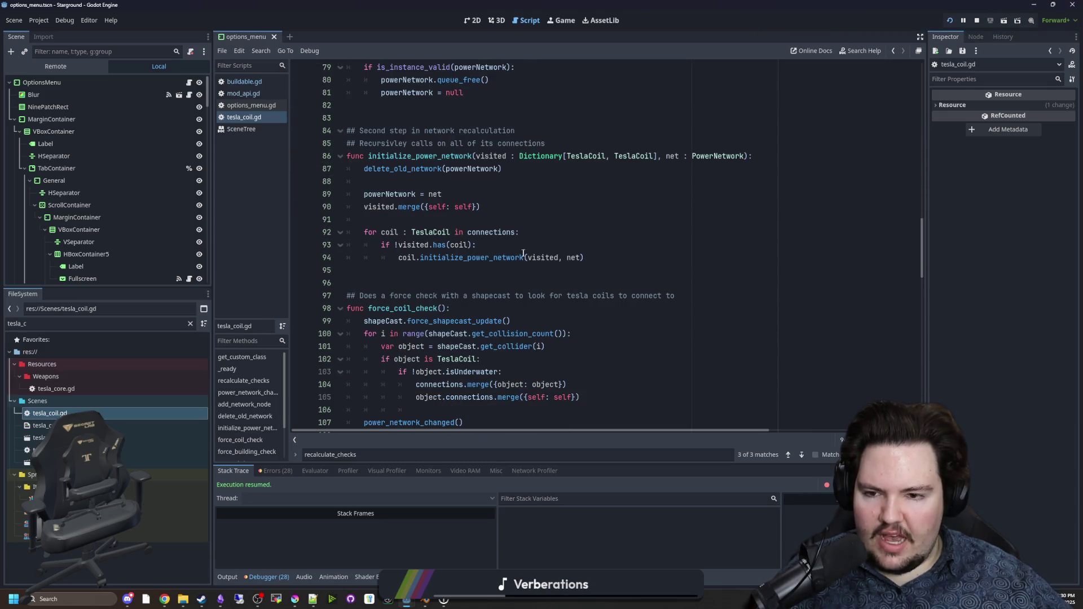
{"action": "scroll", "coordinate": [514, 271], "scroll_direction": "down", "scroll_amount": 4}
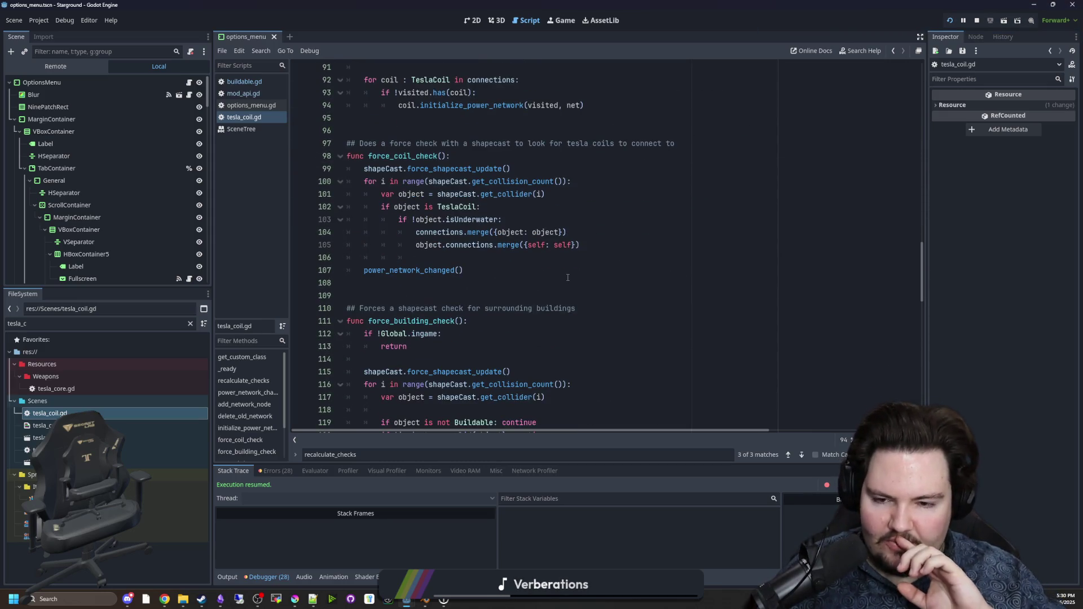
{"action": "left_click", "coordinate": [564, 25]}
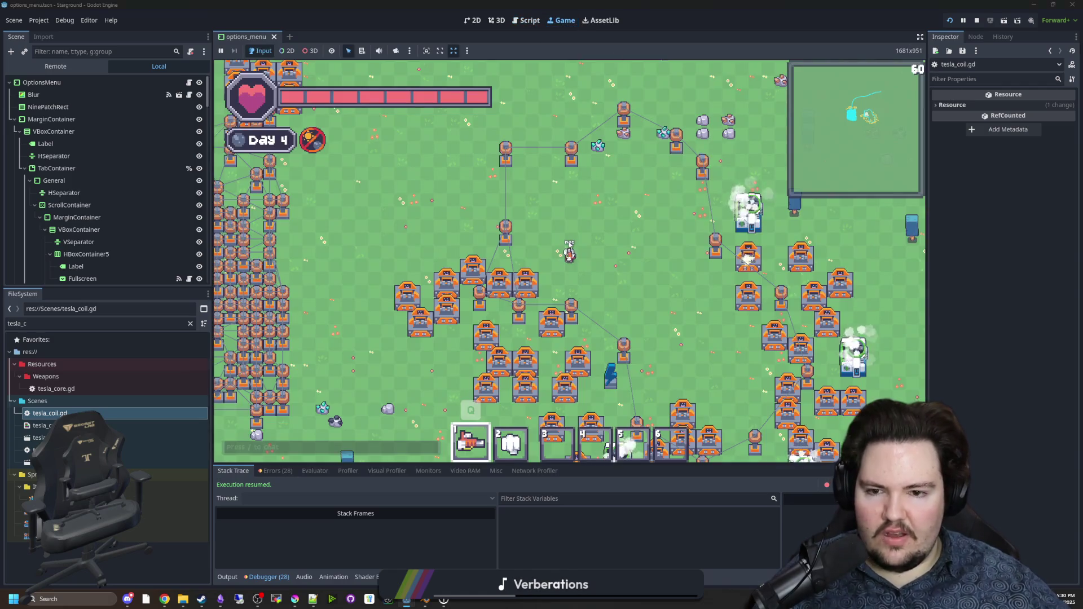
{"action": "key", "text": "w"}
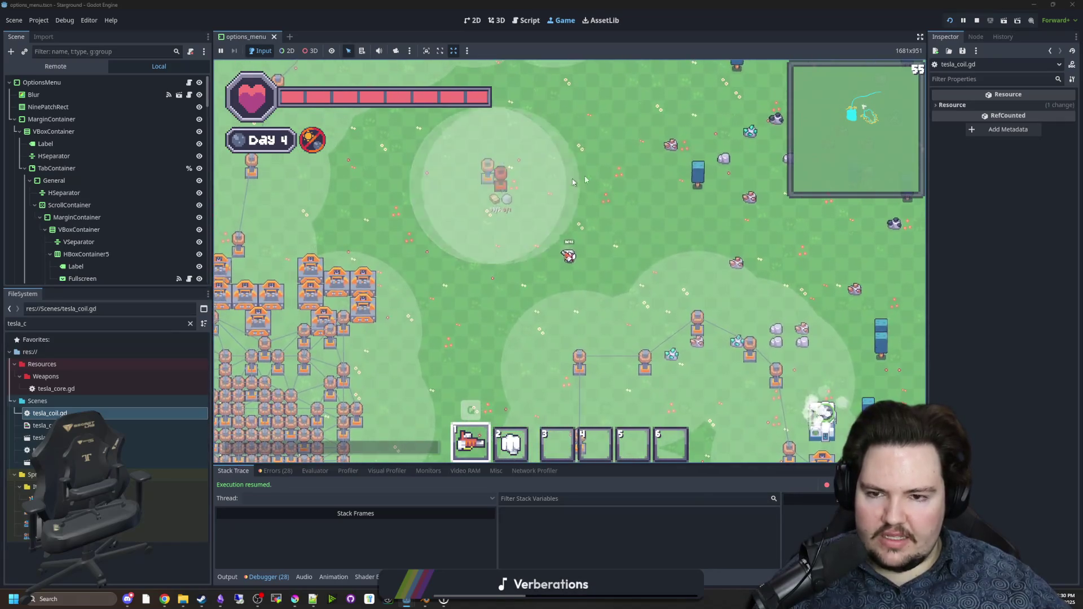
{"action": "left_click", "coordinate": [506, 188]}
{"action": "key", "text": "Escape"}
{"action": "scroll", "coordinate": [431, 337], "scroll_direction": "up", "scroll_amount": 3}
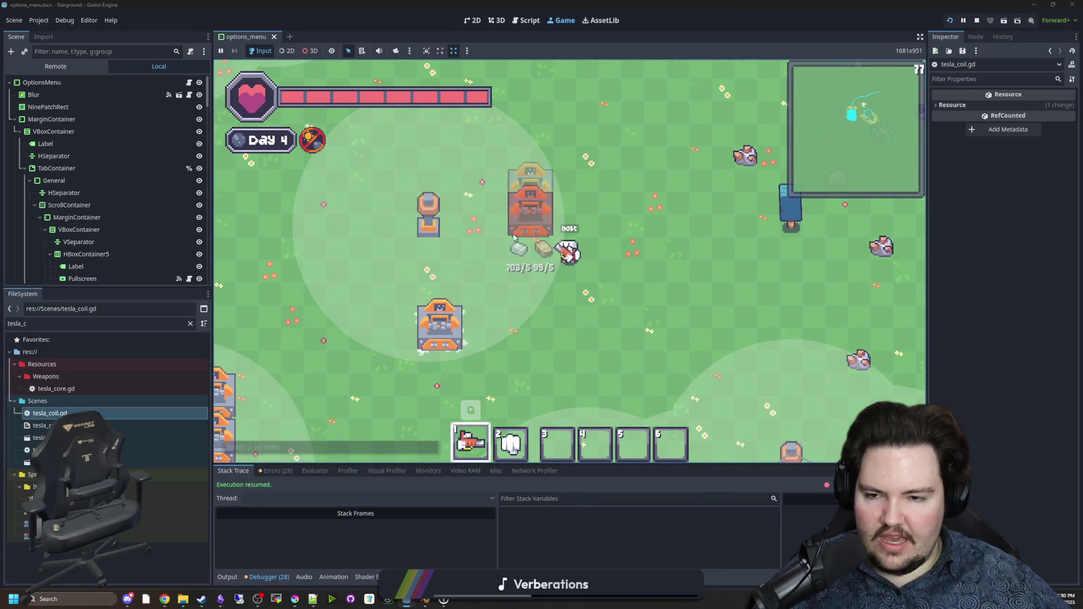
{"action": "key", "text": "w"}
{"action": "left_click", "coordinate": [370, 236]}
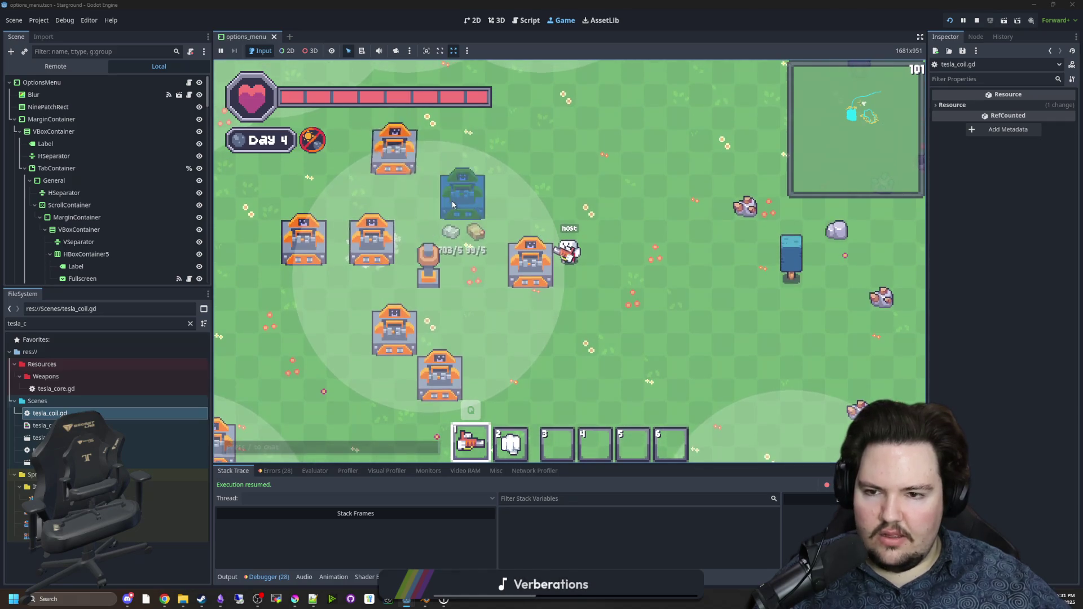
{"action": "key", "text": "b"}
{"action": "left_click", "coordinate": [394, 215]}
{"action": "left_click", "coordinate": [447, 183]}
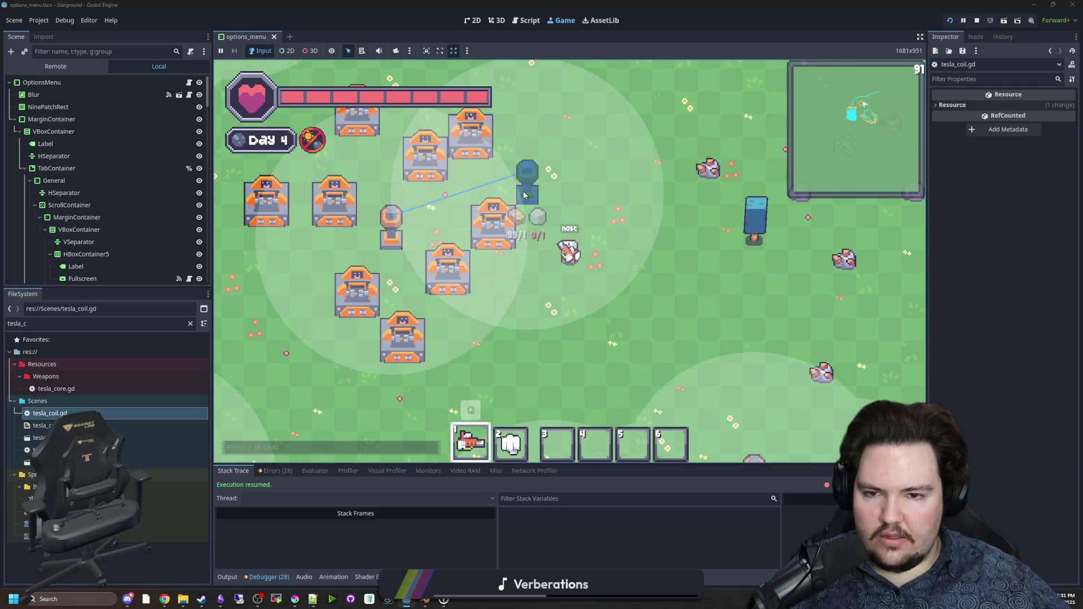
{"action": "left_click", "coordinate": [524, 195]}
{"action": "scroll", "coordinate": [524, 195], "scroll_direction": "down", "scroll_amount": 2}
{"action": "left_click", "coordinate": [620, 248]}
{"action": "left_click", "coordinate": [672, 193]}
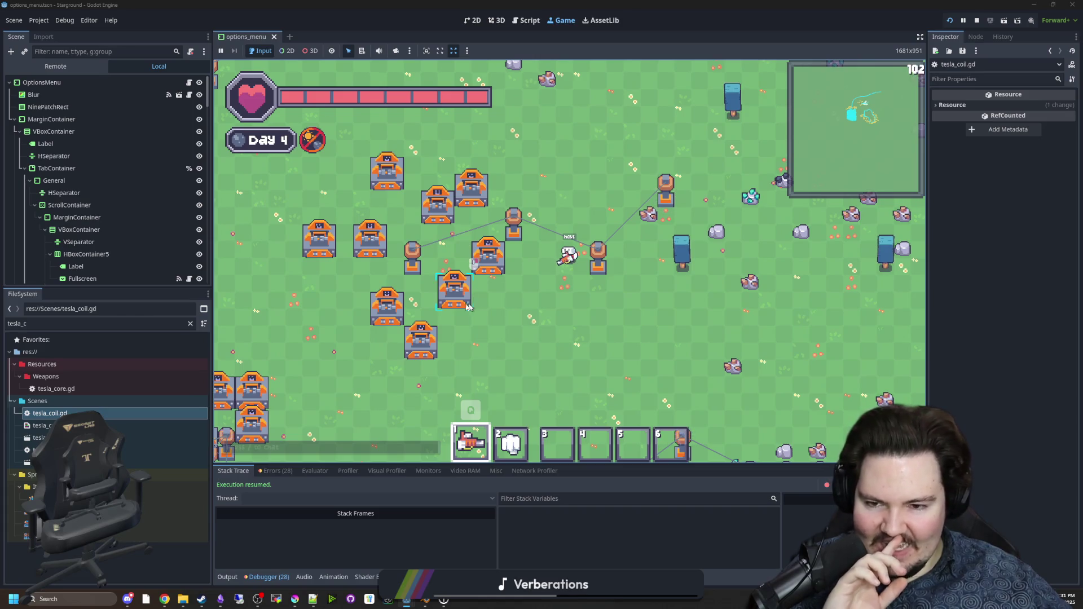
{"action": "key", "text": "a"}
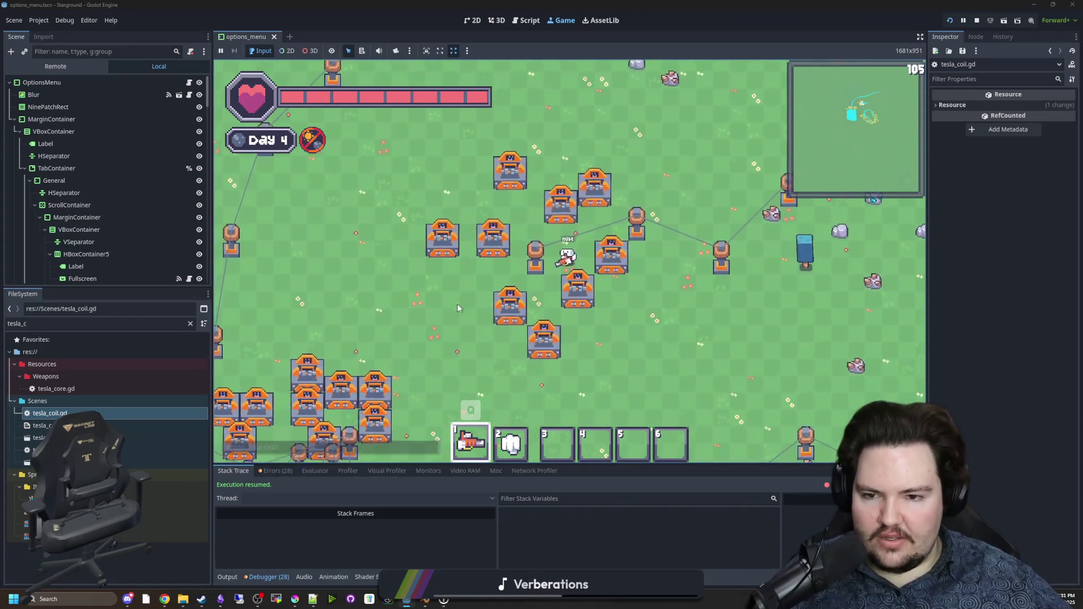
{"action": "scroll", "coordinate": [495, 225], "scroll_direction": "up", "scroll_amount": 1}
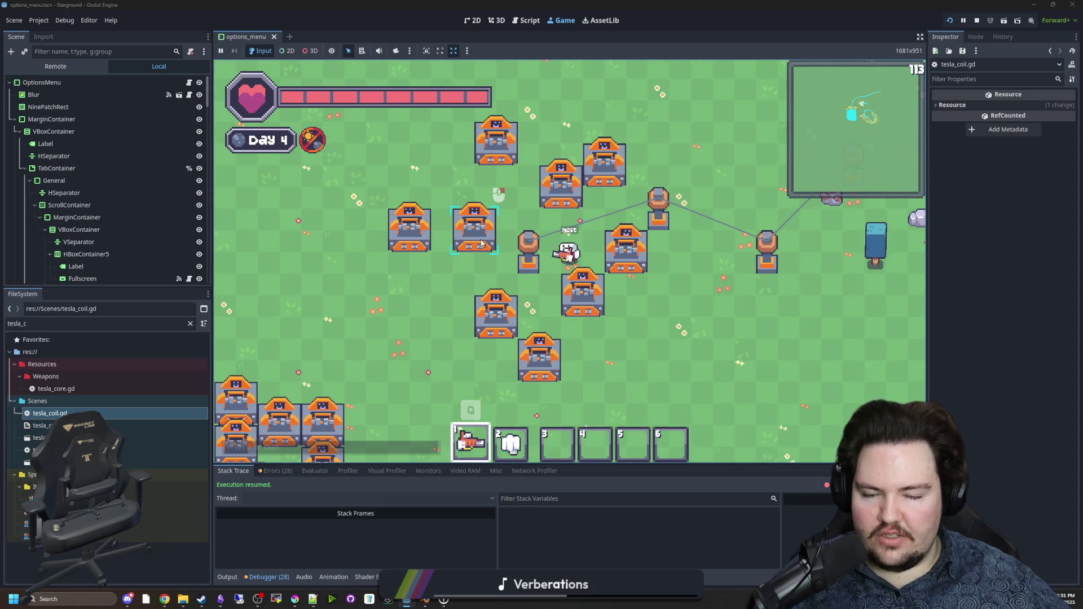
{"action": "scroll", "coordinate": [481, 244], "scroll_direction": "down", "scroll_amount": 2}
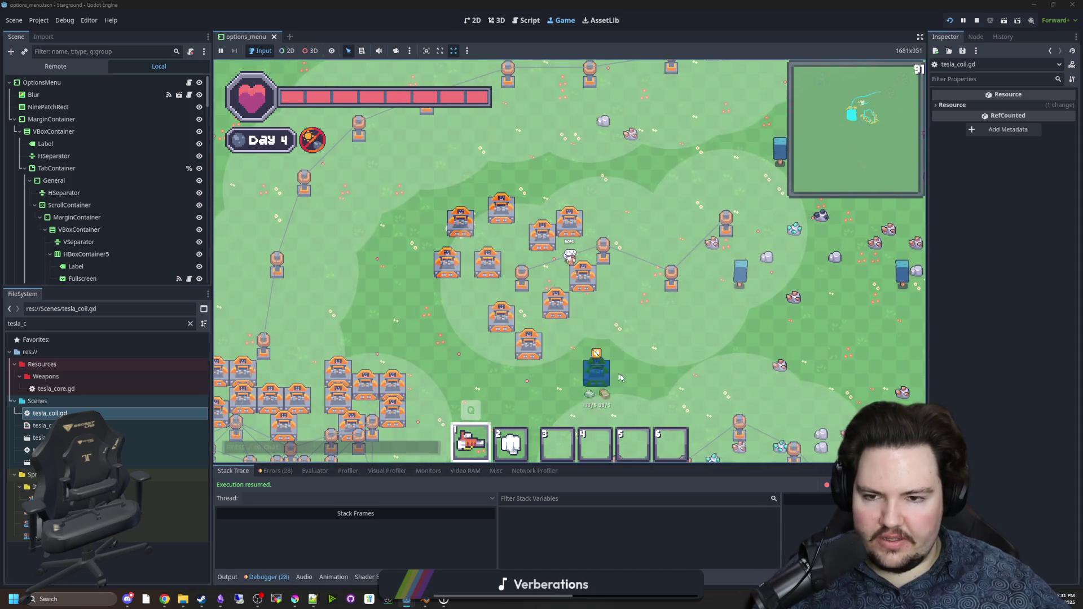
{"action": "right_click", "coordinate": [620, 377]}
{"action": "key", "text": "w+d"}
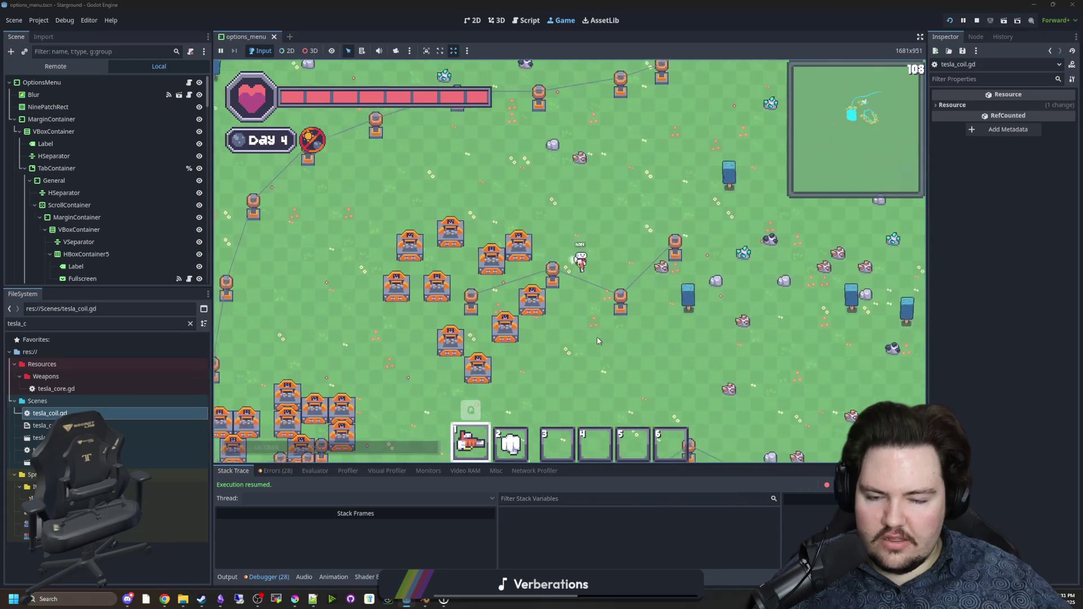
{"action": "key", "text": "s"}
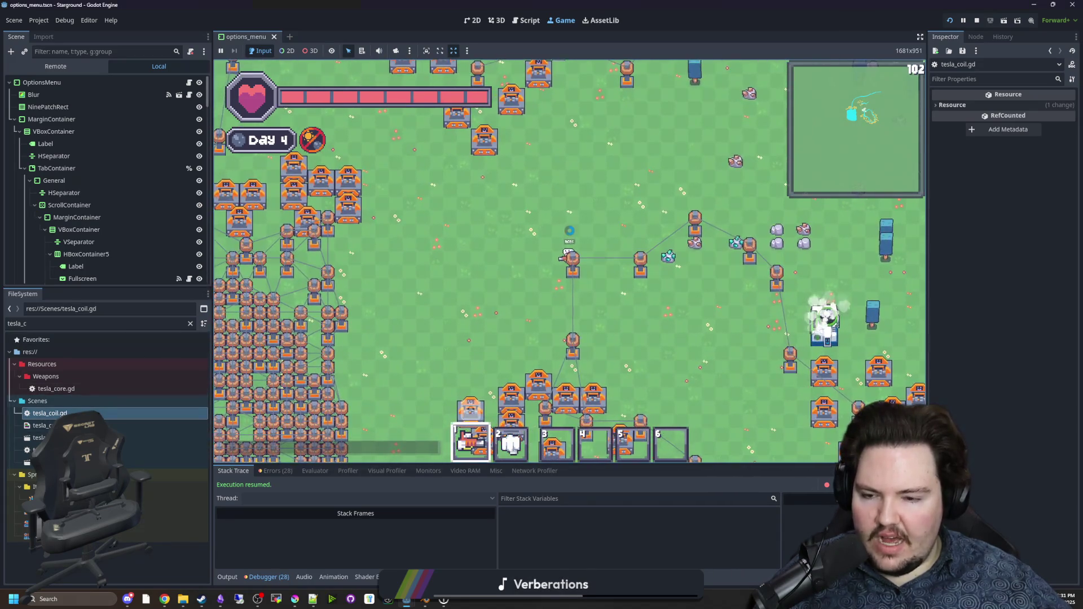
{"action": "key", "text": "ctrl+F3"}
{"action": "scroll", "coordinate": [504, 270], "scroll_direction": "up", "scroll_amount": 3}
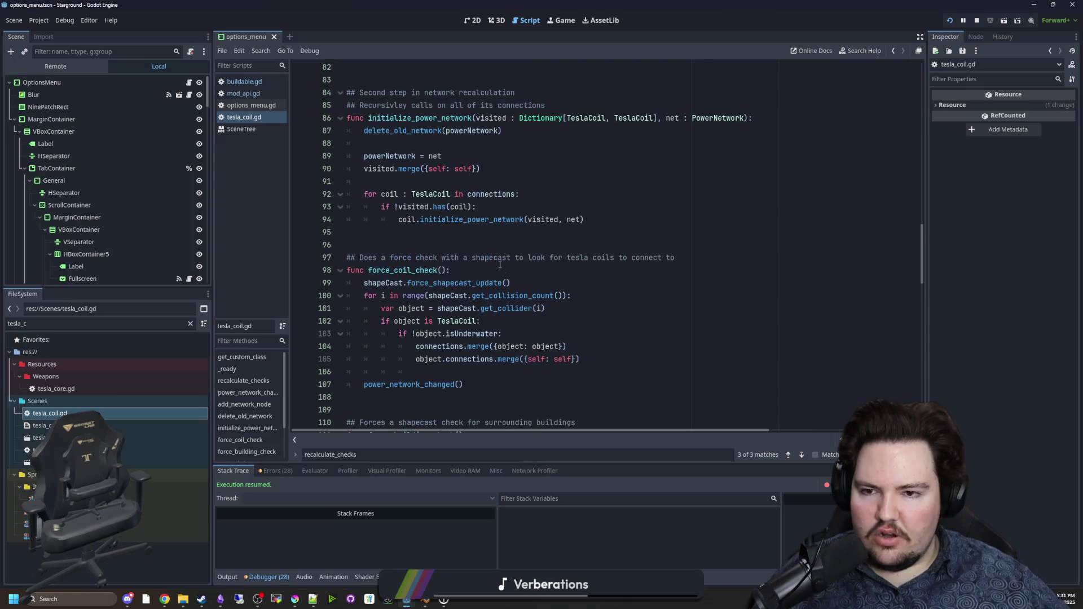
{"action": "scroll", "coordinate": [444, 233], "scroll_direction": "down", "scroll_amount": 12}
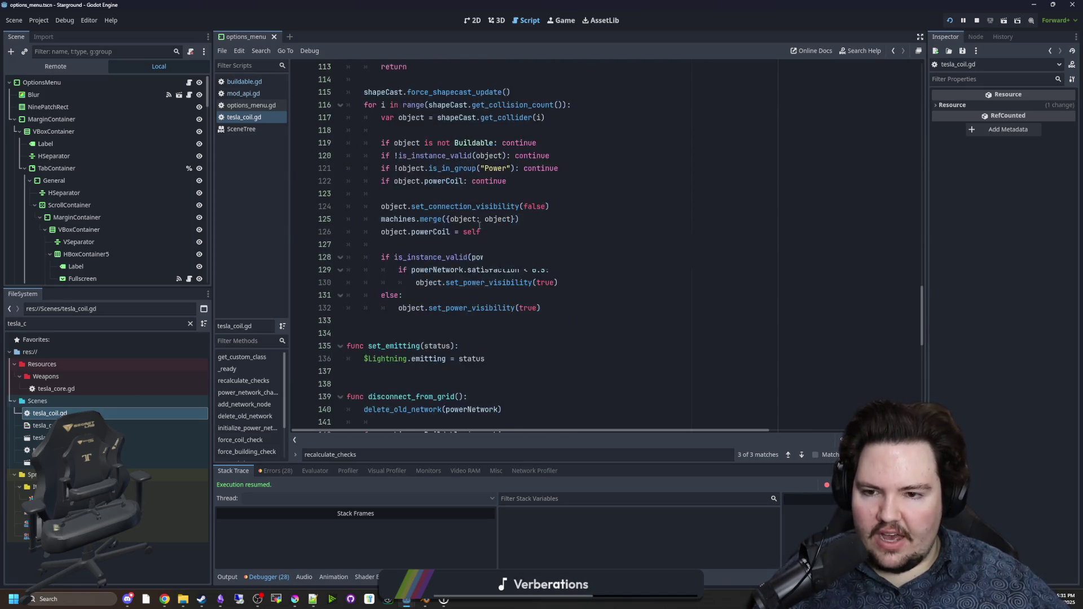
{"action": "scroll", "coordinate": [479, 225], "scroll_direction": "down", "scroll_amount": 3}
{"action": "key", "text": "ctrl+F4"}
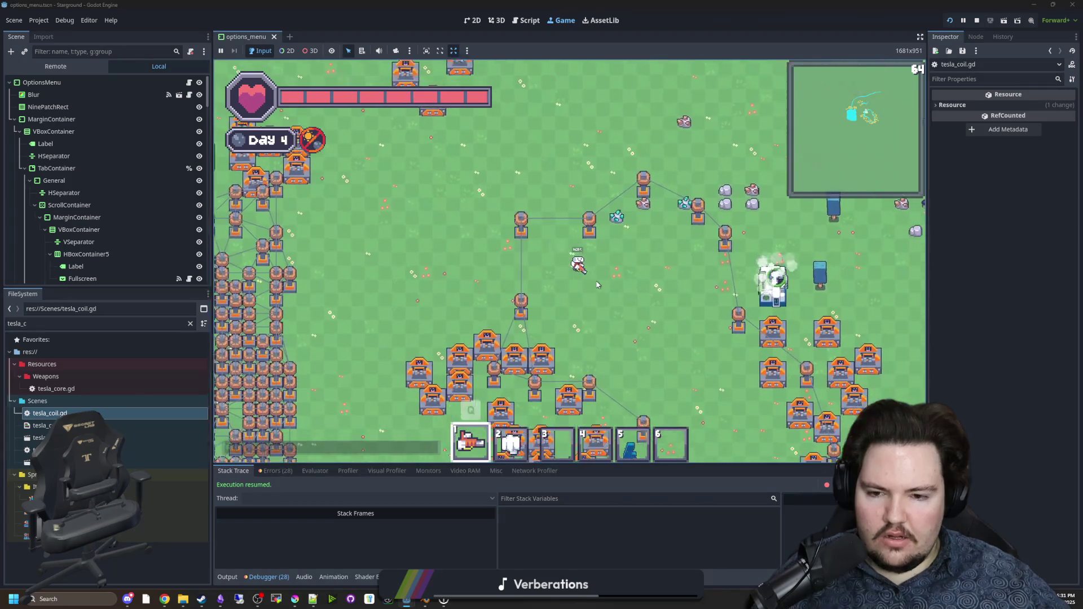
Step: Walk the player down-right through the base toward the coils, zooming to inspect links
{"action": "key", "text": "d"}
{"action": "key", "text": "s"}
{"action": "key", "text": "s"}
{"action": "key", "text": "d"}
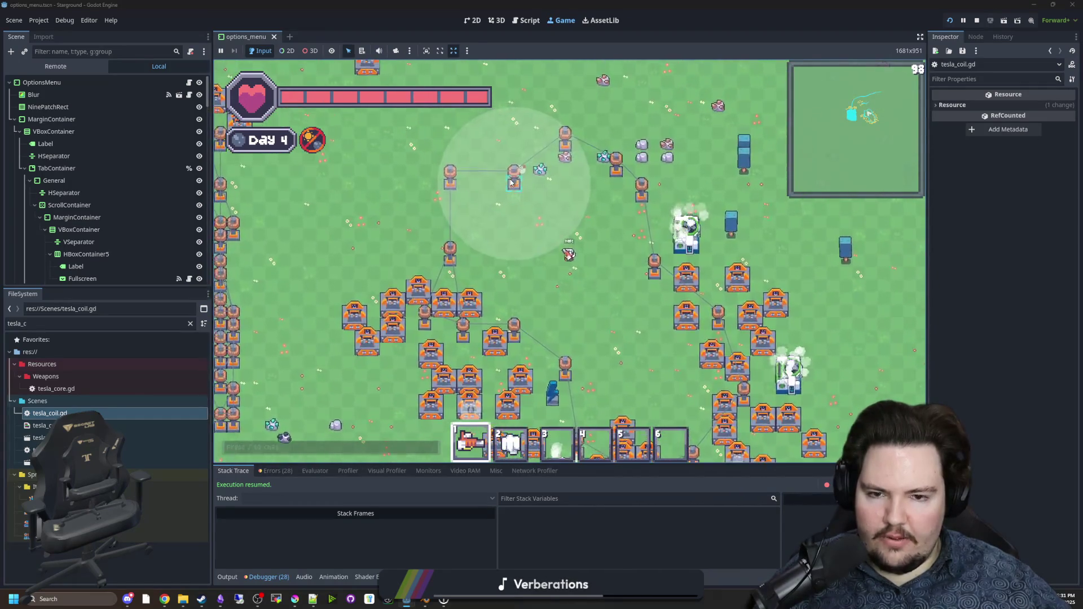
{"action": "key", "text": "s"}
{"action": "key", "text": "d"}
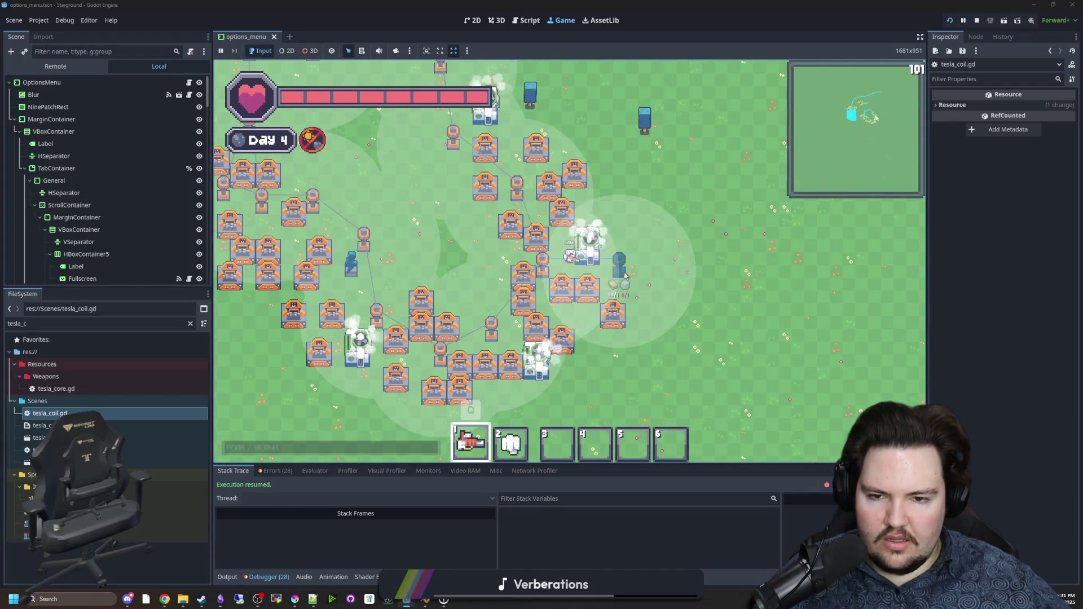
{"action": "scroll", "coordinate": [560, 307], "scroll_direction": "up", "scroll_amount": 3}
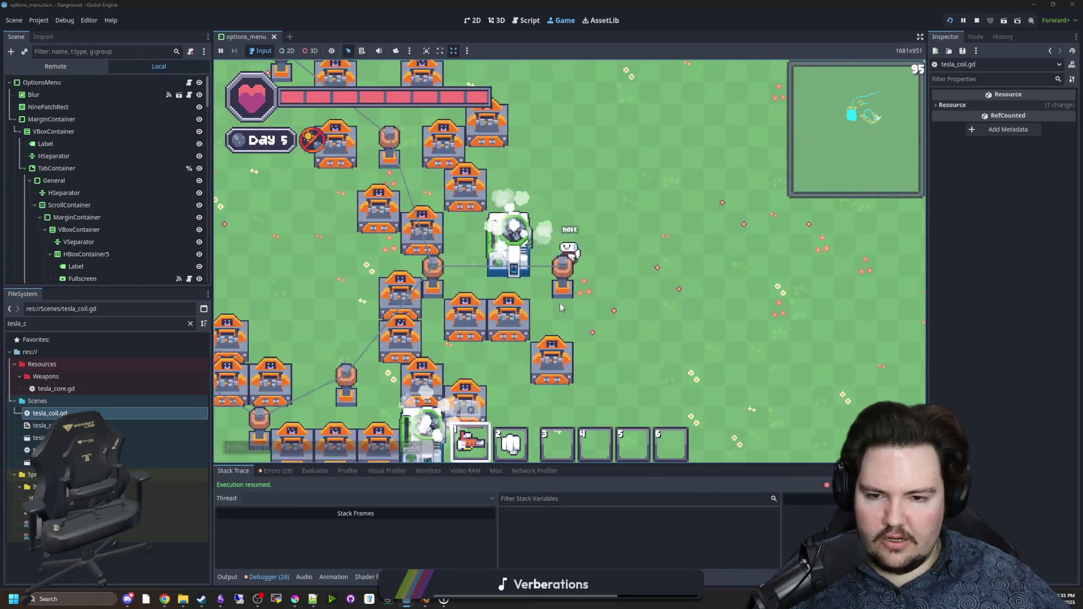
{"action": "key", "text": "a"}
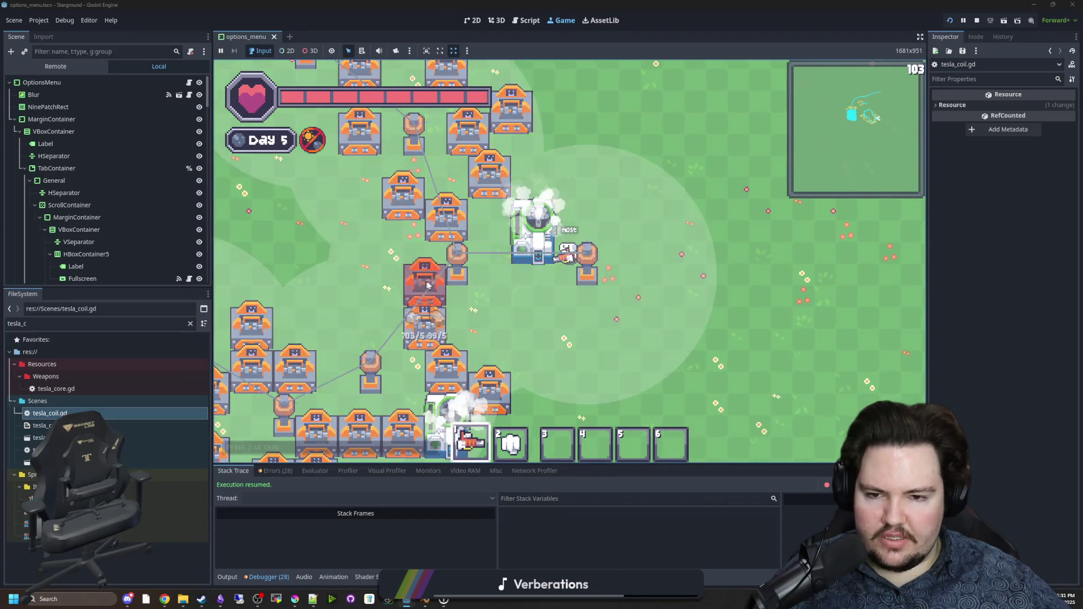
{"action": "key", "text": "s"}
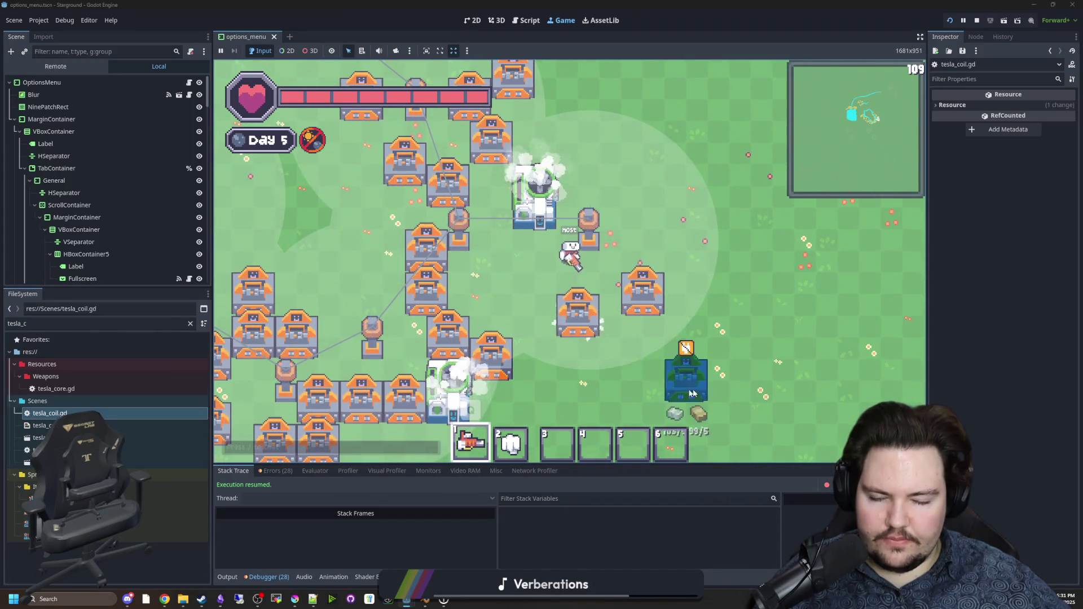
{"action": "scroll", "coordinate": [665, 349], "scroll_direction": "down", "scroll_amount": 3}
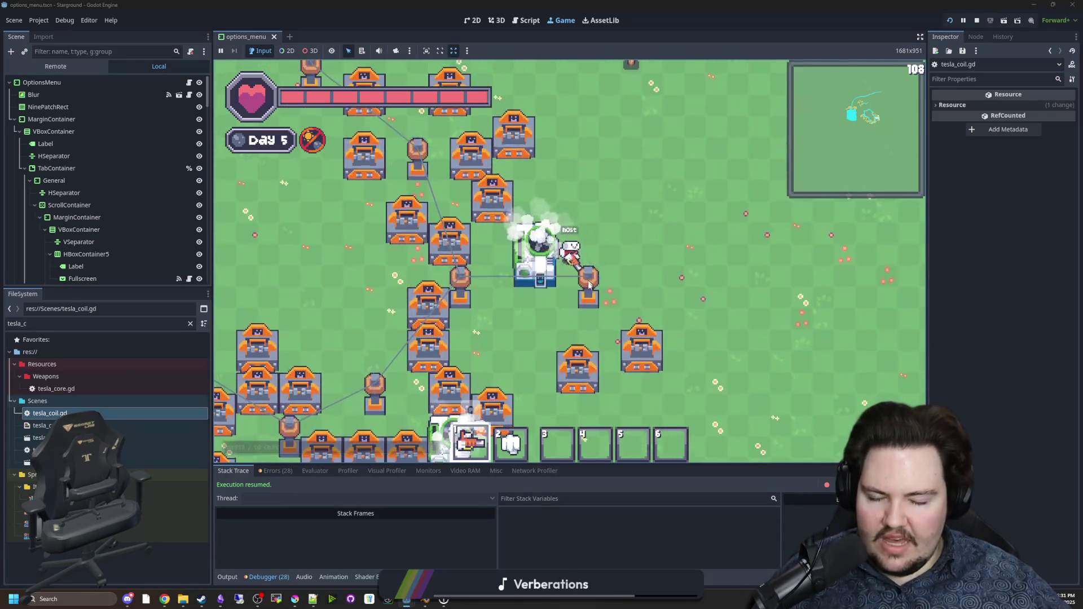
{"action": "scroll", "coordinate": [592, 248], "scroll_direction": "up", "scroll_amount": 2}
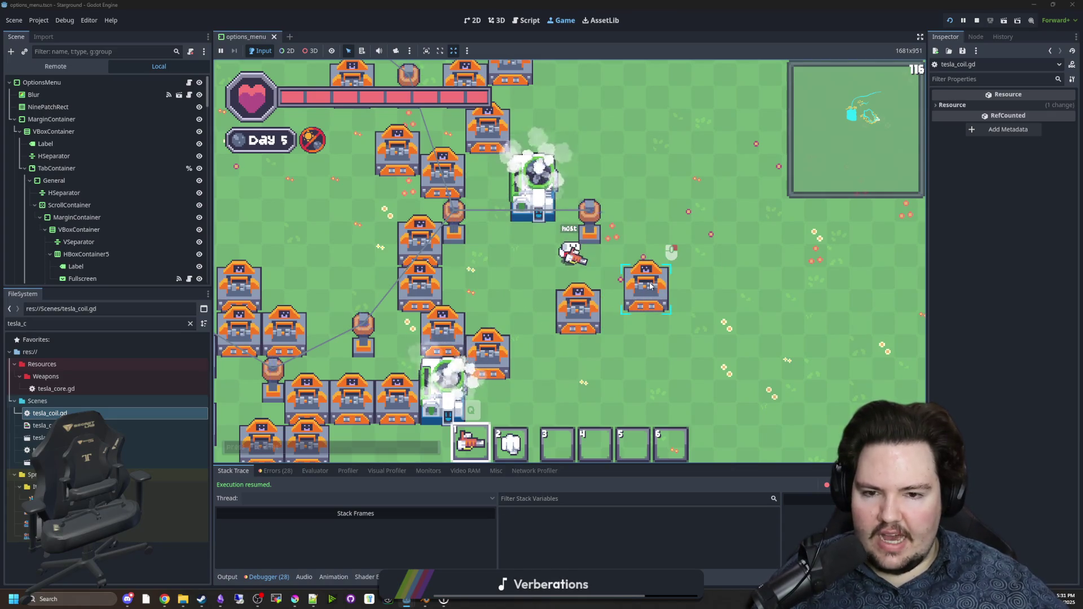
{"action": "scroll", "coordinate": [581, 306], "scroll_direction": "down", "scroll_amount": 2}
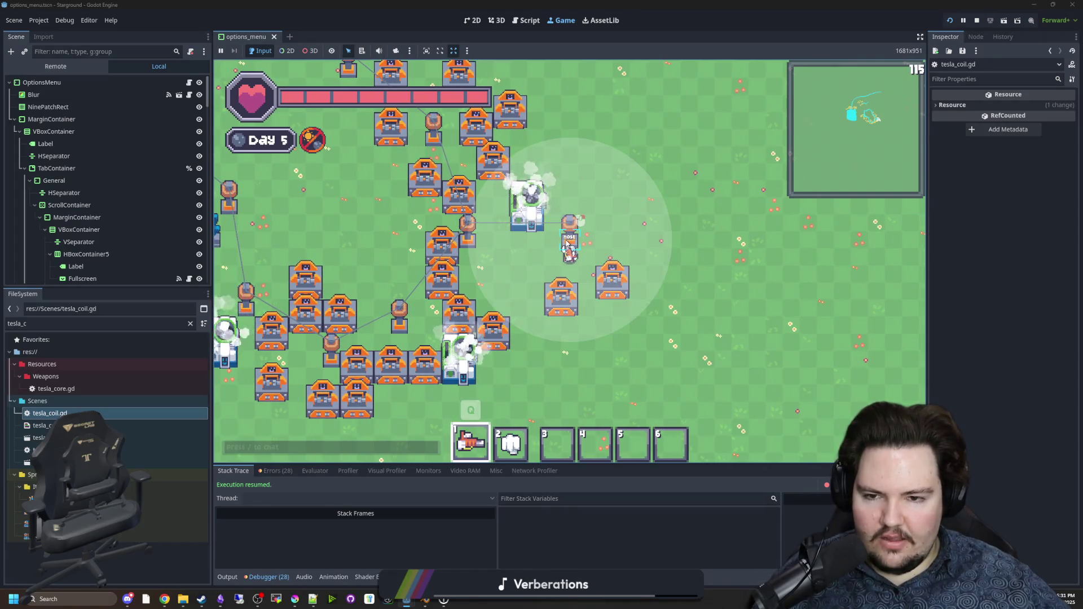
Step: Walk back and forth past the tesla coil, zooming in and out on its links
{"action": "key", "text": "a"}
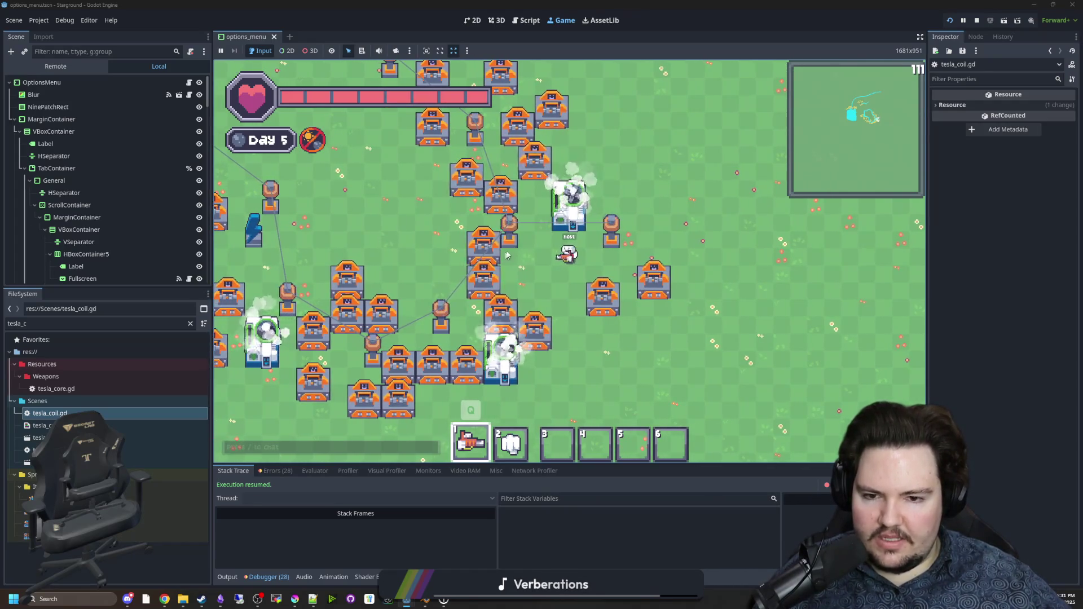
{"action": "key", "text": "w"}
{"action": "key", "text": "d"}
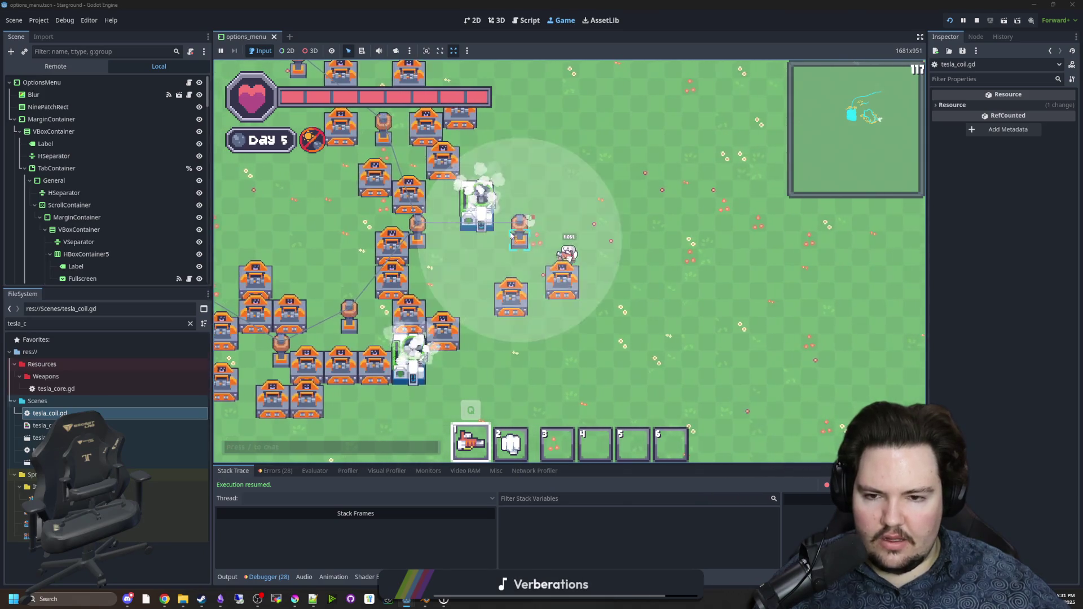
{"action": "key", "text": "a"}
{"action": "key", "text": "s"}
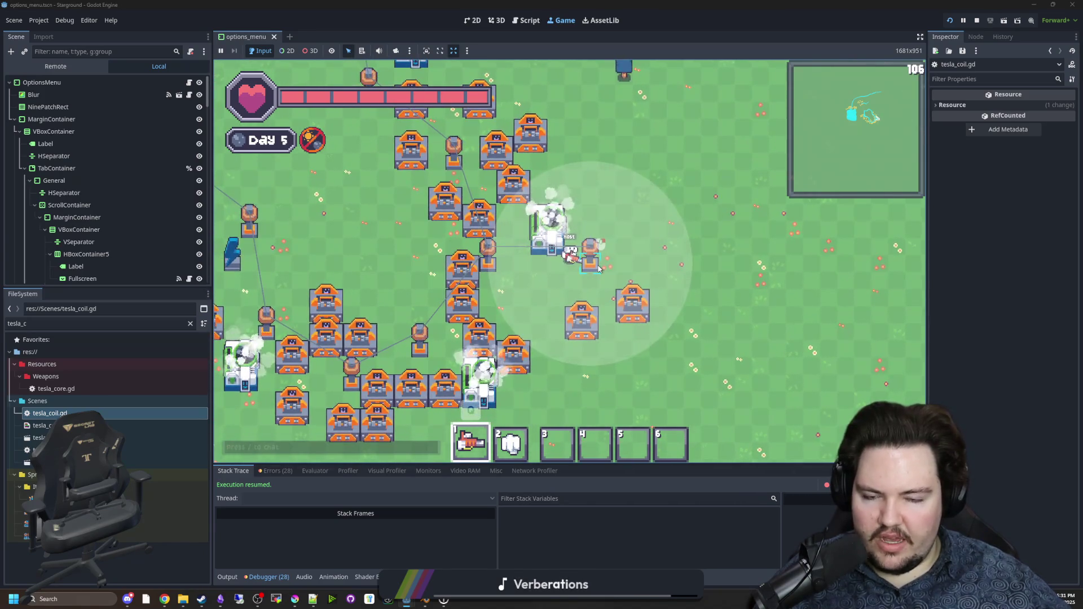
{"action": "scroll", "coordinate": [599, 269], "scroll_direction": "up", "scroll_amount": 2}
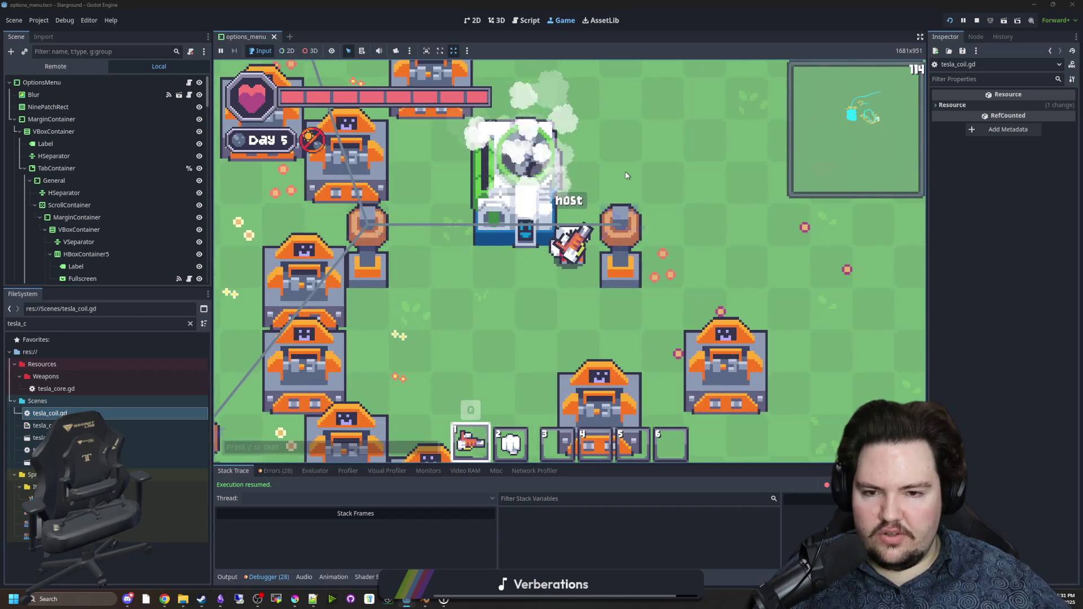
{"action": "scroll", "coordinate": [587, 305], "scroll_direction": "down", "scroll_amount": 4}
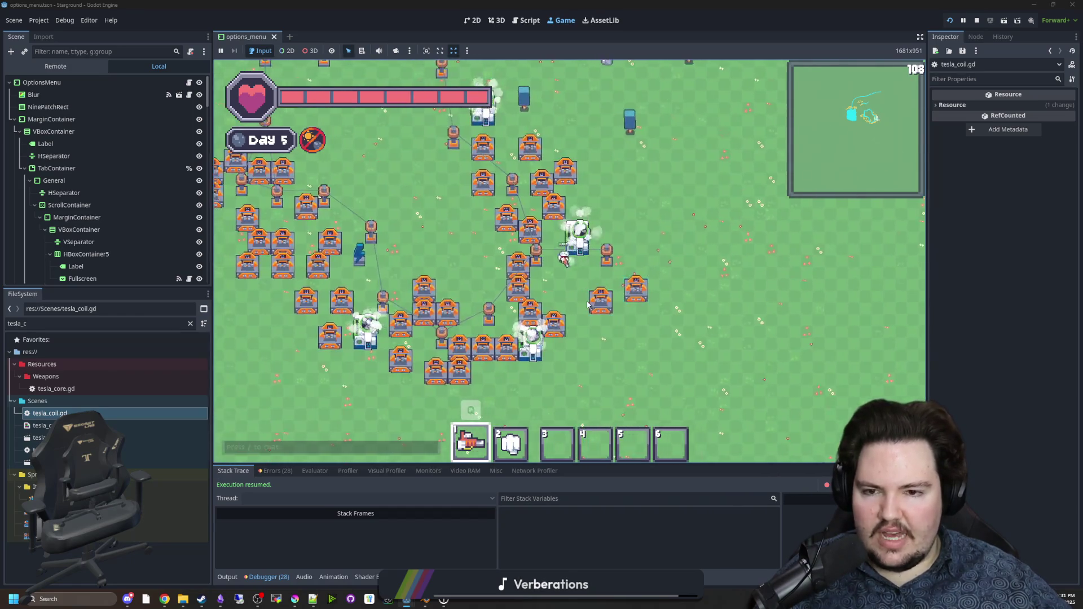
{"action": "key", "text": "a"}
{"action": "key", "text": "w"}
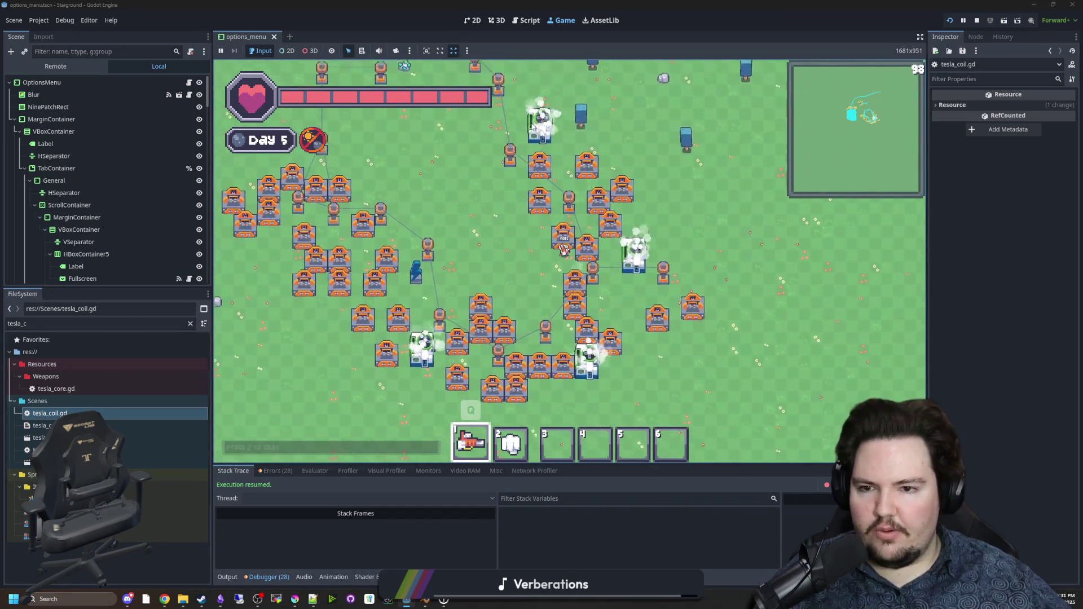
{"action": "key", "text": "d"}
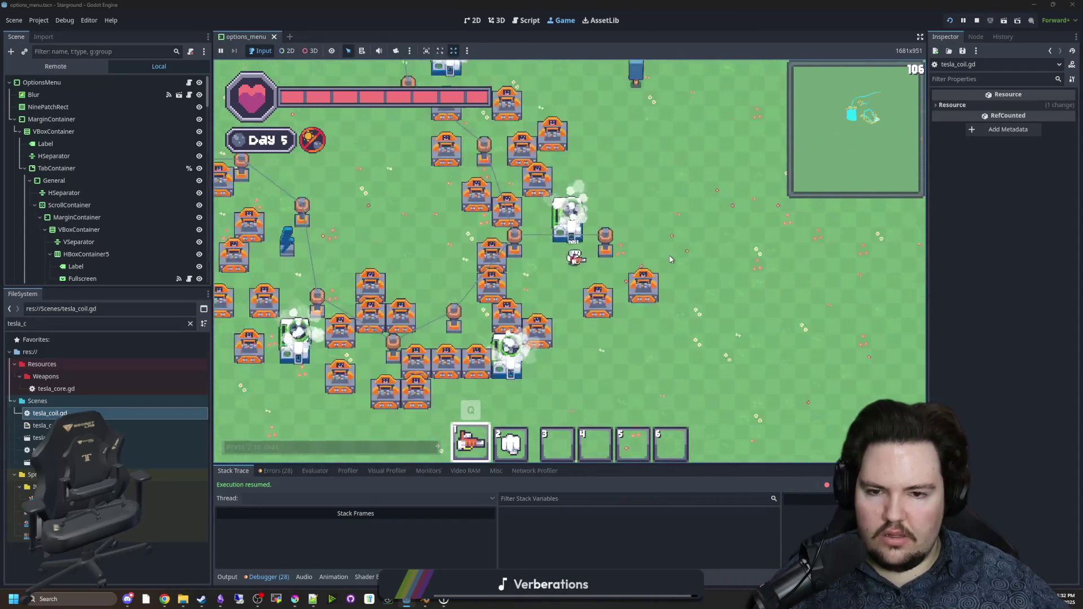
{"action": "scroll", "coordinate": [598, 238], "scroll_direction": "up", "scroll_amount": 2}
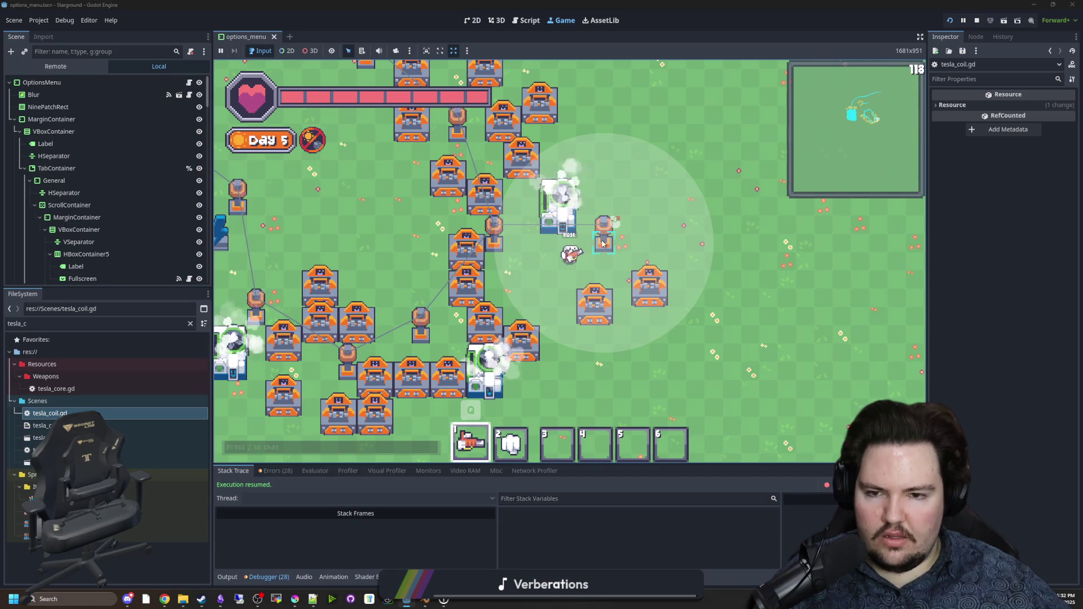
{"action": "scroll", "coordinate": [603, 244], "scroll_direction": "down", "scroll_amount": 2}
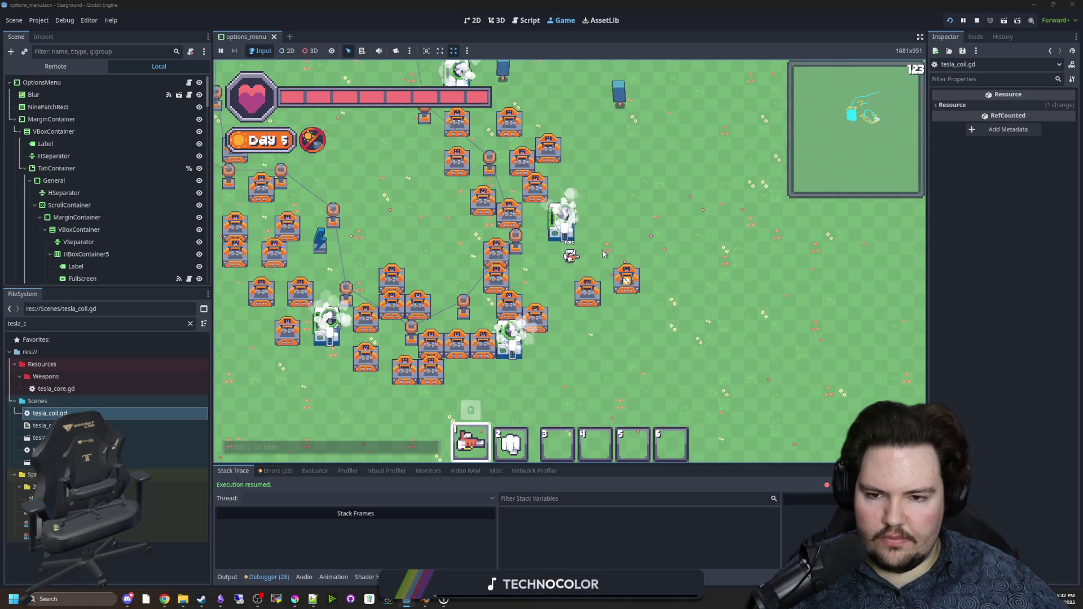
Step: Walk the player up through the network, then stop the game with F8
{"action": "key", "text": "w"}
{"action": "key", "text": "d"}
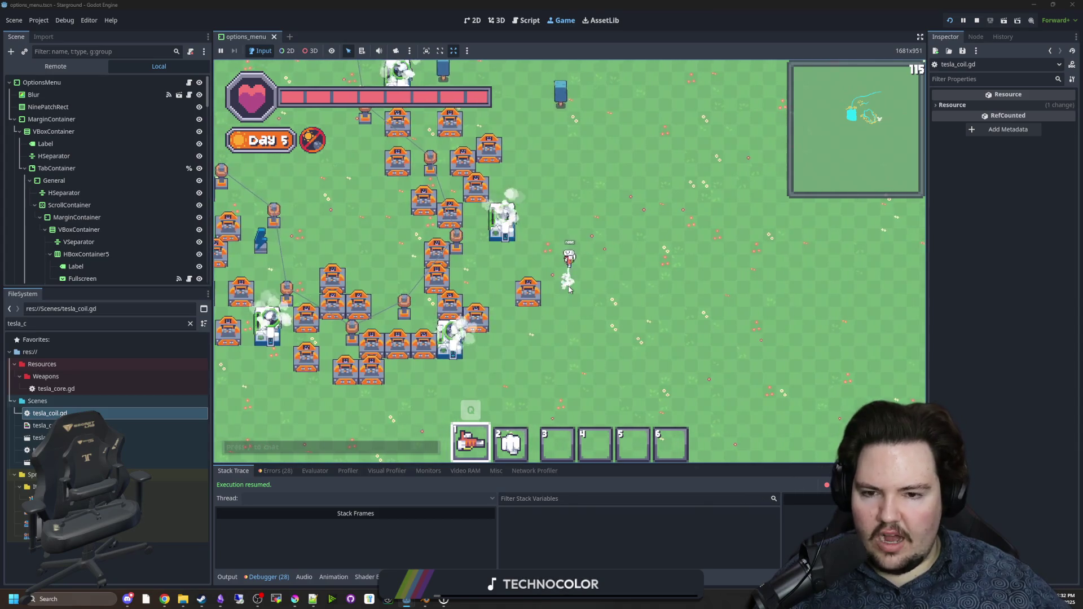
{"action": "key", "text": "w"}
{"action": "key", "text": "a"}
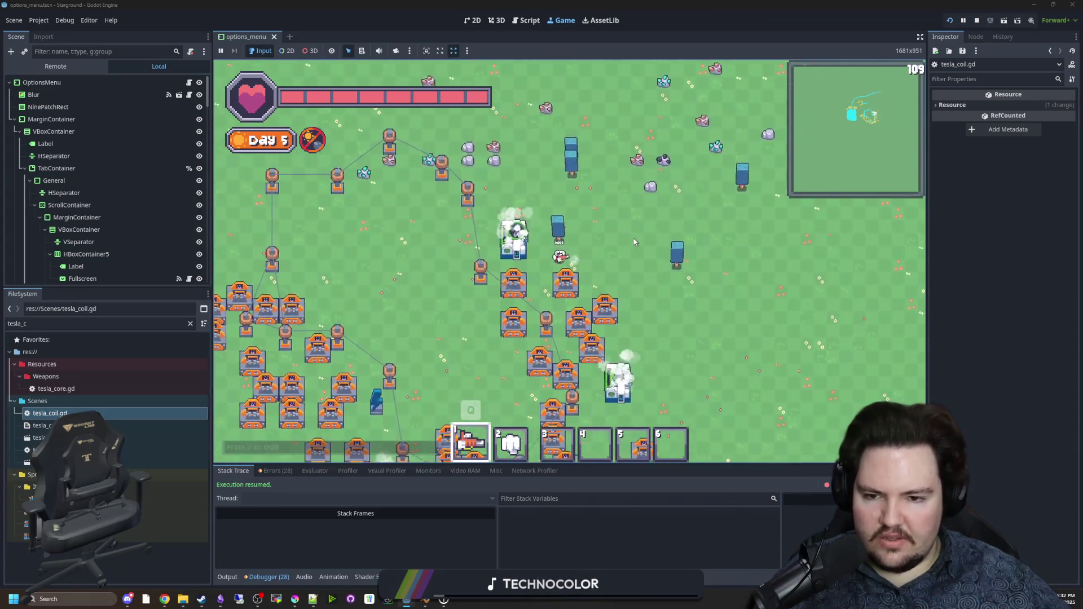
{"action": "key", "text": "F8"}
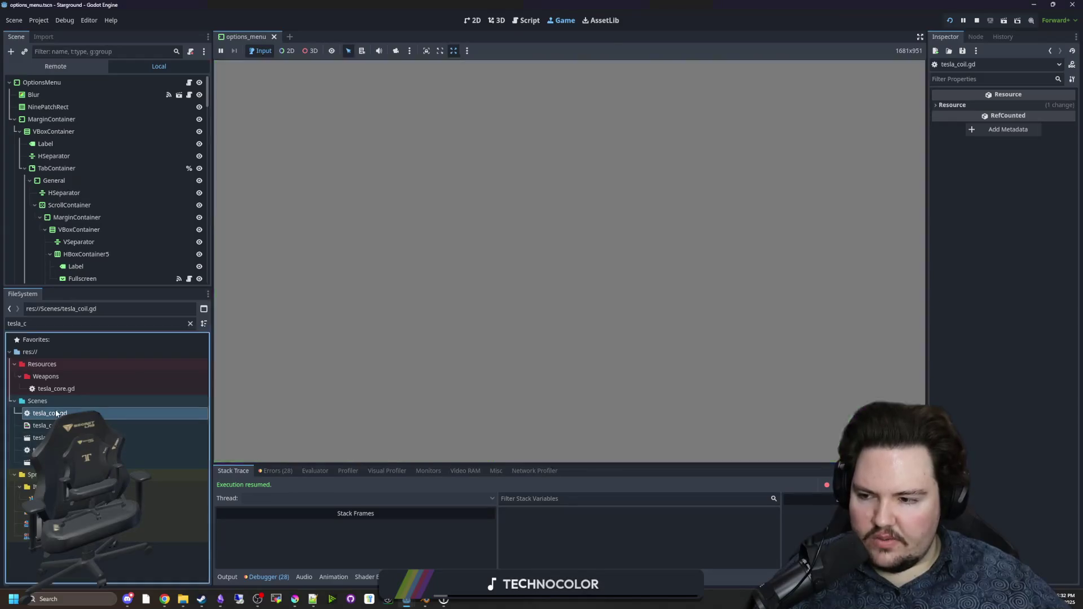
Step: Review the power checks around lines 134–141 of tesla_coil.gd and save the scene
{"action": "left_click", "coordinate": [485, 239]}
{"action": "left_click", "coordinate": [427, 206]}
{"action": "scroll", "coordinate": [429, 226], "scroll_direction": "up", "scroll_amount": 5}
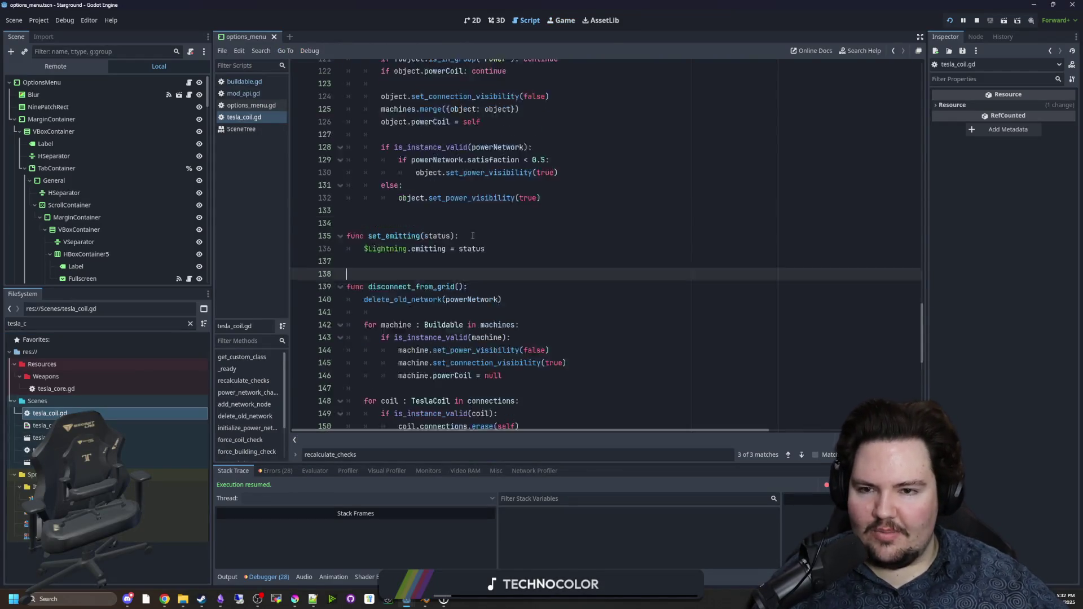
{"action": "left_click", "coordinate": [440, 342]}
{"action": "key", "text": "ctrl+s"}
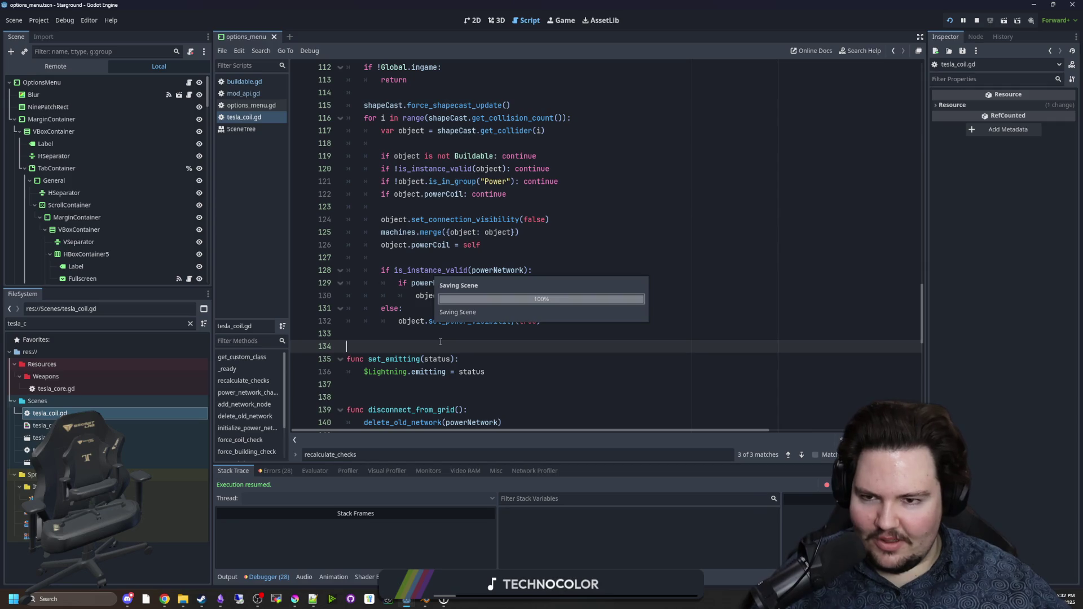
Step: Browse disconnect_from_grid around lines 147–151, then return to the running game view
{"action": "scroll", "coordinate": [440, 341], "scroll_direction": "down", "scroll_amount": 7}
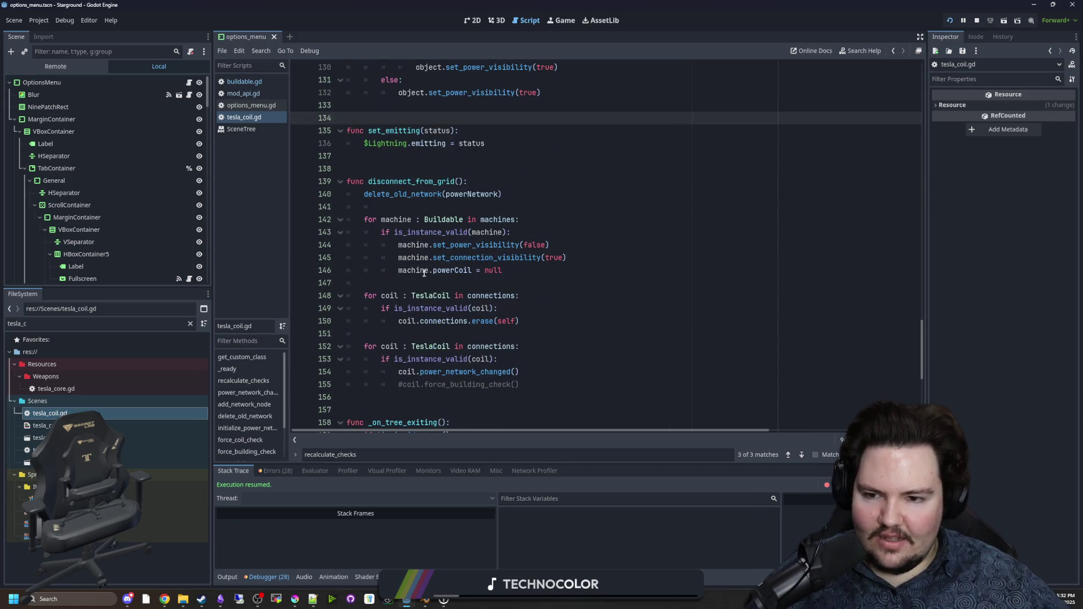
{"action": "left_click", "coordinate": [479, 246]}
{"action": "scroll", "coordinate": [480, 280], "scroll_direction": "down", "scroll_amount": 2}
{"action": "left_click", "coordinate": [473, 282]}
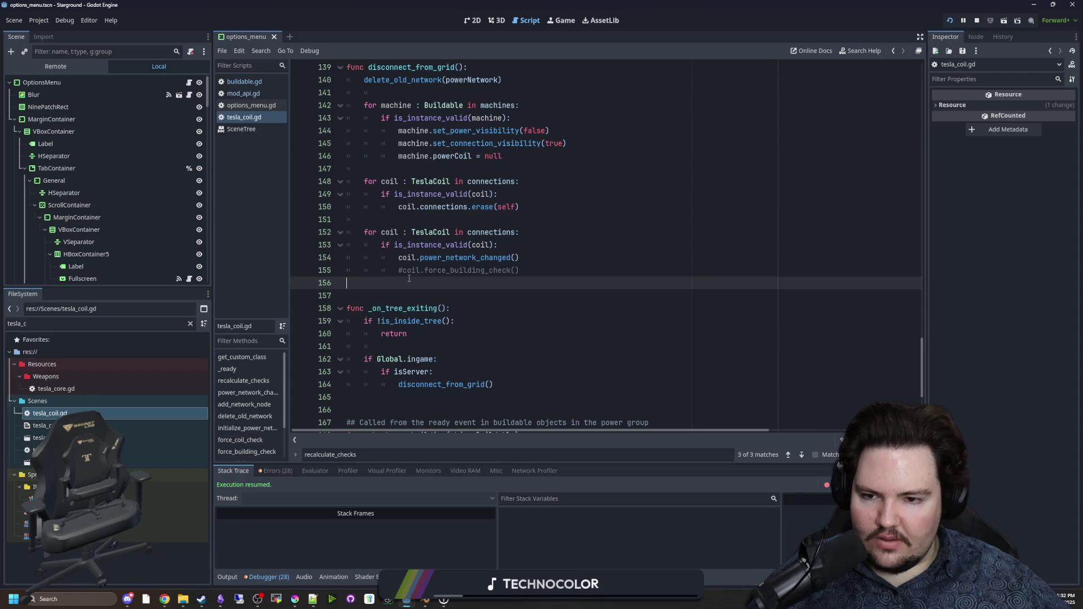
{"action": "scroll", "coordinate": [471, 288], "scroll_direction": "up", "scroll_amount": 2}
{"action": "left_click", "coordinate": [468, 295]}
{"action": "scroll", "coordinate": [468, 294], "scroll_direction": "up", "scroll_amount": 1}
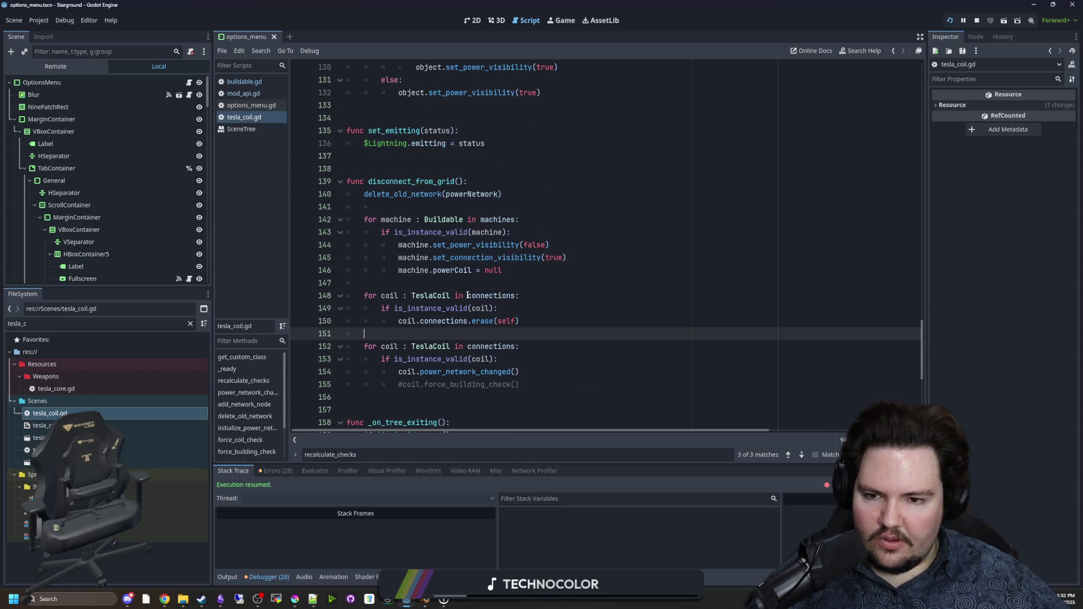
{"action": "left_click", "coordinate": [418, 281]}
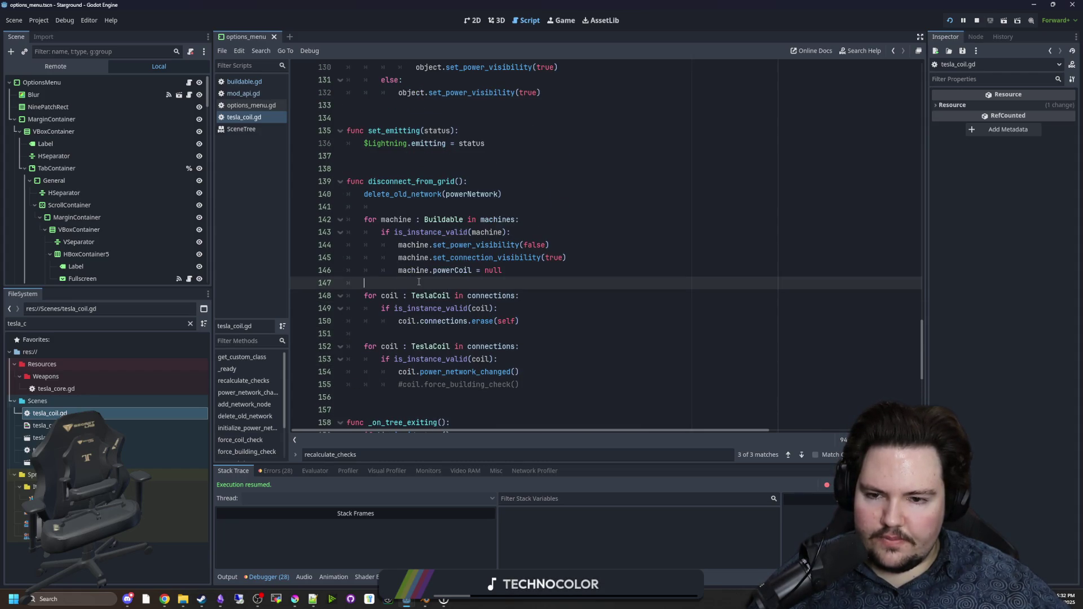
{"action": "left_click", "coordinate": [562, 20]}
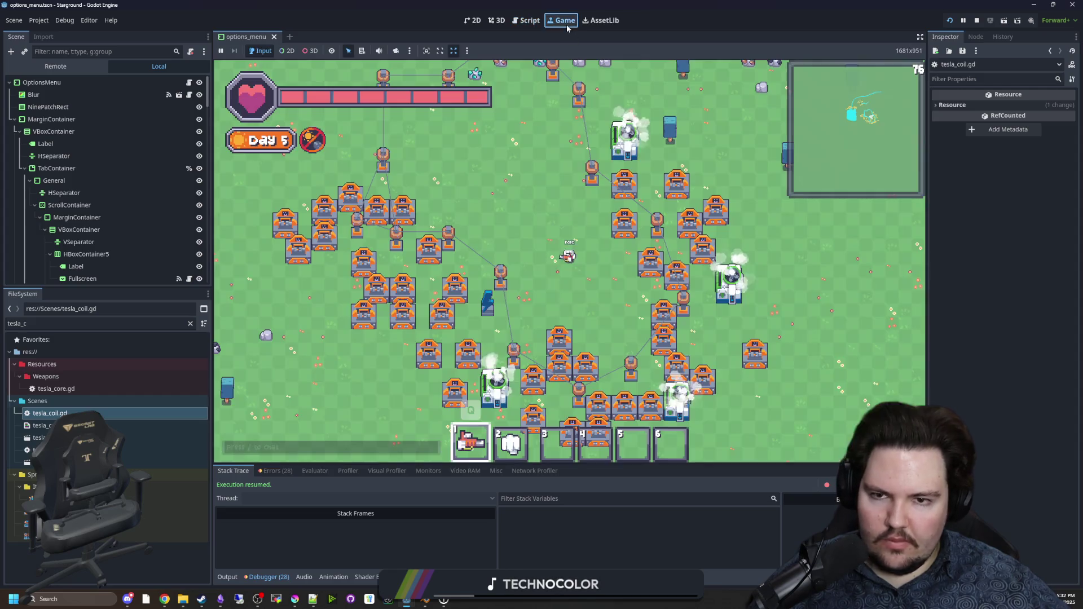
Step: Walk right and place three linked tesla coils beside the player
{"action": "key", "text": "d"}
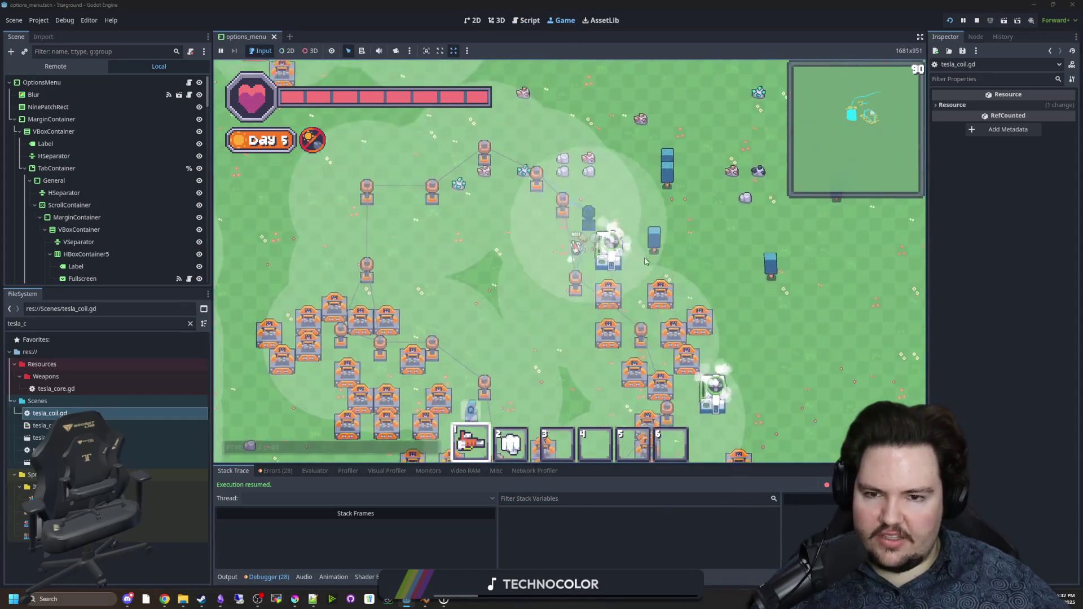
{"action": "key", "text": "d"}
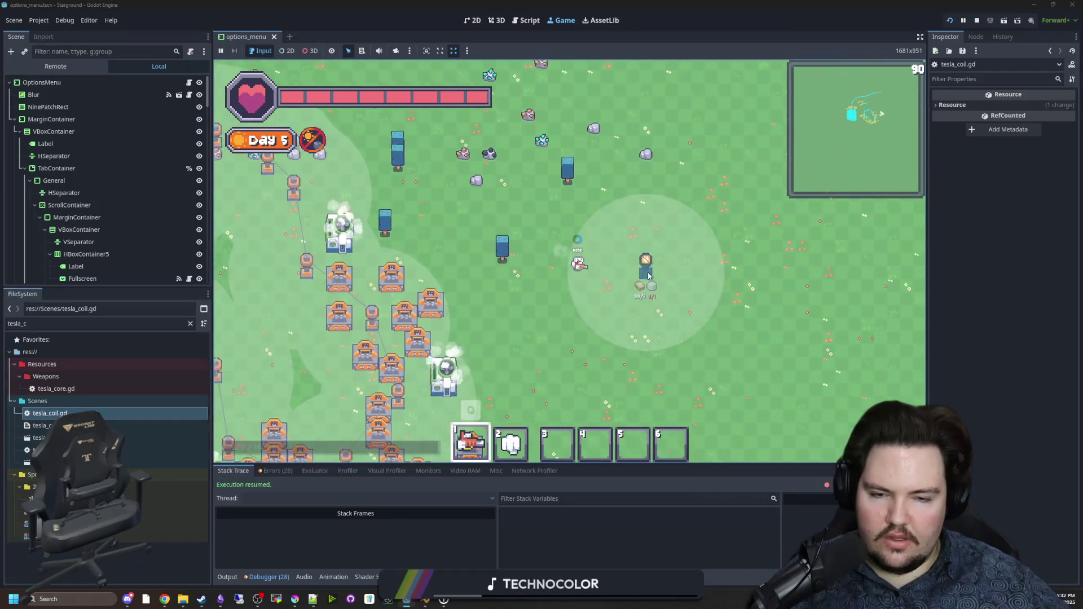
{"action": "left_click", "coordinate": [574, 276]}
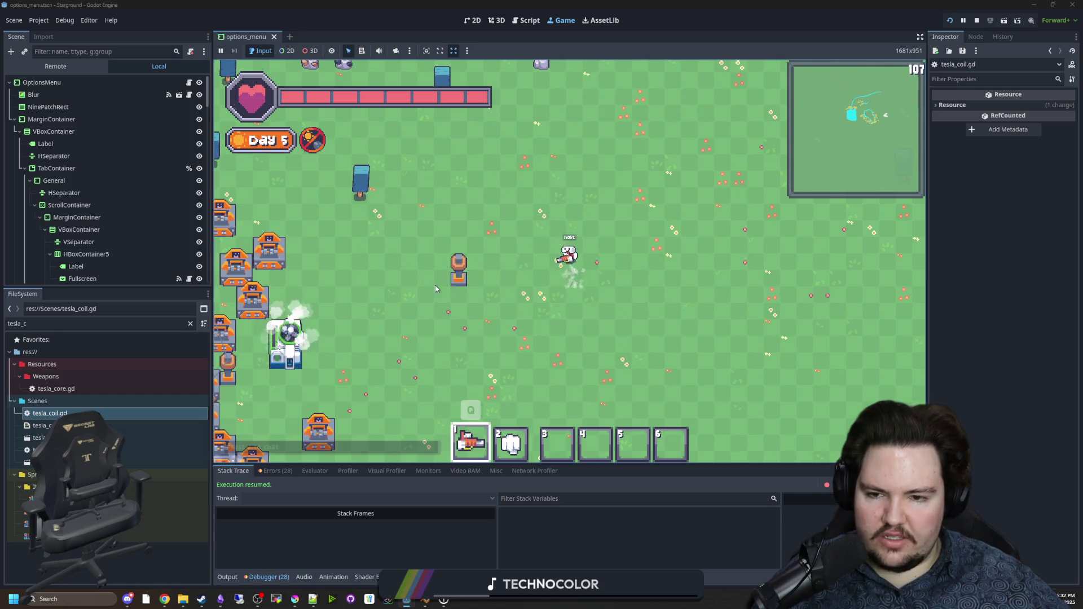
{"action": "left_click", "coordinate": [557, 276]}
{"action": "key", "text": "d"}
{"action": "left_click", "coordinate": [635, 279]}
Step: Close the ring with coils up-left, right, upper right, top and upper left, then cancel placement
{"action": "key", "text": "w"}
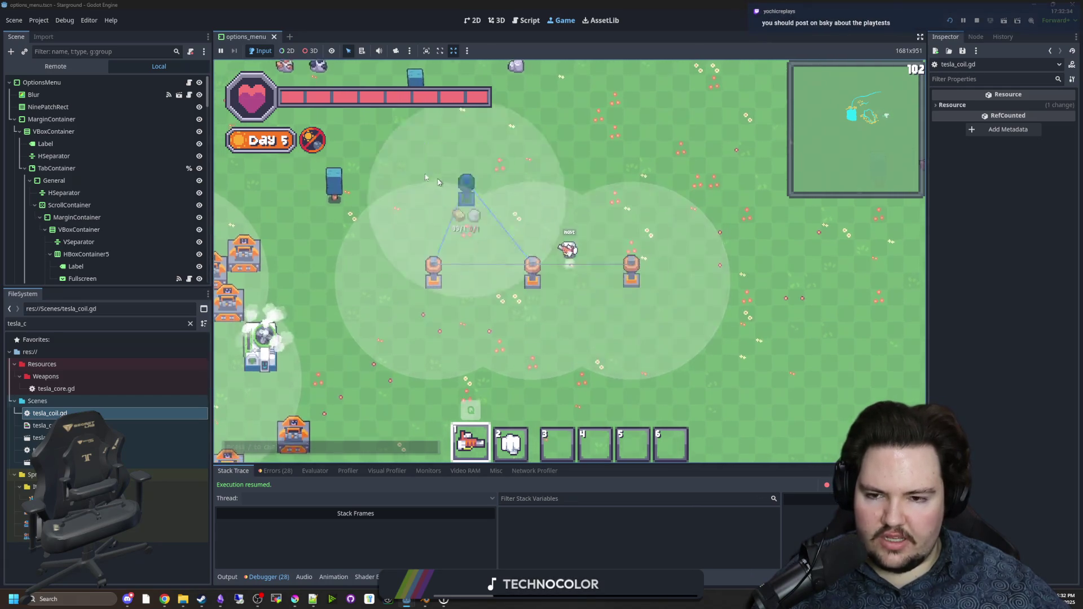
{"action": "left_click", "coordinate": [401, 237]}
{"action": "left_click", "coordinate": [662, 247]}
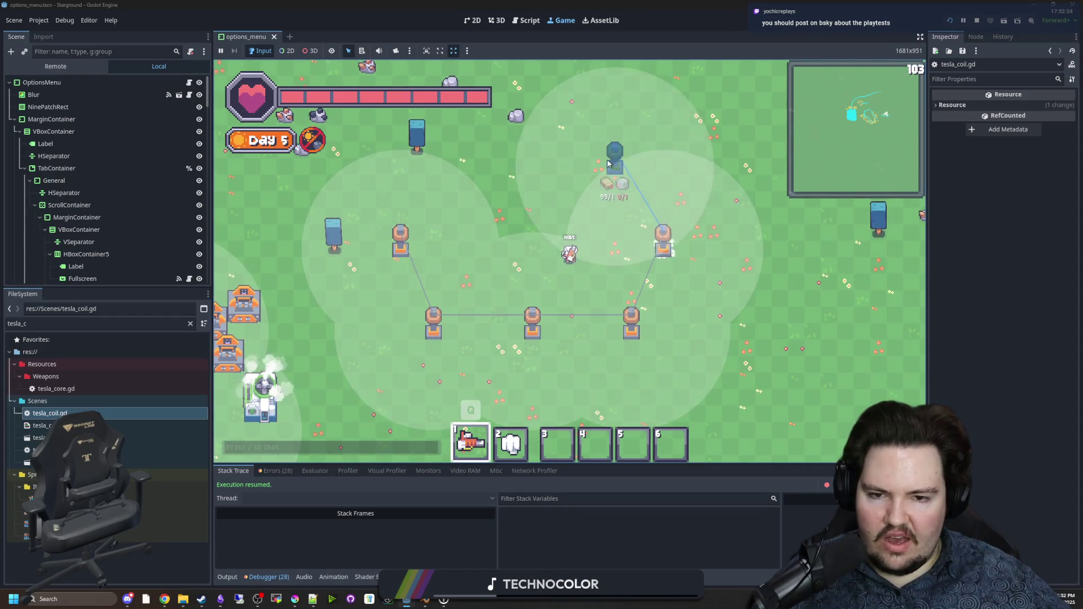
{"action": "left_click", "coordinate": [598, 164]}
{"action": "left_click", "coordinate": [515, 148]}
{"action": "left_click", "coordinate": [416, 165]}
{"action": "right_click", "coordinate": [511, 235]}
Step: Walk up-right and chain five more linked tesla coils above the ring
{"action": "key", "text": "d"}
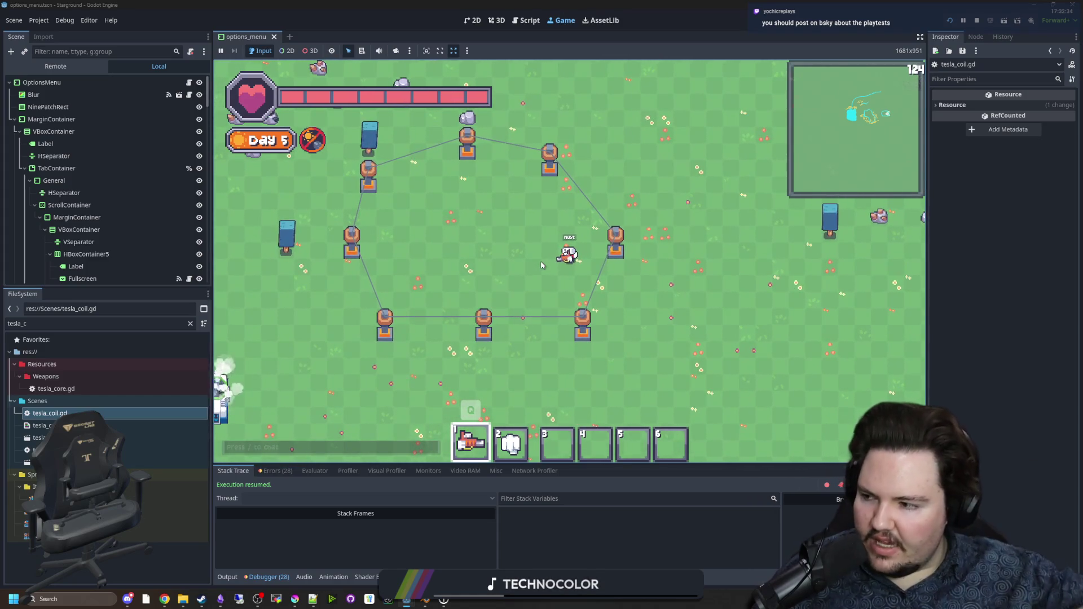
{"action": "key", "text": "a"}
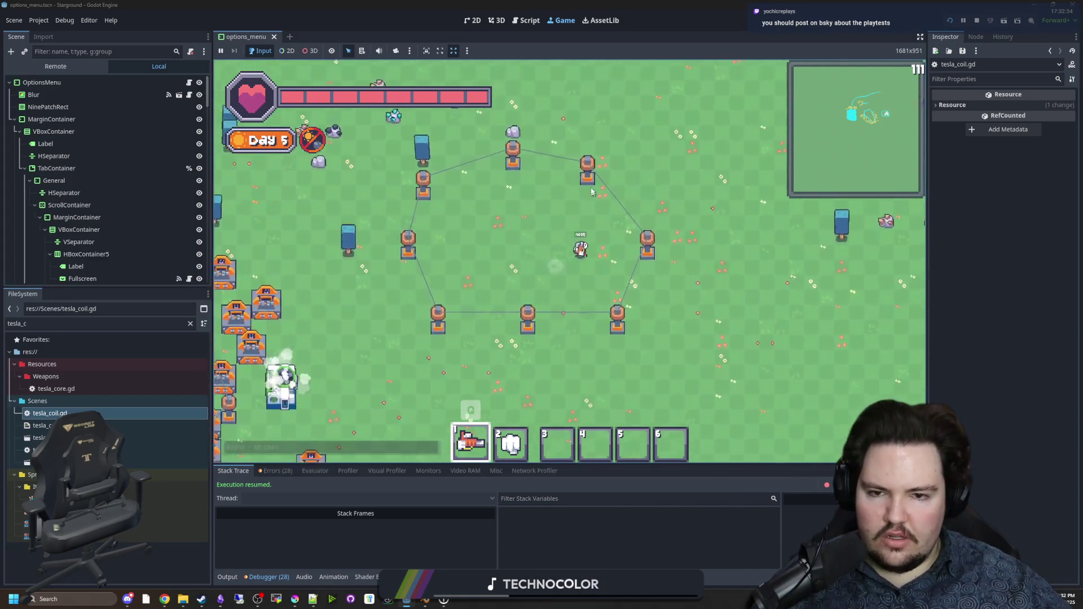
{"action": "key", "text": "w"}
{"action": "key", "text": "d"}
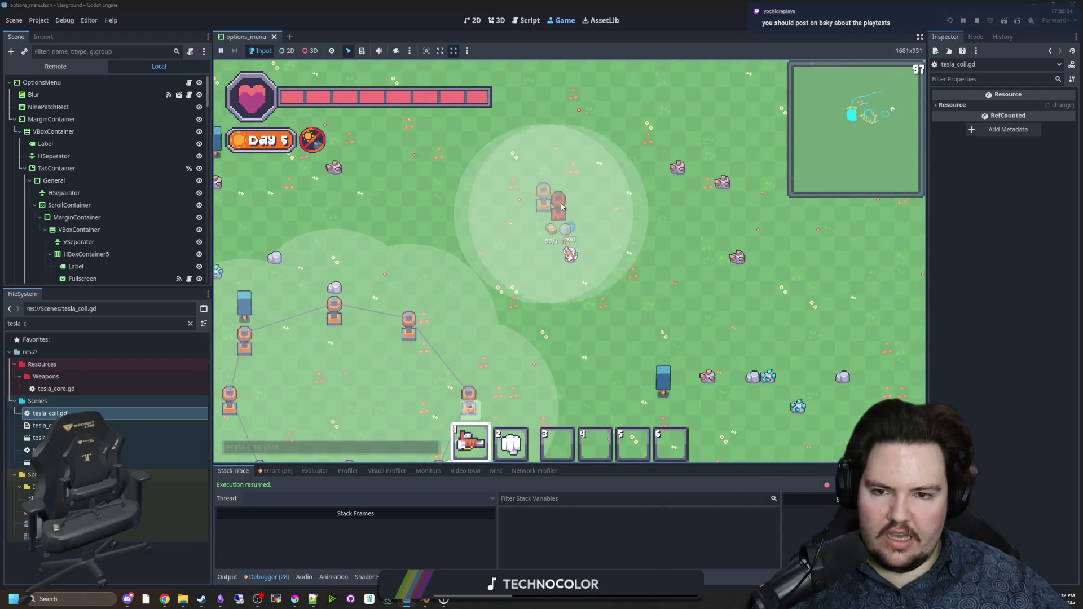
{"action": "left_click", "coordinate": [582, 165]}
{"action": "left_click", "coordinate": [555, 110]}
{"action": "left_click", "coordinate": [648, 180]}
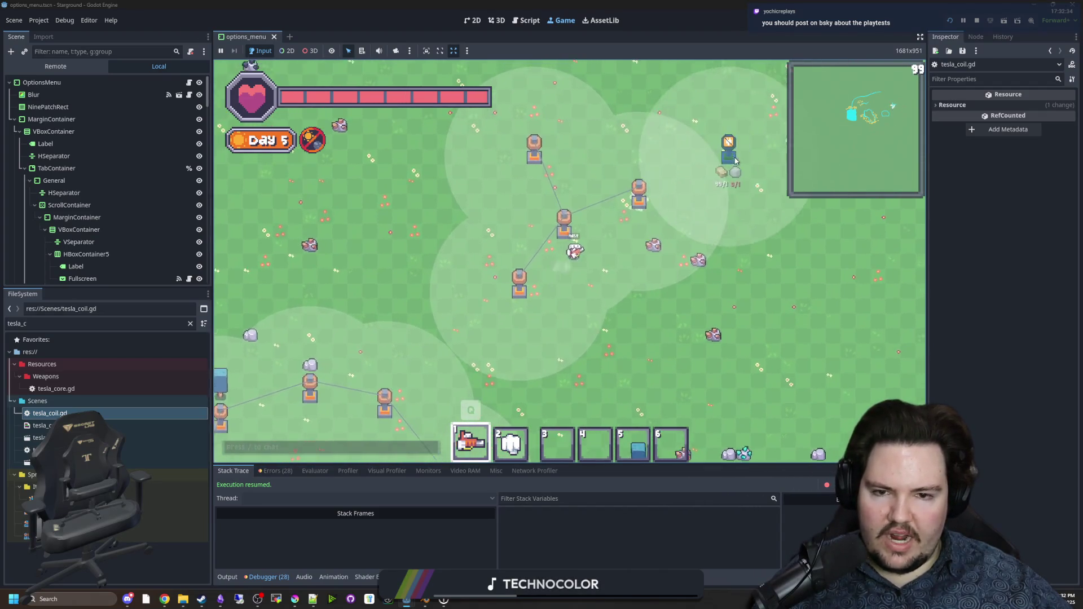
{"action": "left_click", "coordinate": [719, 174]}
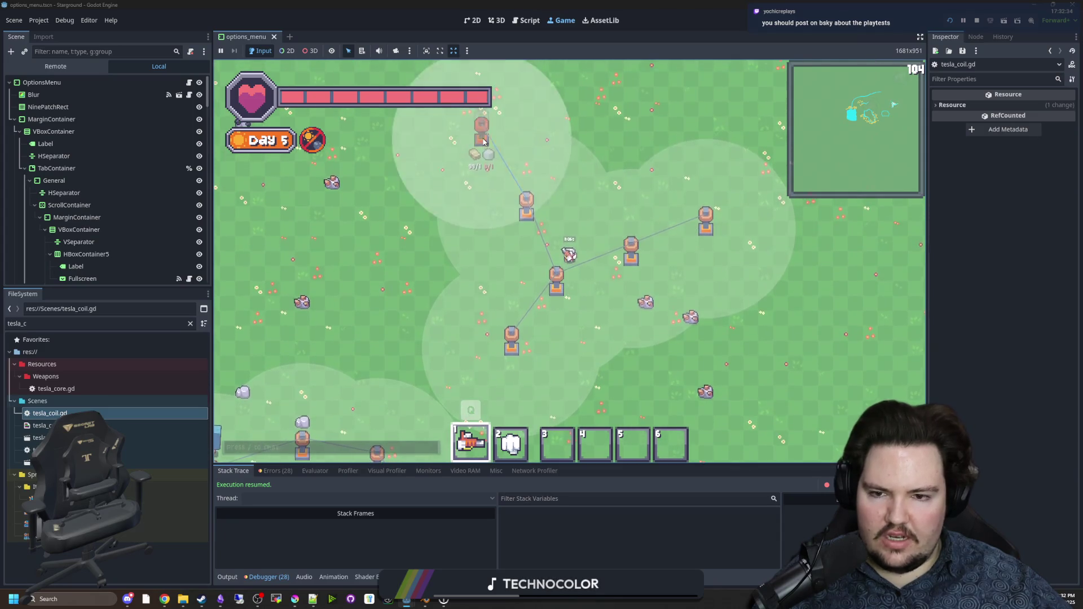
{"action": "left_click", "coordinate": [482, 135]}
Step: Walk back down toward the ring and fire lightning beams at the enemies
{"action": "key", "text": "s"}
{"action": "key", "text": "d"}
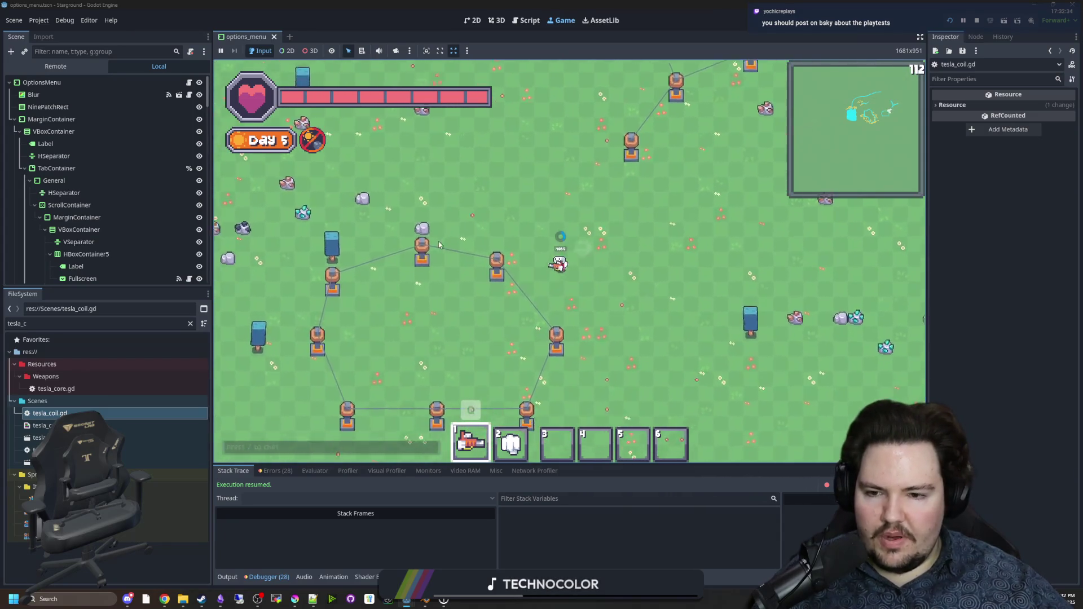
{"action": "scroll", "coordinate": [522, 281], "scroll_direction": "up", "scroll_amount": 2}
{"action": "key", "text": "s"}
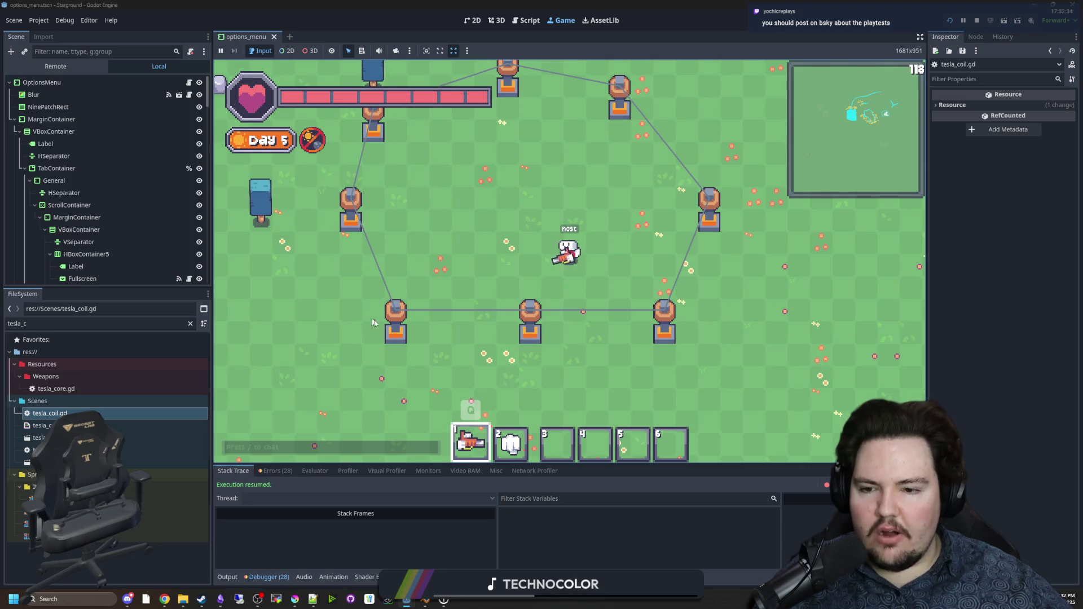
{"action": "scroll", "coordinate": [555, 335], "scroll_direction": "down", "scroll_amount": 2}
{"action": "left_click", "coordinate": [563, 320]}
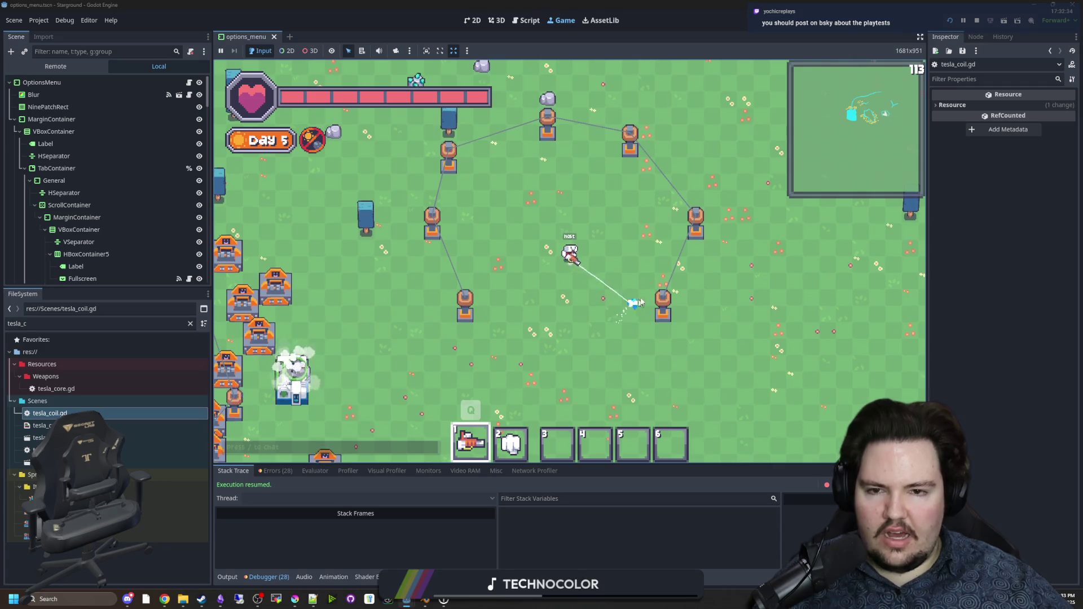
{"action": "left_click", "coordinate": [472, 317]}
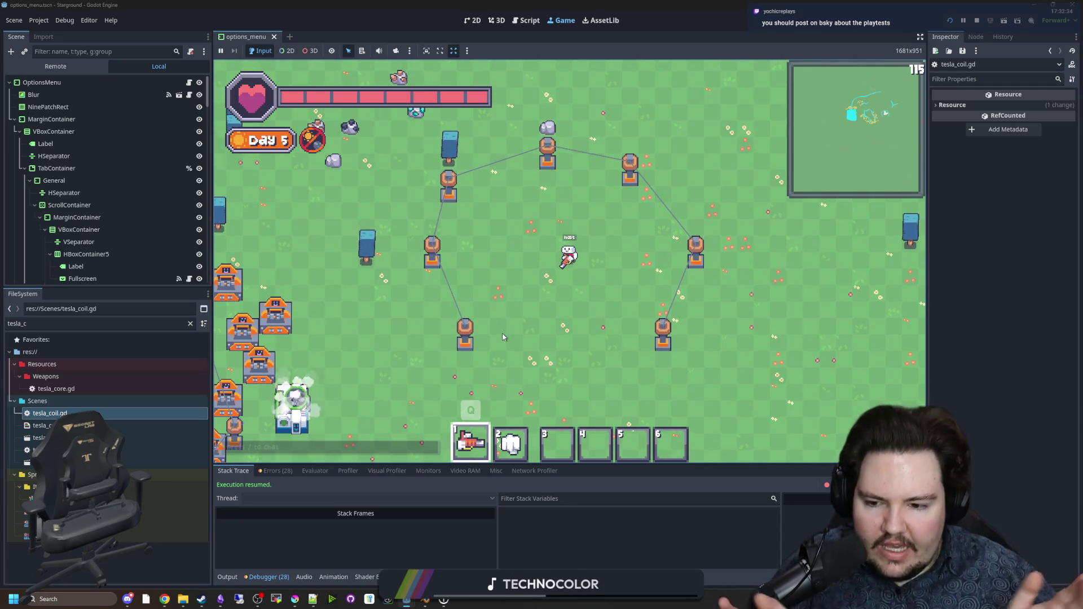
Step: Place tesla coils into the ring's bottom gap to complete the hexagon
{"action": "key", "text": "q"}
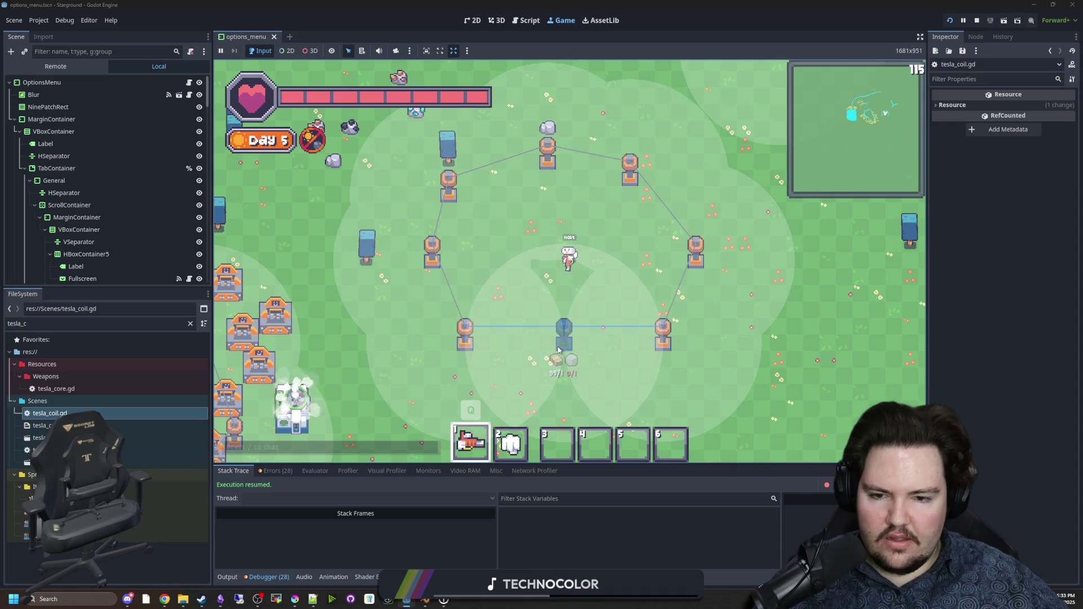
{"action": "left_click", "coordinate": [559, 350]}
{"action": "left_click", "coordinate": [524, 242]}
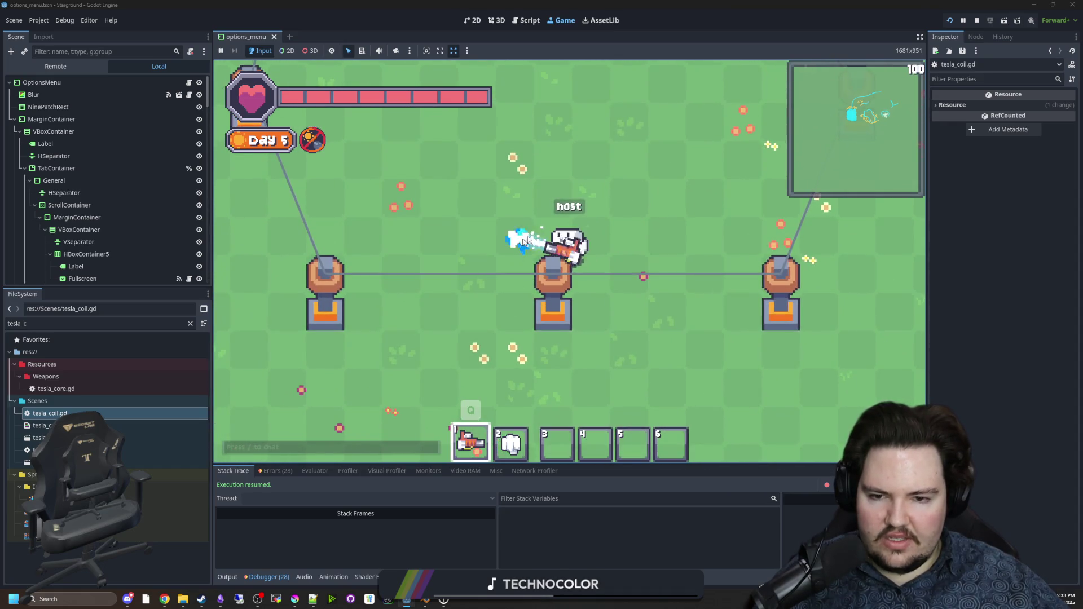
{"action": "key", "text": "a"}
{"action": "key", "text": "d"}
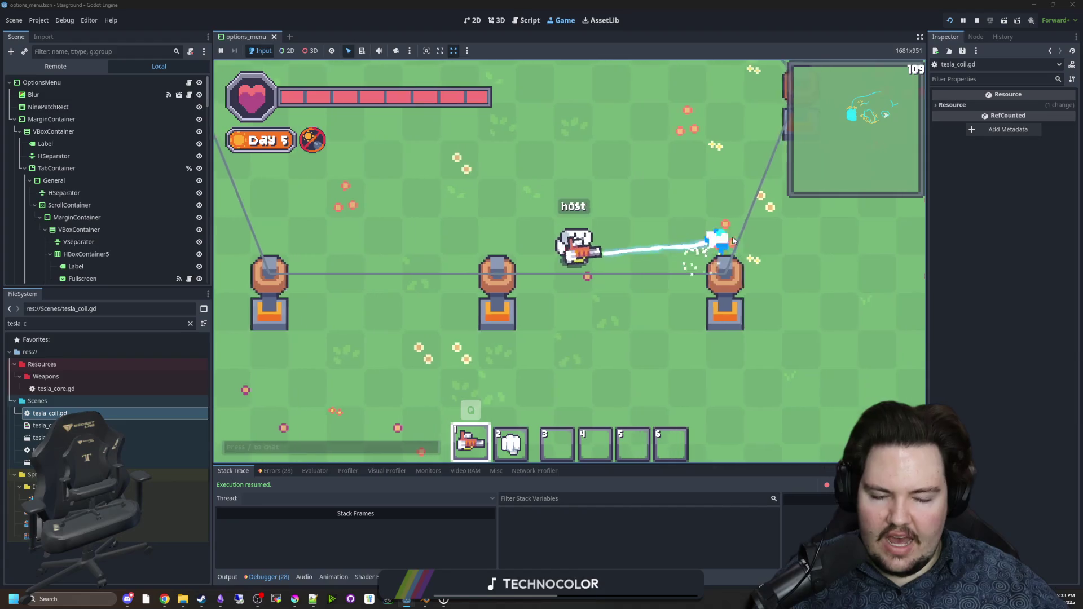
{"action": "scroll", "coordinate": [651, 294], "scroll_direction": "down", "scroll_amount": 3}
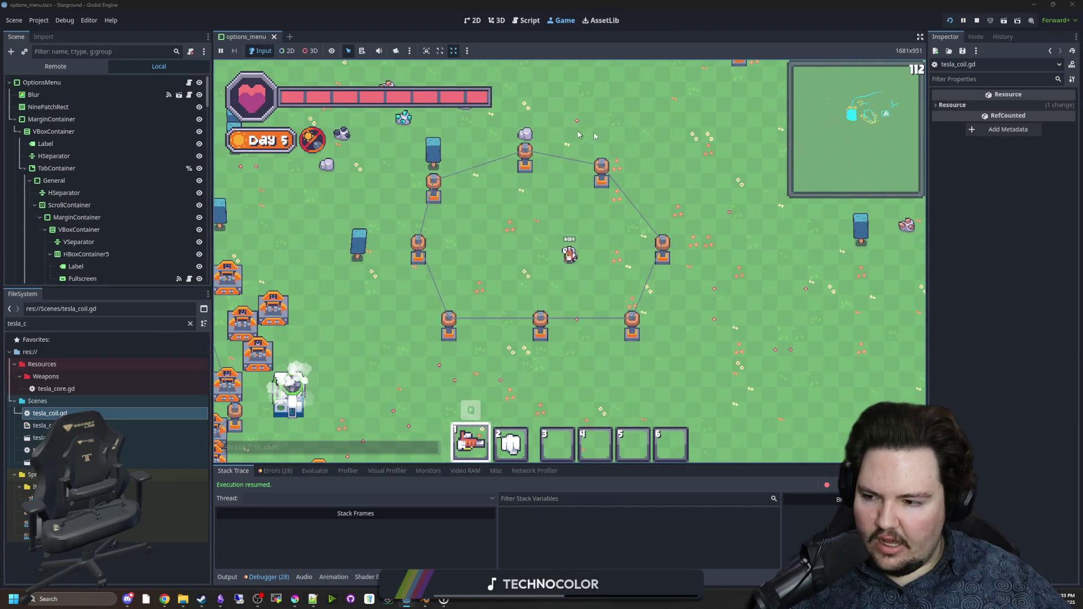
{"action": "scroll", "coordinate": [563, 363], "scroll_direction": "up", "scroll_amount": 3}
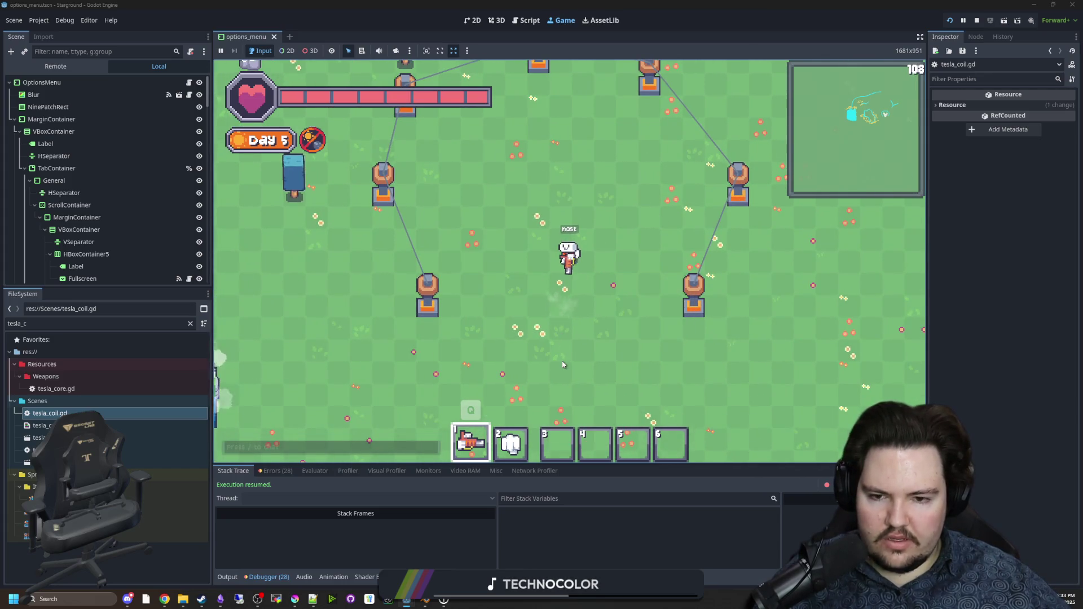
{"action": "scroll", "coordinate": [563, 363], "scroll_direction": "down", "scroll_amount": 4}
{"action": "scroll", "coordinate": [649, 302], "scroll_direction": "up", "scroll_amount": 2}
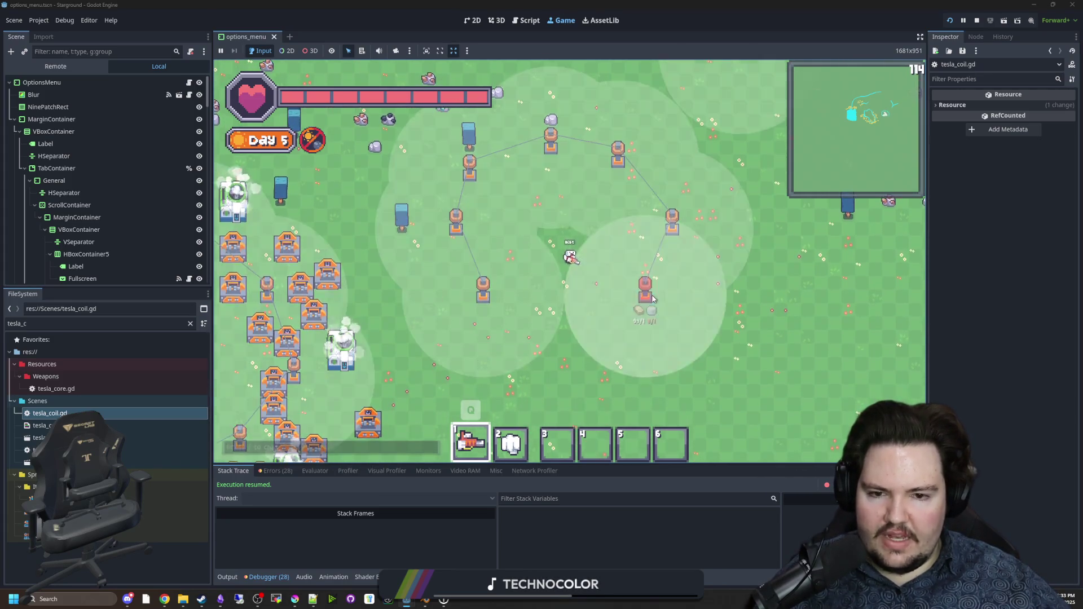
{"action": "left_click", "coordinate": [653, 299]}
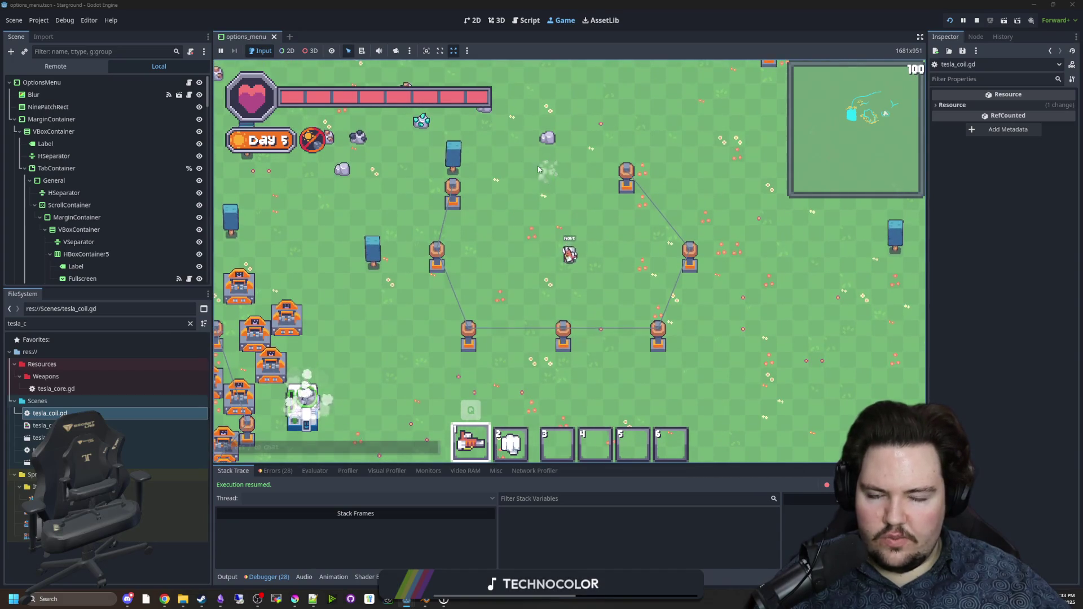
Step: Walk around the ring and fire a shot toward the lower right
{"action": "key", "text": "s"}
{"action": "scroll", "coordinate": [575, 237], "scroll_direction": "up", "scroll_amount": 1}
{"action": "left_click", "coordinate": [614, 292]}
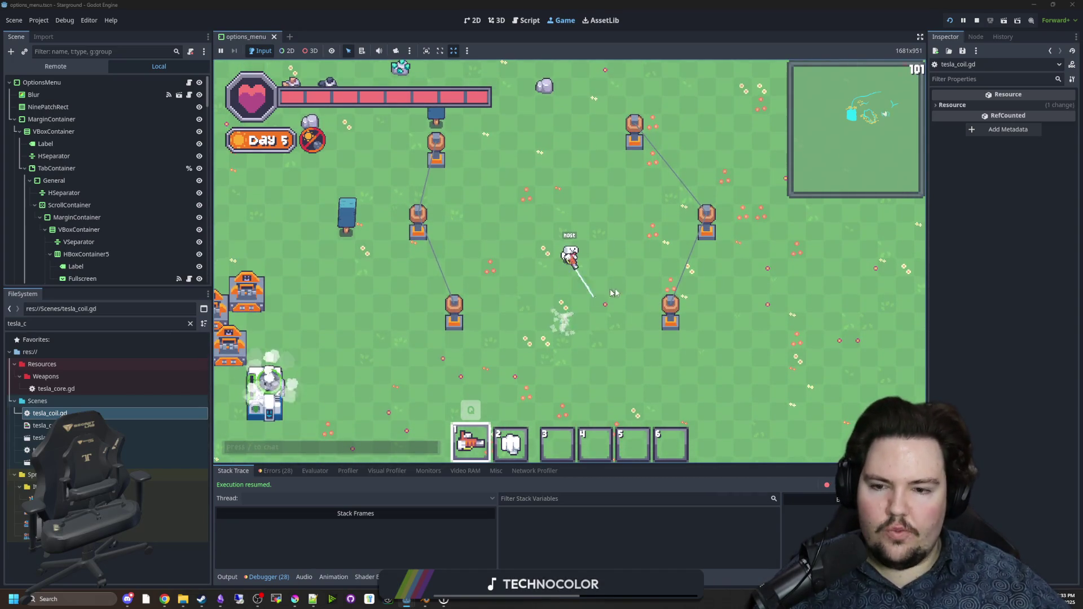
{"action": "key", "text": "a"}
{"action": "key", "text": "s"}
{"action": "key", "text": "d"}
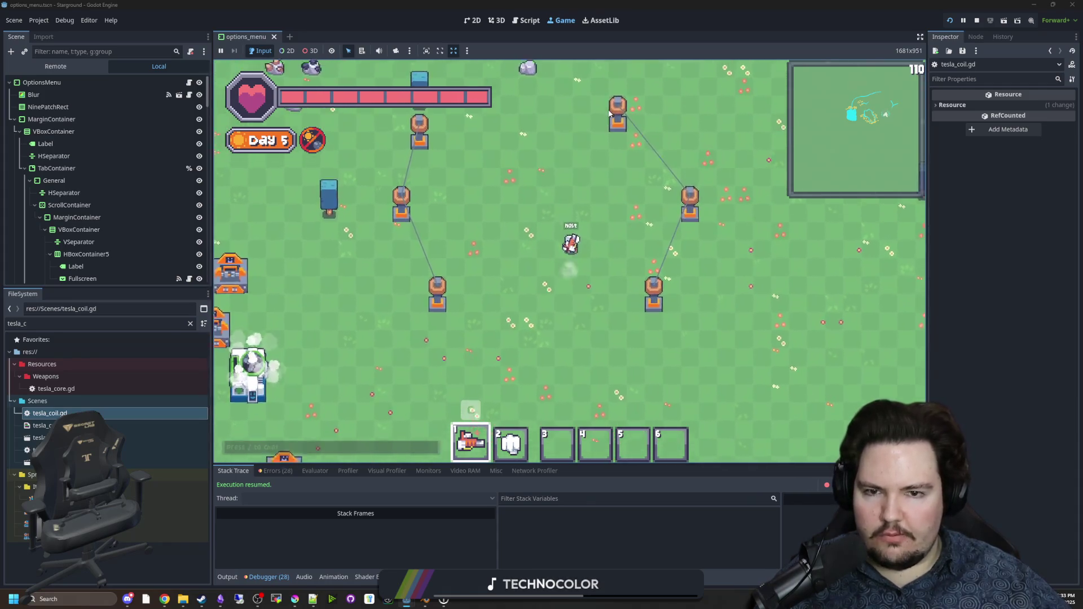
{"action": "key", "text": "a"}
Step: Switch between hotbar items 1 and 2 while walking up-left onto open grass
{"action": "key", "text": "q"}
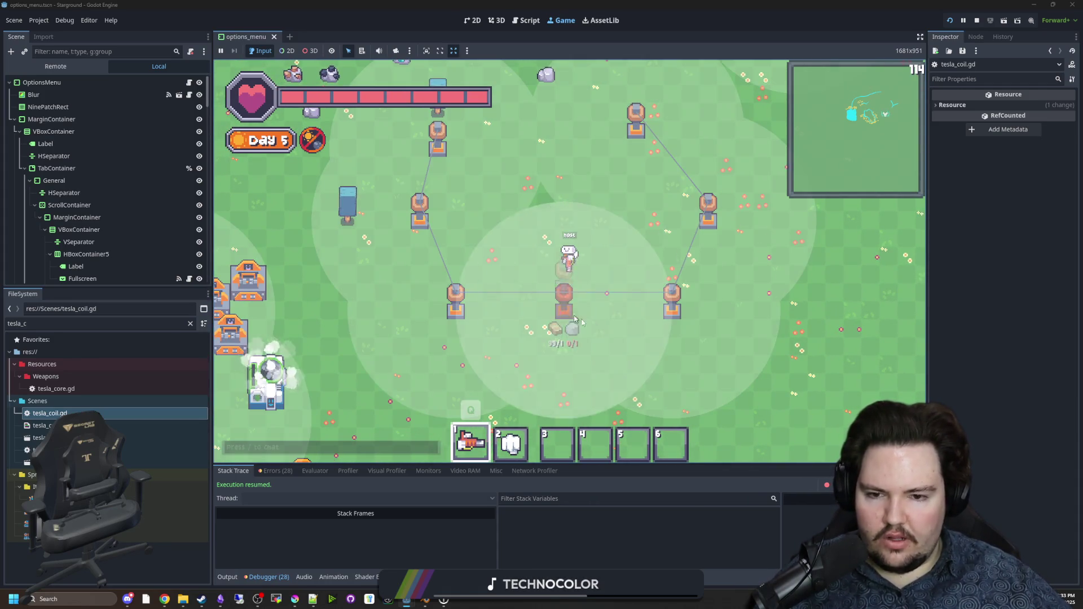
{"action": "key", "text": "2"}
{"action": "key", "text": "w"}
{"action": "scroll", "coordinate": [608, 216], "scroll_direction": "down", "scroll_amount": 2}
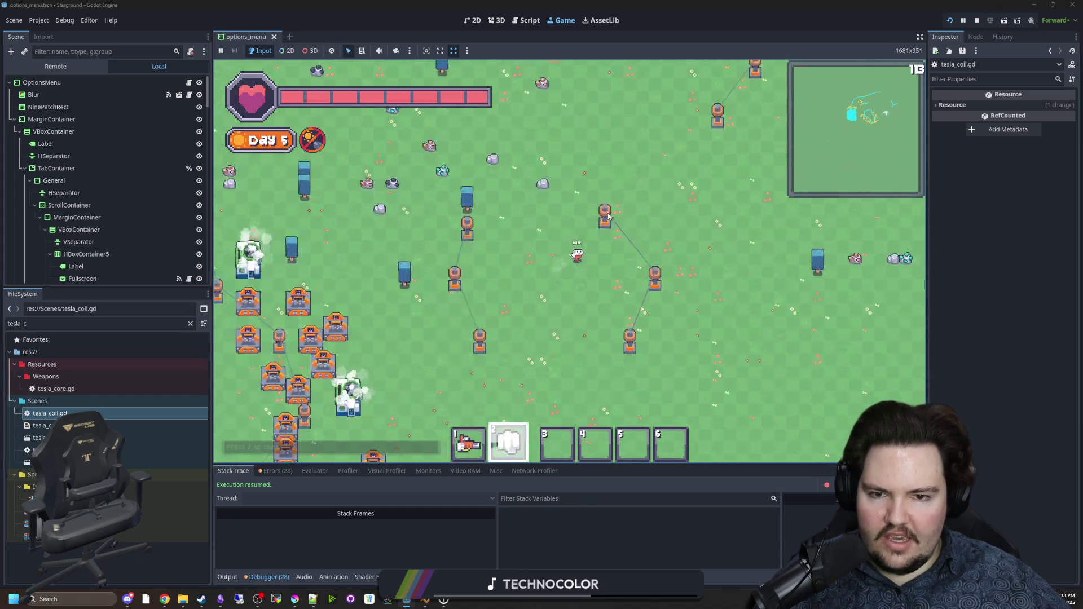
{"action": "key", "text": "s"}
{"action": "key", "text": "1"}
{"action": "key", "text": "w"}
{"action": "key", "text": "a"}
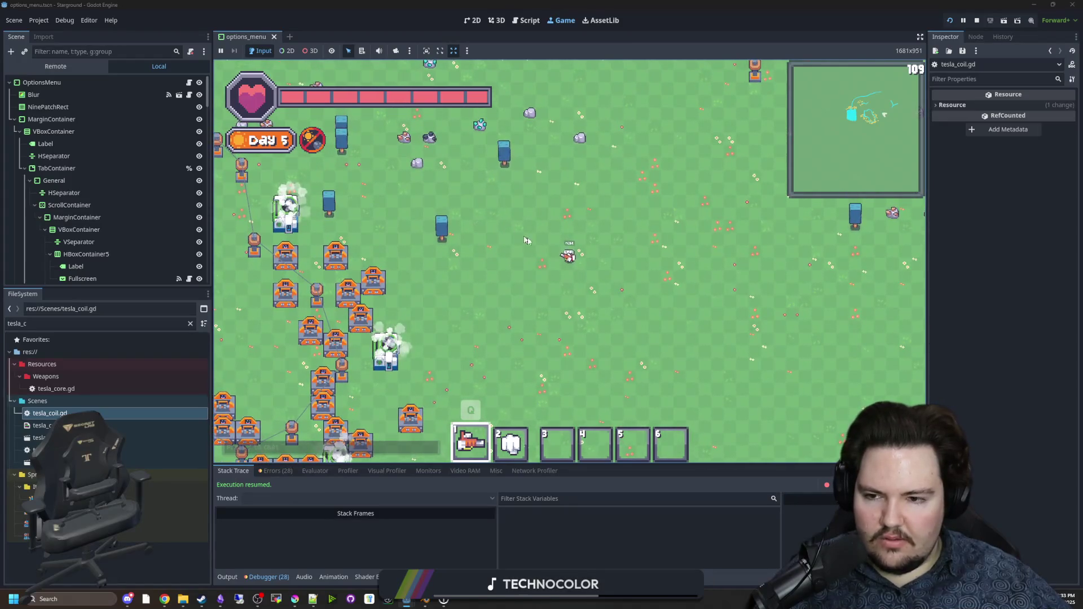
{"action": "key", "text": "w"}
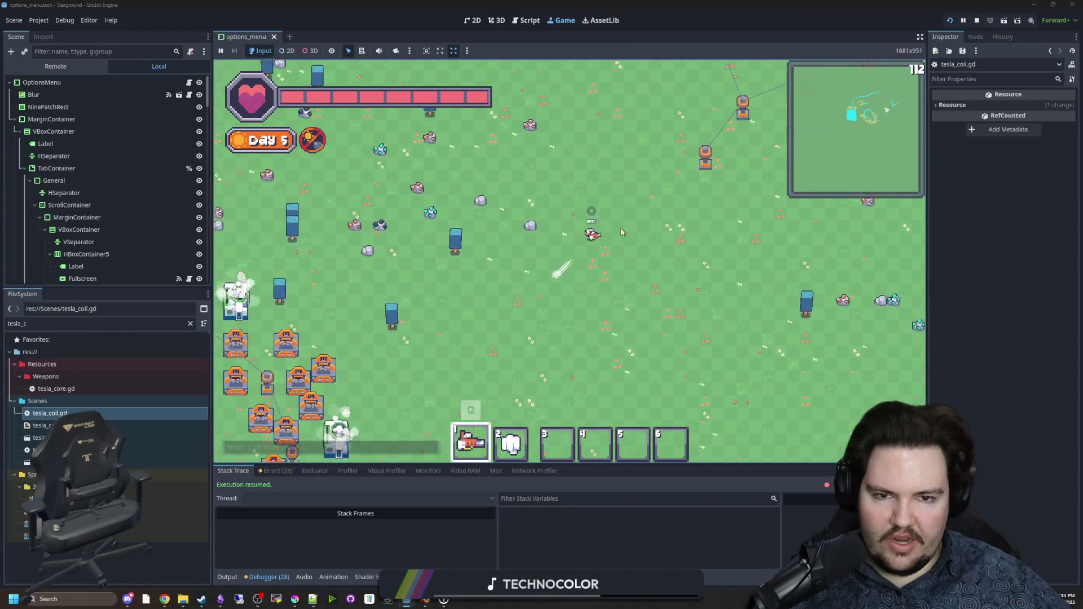
{"action": "key", "text": "w"}
{"action": "key", "text": "d"}
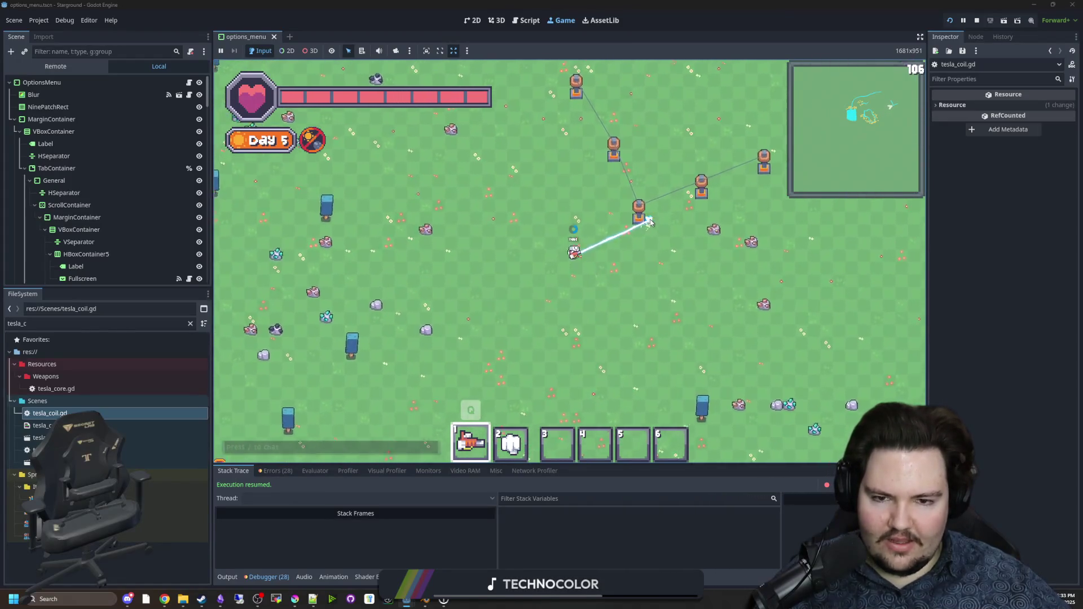
Step: Lay a new chain of four linked coils, remove one, and head back up-left
{"action": "key", "text": "b"}
{"action": "left_click", "coordinate": [646, 226]}
{"action": "left_click", "coordinate": [587, 263]}
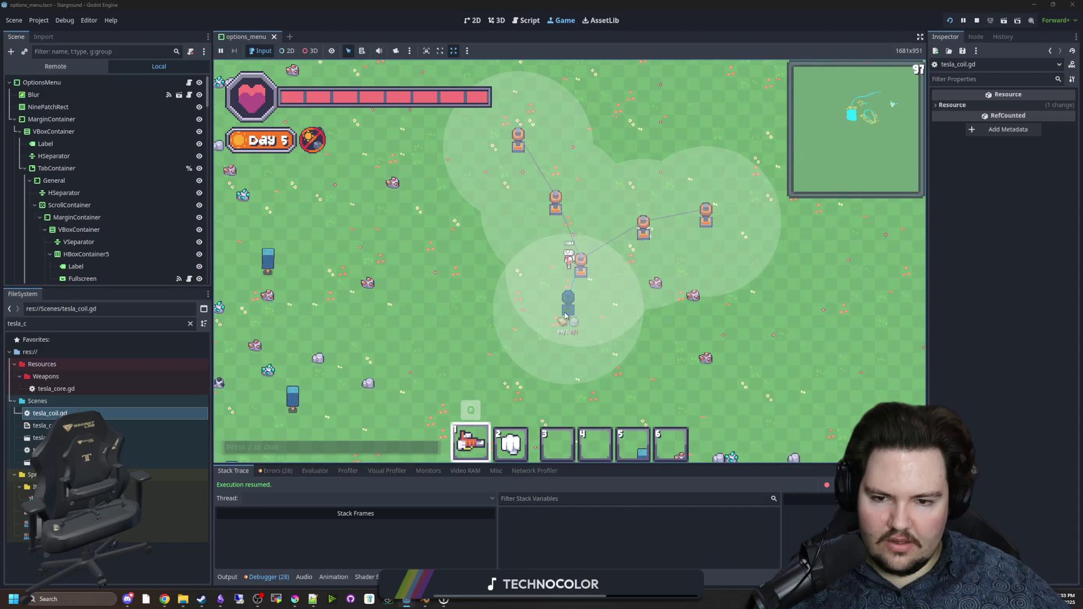
{"action": "left_click", "coordinate": [541, 304]}
{"action": "left_click", "coordinate": [520, 366]}
{"action": "key", "text": "d"}
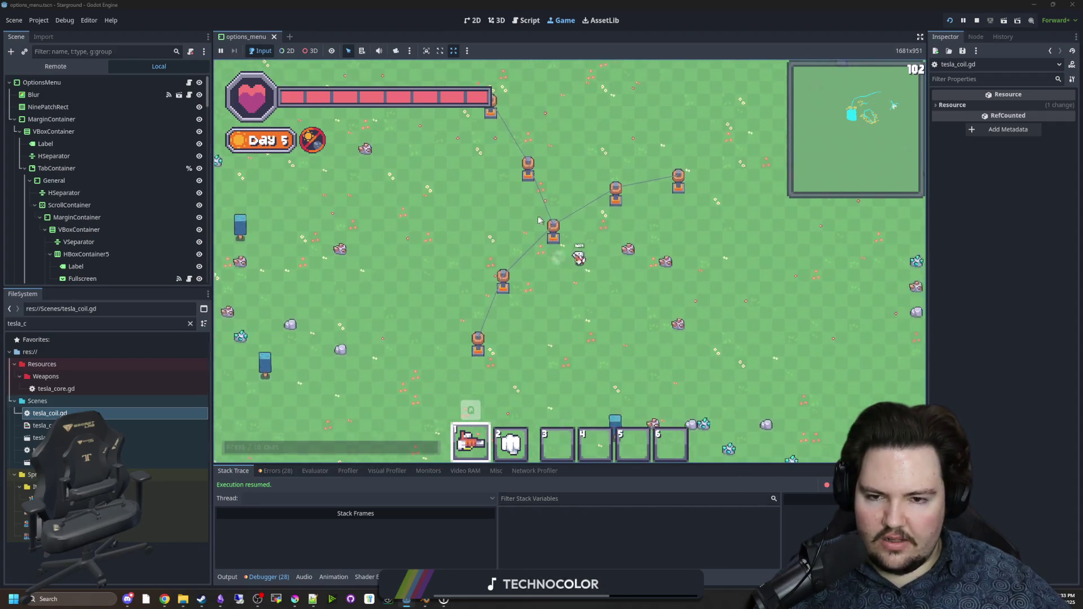
{"action": "right_click", "coordinate": [522, 228]}
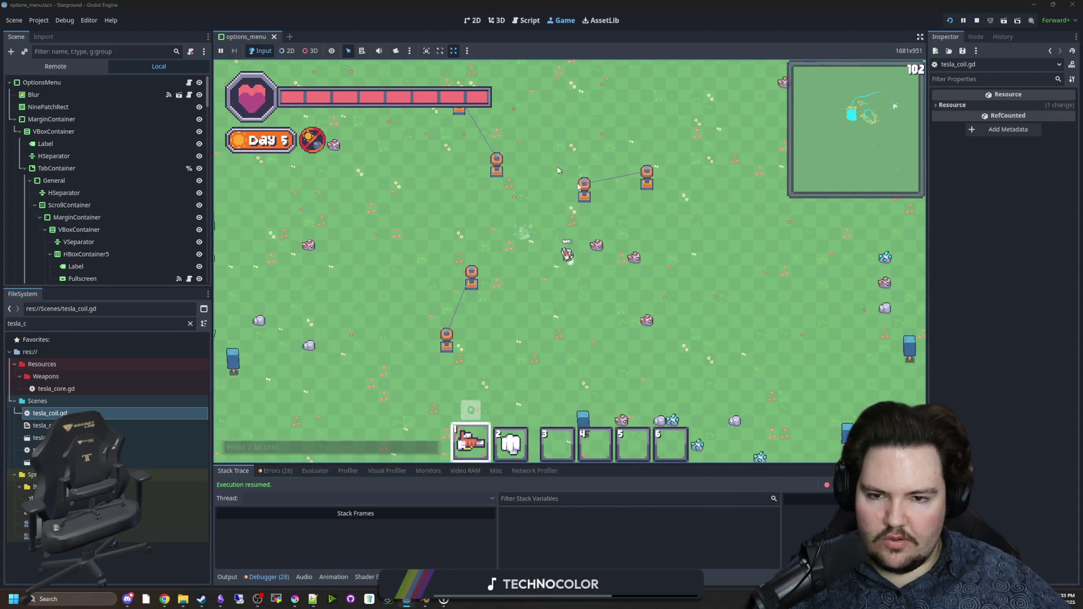
{"action": "key", "text": "a"}
{"action": "key", "text": "w"}
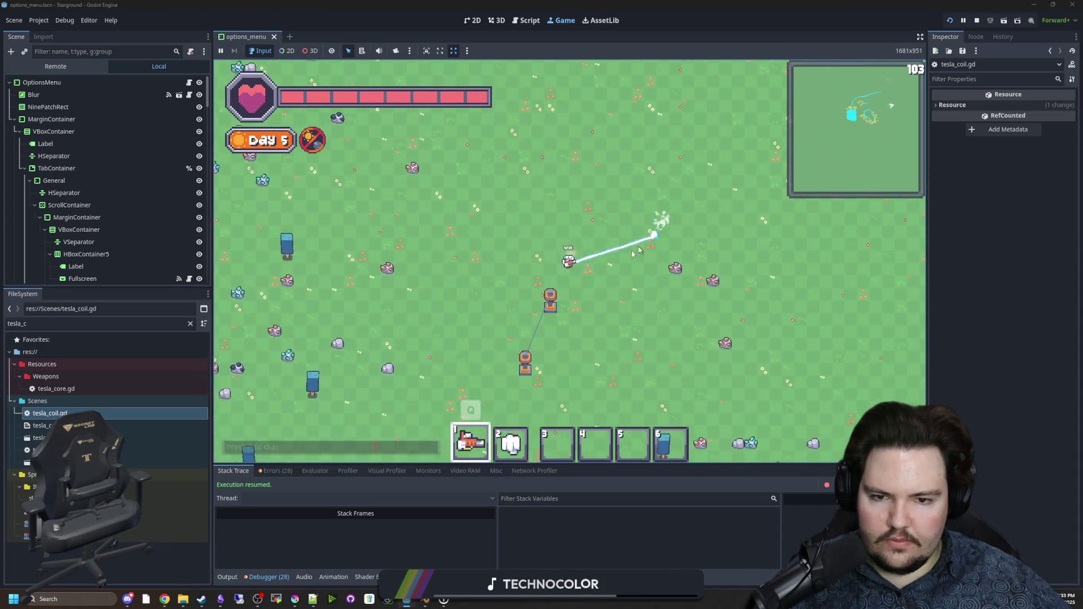
Step: Walk the player around to inspect the big tesla-coil clusters
{"action": "key", "text": "d"}
{"action": "key", "text": "w"}
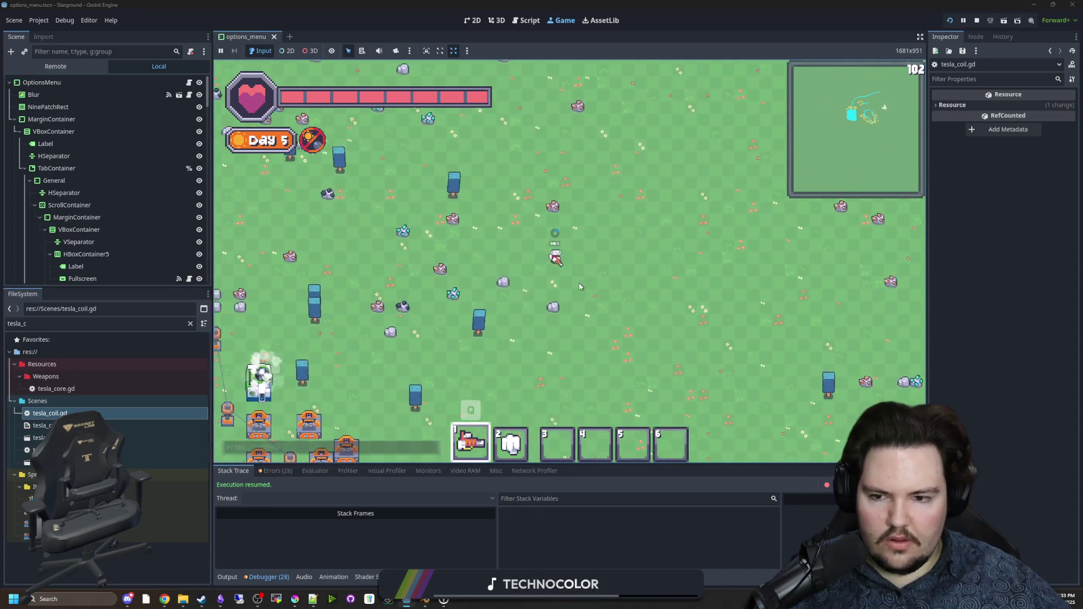
{"action": "key", "text": "a"}
{"action": "key", "text": "s"}
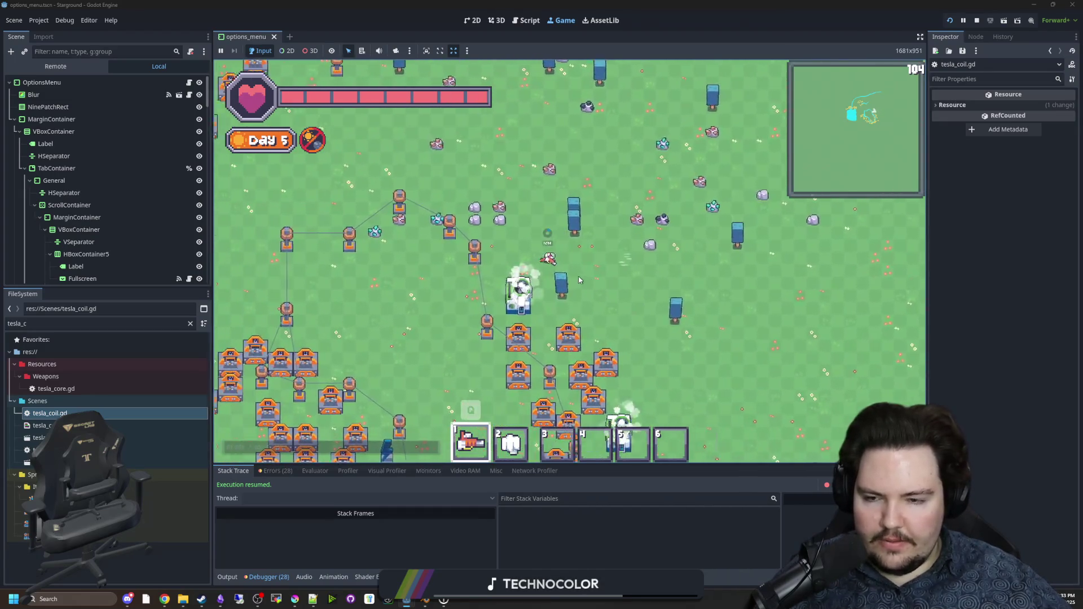
{"action": "key", "text": "s"}
{"action": "key", "text": "a"}
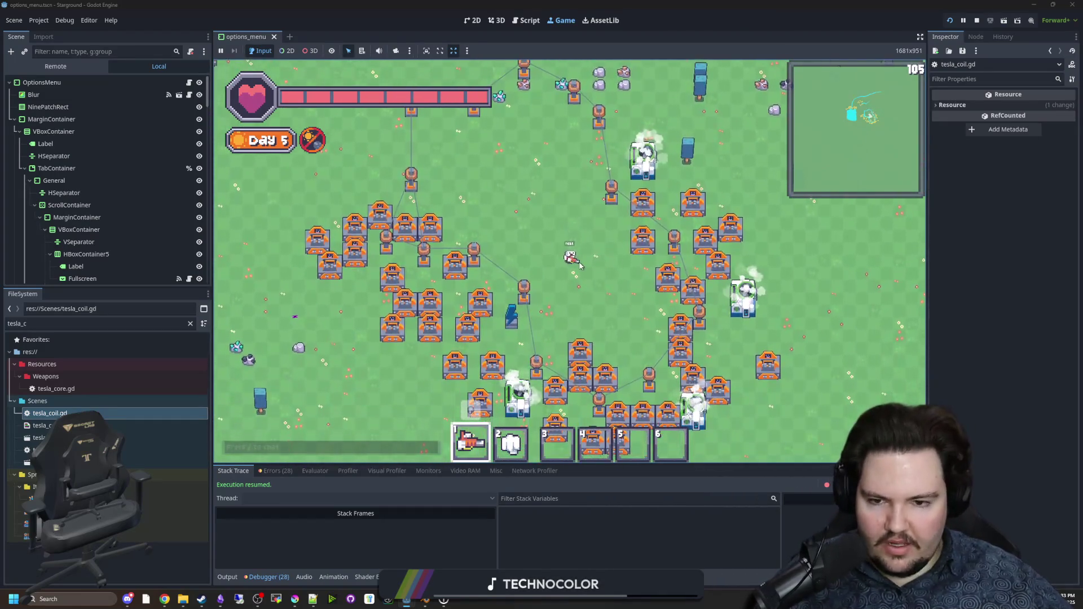
Step: Walk up-left once more, then bring up Discord's Big Boy Games general channel
{"action": "key", "text": "w"}
{"action": "key", "text": "a"}
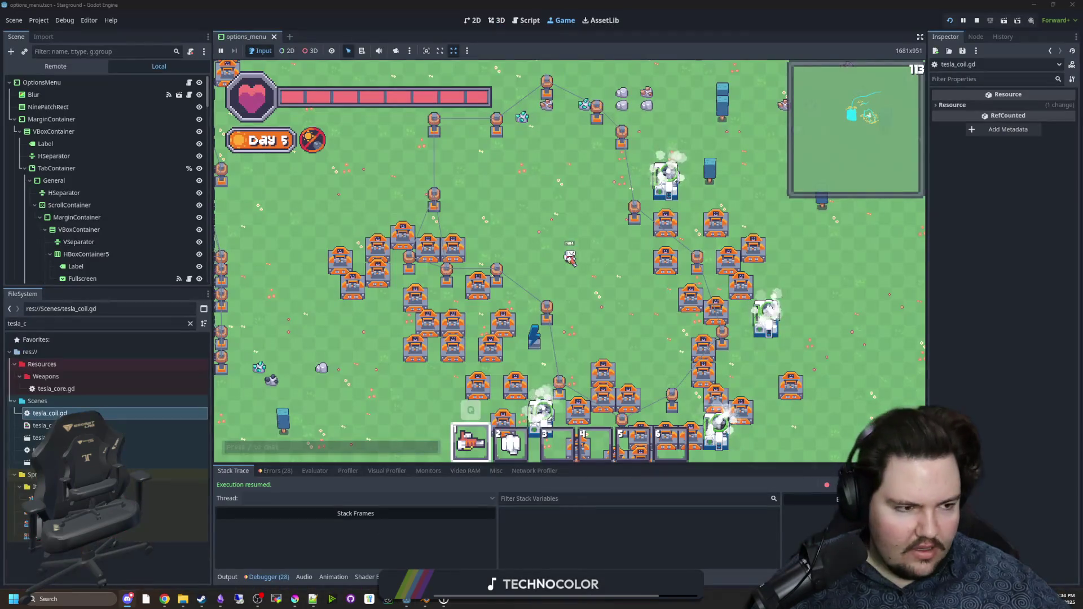
{"action": "left_click", "coordinate": [127, 599]}
{"action": "scroll", "coordinate": [83, 218], "scroll_direction": "up", "scroll_amount": 5}
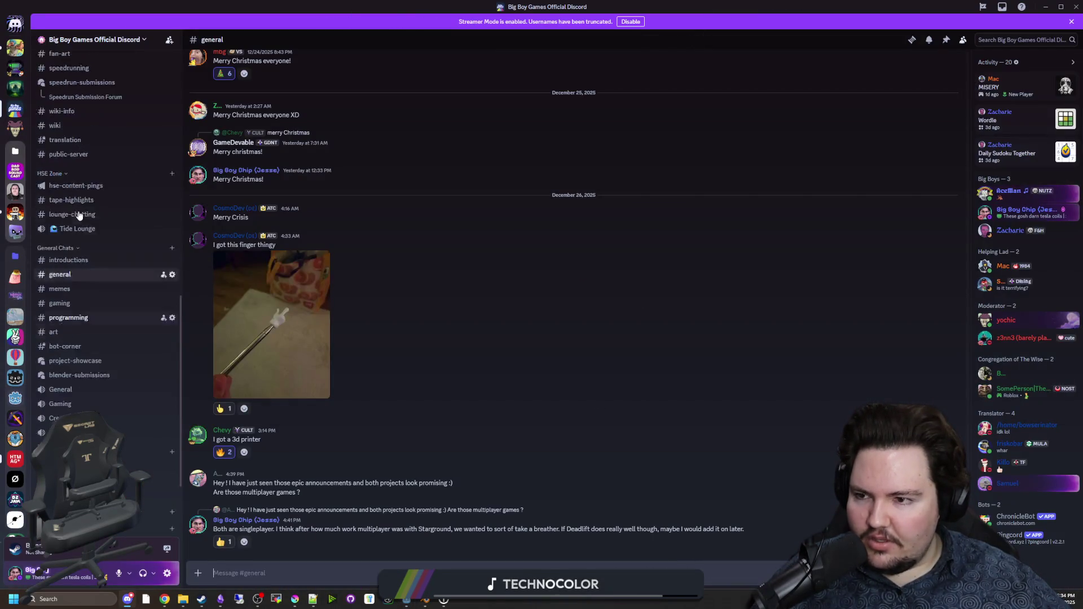
Step: Scroll up and view the Deadlift gif enlarged, then advance to the Lured In gif
{"action": "scroll", "coordinate": [90, 186], "scroll_direction": "up", "scroll_amount": 4}
{"action": "scroll", "coordinate": [85, 176], "scroll_direction": "up", "scroll_amount": 1}
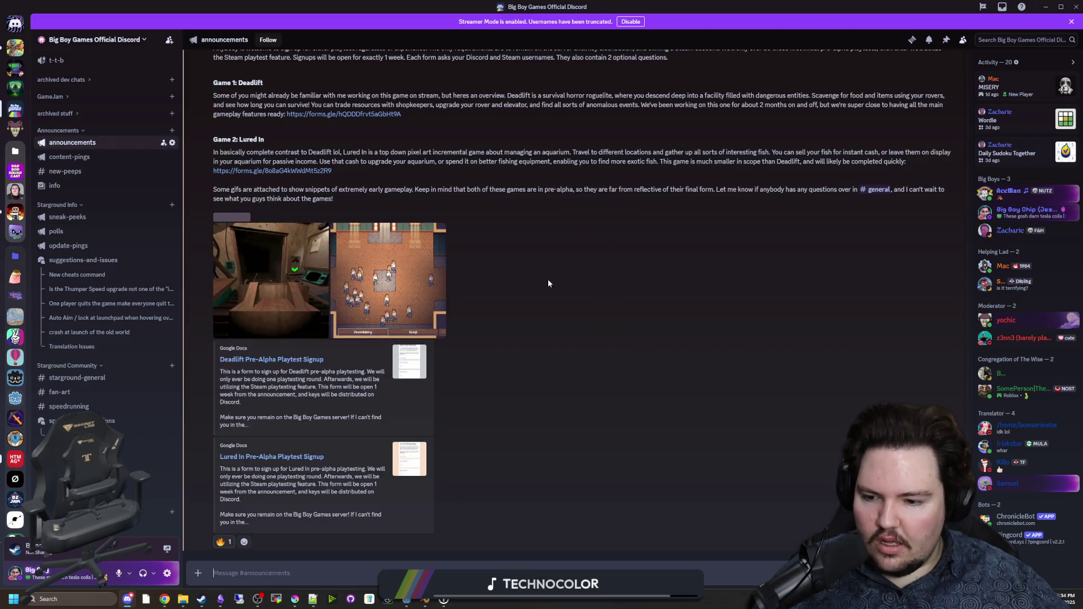
{"action": "left_click", "coordinate": [288, 296]}
{"action": "left_click", "coordinate": [1063, 294]}
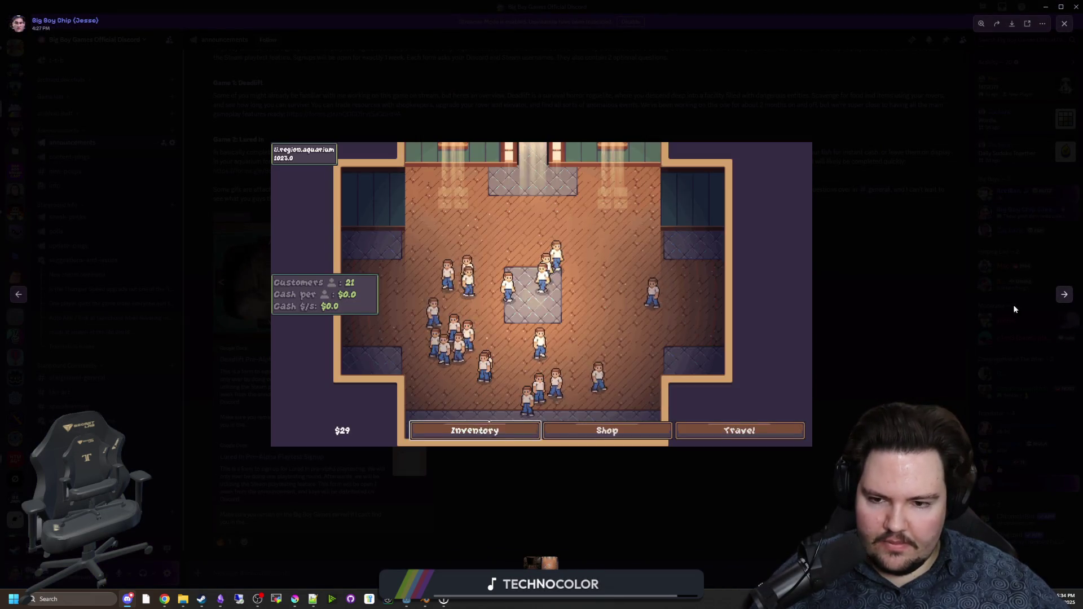
Step: Reopen the Deadlift gif, close it, and return to the running Starground game
{"action": "left_click", "coordinate": [870, 317]}
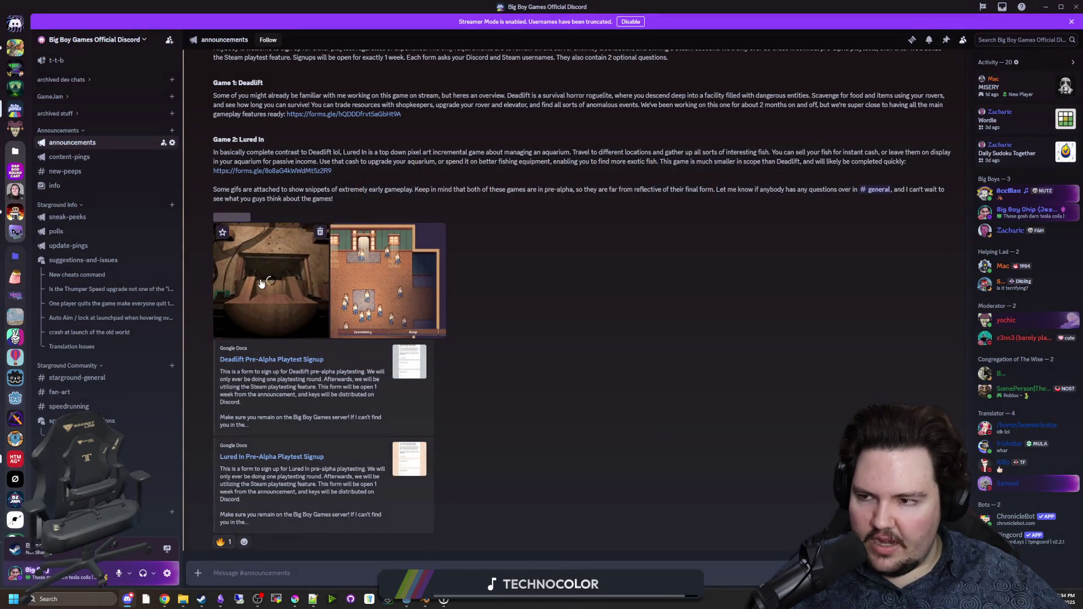
{"action": "left_click", "coordinate": [261, 283]}
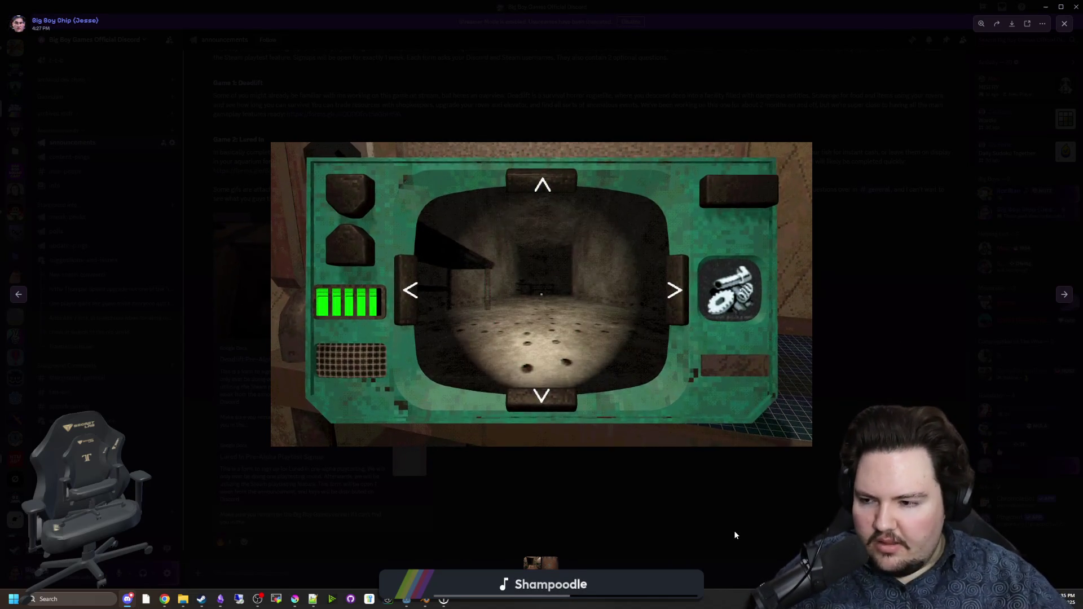
{"action": "left_click", "coordinate": [704, 523]}
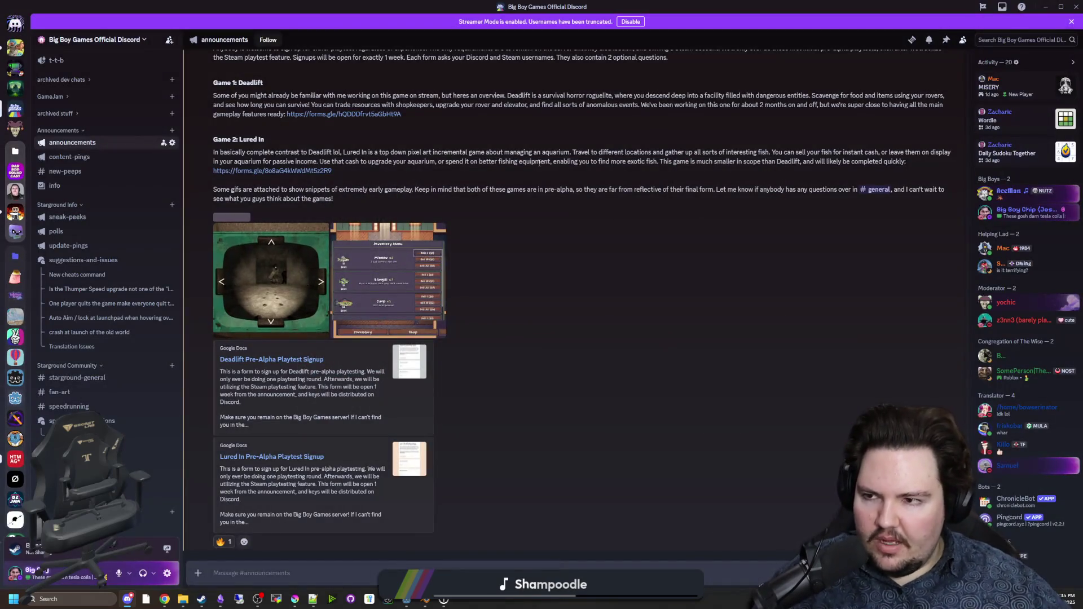
{"action": "key", "text": "alt+Tab"}
Step: Walk the player around the tesla-coil turret field in the base on Day 5
{"action": "key", "text": "s"}
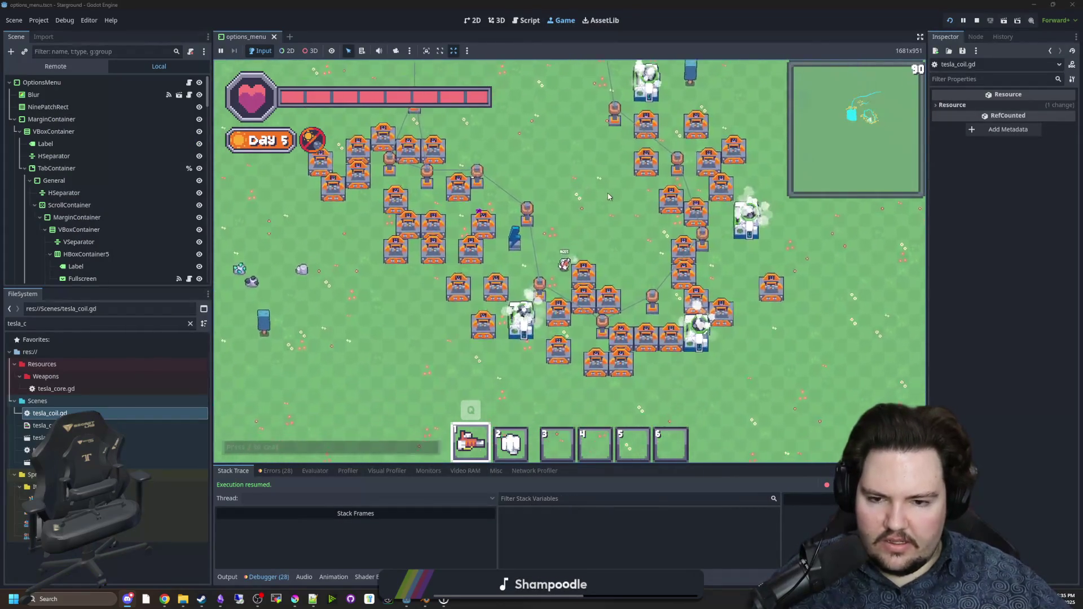
{"action": "key", "text": "a"}
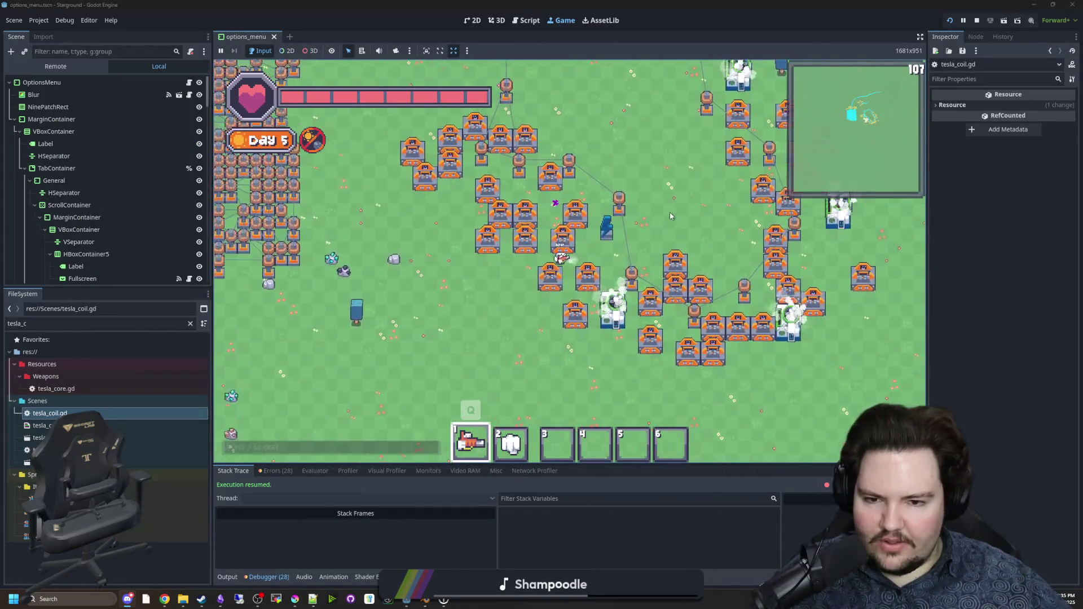
{"action": "key", "text": "w"}
{"action": "key", "text": "d"}
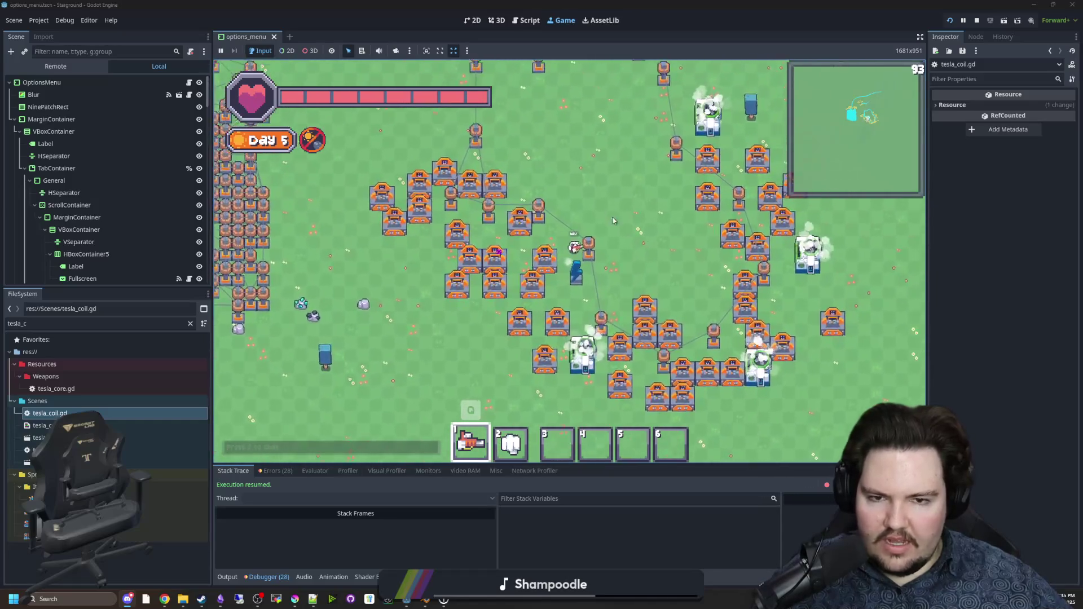
{"action": "key", "text": "w"}
{"action": "key", "text": "b"}
{"action": "key", "text": "b"}
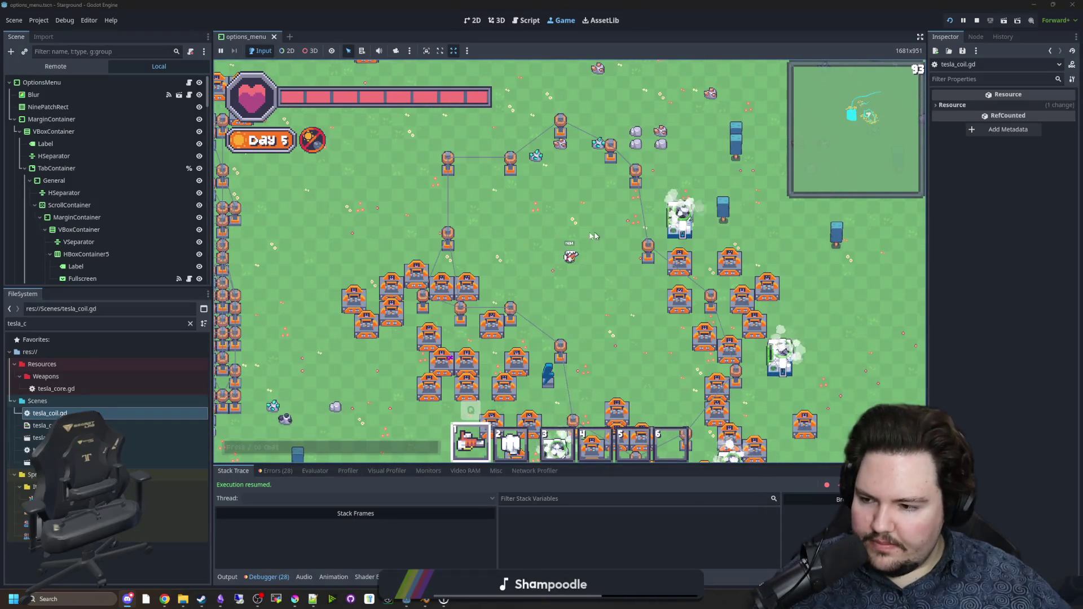
{"action": "key", "text": "s"}
{"action": "key", "text": "a"}
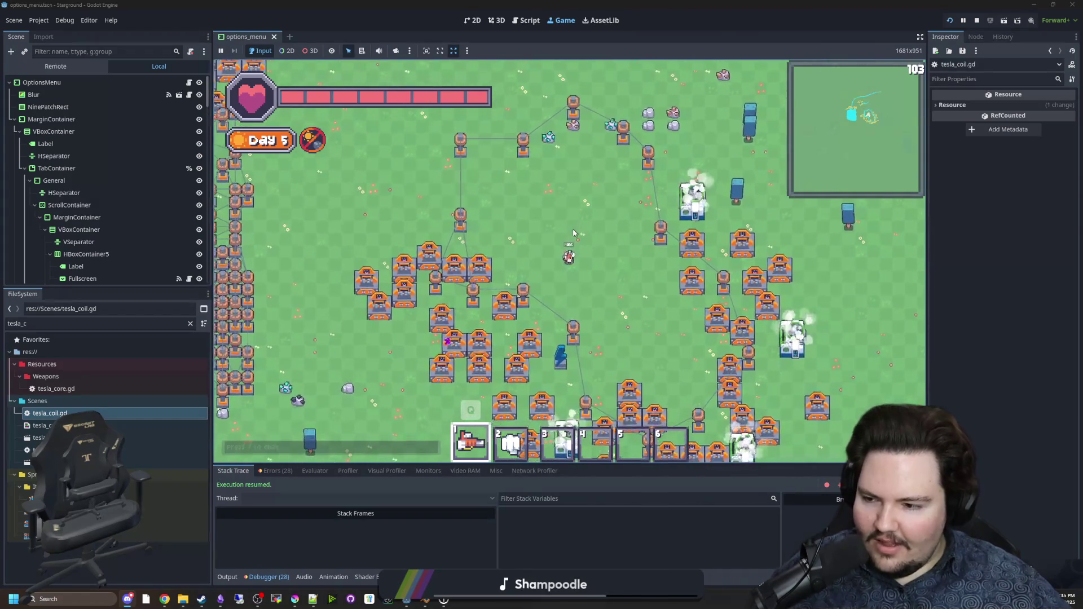
Step: Walk left past the turrets, then move the new Chrome window up and left
{"action": "key", "text": "w"}
{"action": "key", "text": "d"}
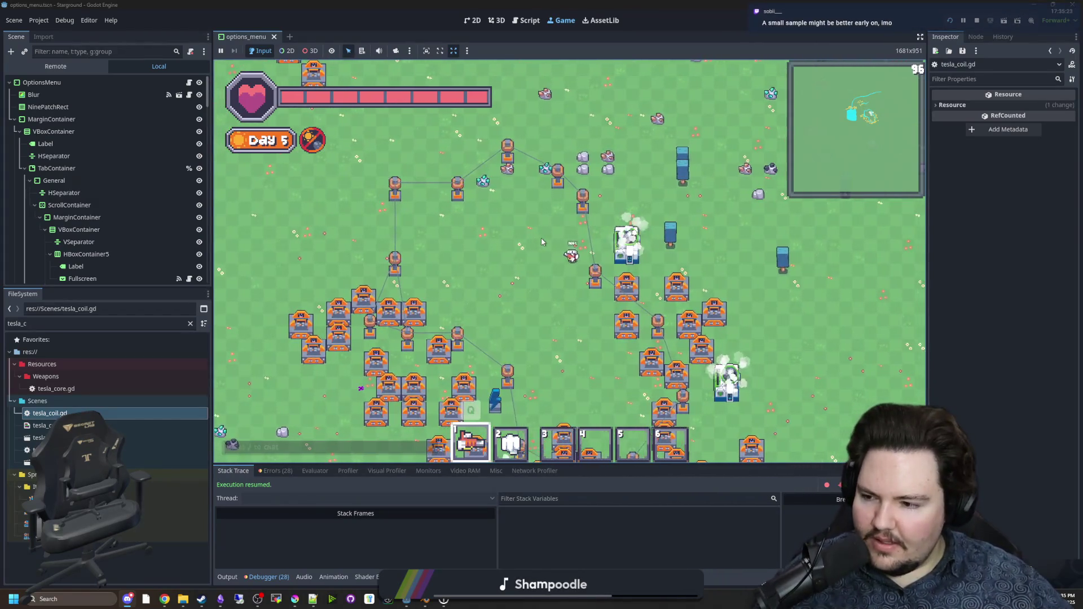
{"action": "key", "text": "a"}
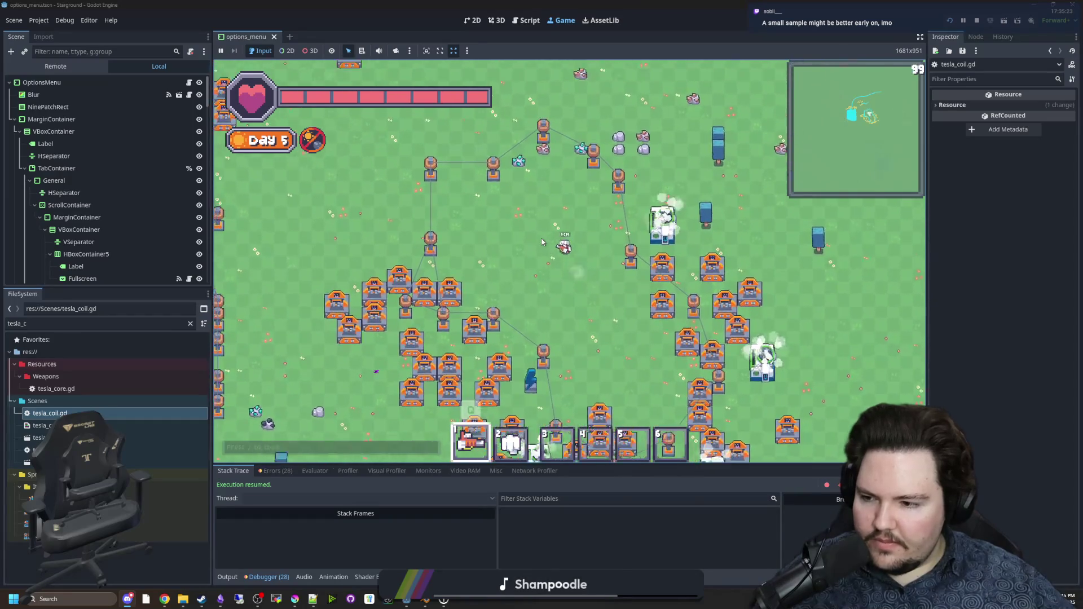
{"action": "key", "text": "w"}
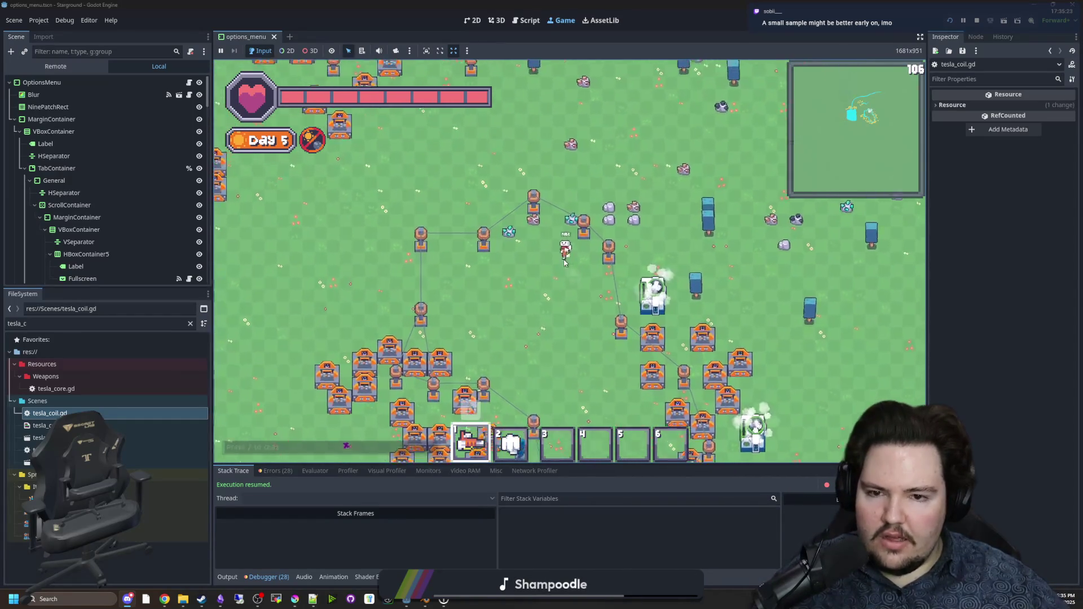
{"action": "key", "text": "s"}
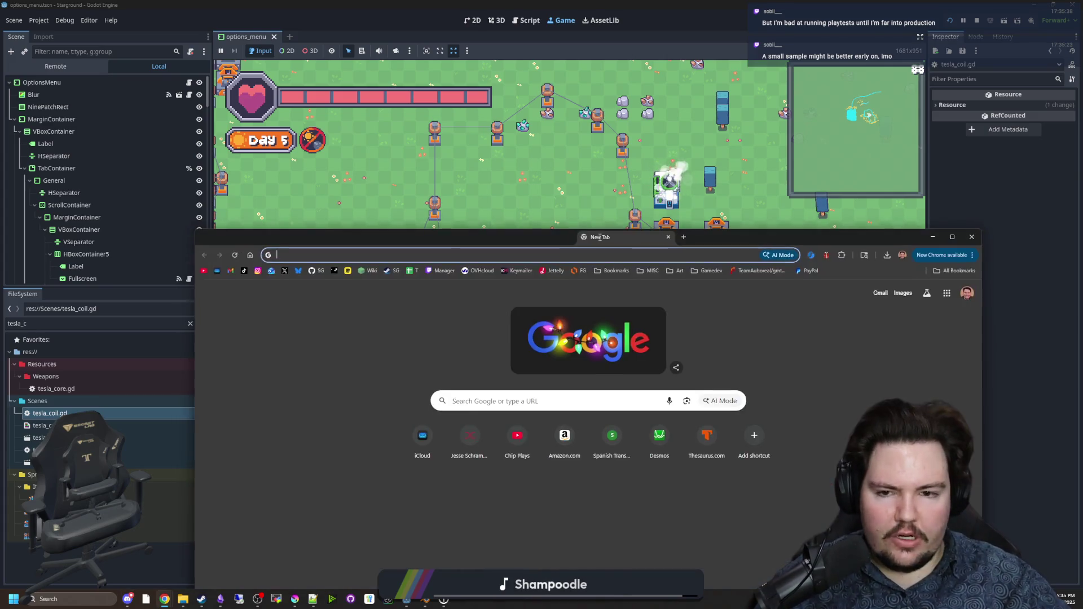
{"action": "left_click_drag", "start_coordinate": [598, 237], "coordinate": [583, 195]}
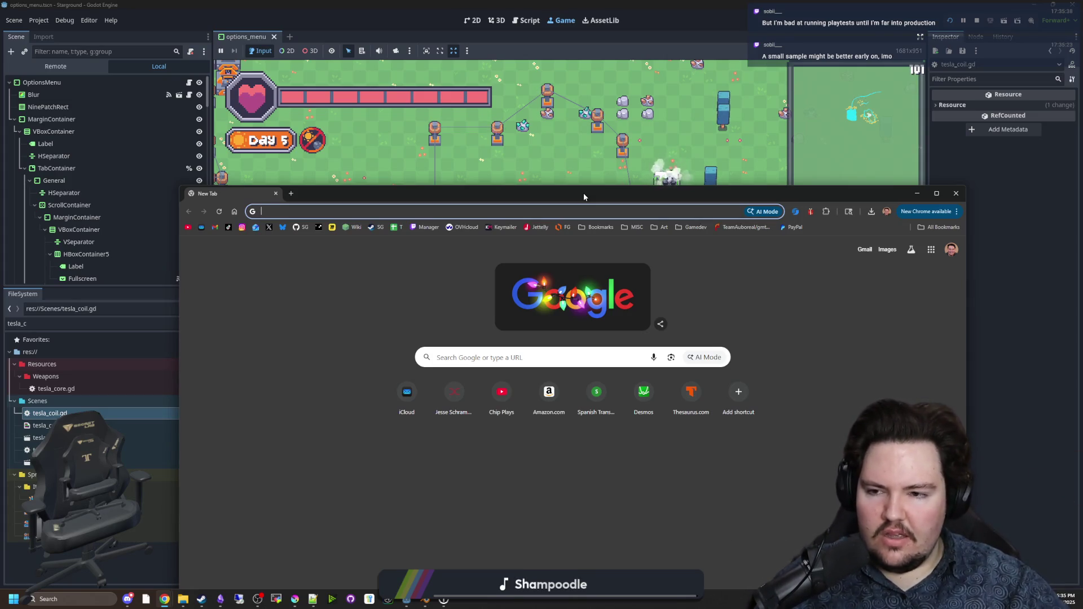
Step: Search Google for 'steam playtest' and open the Steamworks Steam Playtest docs full-screen
{"action": "type", "text": "steam playtest"}
{"action": "key", "text": "Return"}
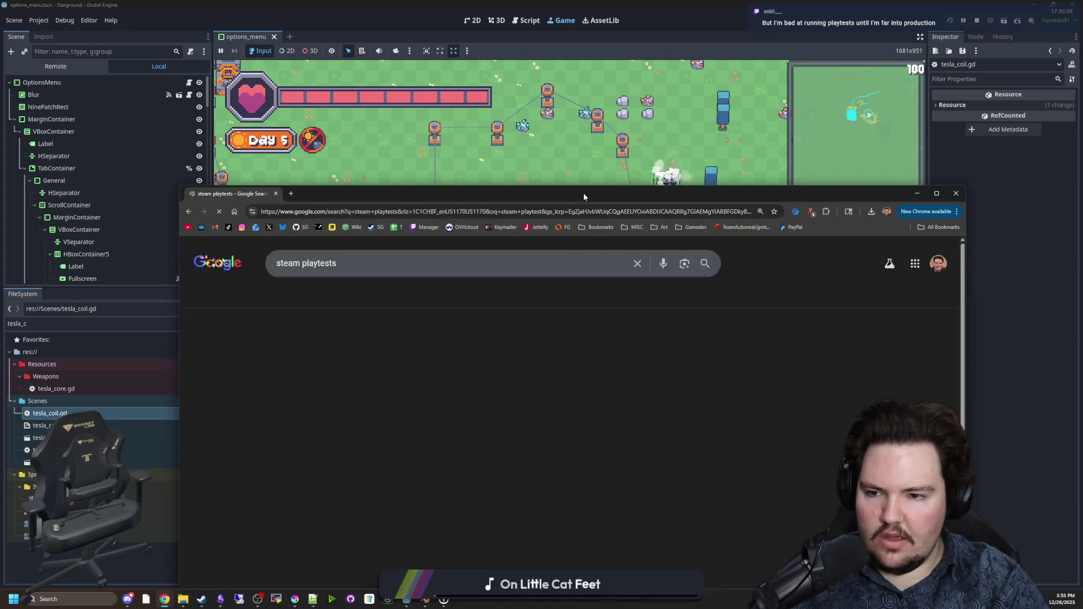
{"action": "scroll", "coordinate": [325, 349], "scroll_direction": "down", "scroll_amount": 3}
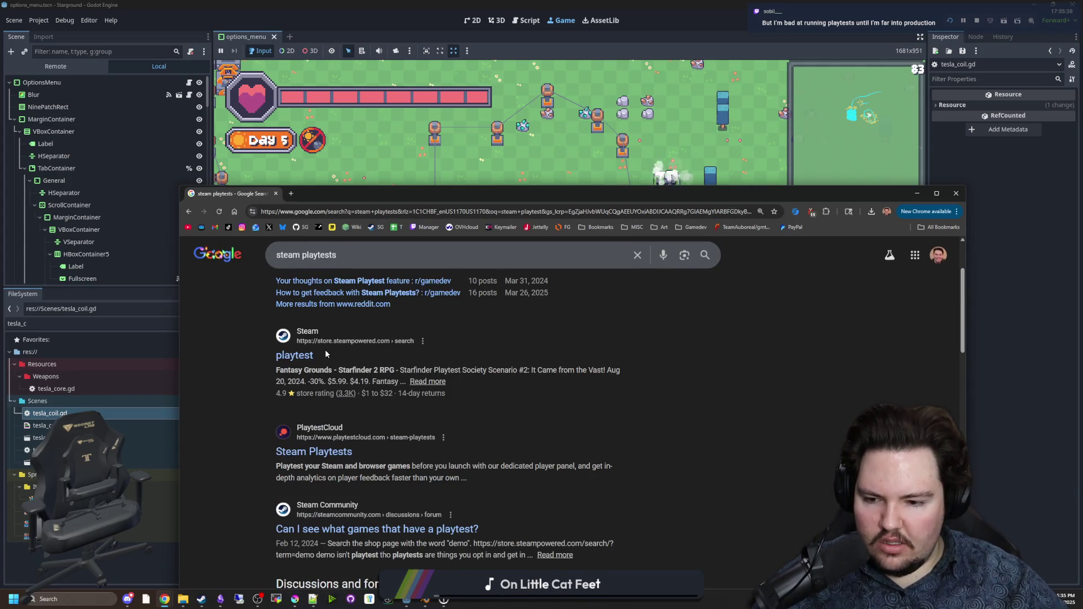
{"action": "scroll", "coordinate": [333, 440], "scroll_direction": "down", "scroll_amount": 6}
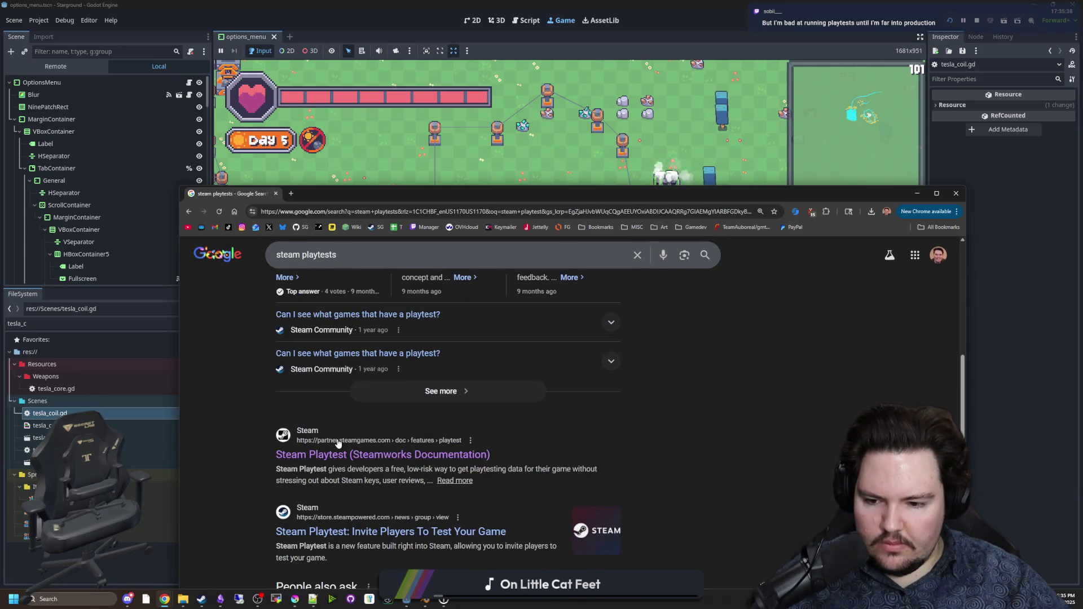
{"action": "left_click", "coordinate": [364, 461]}
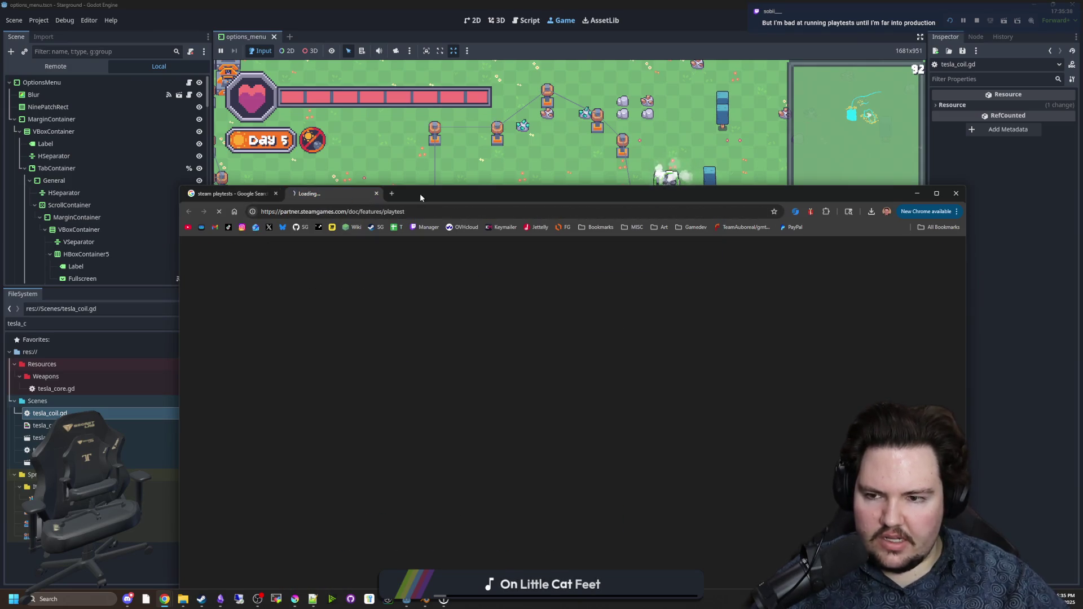
{"action": "left_click_drag", "start_coordinate": [420, 194], "coordinate": [434, 3]}
Step: Read down through the Steam Playtest common configurations section
{"action": "scroll", "coordinate": [508, 384], "scroll_direction": "down", "scroll_amount": 4}
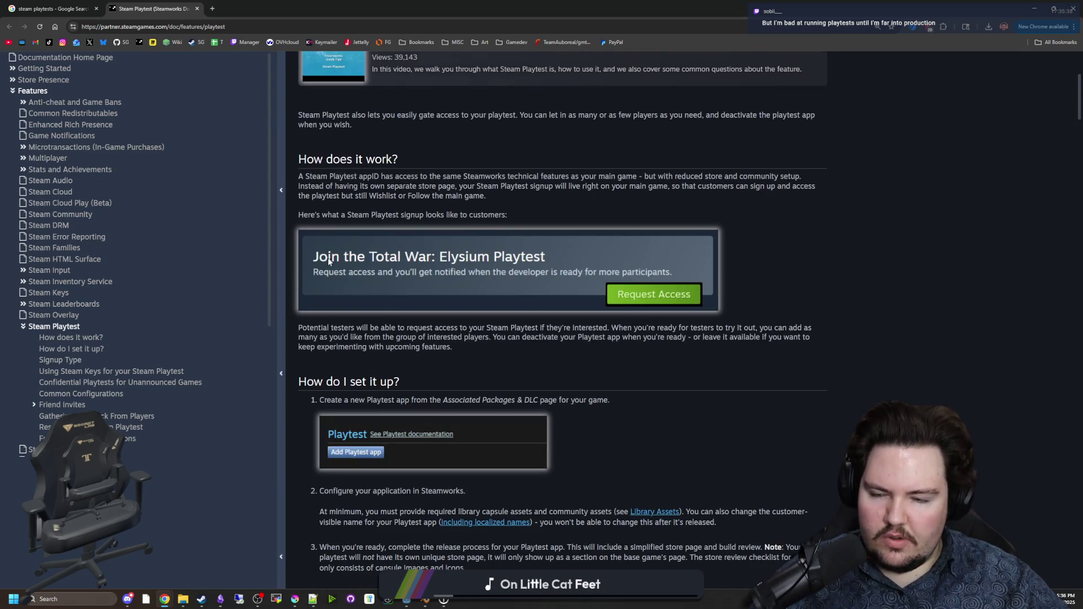
{"action": "left_click_drag", "start_coordinate": [454, 257], "coordinate": [476, 360]}
{"action": "scroll", "coordinate": [476, 360], "scroll_direction": "down", "scroll_amount": 3}
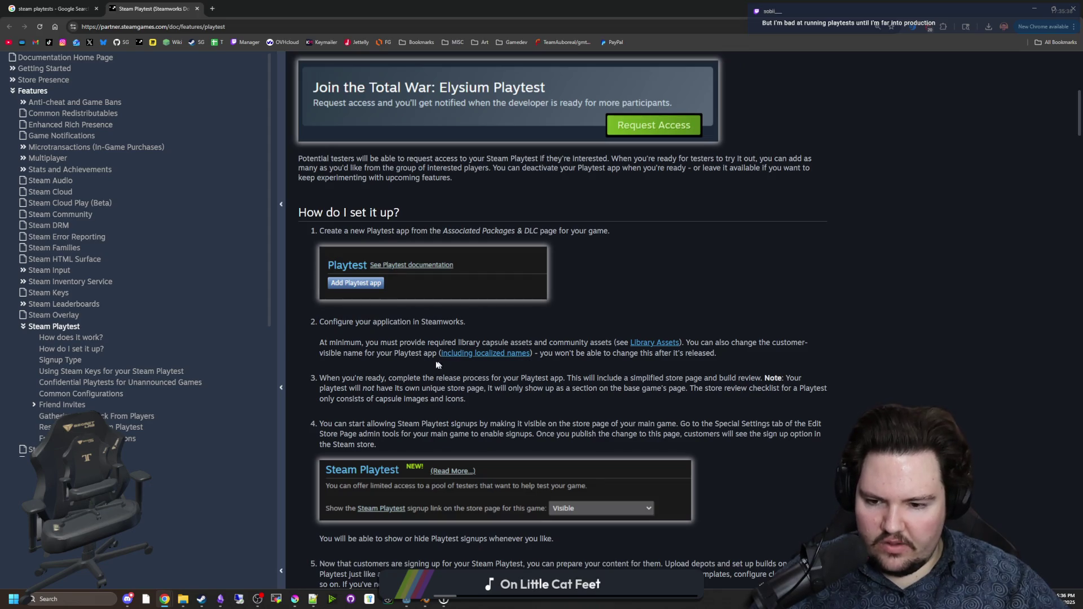
{"action": "scroll", "coordinate": [415, 366], "scroll_direction": "down", "scroll_amount": 9}
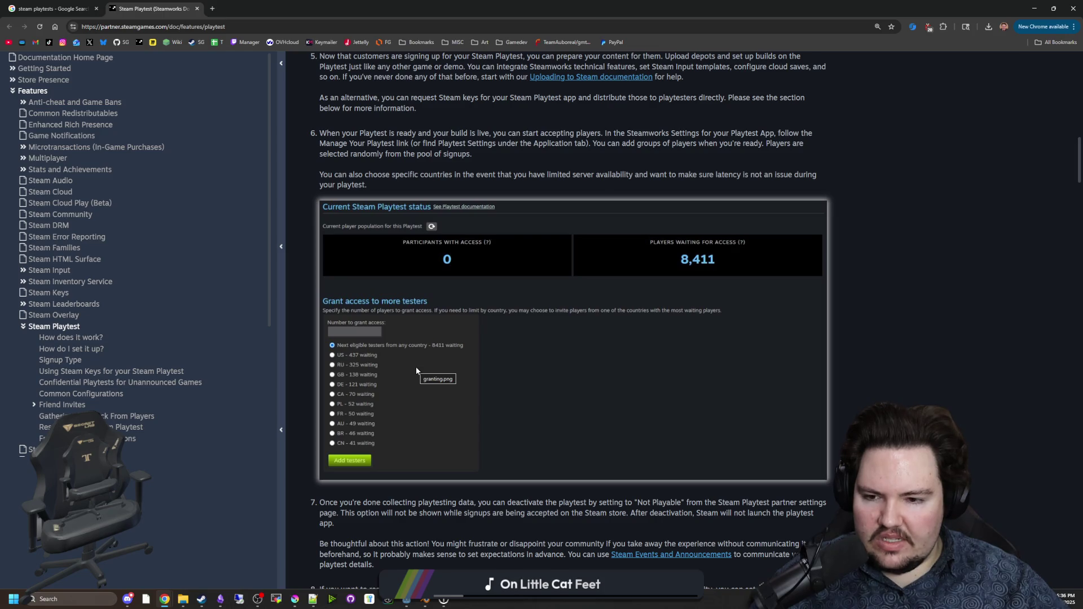
{"action": "scroll", "coordinate": [415, 367], "scroll_direction": "up", "scroll_amount": 4}
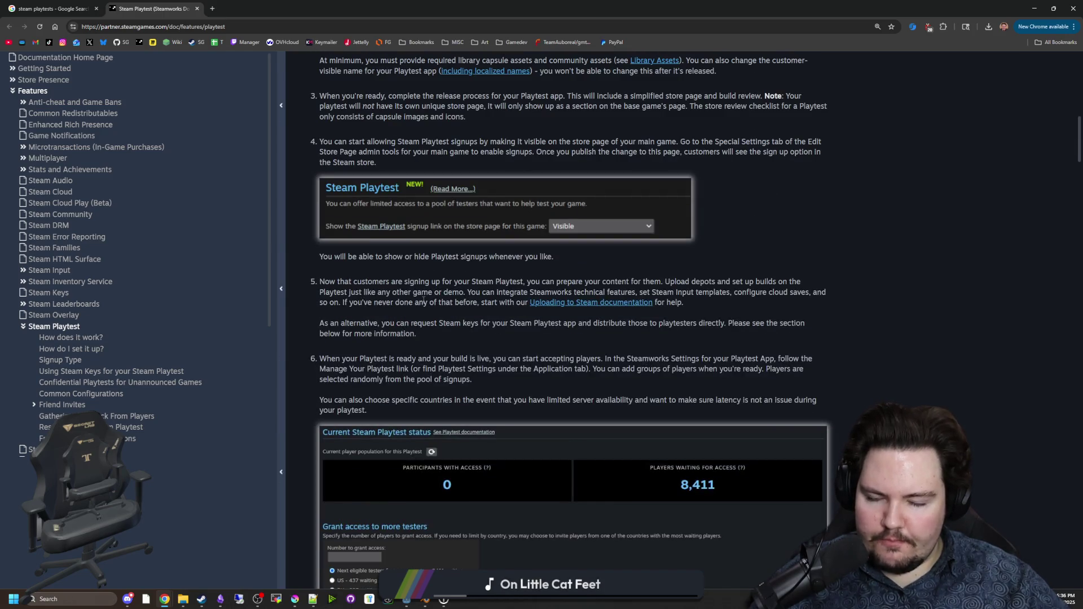
{"action": "scroll", "coordinate": [423, 299], "scroll_direction": "up", "scroll_amount": 3}
{"action": "scroll", "coordinate": [393, 283], "scroll_direction": "down", "scroll_amount": 14}
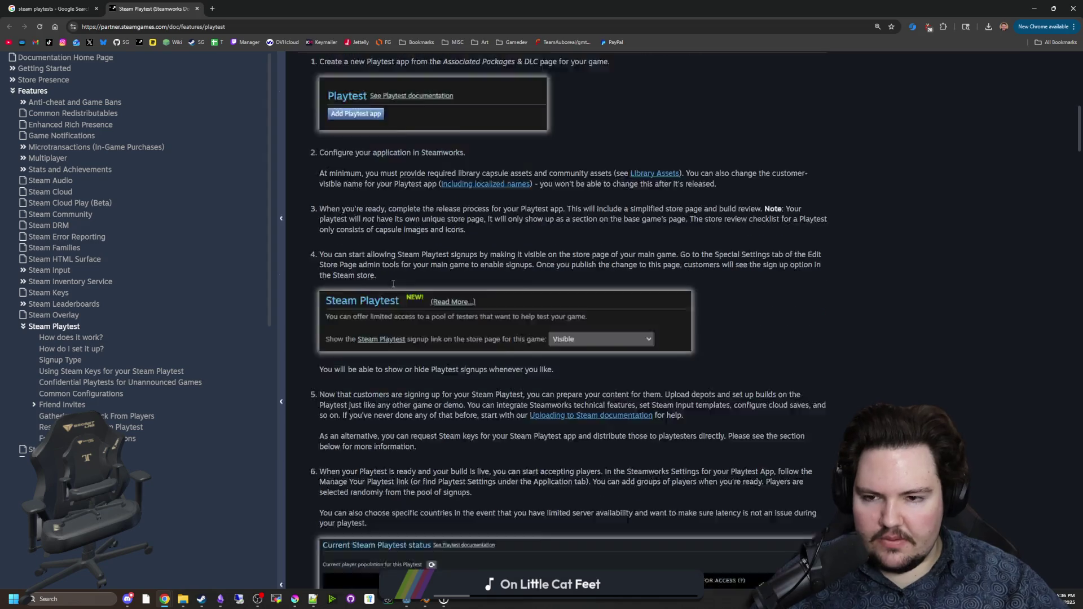
{"action": "scroll", "coordinate": [407, 291], "scroll_direction": "down", "scroll_amount": 5}
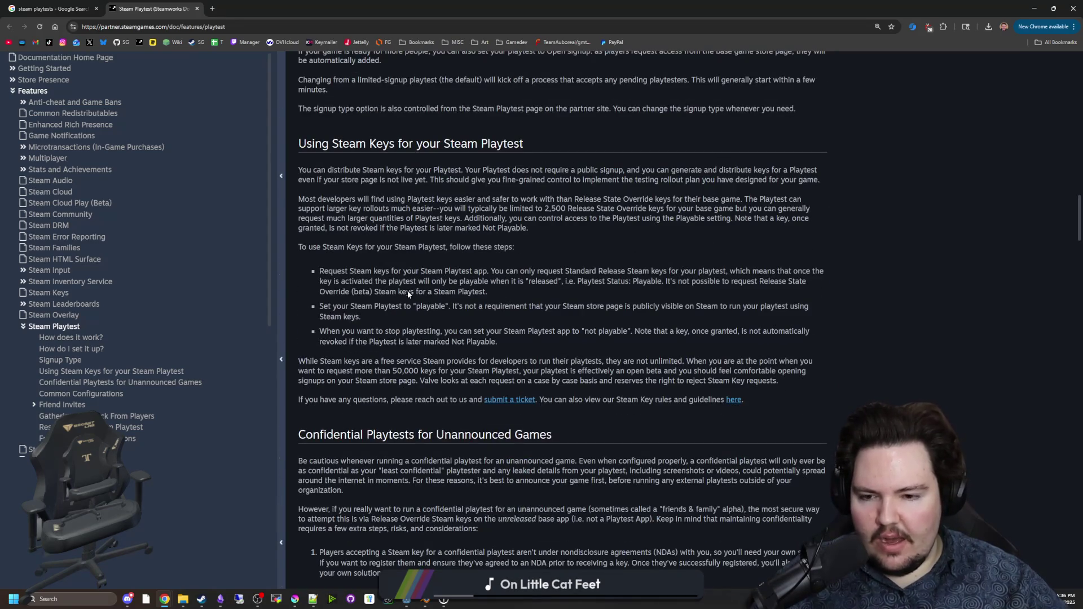
{"action": "scroll", "coordinate": [407, 291], "scroll_direction": "down", "scroll_amount": 6}
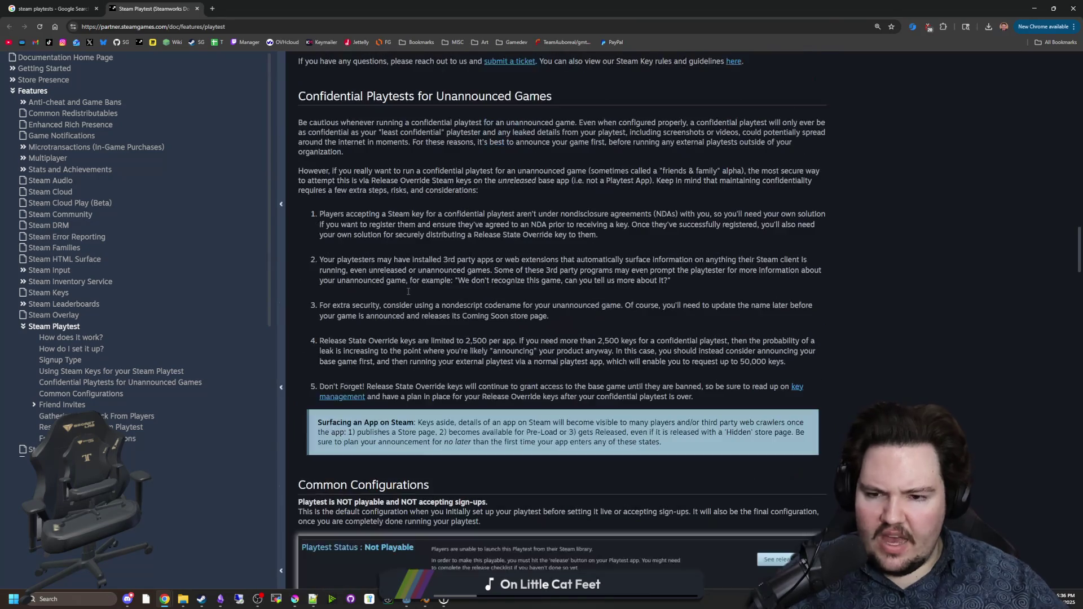
{"action": "scroll", "coordinate": [408, 293], "scroll_direction": "down", "scroll_amount": 8}
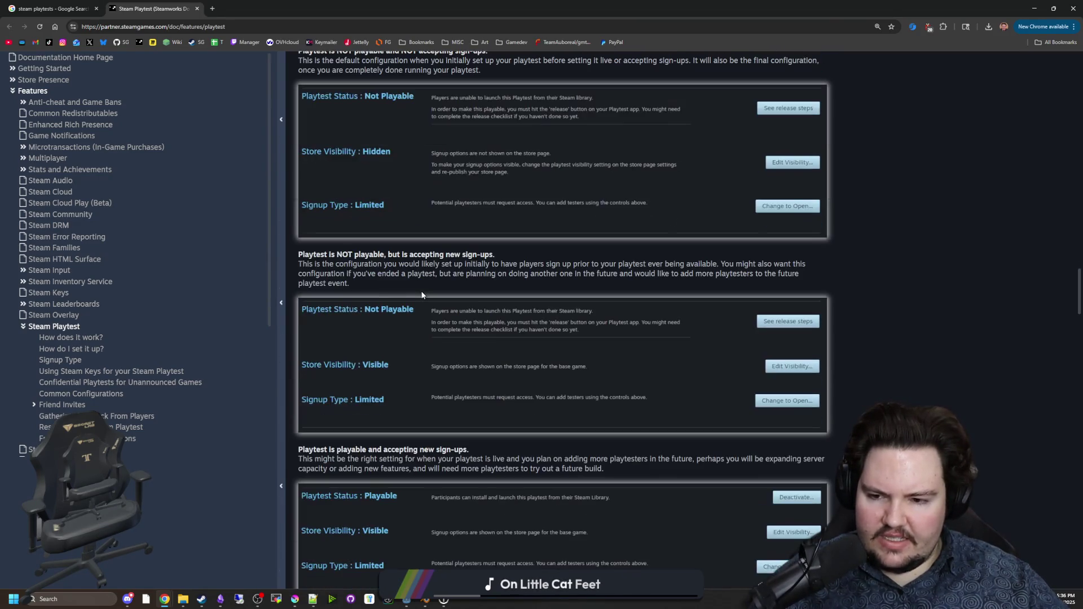
{"action": "scroll", "coordinate": [380, 321], "scroll_direction": "down", "scroll_amount": 11}
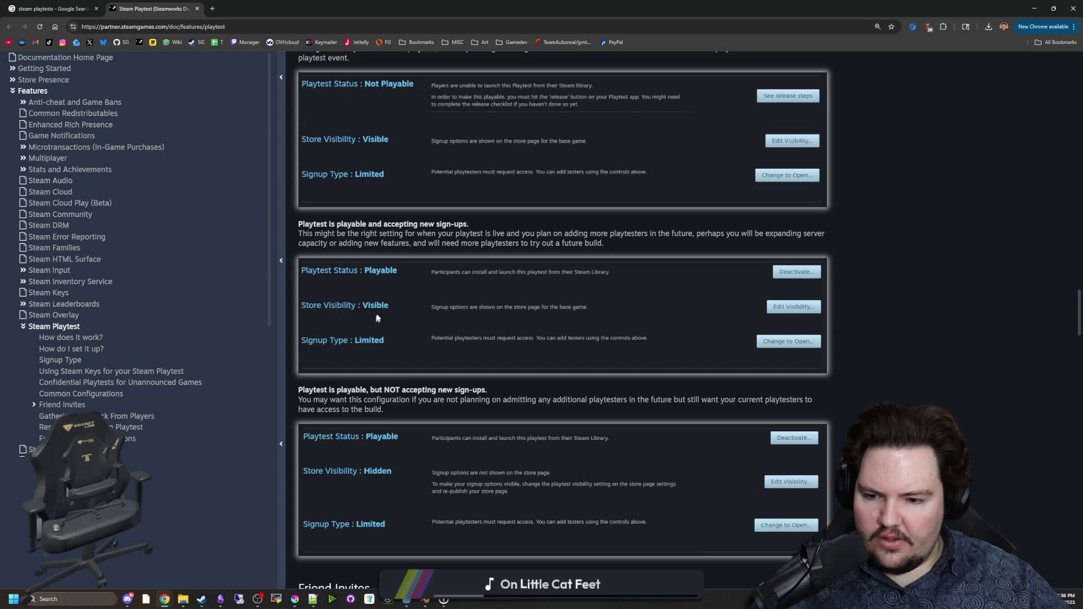
{"action": "scroll", "coordinate": [380, 308], "scroll_direction": "down", "scroll_amount": 1}
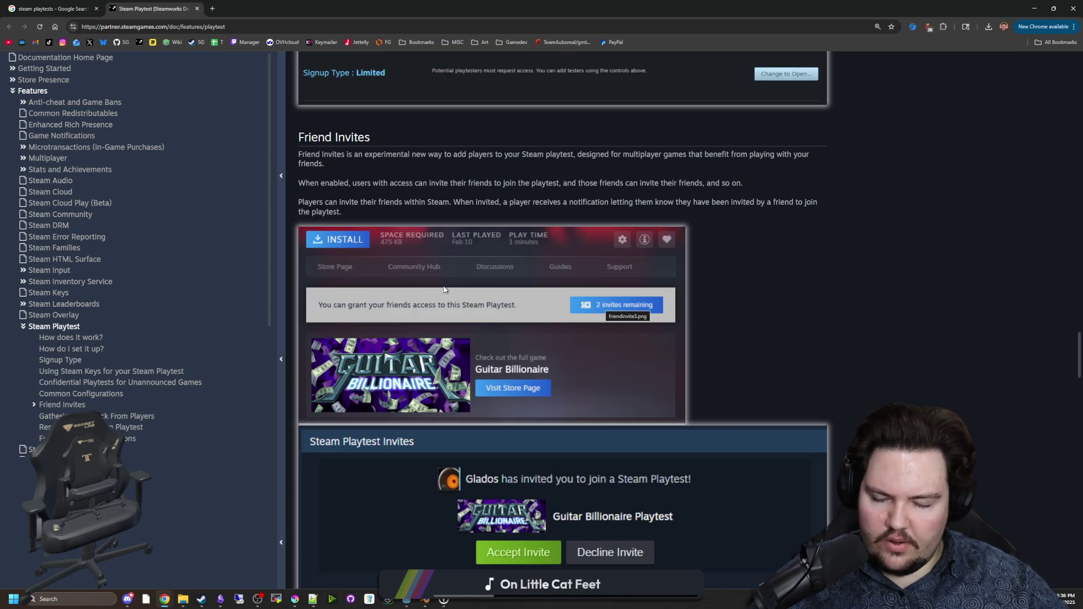
{"action": "scroll", "coordinate": [444, 290], "scroll_direction": "down", "scroll_amount": 10}
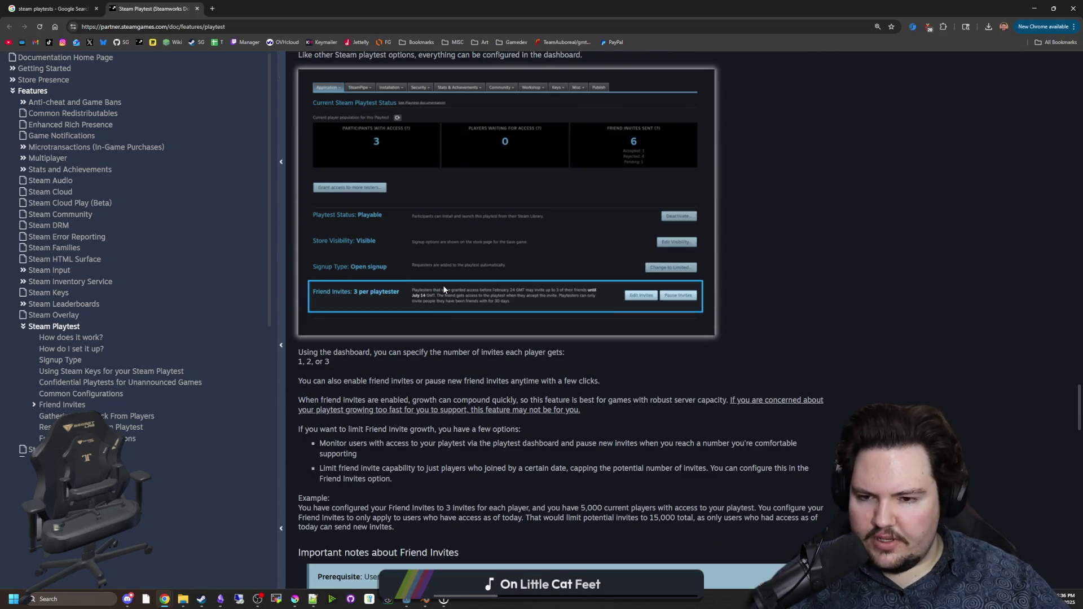
{"action": "scroll", "coordinate": [418, 269], "scroll_direction": "down", "scroll_amount": 1}
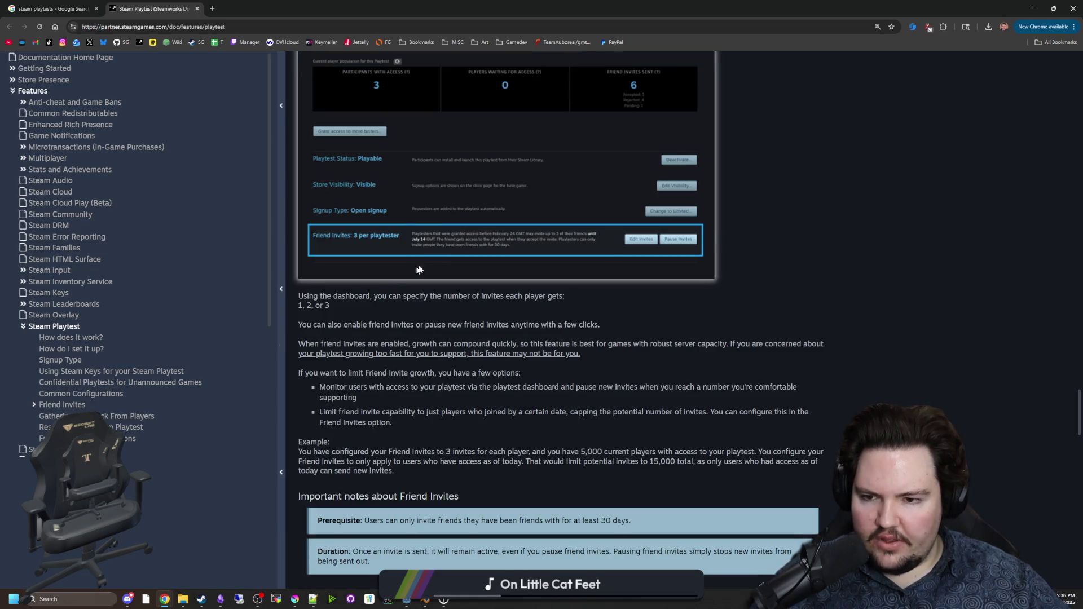
{"action": "scroll", "coordinate": [418, 270], "scroll_direction": "up", "scroll_amount": 10}
{"action": "scroll", "coordinate": [398, 263], "scroll_direction": "down", "scroll_amount": 11}
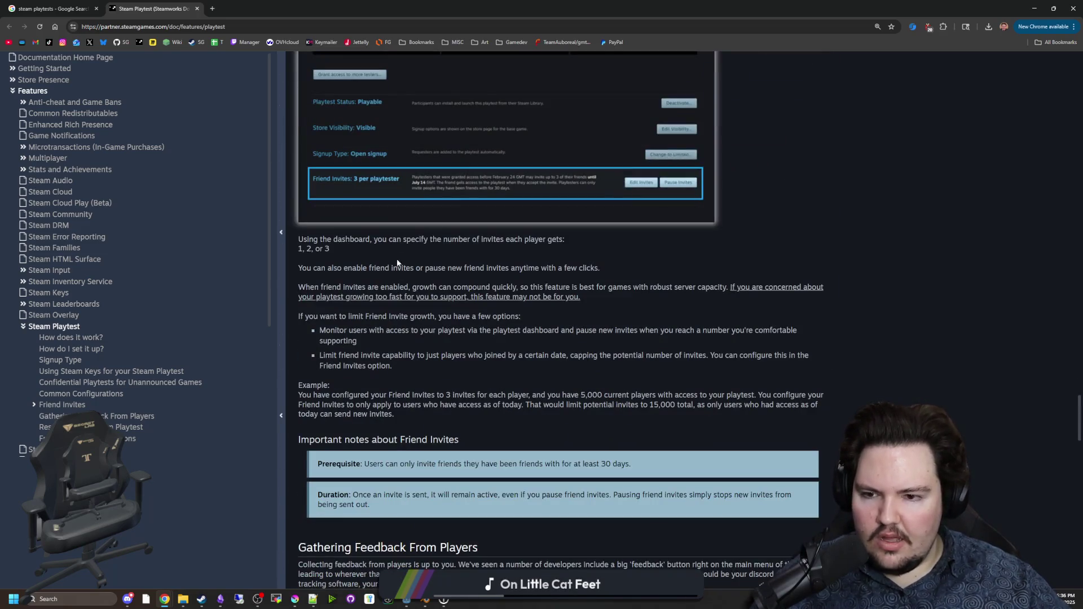
Step: Highlight the invites-per-player sentence and the text about accepting new sign-ups
{"action": "left_click_drag", "start_coordinate": [435, 240], "coordinate": [560, 248]}
{"action": "left_click", "coordinate": [537, 254]}
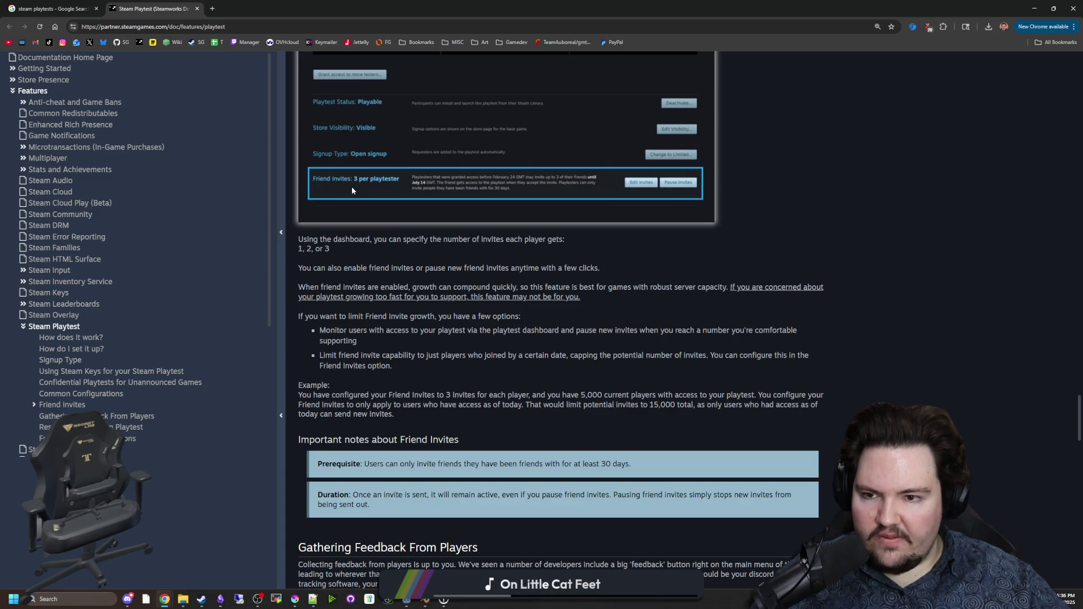
{"action": "scroll", "coordinate": [404, 184], "scroll_direction": "up", "scroll_amount": 10}
{"action": "scroll", "coordinate": [390, 282], "scroll_direction": "up", "scroll_amount": 5}
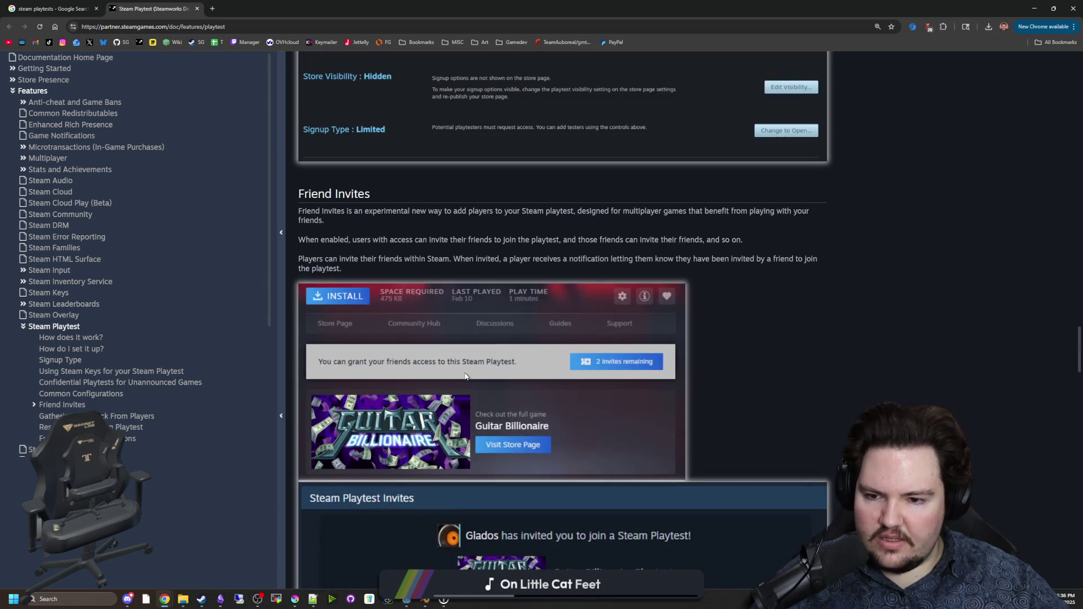
{"action": "scroll", "coordinate": [441, 361], "scroll_direction": "up", "scroll_amount": 15}
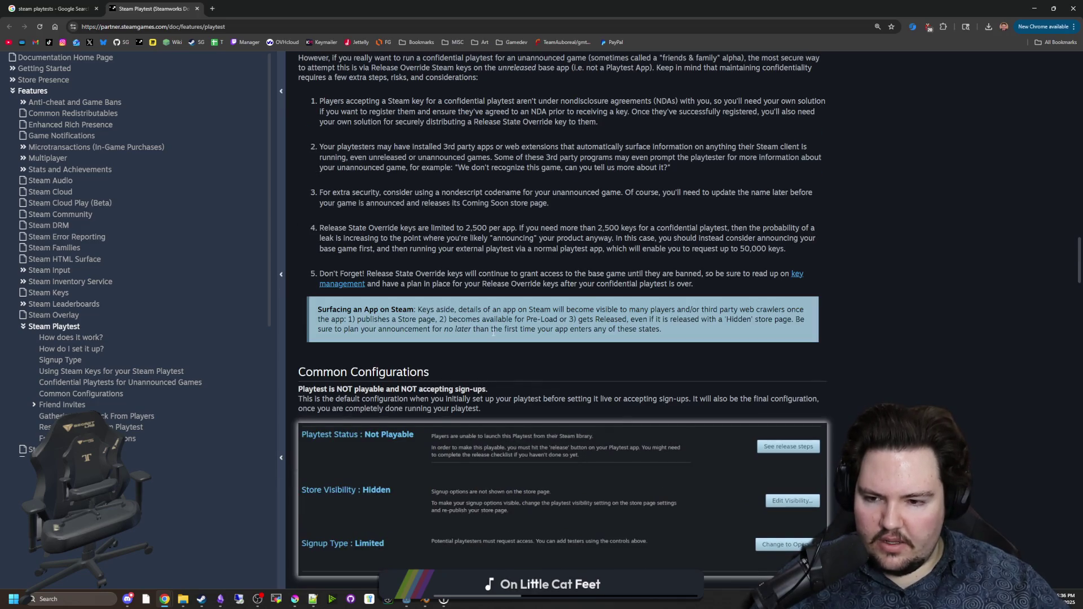
{"action": "scroll", "coordinate": [492, 333], "scroll_direction": "down", "scroll_amount": 2}
{"action": "scroll", "coordinate": [350, 286], "scroll_direction": "down", "scroll_amount": 8}
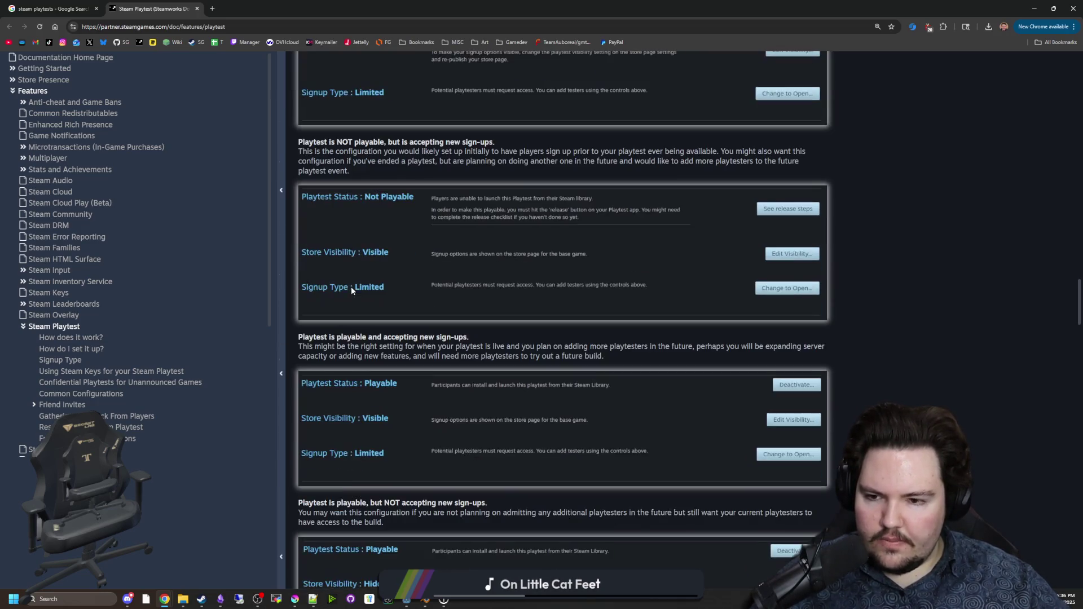
{"action": "scroll", "coordinate": [369, 278], "scroll_direction": "down", "scroll_amount": 2}
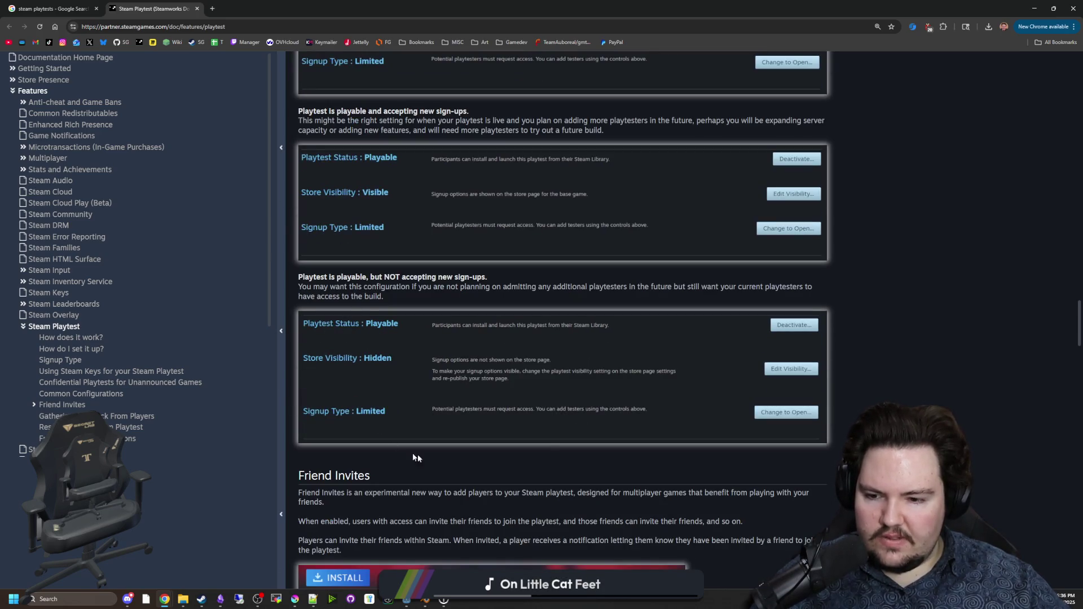
{"action": "scroll", "coordinate": [437, 372], "scroll_direction": "up", "scroll_amount": 3}
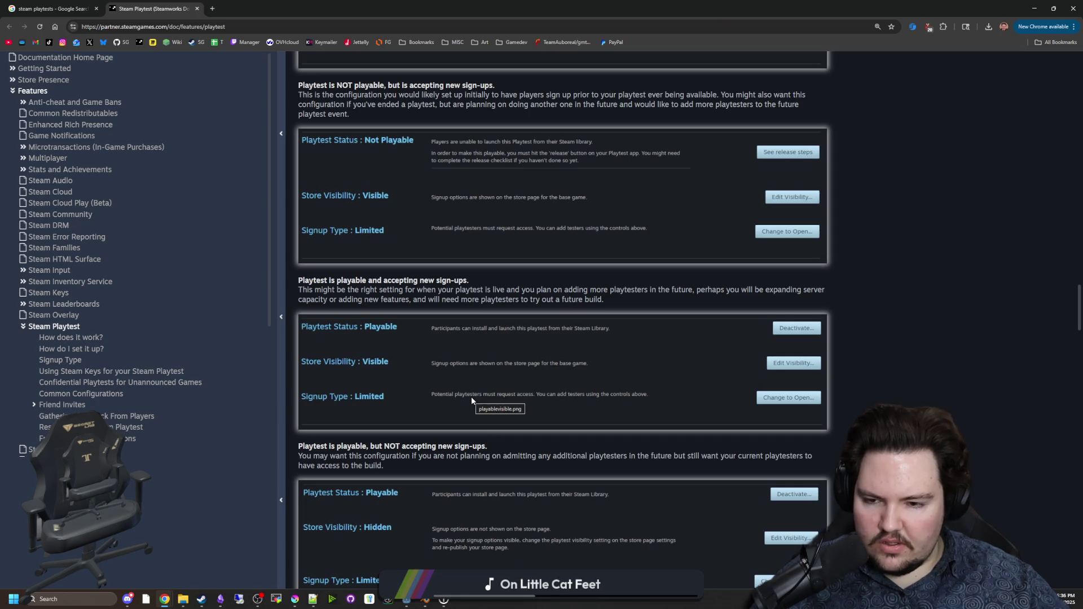
{"action": "left_click_drag", "start_coordinate": [400, 280], "coordinate": [479, 292]}
{"action": "left_click", "coordinate": [479, 292]}
Step: Highlight the Release State Override point and Confidential Playtests heading, then return to Godot
{"action": "scroll", "coordinate": [479, 292], "scroll_direction": "up", "scroll_amount": 7}
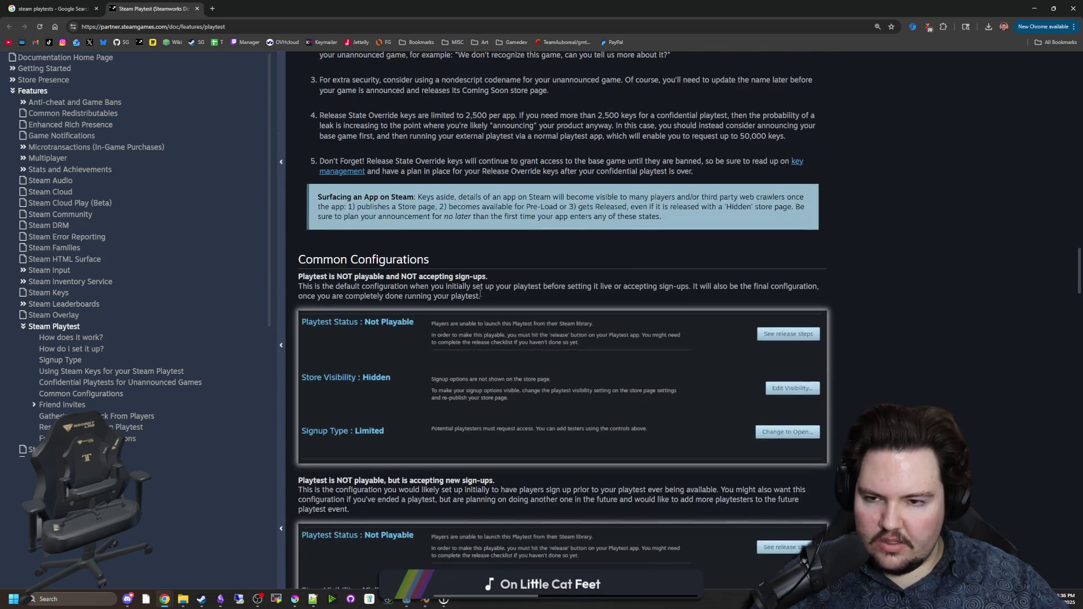
{"action": "scroll", "coordinate": [480, 293], "scroll_direction": "up", "scroll_amount": 3}
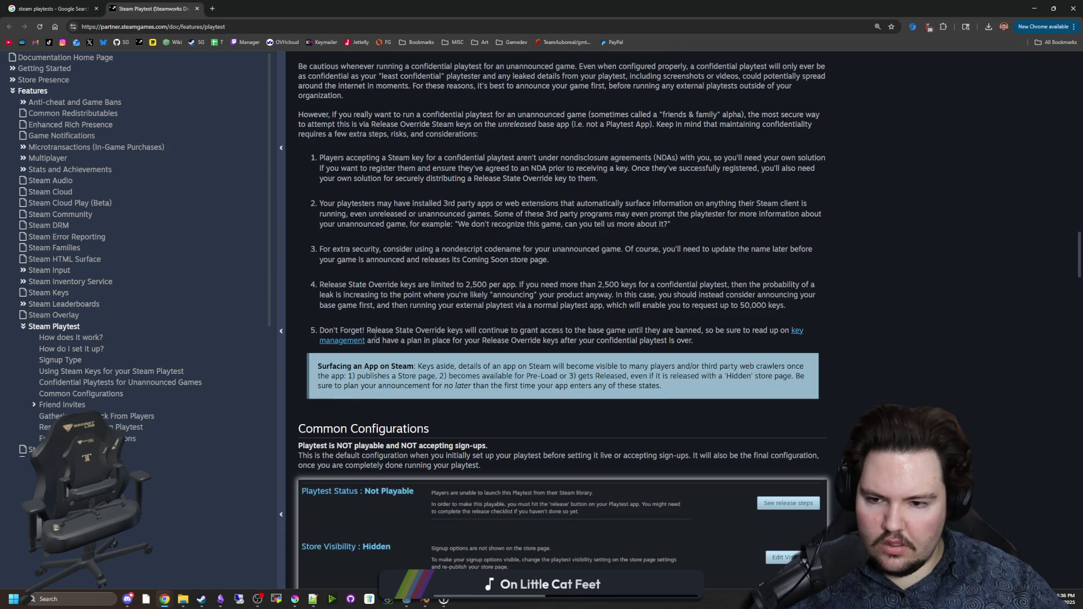
{"action": "scroll", "coordinate": [425, 328], "scroll_direction": "up", "scroll_amount": 2}
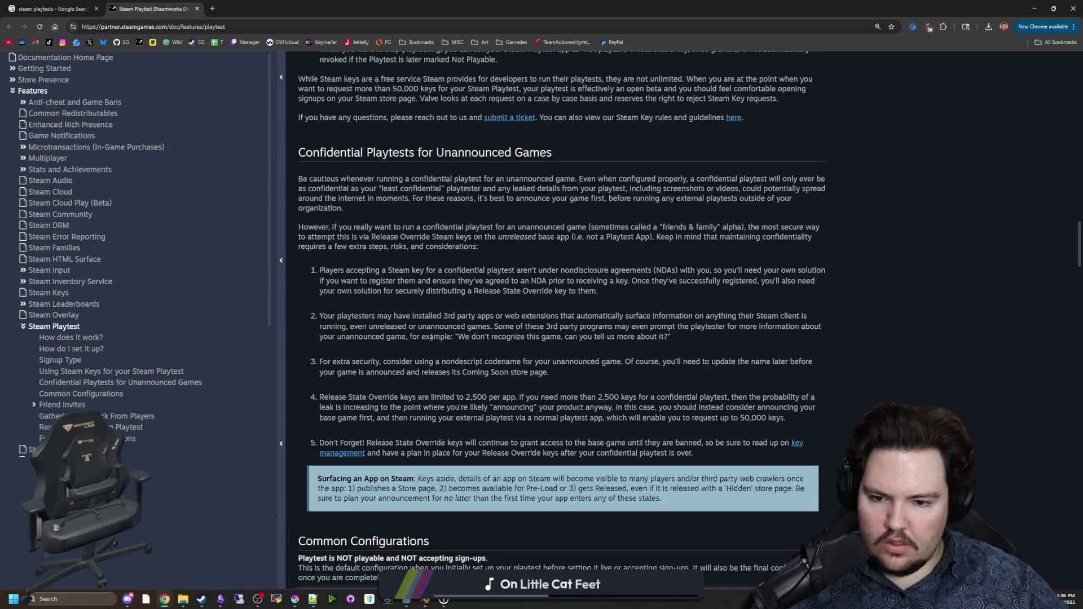
{"action": "left_click_drag", "start_coordinate": [510, 398], "coordinate": [702, 414]}
{"action": "left_click", "coordinate": [707, 415]}
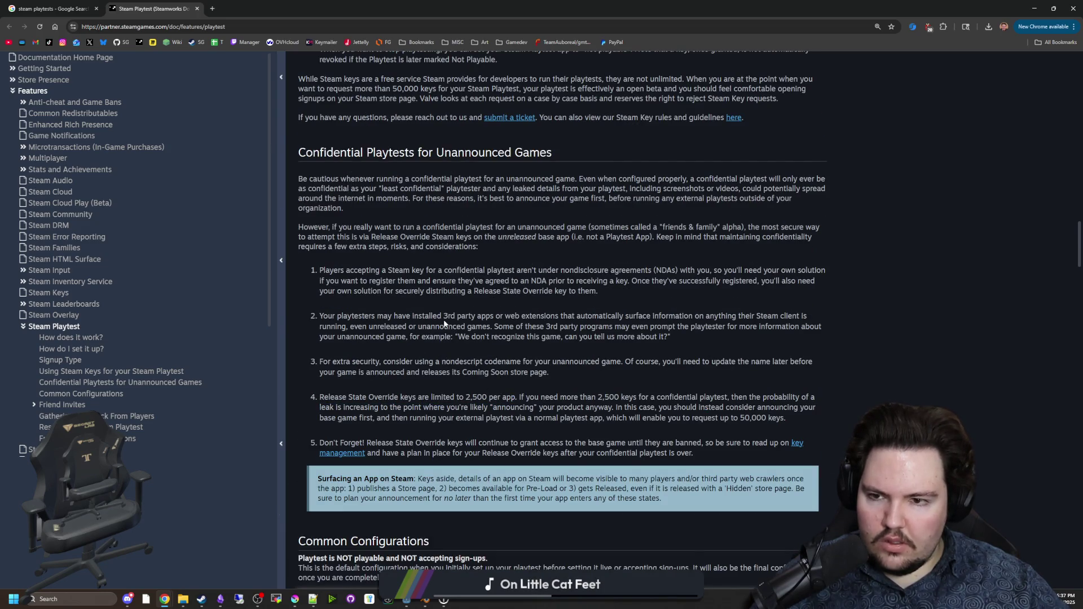
{"action": "scroll", "coordinate": [394, 241], "scroll_direction": "up", "scroll_amount": 1}
{"action": "left_click_drag", "start_coordinate": [341, 210], "coordinate": [555, 217]}
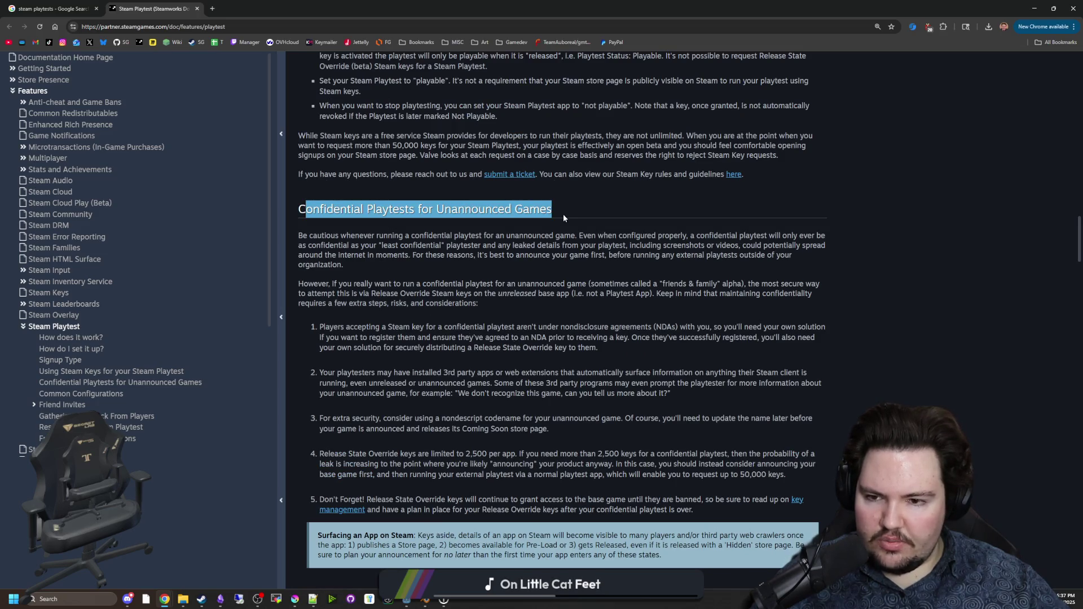
{"action": "left_click", "coordinate": [562, 218]}
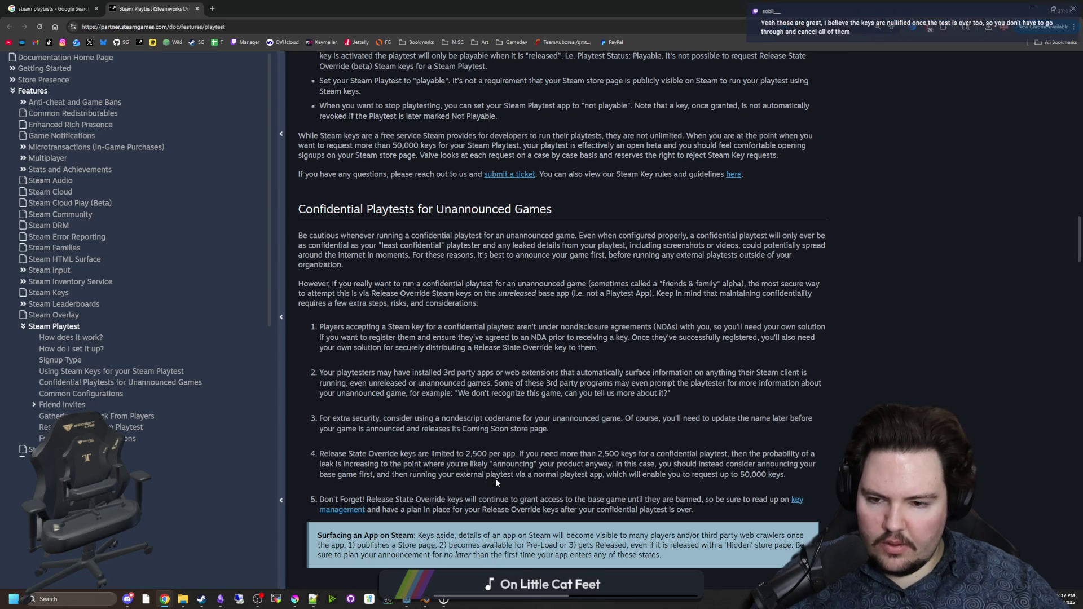
{"action": "scroll", "coordinate": [359, 331], "scroll_direction": "down", "scroll_amount": 10}
{"action": "key", "text": "alt+Tab"}
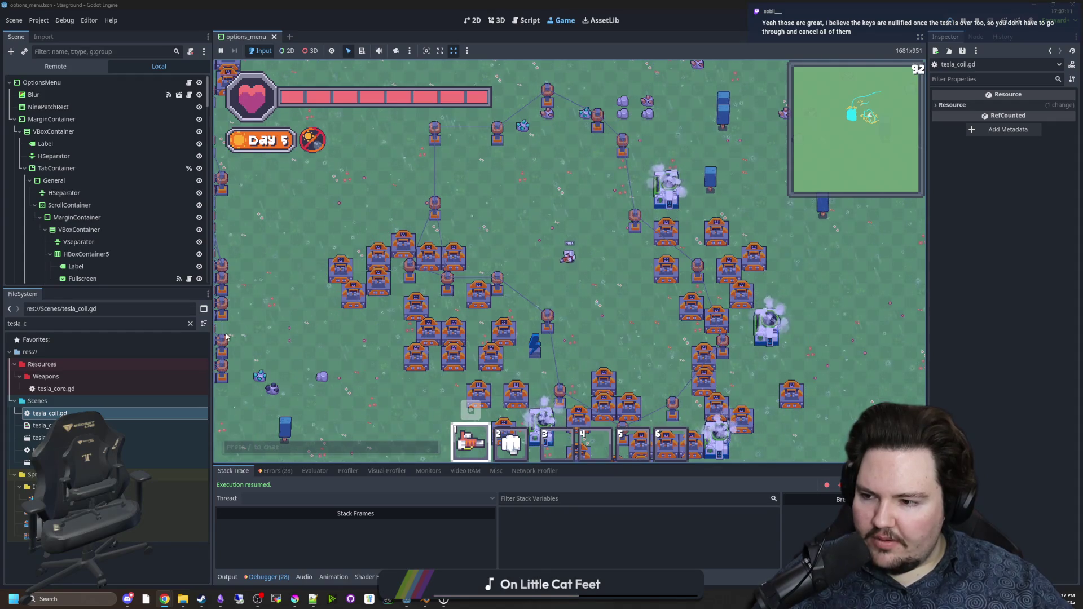
Step: Walk the player around the existing tesla coil network to inspect it
{"action": "key", "text": "w"}
{"action": "key", "text": "a"}
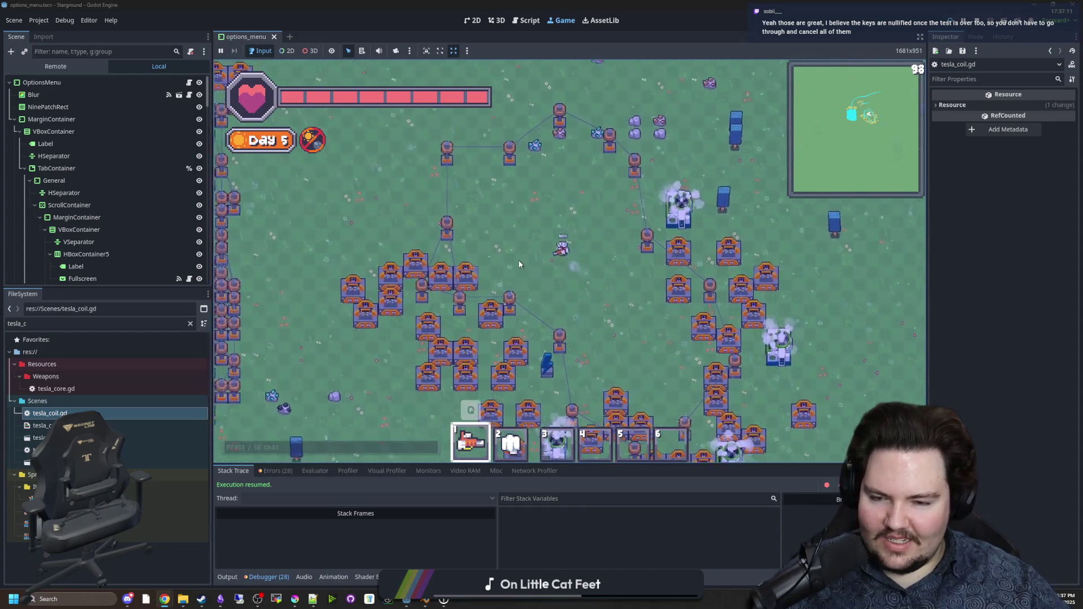
{"action": "key", "text": "a"}
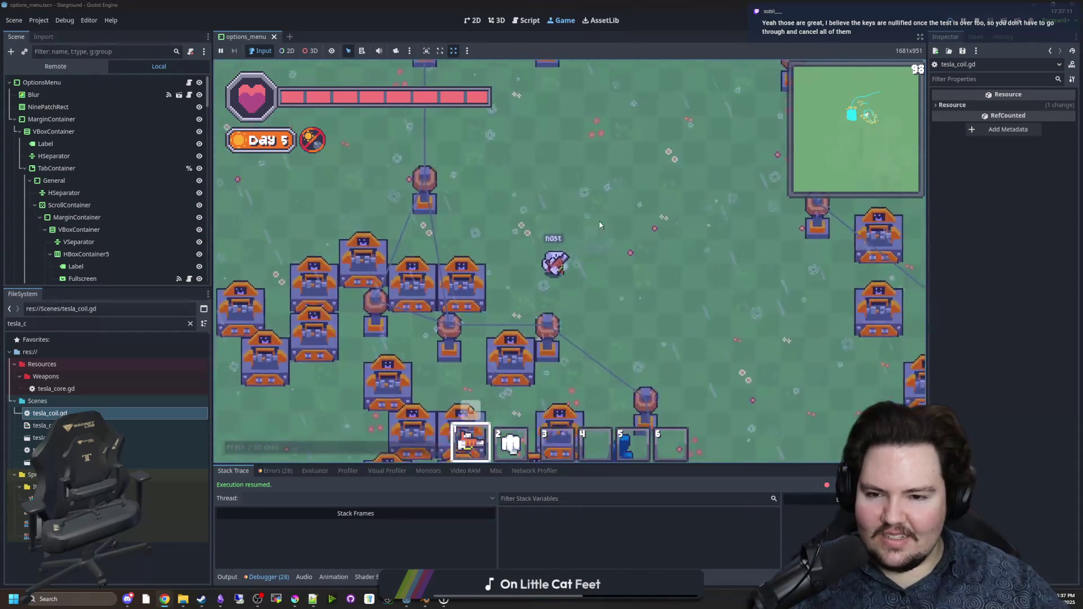
{"action": "scroll", "coordinate": [639, 247], "scroll_direction": "up", "scroll_amount": 2}
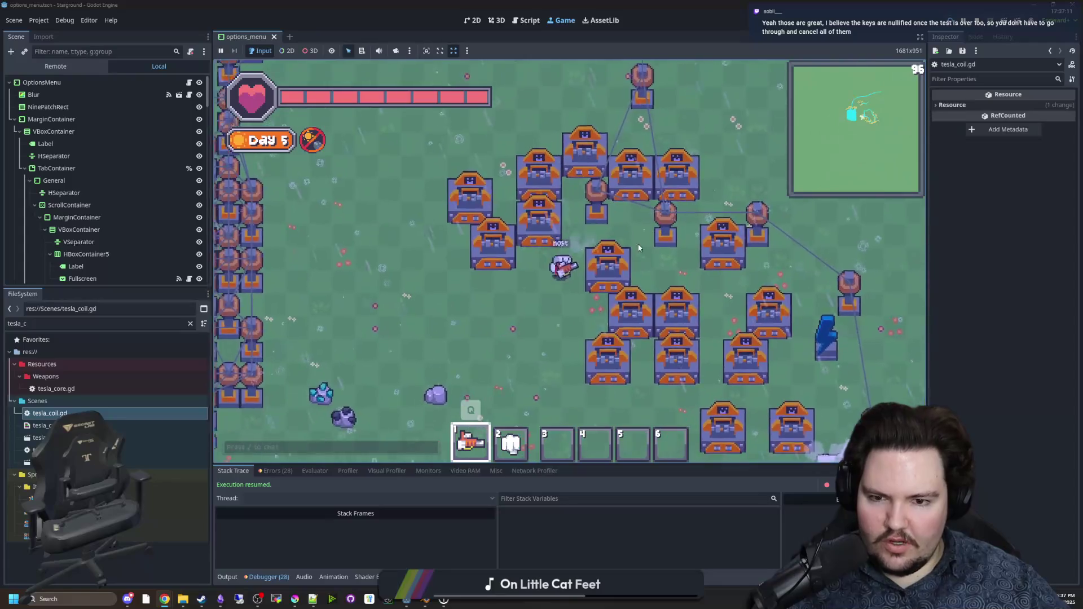
{"action": "key", "text": "s"}
{"action": "key", "text": "d"}
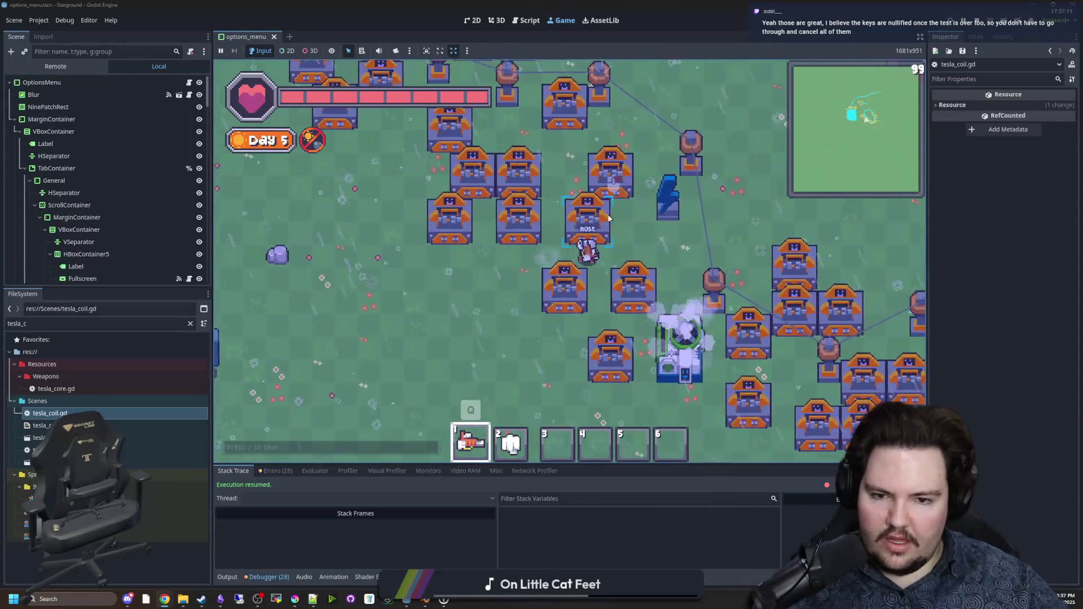
{"action": "key", "text": "s"}
{"action": "key", "text": "d"}
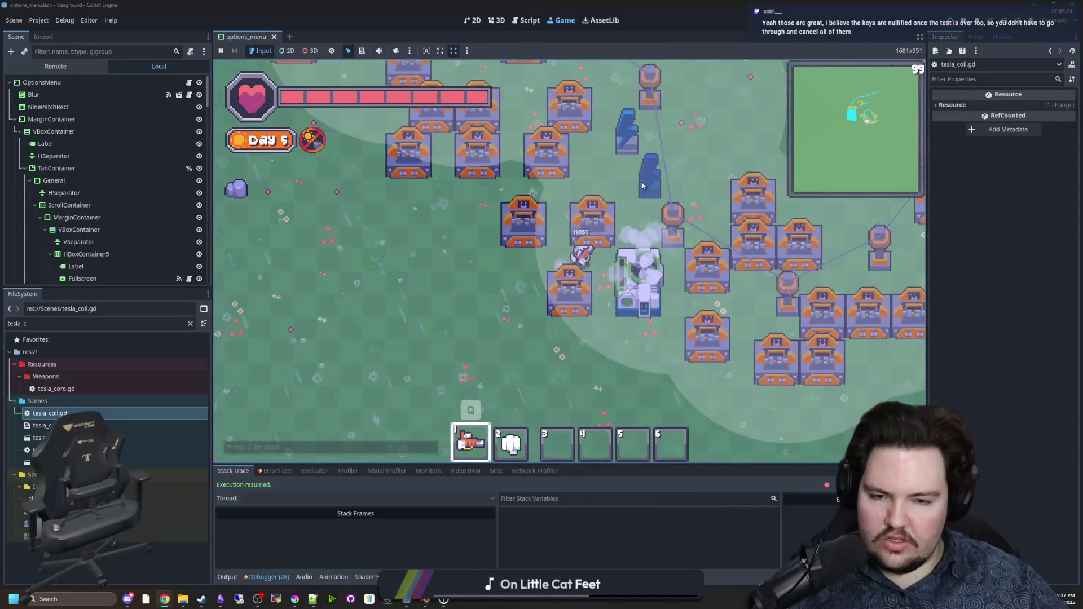
{"action": "key", "text": "s"}
{"action": "key", "text": "d"}
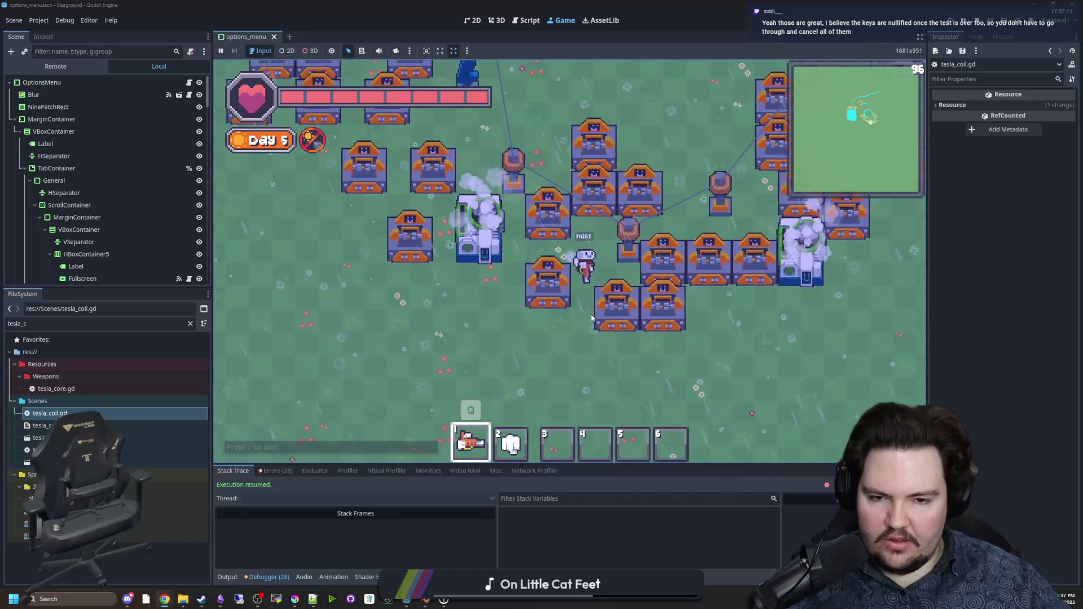
{"action": "key", "text": "w"}
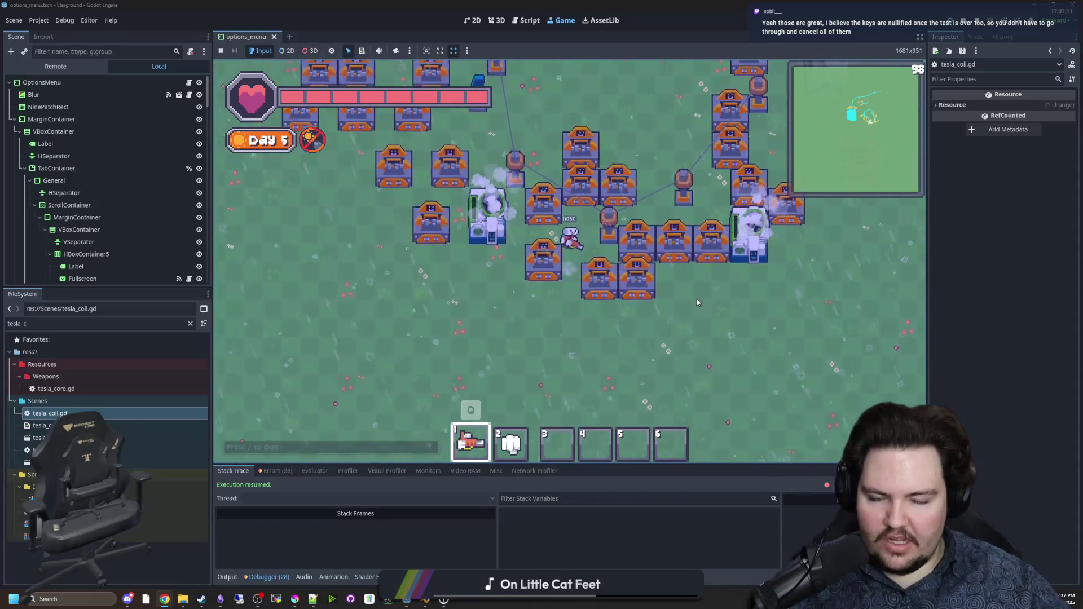
{"action": "key", "text": "w"}
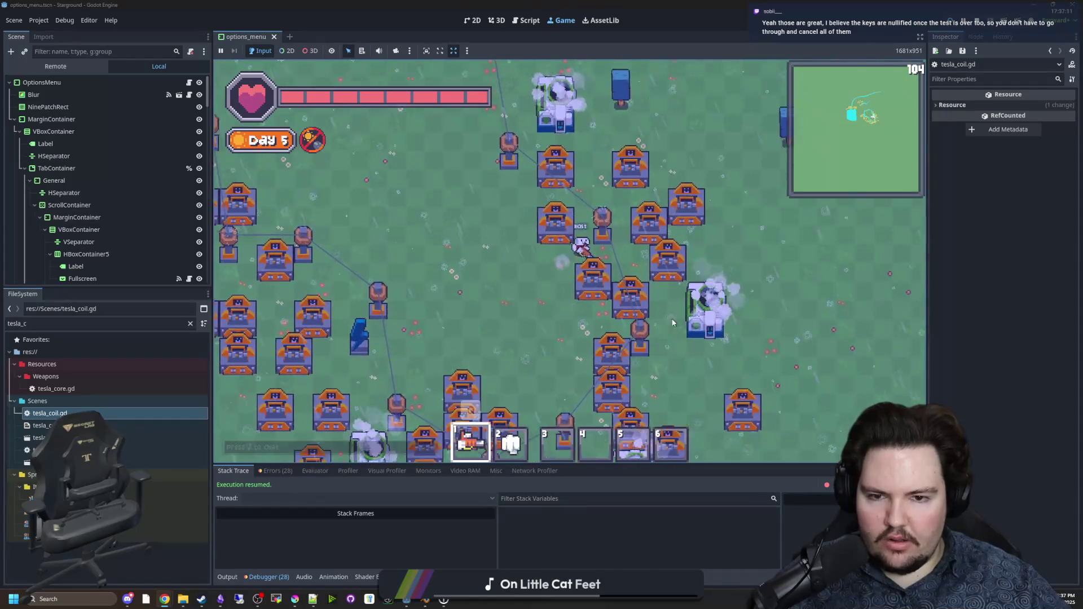
{"action": "key", "text": "a"}
{"action": "key", "text": "s"}
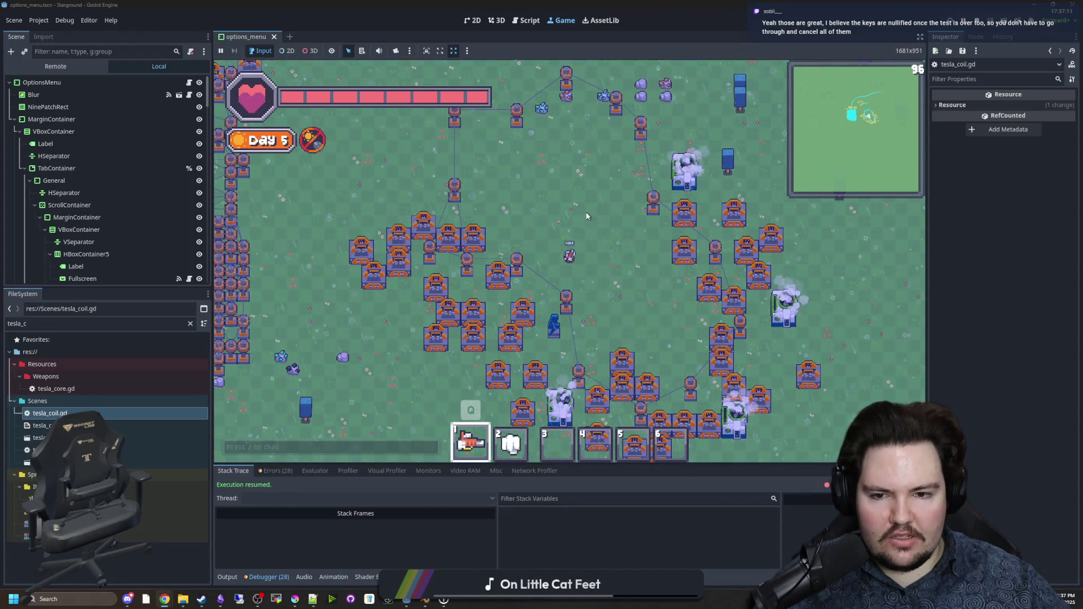
{"action": "key", "text": "d"}
{"action": "key", "text": "s"}
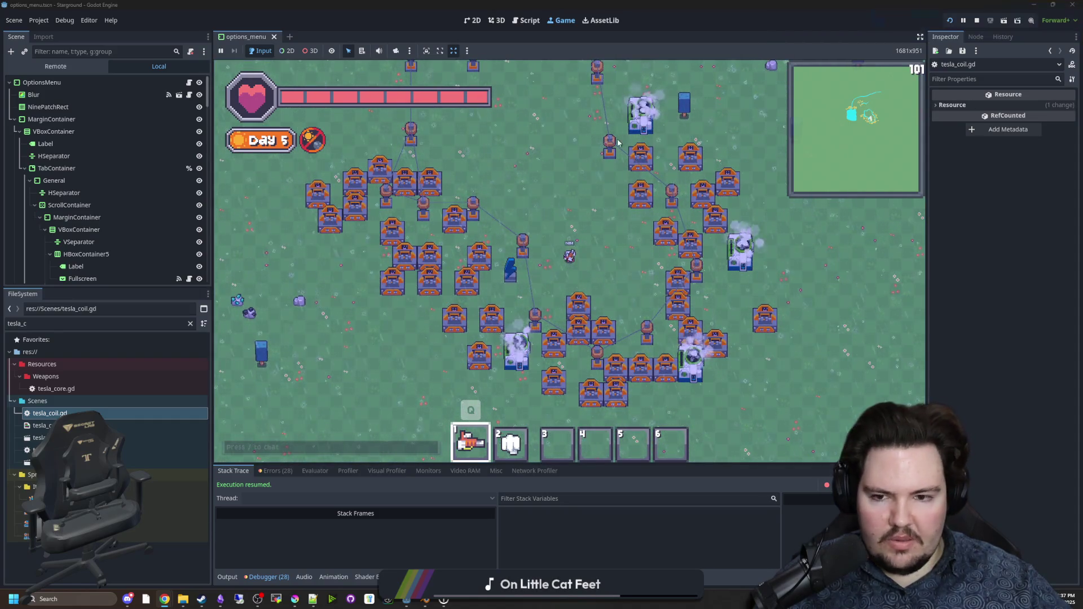
Step: Equip hotbar slot 5, move into position, and place a new tesla coil linked to the network
{"action": "key", "text": "5"}
{"action": "key", "text": "a"}
{"action": "key", "text": "s"}
{"action": "key", "text": "s"}
{"action": "key", "text": "a"}
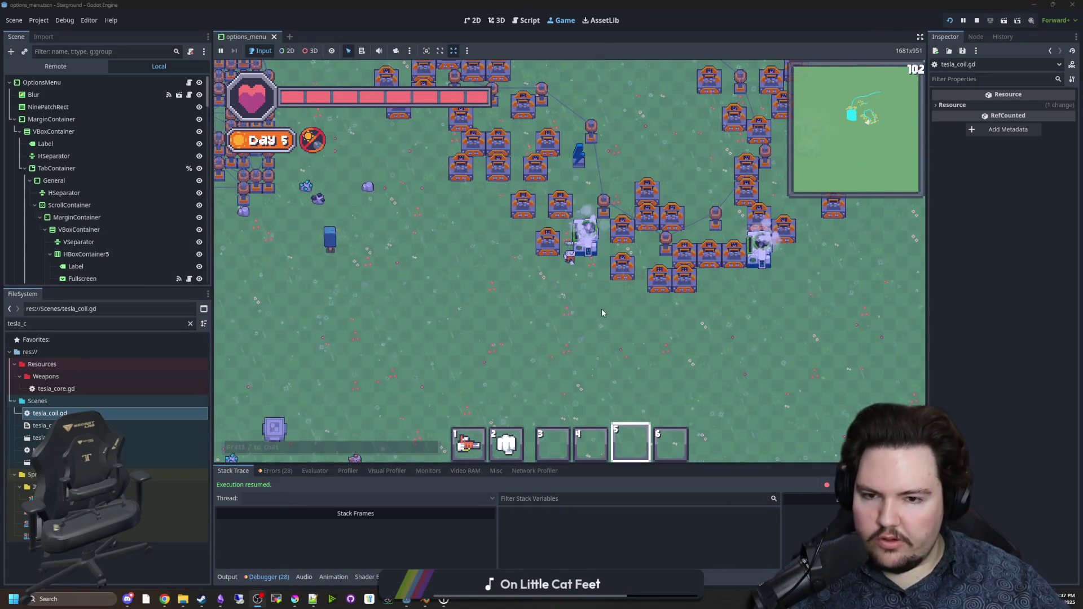
{"action": "key", "text": "w"}
{"action": "key", "text": "1"}
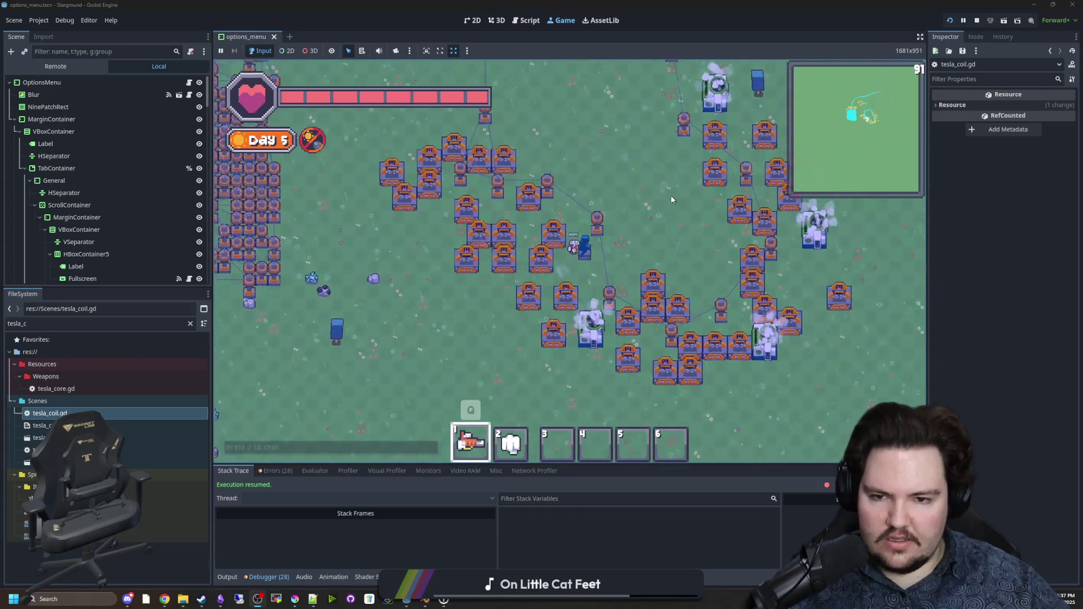
{"action": "key", "text": "w"}
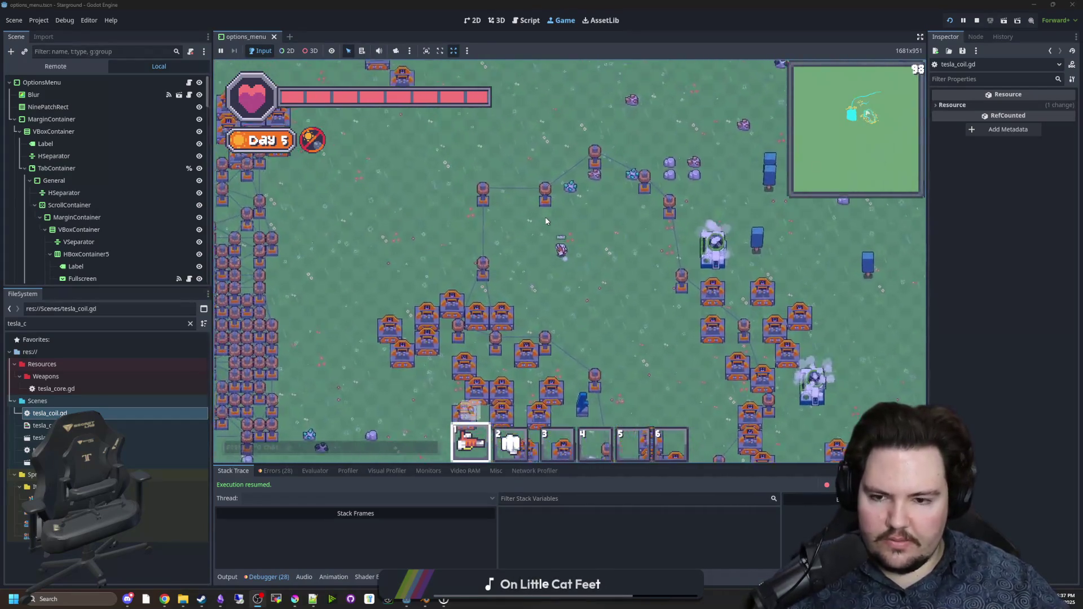
{"action": "key", "text": "w"}
{"action": "key", "text": "a"}
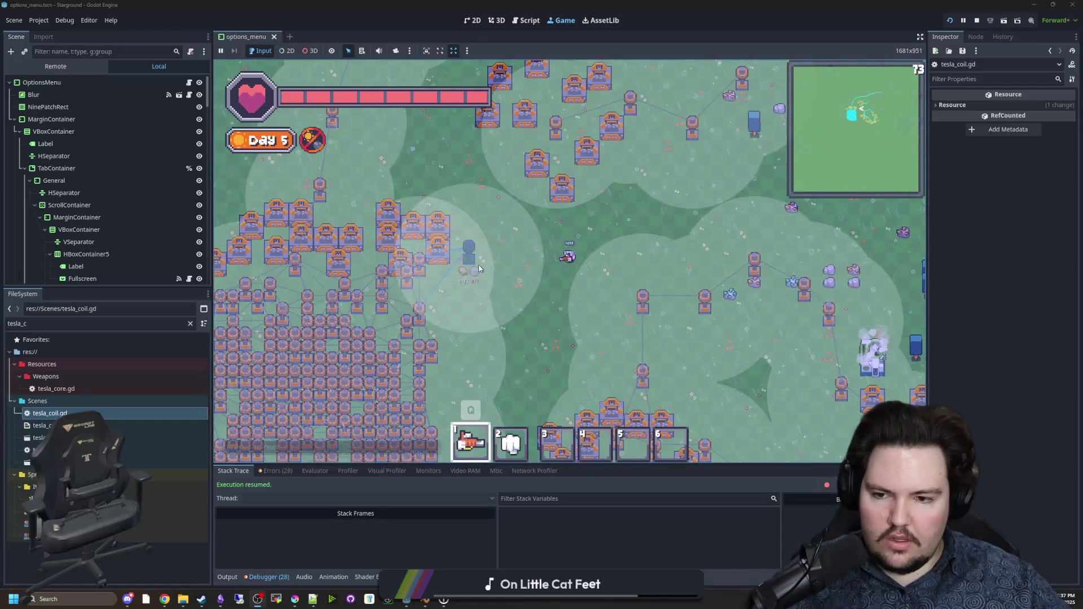
{"action": "left_click", "coordinate": [484, 261]}
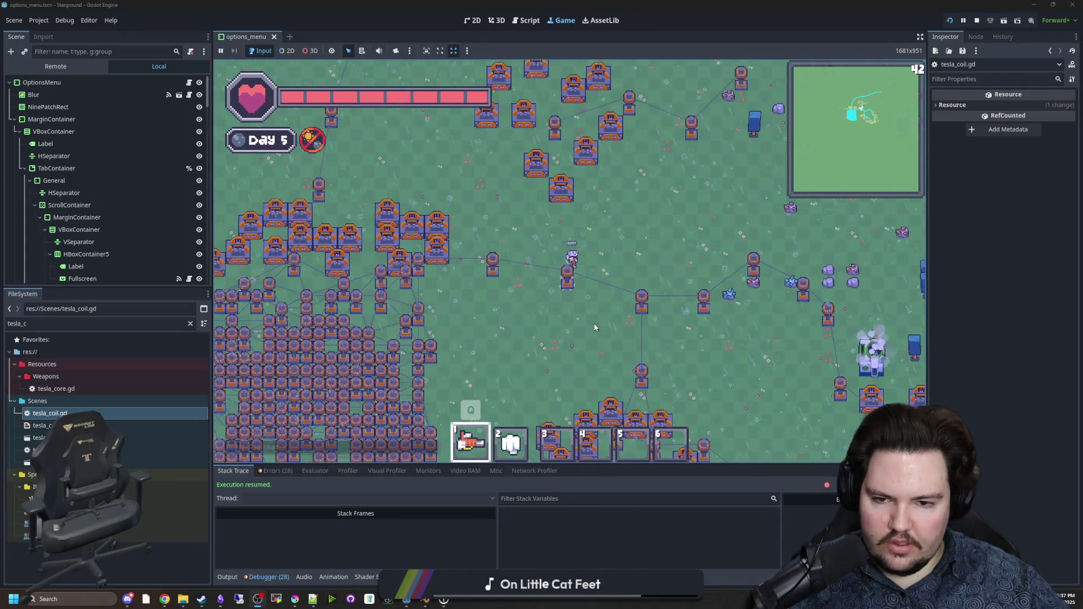
Step: Step the player aside and open tesla_coil.gd from the FileSystem dock
{"action": "key", "text": "s"}
{"action": "key", "text": "d"}
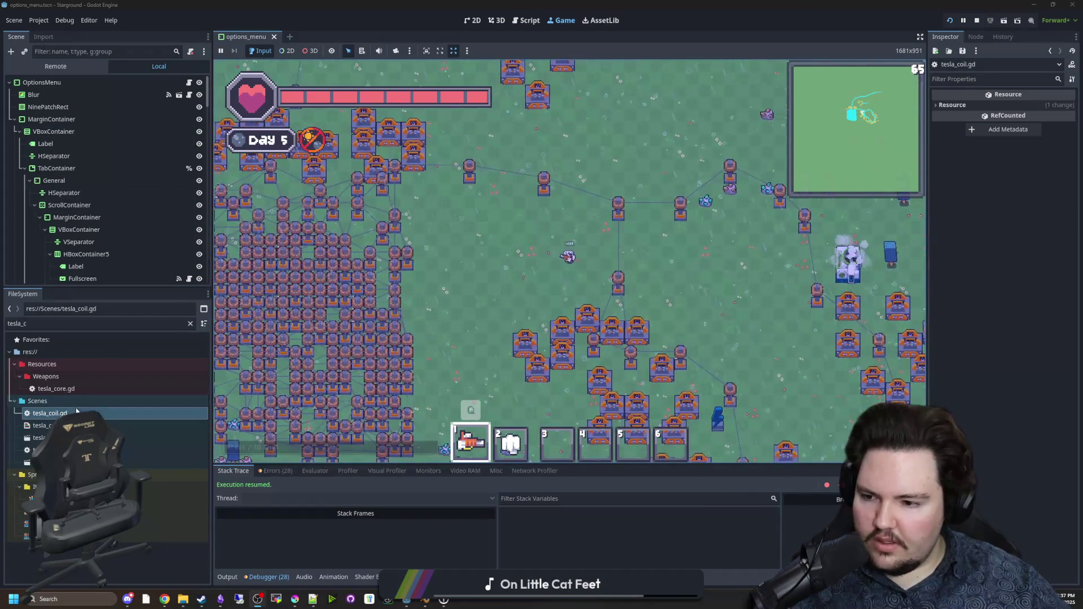
{"action": "double_click", "coordinate": [78, 411]}
Step: Review the top of tesla_coil.gd, save with Ctrl+S, and return to the running game
{"action": "scroll", "coordinate": [836, 274], "scroll_direction": "up", "scroll_amount": 2}
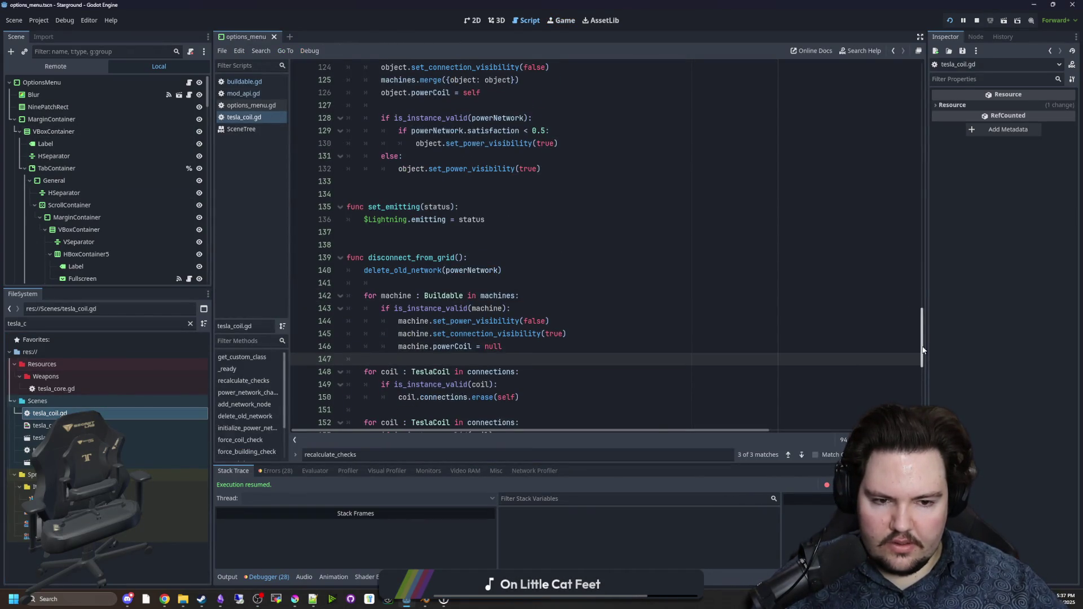
{"action": "left_click_drag", "start_coordinate": [922, 349], "coordinate": [915, 83]}
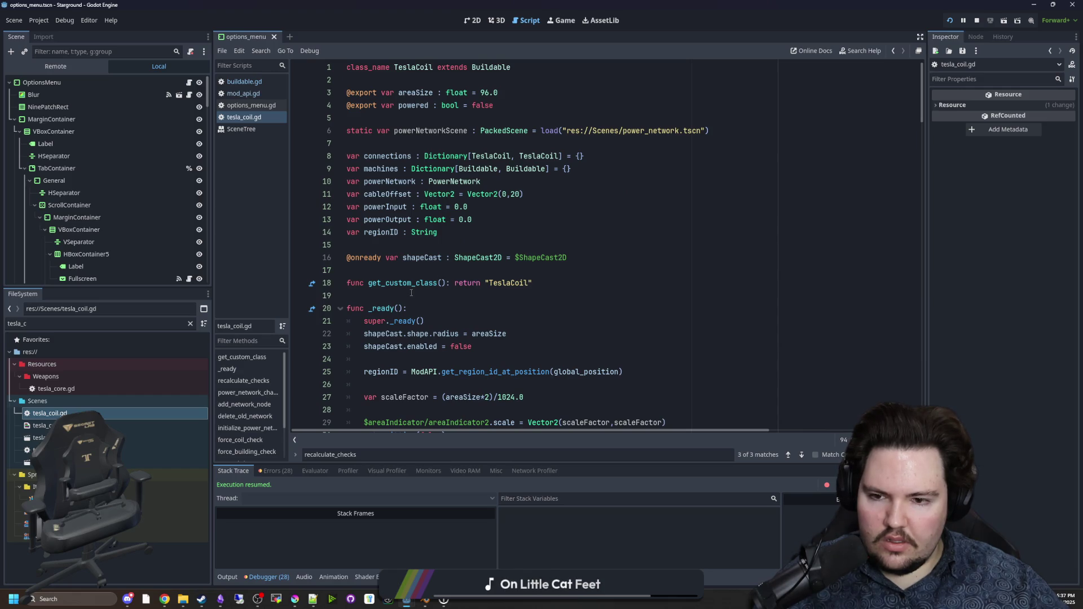
{"action": "scroll", "coordinate": [417, 310], "scroll_direction": "down", "scroll_amount": 3}
{"action": "scroll", "coordinate": [425, 333], "scroll_direction": "up", "scroll_amount": 3}
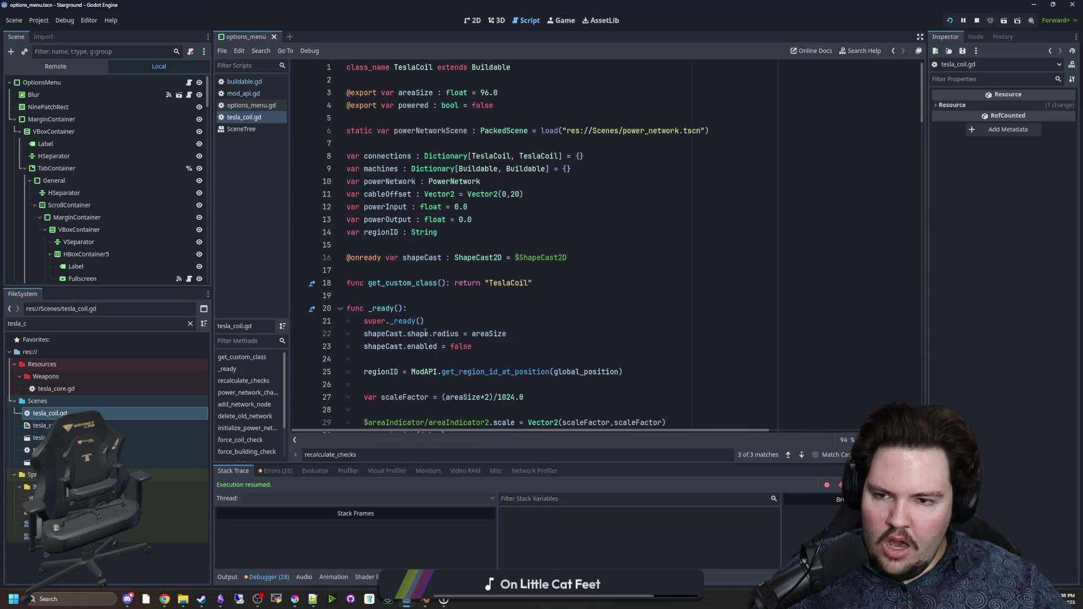
{"action": "left_click", "coordinate": [416, 283]}
{"action": "key", "text": "ctrl+s"}
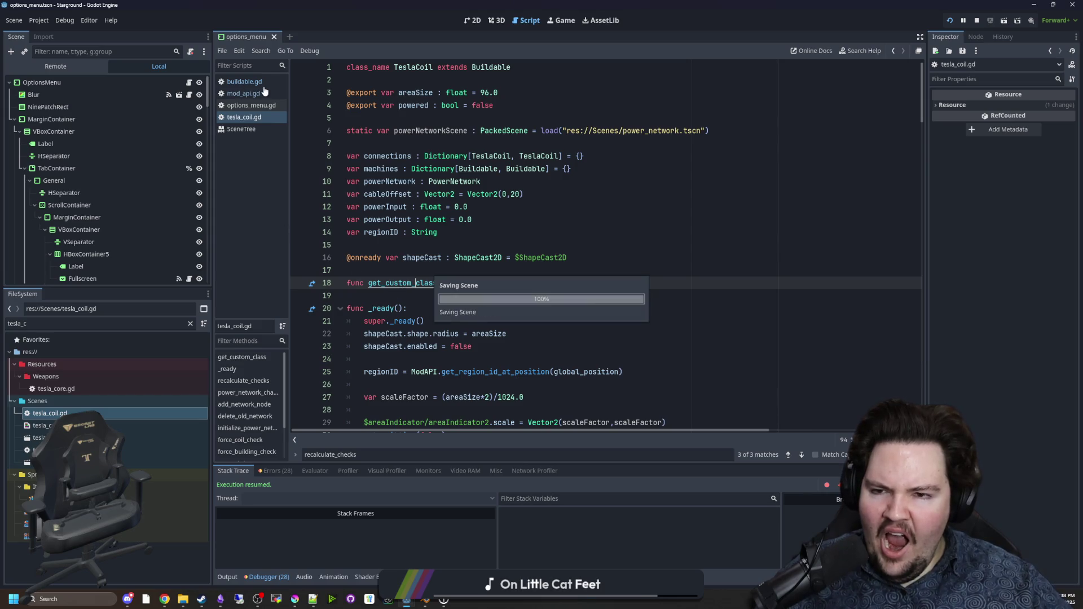
{"action": "left_click", "coordinate": [563, 22]}
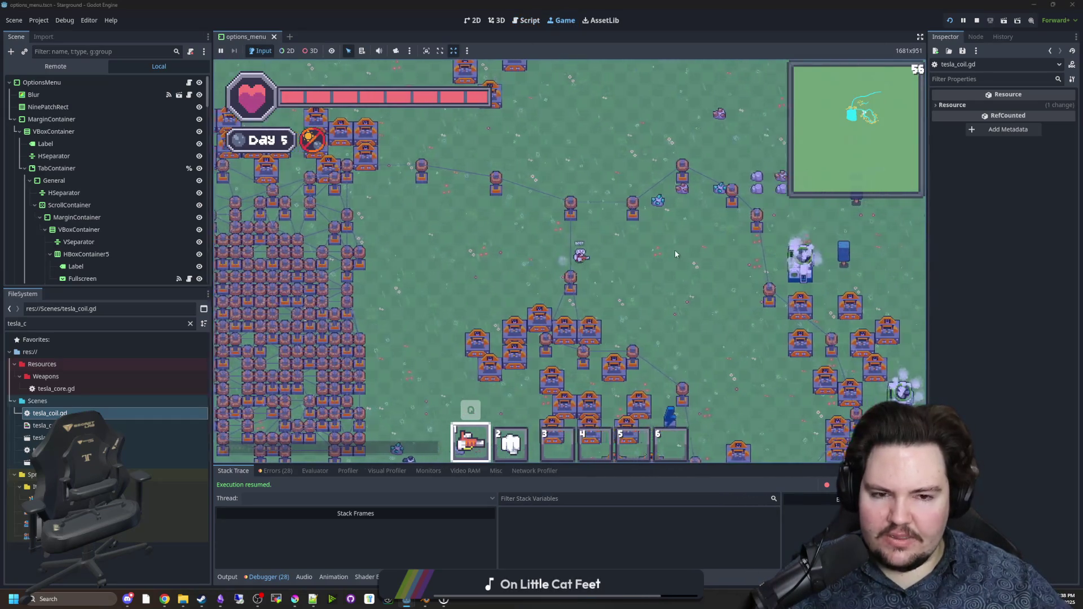
Step: Walk the player around the Day 5 turret cluster to watch the tesla coils connect
{"action": "key", "text": "s"}
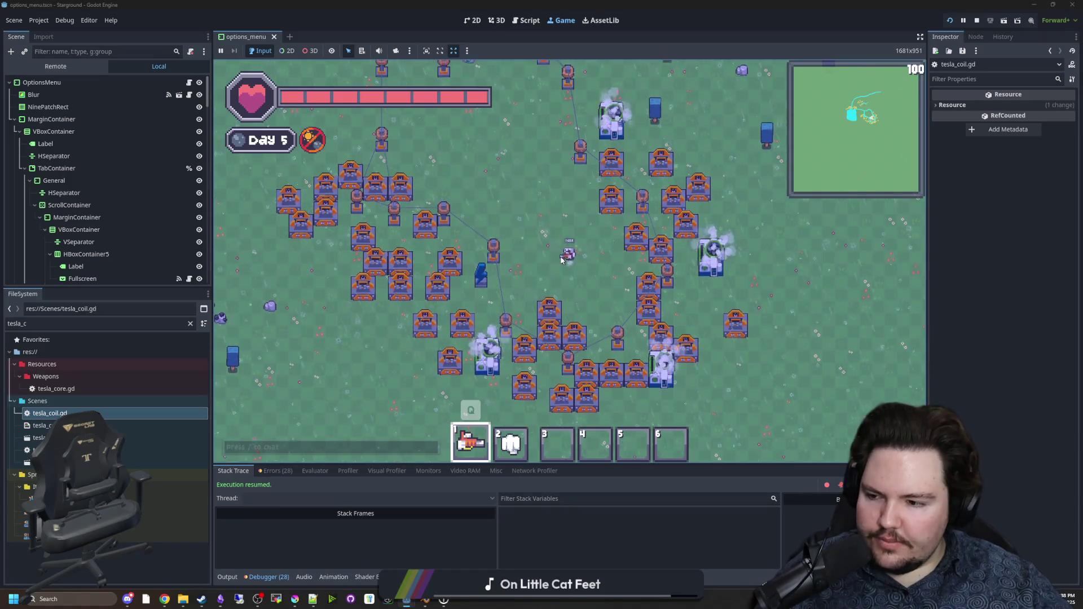
{"action": "key", "text": "w"}
{"action": "key", "text": "a"}
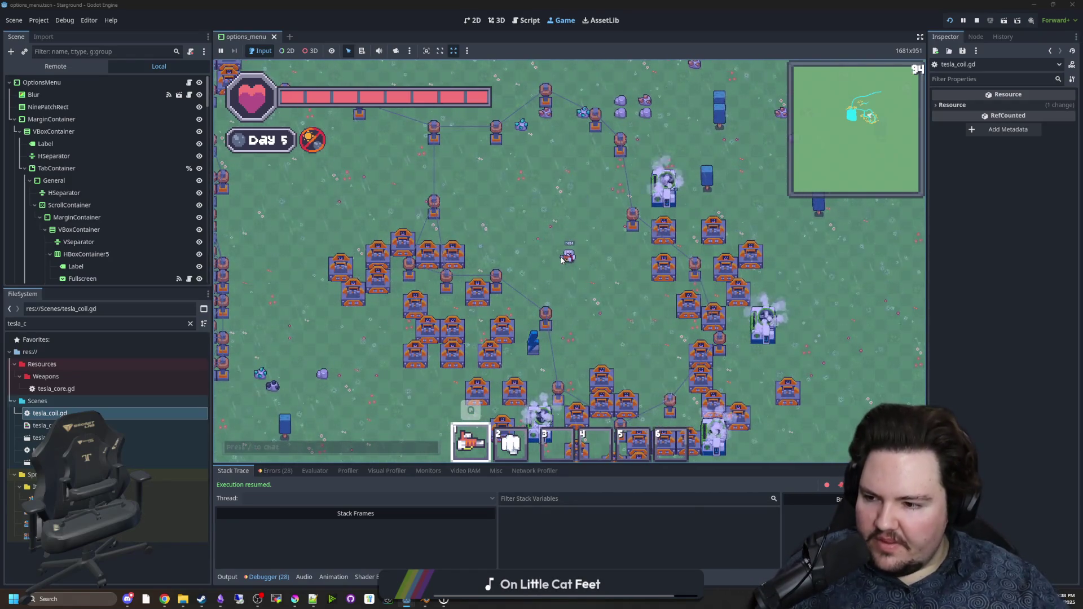
{"action": "key", "text": "w"}
{"action": "key", "text": "d"}
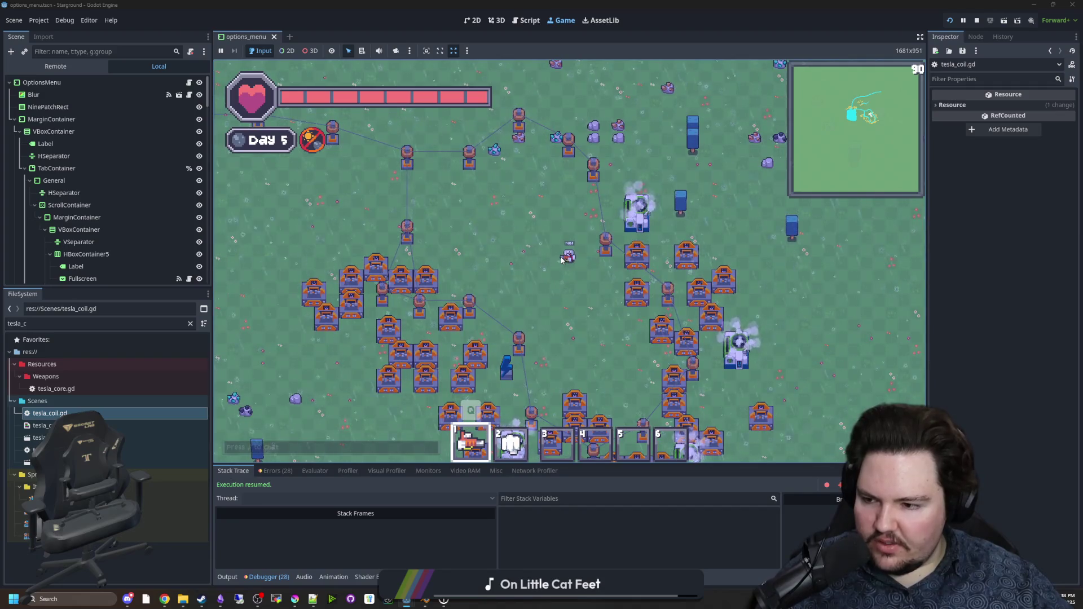
{"action": "key", "text": "w"}
{"action": "key", "text": "a"}
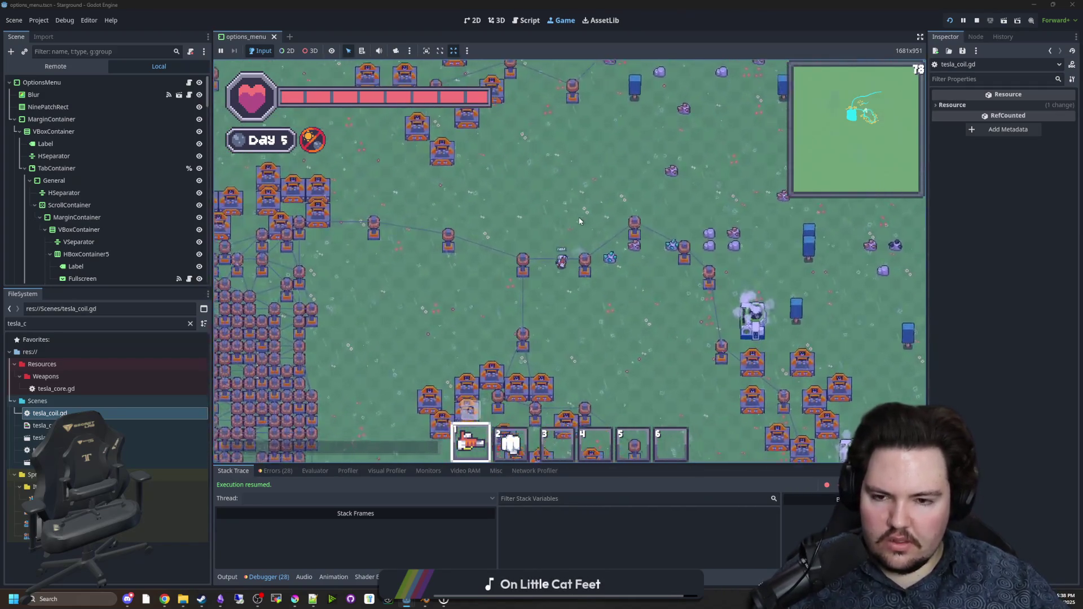
{"action": "key", "text": "s"}
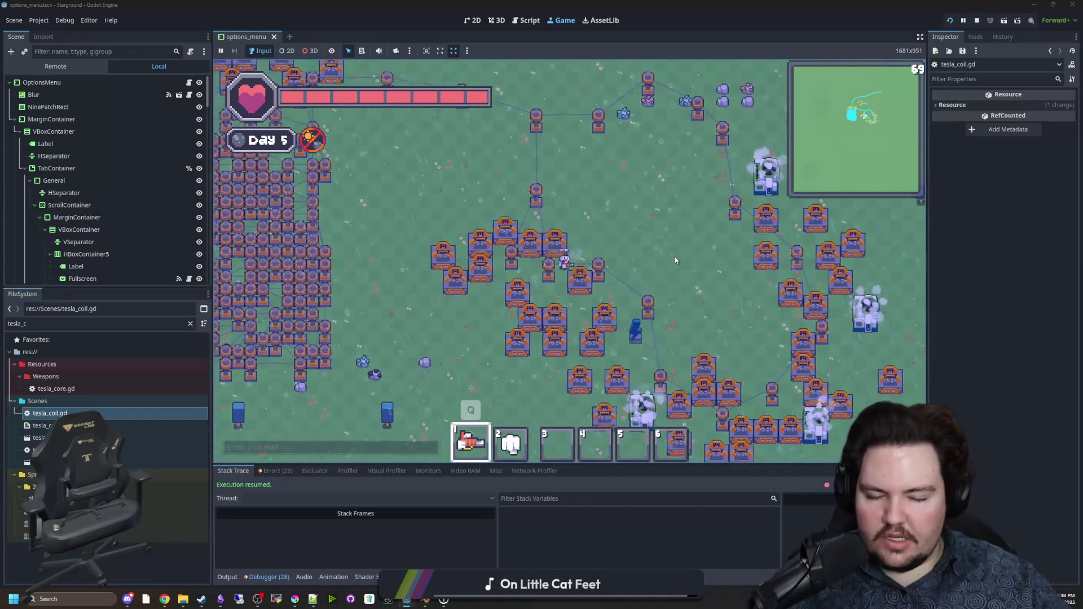
{"action": "key", "text": "s"}
{"action": "key", "text": "d"}
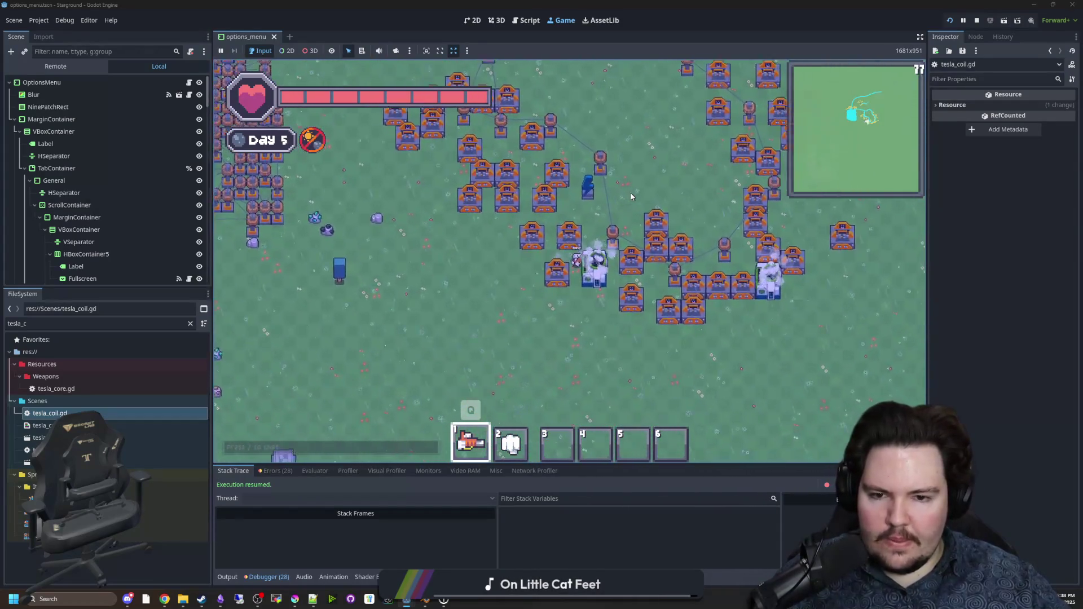
{"action": "key", "text": "s"}
{"action": "key", "text": "d"}
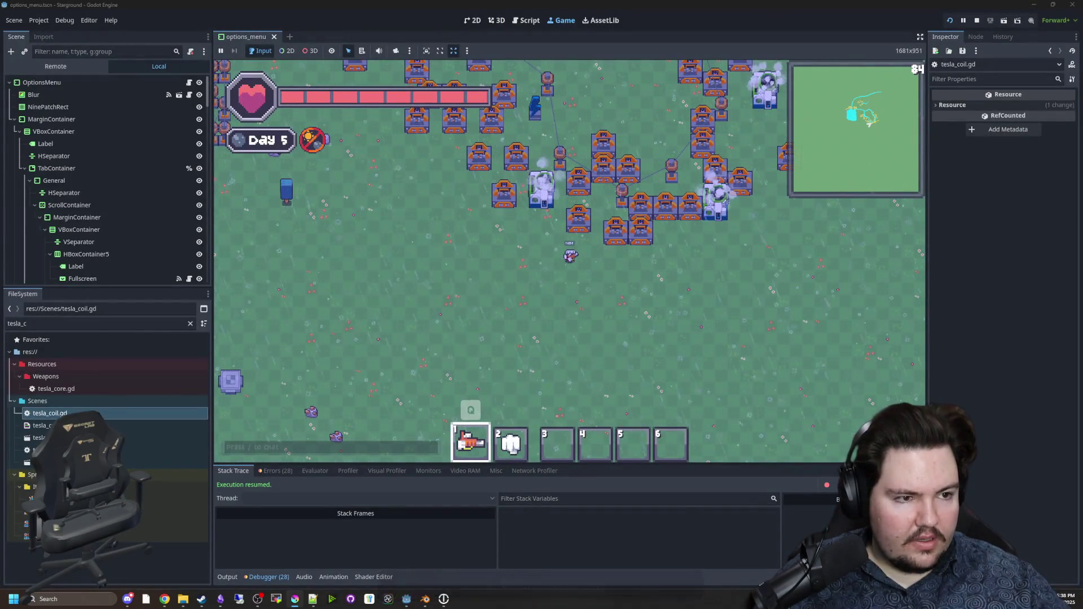
{"action": "key", "text": "alt+Tab"}
Step: Create a new blank Krita canvas, enlarge the brush, and pick green
{"action": "left_click", "coordinate": [8, 13]}
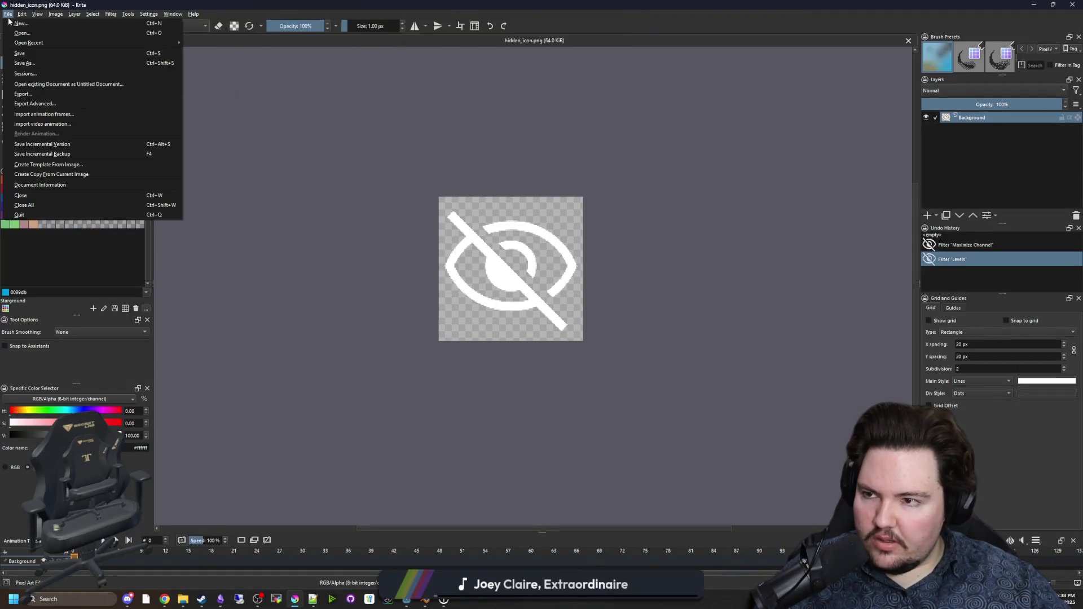
{"action": "key", "text": "Escape"}
{"action": "key", "text": "ctrl+n"}
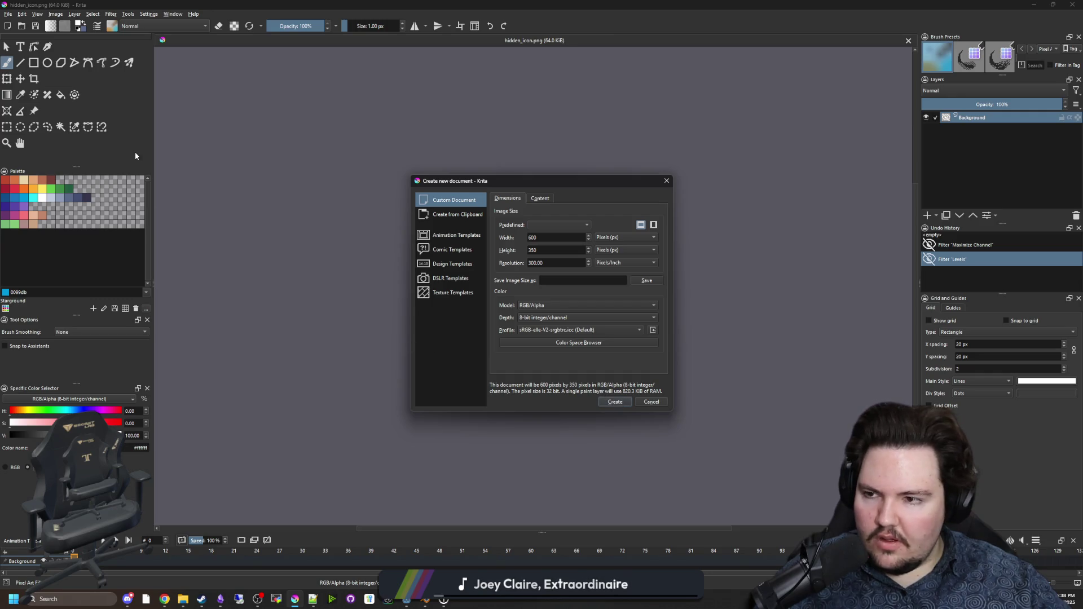
{"action": "key", "text": "Return"}
{"action": "scroll", "coordinate": [242, 295], "scroll_direction": "down", "scroll_amount": 1}
{"action": "scroll", "coordinate": [181, 290], "scroll_direction": "up", "scroll_amount": 10}
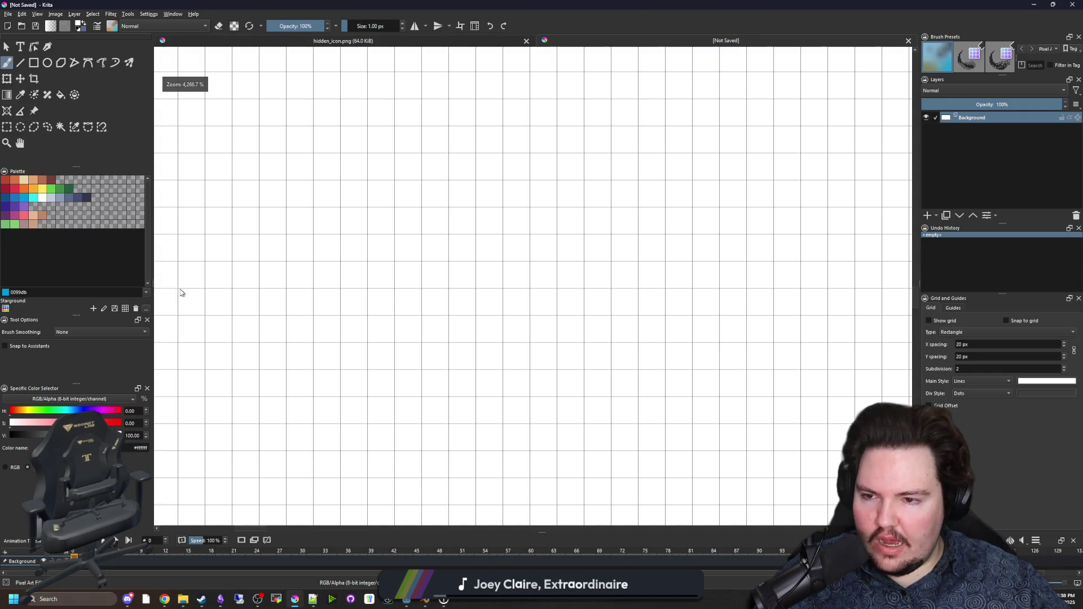
{"action": "left_click", "coordinate": [315, 279]}
{"action": "scroll", "coordinate": [288, 316], "scroll_direction": "down", "scroll_amount": 3}
{"action": "key", "text": "bracketright"}
{"action": "key", "text": "bracketright"}
{"action": "left_click", "coordinate": [54, 193]}
Step: Paint a filled green dot, arrows toward the S, and the D
{"action": "mouse_move", "coordinate": [237, 265]}
{"action": "left_mouse_down"}
{"action": "mouse_move", "coordinate": [218, 242]}
{"action": "mouse_move", "coordinate": [225, 254]}
{"action": "left_mouse_up"}
{"action": "scroll", "coordinate": [307, 258], "scroll_direction": "down", "scroll_amount": 1}
{"action": "key", "text": "bracketleft"}
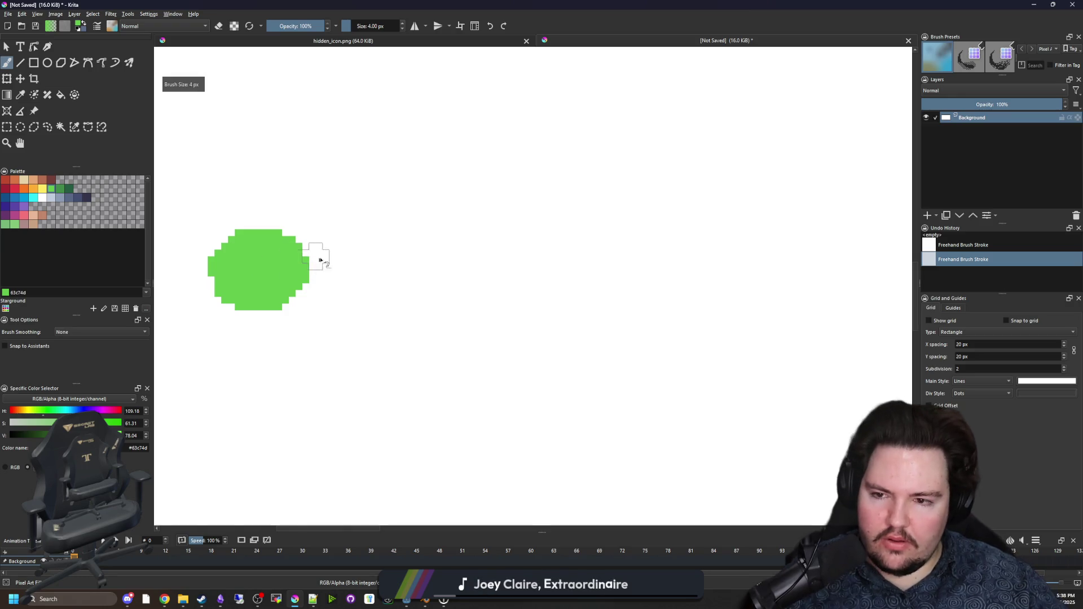
{"action": "mouse_move", "coordinate": [454, 260]}
{"action": "left_mouse_down"}
{"action": "mouse_move", "coordinate": [475, 266]}
{"action": "mouse_move", "coordinate": [447, 301]}
{"action": "left_mouse_up"}
{"action": "scroll", "coordinate": [468, 239], "scroll_direction": "up", "scroll_amount": 4}
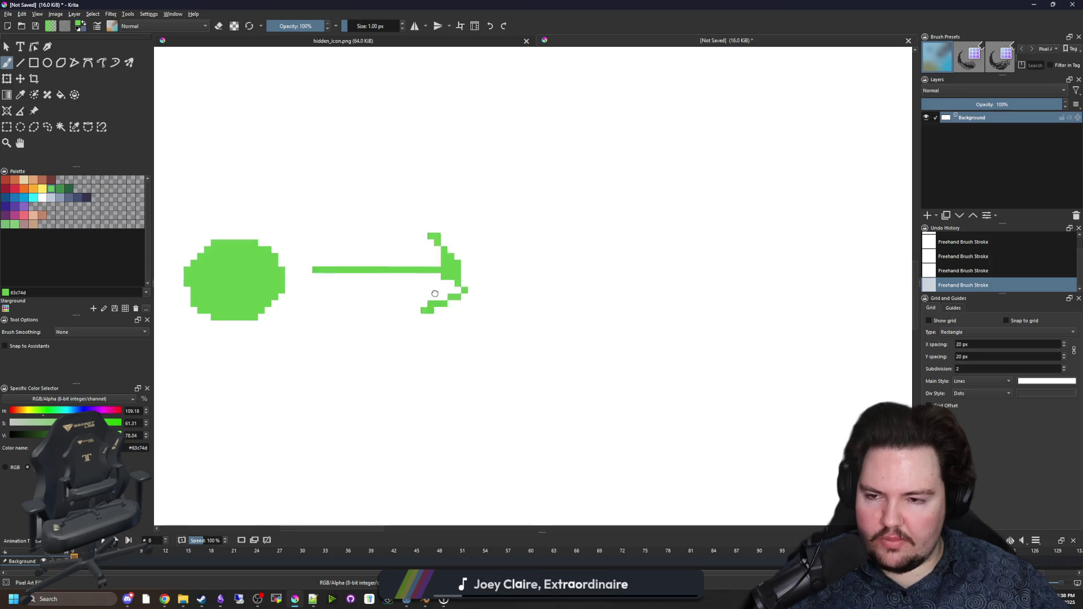
{"action": "scroll", "coordinate": [394, 262], "scroll_direction": "down", "scroll_amount": 4}
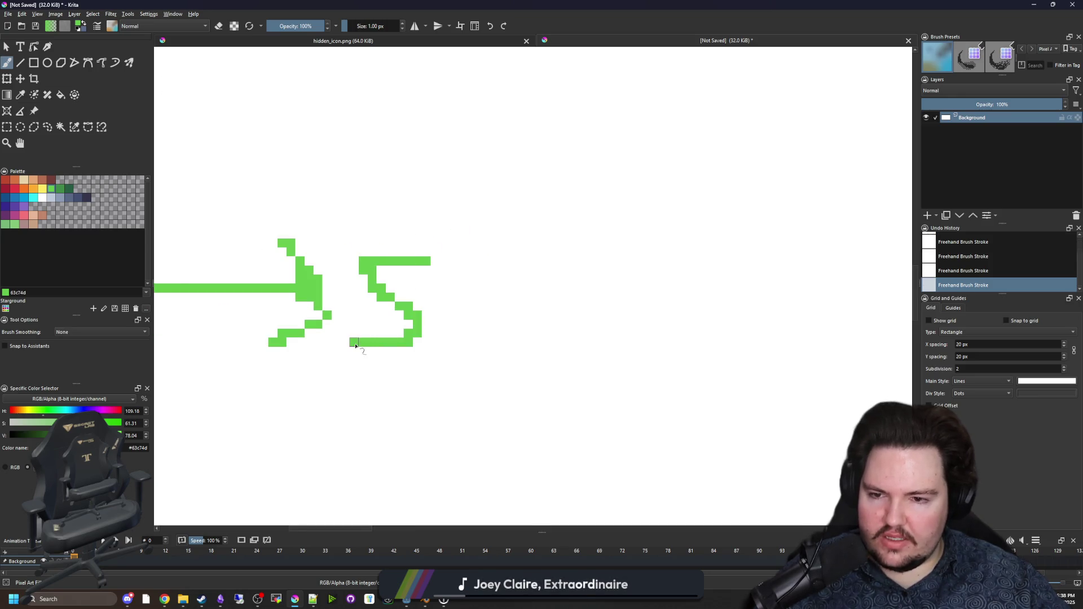
{"action": "left_click_drag", "start_coordinate": [441, 324], "coordinate": [494, 319]}
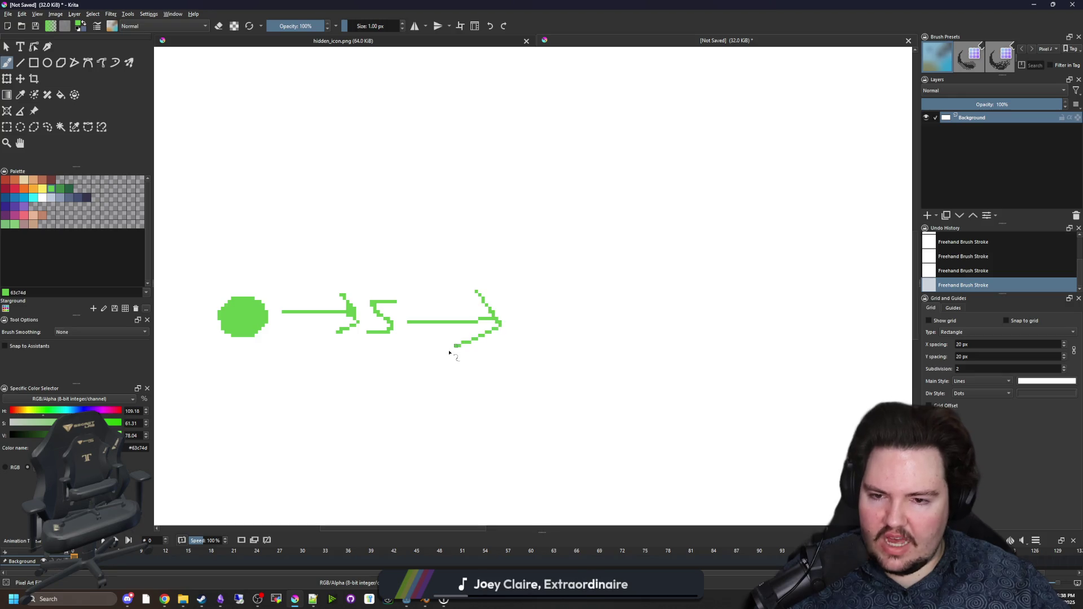
{"action": "scroll", "coordinate": [546, 324], "scroll_direction": "up", "scroll_amount": 4}
{"action": "mouse_move", "coordinate": [381, 241]}
{"action": "left_mouse_down"}
{"action": "mouse_move", "coordinate": [415, 360]}
{"action": "mouse_move", "coordinate": [350, 233]}
{"action": "left_mouse_up"}
Step: Resample the green from the D, then draw an arrow to a final R
{"action": "scroll", "coordinate": [362, 251], "scroll_direction": "down", "scroll_amount": 4}
{"action": "scroll", "coordinate": [408, 244], "scroll_direction": "up", "scroll_amount": 6}
{"action": "left_click", "coordinate": [394, 244], "text": "ctrl"}
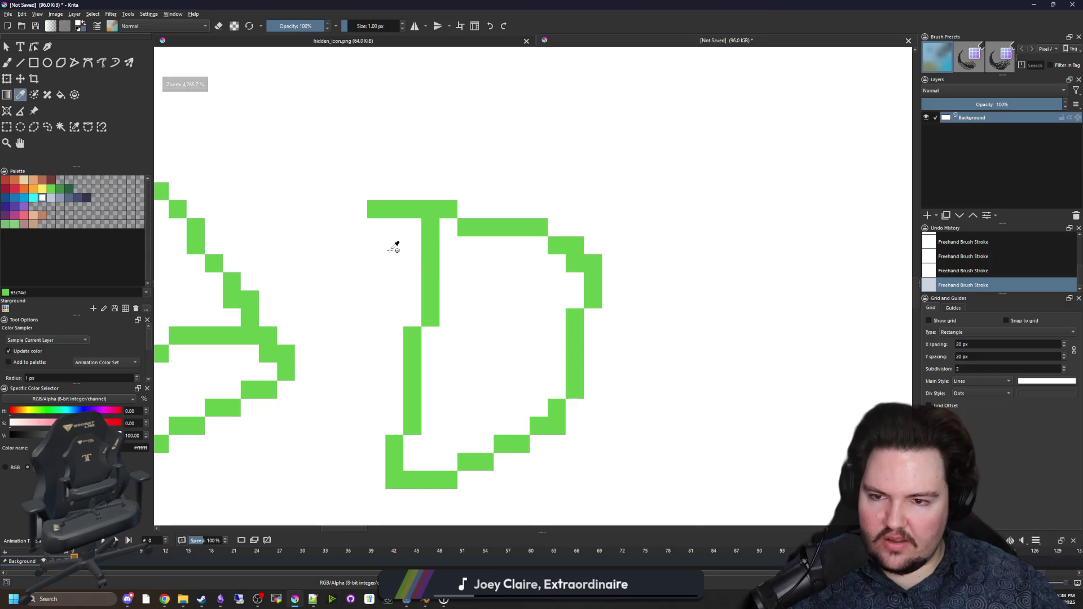
{"action": "scroll", "coordinate": [485, 304], "scroll_direction": "down", "scroll_amount": 5}
{"action": "scroll", "coordinate": [486, 270], "scroll_direction": "up", "scroll_amount": 7}
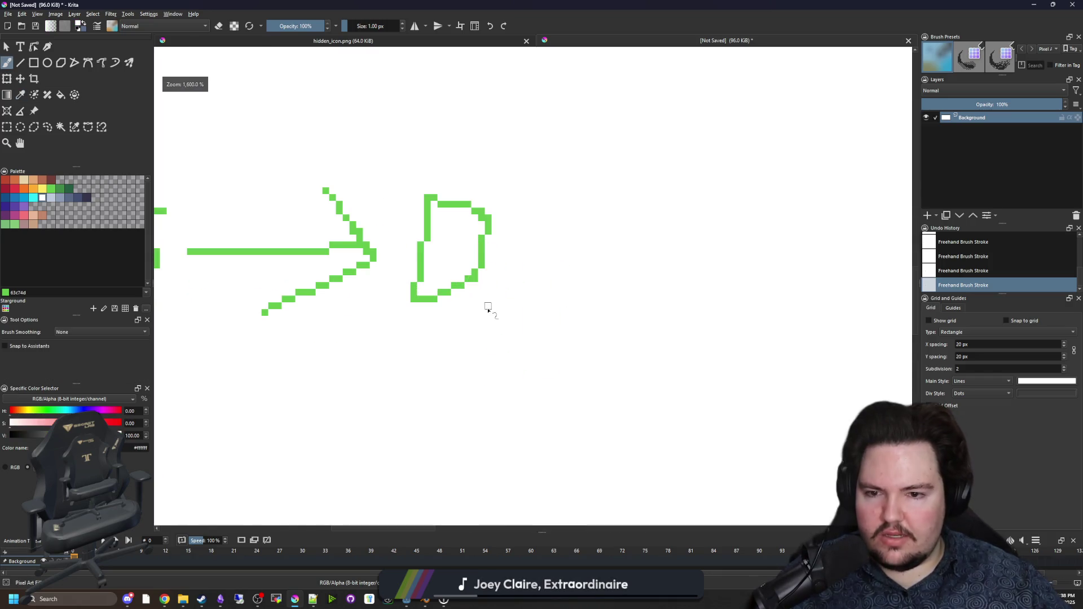
{"action": "left_click", "coordinate": [483, 248], "text": "ctrl"}
{"action": "scroll", "coordinate": [517, 299], "scroll_direction": "down", "scroll_amount": 8}
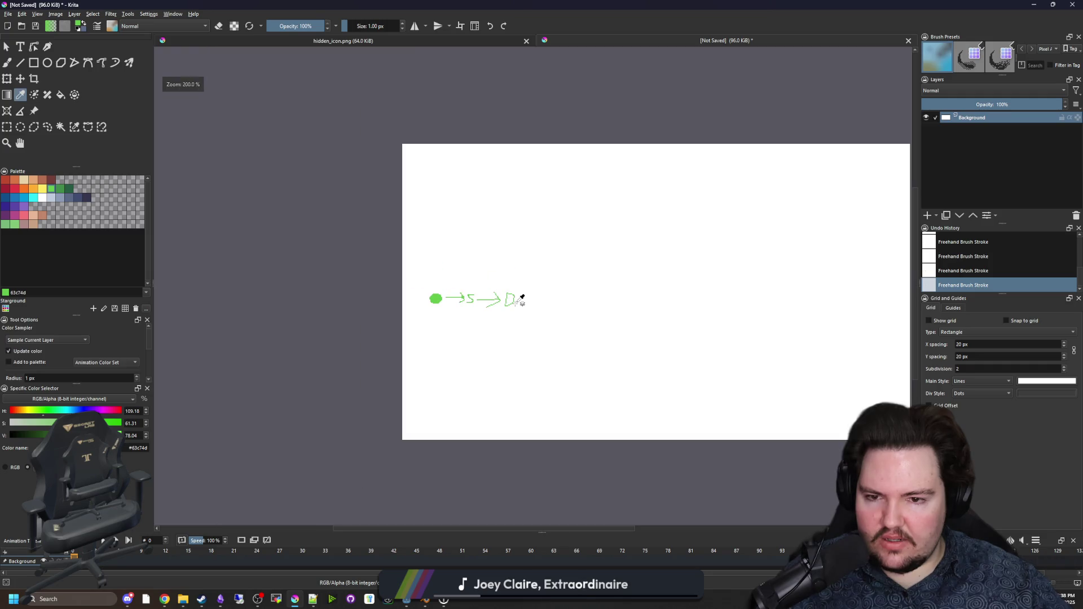
{"action": "scroll", "coordinate": [449, 267], "scroll_direction": "up", "scroll_amount": 4}
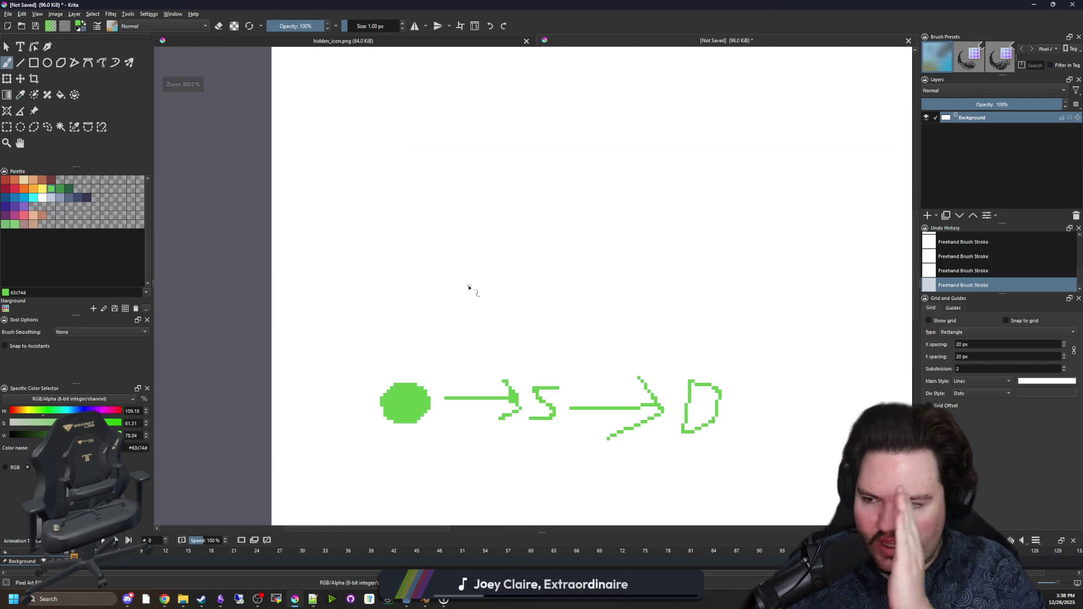
{"action": "scroll", "coordinate": [324, 258], "scroll_direction": "down", "scroll_amount": 2}
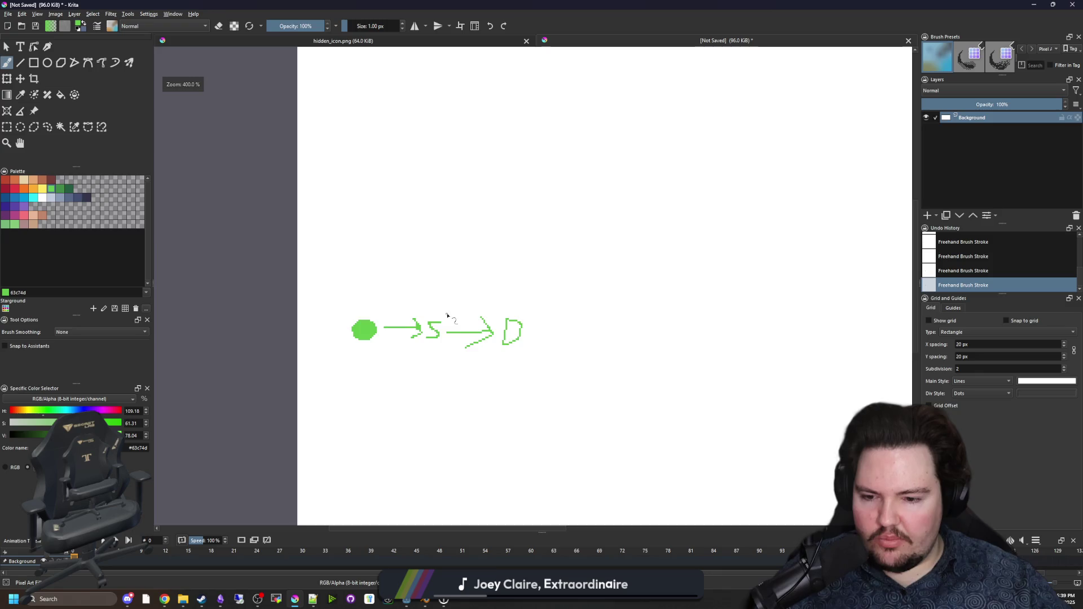
{"action": "scroll", "coordinate": [316, 294], "scroll_direction": "up", "scroll_amount": 2}
{"action": "scroll", "coordinate": [314, 314], "scroll_direction": "down", "scroll_amount": 2}
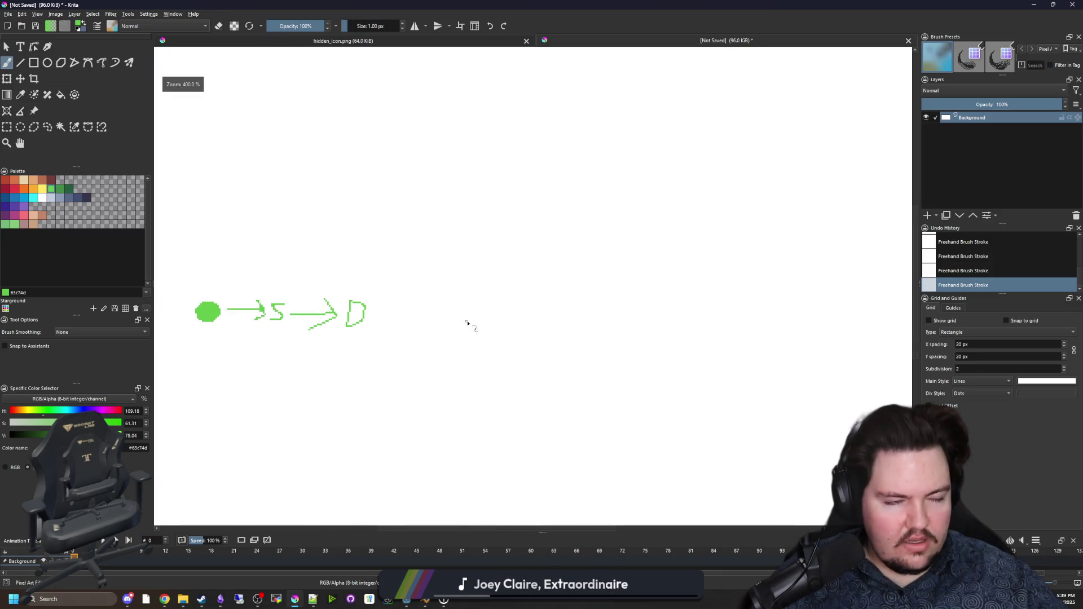
{"action": "scroll", "coordinate": [466, 323], "scroll_direction": "down", "scroll_amount": 2}
{"action": "scroll", "coordinate": [377, 316], "scroll_direction": "up", "scroll_amount": 2}
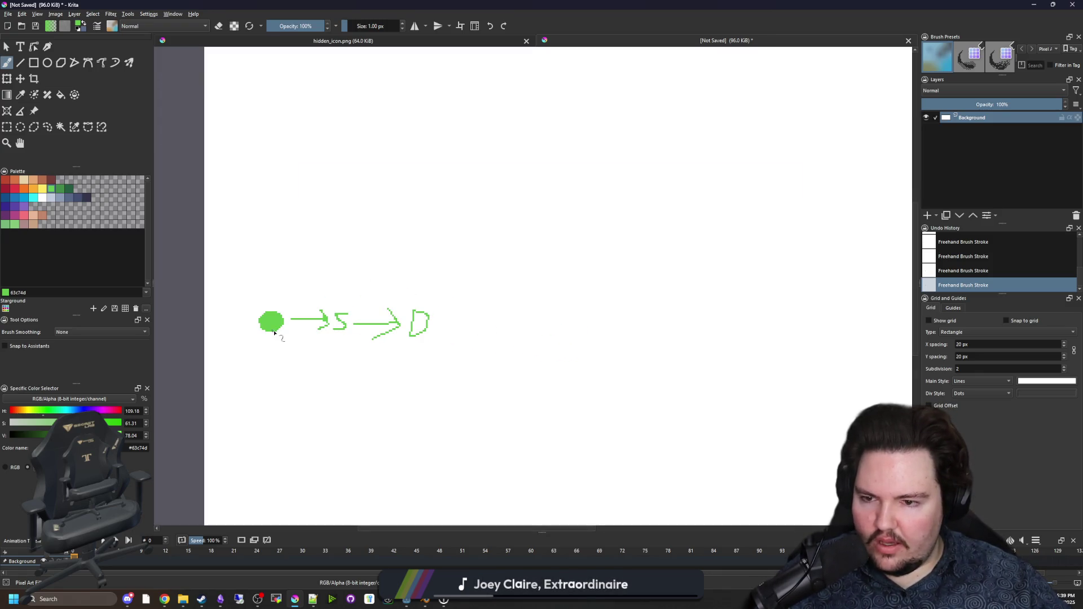
{"action": "scroll", "coordinate": [473, 338], "scroll_direction": "up", "scroll_amount": 2}
{"action": "left_click_drag", "start_coordinate": [310, 319], "coordinate": [398, 318]}
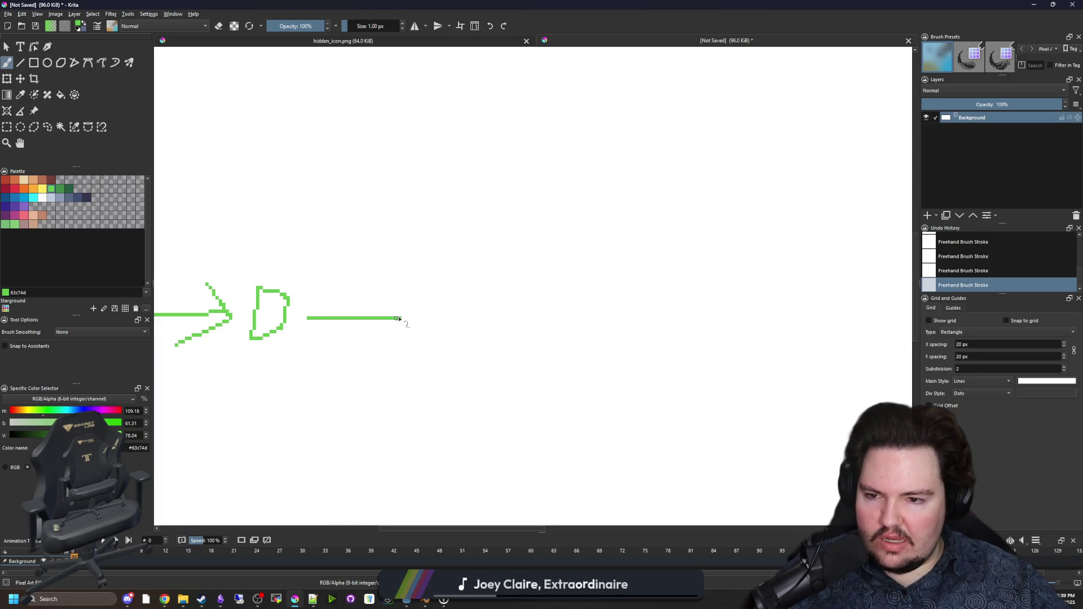
{"action": "scroll", "coordinate": [442, 316], "scroll_direction": "up", "scroll_amount": 2}
{"action": "mouse_move", "coordinate": [416, 356]}
{"action": "left_mouse_down"}
{"action": "mouse_move", "coordinate": [416, 319]}
{"action": "mouse_move", "coordinate": [460, 319]}
{"action": "mouse_move", "coordinate": [472, 361]}
{"action": "left_mouse_up"}
{"action": "scroll", "coordinate": [491, 349], "scroll_direction": "down", "scroll_amount": 5}
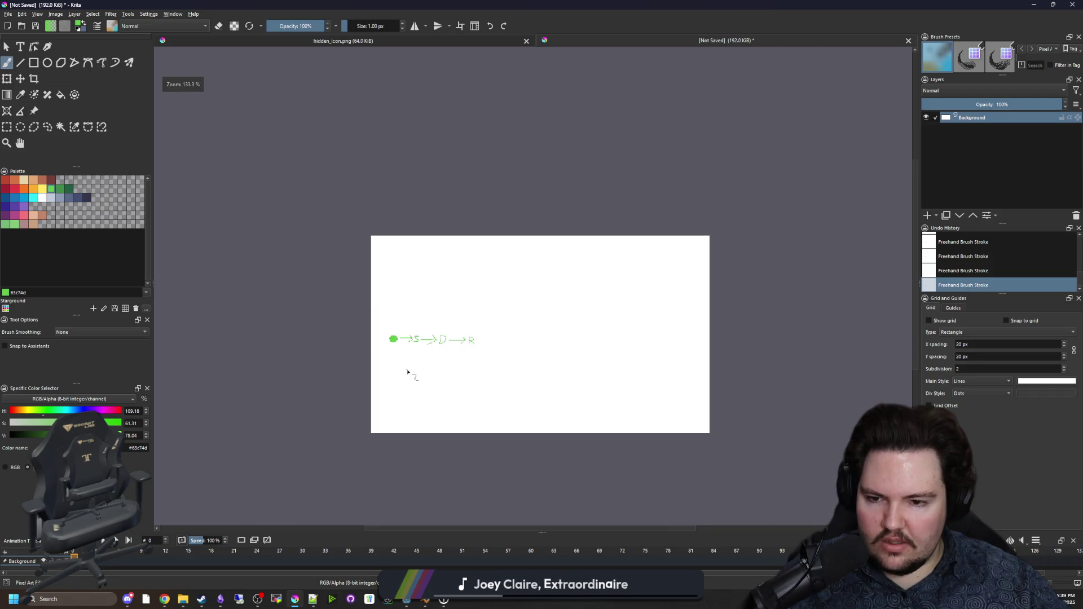
{"action": "scroll", "coordinate": [389, 363], "scroll_direction": "up", "scroll_amount": 3}
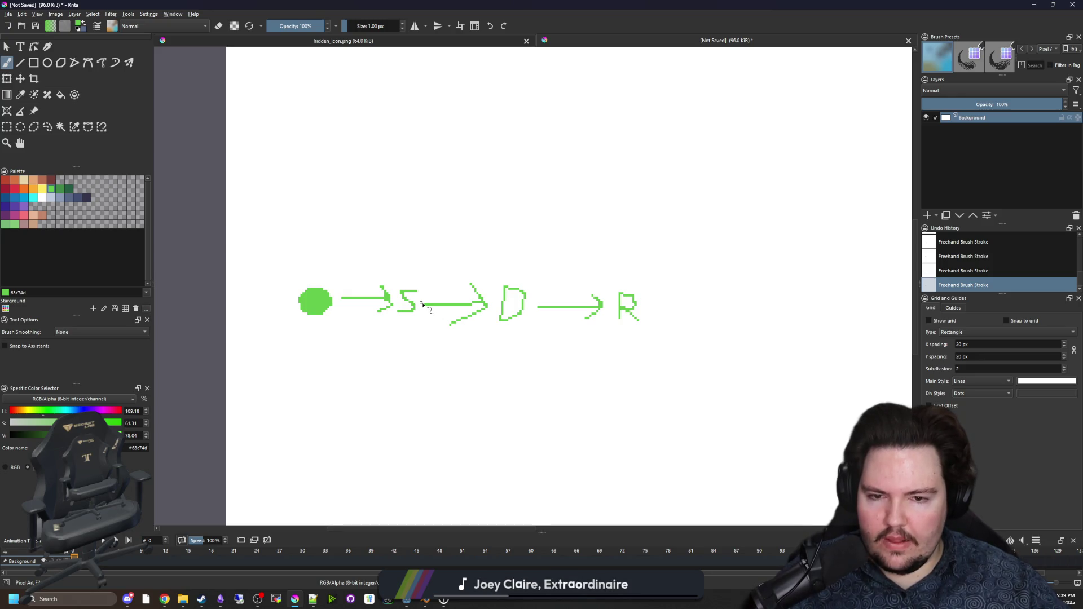
Step: Minimize Krita and walk the player further up-left in the game
{"action": "key", "text": "super+Down"}
{"action": "key", "text": "super+Down"}
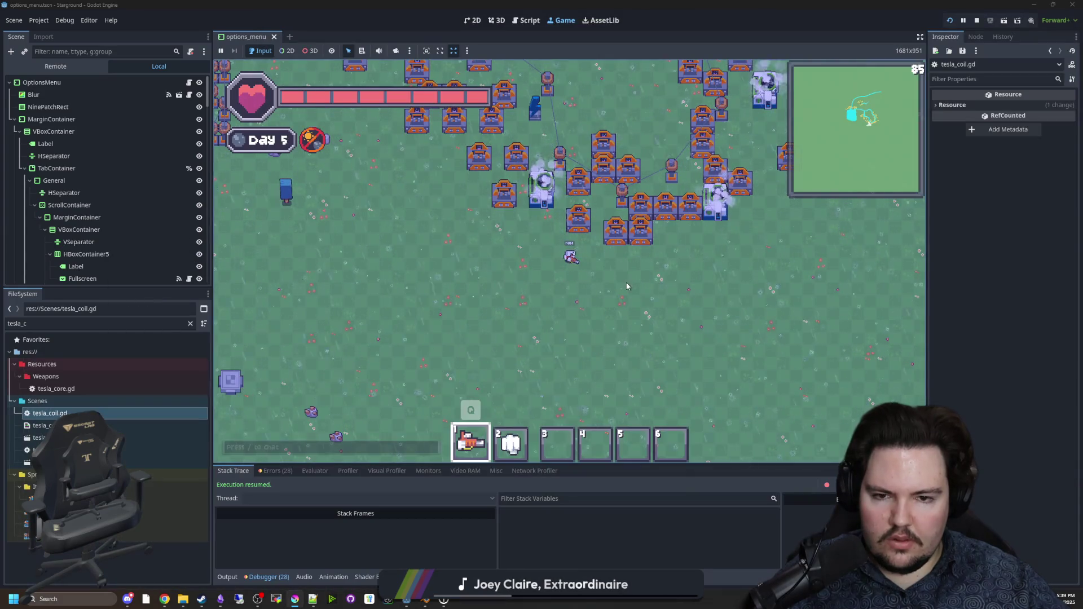
{"action": "key", "text": "w"}
{"action": "key", "text": "a"}
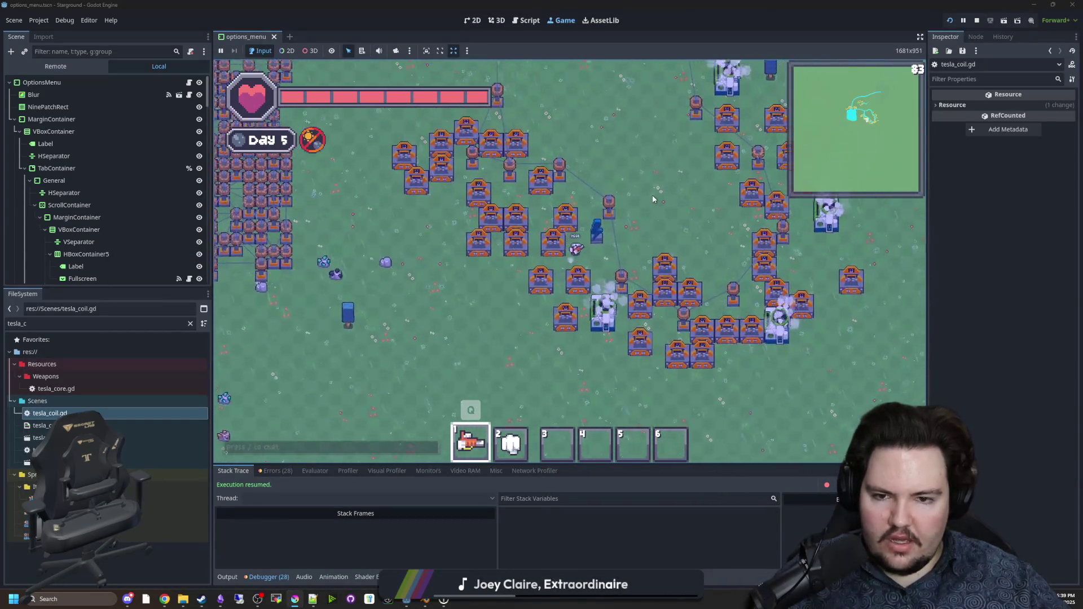
{"action": "key", "text": "w"}
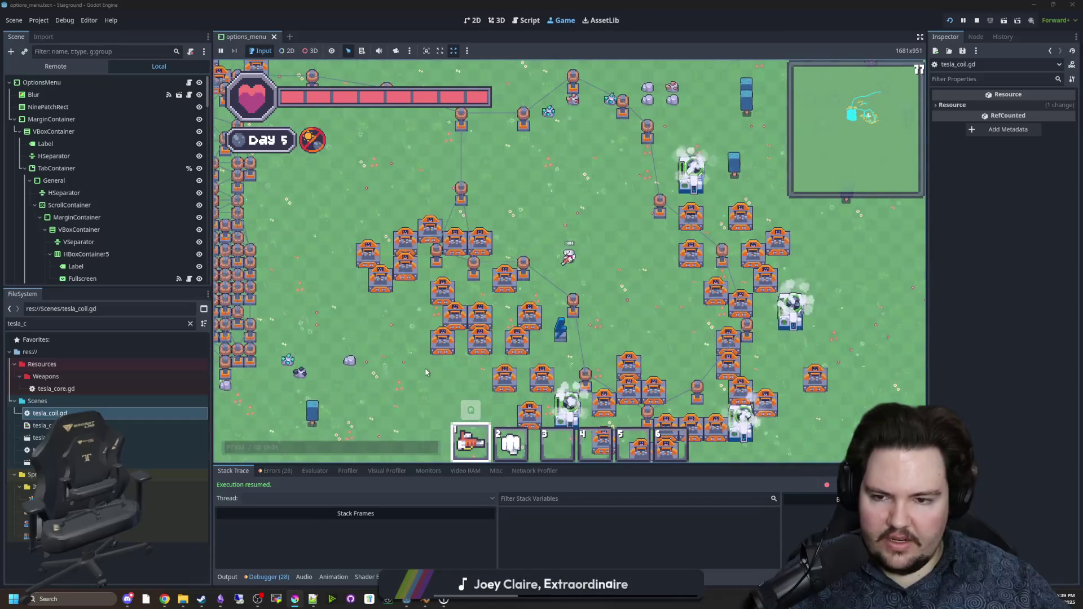
{"action": "left_click", "coordinate": [219, 599]}
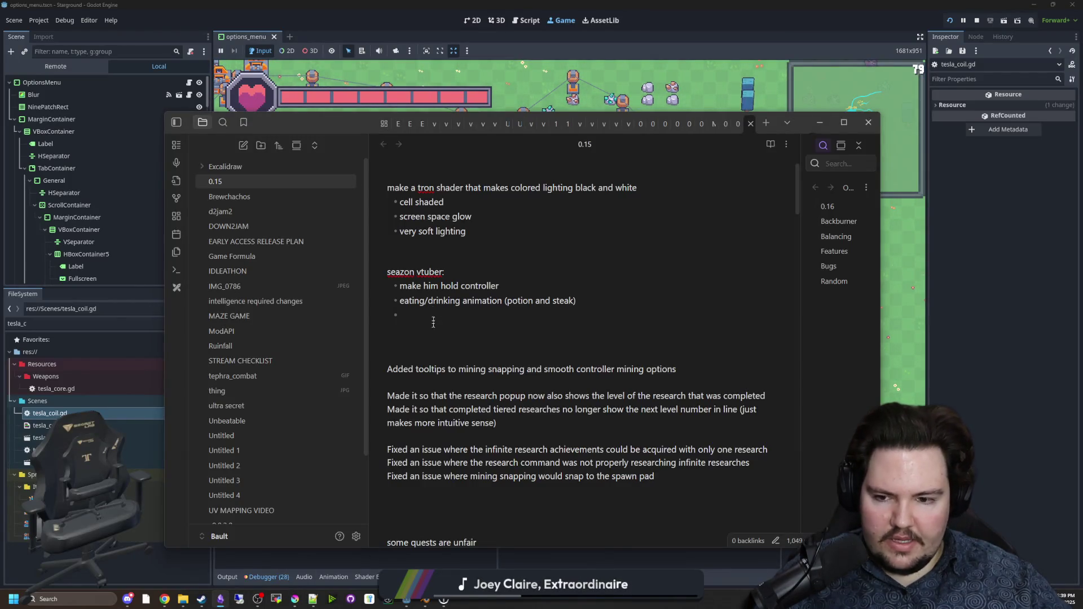
Step: Start a new line under the spawn pad fix entry and type 'breaking a coil'
{"action": "scroll", "coordinate": [433, 322], "scroll_direction": "down", "scroll_amount": 2}
{"action": "key", "text": "Return"}
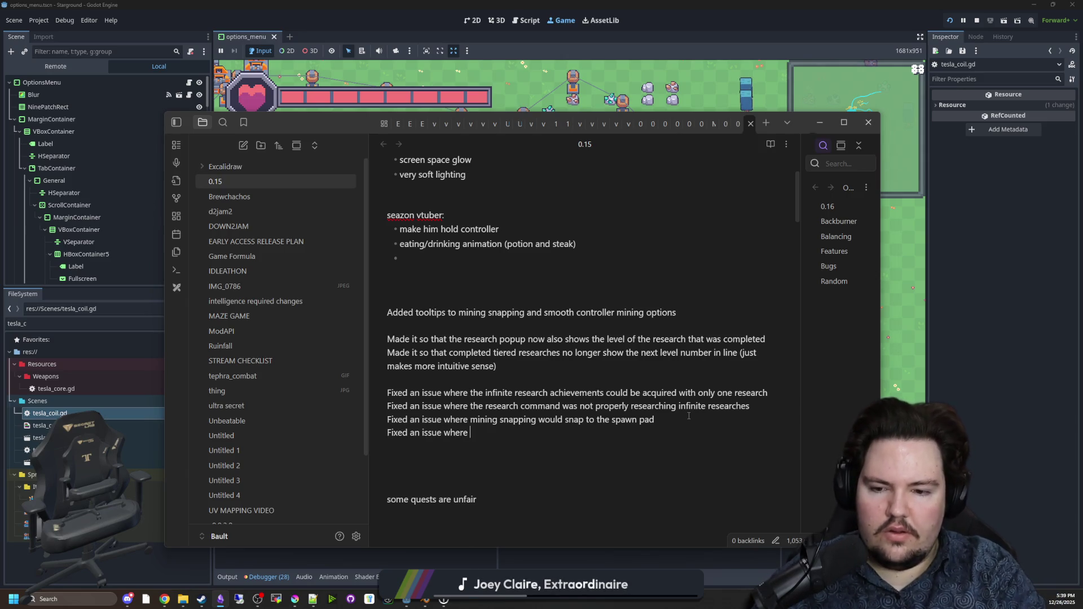
{"action": "type", "text": "breaking a "}
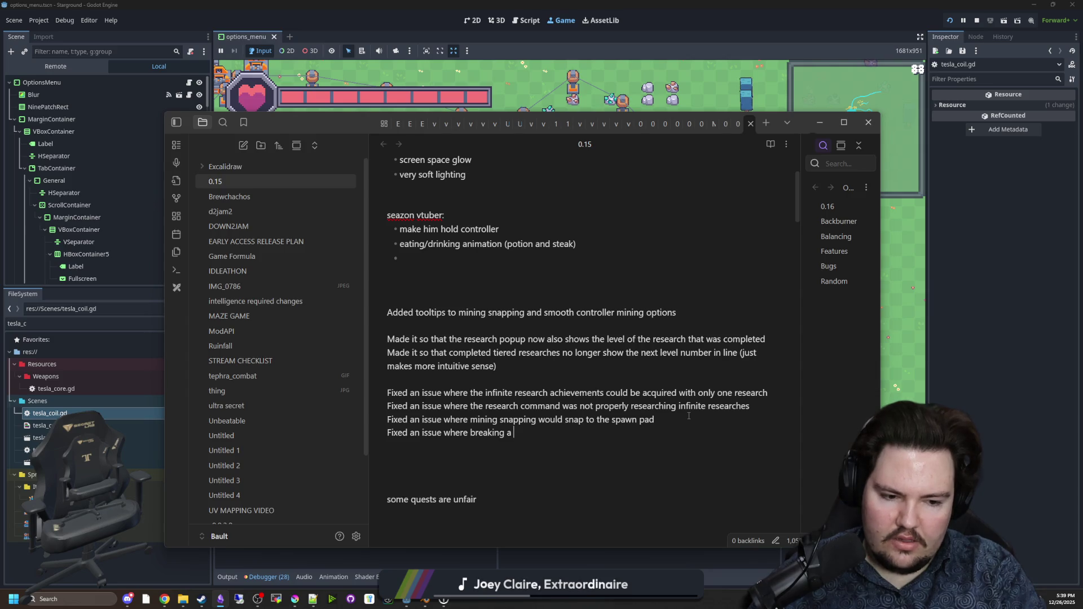
{"action": "type", "text": "coil radius would not get"}
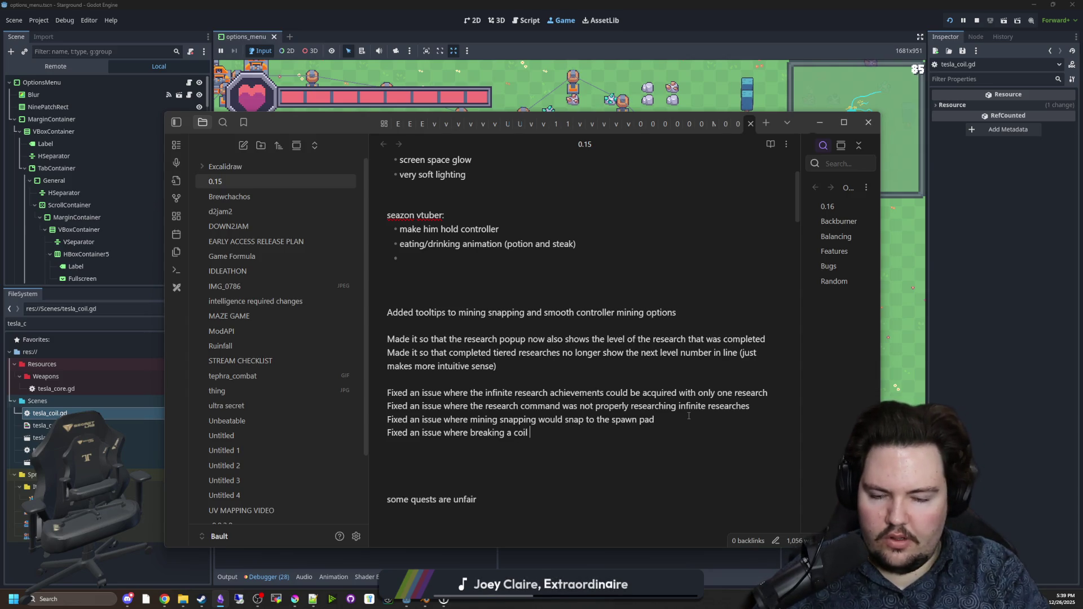
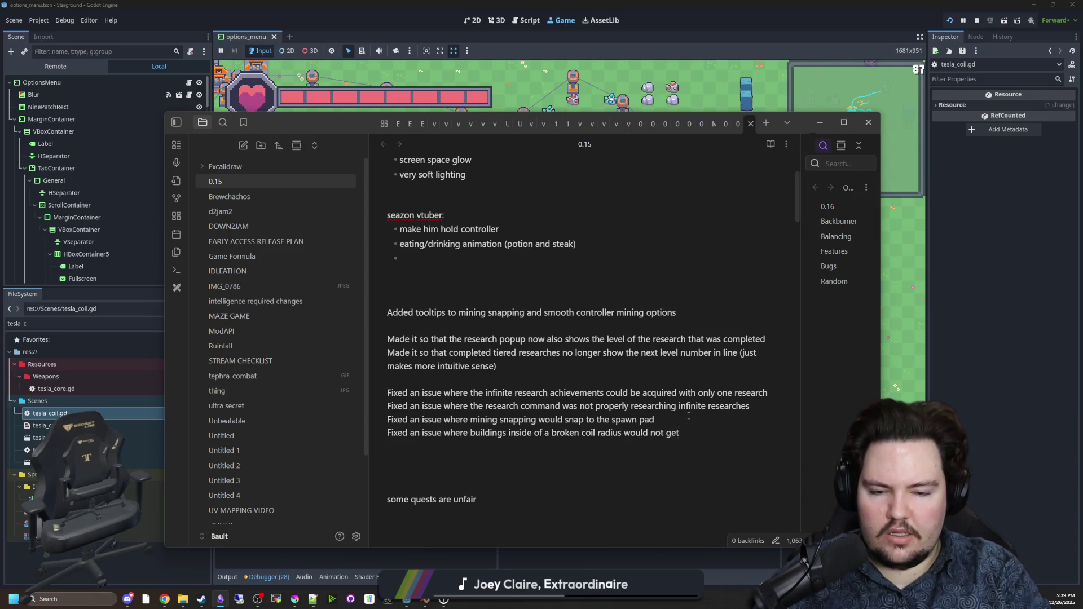
Step: Reword the 0.15 broken coil radius line so buildings reattach to an overlapping coil
{"action": "type", "text": "er coil"}
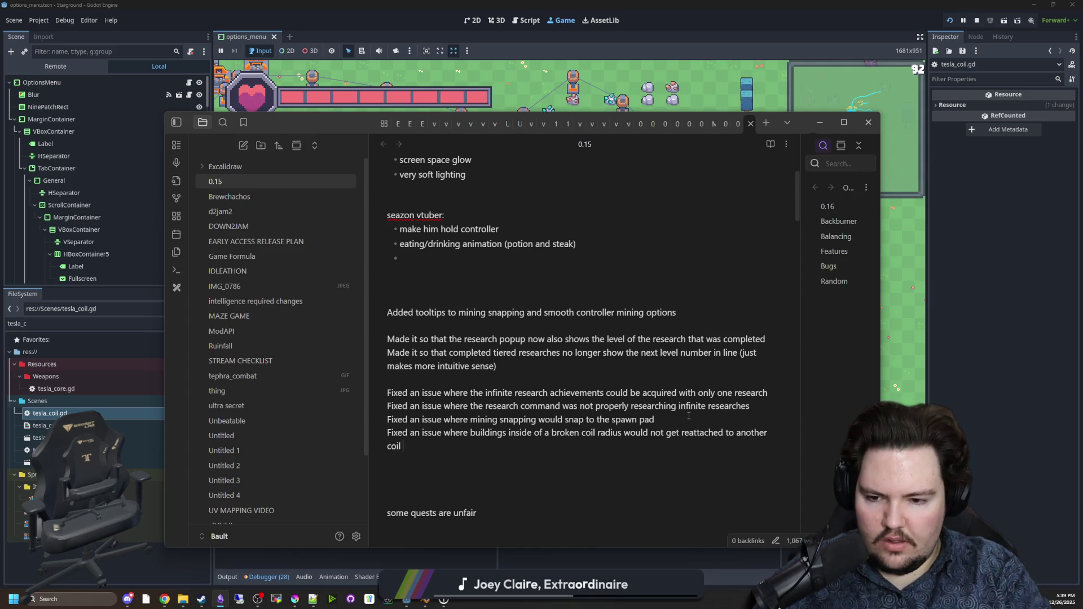
{"action": "key", "text": "BackSpace"}
{"action": "key", "text": "BackSpace"}
{"action": "key", "text": "BackSpace"}
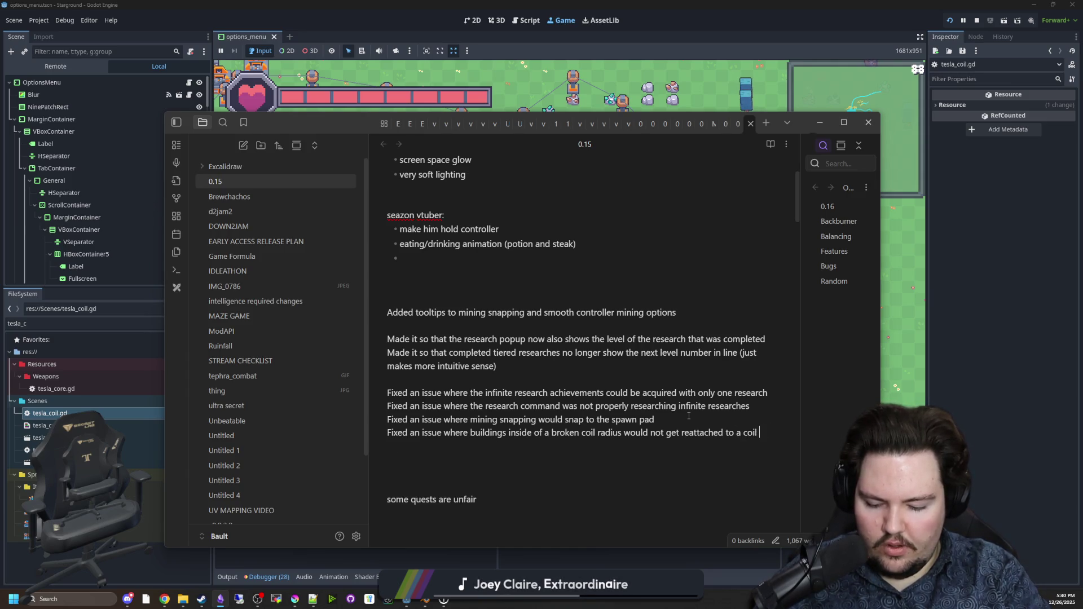
{"action": "type", "text": "overlapping onto them"}
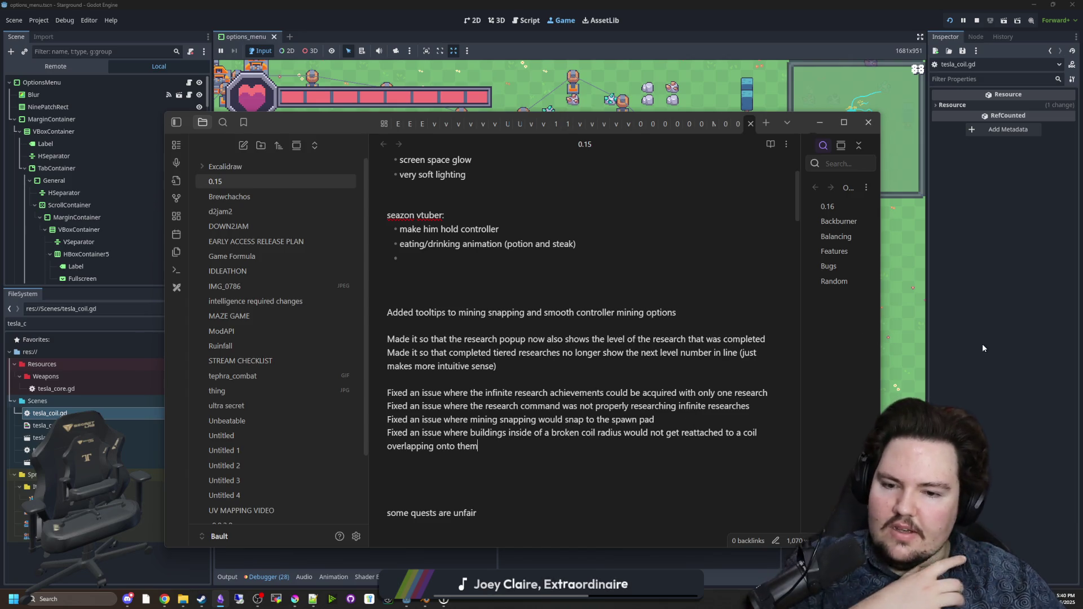
{"action": "left_click", "coordinate": [982, 343]}
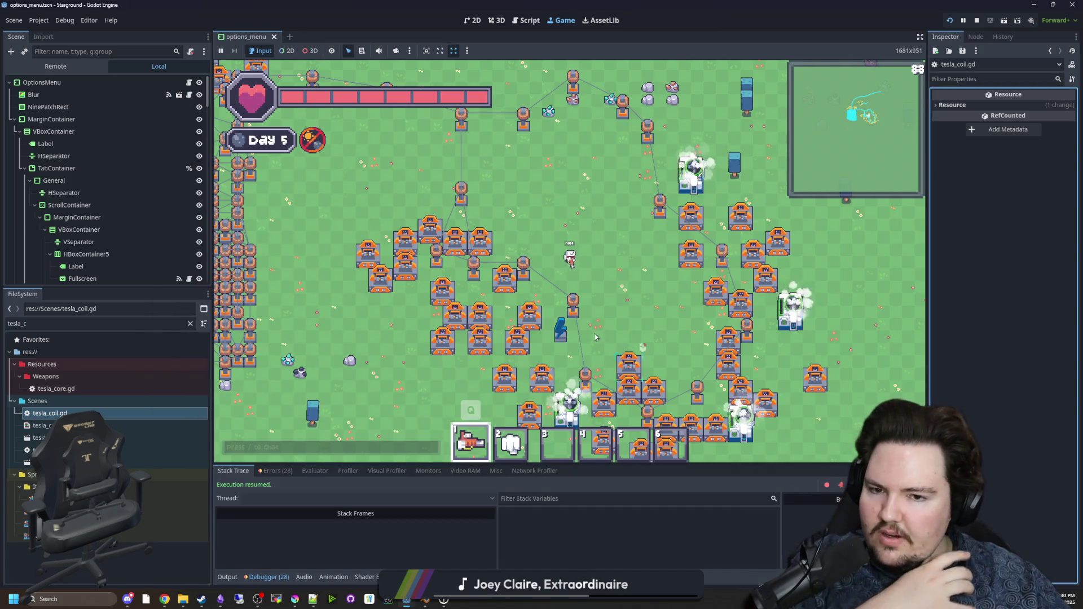
Step: Walk up and right, then place a crafter from the Building Menu
{"action": "key", "text": "w"}
{"action": "key", "text": "1"}
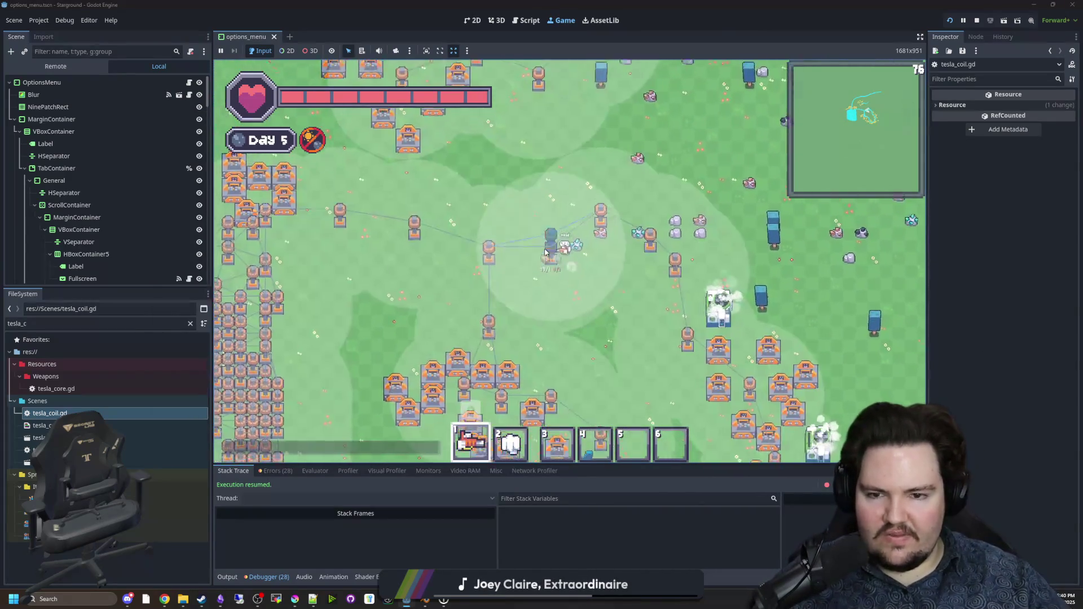
{"action": "key", "text": "w"}
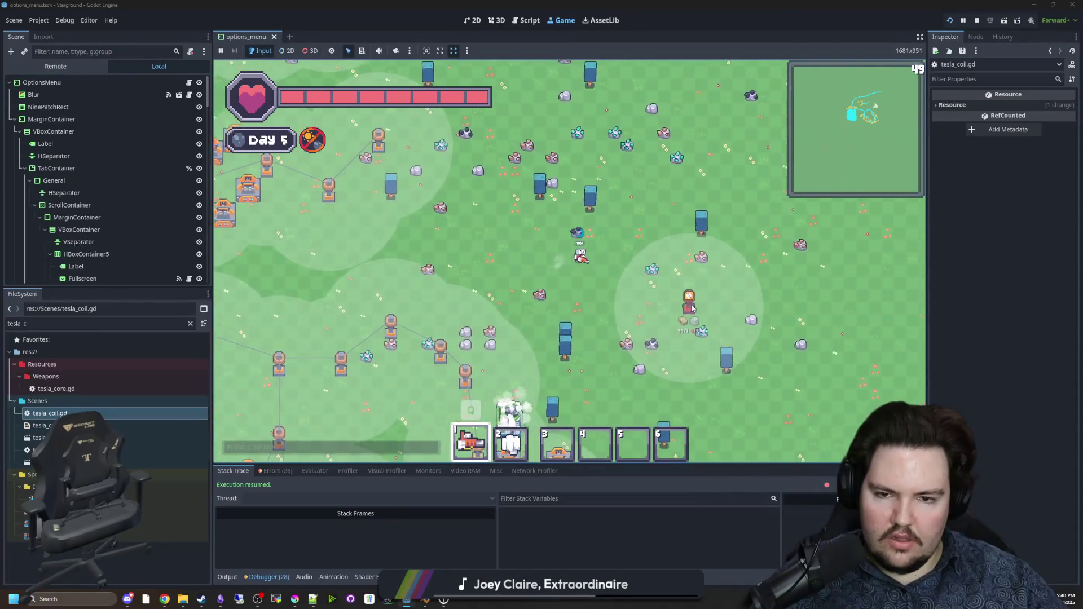
{"action": "key", "text": "d"}
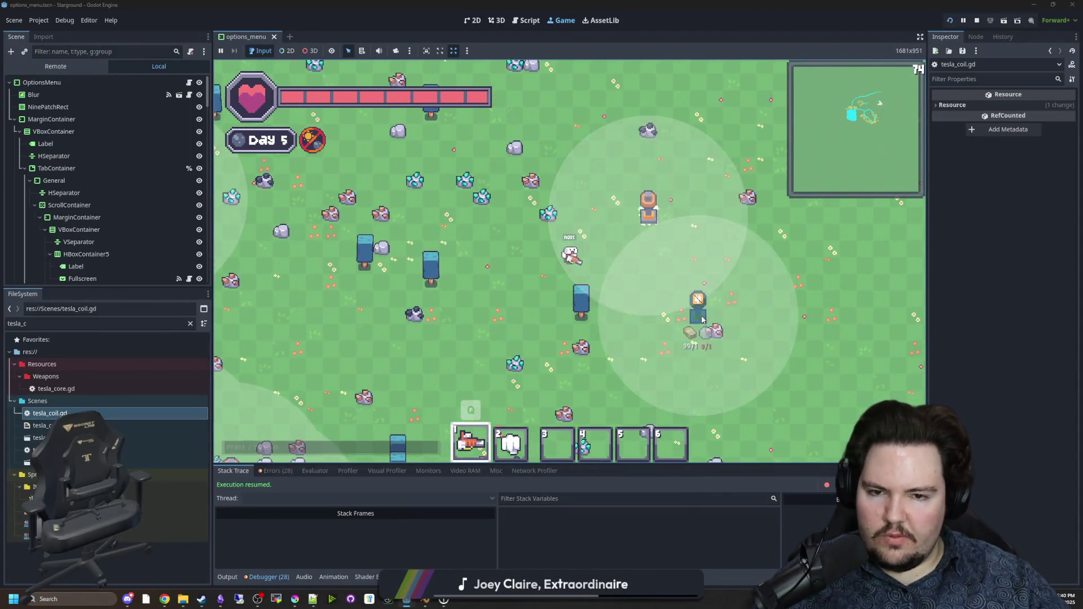
{"action": "key", "text": "2"}
{"action": "key", "text": "b"}
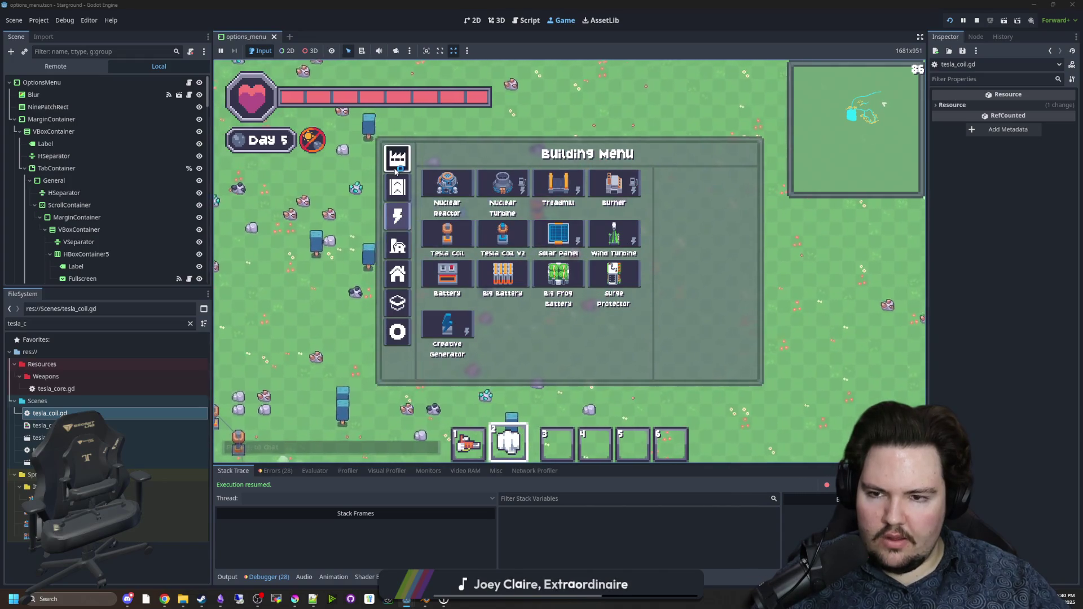
{"action": "left_click", "coordinate": [449, 229]}
{"action": "left_click", "coordinate": [581, 189]}
Step: Place a chain of four linked tesla coils to the right of the crafter
{"action": "key", "text": "d"}
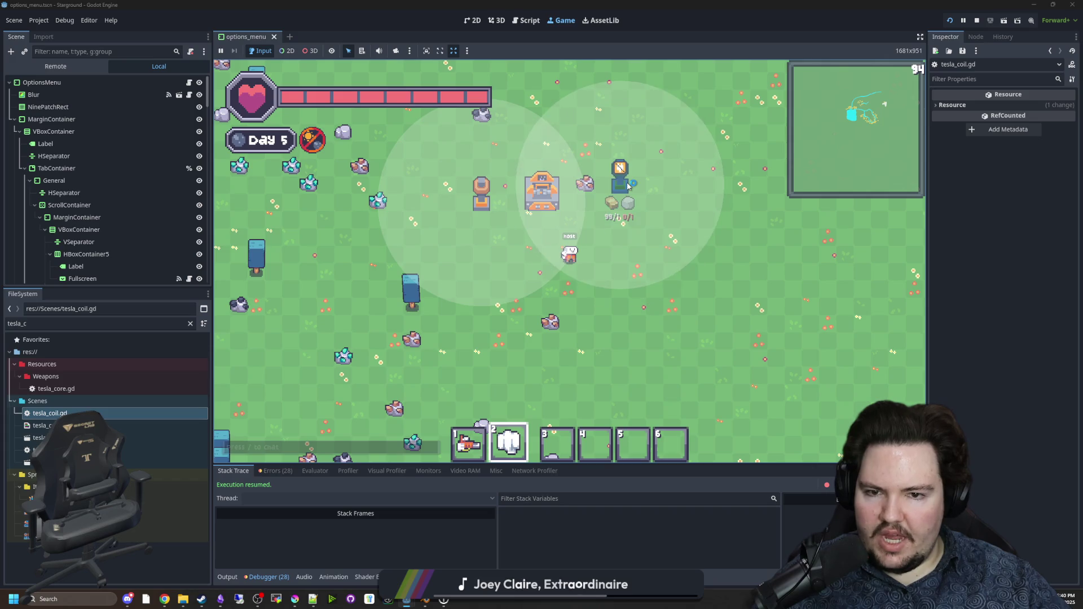
{"action": "left_click", "coordinate": [619, 182]}
{"action": "key", "text": "d"}
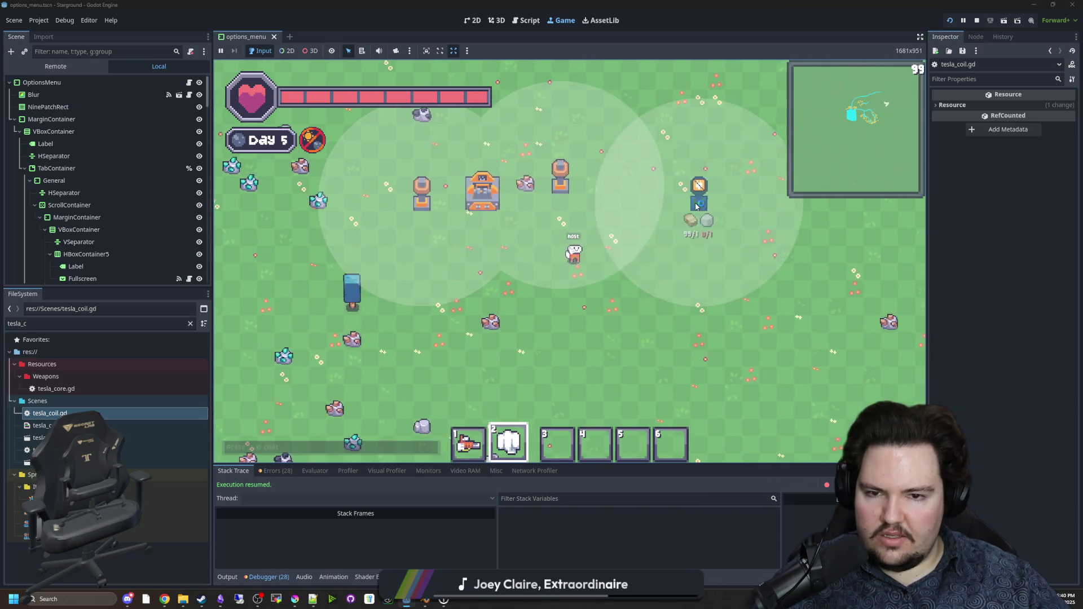
{"action": "left_click", "coordinate": [697, 194]}
{"action": "left_click", "coordinate": [671, 192]}
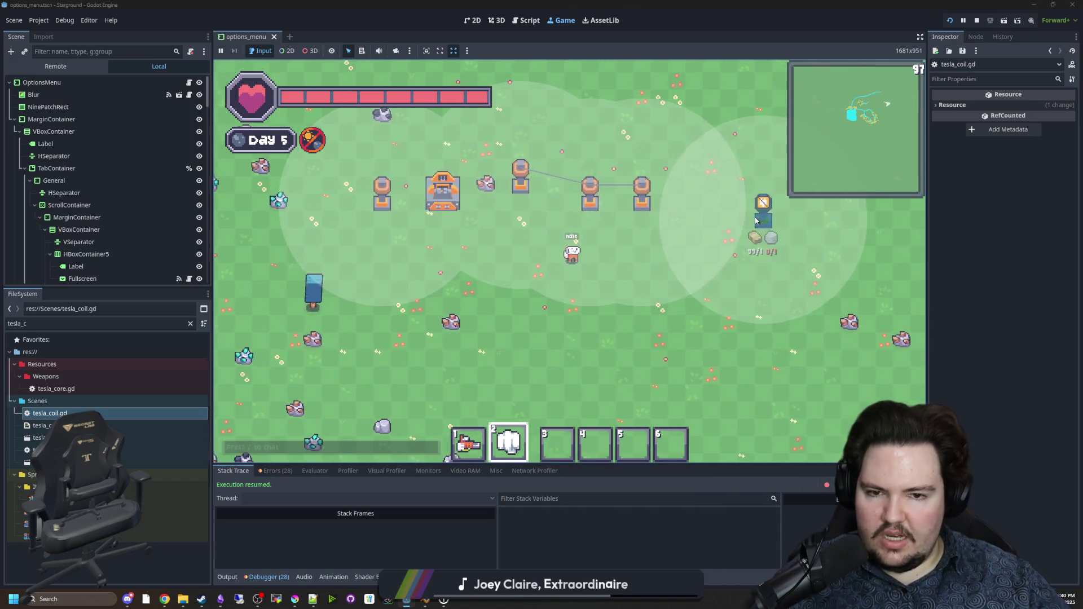
{"action": "left_click", "coordinate": [753, 212]}
{"action": "right_click", "coordinate": [723, 290]}
Step: Check the crafting inventory and power buildings list, then walk back toward the core
{"action": "key", "text": "w"}
{"action": "key", "text": "a"}
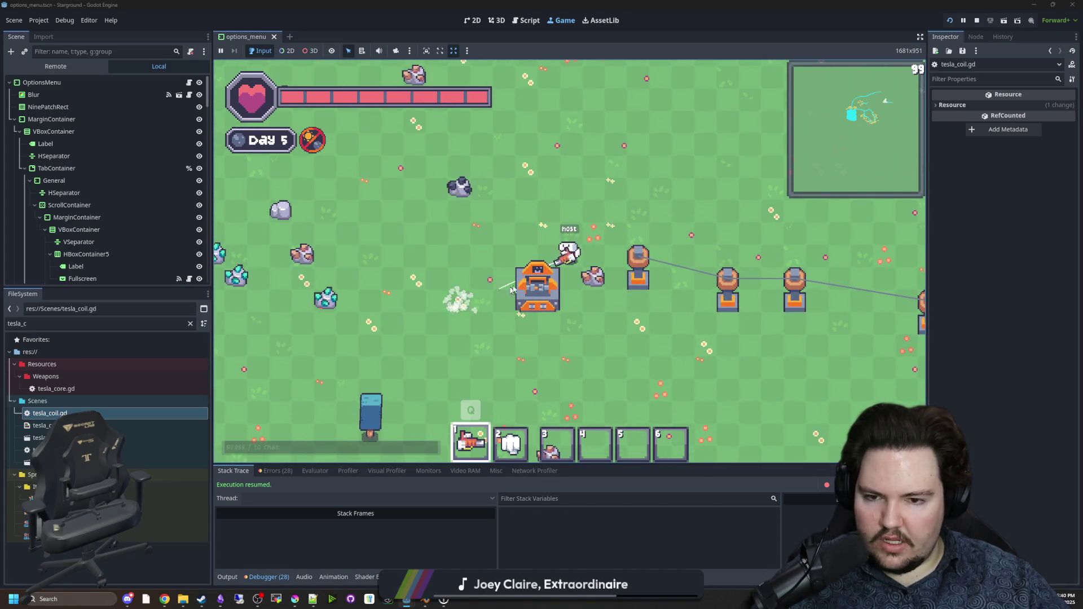
{"action": "key", "text": "e"}
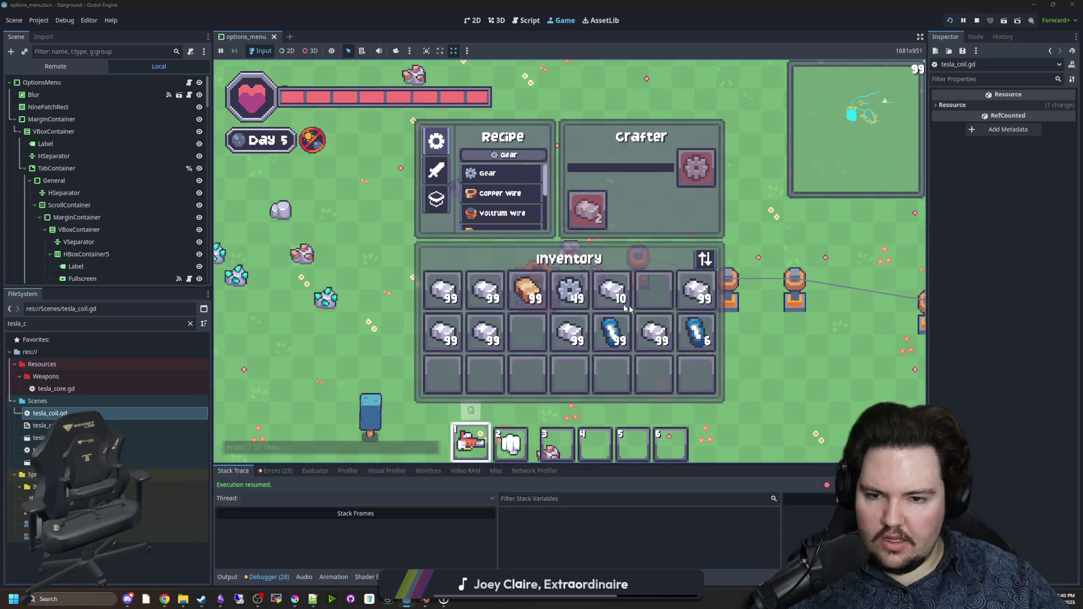
{"action": "key", "text": "e"}
{"action": "key", "text": "1"}
{"action": "key", "text": "d"}
{"action": "key", "text": "b"}
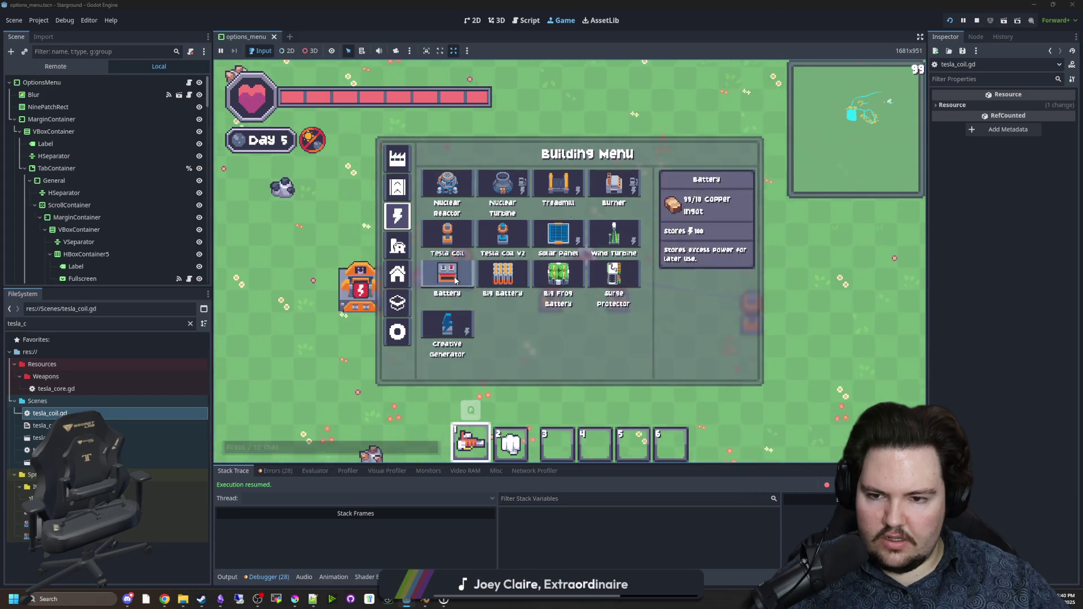
{"action": "key", "text": "b"}
{"action": "key", "text": "a"}
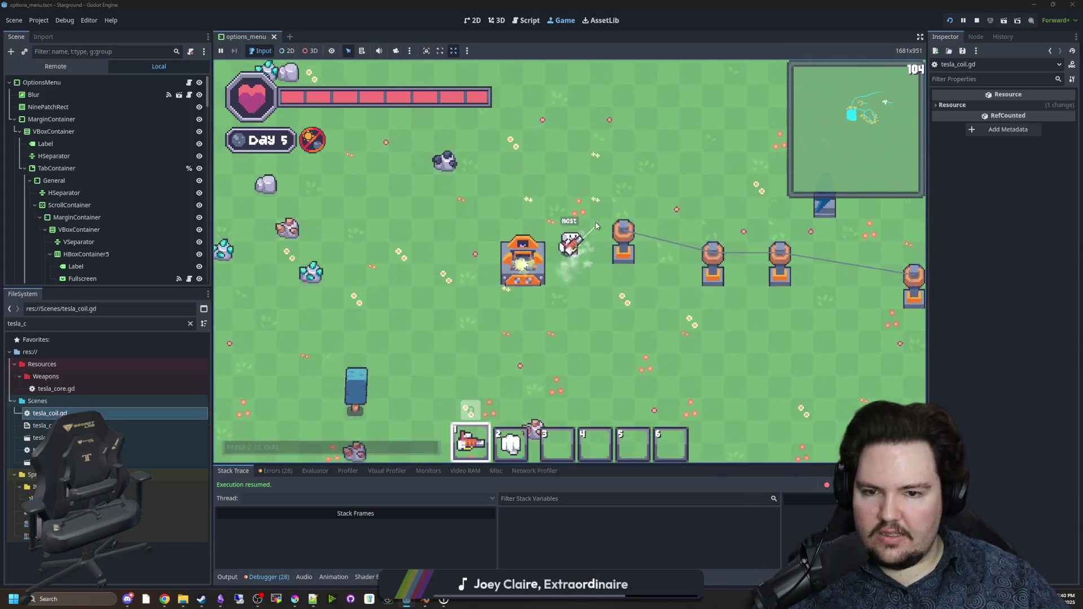
Step: Walk to the crafter and inspect its recipe and inventory panel
{"action": "mouse_move", "coordinate": [592, 225]}
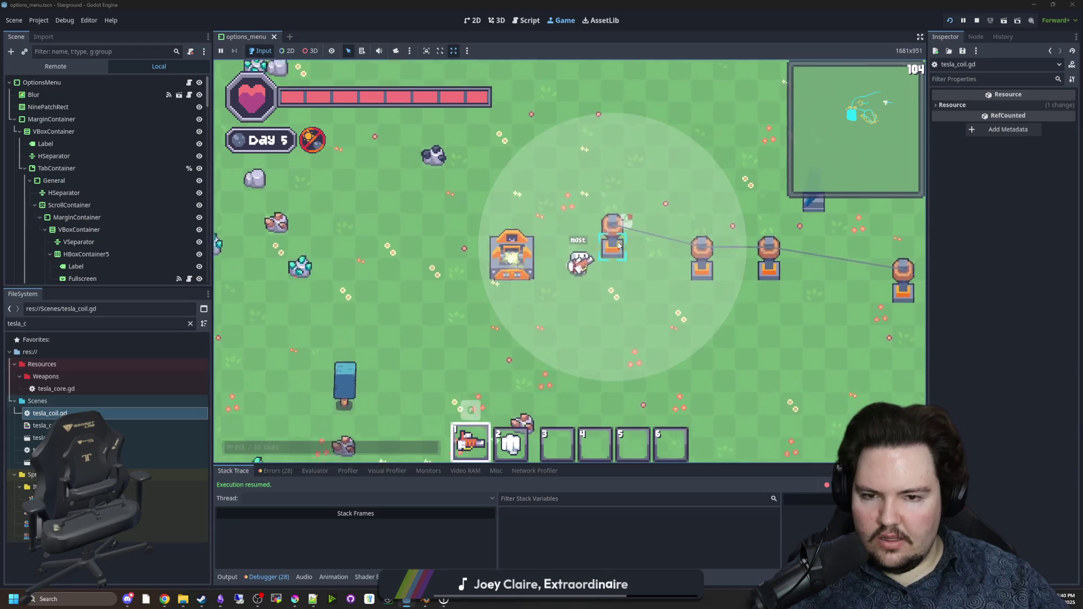
{"action": "scroll", "coordinate": [593, 230], "scroll_direction": "down", "scroll_amount": 2}
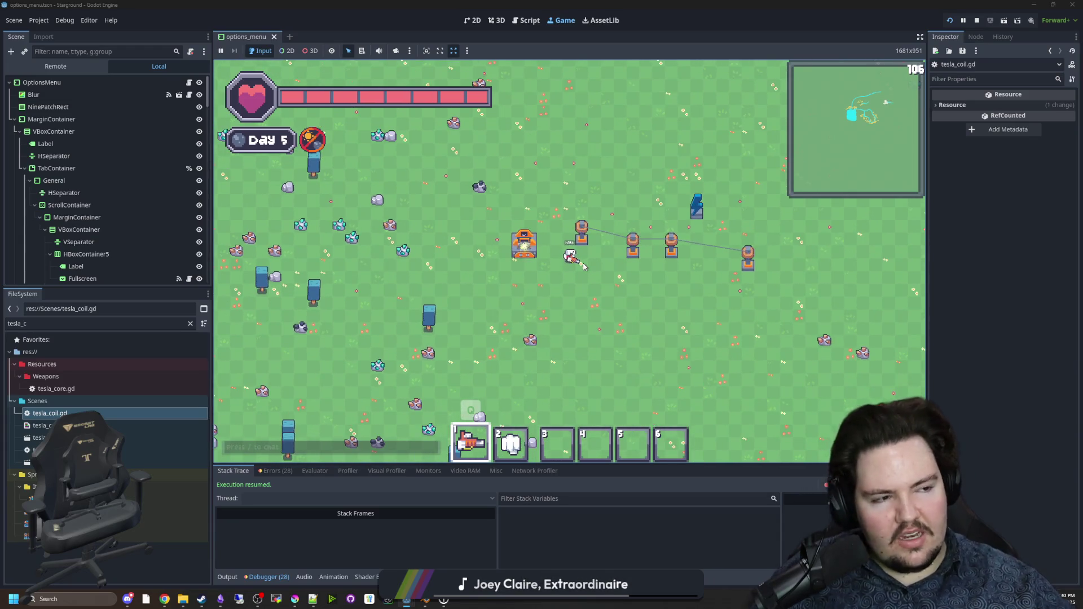
{"action": "key", "text": "d"}
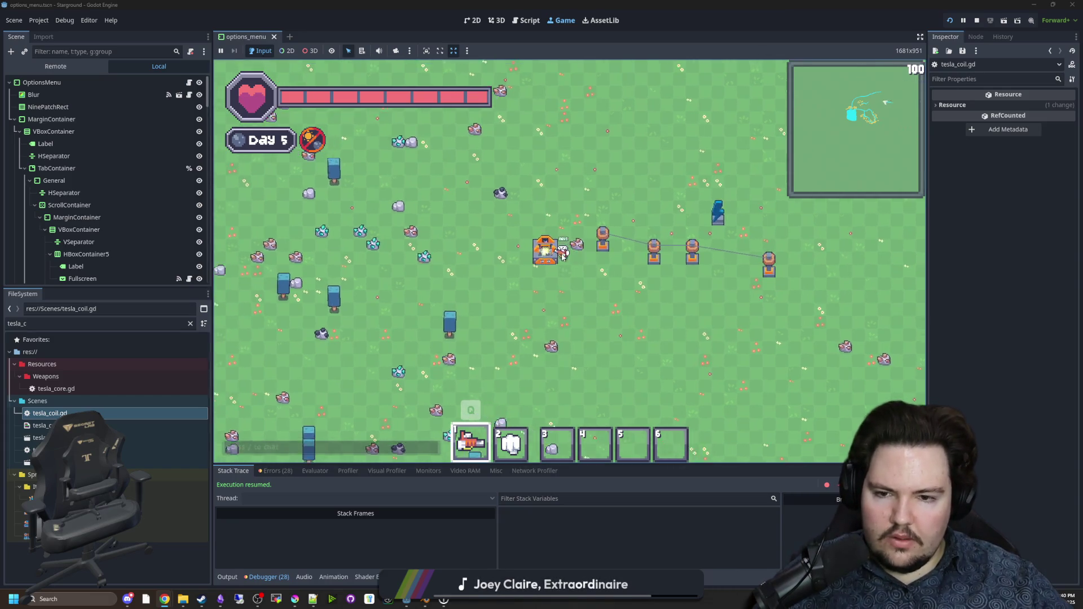
{"action": "key", "text": "e"}
{"action": "key", "text": "e"}
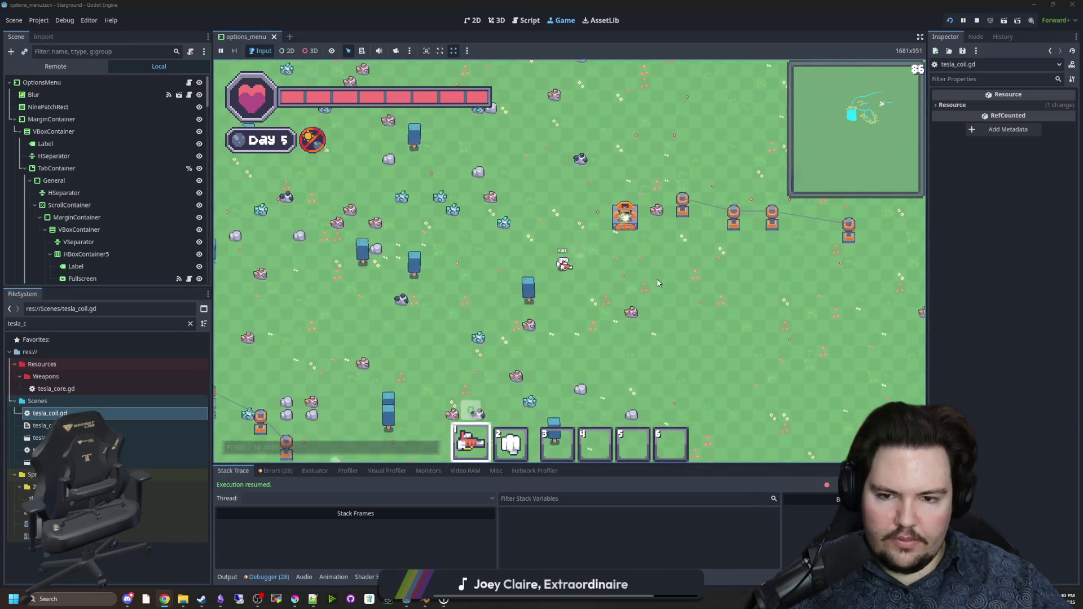
{"action": "key", "text": "a"}
{"action": "key", "text": "s"}
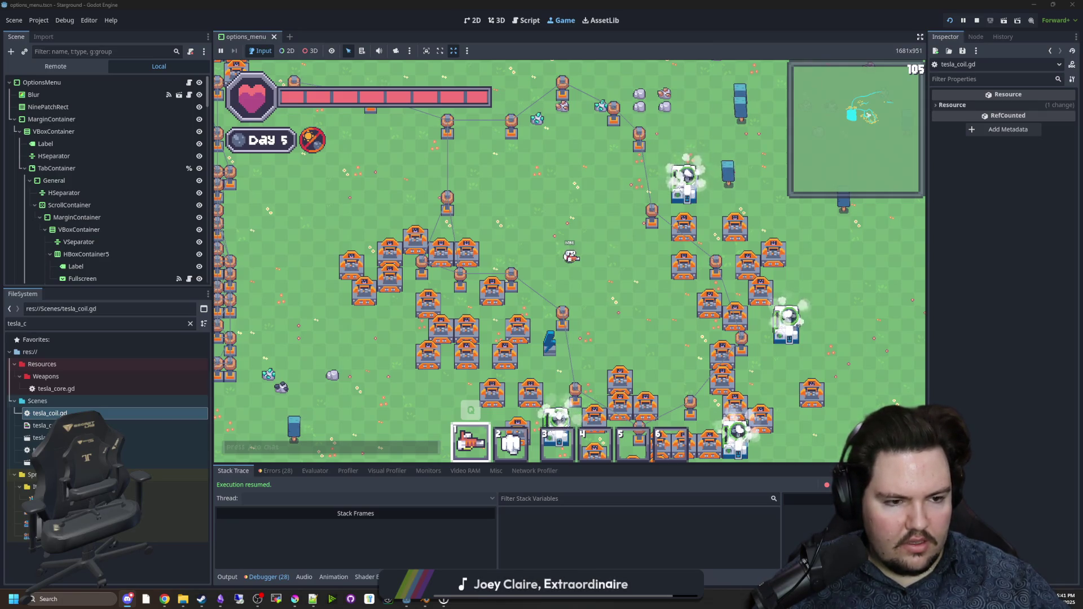
{"action": "key", "text": "alt+Tab"}
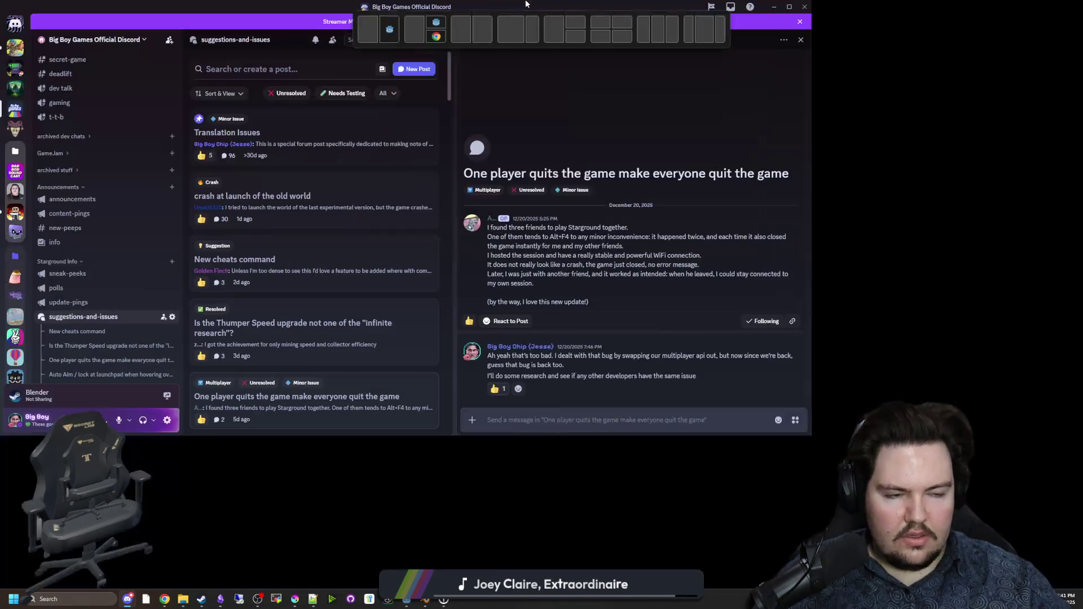
Step: Read the crash-at-launch-of-old-world thread and its attached godot.log
{"action": "left_click", "coordinate": [359, 186]}
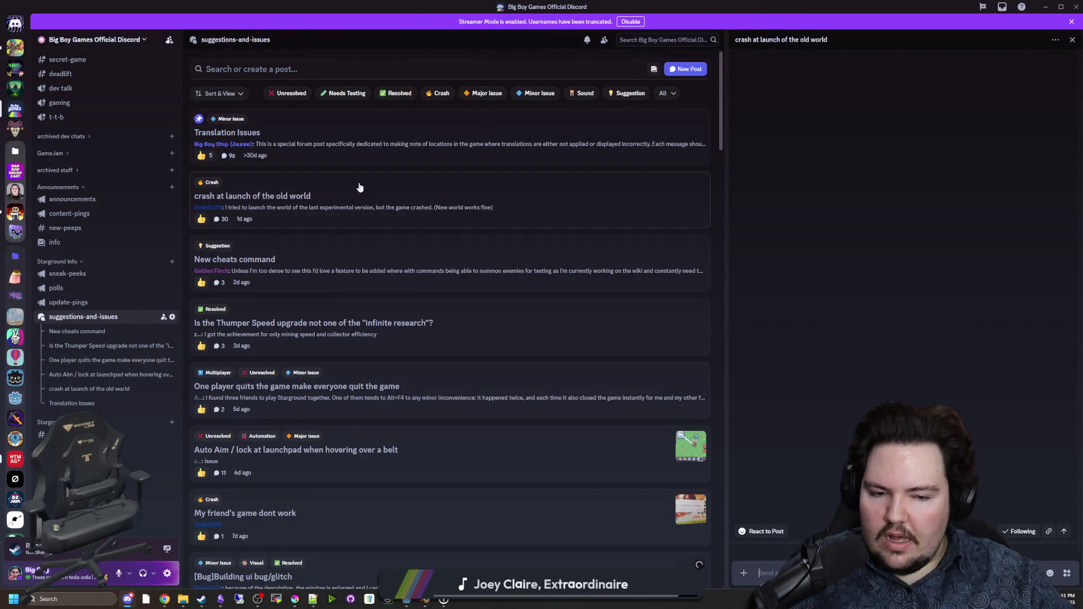
{"action": "scroll", "coordinate": [809, 357], "scroll_direction": "up", "scroll_amount": 10}
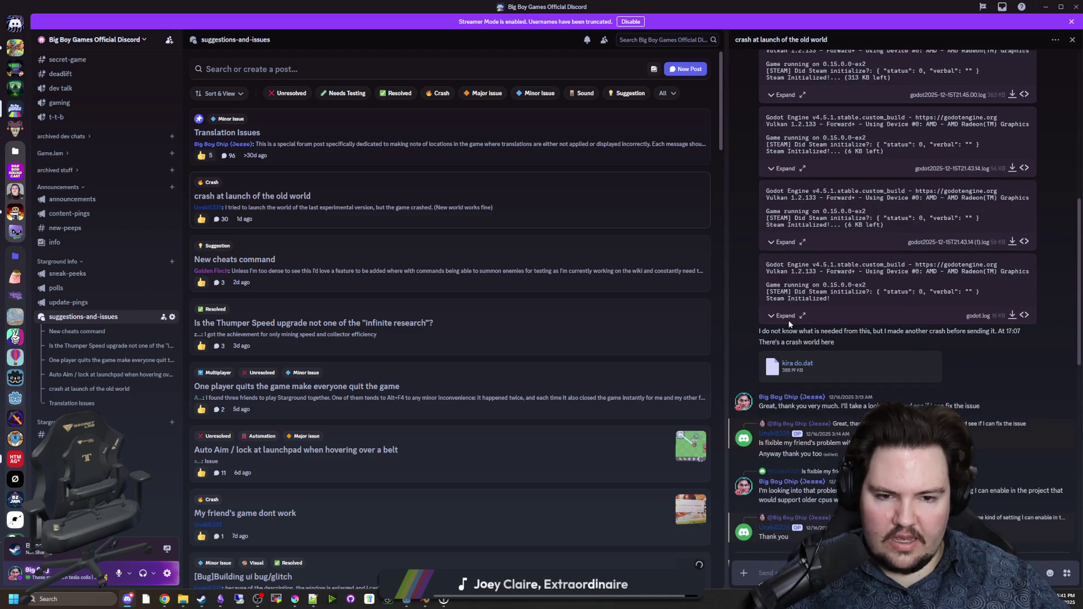
{"action": "left_click", "coordinate": [786, 316]}
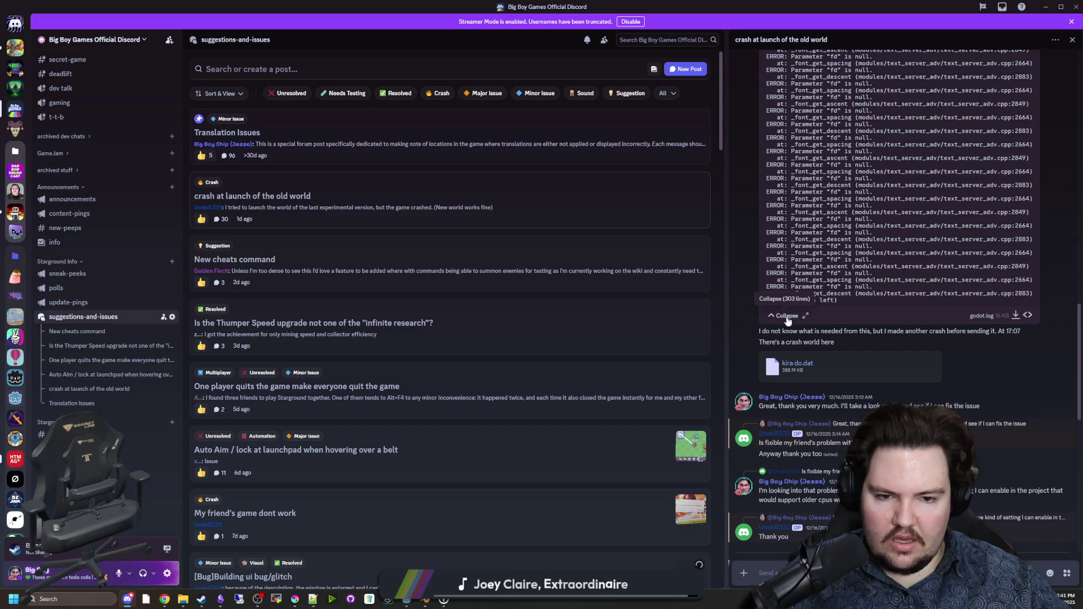
{"action": "left_click", "coordinate": [786, 317]}
{"action": "scroll", "coordinate": [846, 319], "scroll_direction": "up", "scroll_amount": 10}
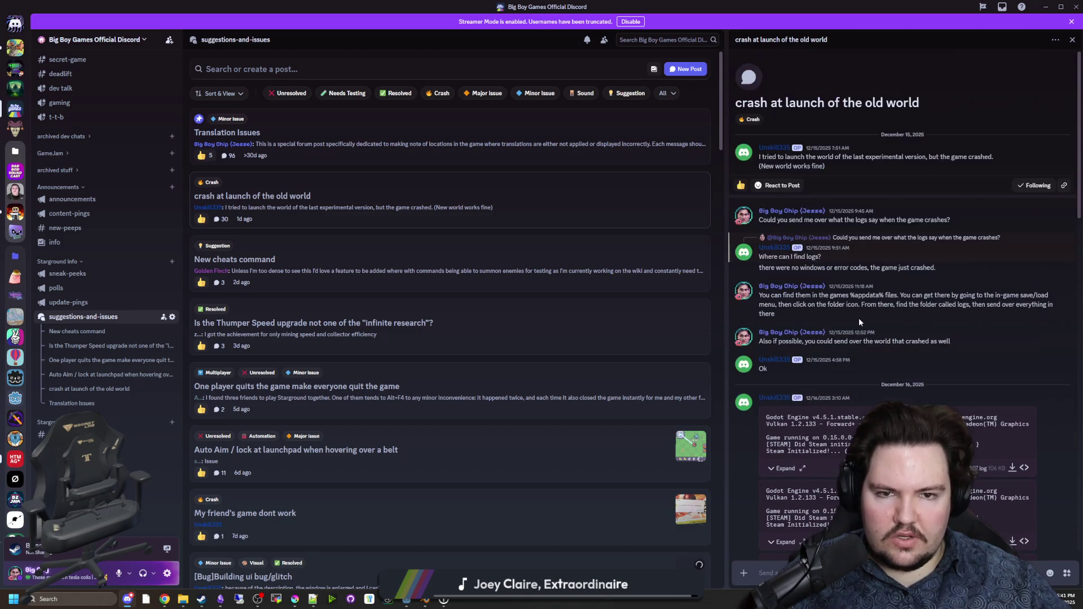
Step: Skim the New cheats and Thumper Speed posts, then open the one-player-quits multiplayer bug post
{"action": "left_click", "coordinate": [310, 257]}
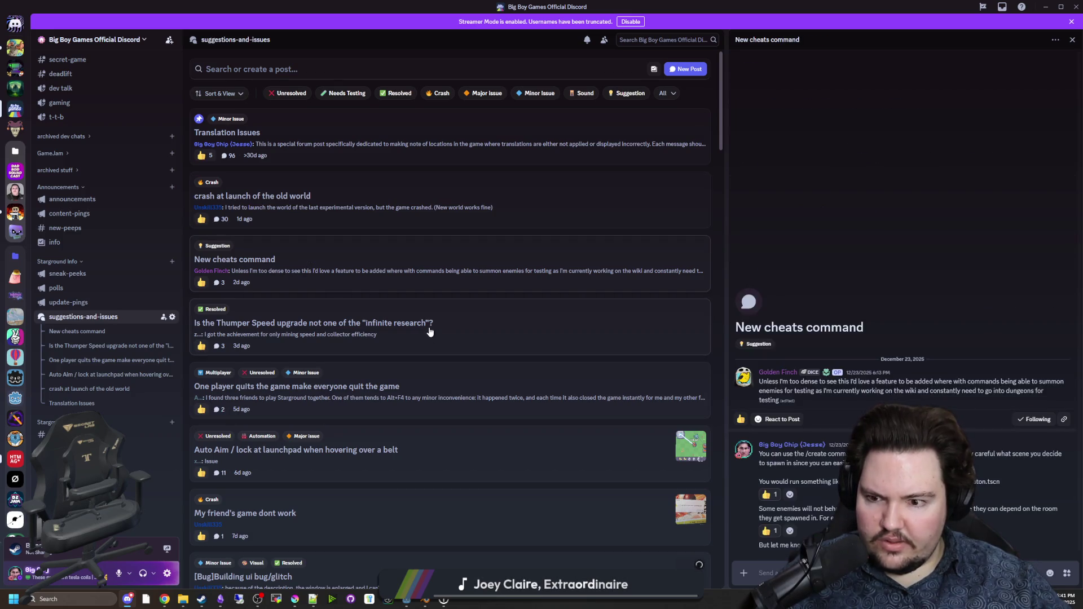
{"action": "left_click", "coordinate": [345, 326]}
{"action": "scroll", "coordinate": [367, 328], "scroll_direction": "down", "scroll_amount": 1}
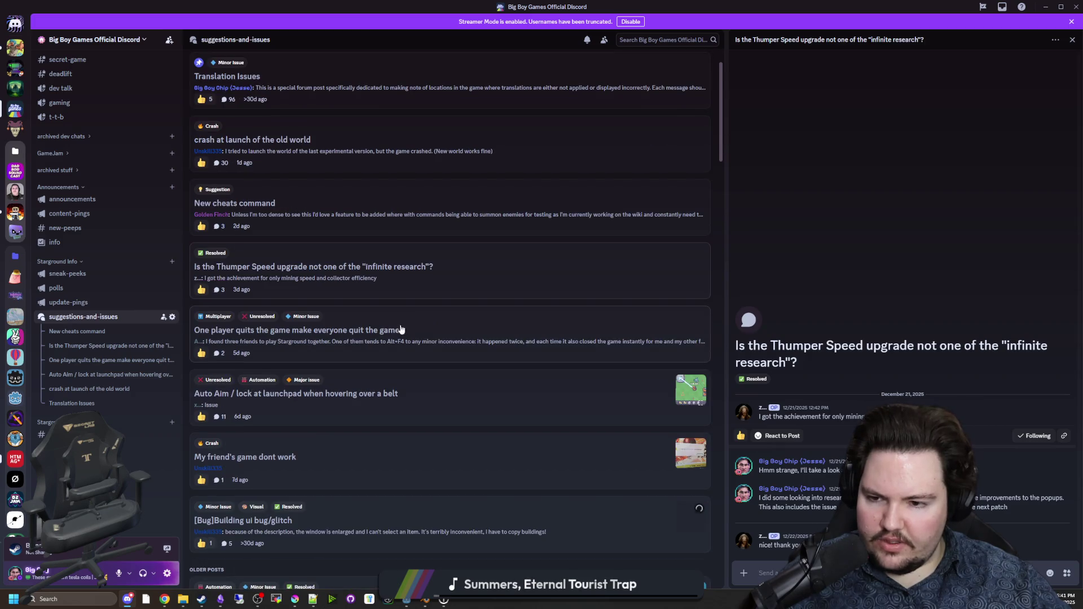
{"action": "left_click", "coordinate": [395, 322]}
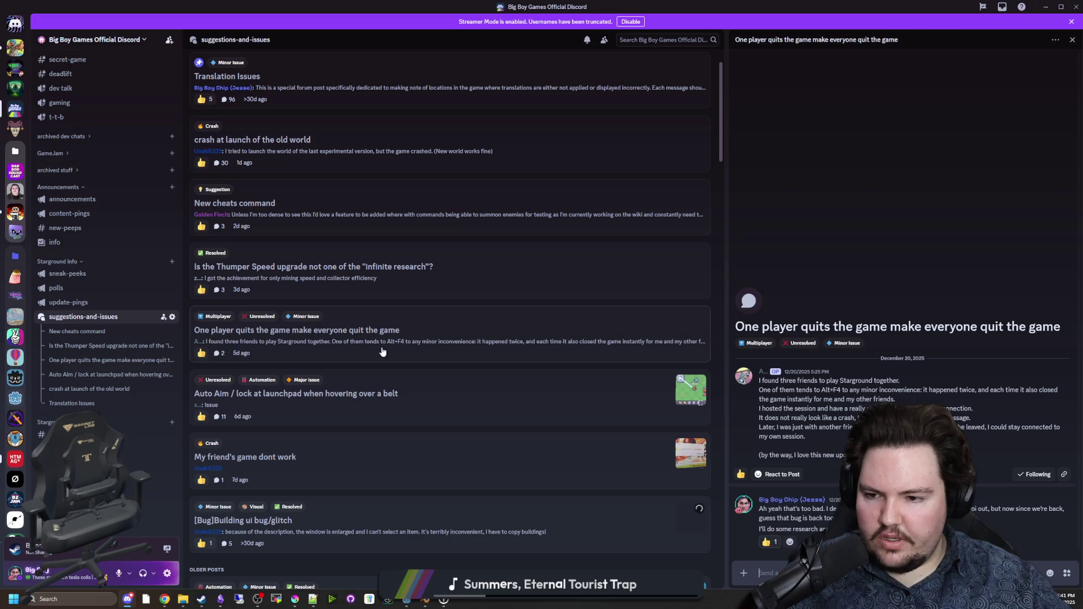
{"action": "scroll", "coordinate": [387, 352], "scroll_direction": "down", "scroll_amount": 1}
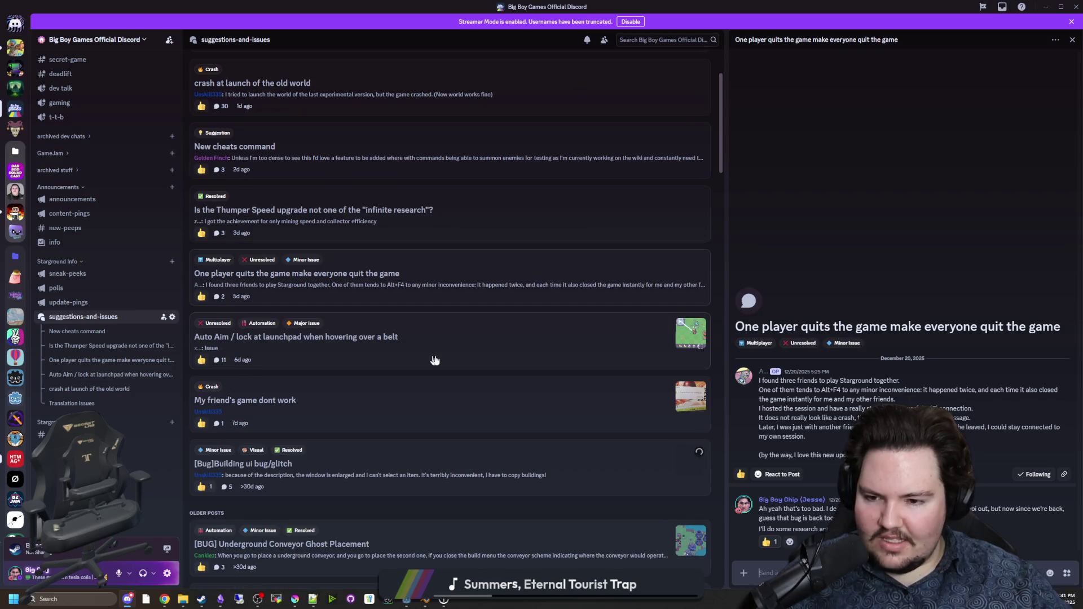
Step: Retag the Auto Aim launchpad post from Unresolved to Resolved, then open 'My friend's game dont work'
{"action": "left_click", "coordinate": [426, 335]}
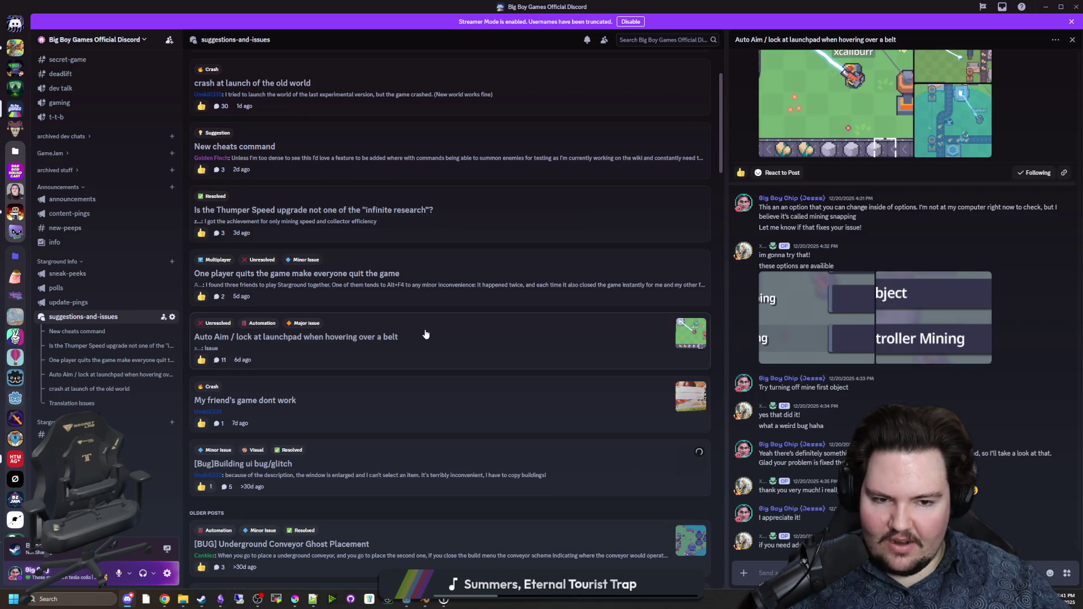
{"action": "right_click", "coordinate": [383, 333]}
{"action": "mouse_move", "coordinate": [440, 426]}
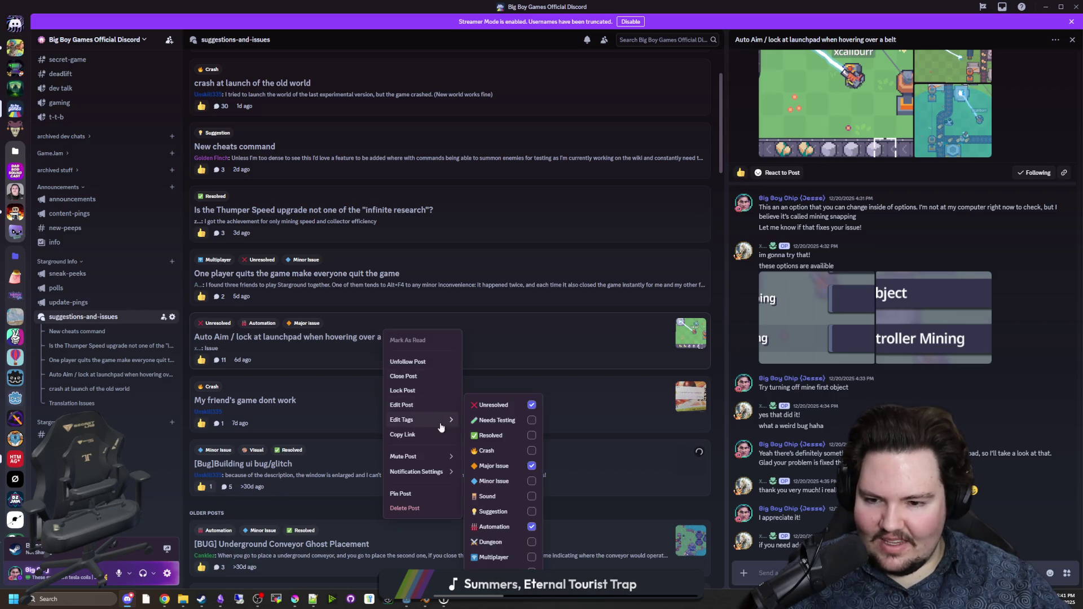
{"action": "left_click", "coordinate": [497, 435]}
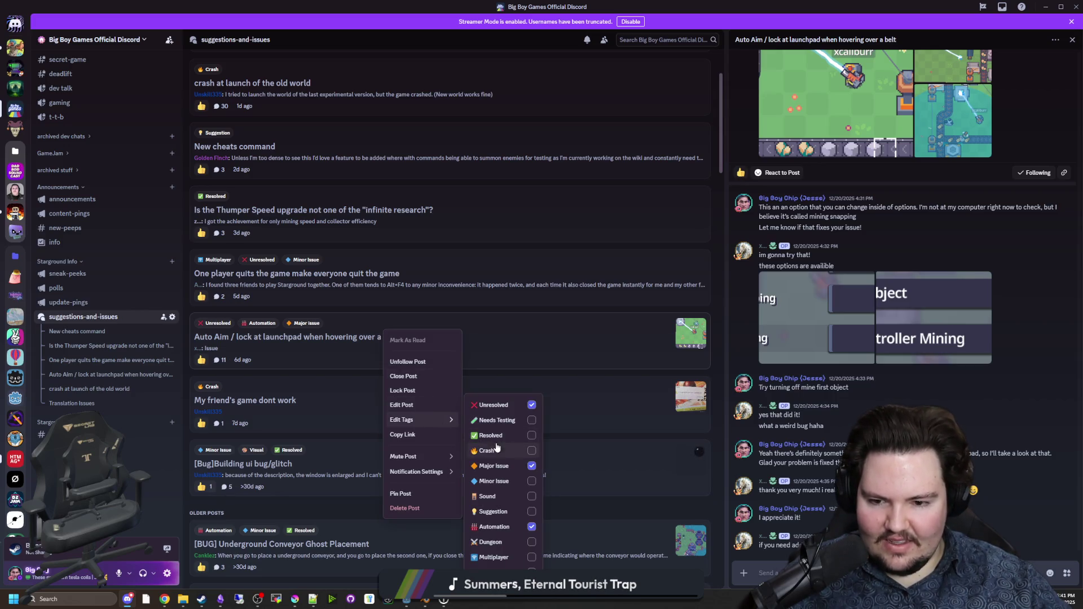
{"action": "left_click", "coordinate": [511, 411]}
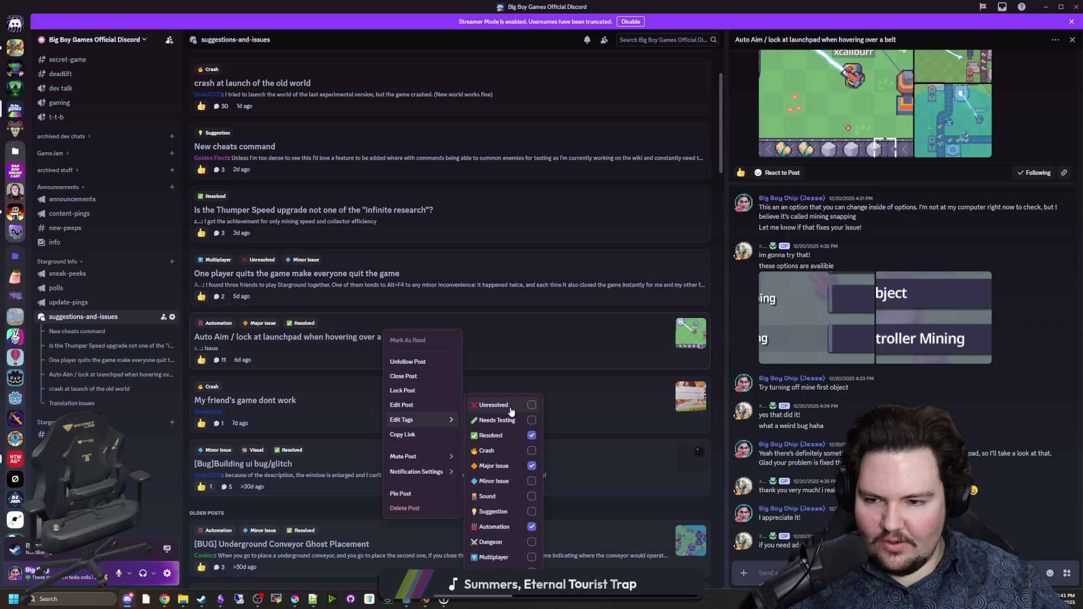
{"action": "left_click", "coordinate": [432, 307]}
{"action": "scroll", "coordinate": [423, 354], "scroll_direction": "down", "scroll_amount": 2}
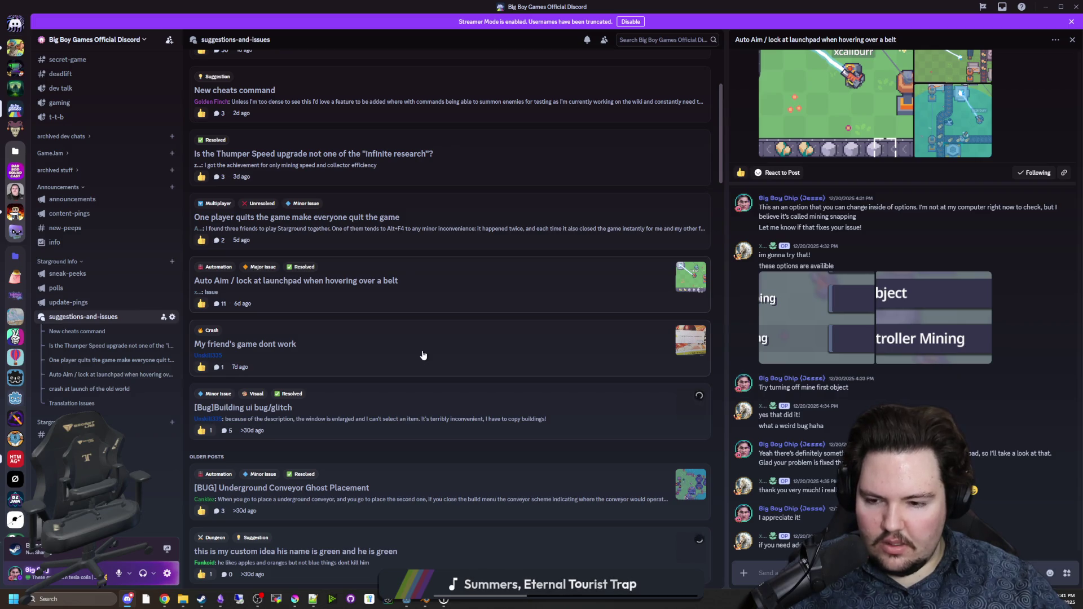
{"action": "left_click", "coordinate": [423, 354]}
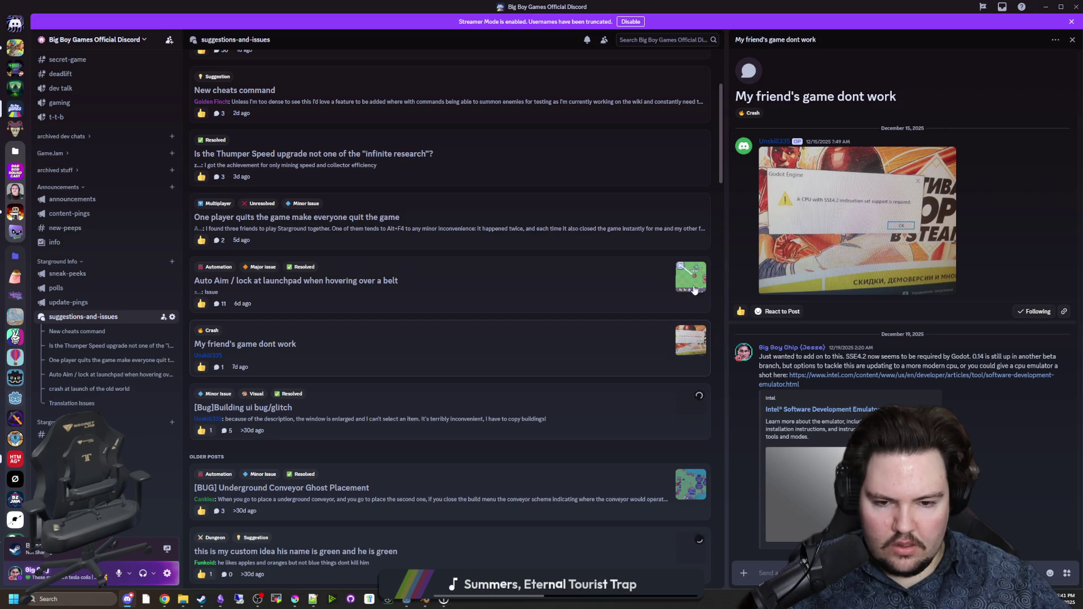
{"action": "scroll", "coordinate": [353, 374], "scroll_direction": "down", "scroll_amount": 2}
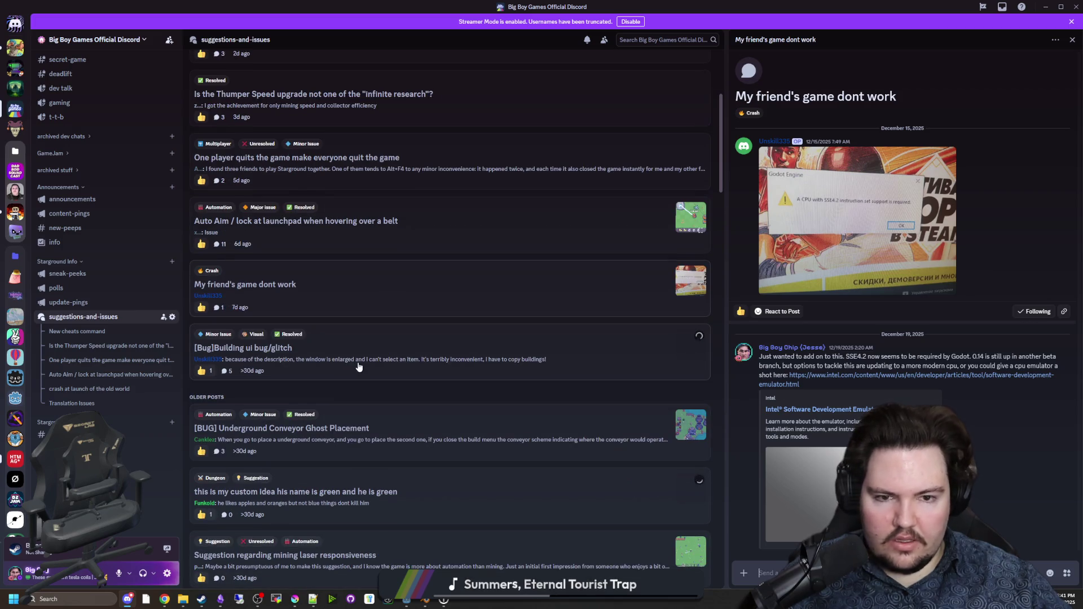
{"action": "left_click", "coordinate": [812, 243]}
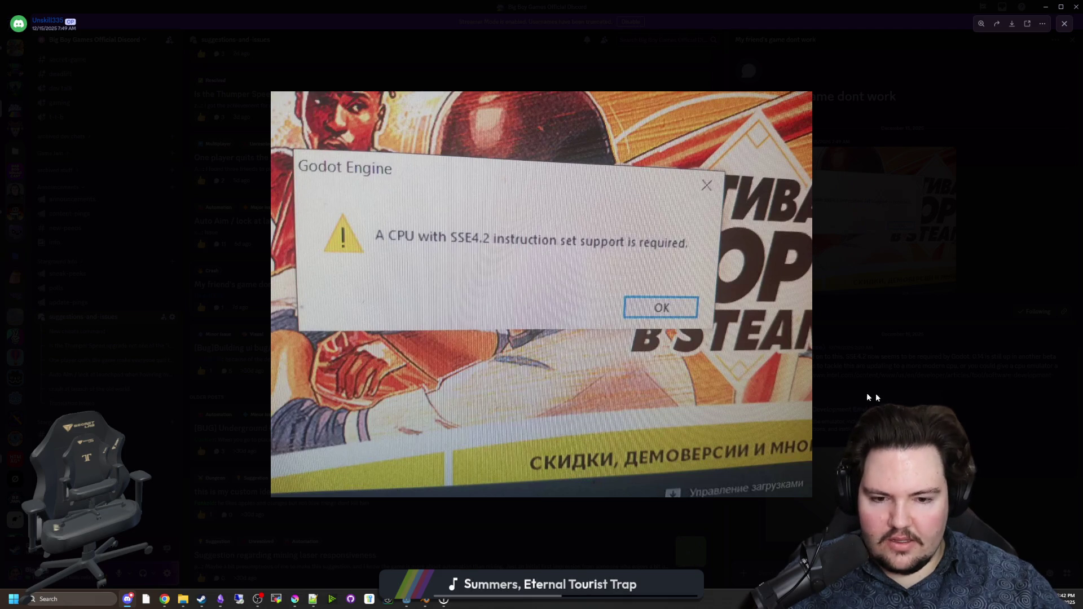
{"action": "left_click", "coordinate": [898, 389]}
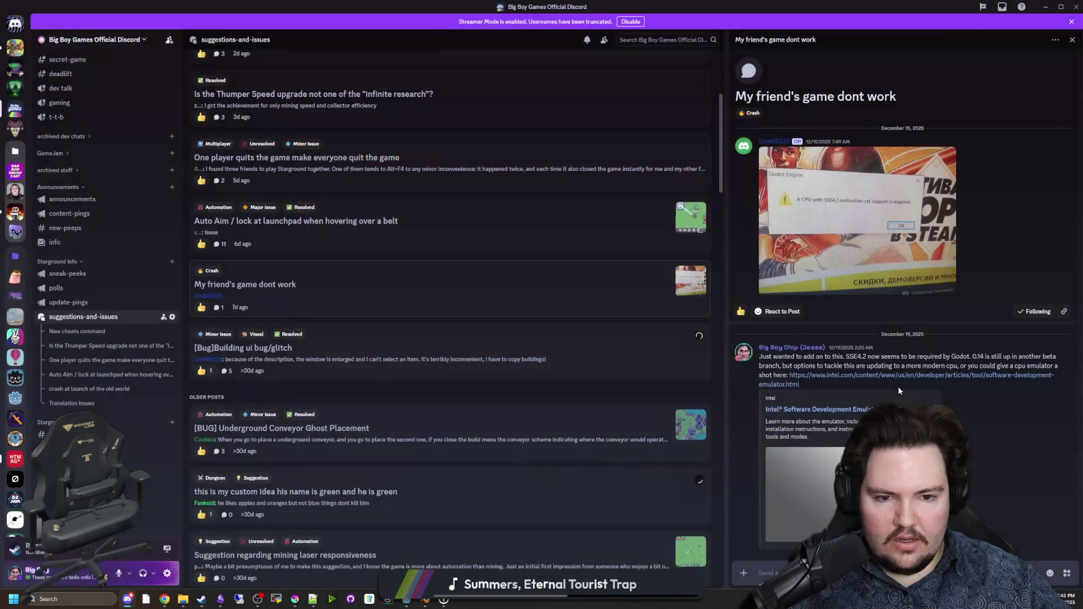
{"action": "scroll", "coordinate": [440, 265], "scroll_direction": "down", "scroll_amount": 2}
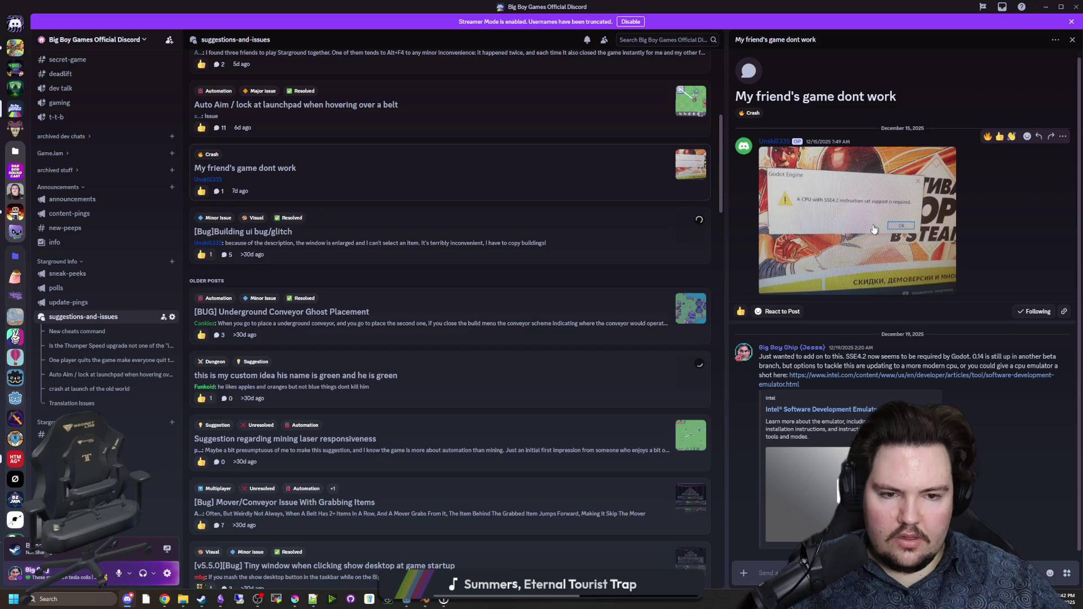
{"action": "left_click", "coordinate": [885, 247]}
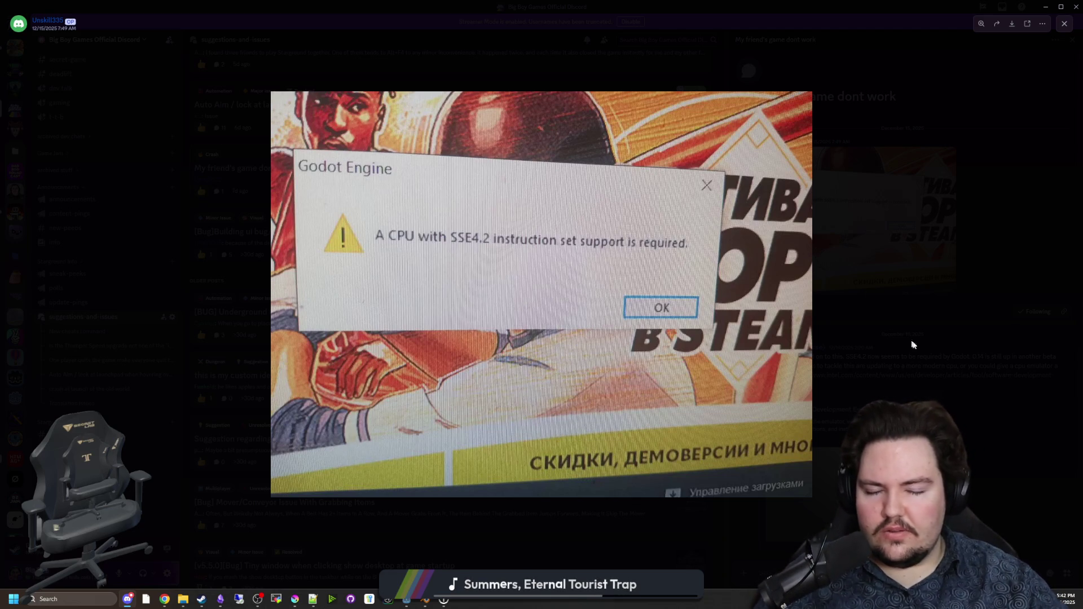
{"action": "left_click", "coordinate": [981, 348]}
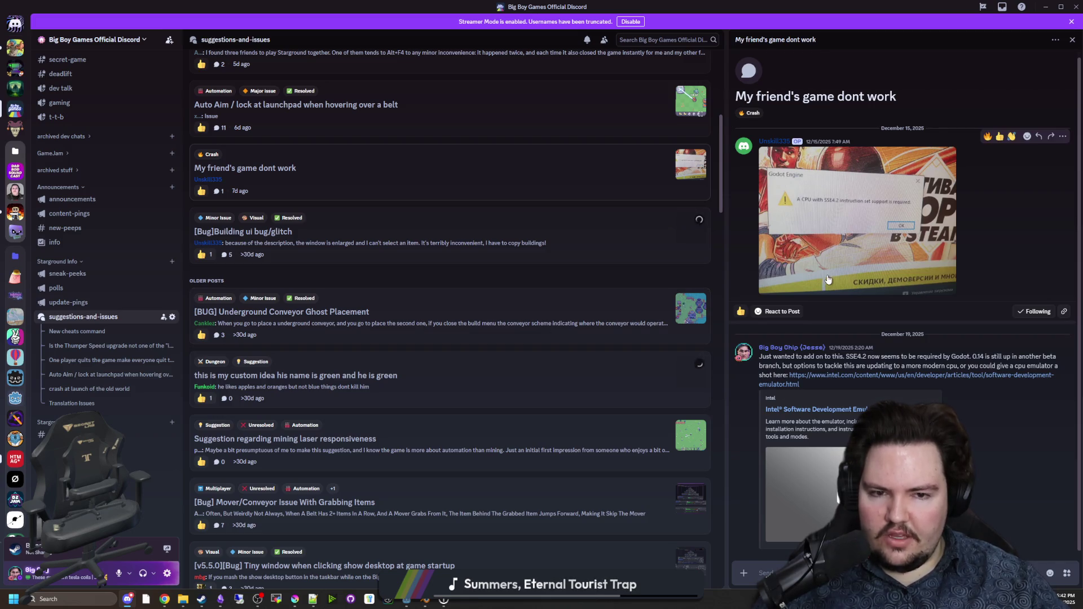
{"action": "left_click", "coordinate": [803, 281]}
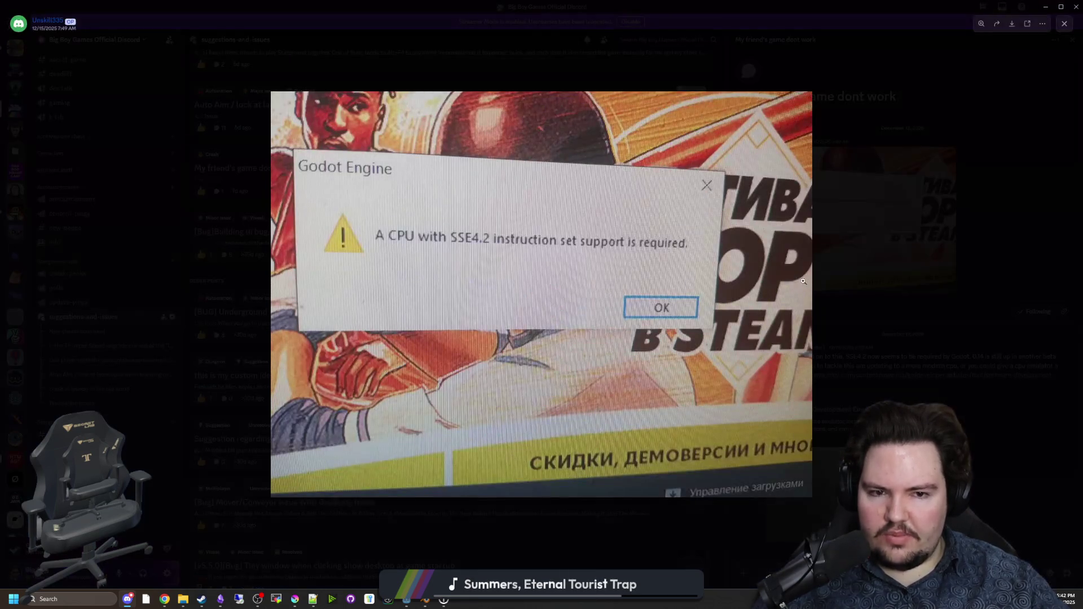
{"action": "left_click", "coordinate": [868, 286]}
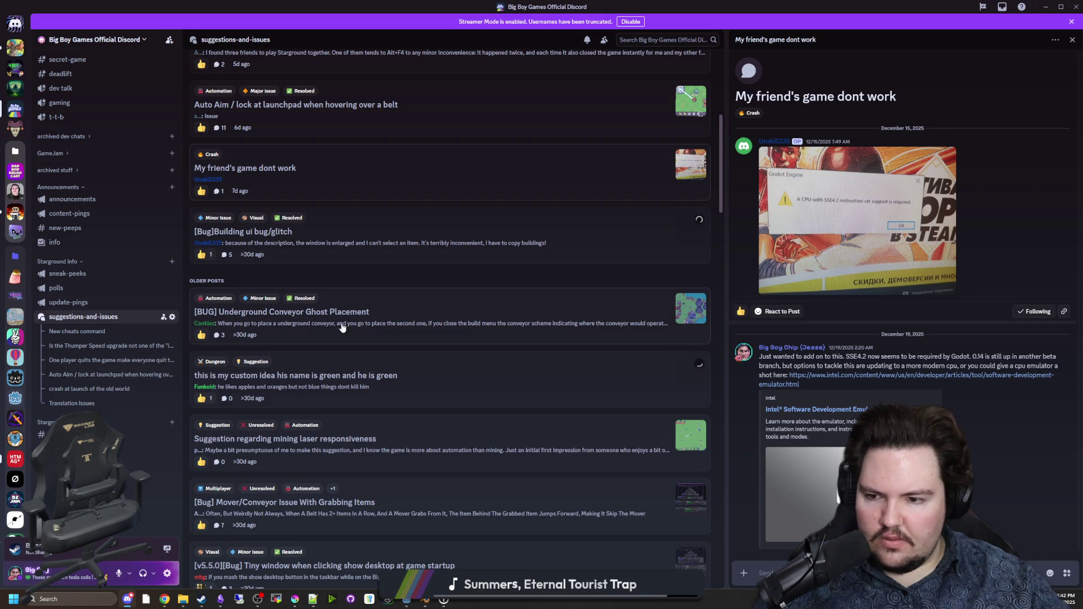
{"action": "scroll", "coordinate": [384, 327], "scroll_direction": "down", "scroll_amount": 1}
{"action": "left_click", "coordinate": [388, 318]}
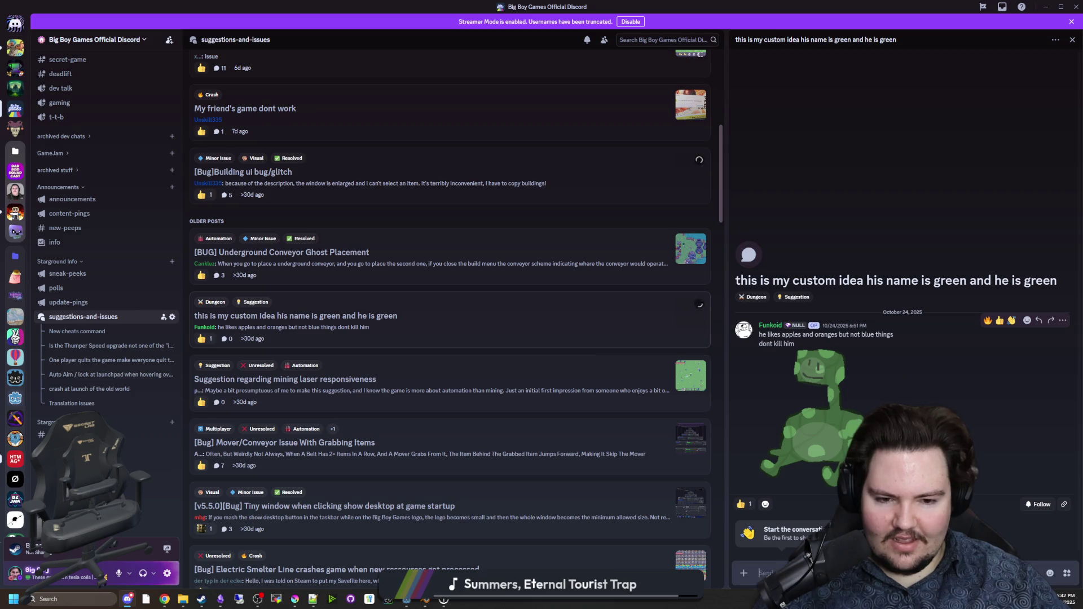
Step: Scroll to the Electric Smelter Line crash report and enlarge its Day 373 screenshot
{"action": "scroll", "coordinate": [385, 345], "scroll_direction": "down", "scroll_amount": 1}
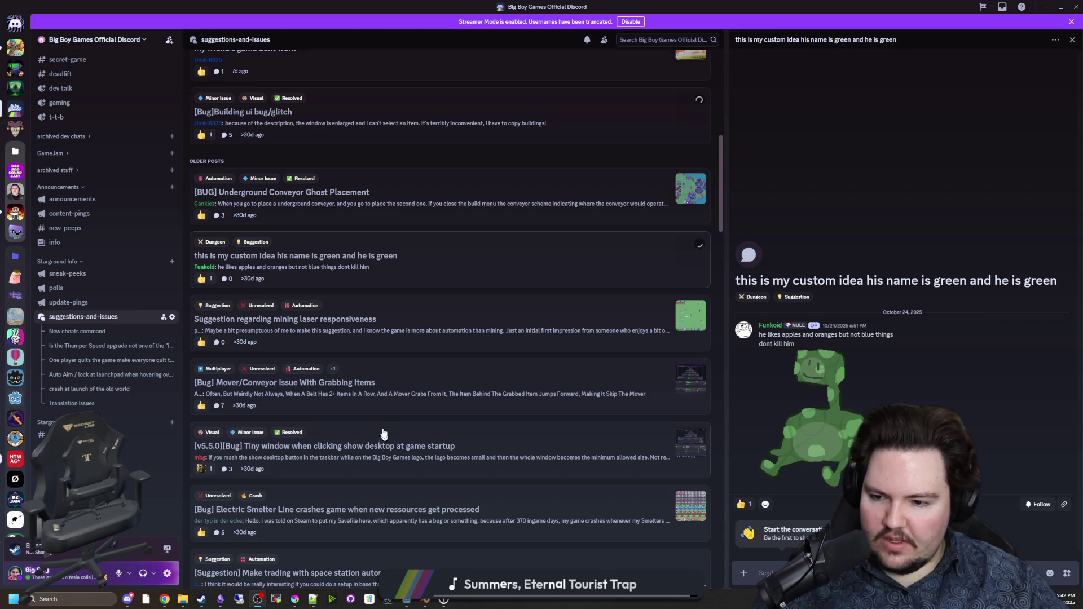
{"action": "scroll", "coordinate": [383, 433], "scroll_direction": "down", "scroll_amount": 1}
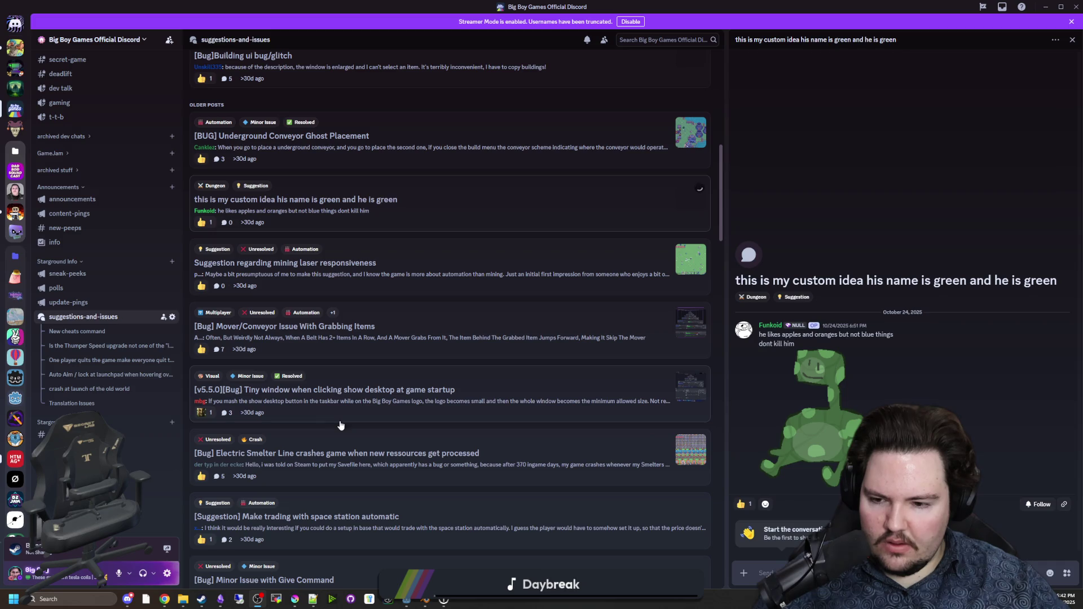
{"action": "left_click", "coordinate": [350, 437]}
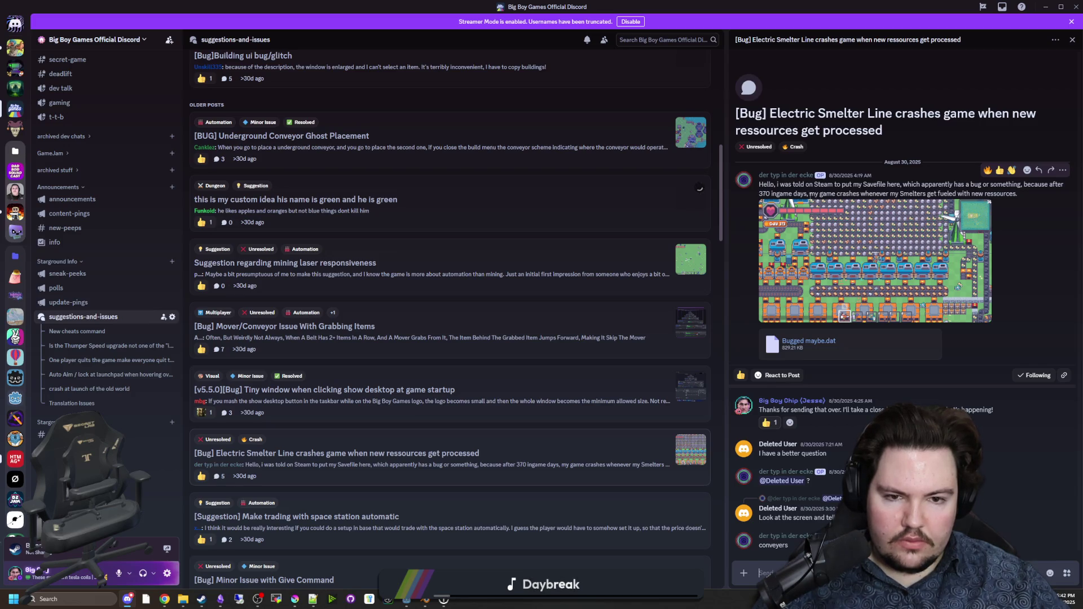
{"action": "left_click", "coordinate": [910, 229]}
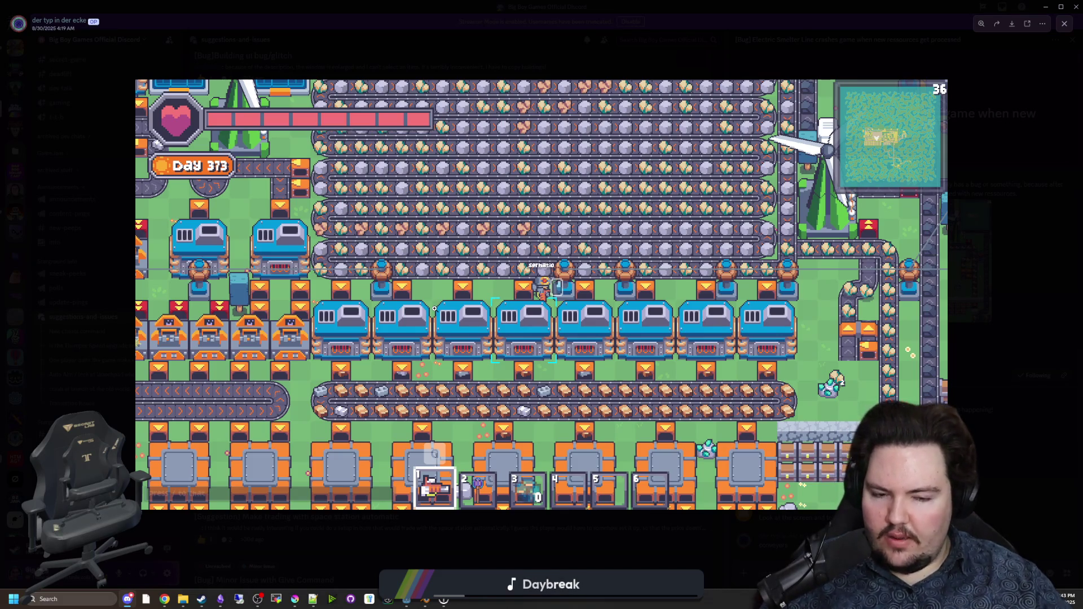
Step: Re-examine the crash screenshot a couple of times, close it, and scroll the post list down
{"action": "key", "text": "Escape"}
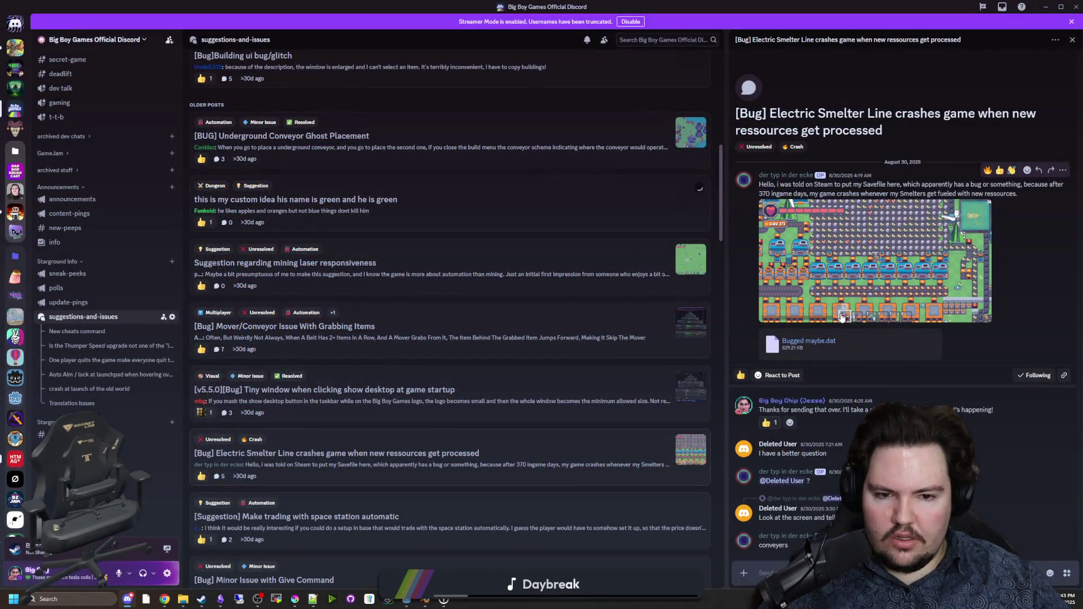
{"action": "left_click", "coordinate": [874, 265]}
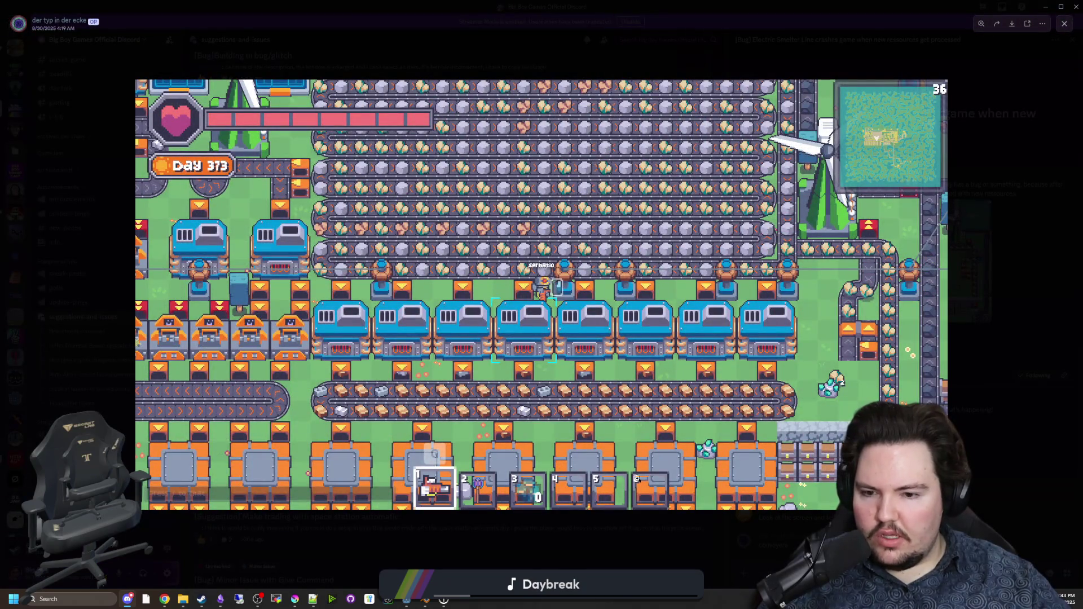
{"action": "left_click", "coordinate": [643, 537]}
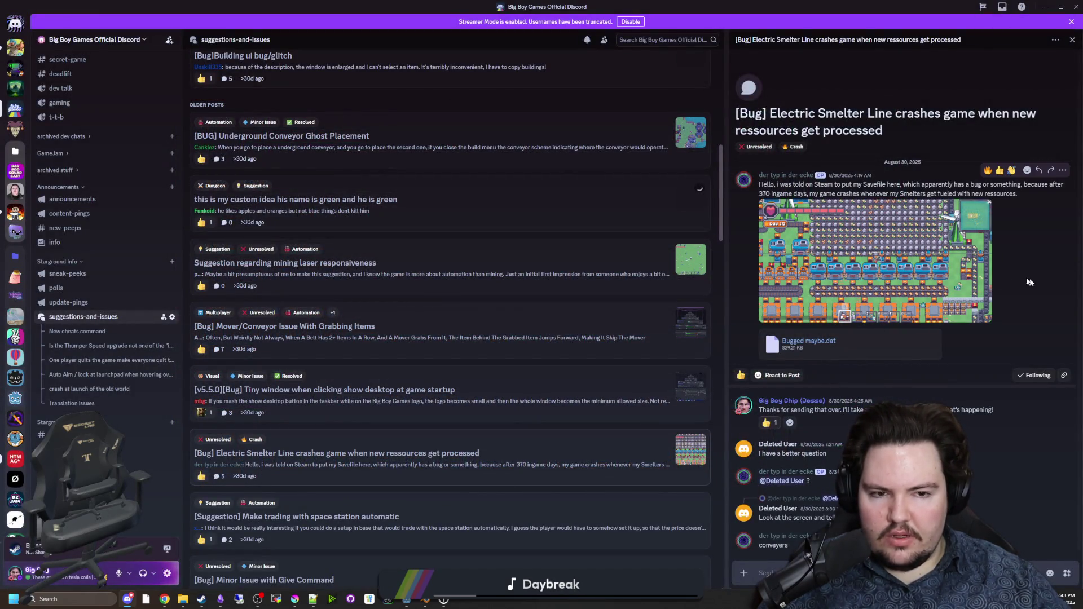
{"action": "left_click", "coordinate": [888, 305]}
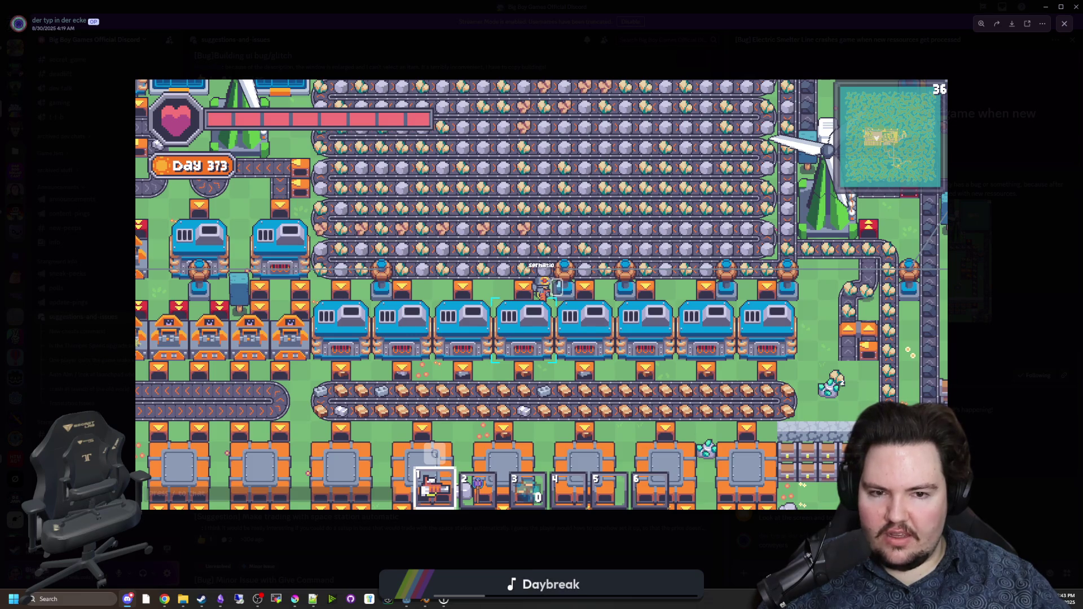
{"action": "key", "text": "Escape"}
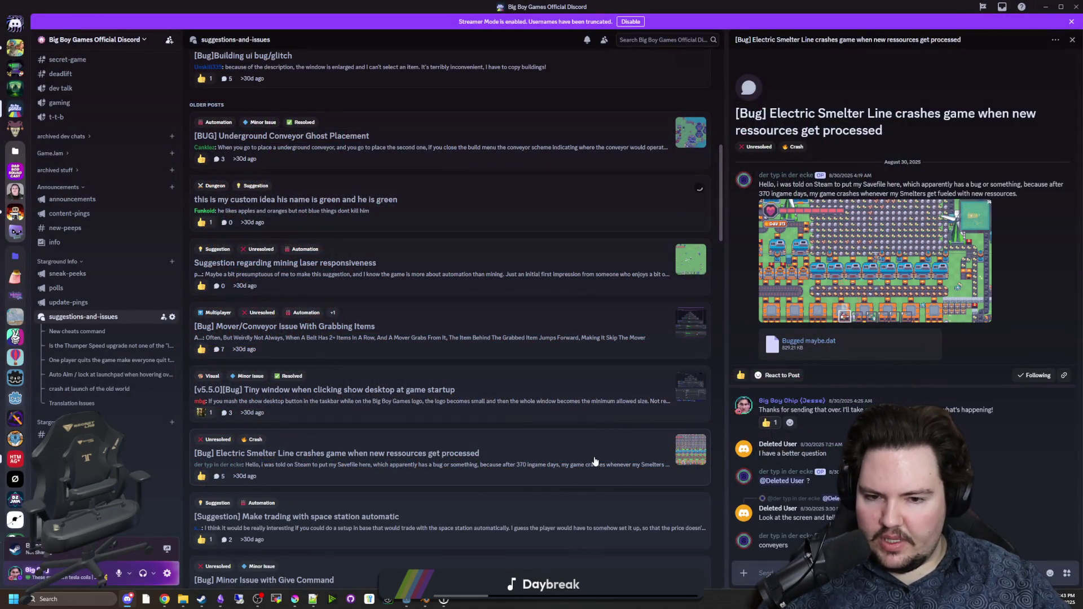
{"action": "scroll", "coordinate": [424, 366], "scroll_direction": "down", "scroll_amount": 2}
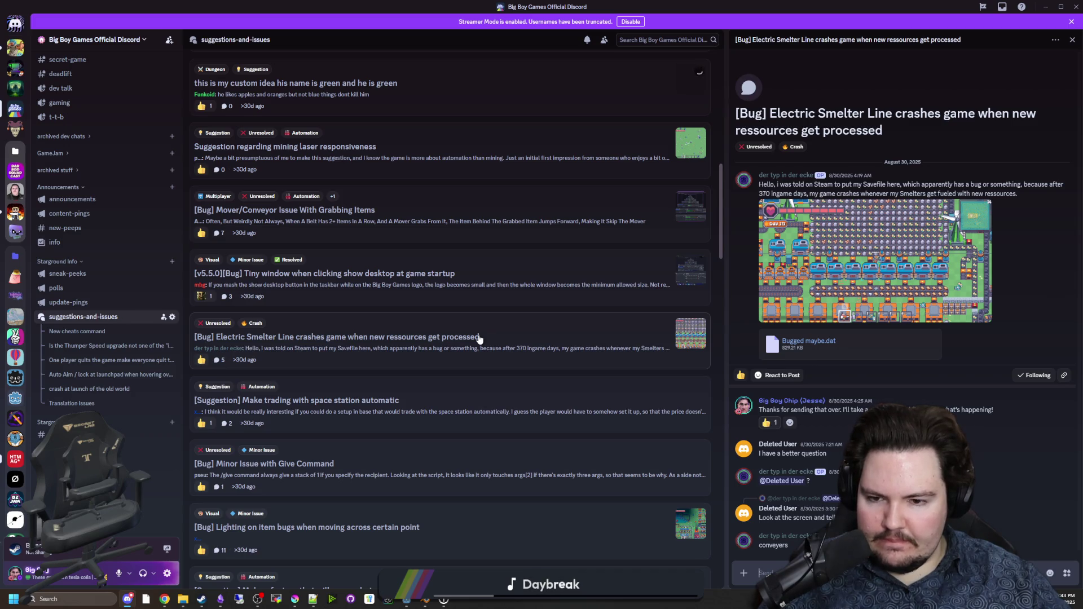
Step: Add the Needs Testing tag to the Electric Smelter crash post
{"action": "right_click", "coordinate": [422, 349]}
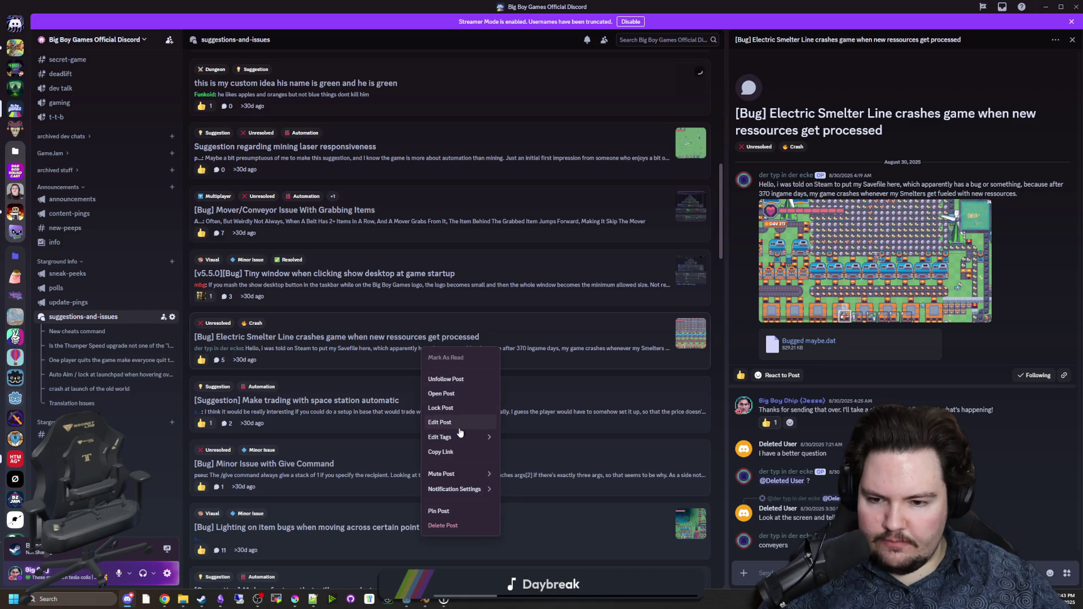
{"action": "mouse_move", "coordinate": [488, 438]}
{"action": "left_click", "coordinate": [546, 421]}
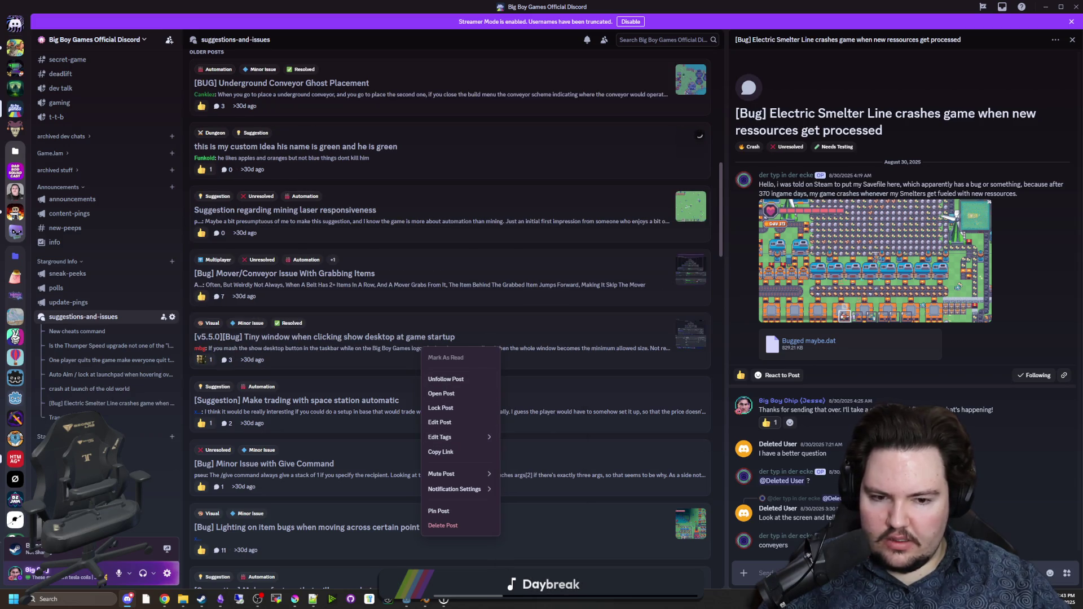
{"action": "key", "text": "Escape"}
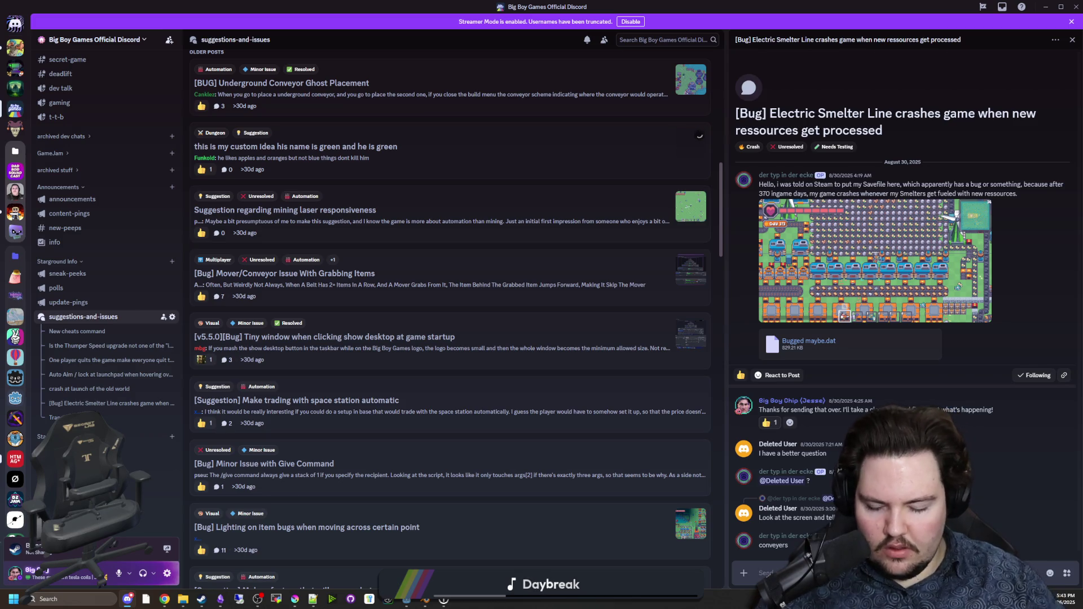
Step: Reply in the thread that it should be fixed as of 0.15, noting the likely cause
{"action": "type", "text": "Just"}
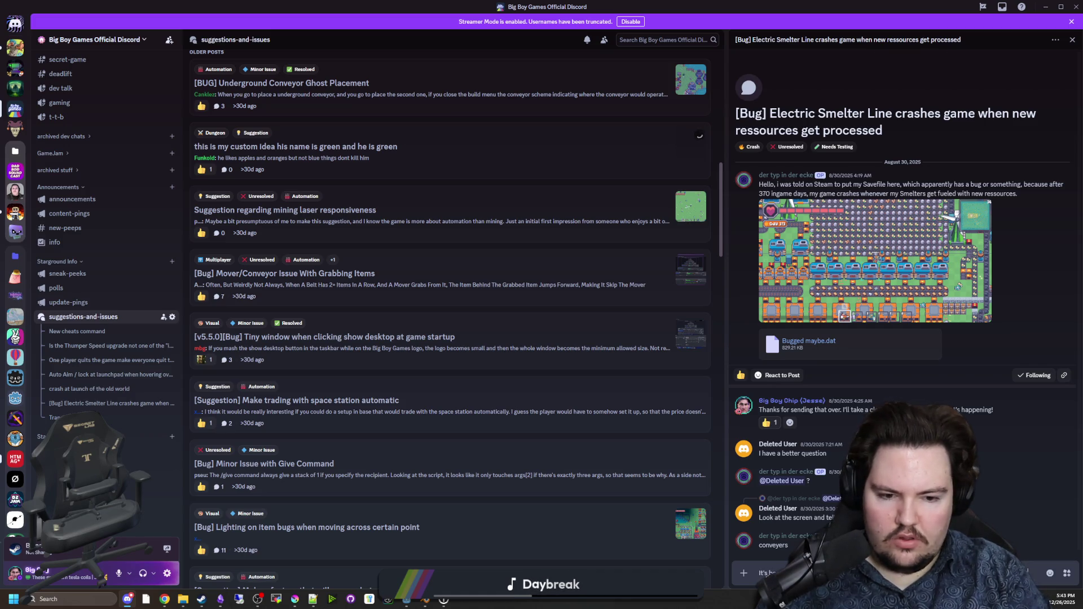
{"action": "type", "text": "'s li"}
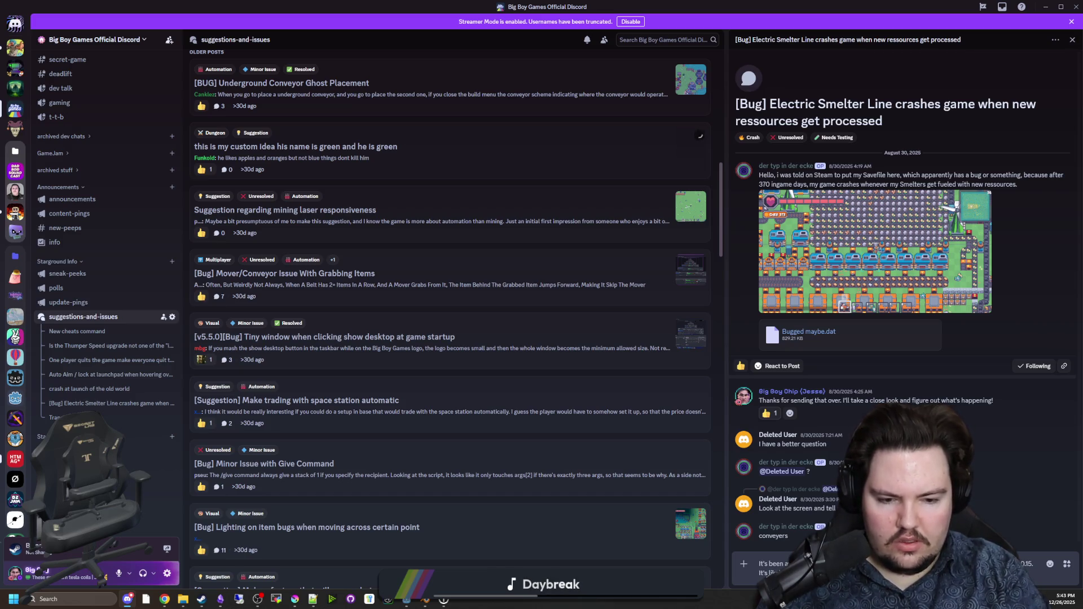
{"action": "key", "text": "BackSpace"}
{"action": "key", "text": "BackSpace"}
{"action": "key", "text": "BackSpace"}
{"action": "type", "text": "was"}
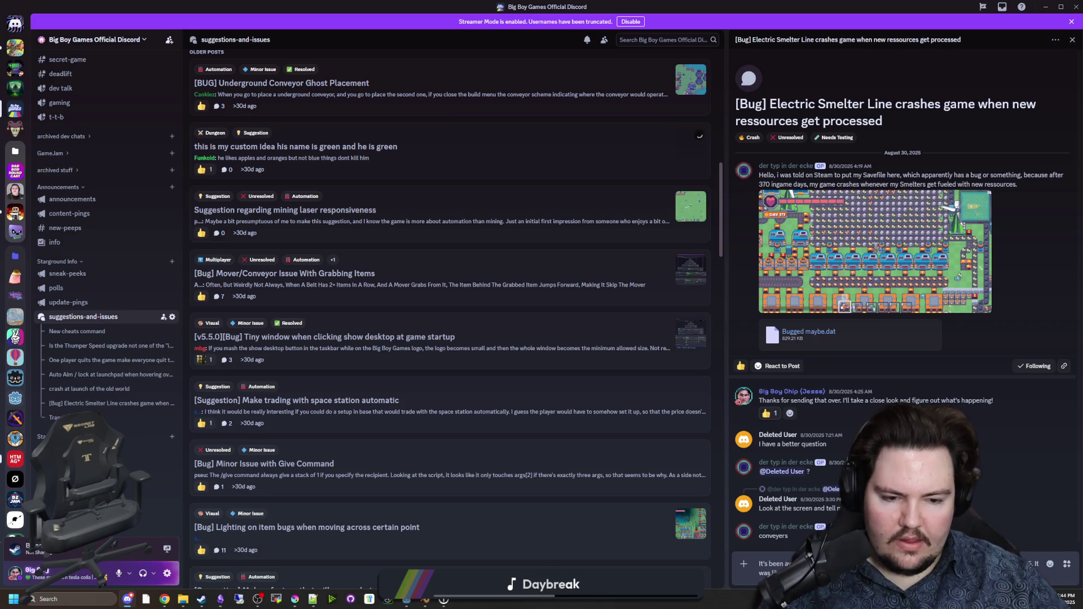
{"action": "key", "text": "Return"}
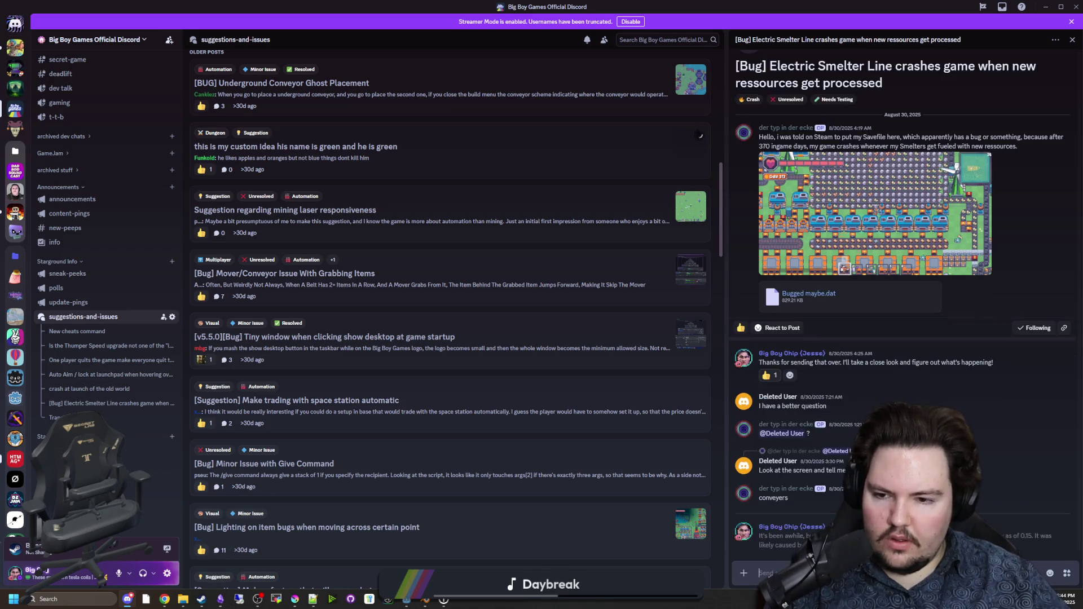
Step: Open the Minor Issue with Give Command post, then return to the Godot editor's FileSystem filter
{"action": "left_click", "coordinate": [365, 395]}
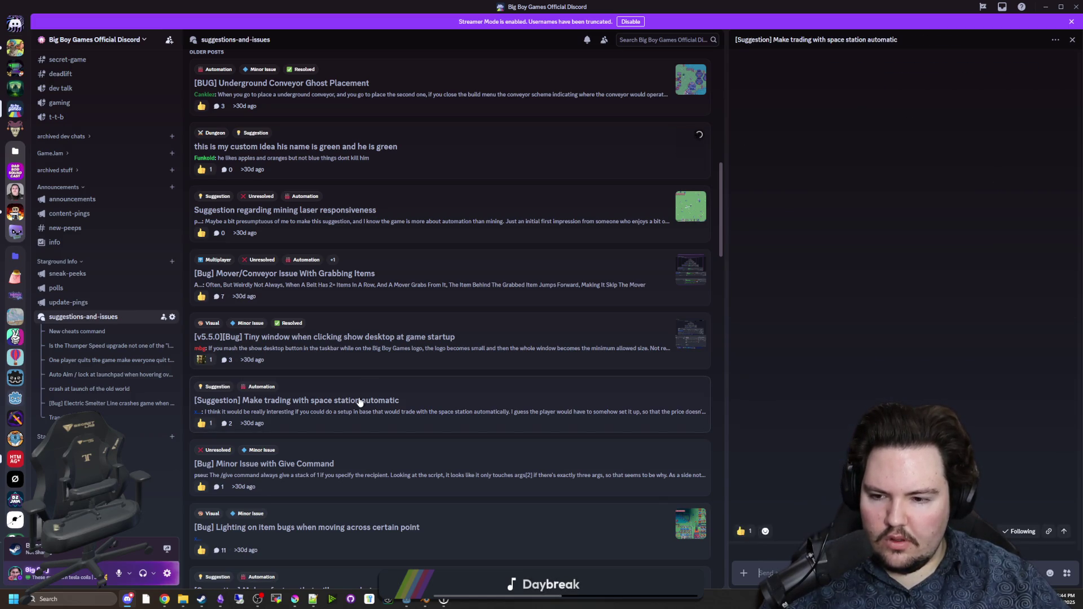
{"action": "left_click", "coordinate": [370, 464]}
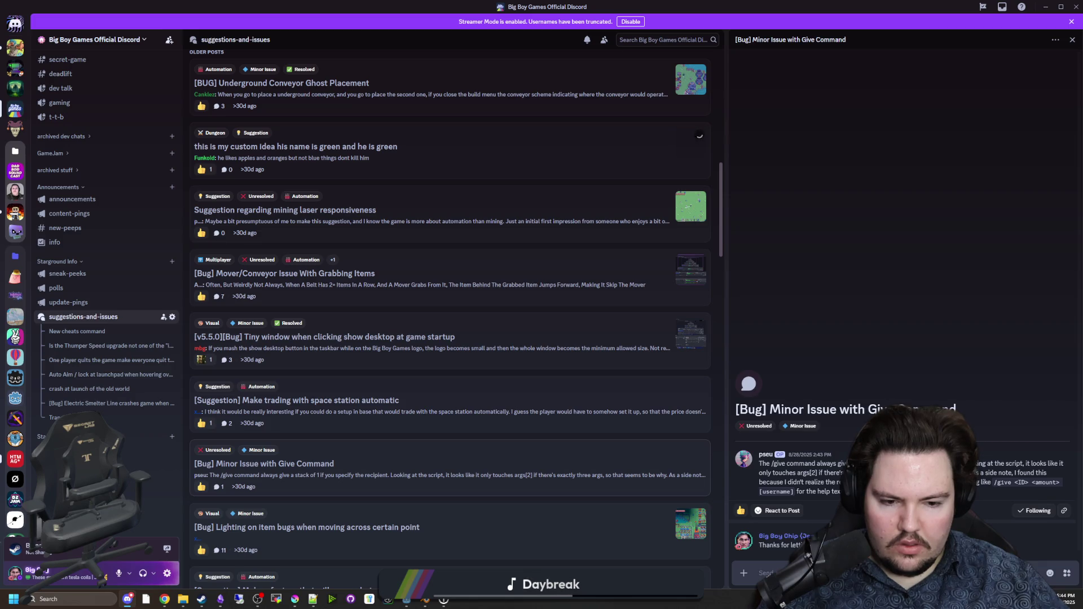
{"action": "key", "text": "alt+Tab"}
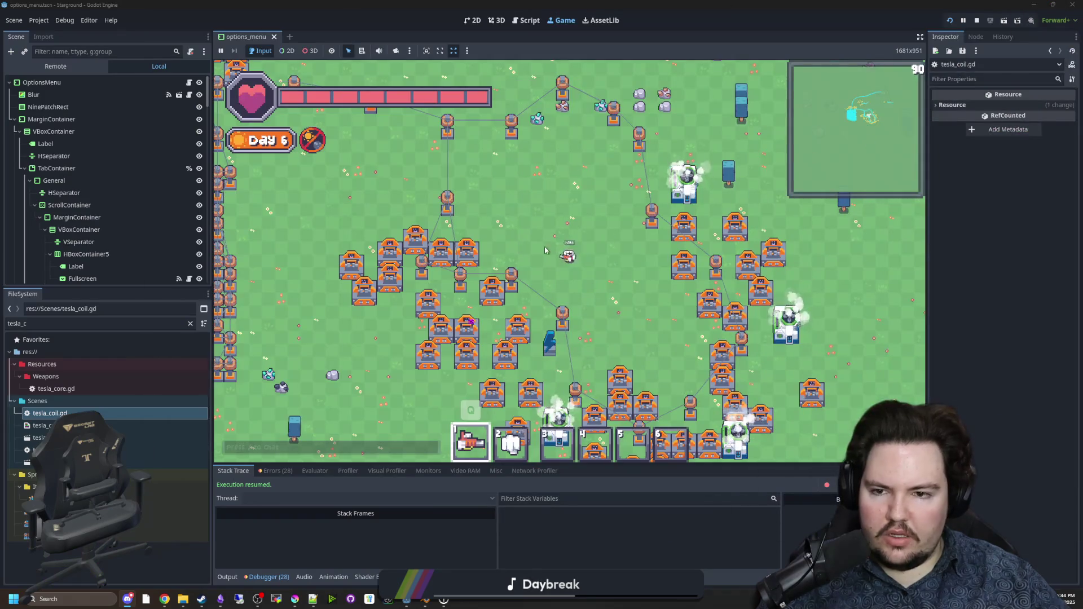
{"action": "left_click", "coordinate": [190, 324]}
Step: Filter FileSystem for 'give' and open command_give.gd with a wider script view
{"action": "type", "text": "give"}
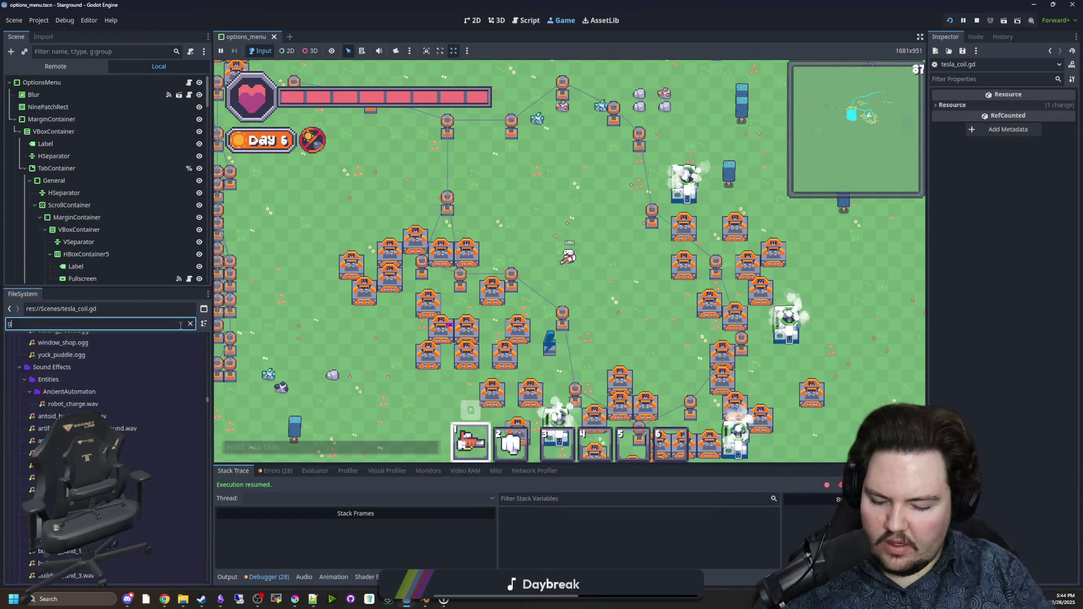
{"action": "double_click", "coordinate": [104, 394]}
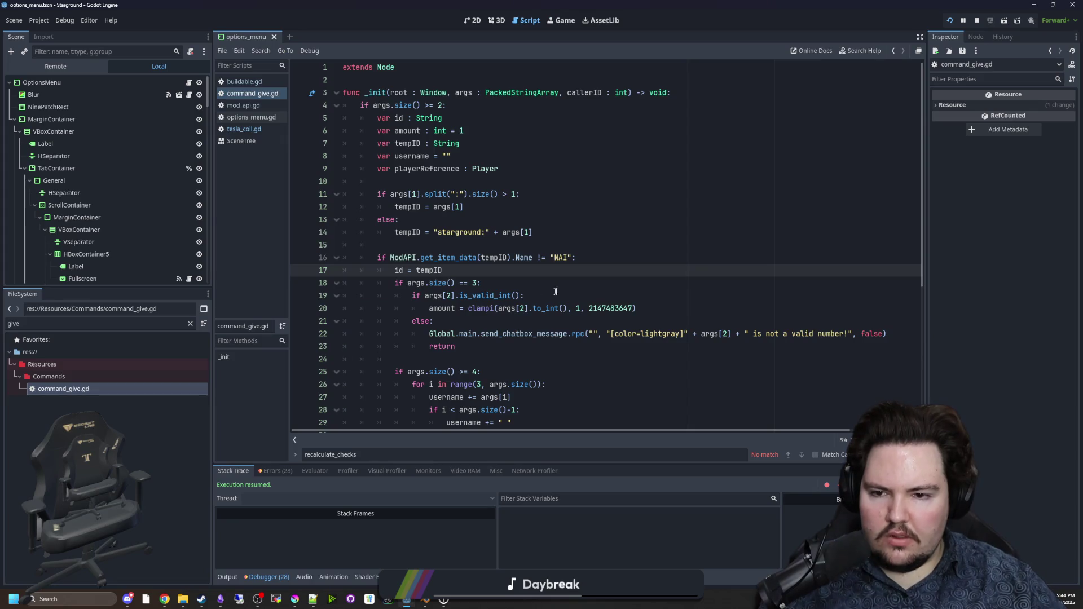
{"action": "left_click_drag", "start_coordinate": [213, 280], "coordinate": [204, 280]}
{"action": "scroll", "coordinate": [571, 228], "scroll_direction": "down", "scroll_amount": 5}
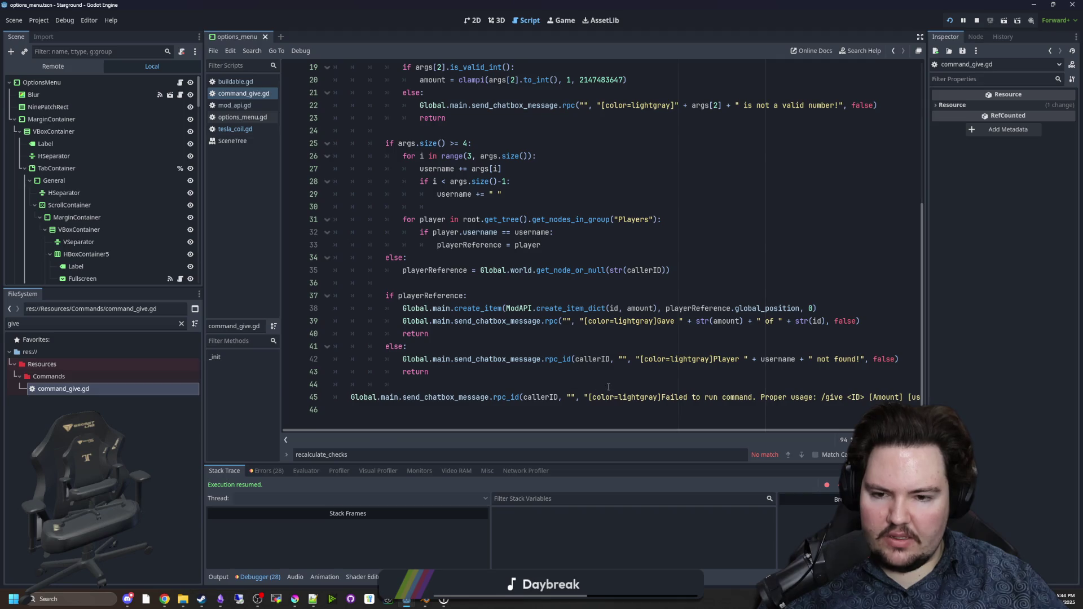
Step: Run /give with no arguments in game chat, see the 'Proper usage' error, and reopen the script
{"action": "left_click", "coordinate": [561, 20]}
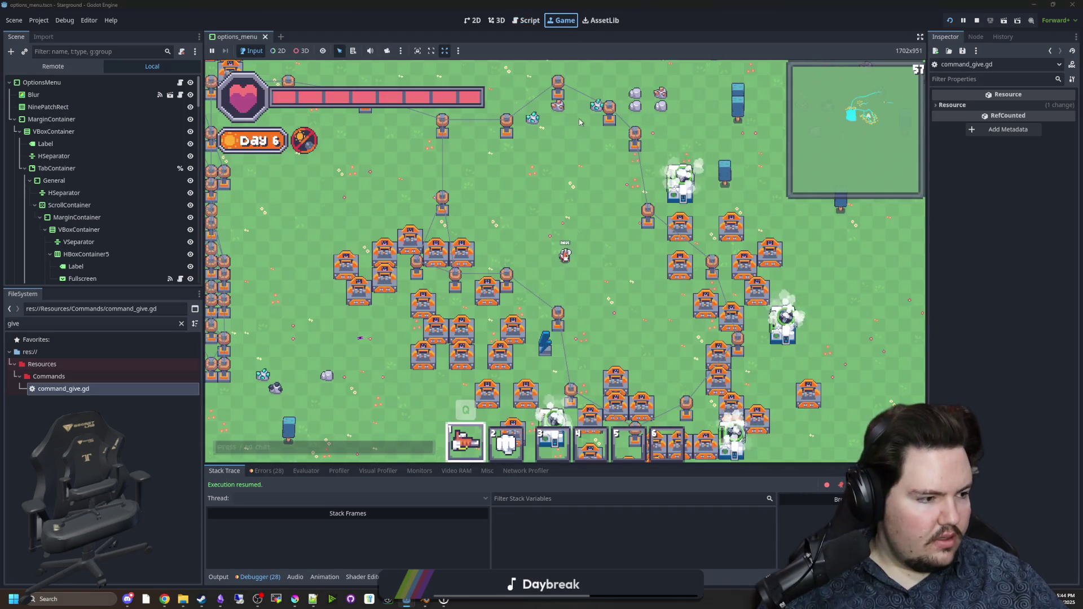
{"action": "type", "text": "/give"}
{"action": "key", "text": "Return"}
{"action": "scroll", "coordinate": [476, 379], "scroll_direction": "up", "scroll_amount": 3}
{"action": "key", "text": "w"}
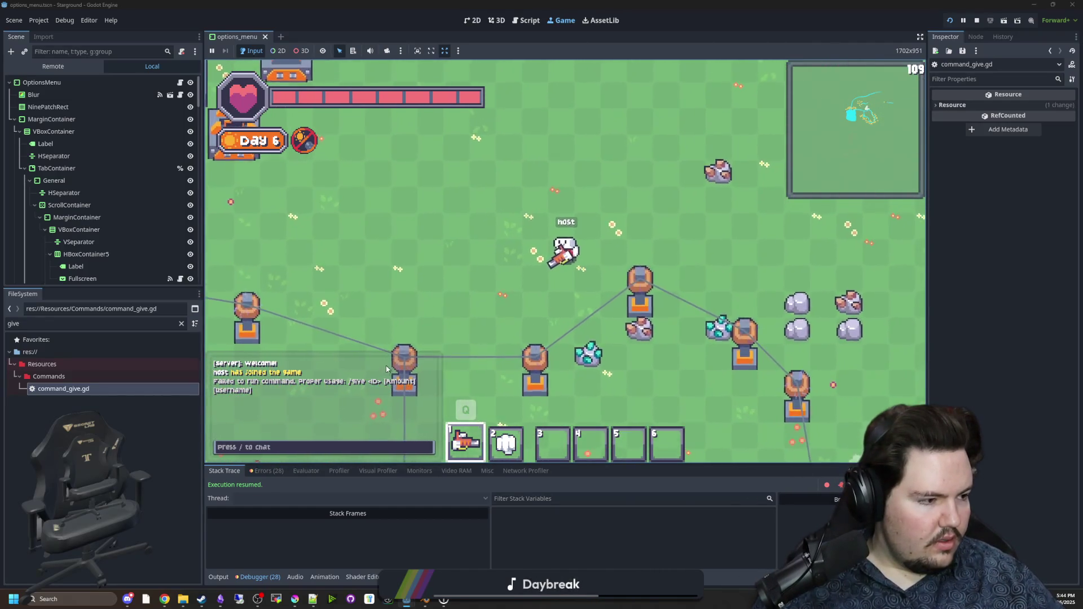
{"action": "scroll", "coordinate": [391, 304], "scroll_direction": "down", "scroll_amount": 3}
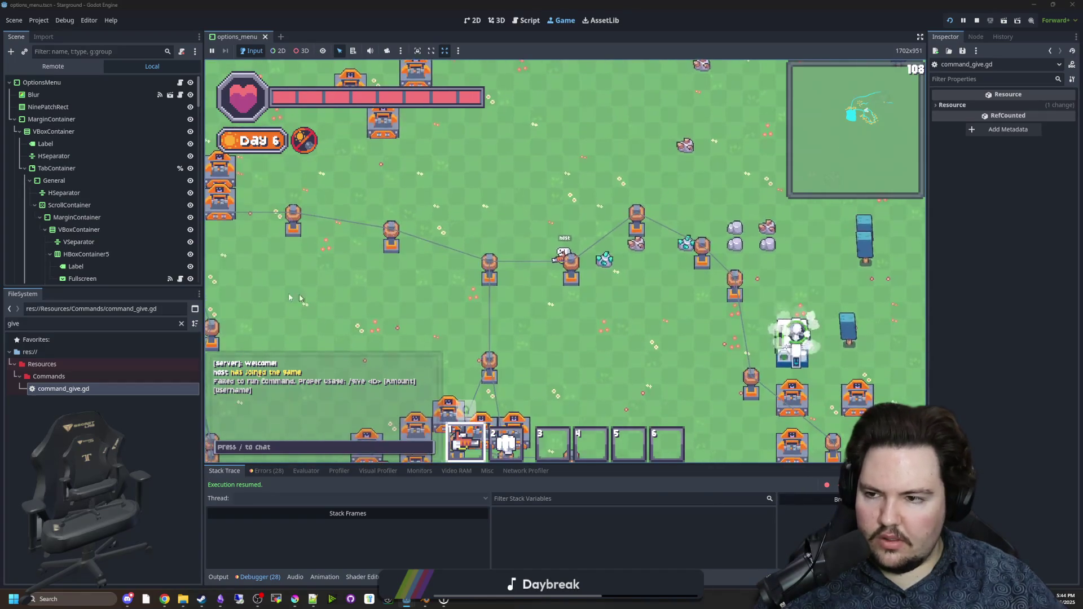
{"action": "double_click", "coordinate": [107, 389]}
{"action": "scroll", "coordinate": [764, 379], "scroll_direction": "down", "scroll_amount": 1}
{"action": "scroll", "coordinate": [816, 408], "scroll_direction": "right", "scroll_amount": 3}
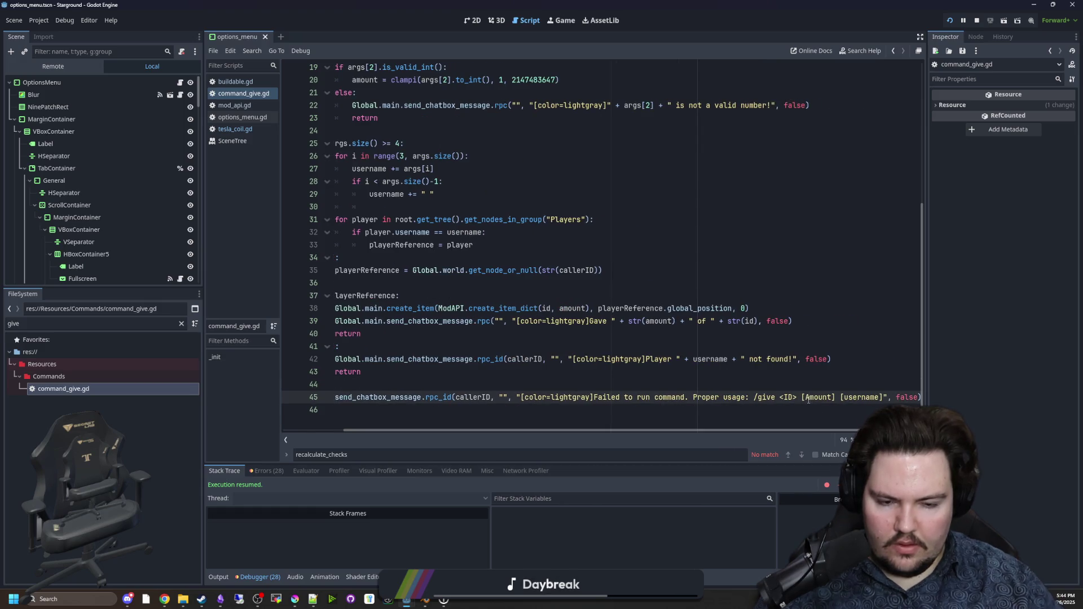
Step: Delete the stray bracket before Amount in the line 45 usage message and save command_give.gd
{"action": "left_click", "coordinate": [807, 397]}
{"action": "key", "text": "BackSpace"}
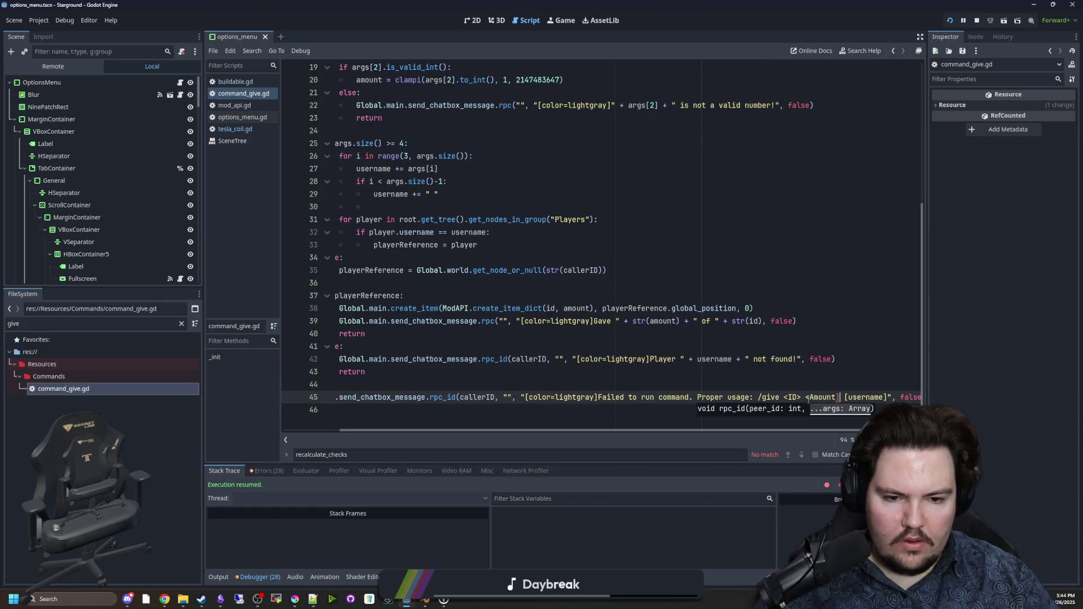
{"action": "key", "text": "Up"}
{"action": "key", "text": "Up"}
{"action": "key", "text": "ctrl+s"}
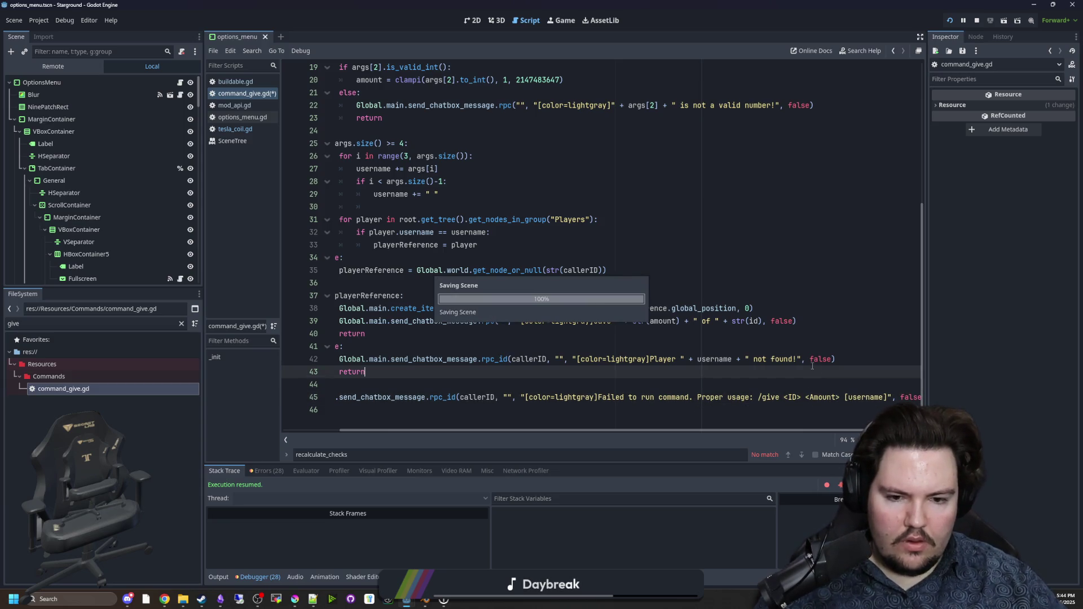
Step: In the game, run /give stone 1 host twice, then /give stone 10 host
{"action": "left_click", "coordinate": [563, 22]}
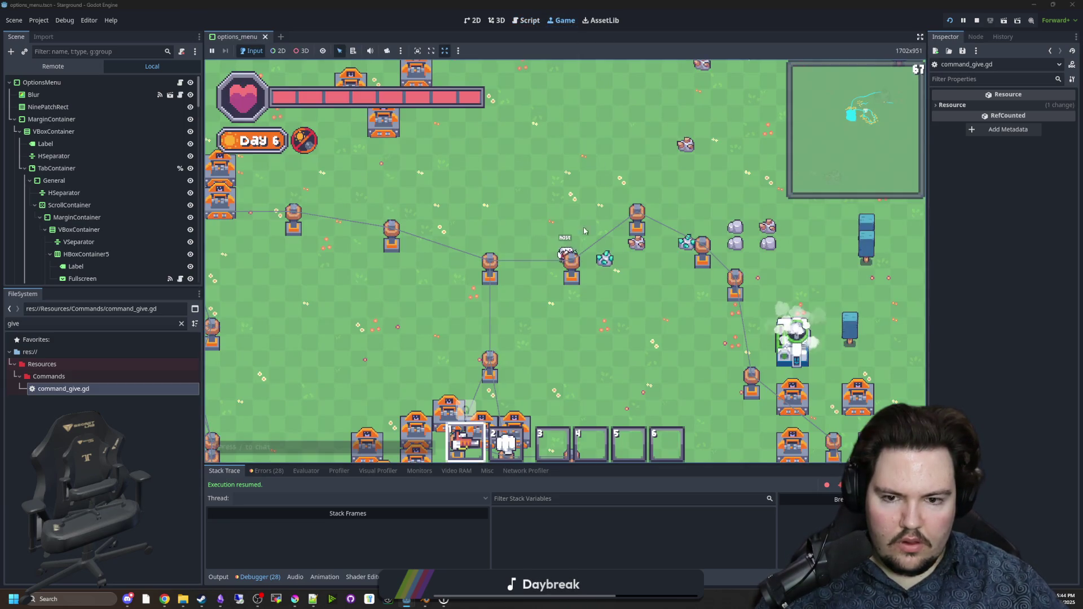
{"action": "key", "text": "a"}
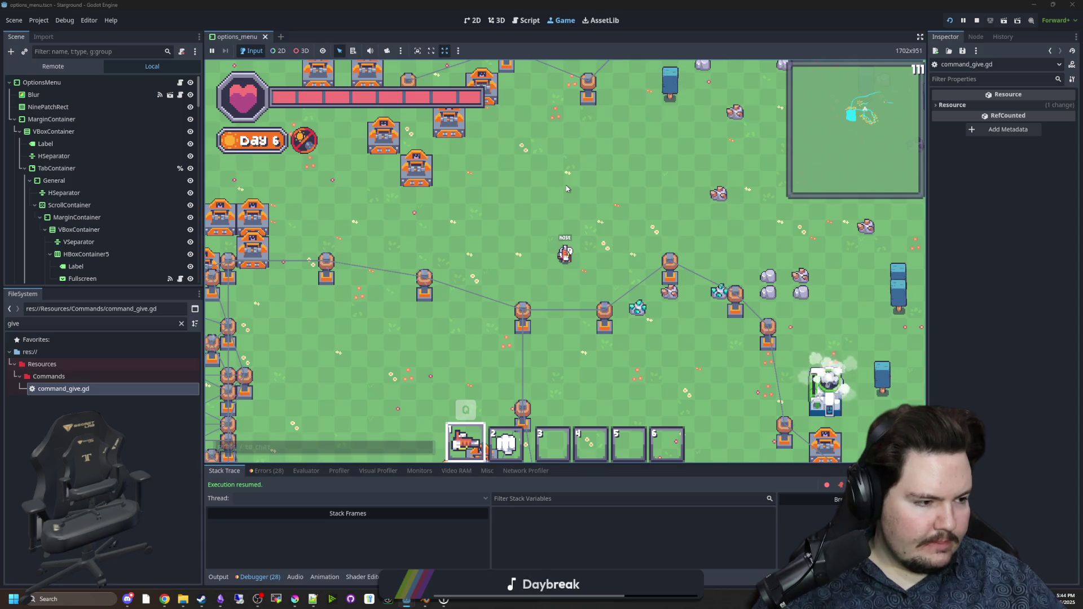
{"action": "key", "text": "w+a"}
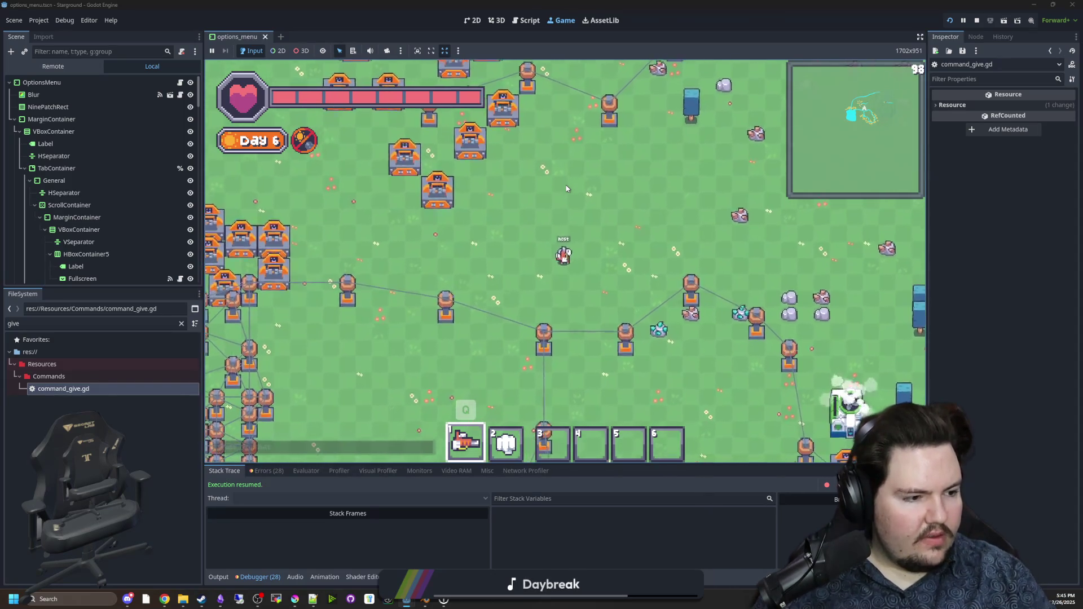
{"action": "key", "text": "Return"}
{"action": "type", "text": "/give stone"}
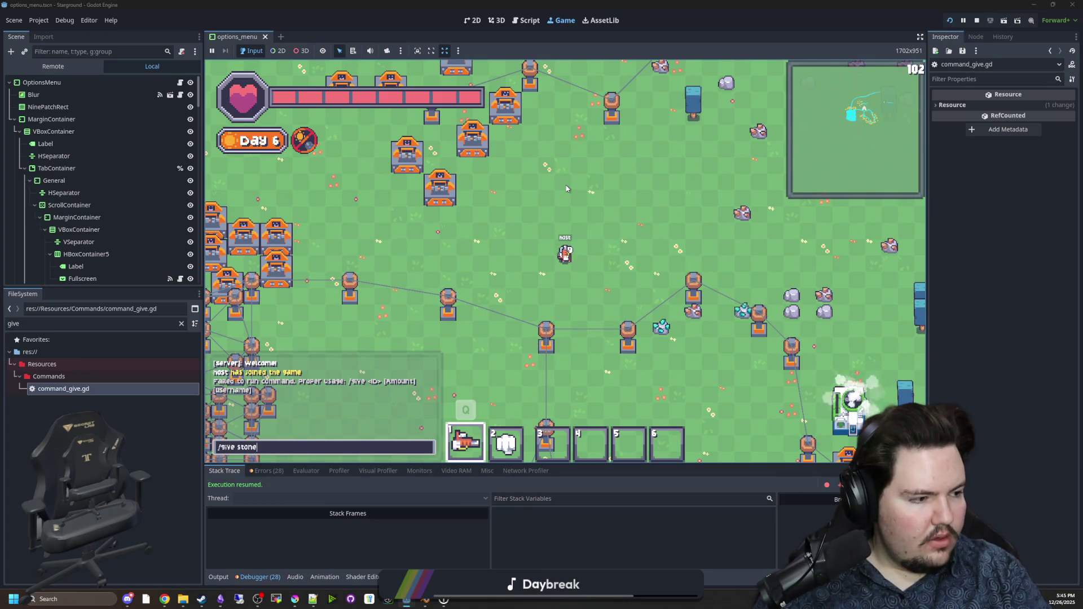
{"action": "type", "text": " 1"}
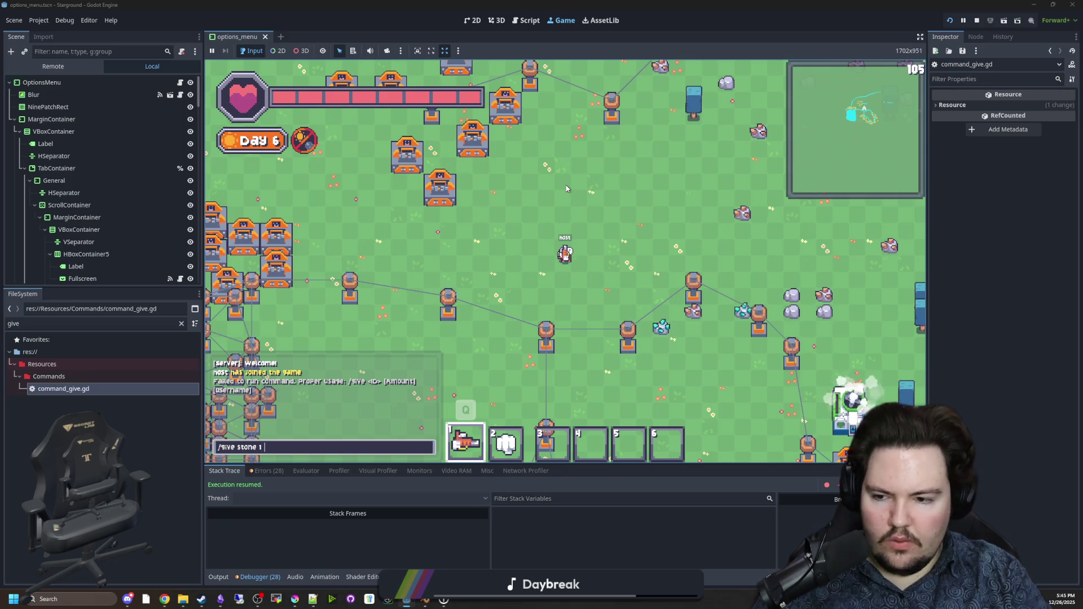
{"action": "type", "text": " host"}
{"action": "key", "text": "Return"}
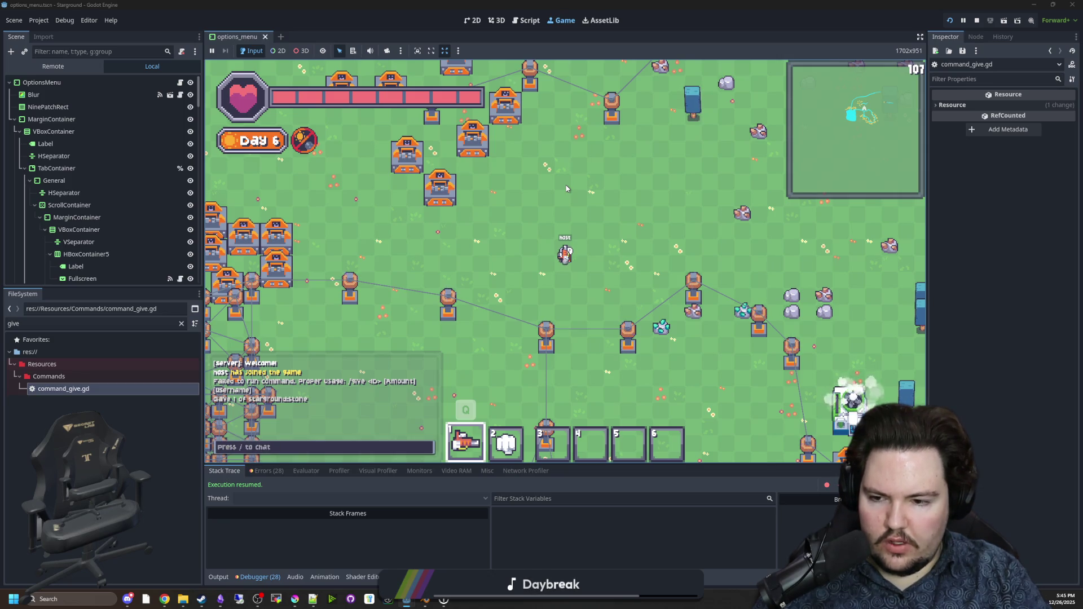
{"action": "key", "text": "Return"}
{"action": "key", "text": "Up"}
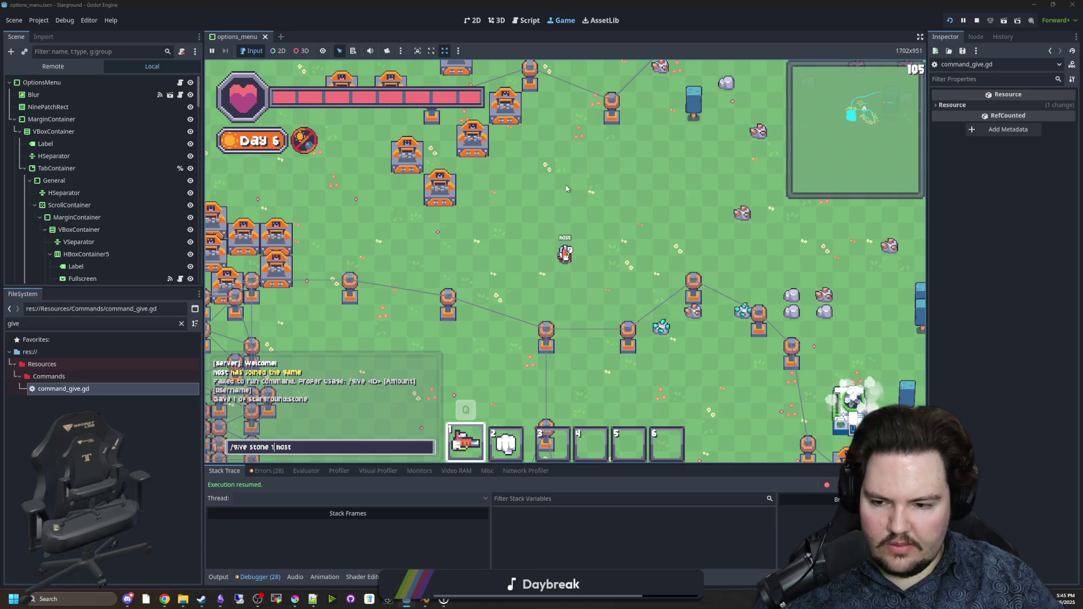
{"action": "key", "text": "Return"}
{"action": "key", "text": "Return"}
{"action": "key", "text": "Up"}
{"action": "key", "text": "Left"}
{"action": "key", "text": "Left"}
{"action": "key", "text": "Left"}
{"action": "type", "text": "0"}
{"action": "key", "text": "Right"}
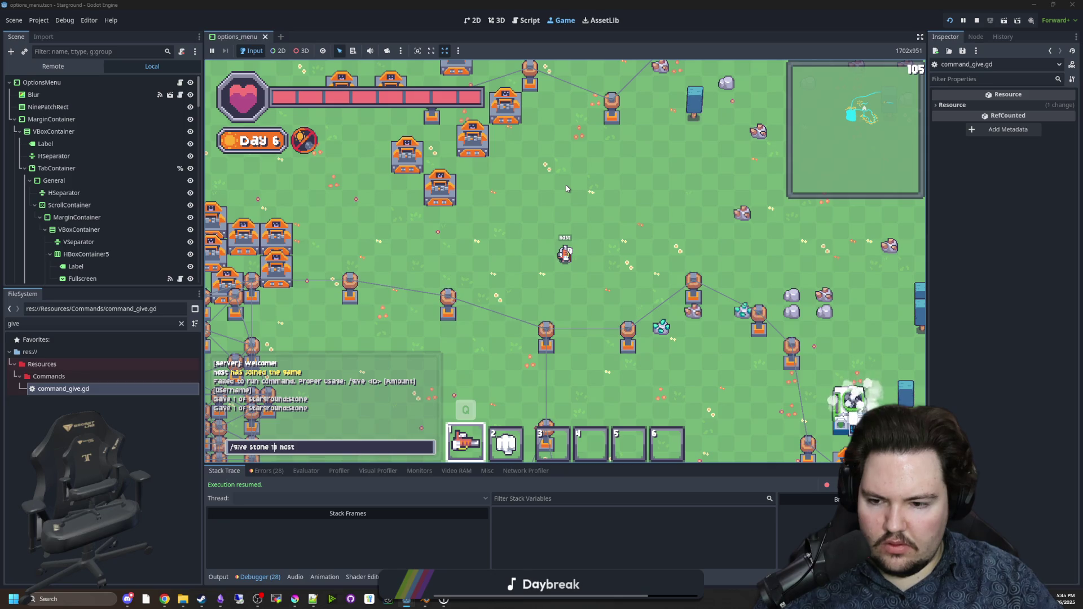
{"action": "key", "text": "Return"}
Step: Rerun the give-stone command for the host twice more from chat history
{"action": "key", "text": "d"}
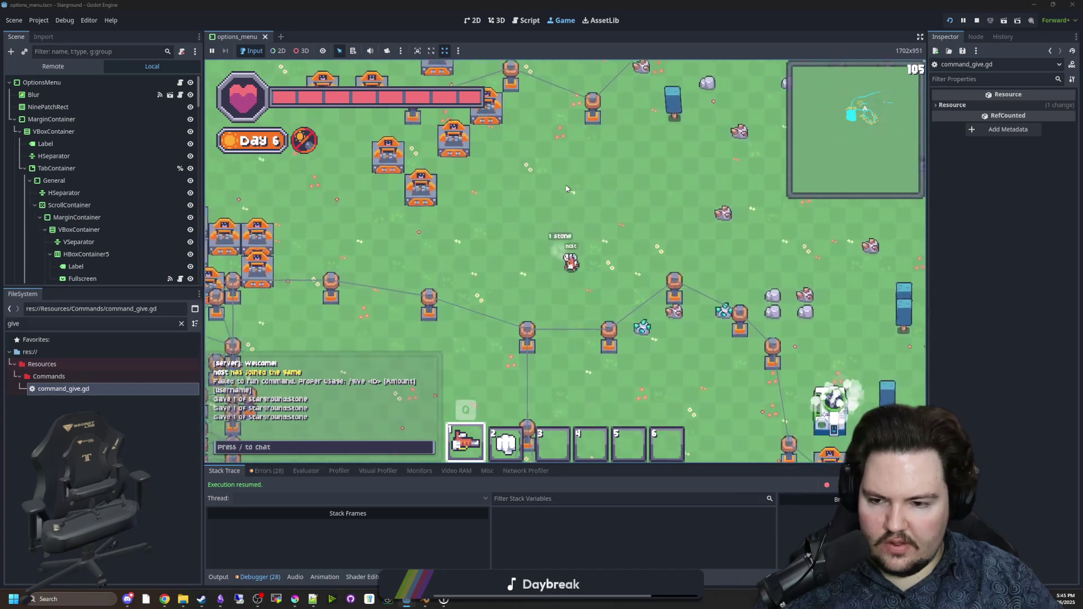
{"action": "key", "text": "Return"}
{"action": "key", "text": "Up"}
{"action": "key", "text": "Home"}
{"action": "key", "text": "Right"}
{"action": "key", "text": "Right"}
{"action": "key", "text": "Right"}
{"action": "key", "text": "Right"}
{"action": "key", "text": "Right"}
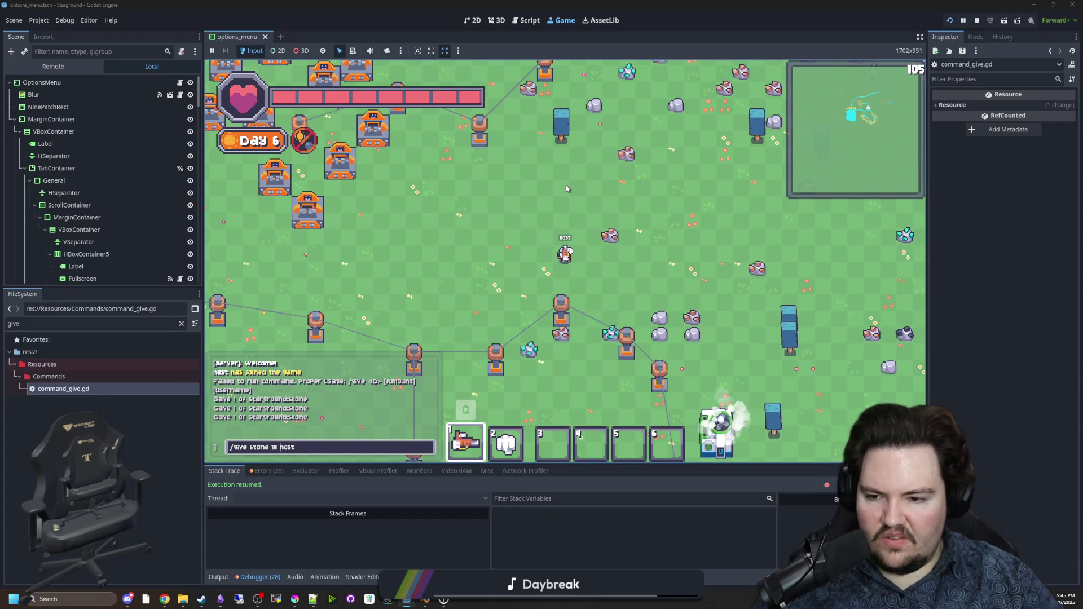
{"action": "key", "text": "Return"}
{"action": "key", "text": "a"}
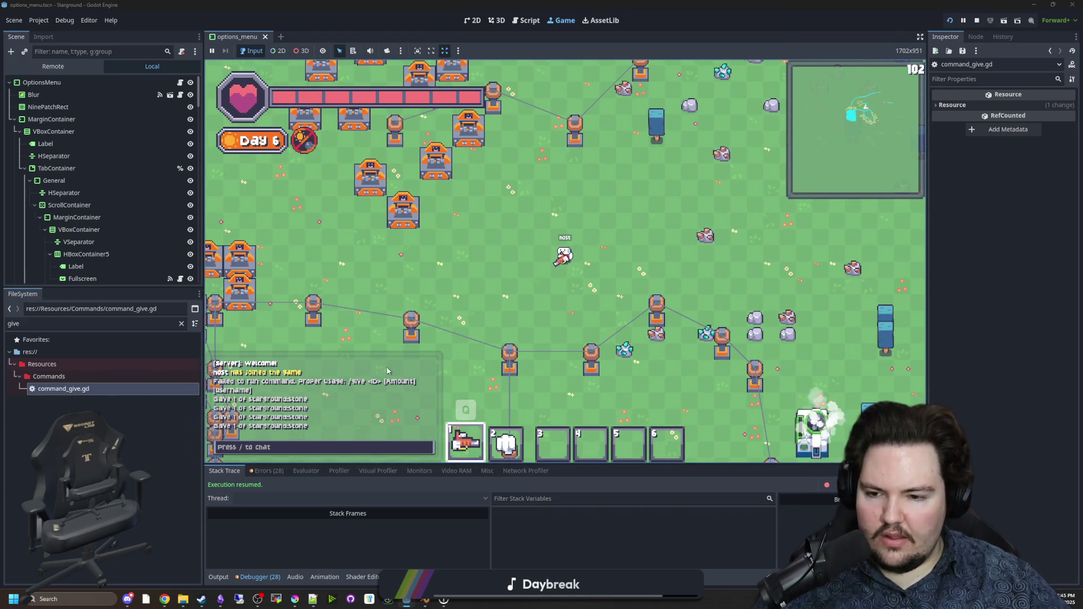
{"action": "key", "text": "slash"}
{"action": "key", "text": "Up"}
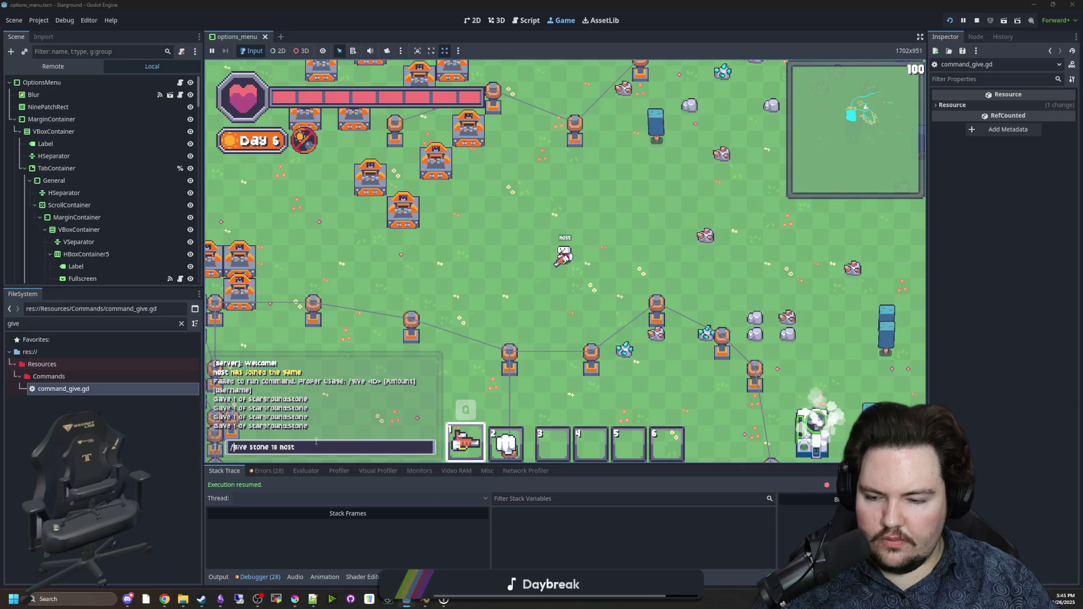
{"action": "key", "text": "Return"}
Step: Reopen command_give.gd, then test '/give host' without an item and a give-stone 1 command
{"action": "left_click", "coordinate": [82, 399]}
{"action": "double_click", "coordinate": [67, 390]}
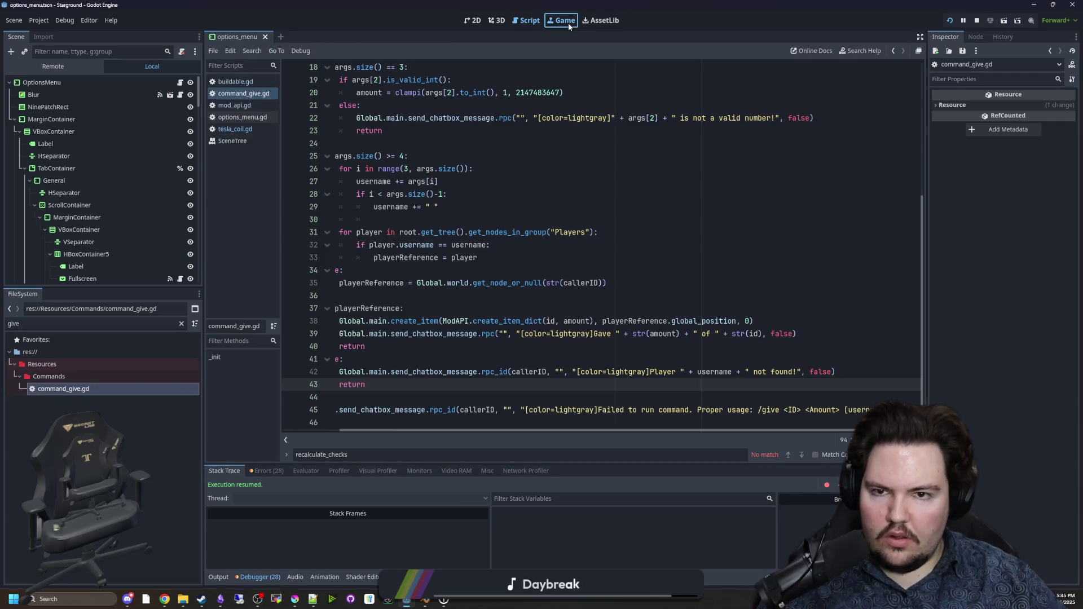
{"action": "left_click", "coordinate": [567, 22]}
{"action": "key", "text": "slash"}
{"action": "type", "text": "give host stone"}
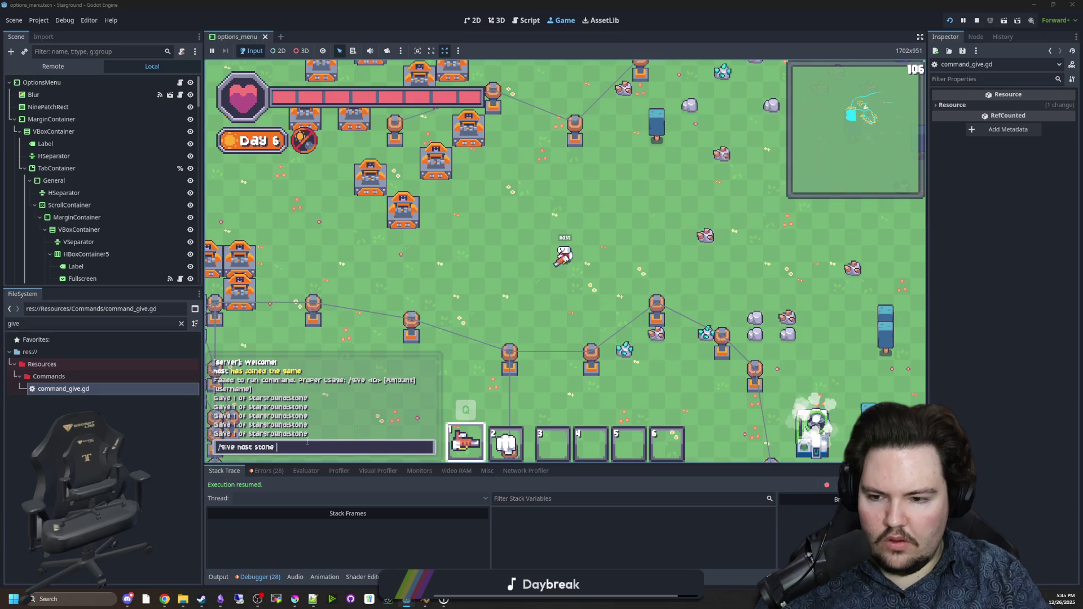
{"action": "key", "text": "Return"}
{"action": "type", "text": "d"}
{"action": "type", "text": "/give host stone 1"}
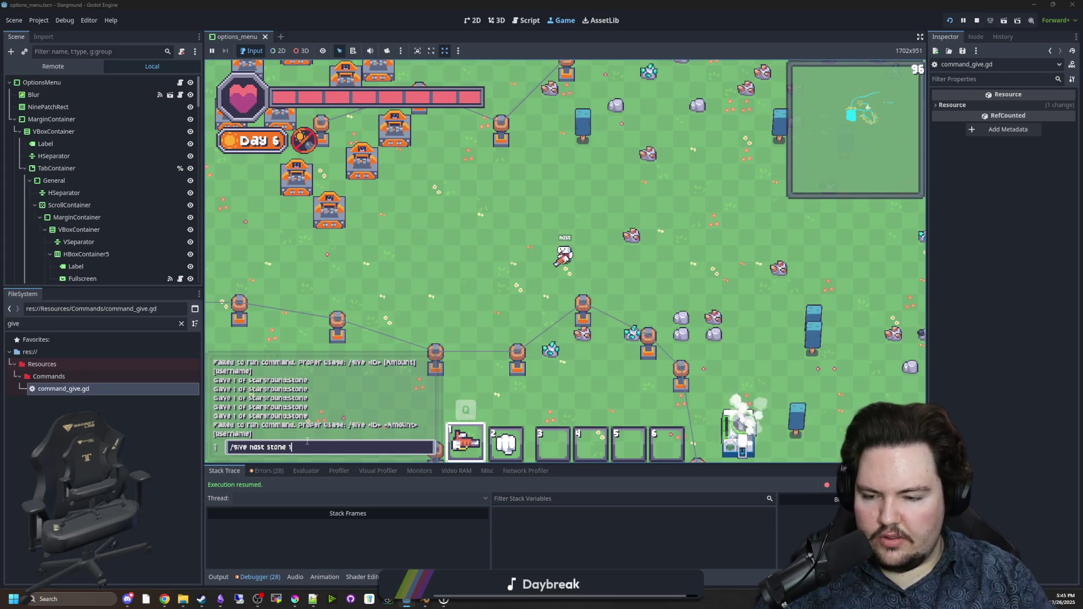
{"action": "key", "text": "ctrl+BackSpace"}
{"action": "key", "text": "ctrl+BackSpace"}
{"action": "key", "text": "ctrl+BackSpace"}
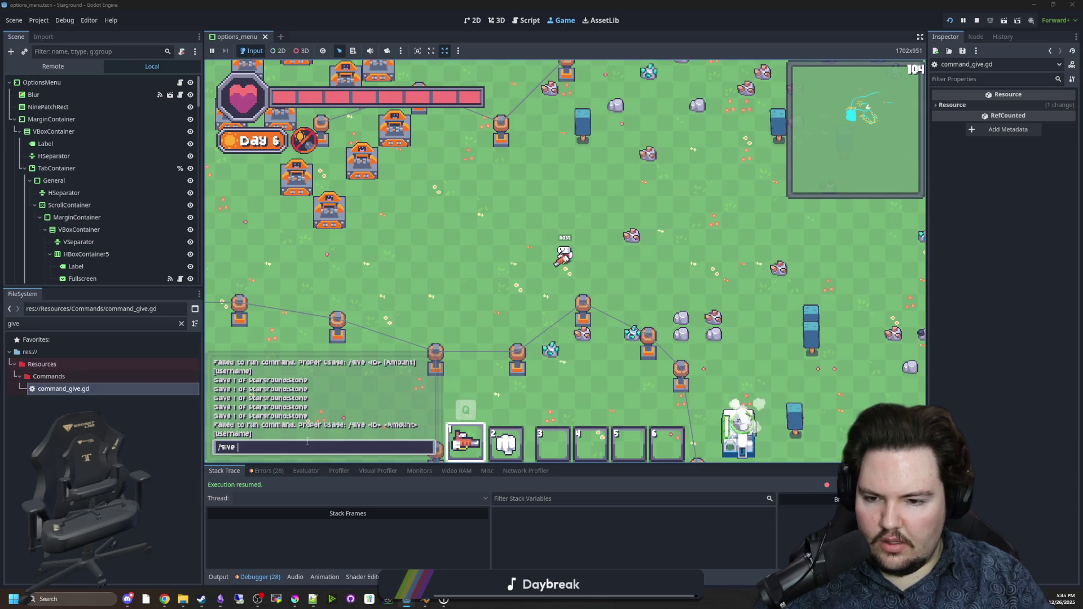
{"action": "type", "text": "stone 1 n"}
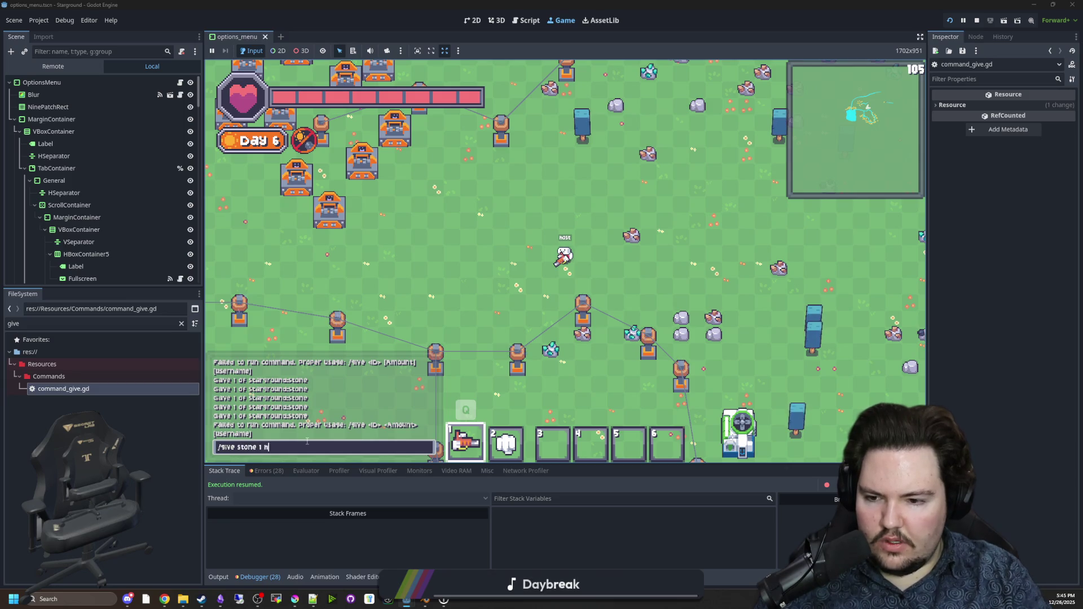
{"action": "key", "text": "Return"}
Step: Rerun the give-stone command with amount 10, then bring command_give.gd back up
{"action": "key", "text": "slash"}
{"action": "key", "text": "Up"}
{"action": "key", "text": "Left"}
{"action": "key", "text": "Left"}
{"action": "key", "text": "Left"}
{"action": "type", "text": "0"}
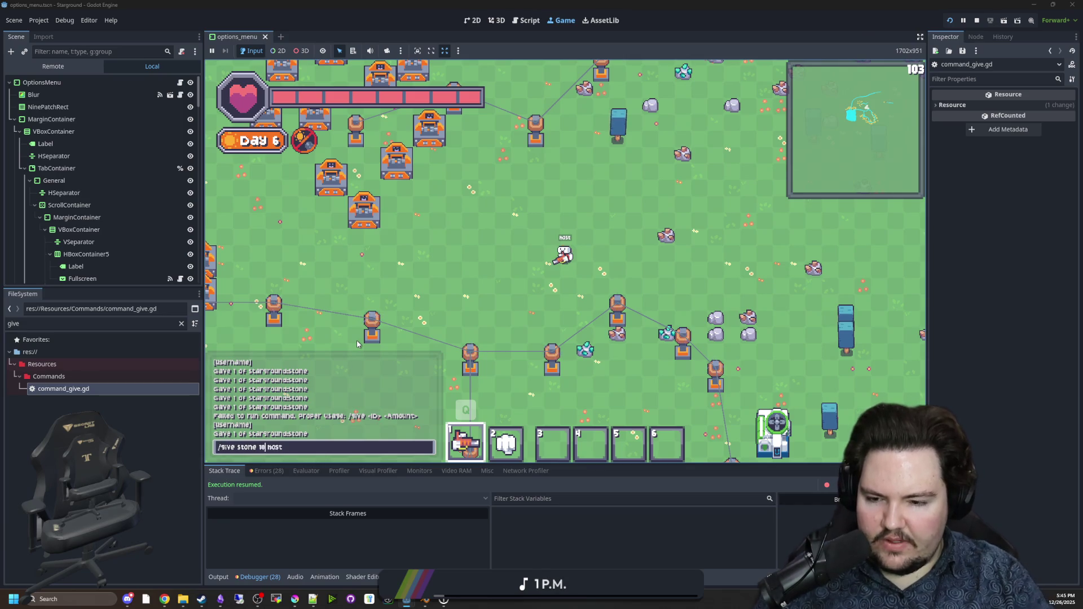
{"action": "key", "text": "Return"}
{"action": "double_click", "coordinate": [46, 391]}
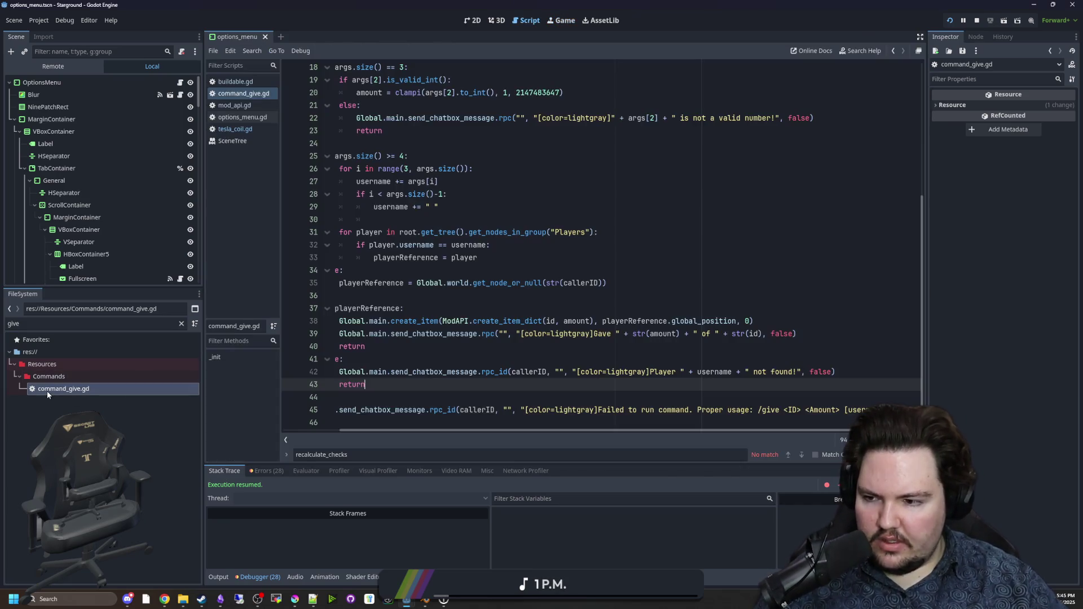
Step: Review the player lookup, amount declaration and item id split check in command_give.gd
{"action": "left_click", "coordinate": [543, 284]}
{"action": "left_click_drag", "start_coordinate": [495, 429], "coordinate": [411, 439]}
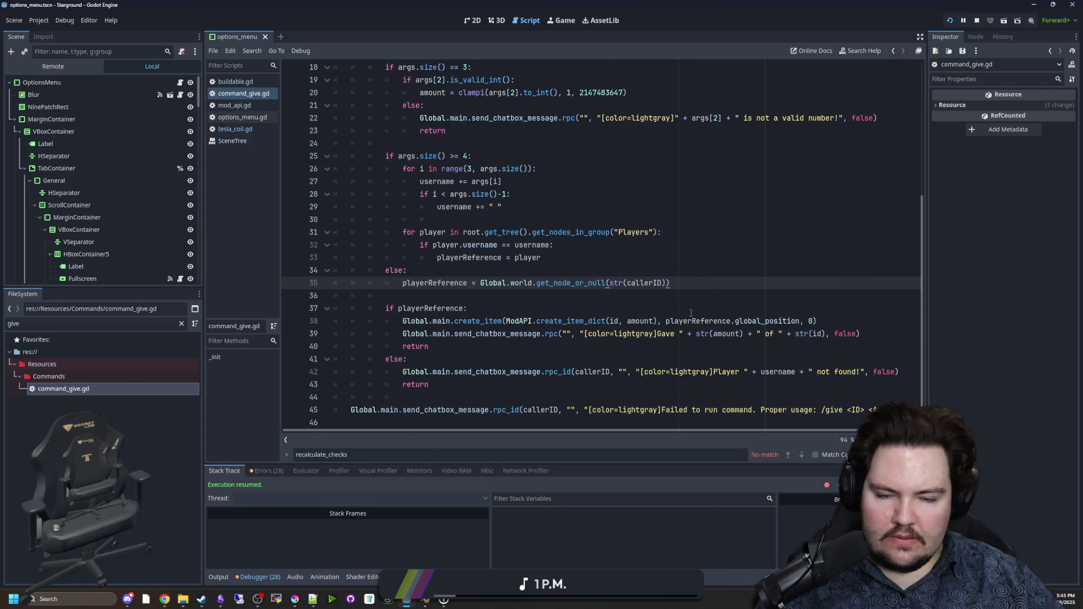
{"action": "scroll", "coordinate": [706, 310], "scroll_direction": "up", "scroll_amount": 6}
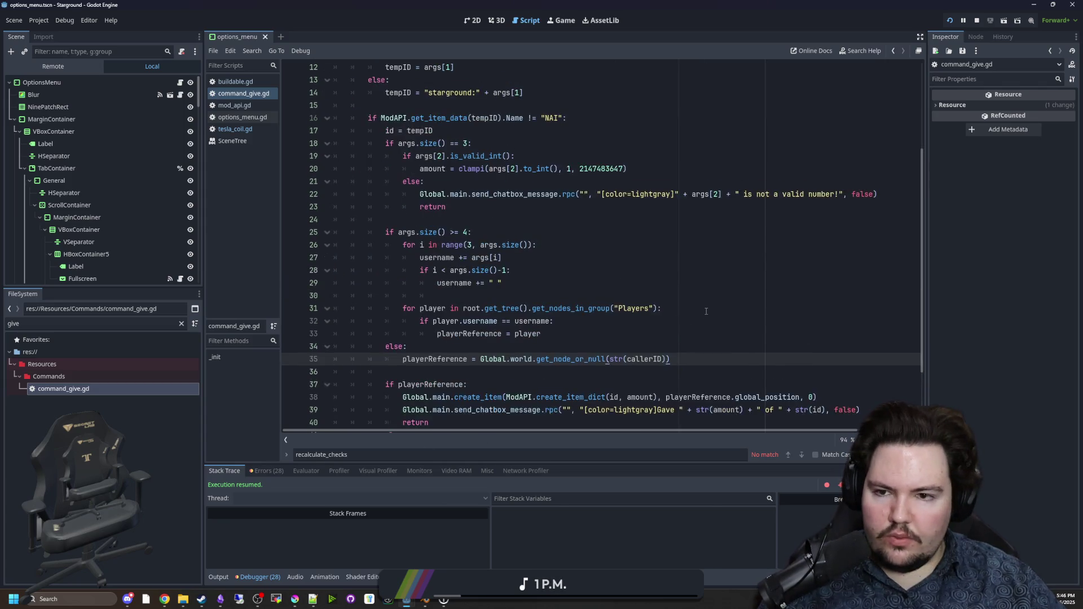
{"action": "left_click", "coordinate": [466, 246]}
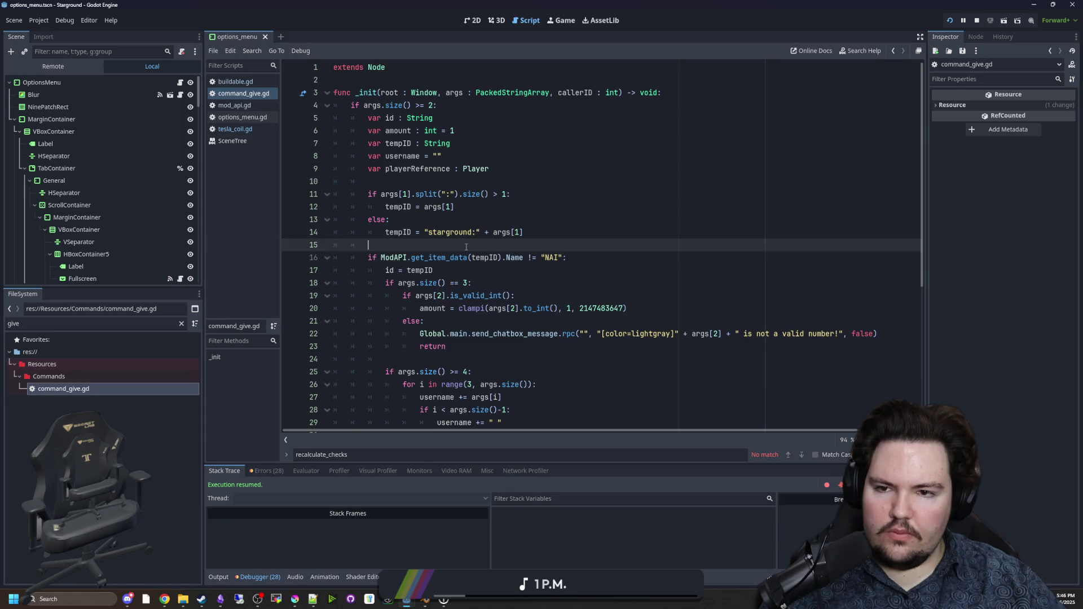
{"action": "left_click", "coordinate": [463, 135]}
{"action": "left_click", "coordinate": [507, 194]}
{"action": "left_click", "coordinate": [510, 179]}
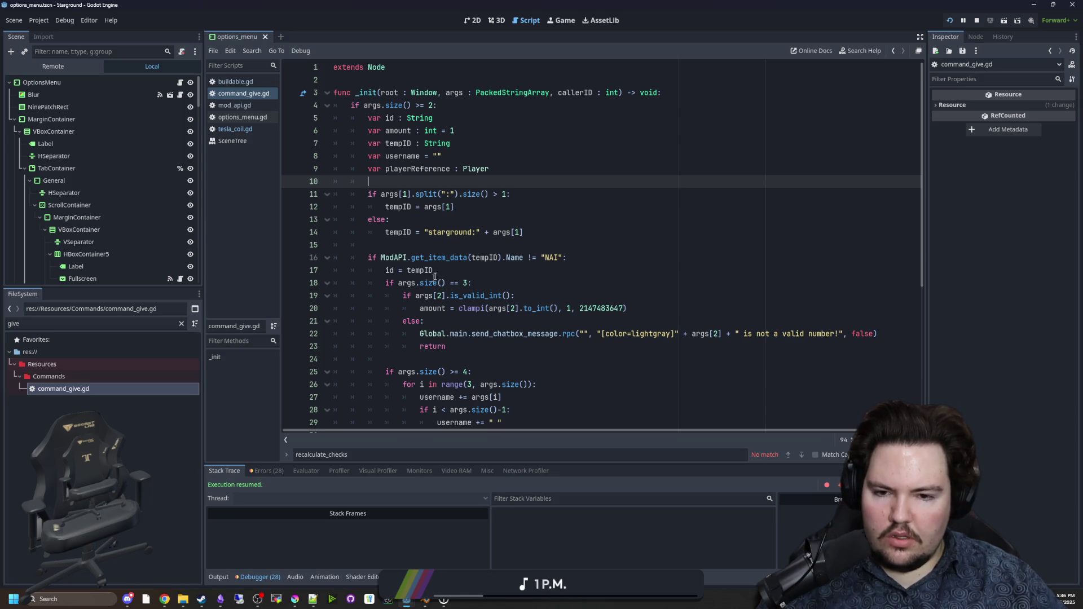
Step: Recall the last /give command in the game chat, then re-read the player lookup and amount parsing code
{"action": "left_click", "coordinate": [559, 21]}
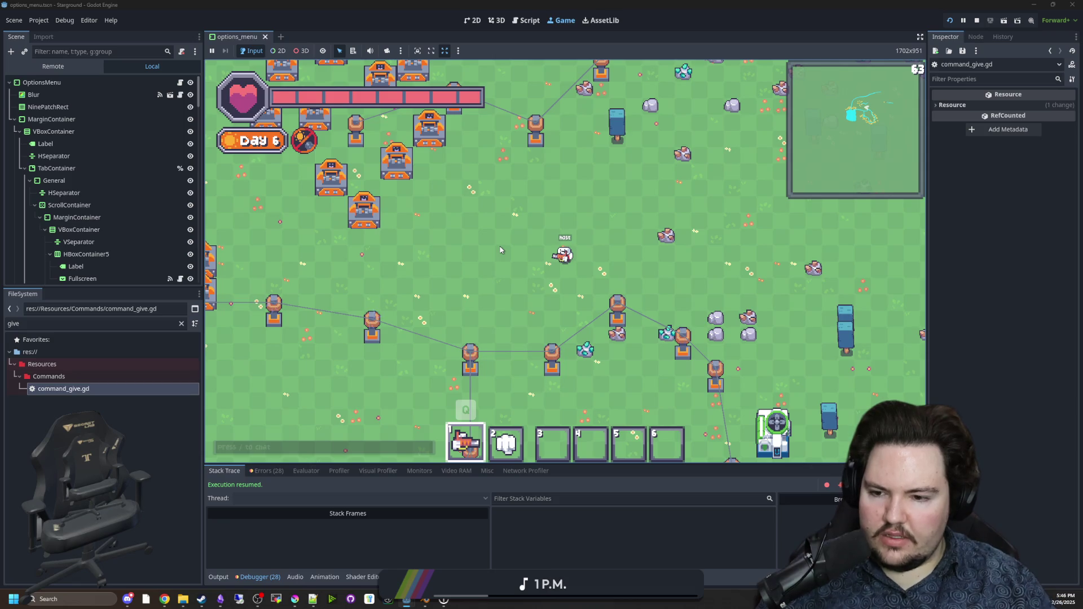
{"action": "key", "text": "Return"}
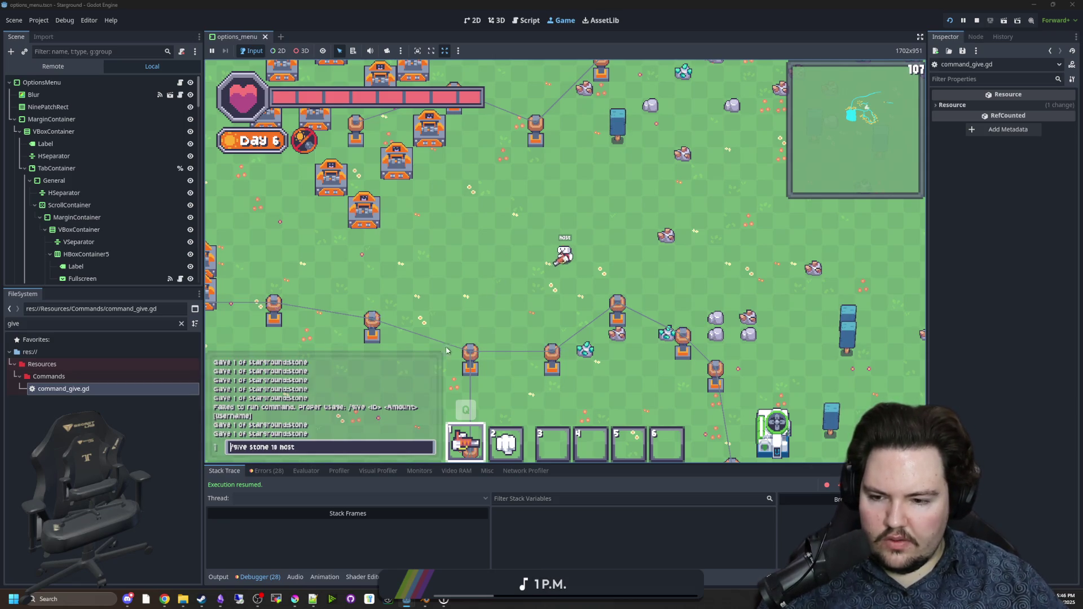
{"action": "type", "text": "/give stone 10 host"}
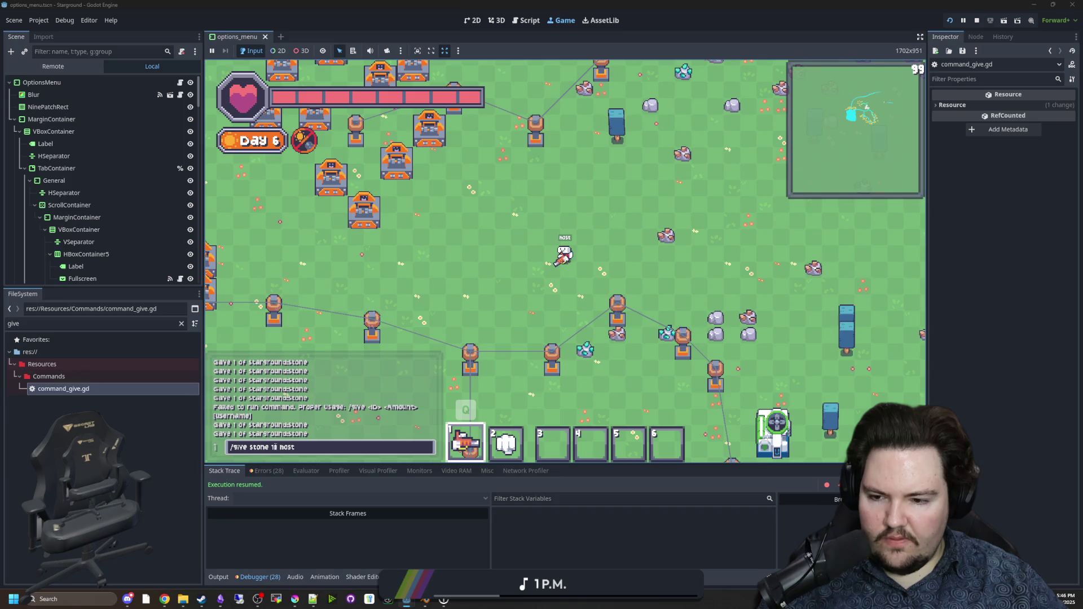
{"action": "left_click", "coordinate": [526, 20]}
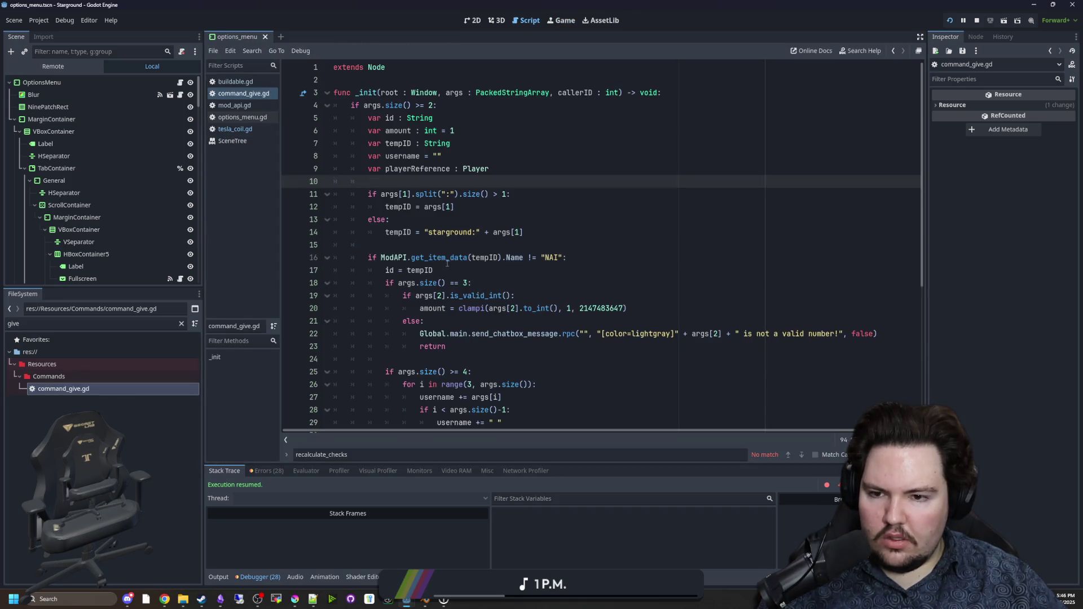
{"action": "scroll", "coordinate": [465, 257], "scroll_direction": "down", "scroll_amount": 4}
{"action": "mouse_move", "coordinate": [385, 219]}
{"action": "left_mouse_down"}
{"action": "mouse_move", "coordinate": [559, 280]}
{"action": "mouse_move", "coordinate": [695, 384]}
{"action": "left_mouse_up"}
{"action": "scroll", "coordinate": [581, 290], "scroll_direction": "down", "scroll_amount": 2}
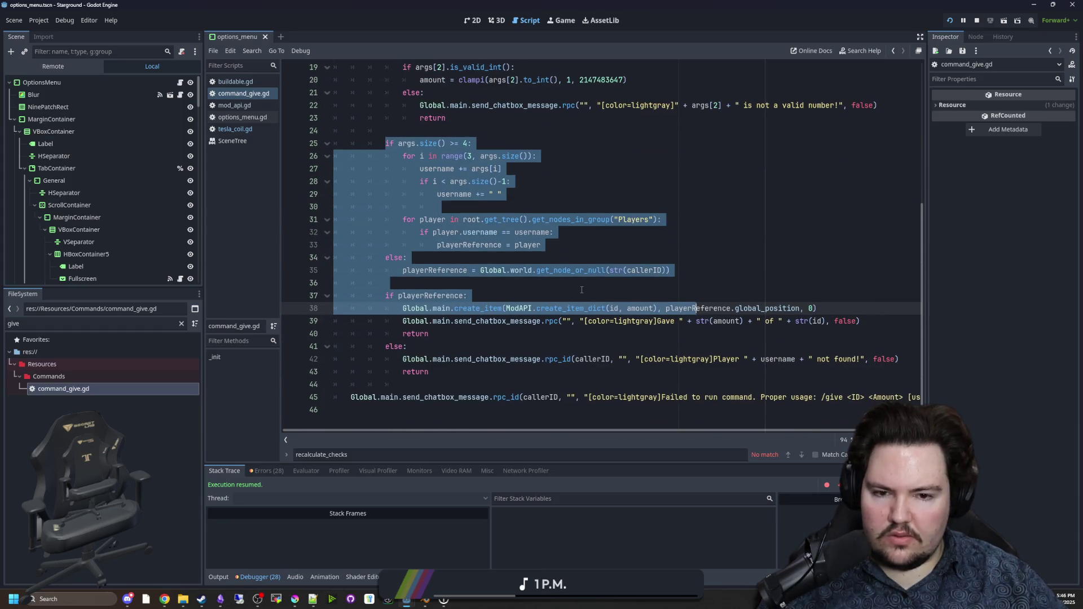
{"action": "left_click", "coordinate": [581, 290]}
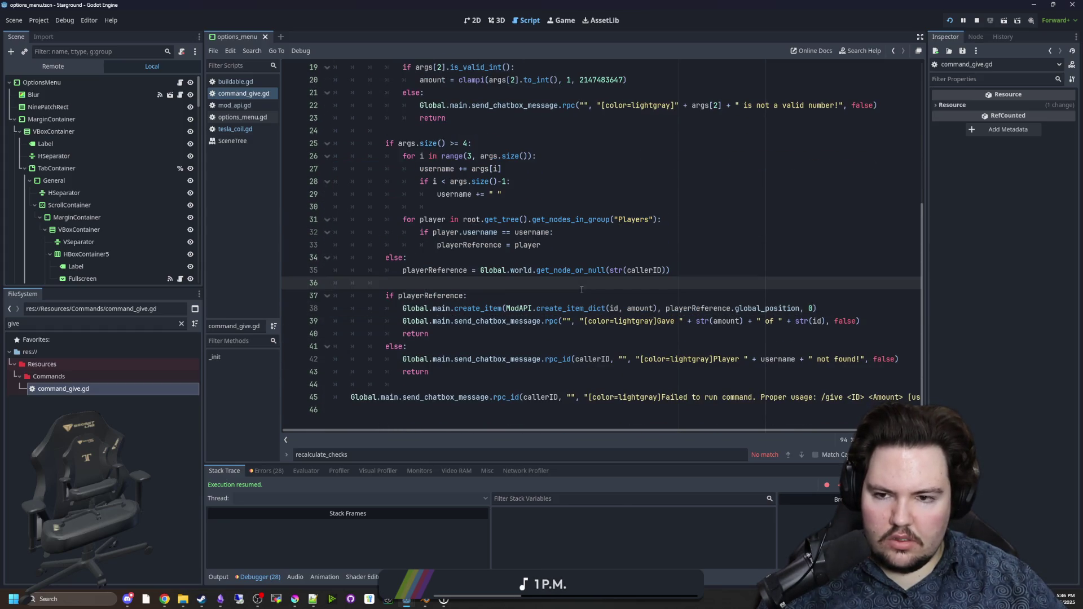
{"action": "scroll", "coordinate": [581, 290], "scroll_direction": "up", "scroll_amount": 6}
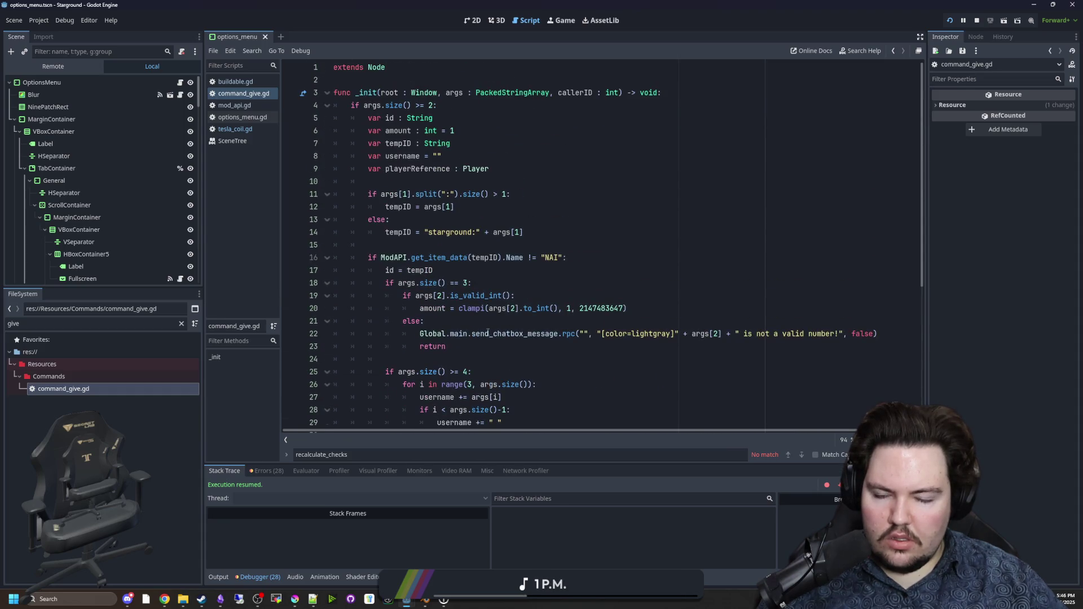
{"action": "scroll", "coordinate": [488, 334], "scroll_direction": "down", "scroll_amount": 1}
{"action": "mouse_move", "coordinate": [626, 270]}
{"action": "left_mouse_down"}
{"action": "mouse_move", "coordinate": [514, 270]}
{"action": "mouse_move", "coordinate": [424, 247]}
{"action": "mouse_move", "coordinate": [412, 258]}
{"action": "left_mouse_up"}
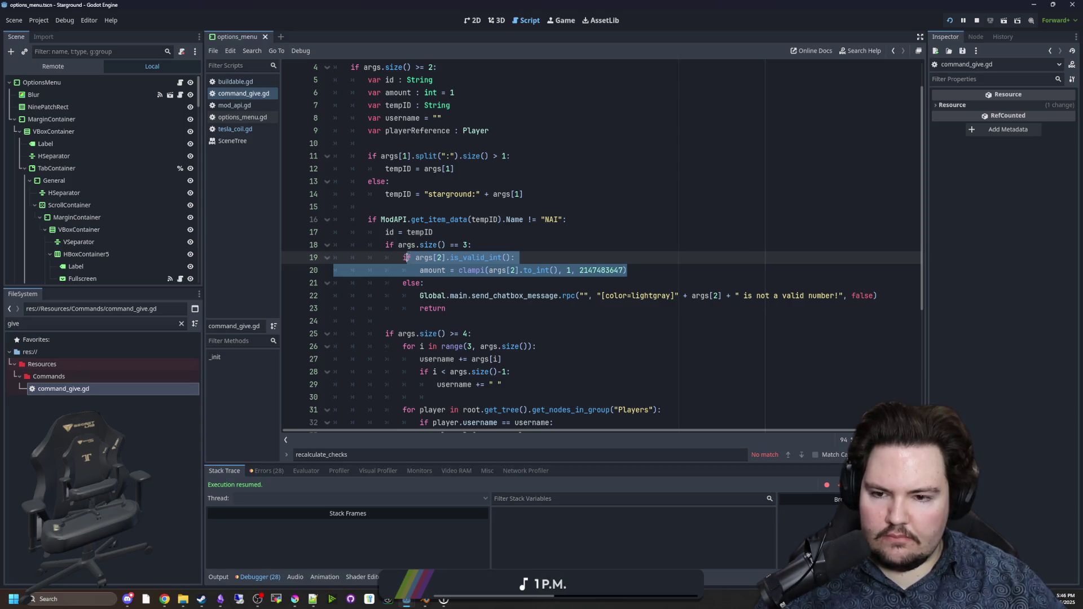
{"action": "left_click", "coordinate": [435, 290]}
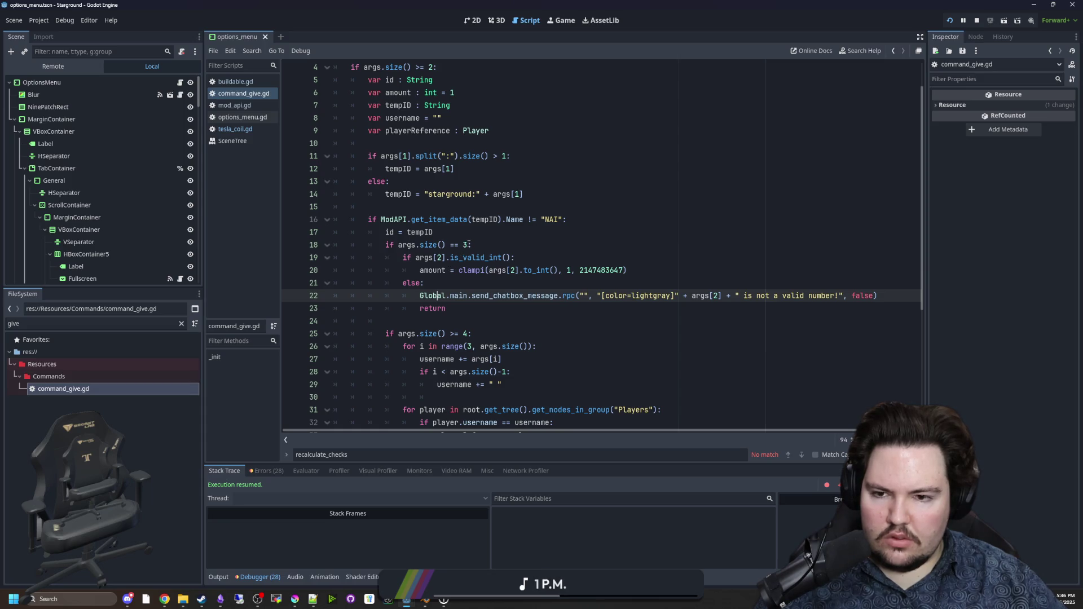
Step: Change line 18's argument check from == 3 to >= 3 and save command_give.gd
{"action": "left_click", "coordinate": [468, 244]}
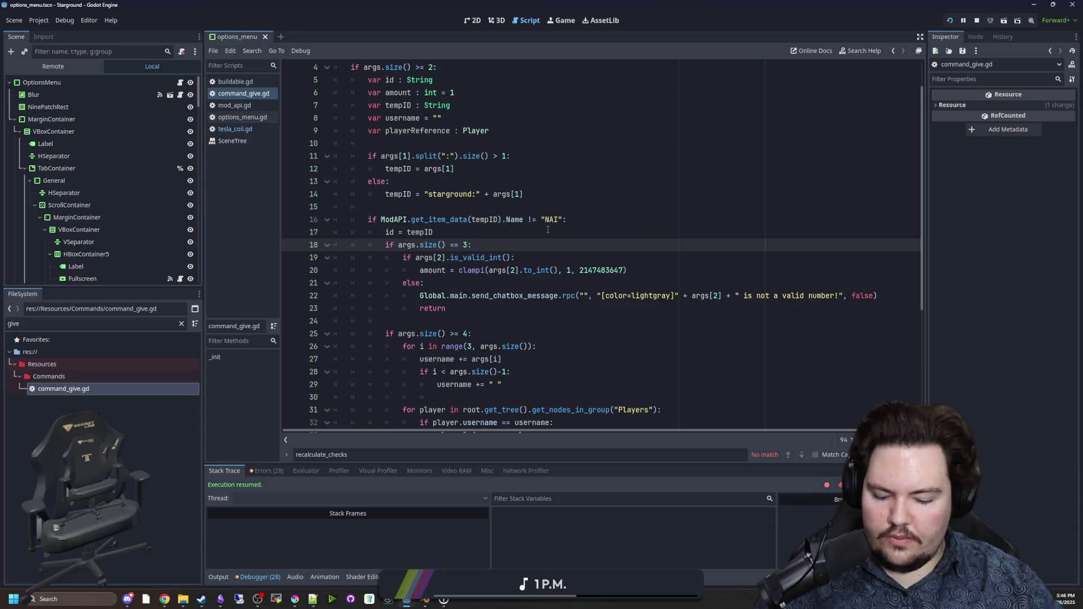
{"action": "key", "text": "Left"}
{"action": "key", "text": "Left"}
{"action": "key", "text": "Left"}
{"action": "key", "text": "BackSpace"}
{"action": "type", "text": ">"}
{"action": "key", "text": "Up"}
{"action": "key", "text": "ctrl+s"}
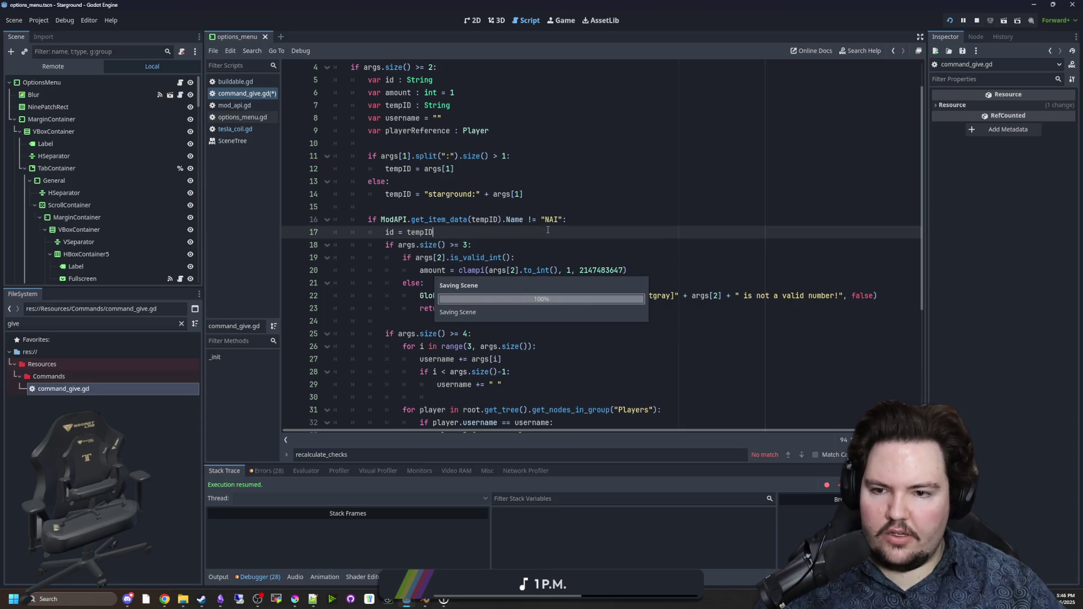
{"action": "scroll", "coordinate": [523, 169], "scroll_direction": "down", "scroll_amount": 4}
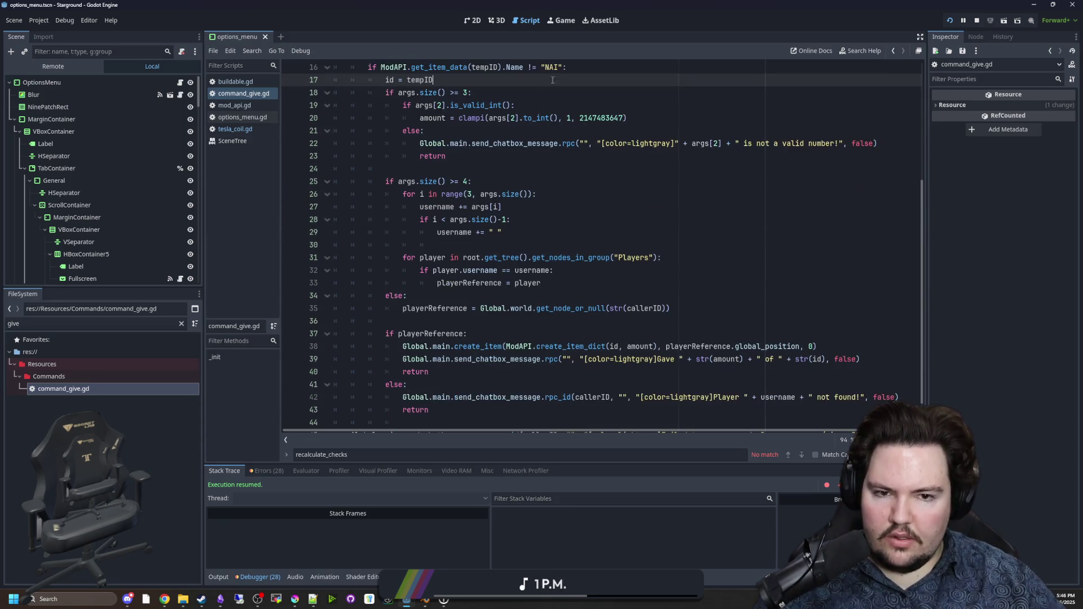
{"action": "left_click", "coordinate": [551, 24]}
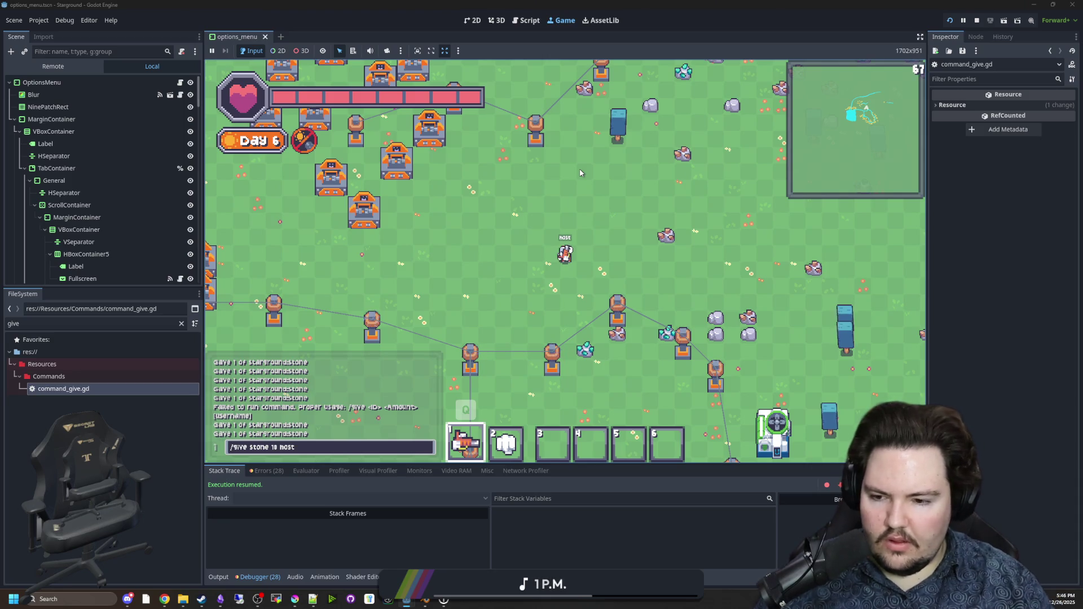
Step: Run /give stone 10 host and /give stone 1 in the game chat to test amounts
{"action": "type", "text": "wa"}
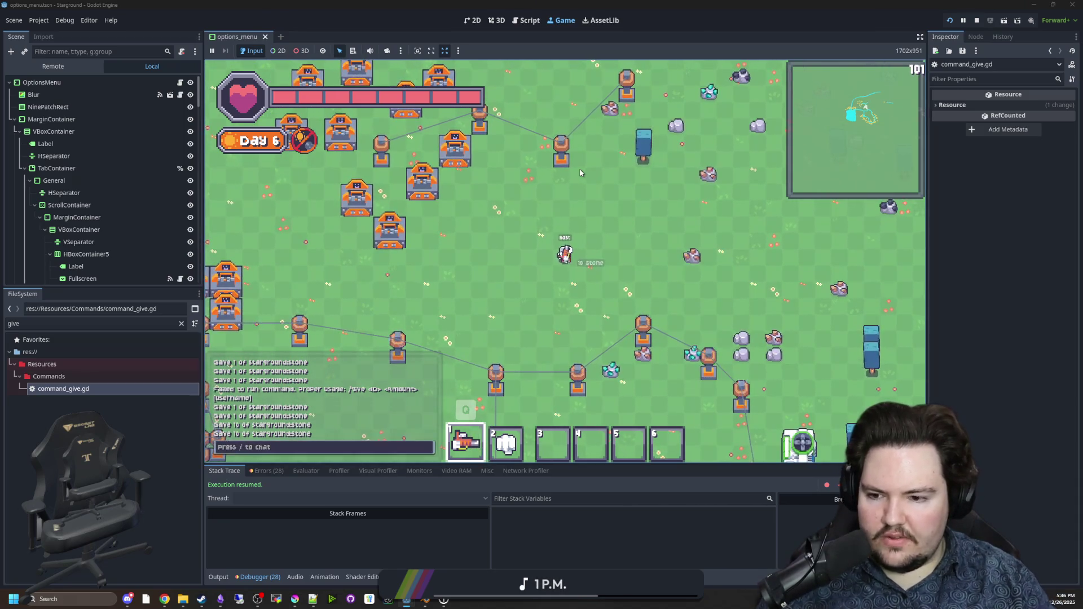
{"action": "type", "text": "/give stone 10 host"}
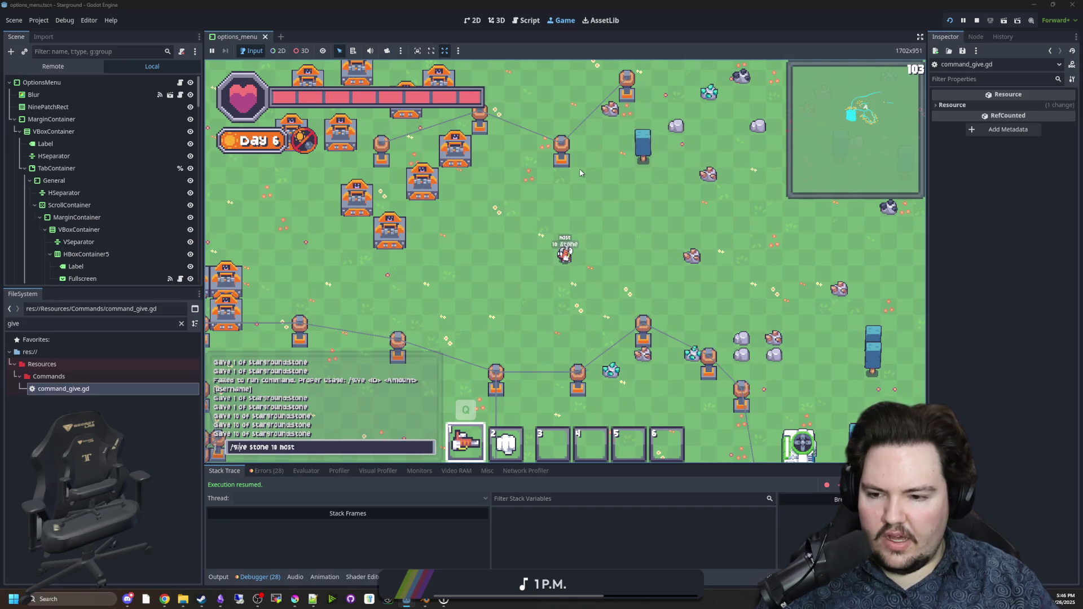
{"action": "key", "text": "Return"}
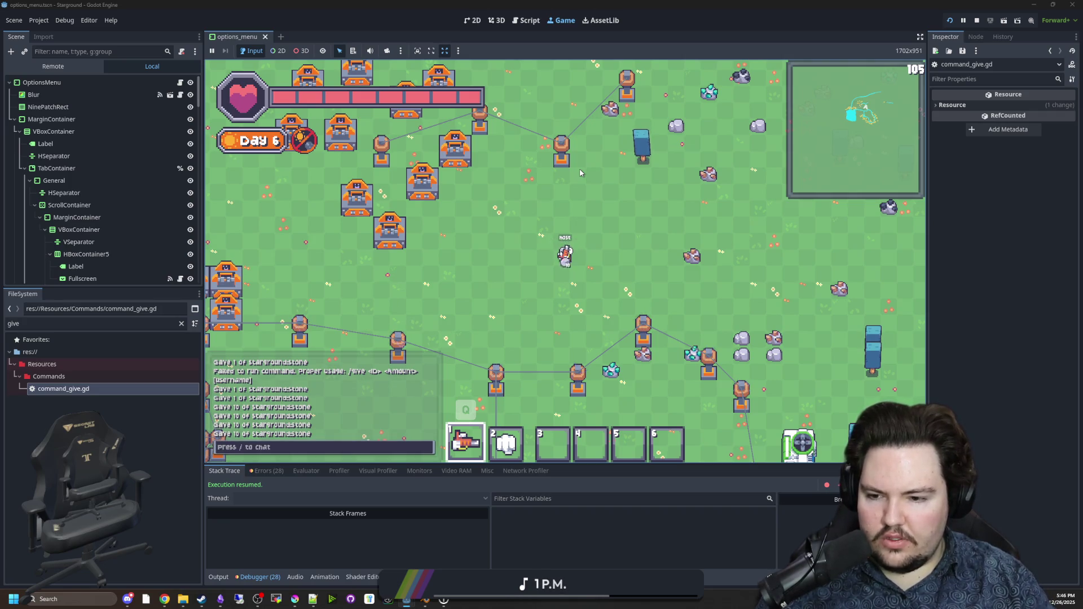
{"action": "type", "text": "/give stone 10"}
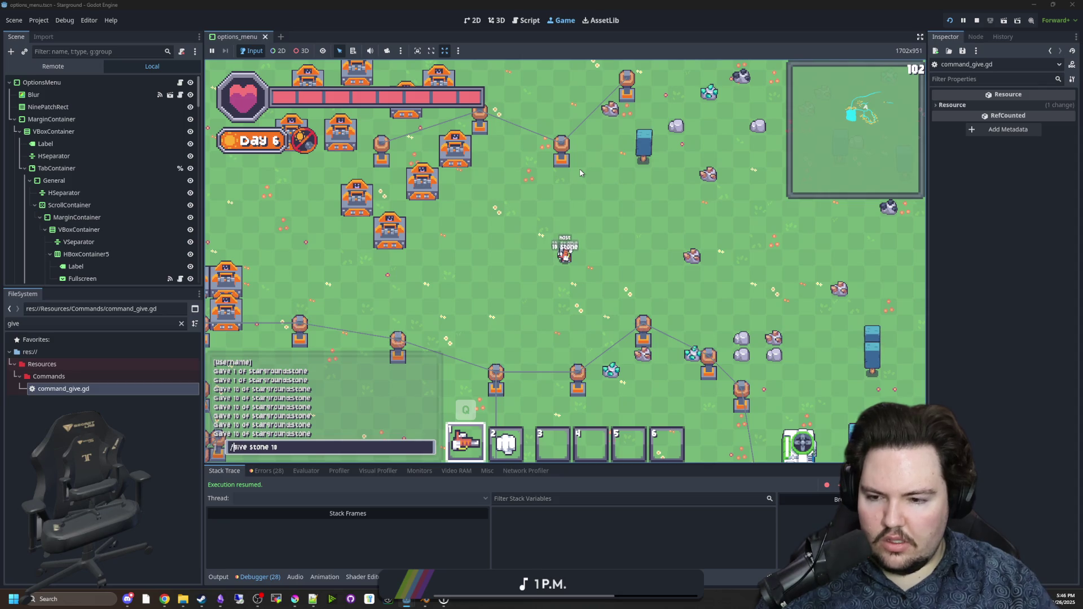
{"action": "key", "text": "BackSpace"}
{"action": "key", "text": "Return"}
{"action": "key", "text": "Up"}
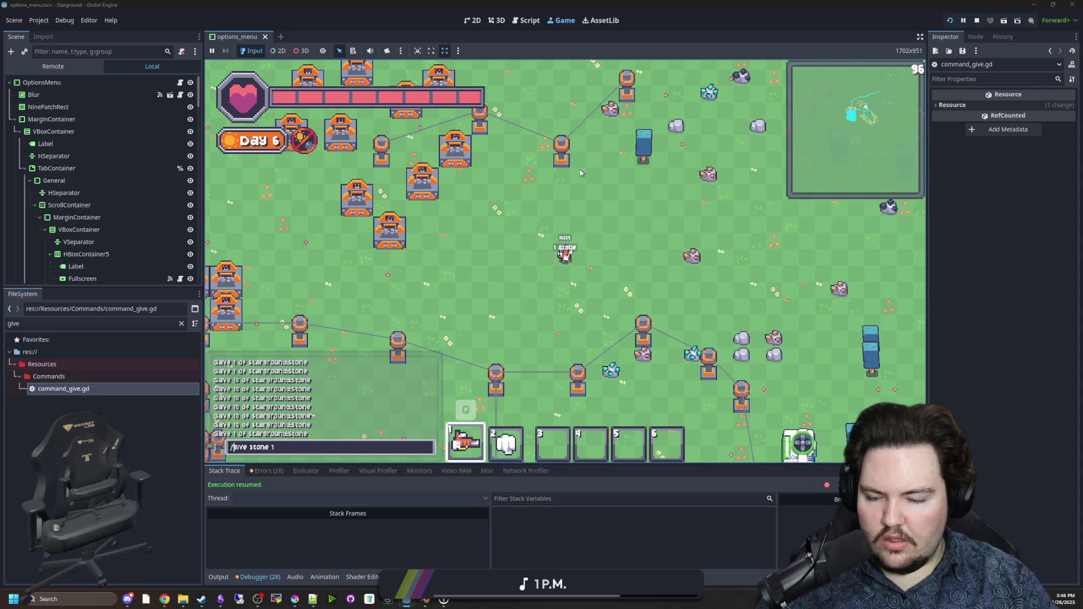
{"action": "key", "text": "Return"}
Step: Send /give stone without an amount, then return to command_give.gd and bring up the 0.15 notes
{"action": "key", "text": "Up"}
{"action": "key", "text": "BackSpace"}
{"action": "key", "text": "Return"}
{"action": "key", "text": "Up"}
{"action": "key", "text": "Return"}
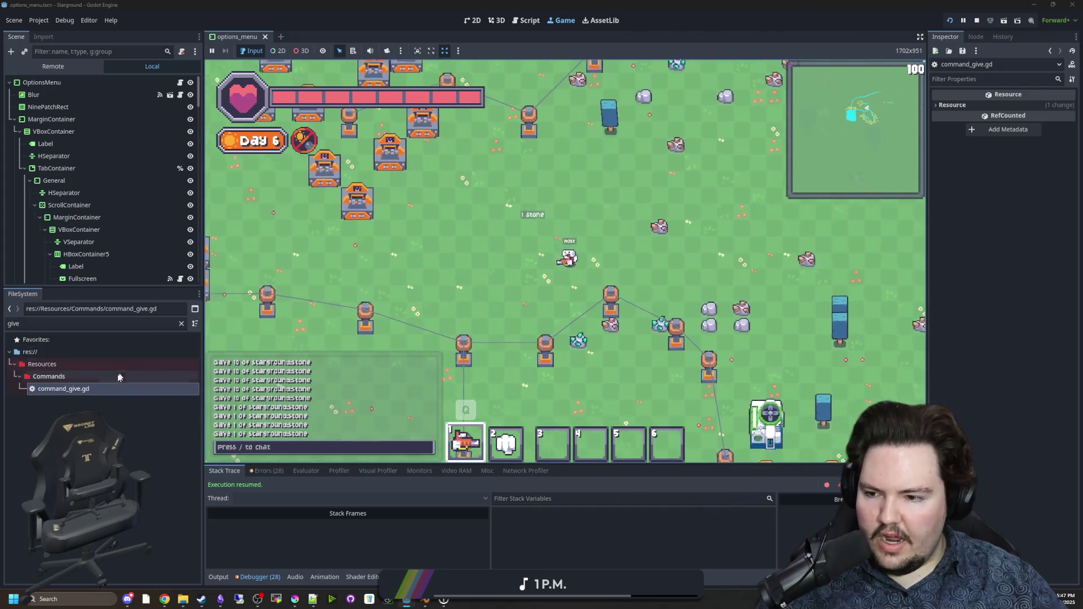
{"action": "key", "text": "ctrl+F3"}
{"action": "left_click", "coordinate": [614, 237]}
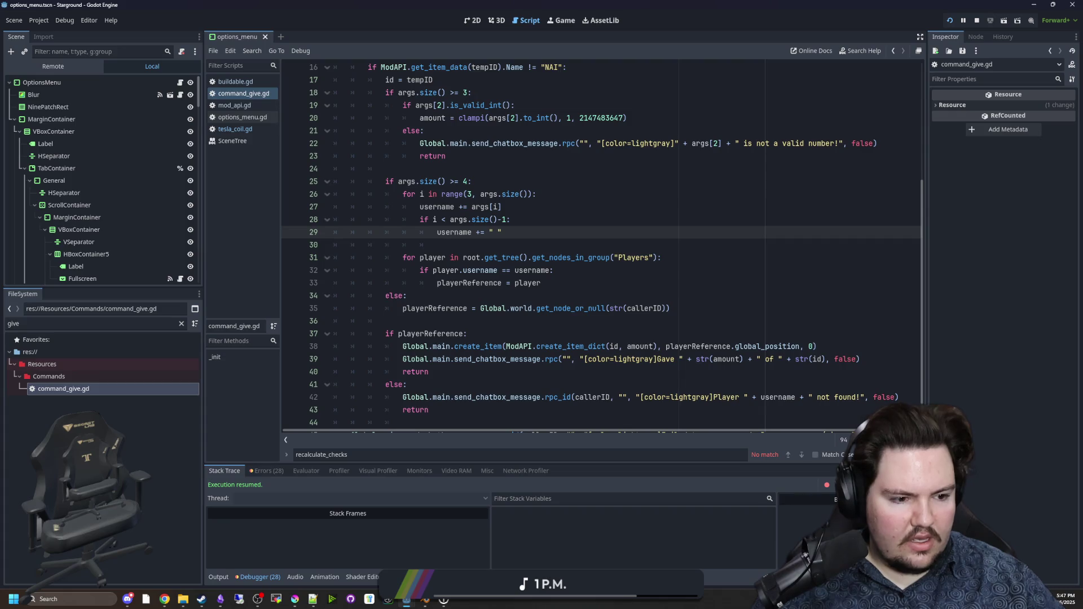
{"action": "key", "text": "alt+Tab"}
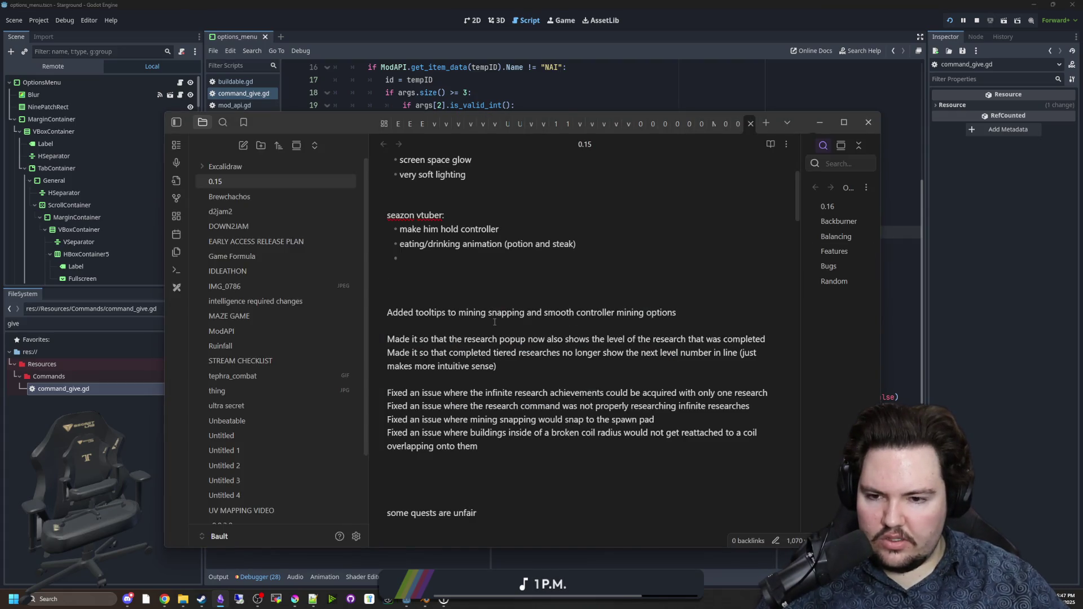
Step: Add a 0.15 fix line for /give always giving 1 item when specifying a player, then hide Obsidian
{"action": "key", "text": "Return"}
{"action": "type", "text": "Fix"}
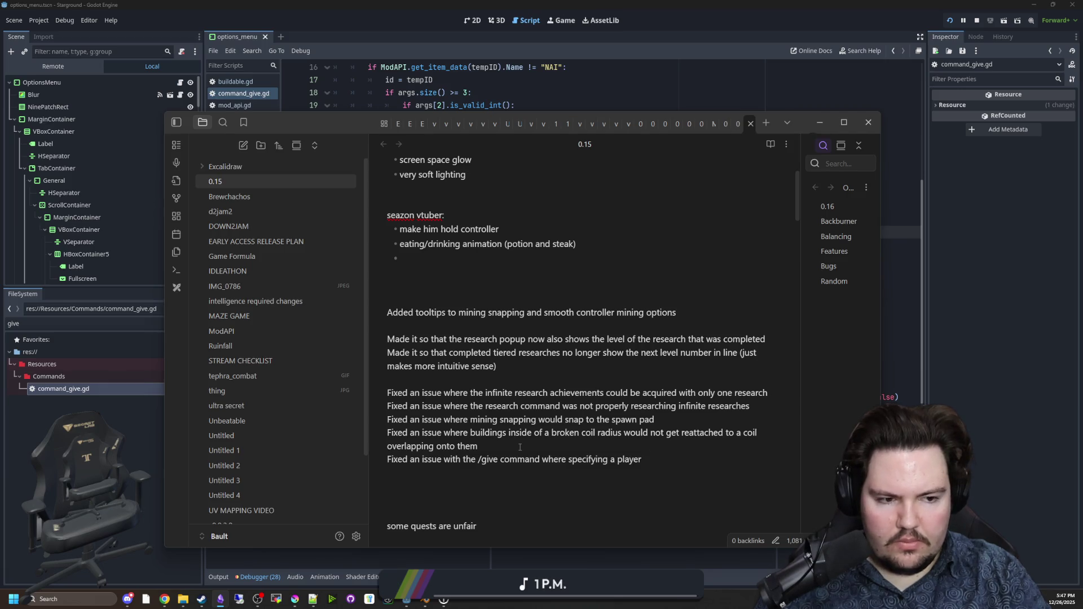
{"action": "type", "text": "always gave 1 item, even when specifying quantity"}
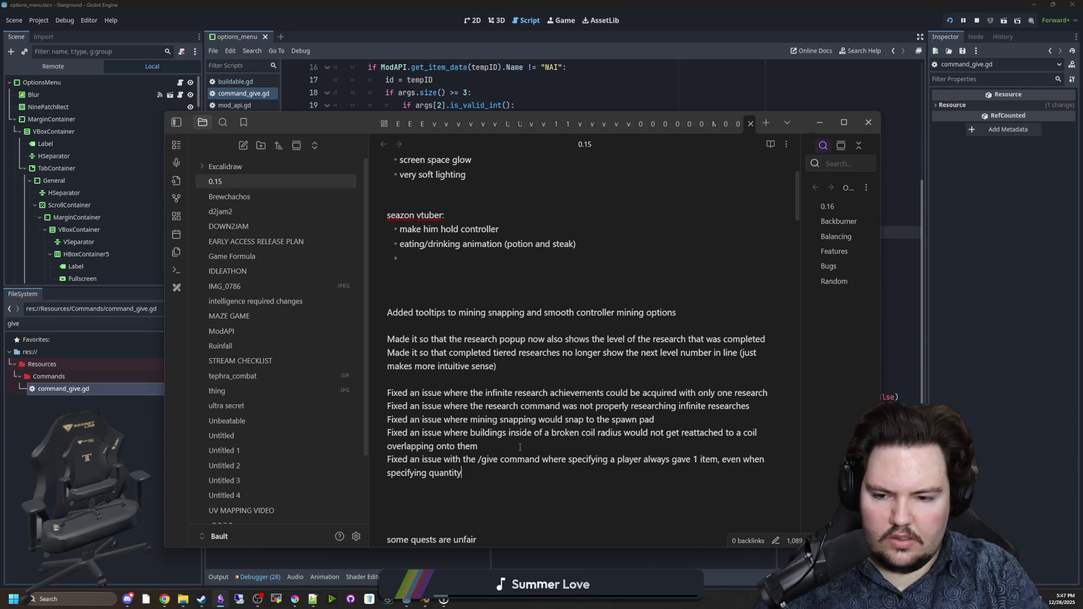
{"action": "mouse_move", "coordinate": [456, 459]}
{"action": "left_mouse_down"}
{"action": "mouse_move", "coordinate": [570, 459]}
{"action": "mouse_move", "coordinate": [468, 473]}
{"action": "mouse_move", "coordinate": [743, 459]}
{"action": "left_mouse_up"}
{"action": "key", "text": "Down"}
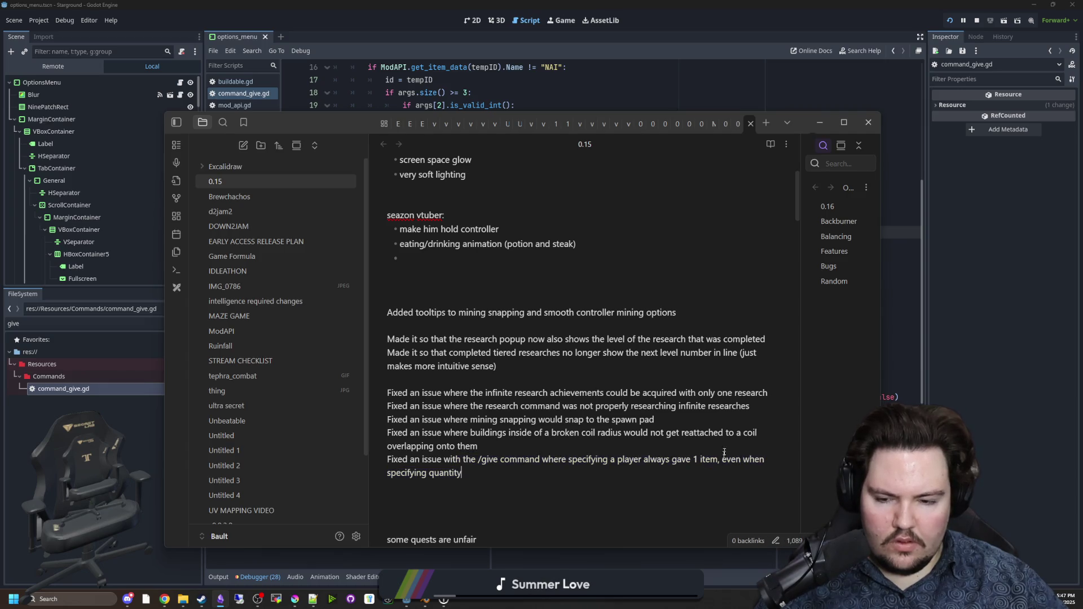
{"action": "left_click", "coordinate": [820, 124]}
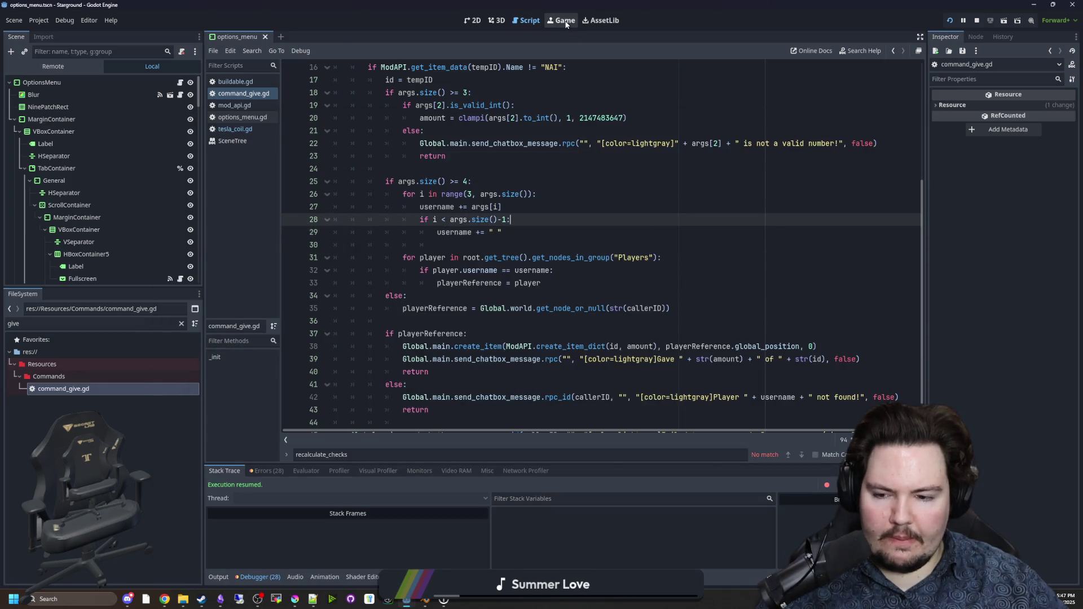
Step: Tag the Give Command bug post Resolved and remove its Unresolved tag
{"action": "left_click", "coordinate": [566, 21]}
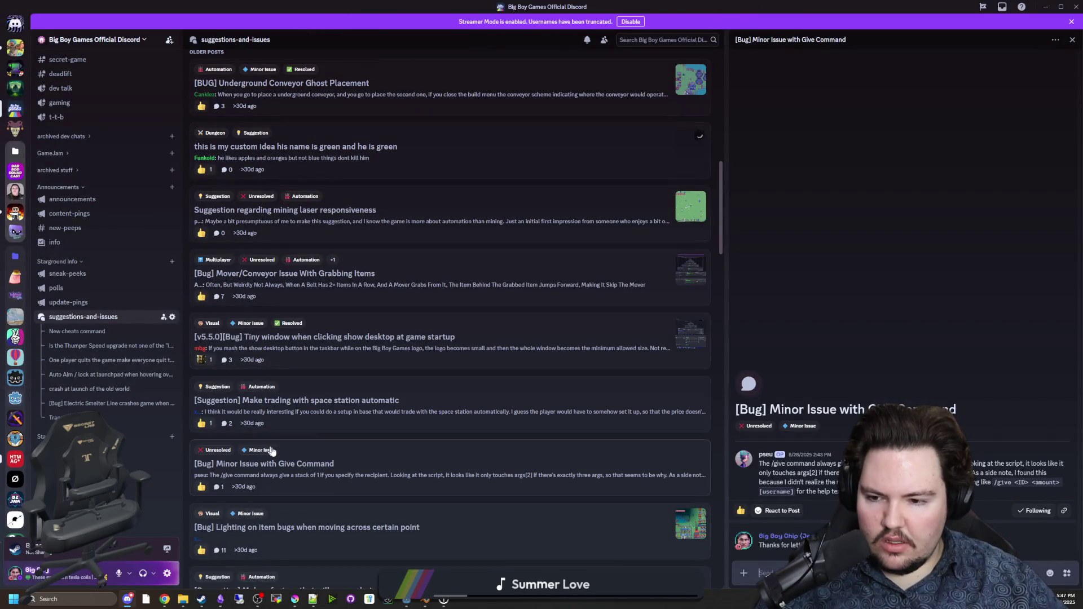
{"action": "right_click", "coordinate": [306, 458]}
{"action": "mouse_move", "coordinate": [342, 484]}
{"action": "left_click", "coordinate": [424, 439]}
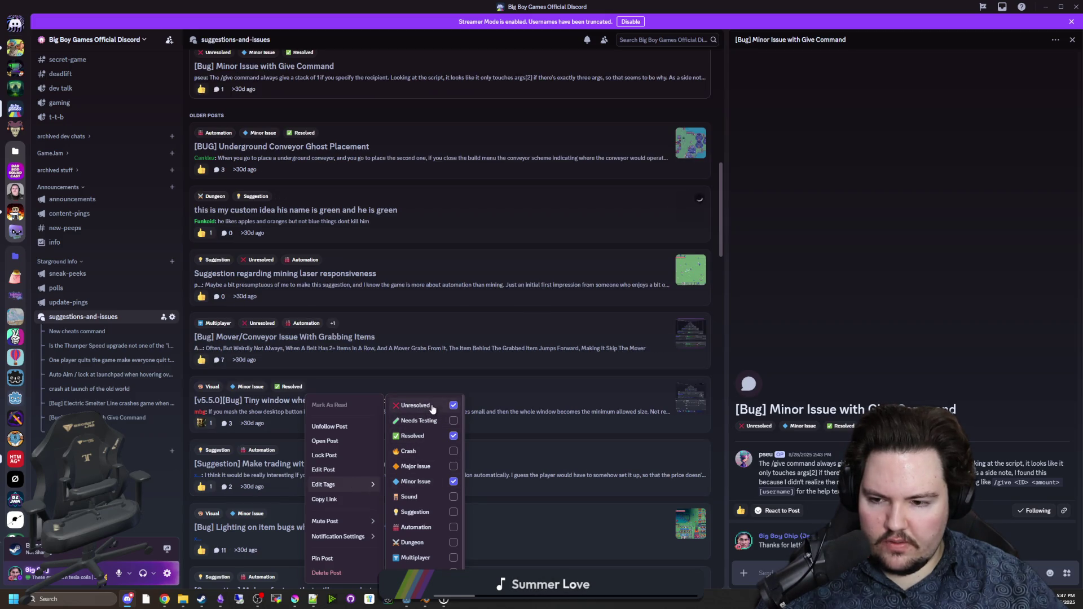
{"action": "left_click", "coordinate": [432, 408]}
{"action": "left_click", "coordinate": [835, 294]}
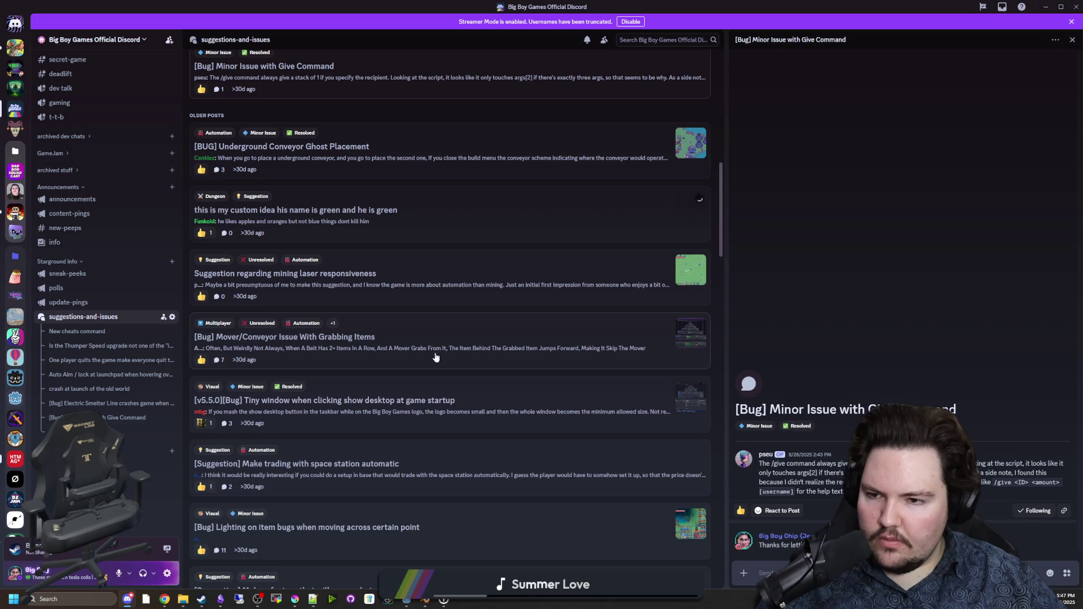
Step: Open the Mover/Conveyor grabbing items bug thread and play its video muted
{"action": "left_click", "coordinate": [399, 283]}
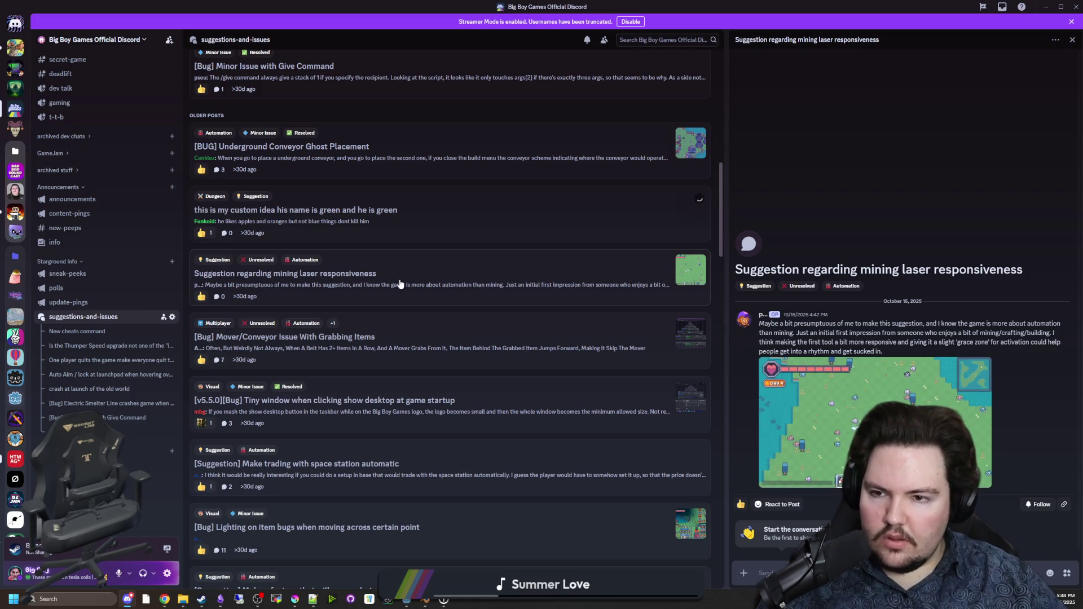
{"action": "left_click", "coordinate": [406, 349]}
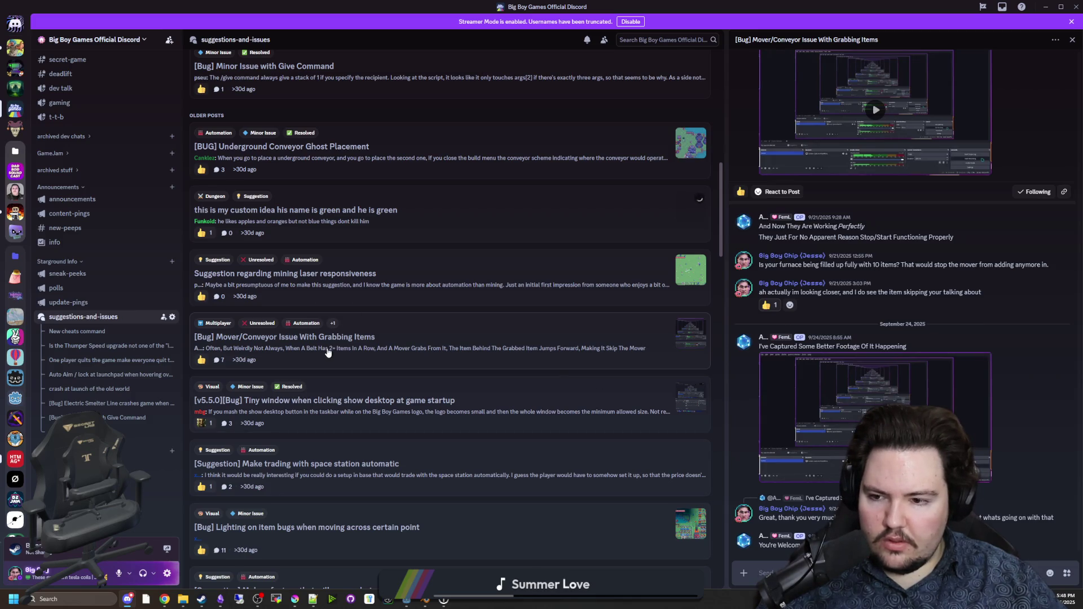
{"action": "scroll", "coordinate": [865, 237], "scroll_direction": "up", "scroll_amount": 3}
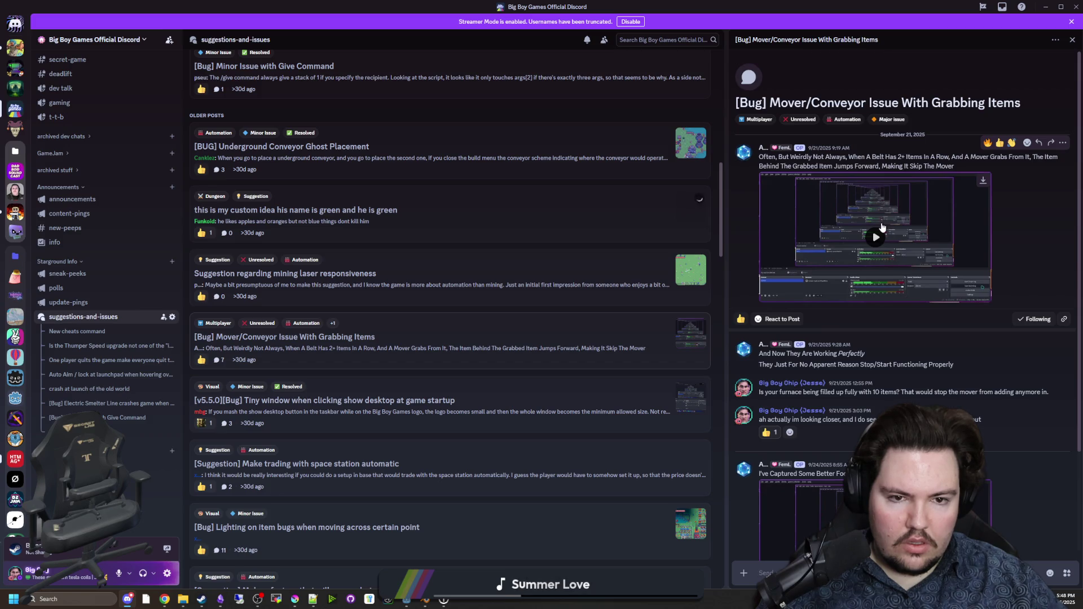
{"action": "left_click", "coordinate": [877, 236]}
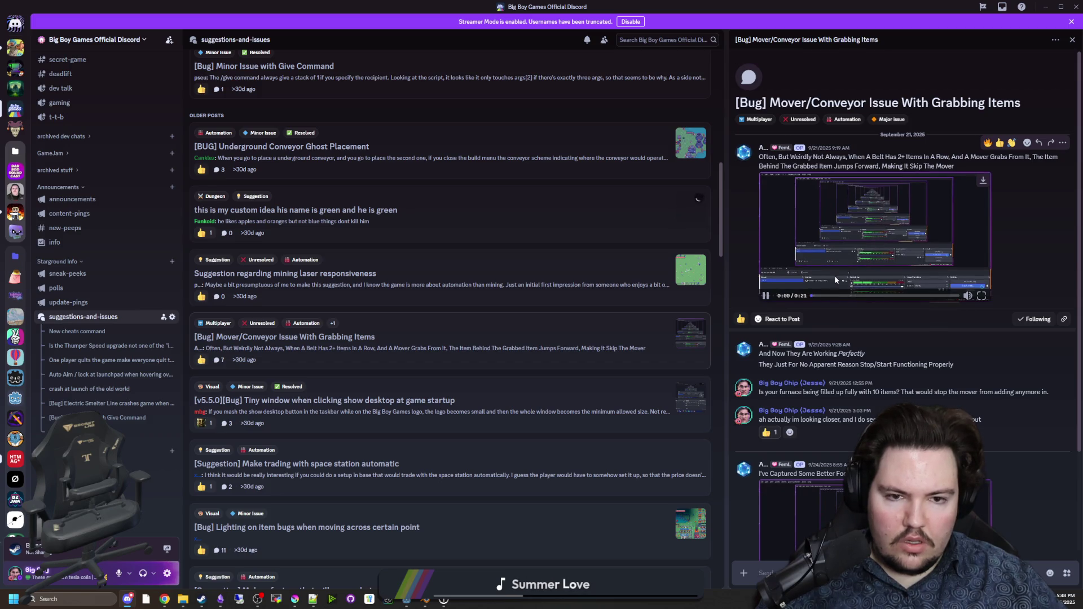
{"action": "left_click", "coordinate": [969, 297]}
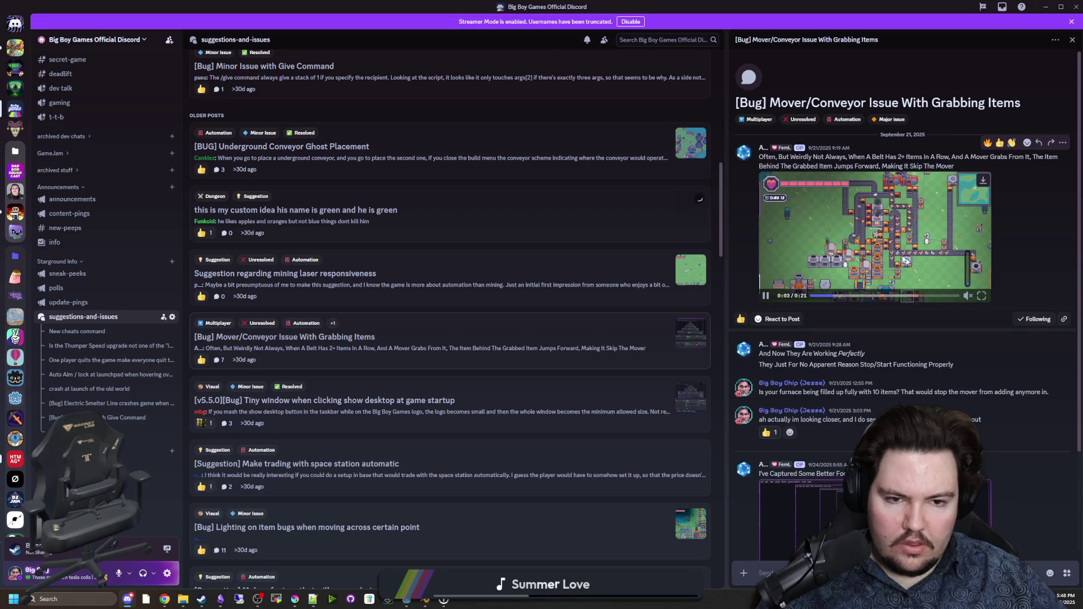
{"action": "left_click", "coordinate": [872, 231]}
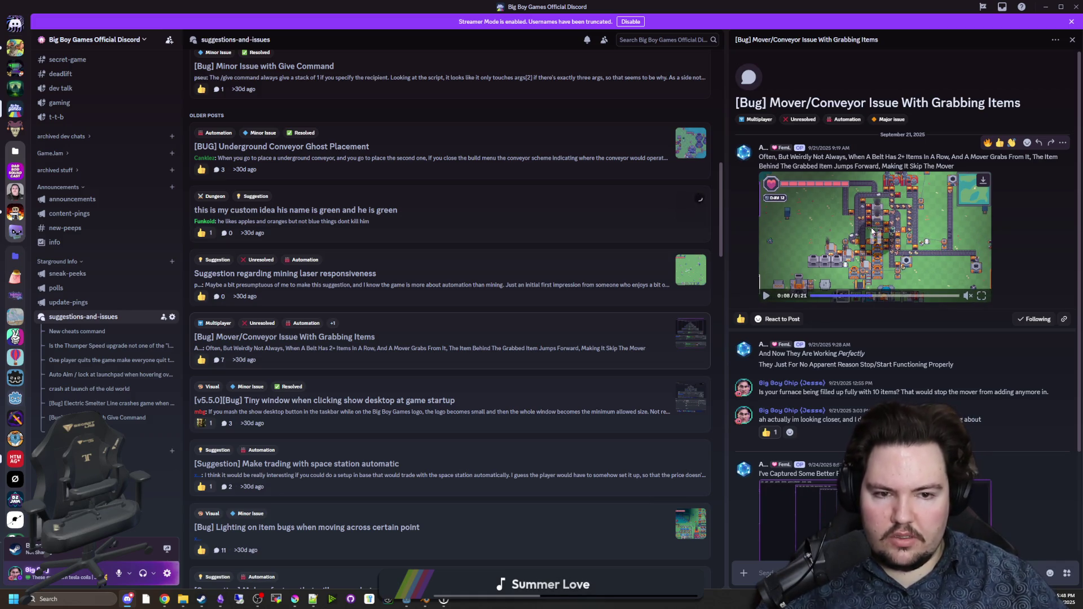